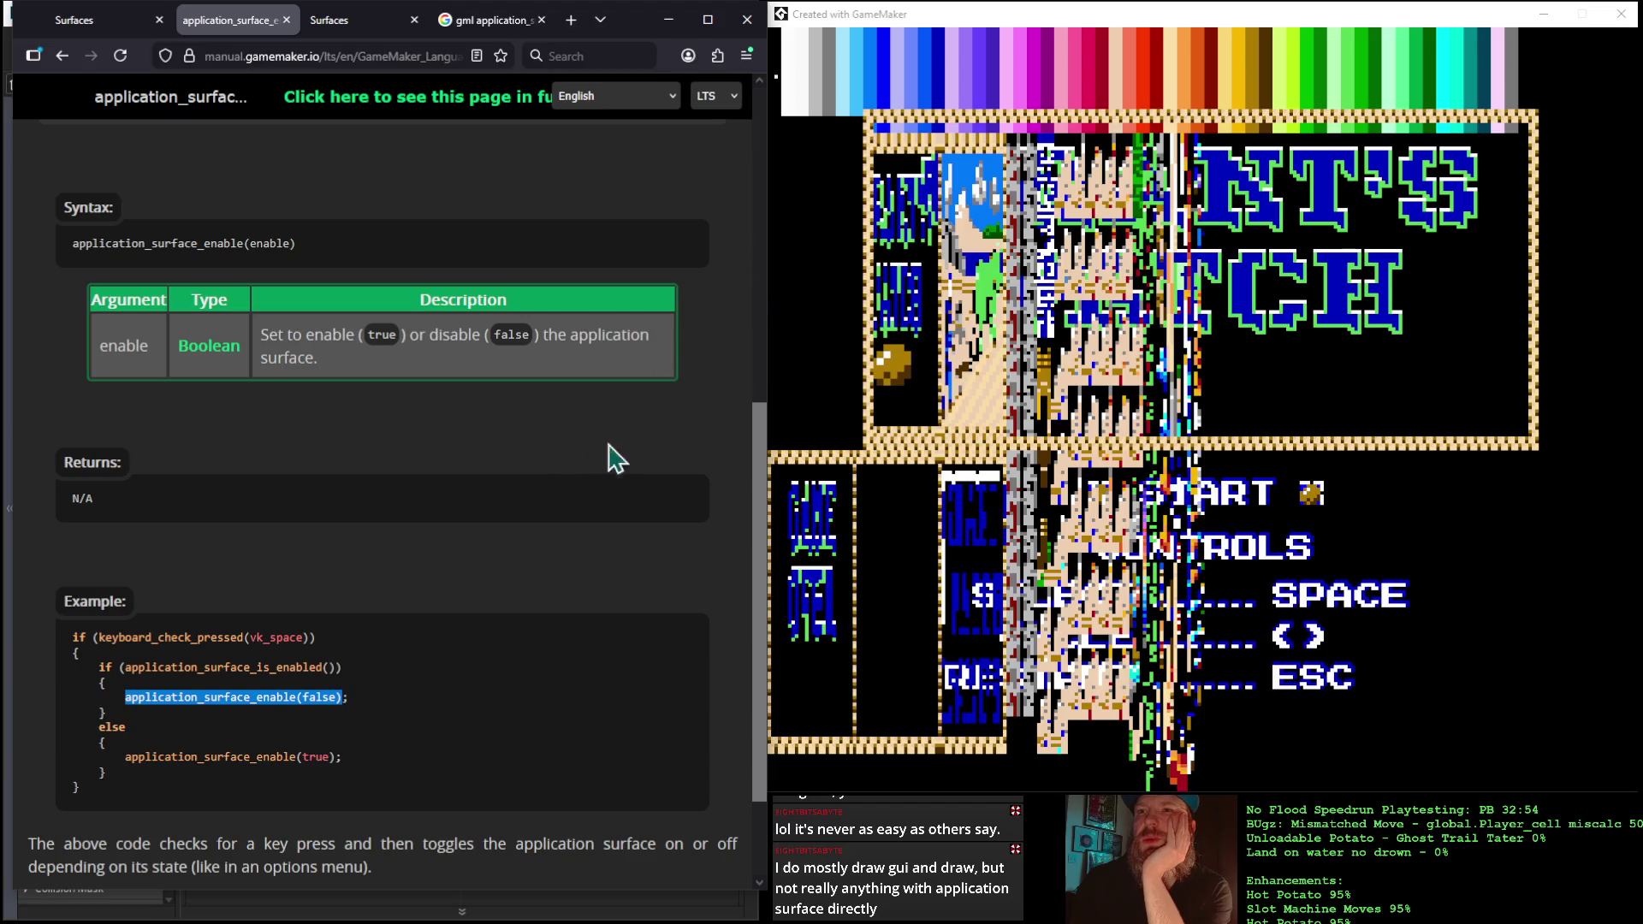
Copy the application_surface_enable(false); example line from the manual, then minimize the browser
{"action": "scroll", "coordinate": [665, 424], "scroll_direction": "down", "scroll_amount": 3}
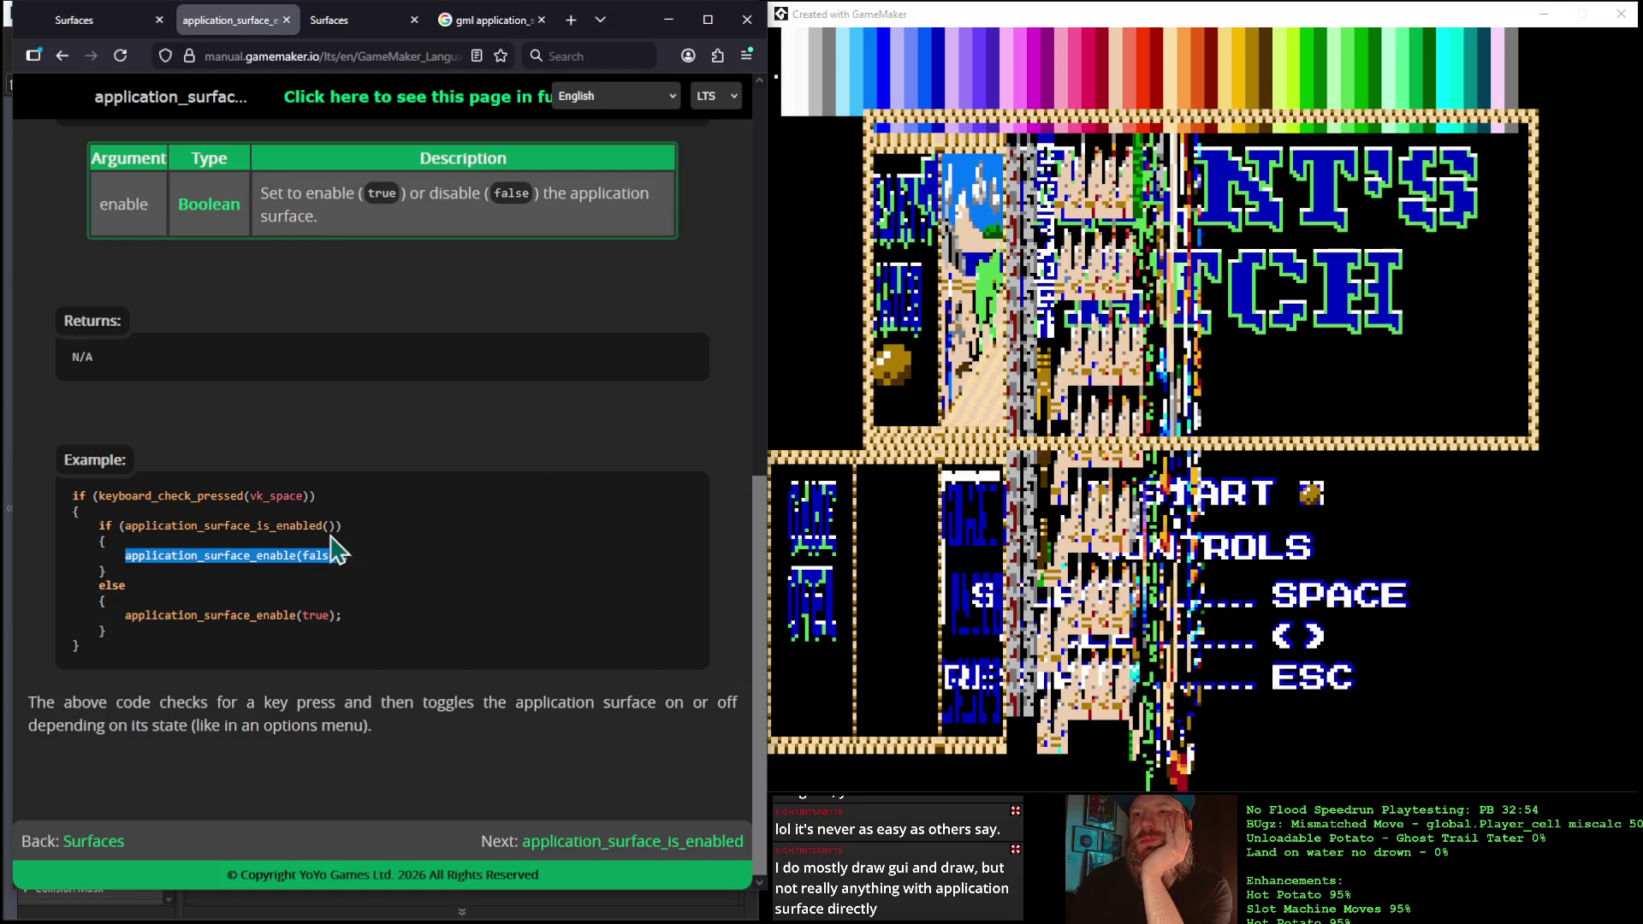
{"action": "right_click", "coordinate": [264, 554]}
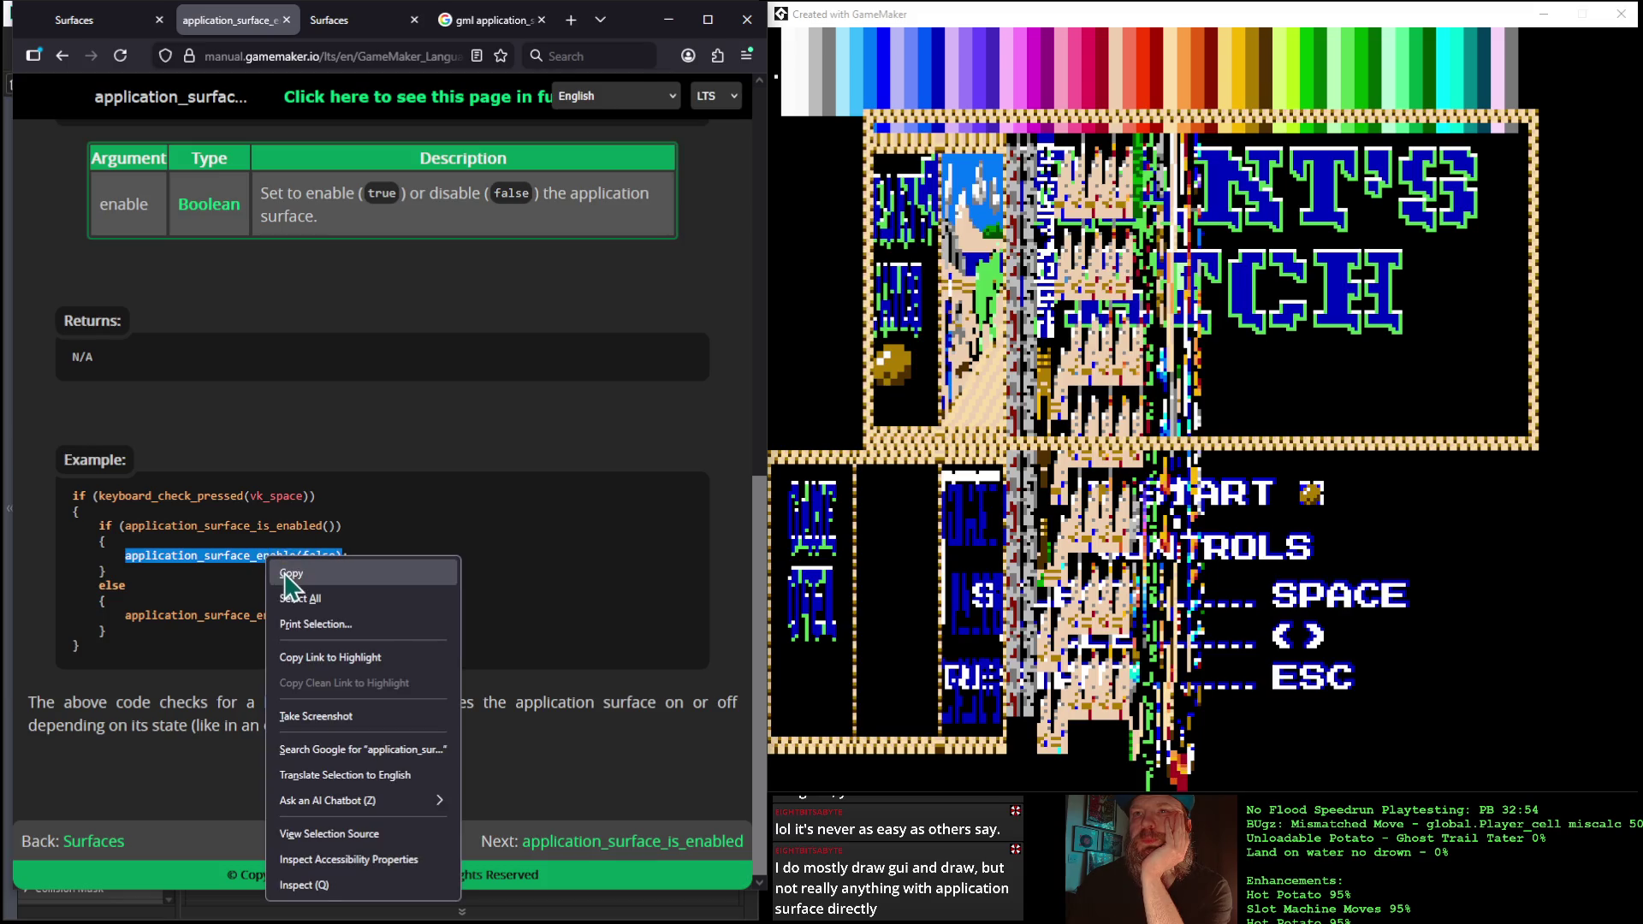
{"action": "left_click", "coordinate": [287, 568]}
{"action": "left_click", "coordinate": [668, 19]}
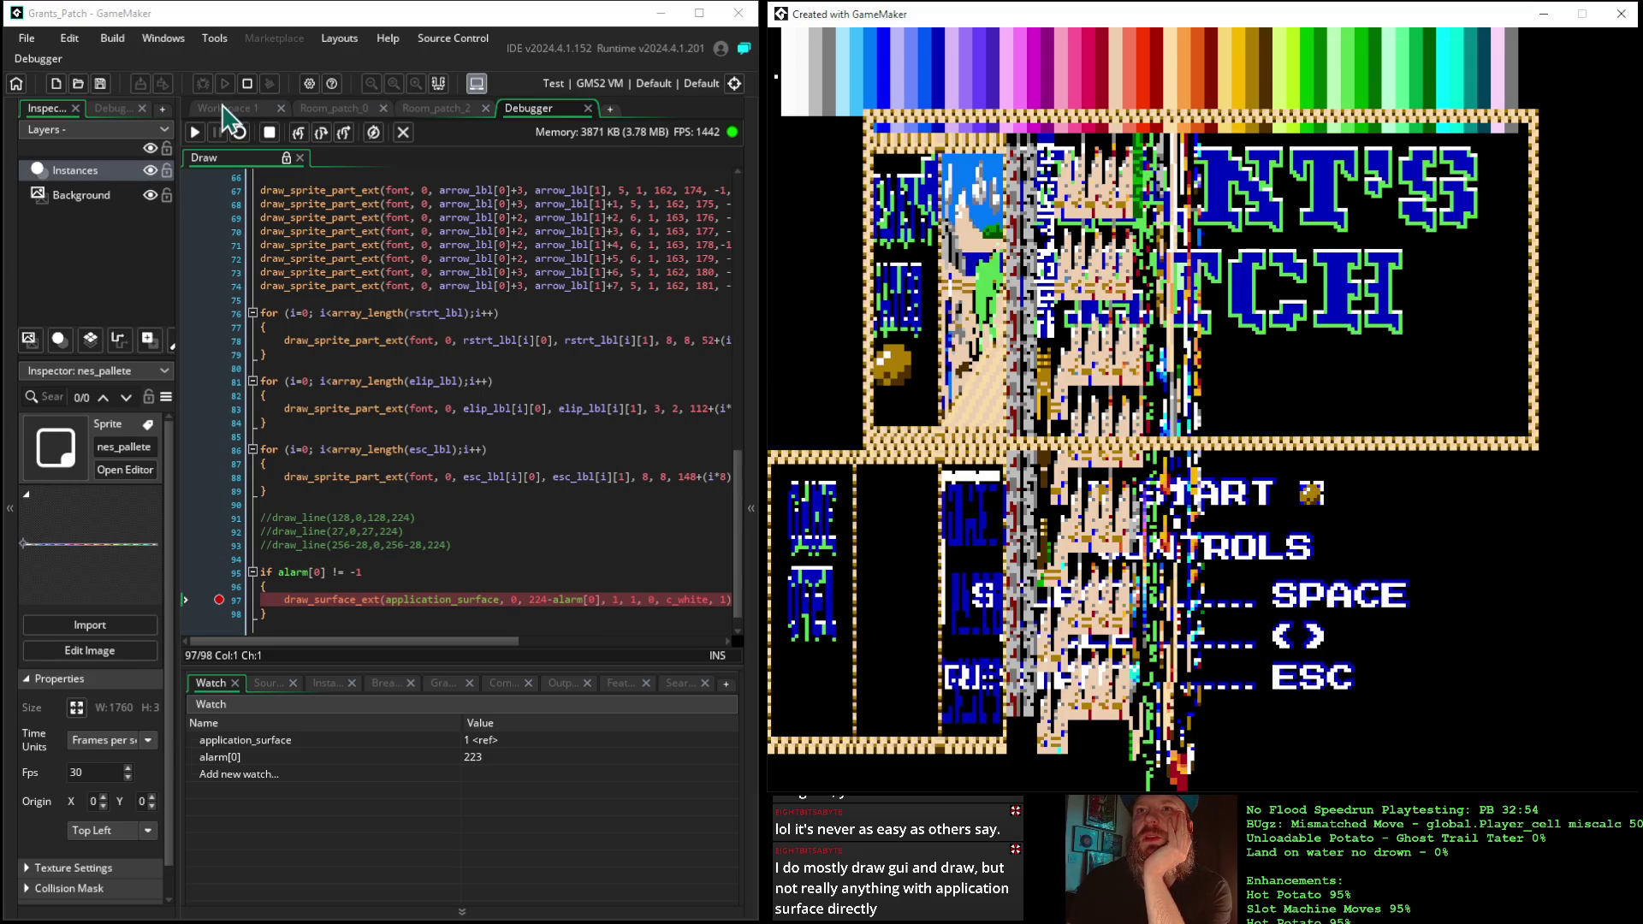
Insert application_surface_enable(false) after alarm[0] = 224; in start_manager's Step event, then stop the game
{"action": "left_click", "coordinate": [225, 107]}
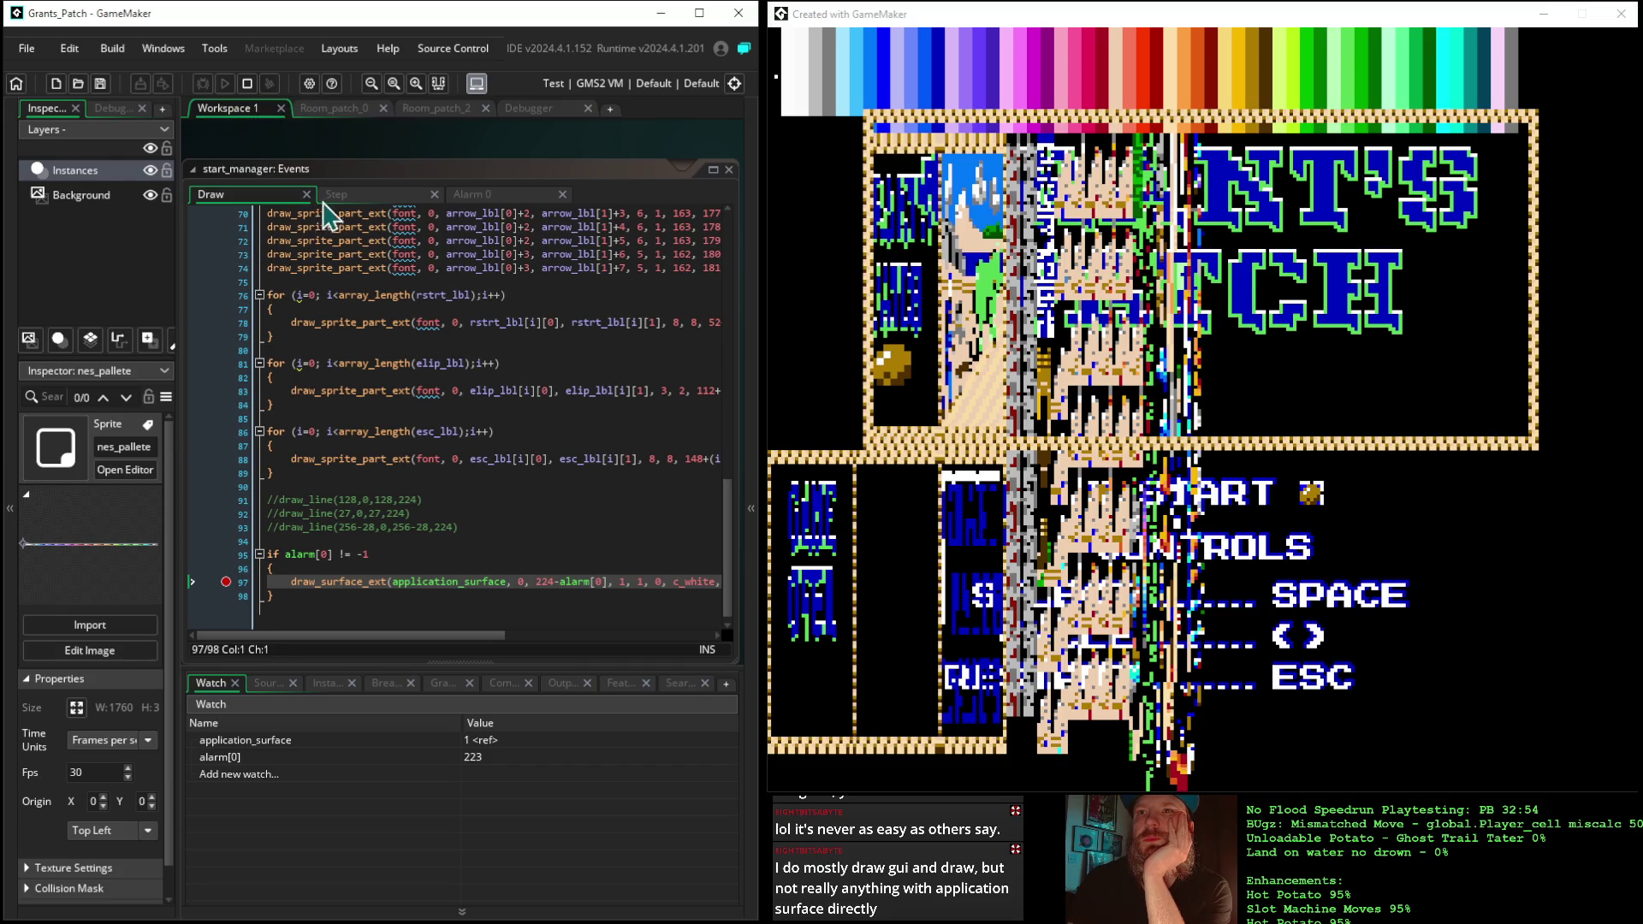
{"action": "left_click", "coordinate": [371, 198]}
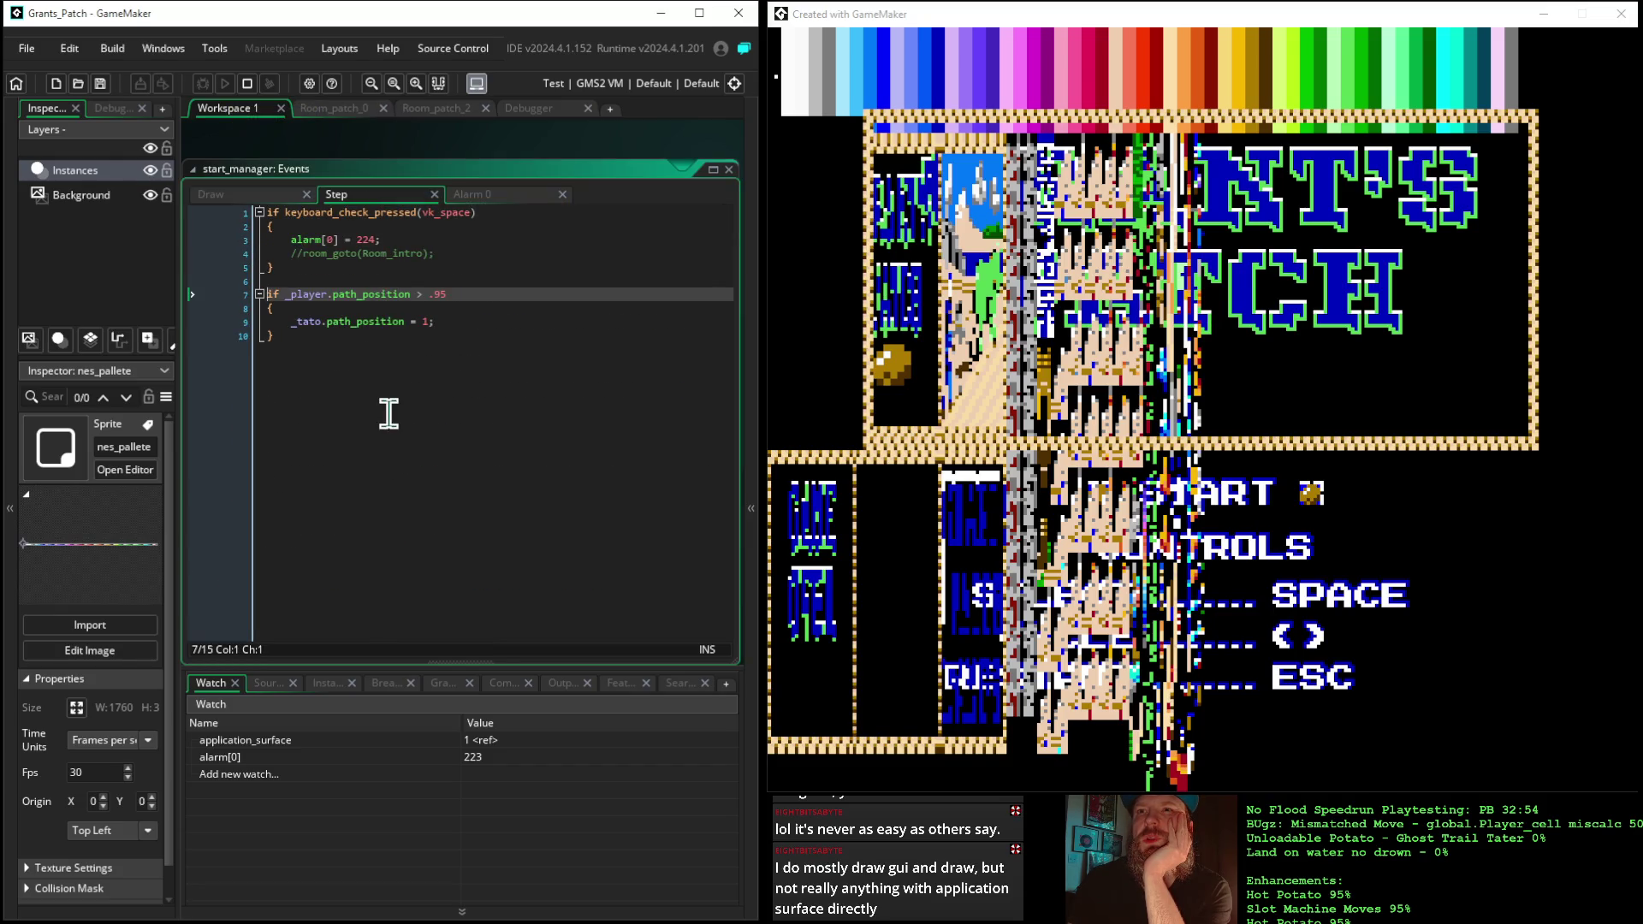
{"action": "left_click", "coordinate": [392, 240]}
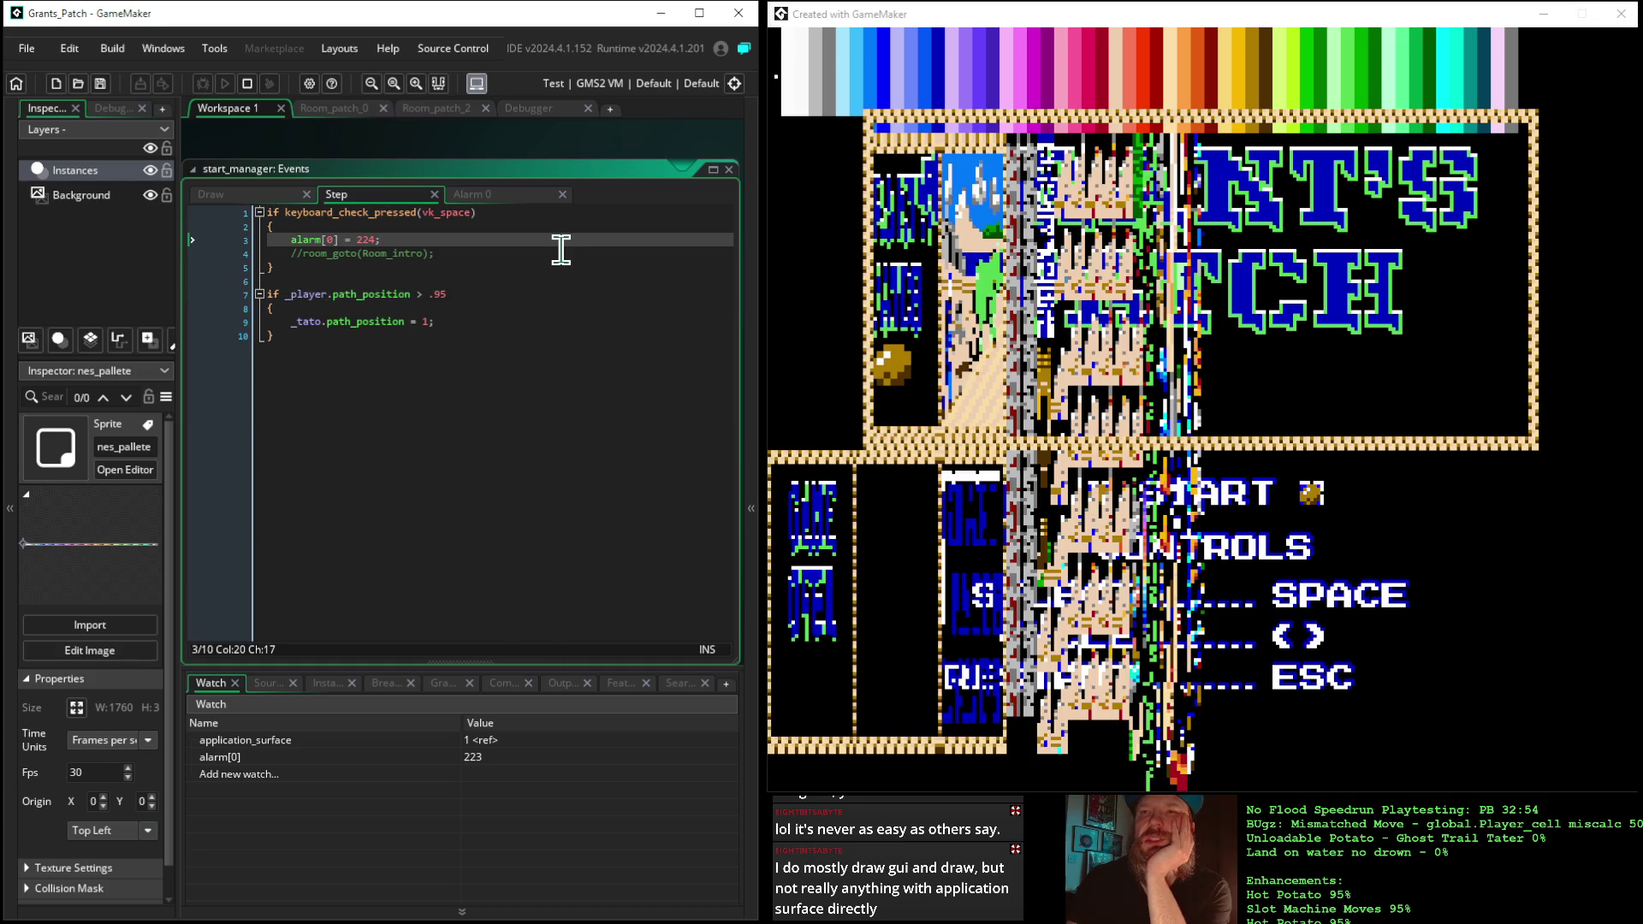
{"action": "key", "text": "Return"}
{"action": "type", "text": "application_surface_enable(false);"}
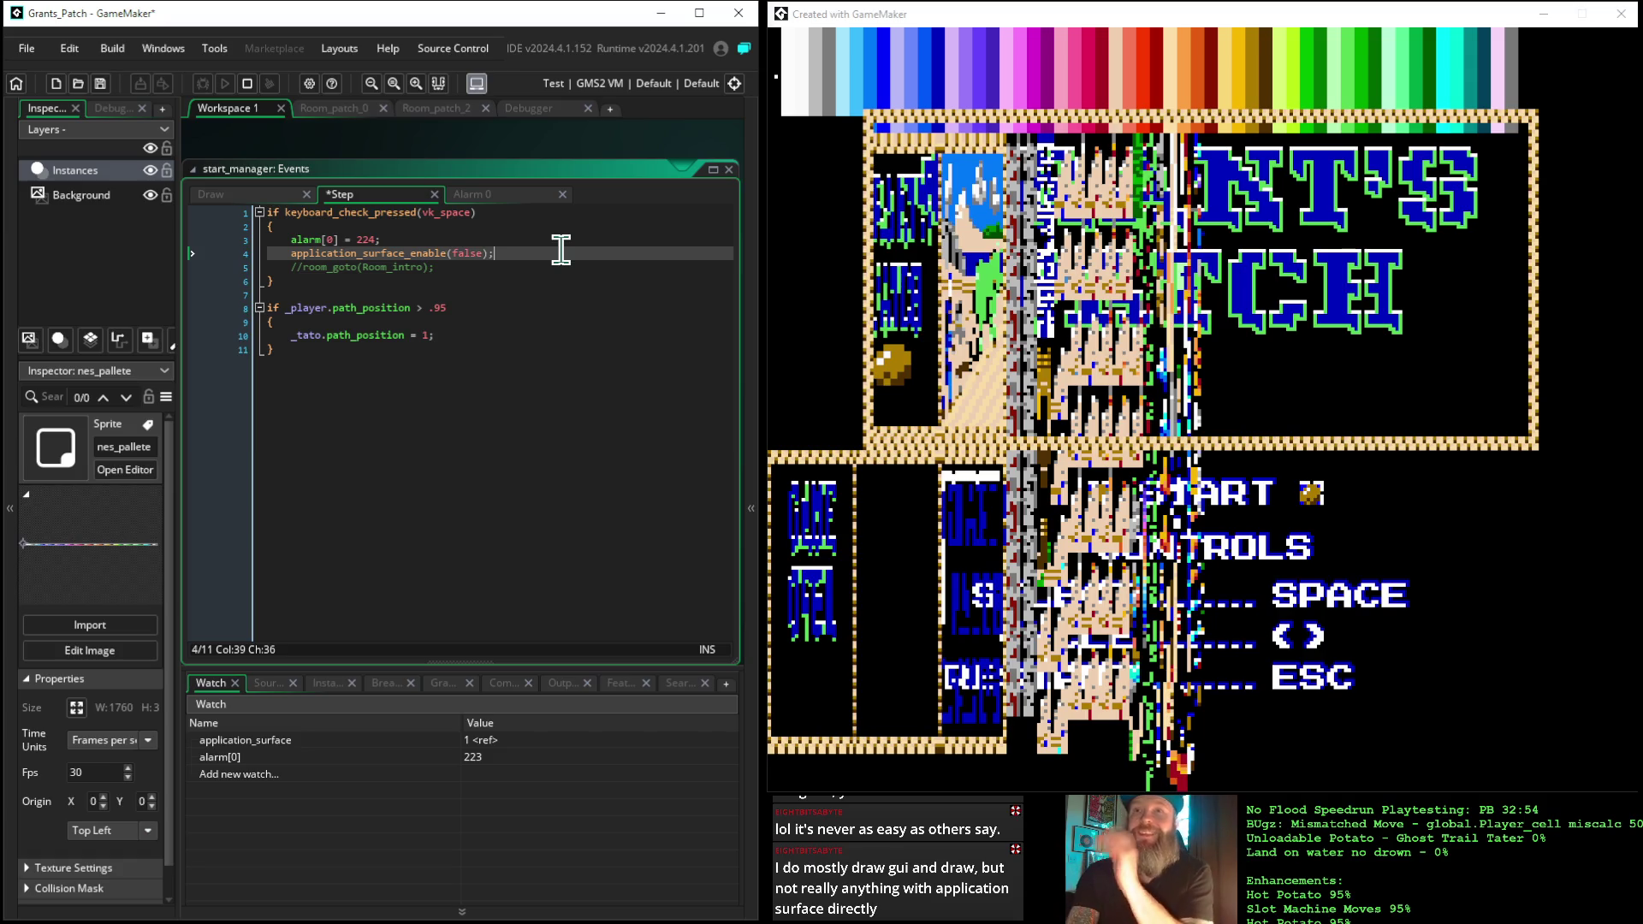
{"action": "left_click", "coordinate": [247, 84]}
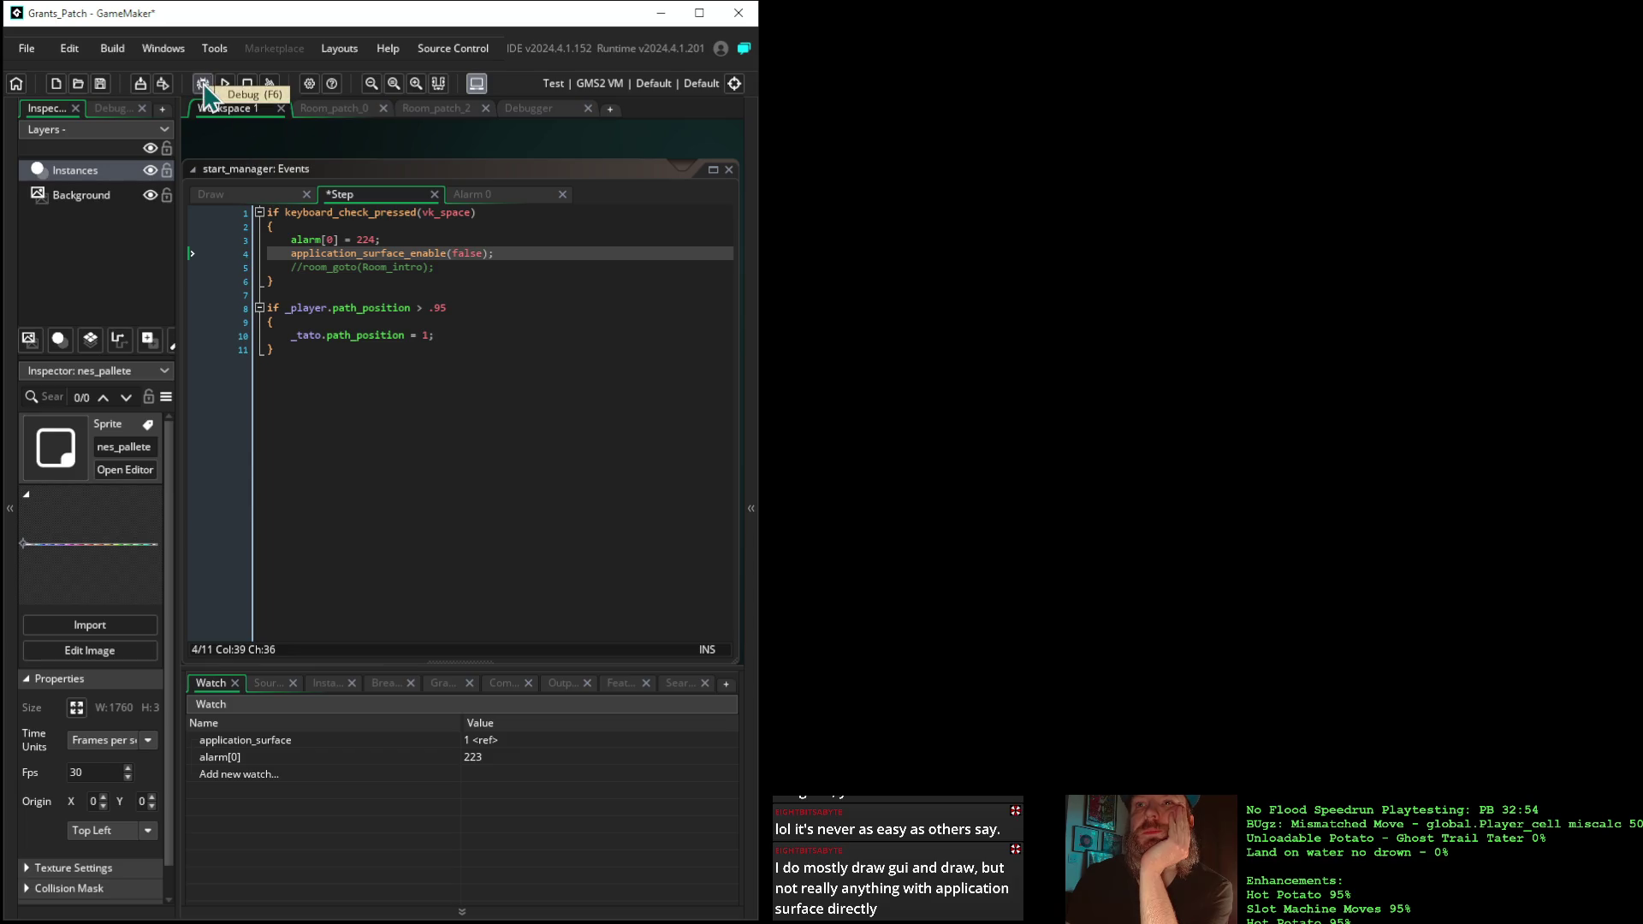
Debug-run past the breakpoint into the non-existing surface error, open the Assets dock, then stop the game
{"action": "left_click", "coordinate": [204, 86]}
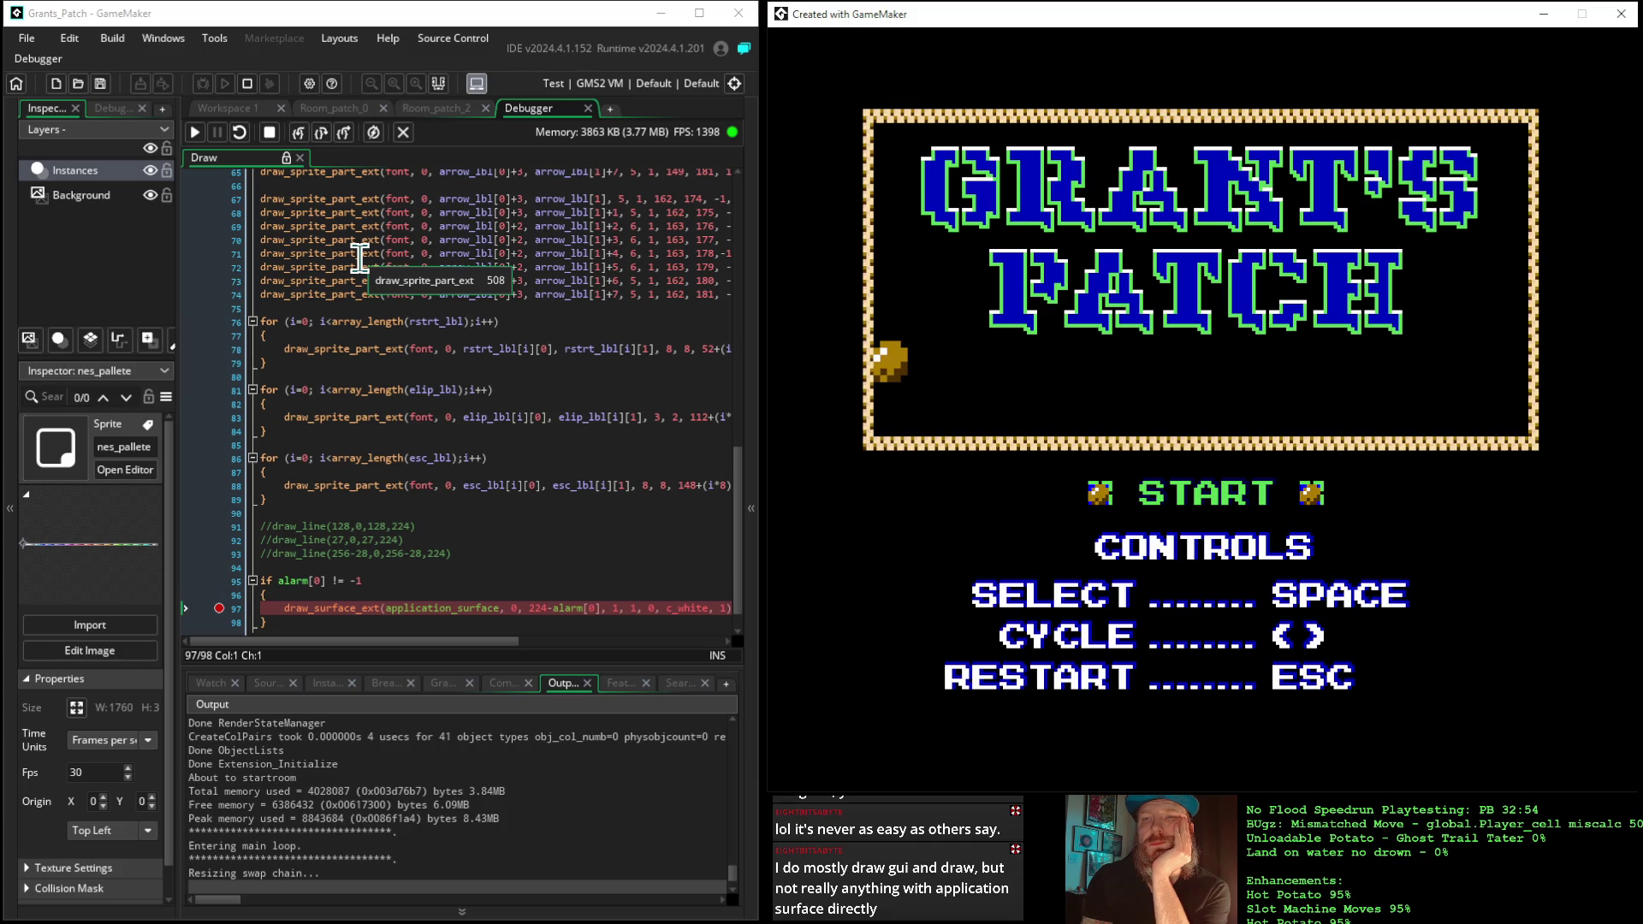
{"action": "left_click", "coordinate": [195, 135]}
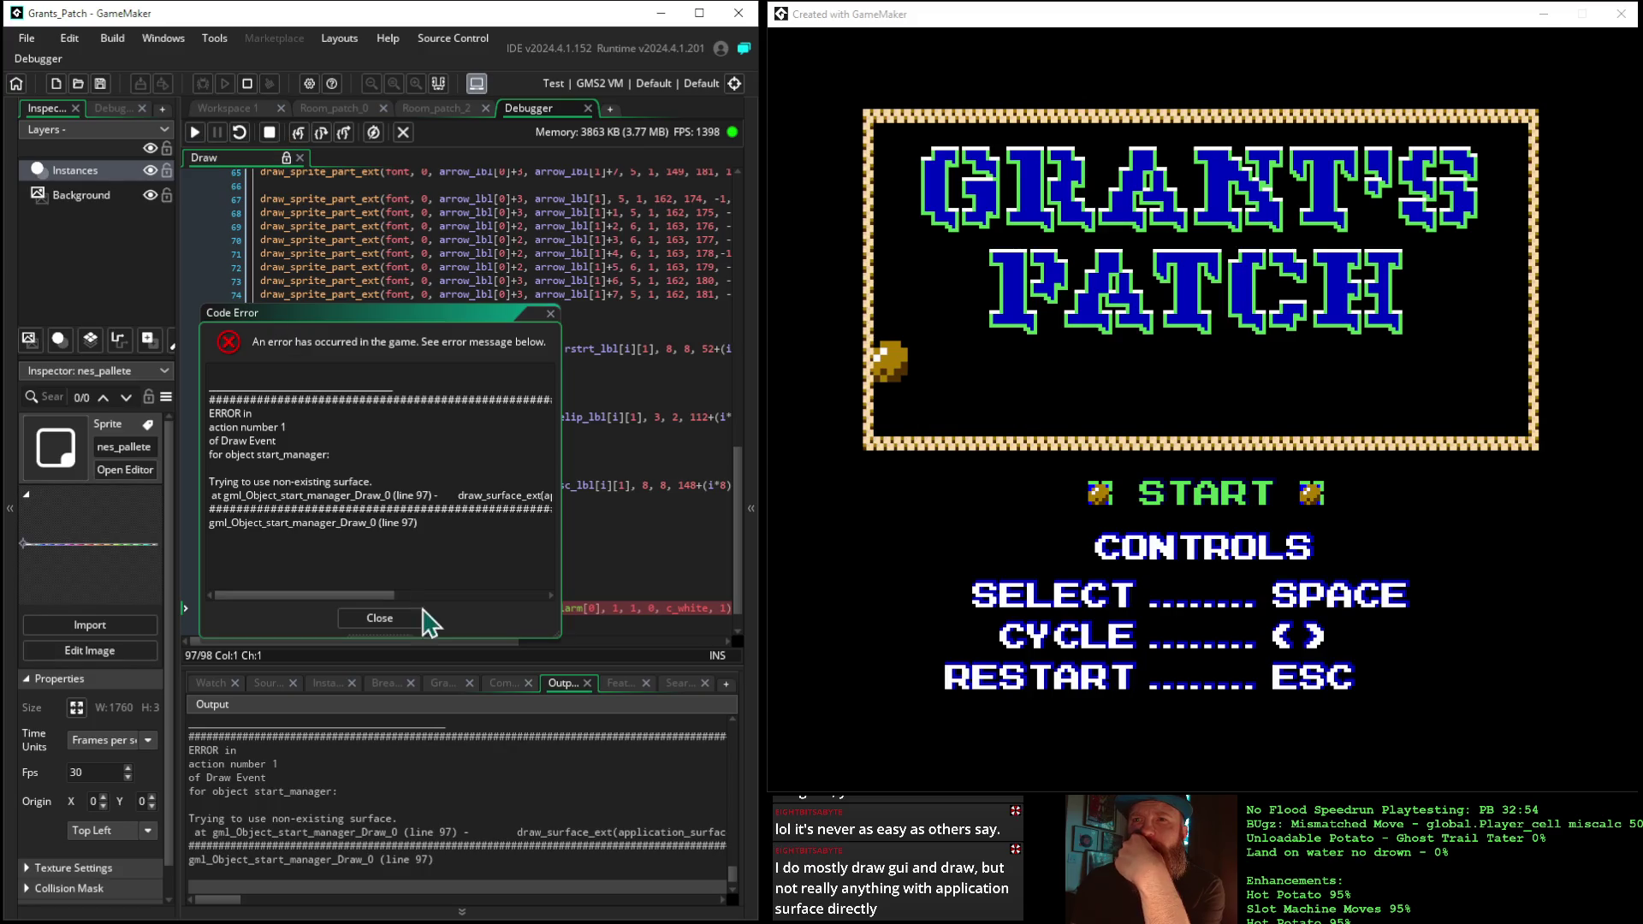
{"action": "left_click", "coordinate": [382, 620]}
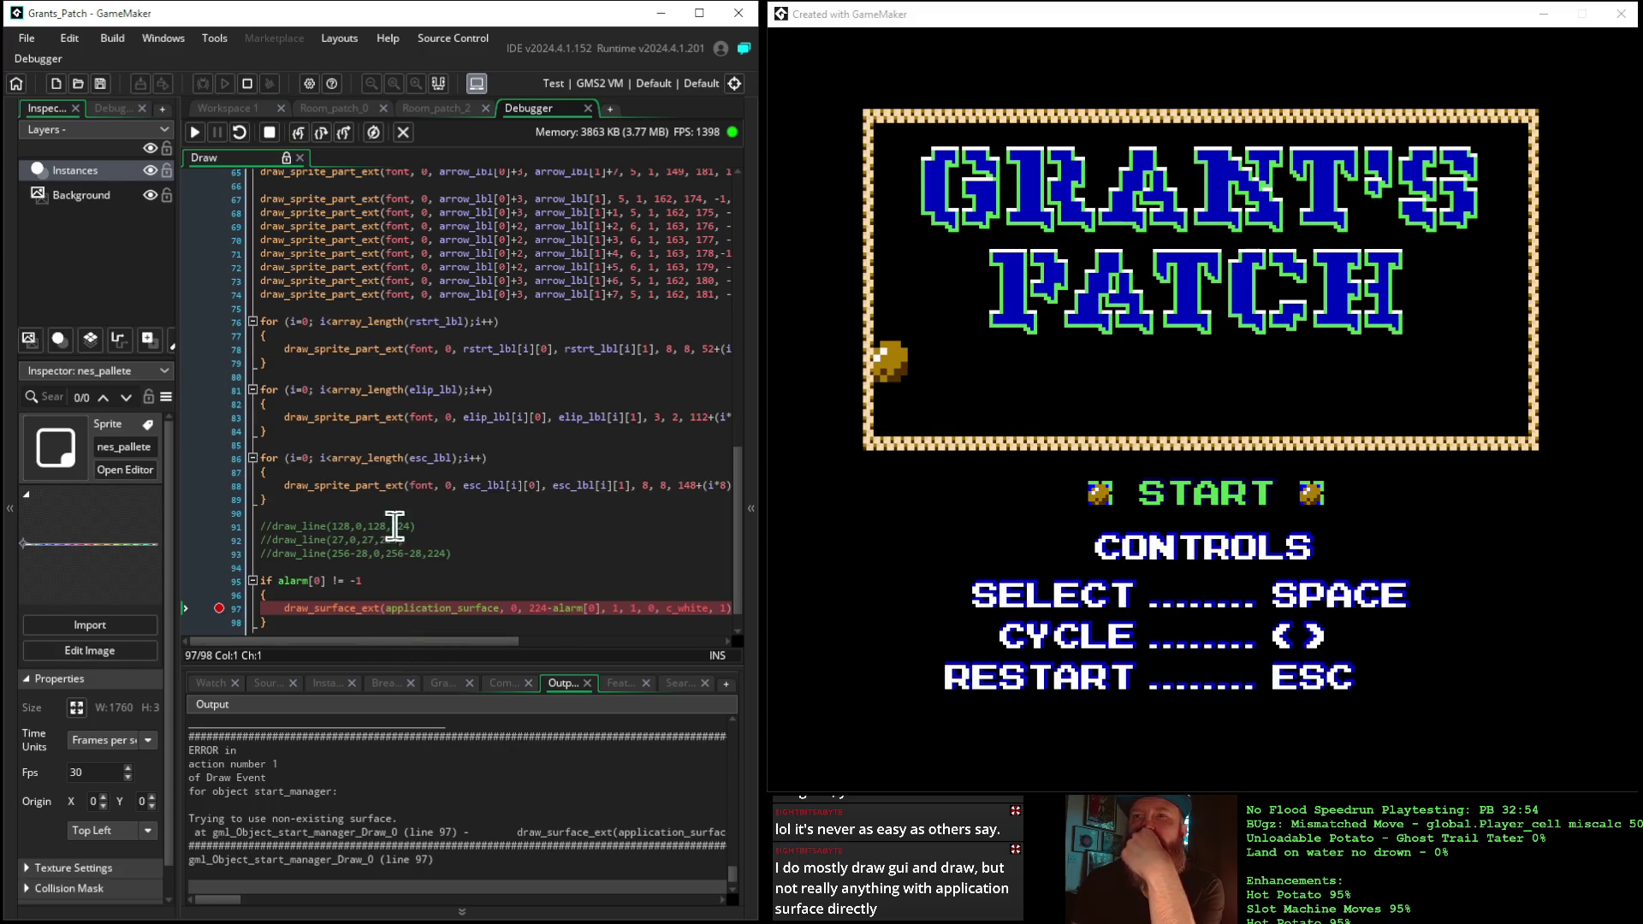
{"action": "scroll", "coordinate": [461, 456], "scroll_direction": "up", "scroll_amount": 6}
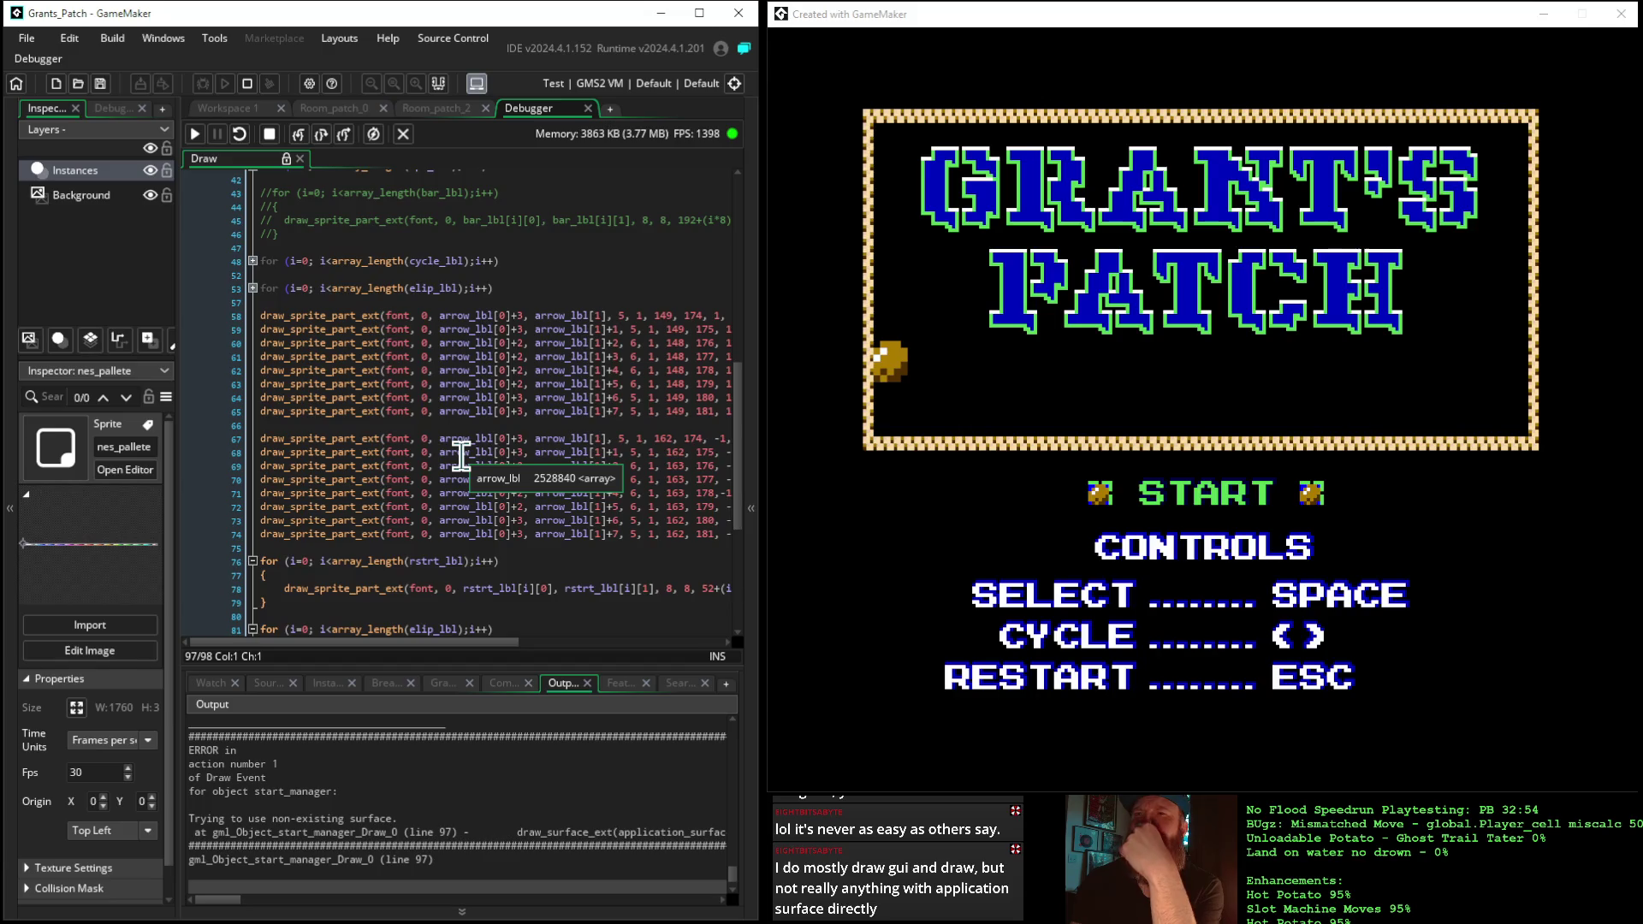
{"action": "scroll", "coordinate": [460, 456], "scroll_direction": "down", "scroll_amount": 6}
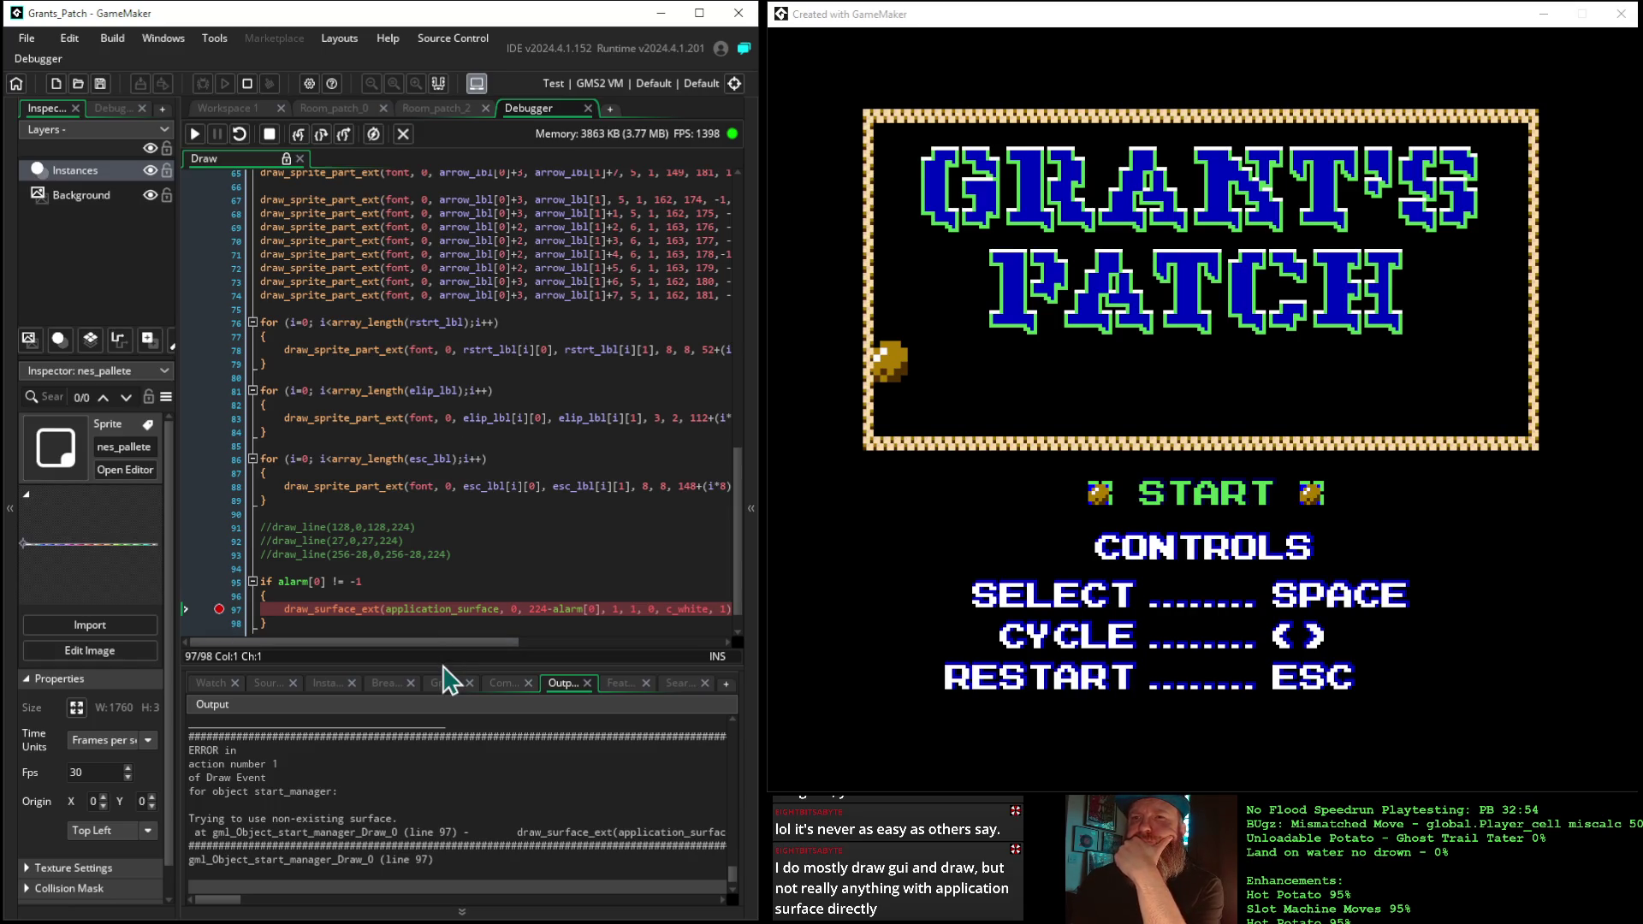
{"action": "mouse_move", "coordinate": [483, 605]}
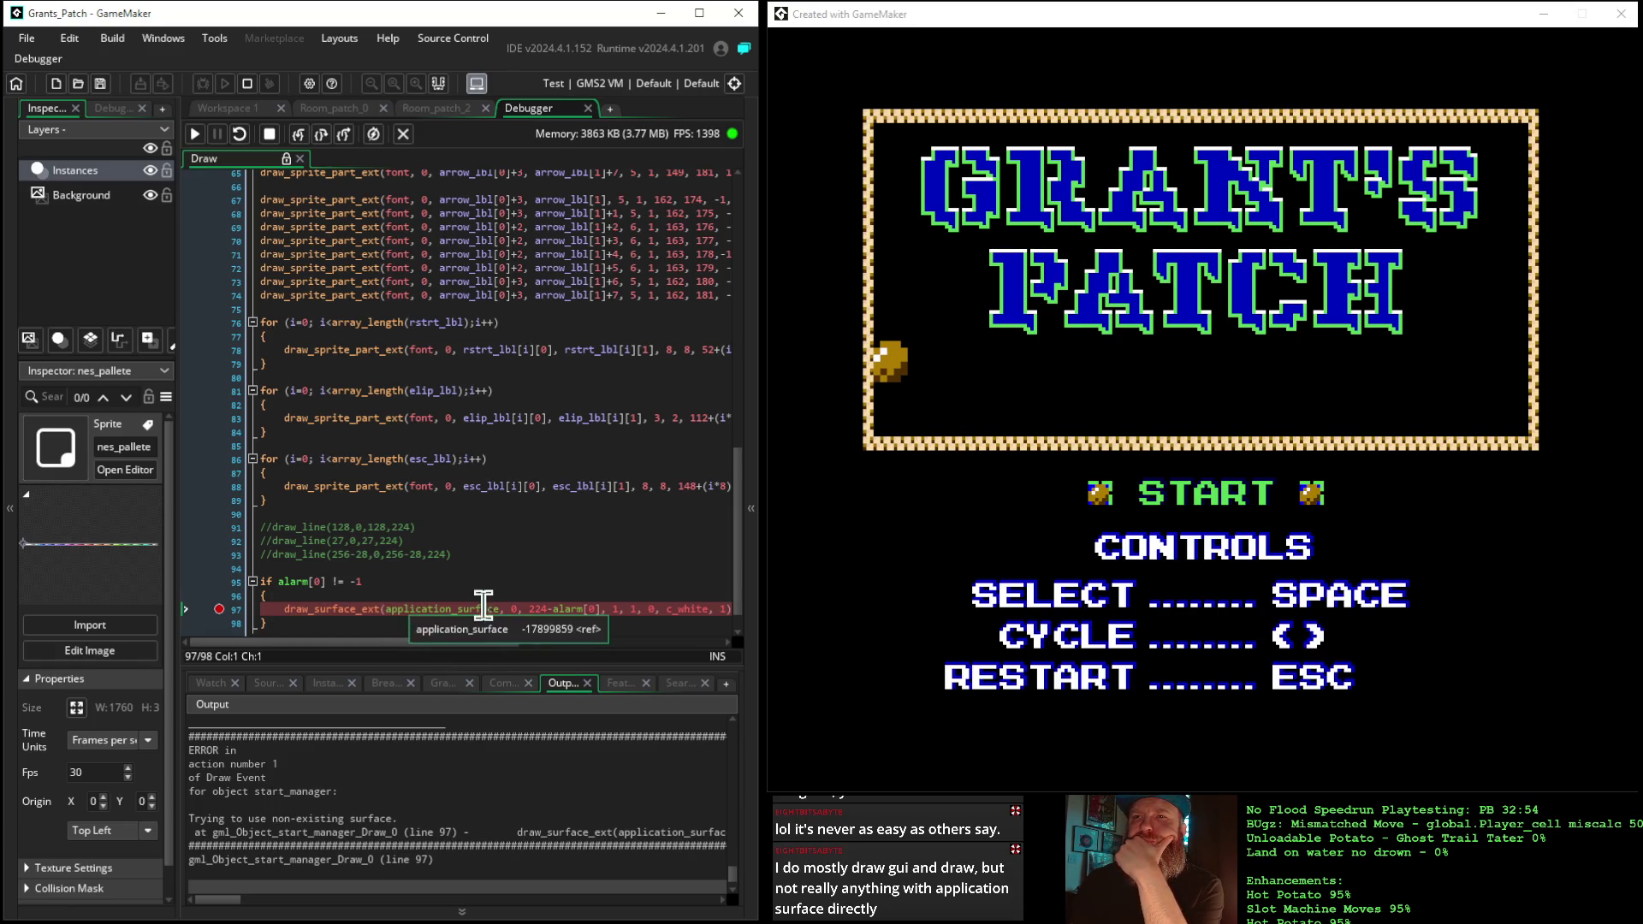
{"action": "left_click", "coordinate": [751, 476]}
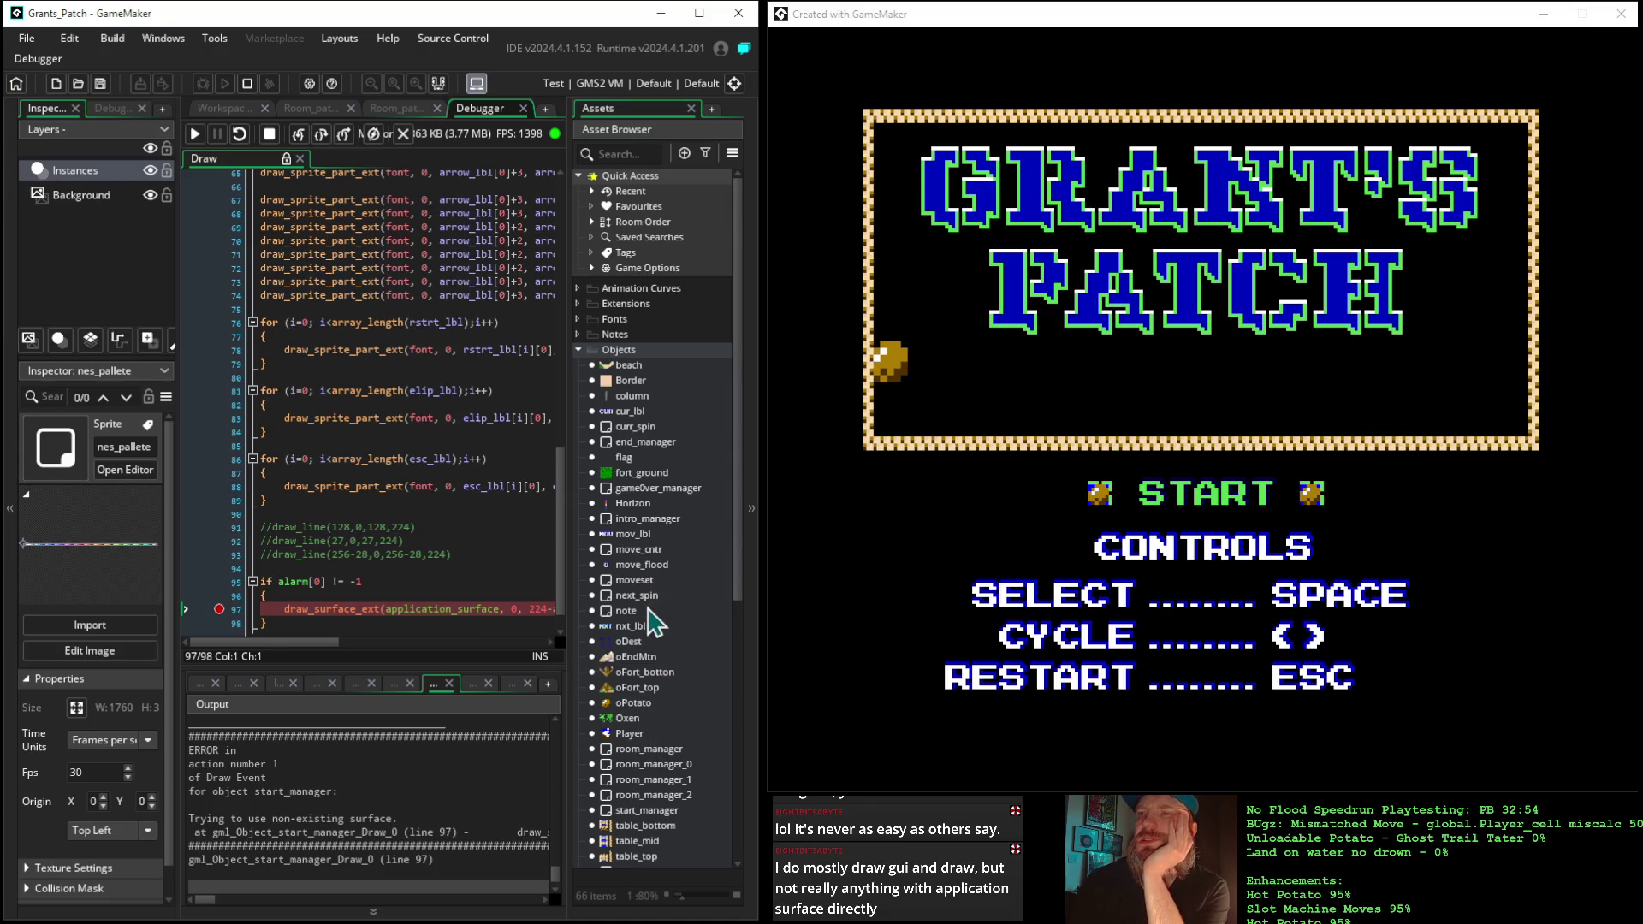
{"action": "left_click", "coordinate": [247, 83]}
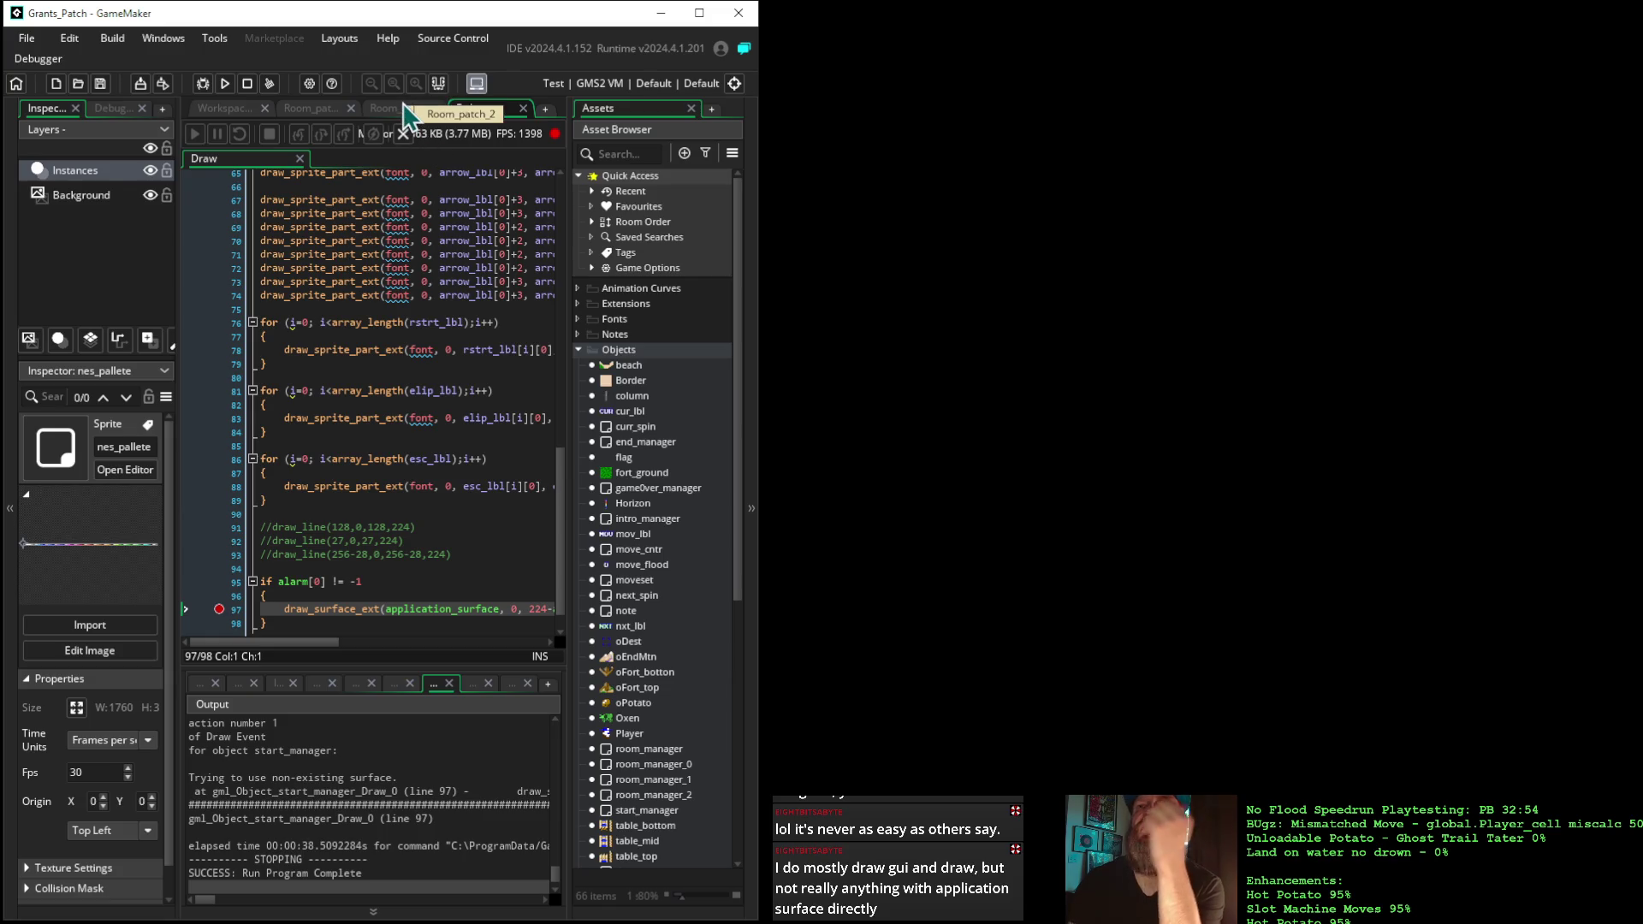
Put the cursor on application_surface_enable in the Step code and look it up in the manual
{"action": "left_click", "coordinate": [222, 110]}
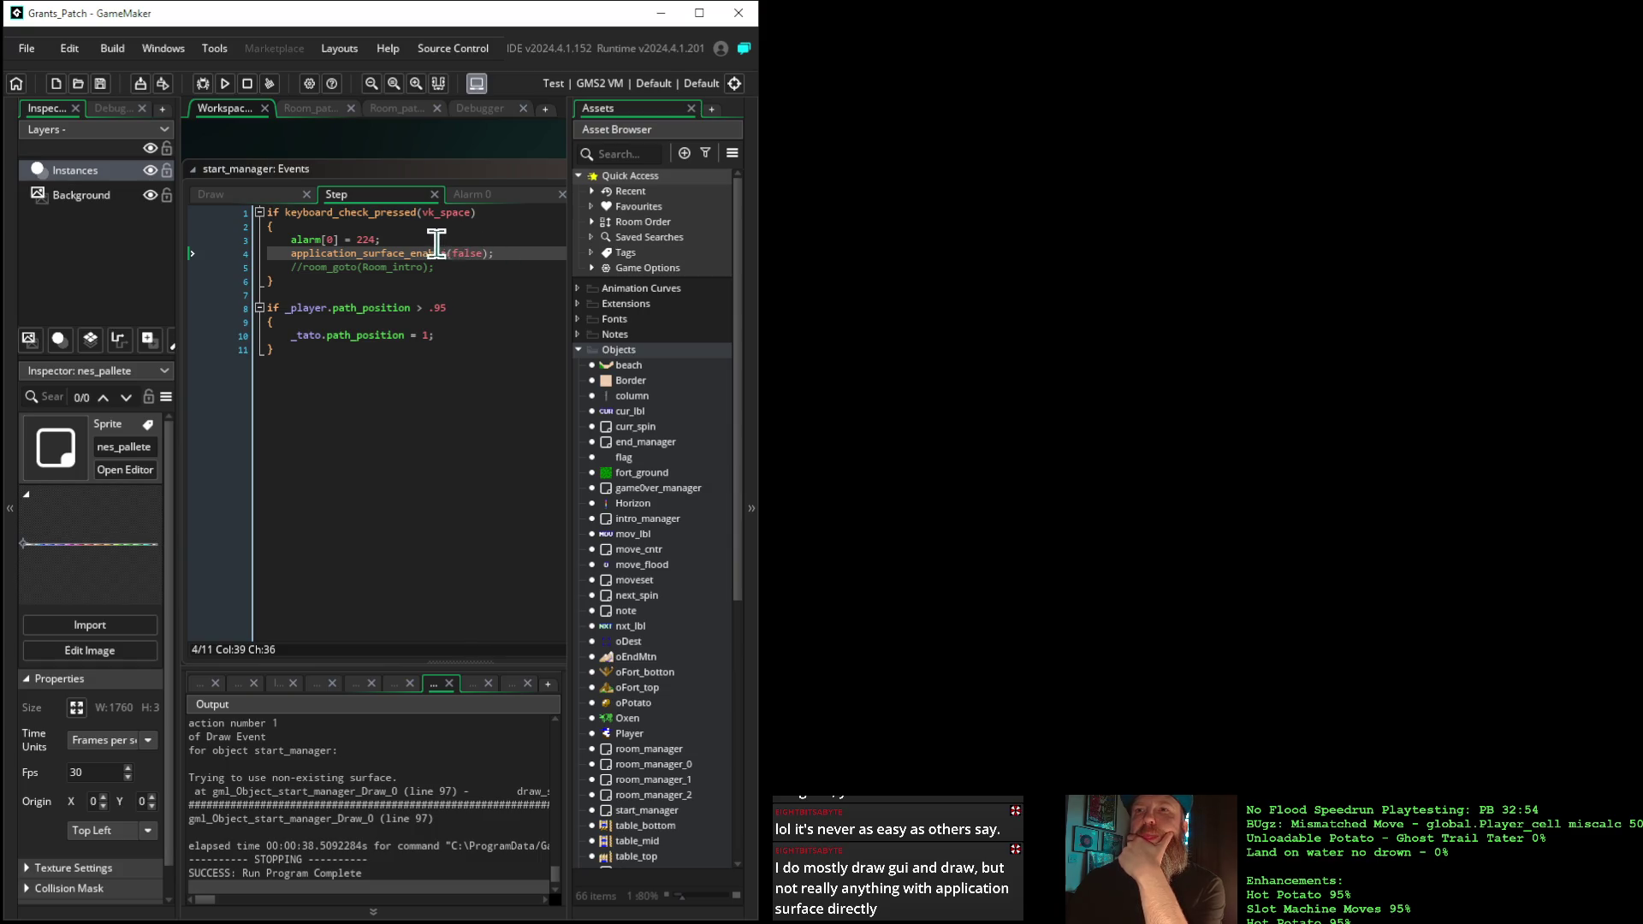
{"action": "left_click", "coordinate": [413, 254]}
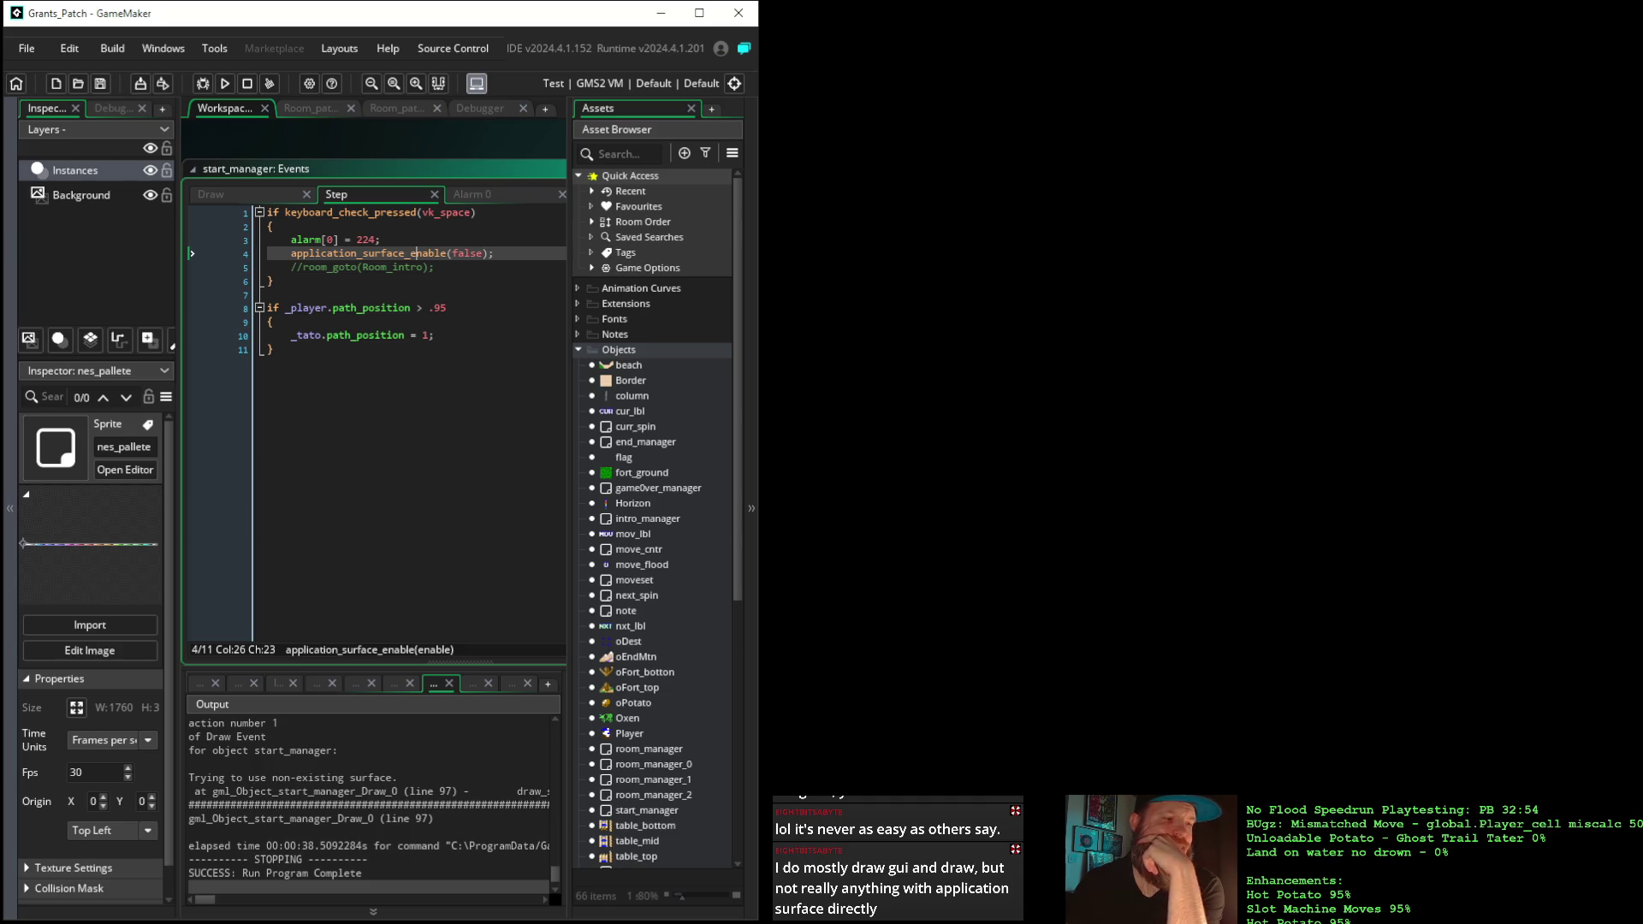
{"action": "key", "text": "alt+Tab"}
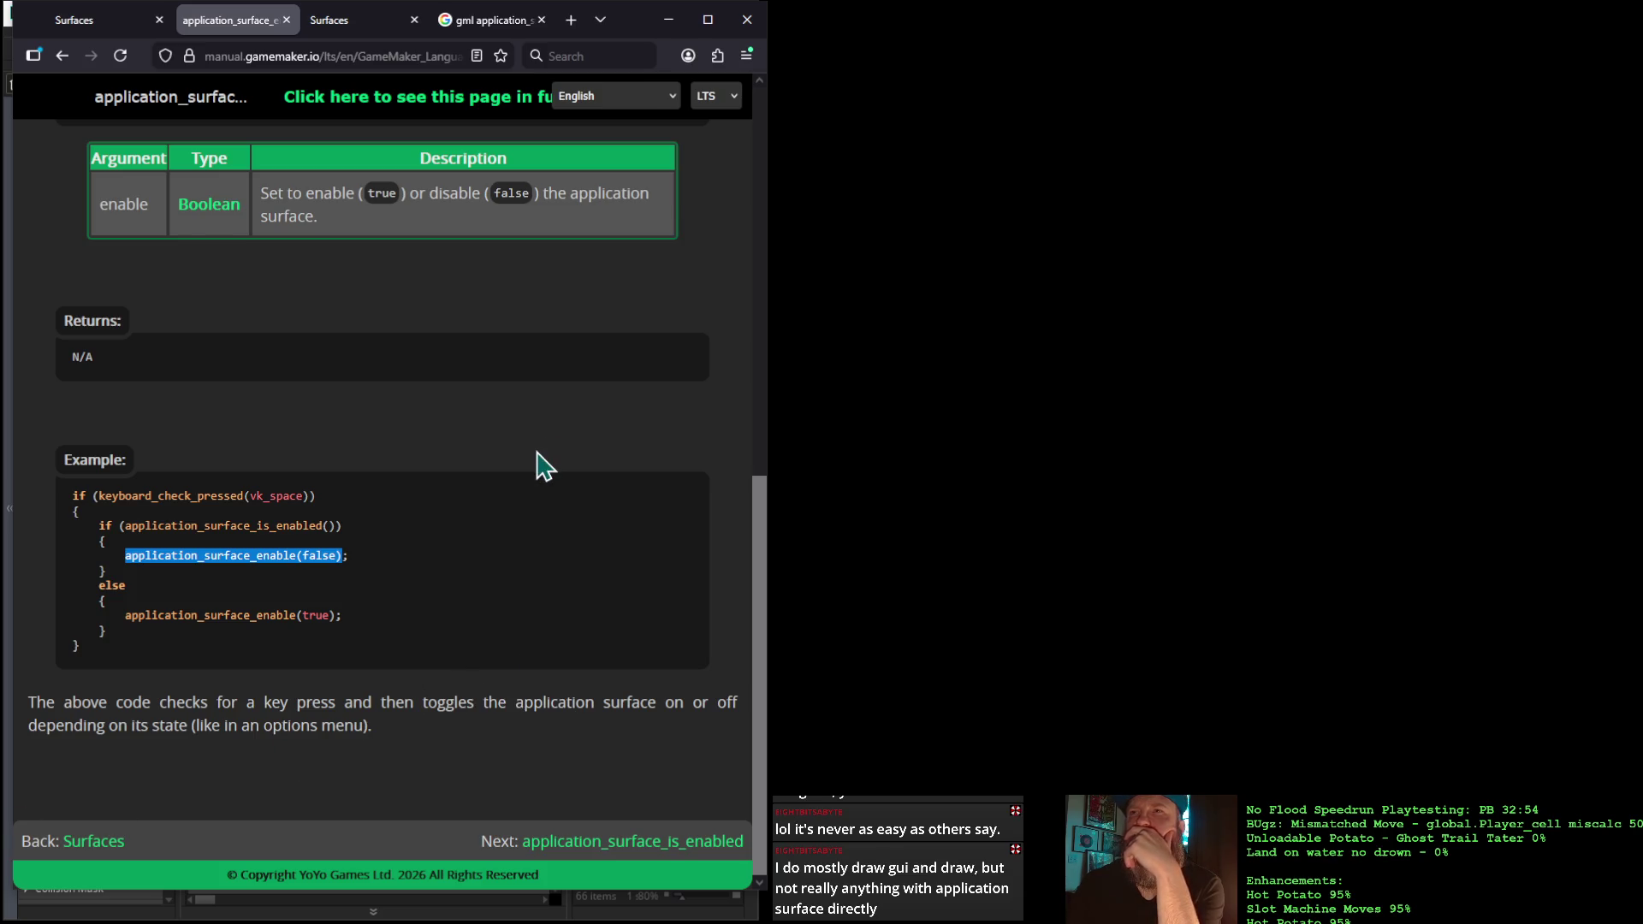
Scroll to the top of the application_surface_enable page, read the 'display buffer' tooltip, then minimize the manual
{"action": "scroll", "coordinate": [539, 462], "scroll_direction": "up", "scroll_amount": 3}
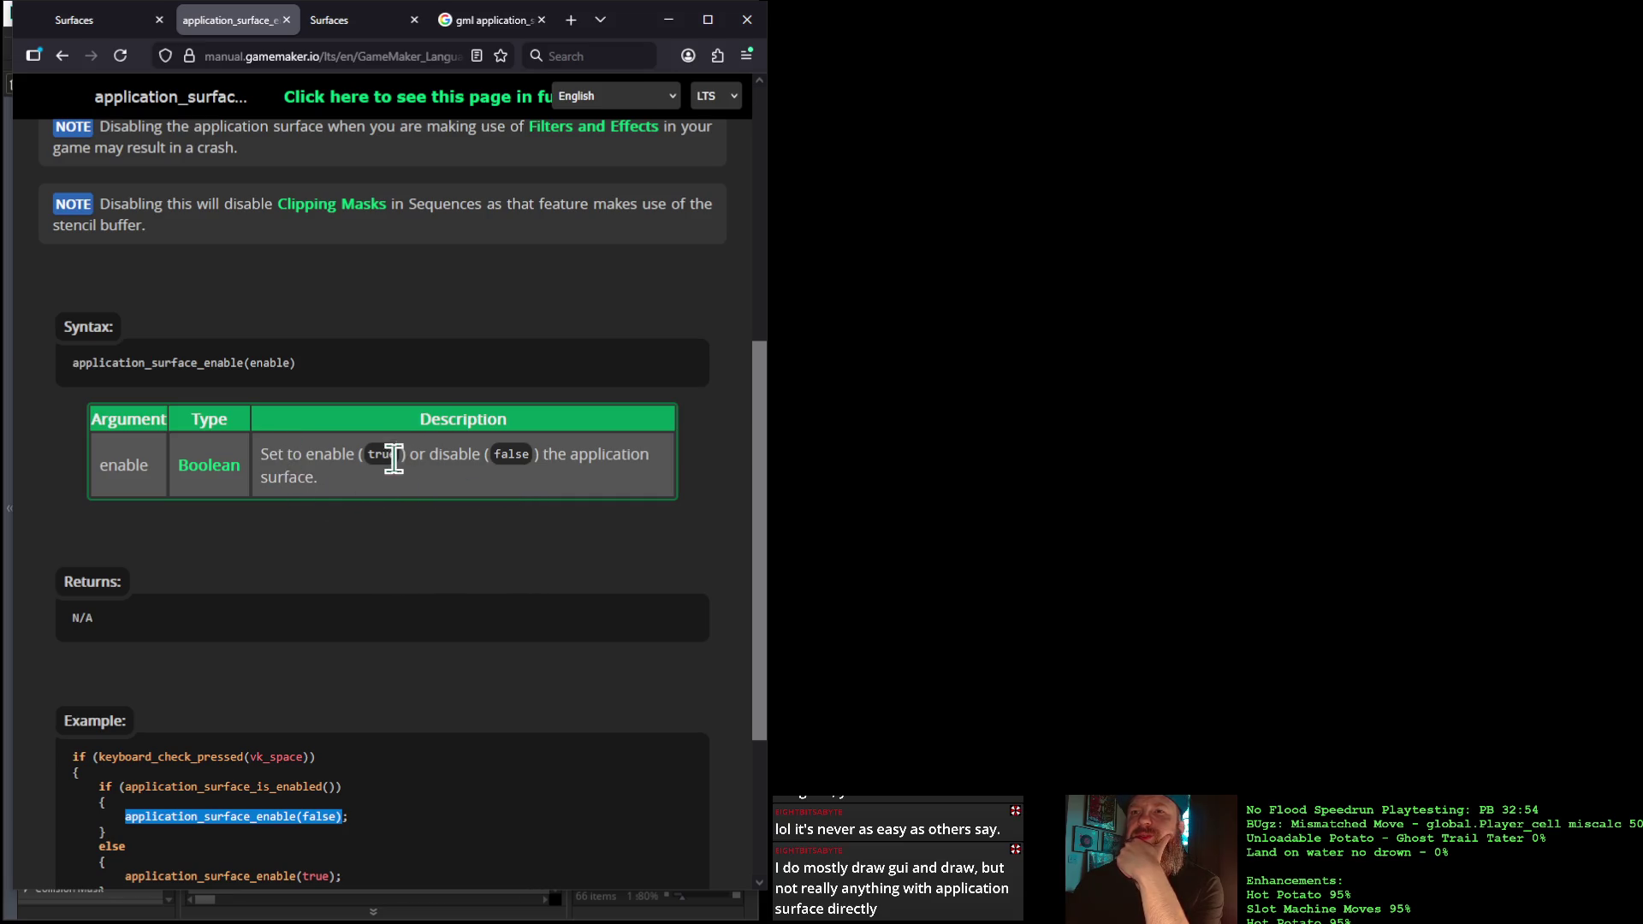
{"action": "scroll", "coordinate": [378, 470], "scroll_direction": "up", "scroll_amount": 6}
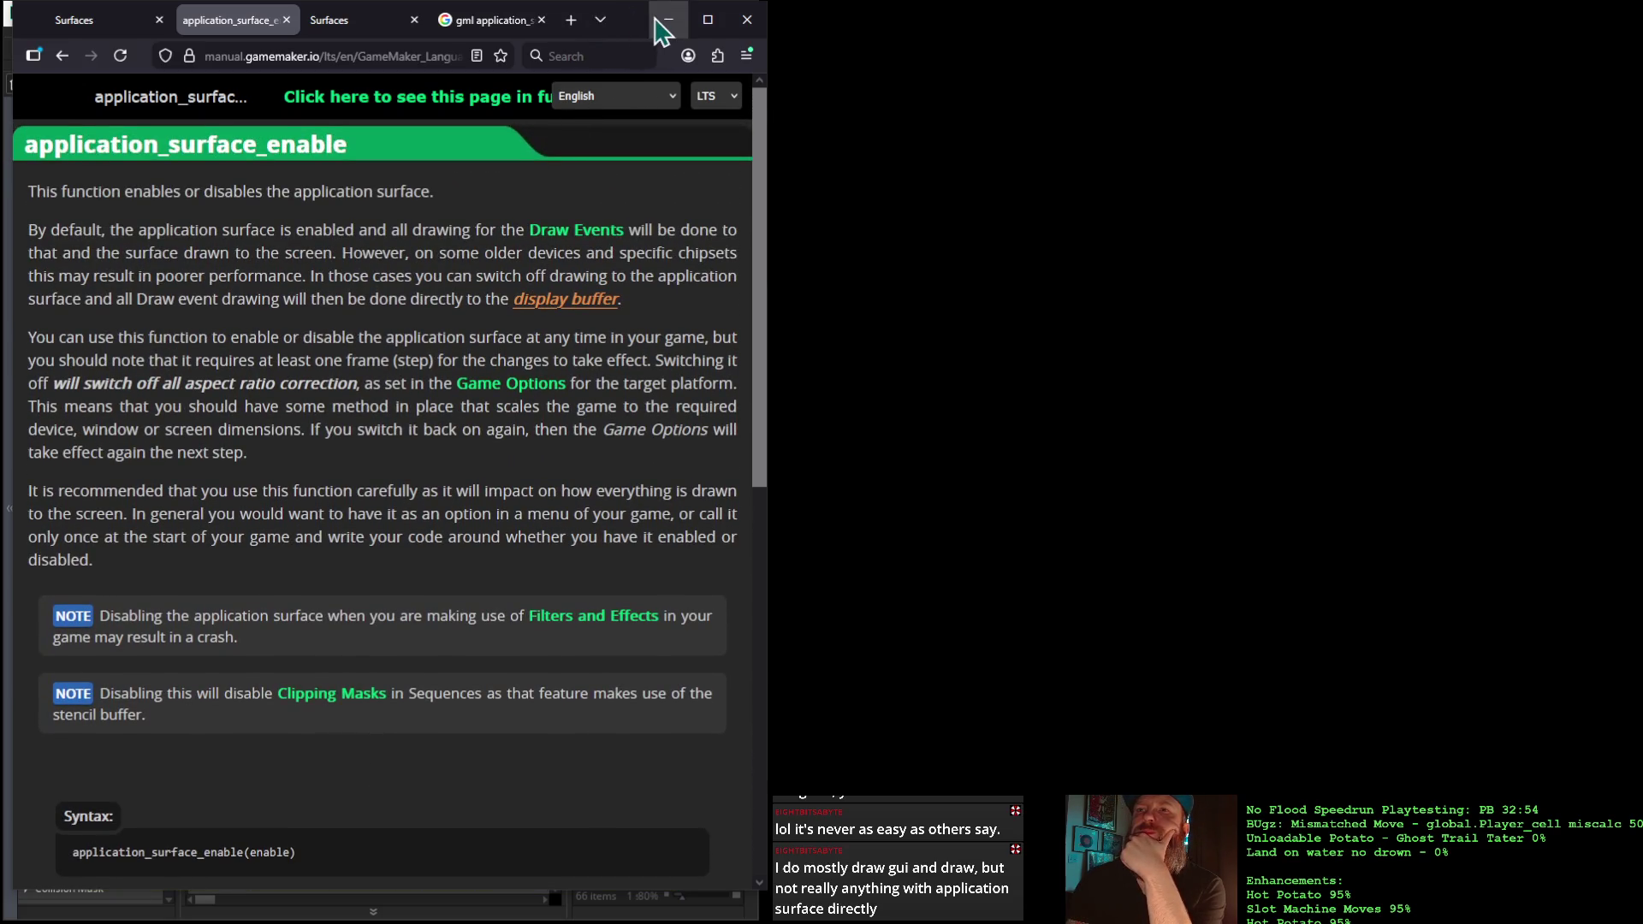
{"action": "right_click", "coordinate": [542, 307]}
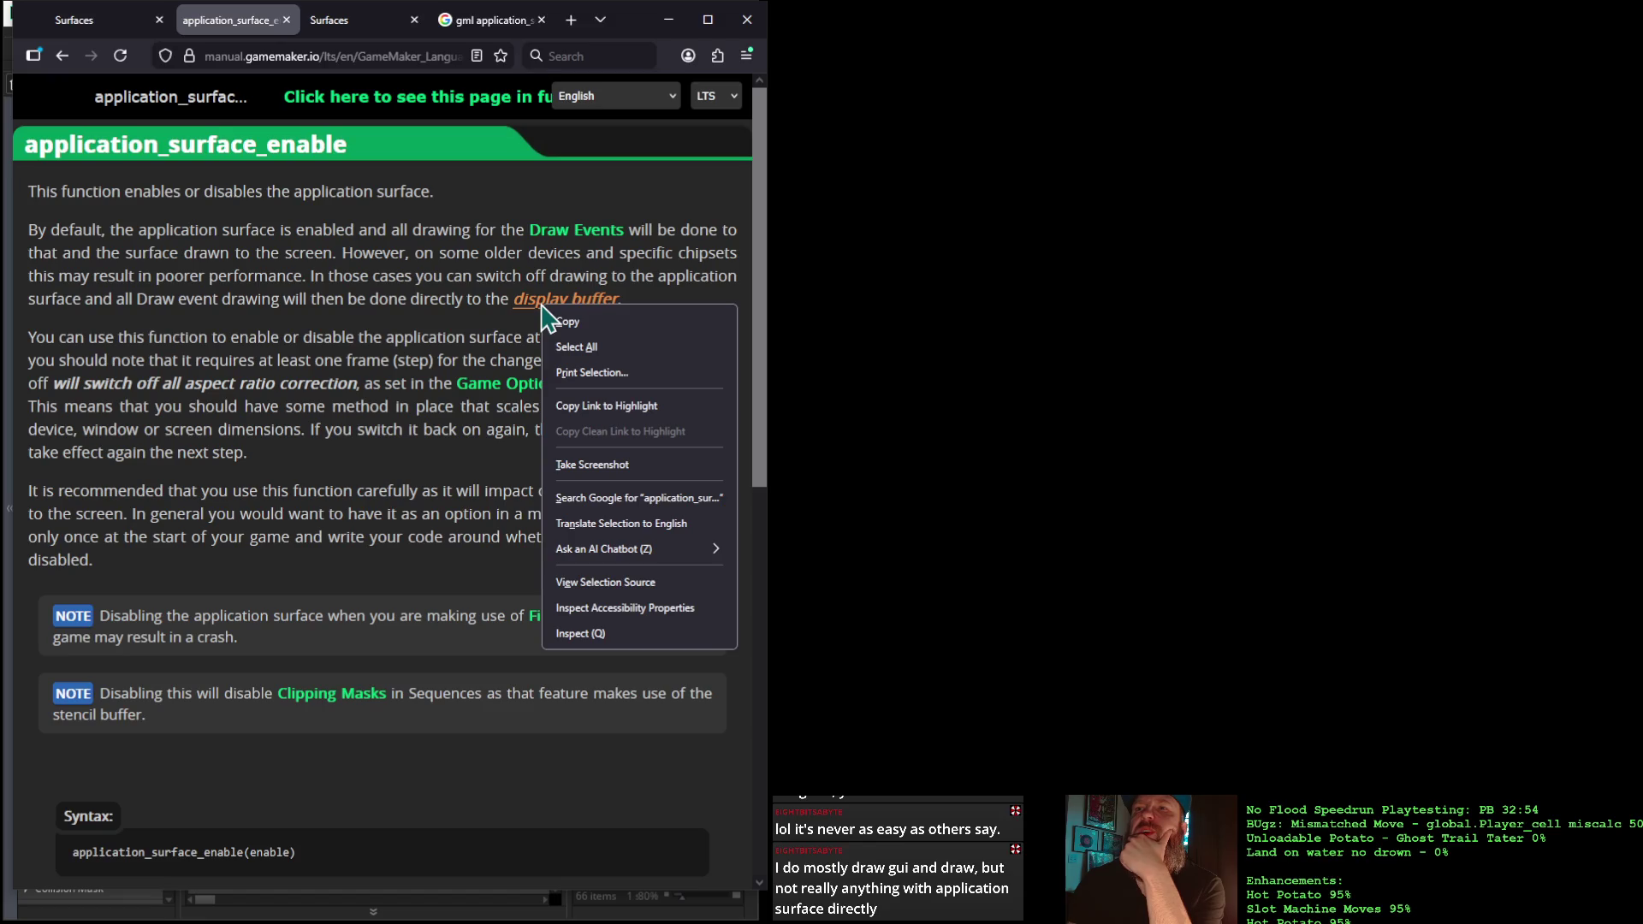
{"action": "left_click", "coordinate": [561, 321]}
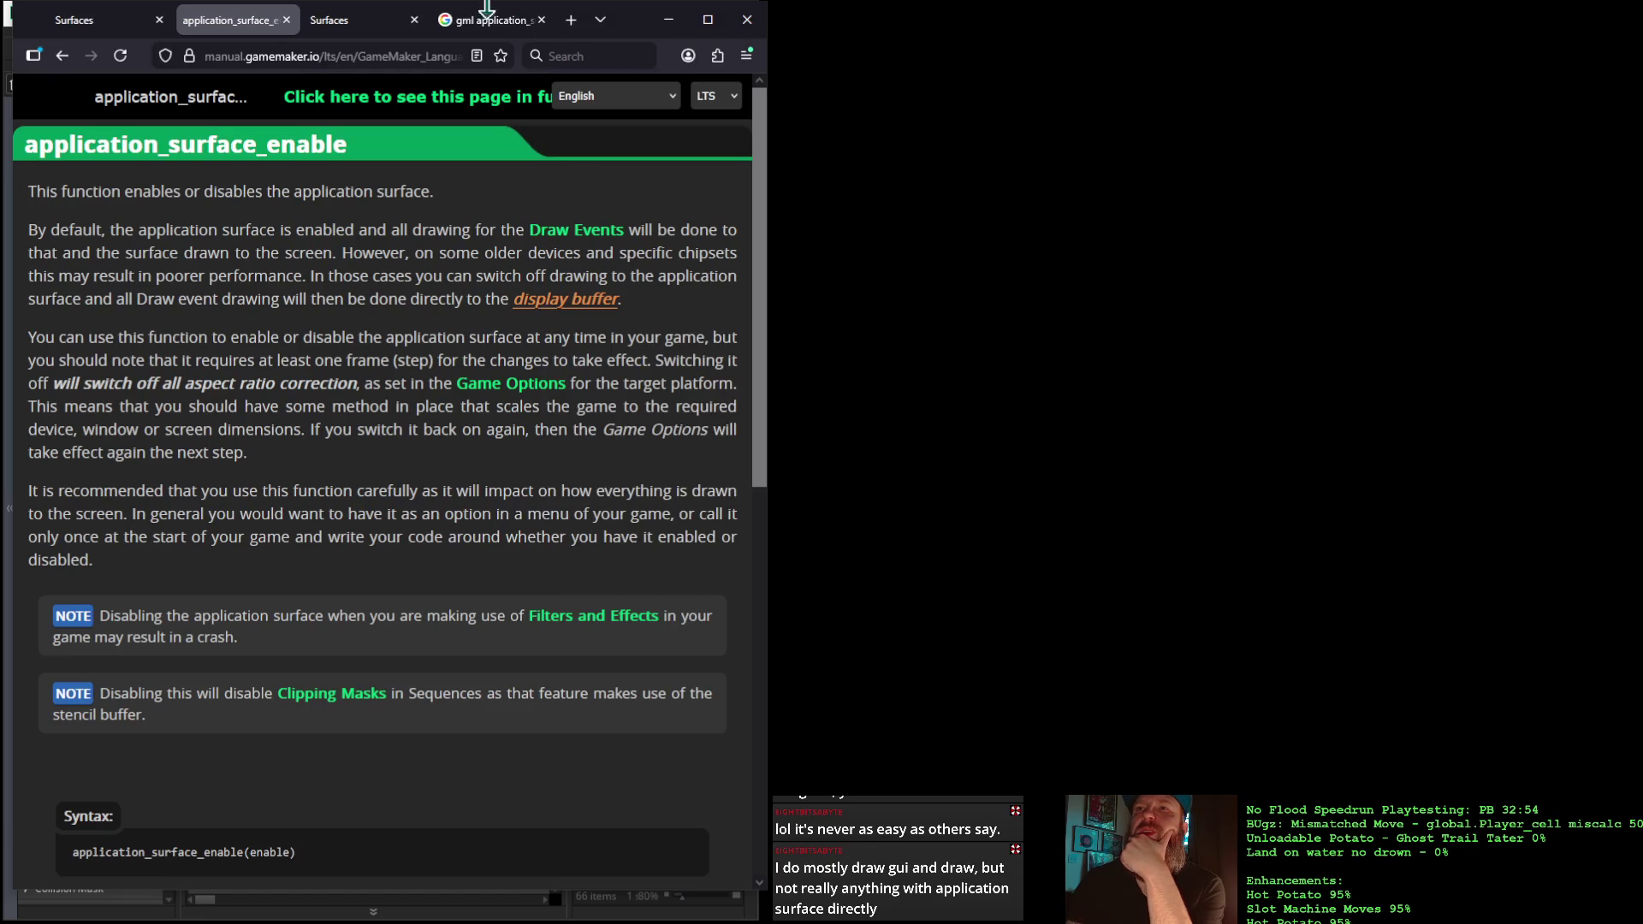
{"action": "right_click", "coordinate": [574, 308]}
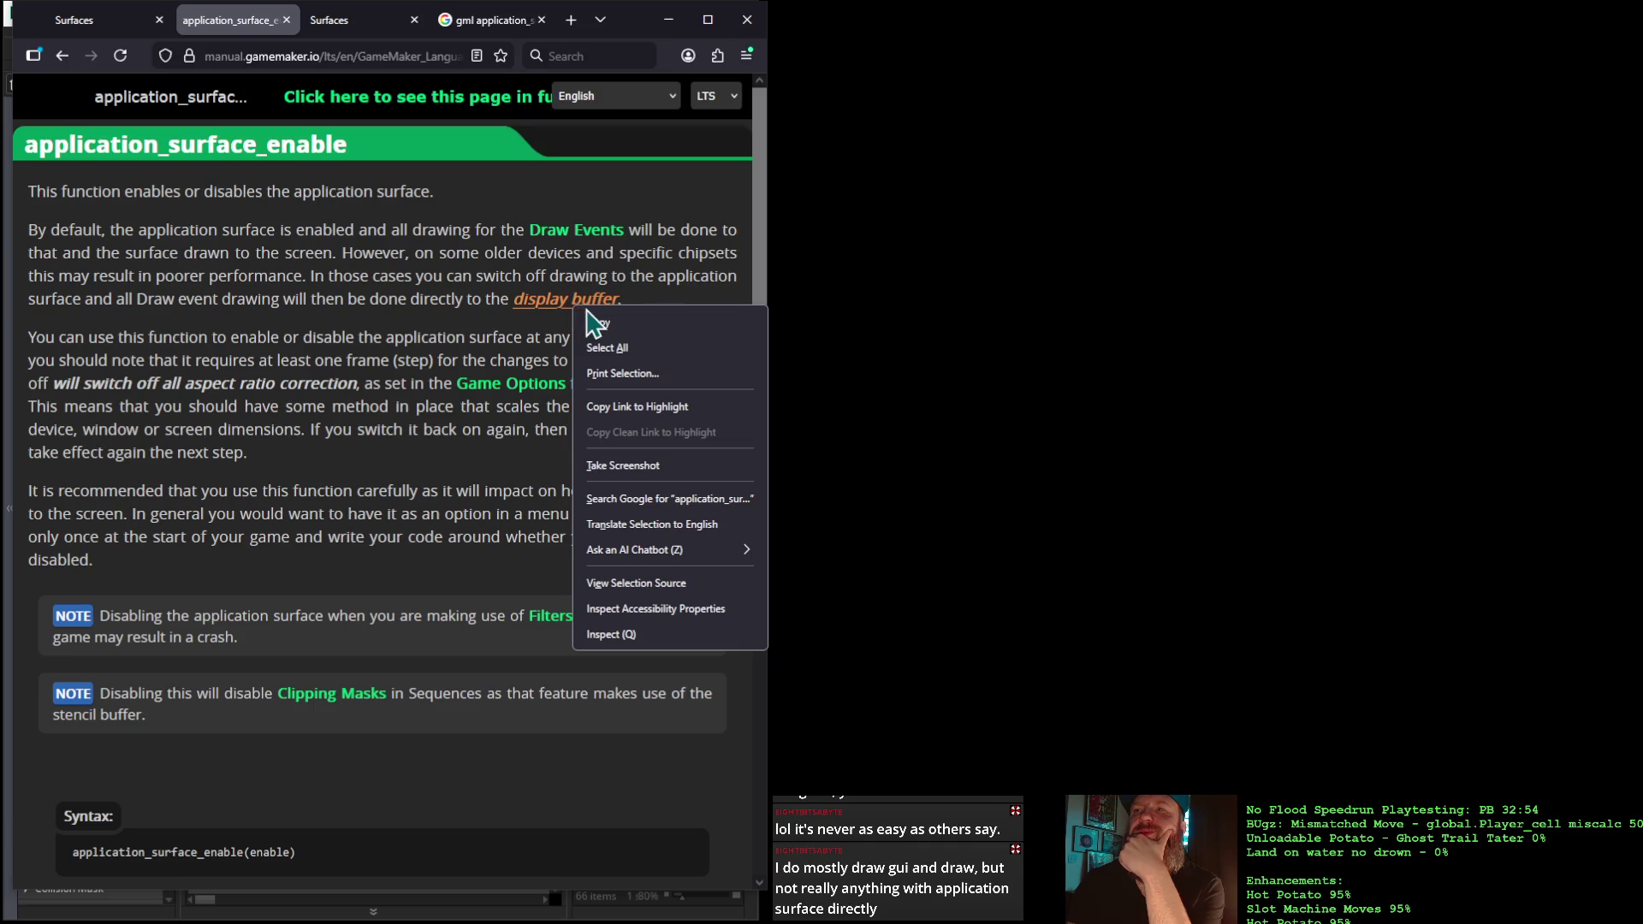
{"action": "left_click", "coordinate": [567, 315]}
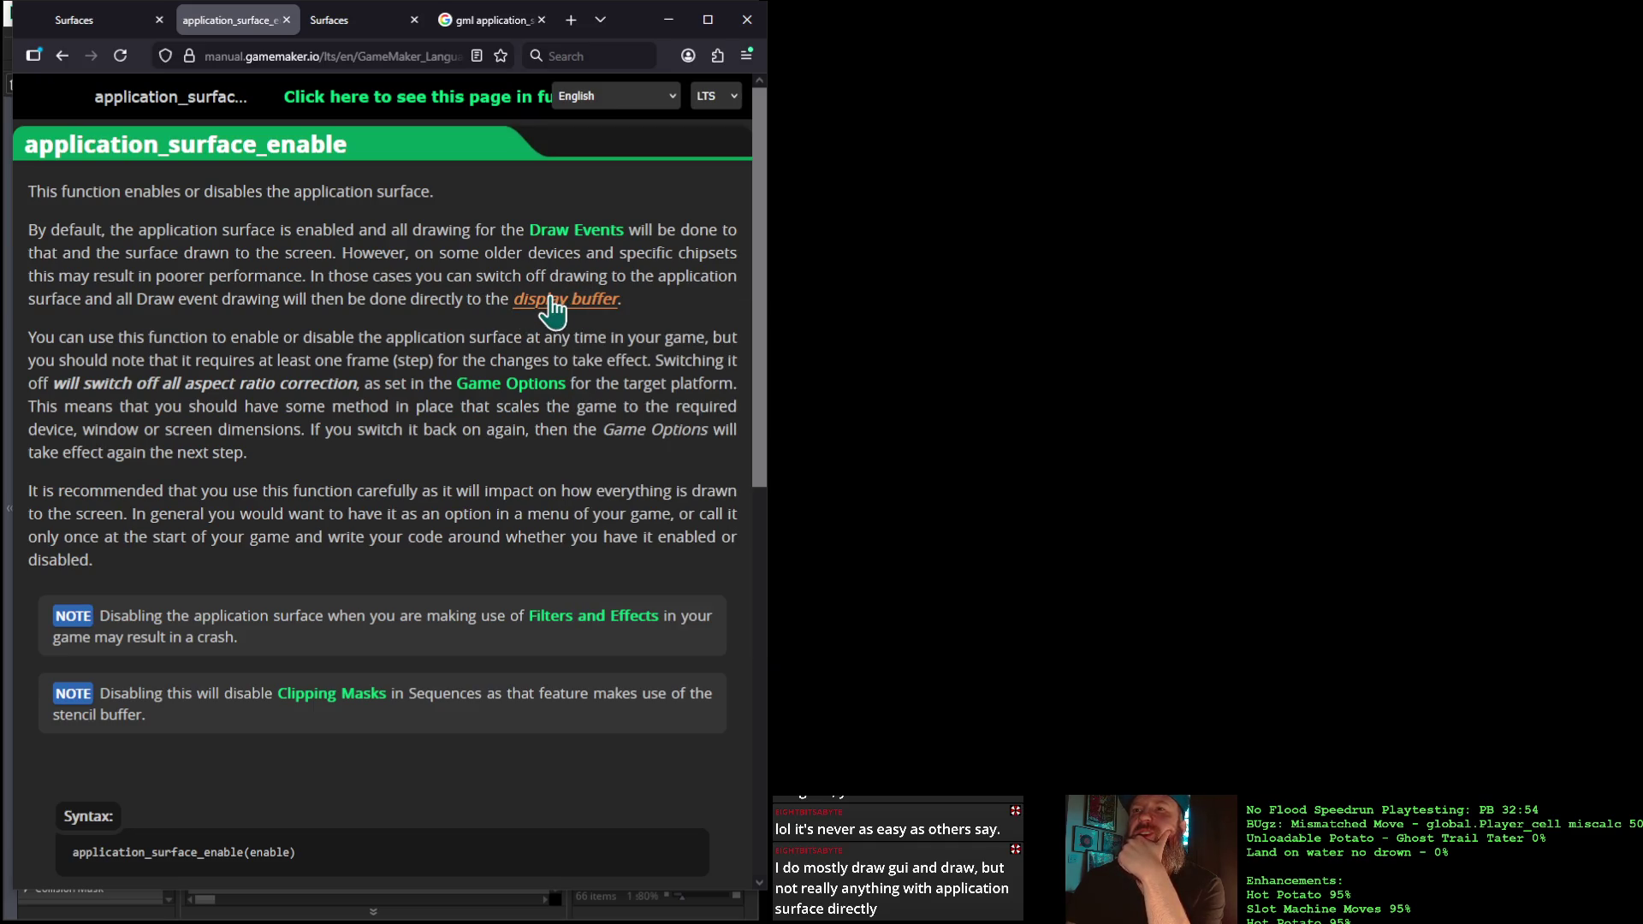
{"action": "mouse_move", "coordinate": [546, 312]}
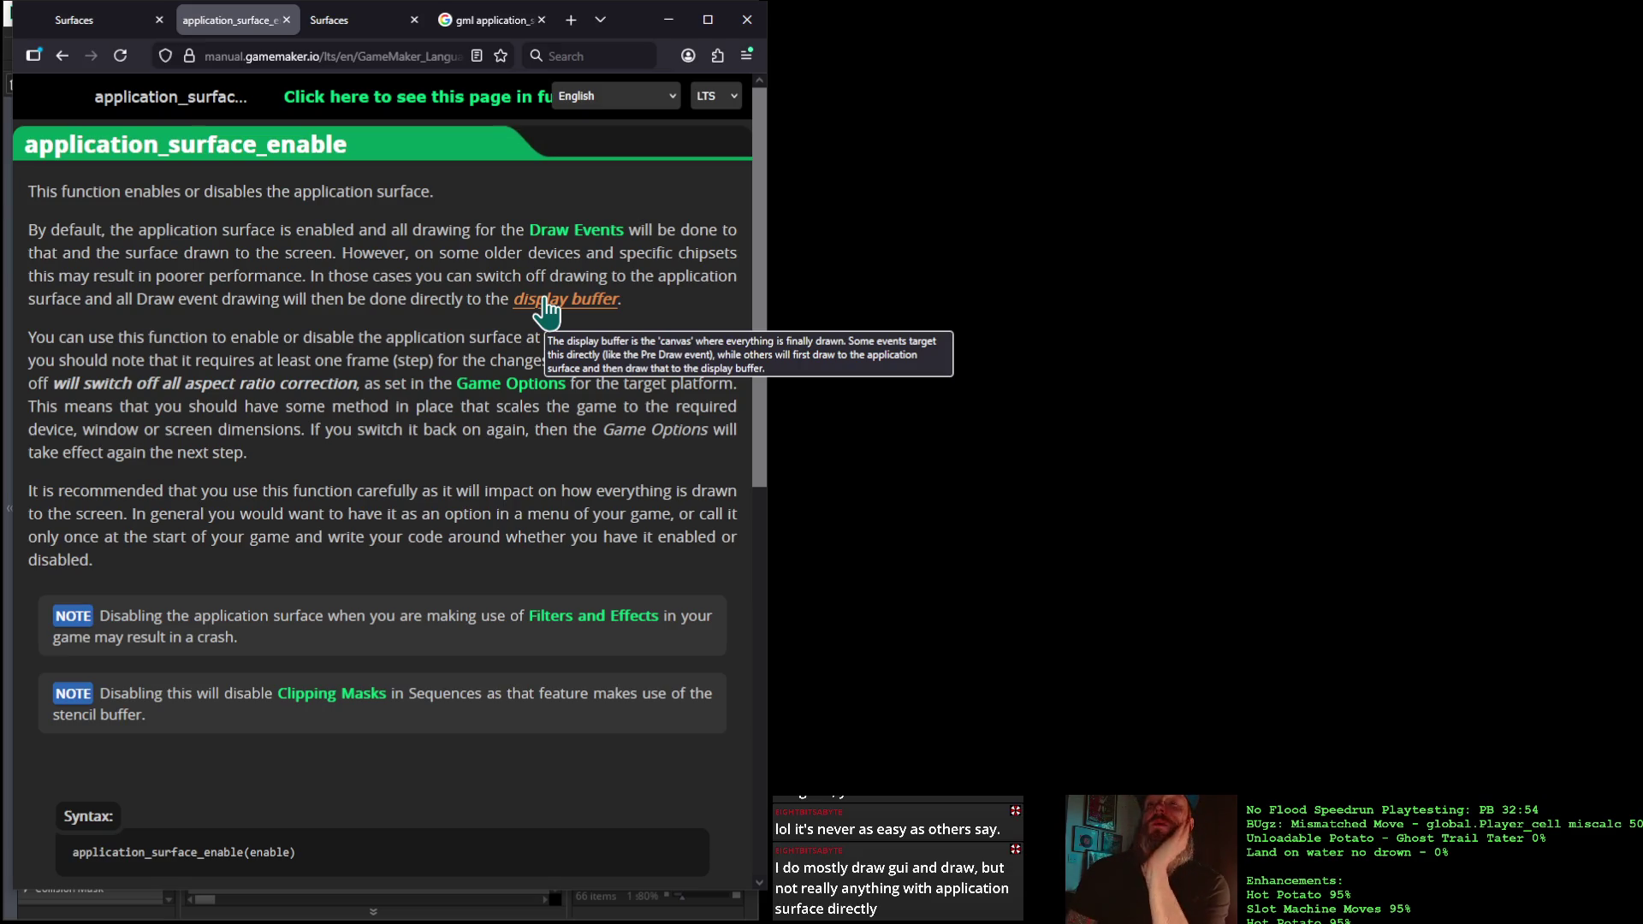
{"action": "left_click", "coordinate": [668, 19]}
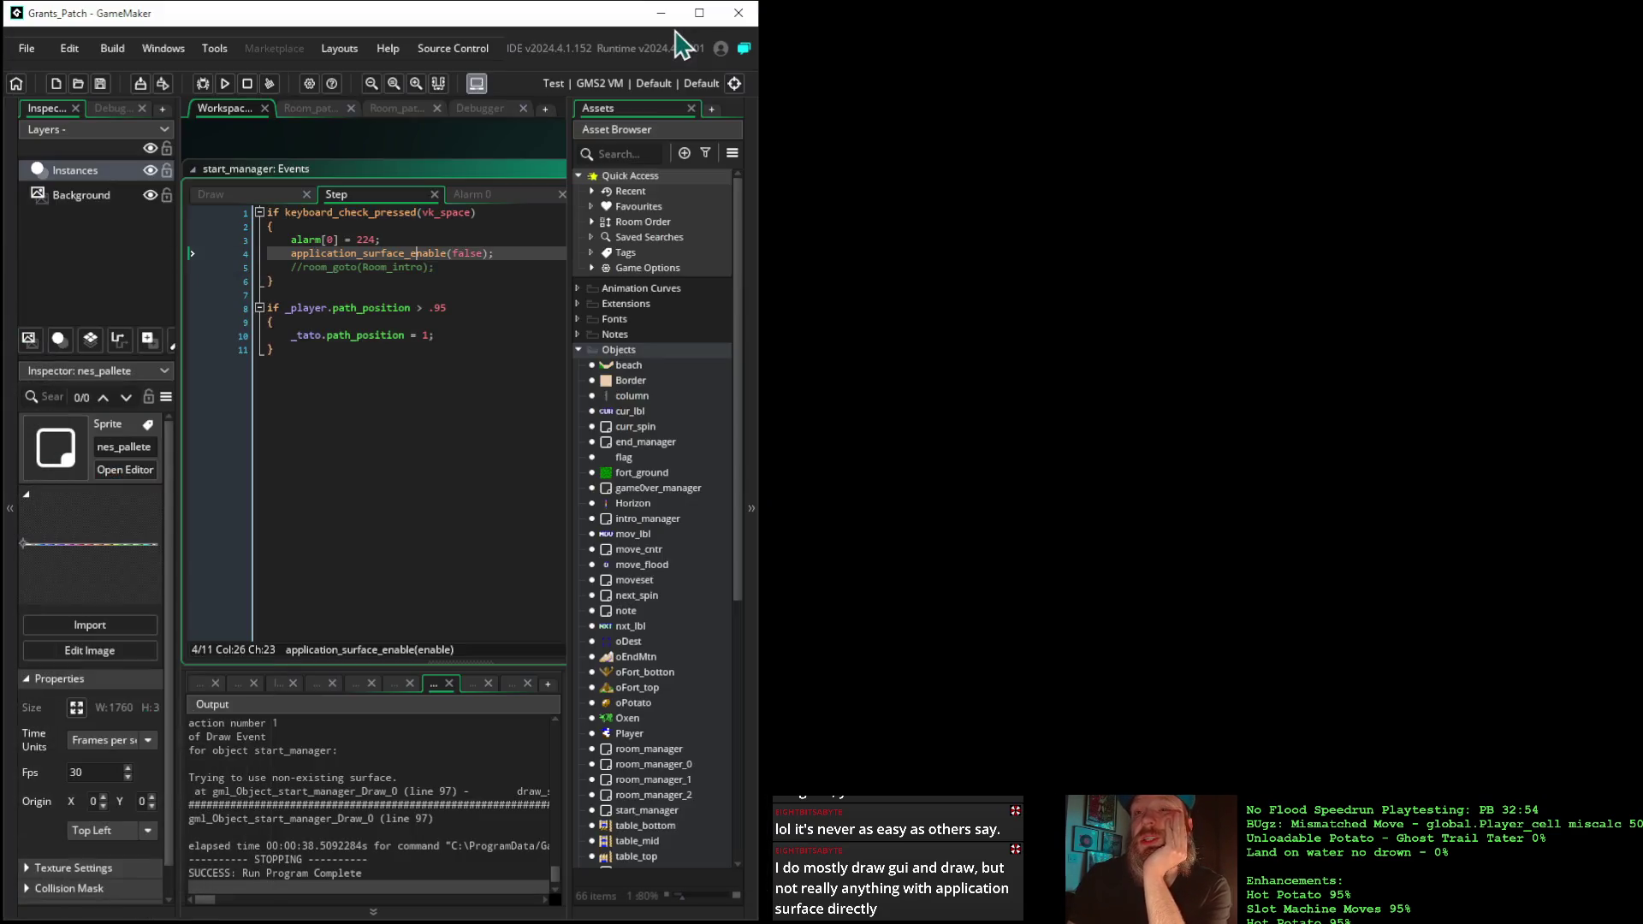
Delete the application_surface_enable(false); line from the Step event
{"action": "left_click_drag", "start_coordinate": [494, 255], "coordinate": [209, 250]}
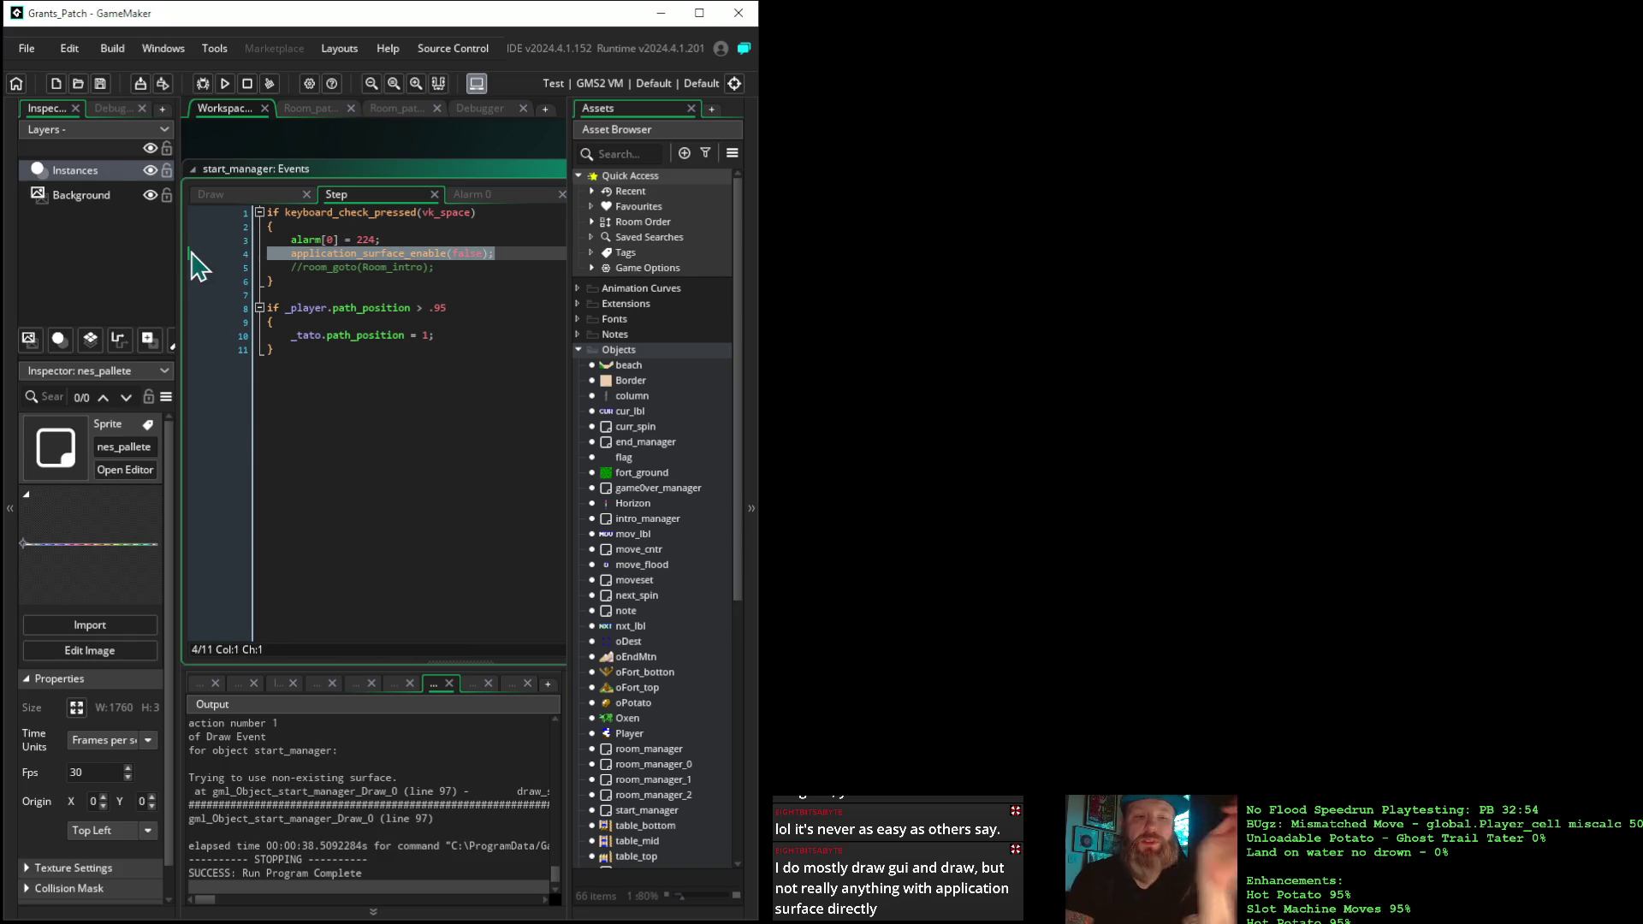
{"action": "key", "text": "Delete"}
{"action": "key", "text": "BackSpace"}
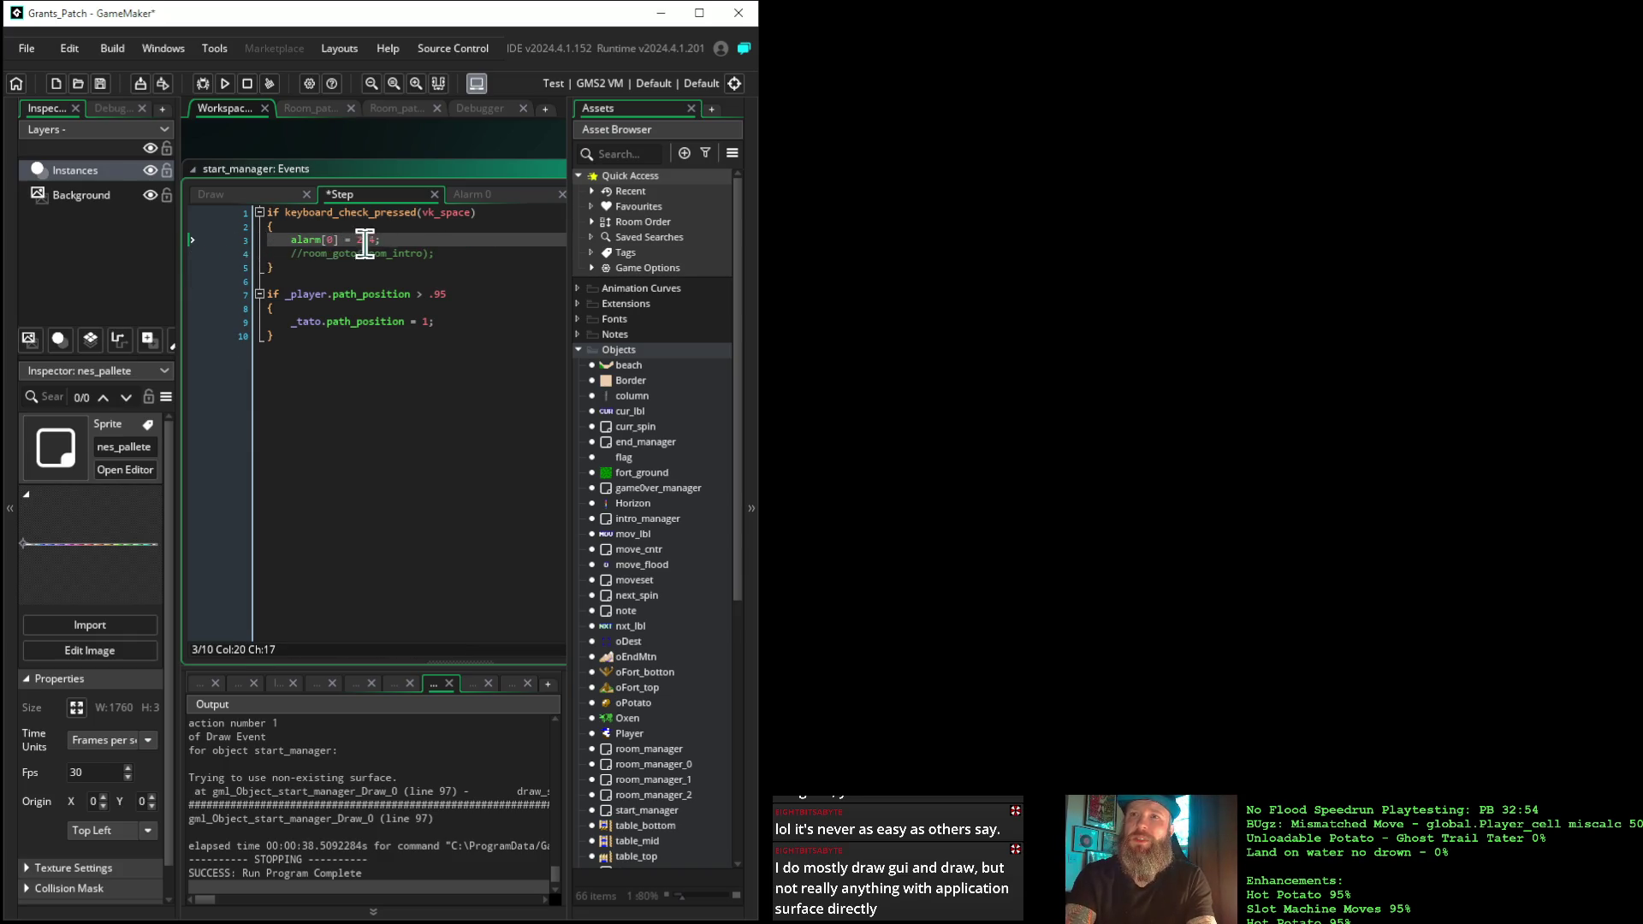
Remove the if alarm[0] draw_surface_ext block from the end of the Draw event, along with the leftover empty lines
{"action": "left_click_drag", "start_coordinate": [229, 142], "coordinate": [441, 162]}
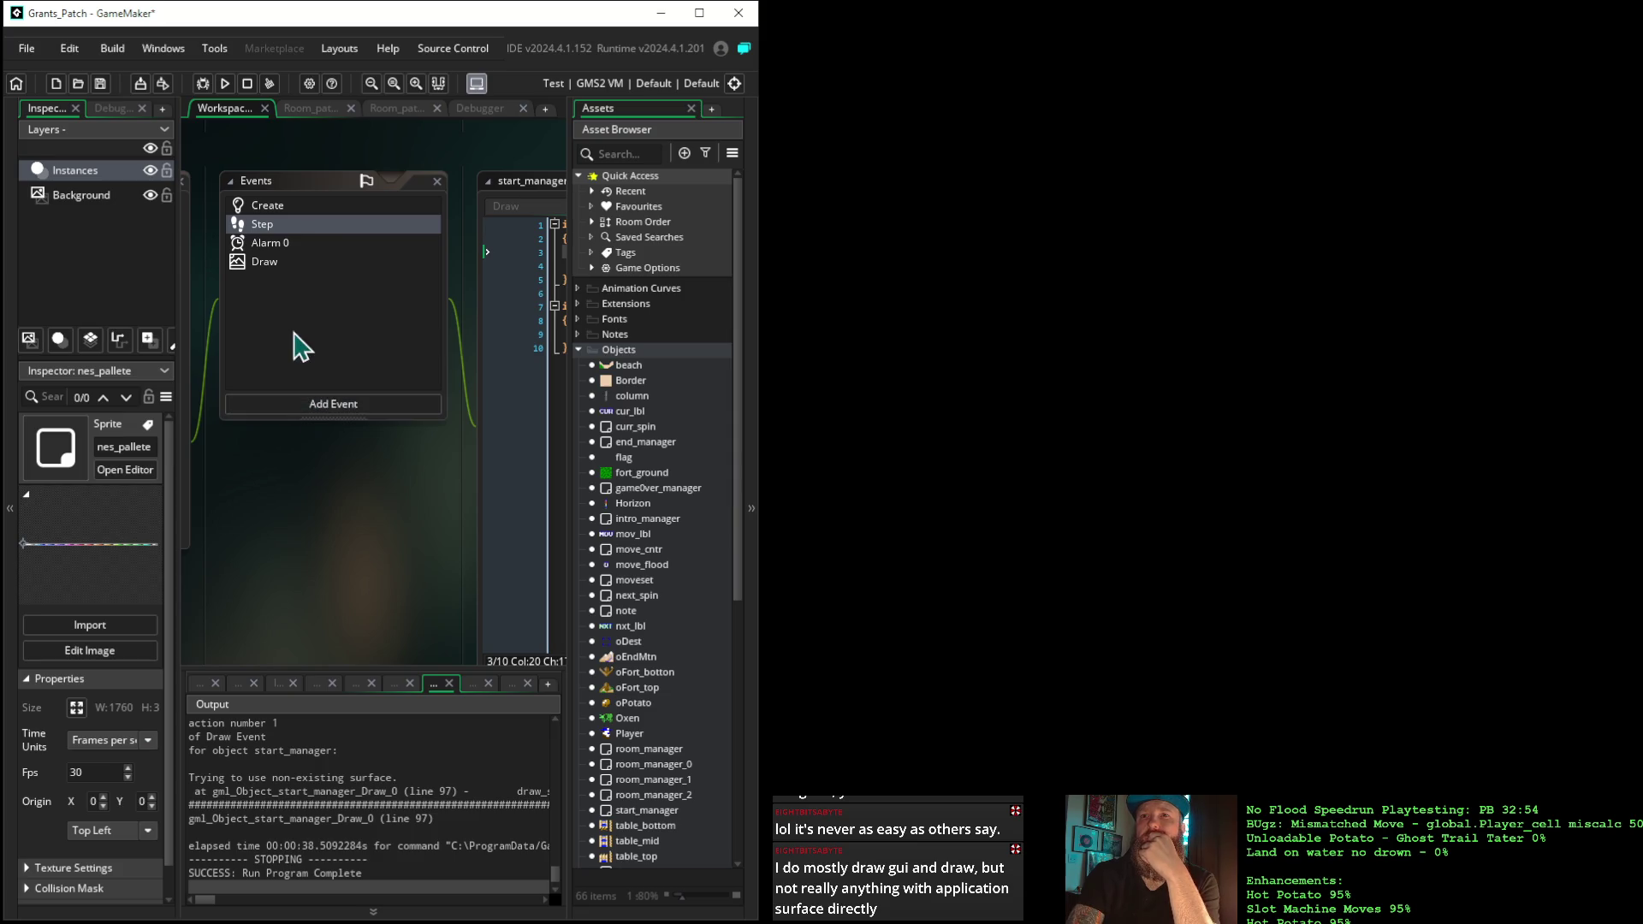
{"action": "left_click", "coordinate": [265, 264]}
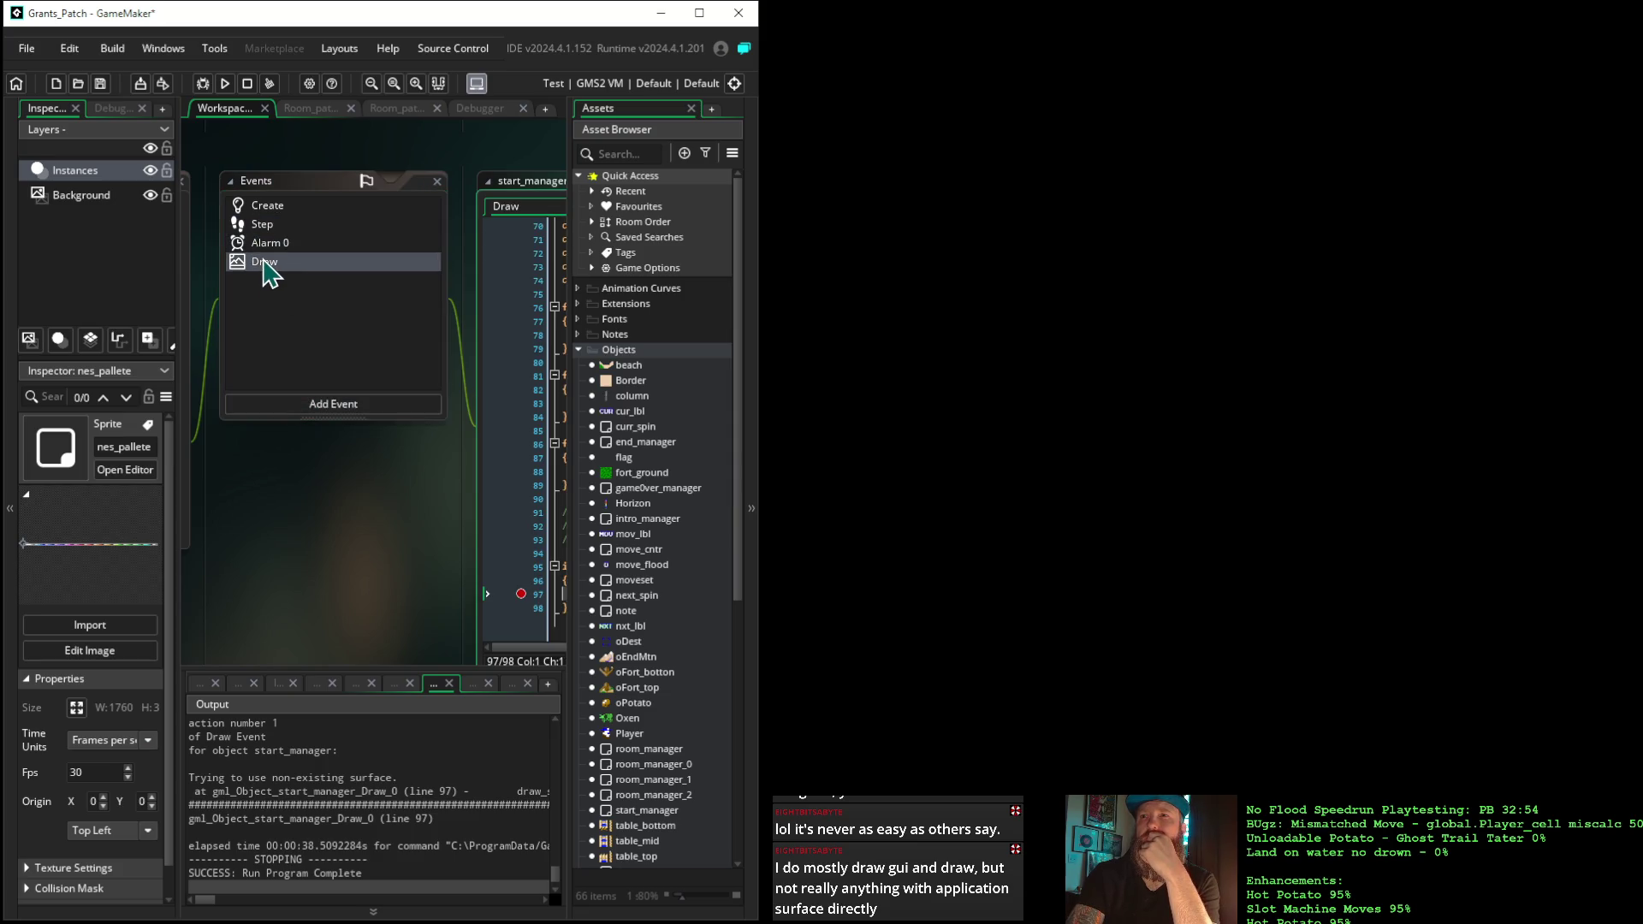
{"action": "left_click_drag", "start_coordinate": [379, 479], "coordinate": [217, 430]}
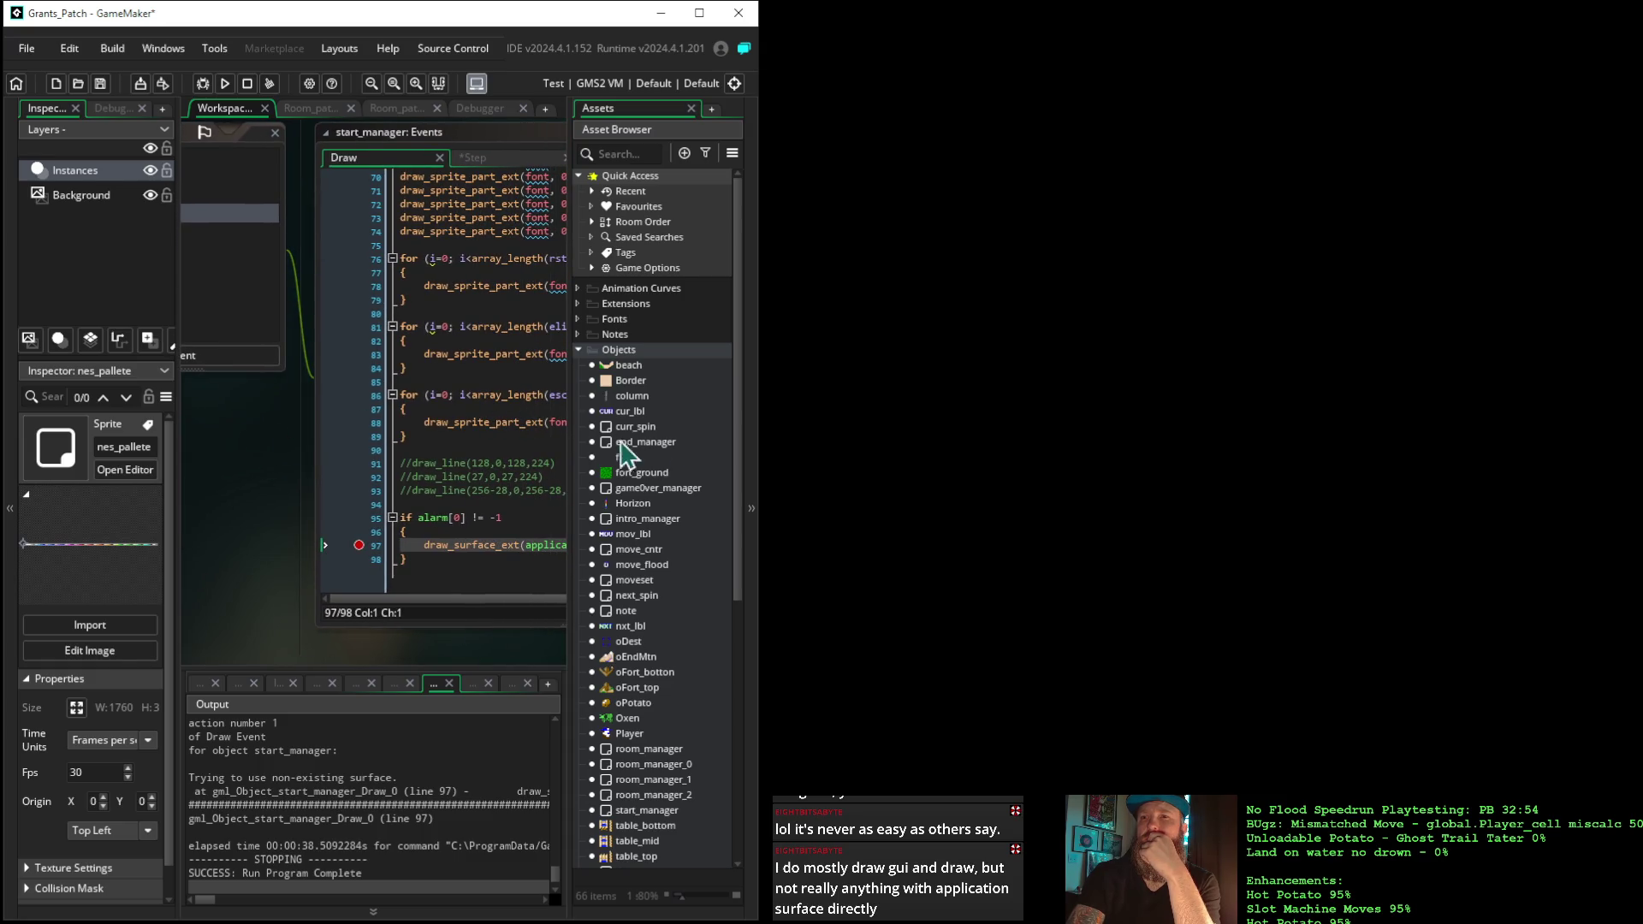
{"action": "left_click", "coordinate": [752, 439]}
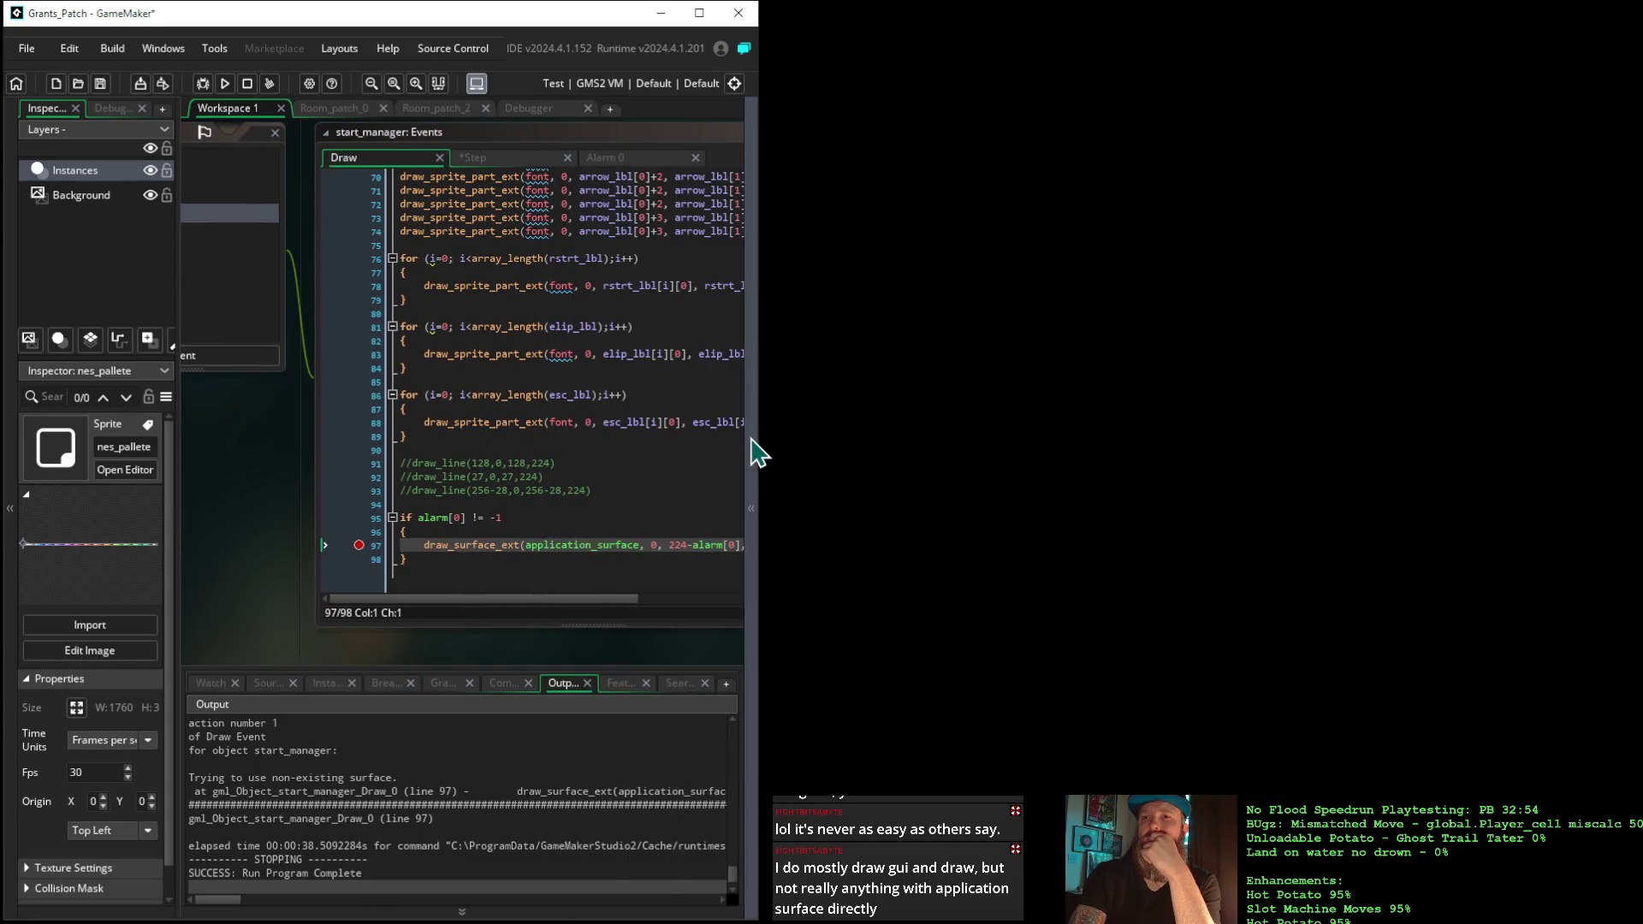
{"action": "triple_click", "coordinate": [396, 552]}
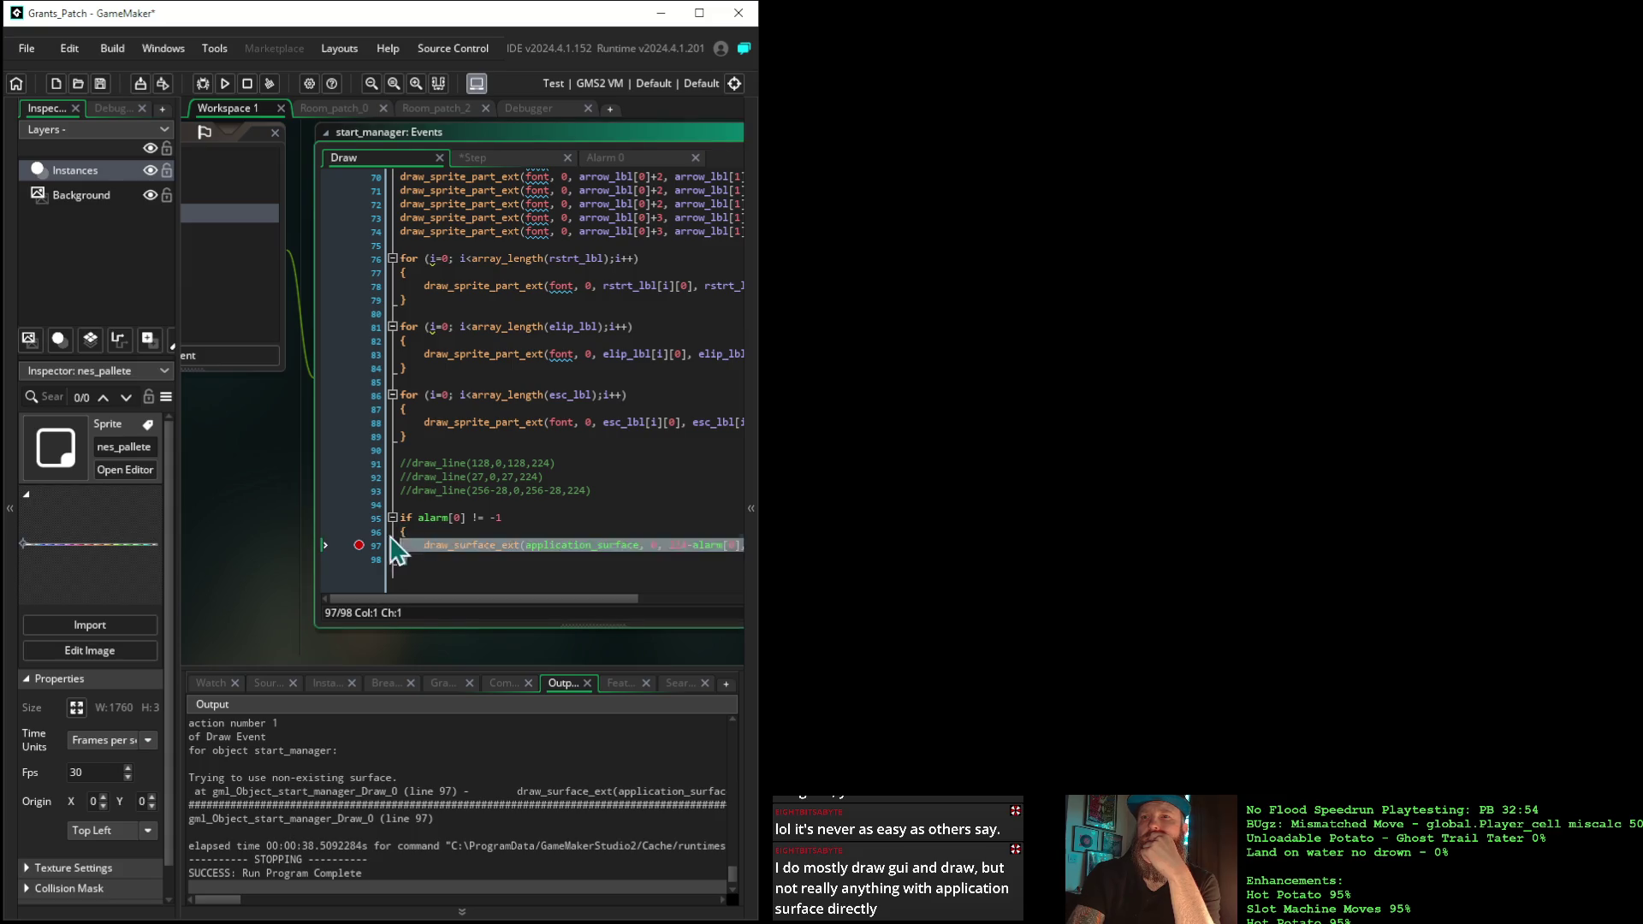
{"action": "left_click_drag", "start_coordinate": [391, 539], "coordinate": [381, 518]}
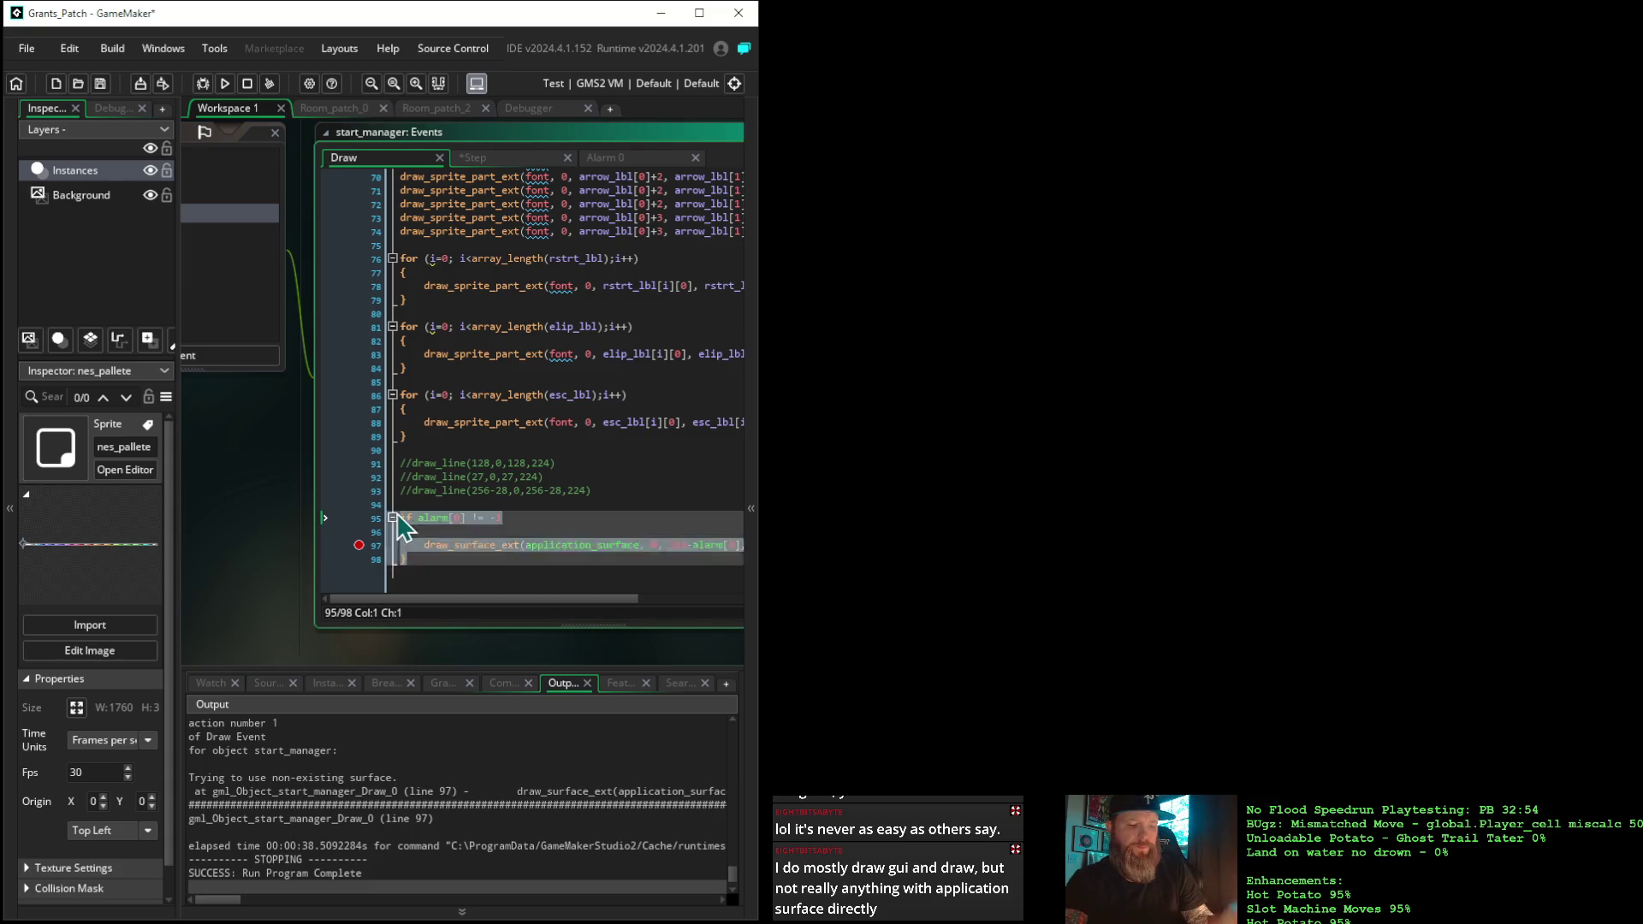
{"action": "key", "text": "Delete"}
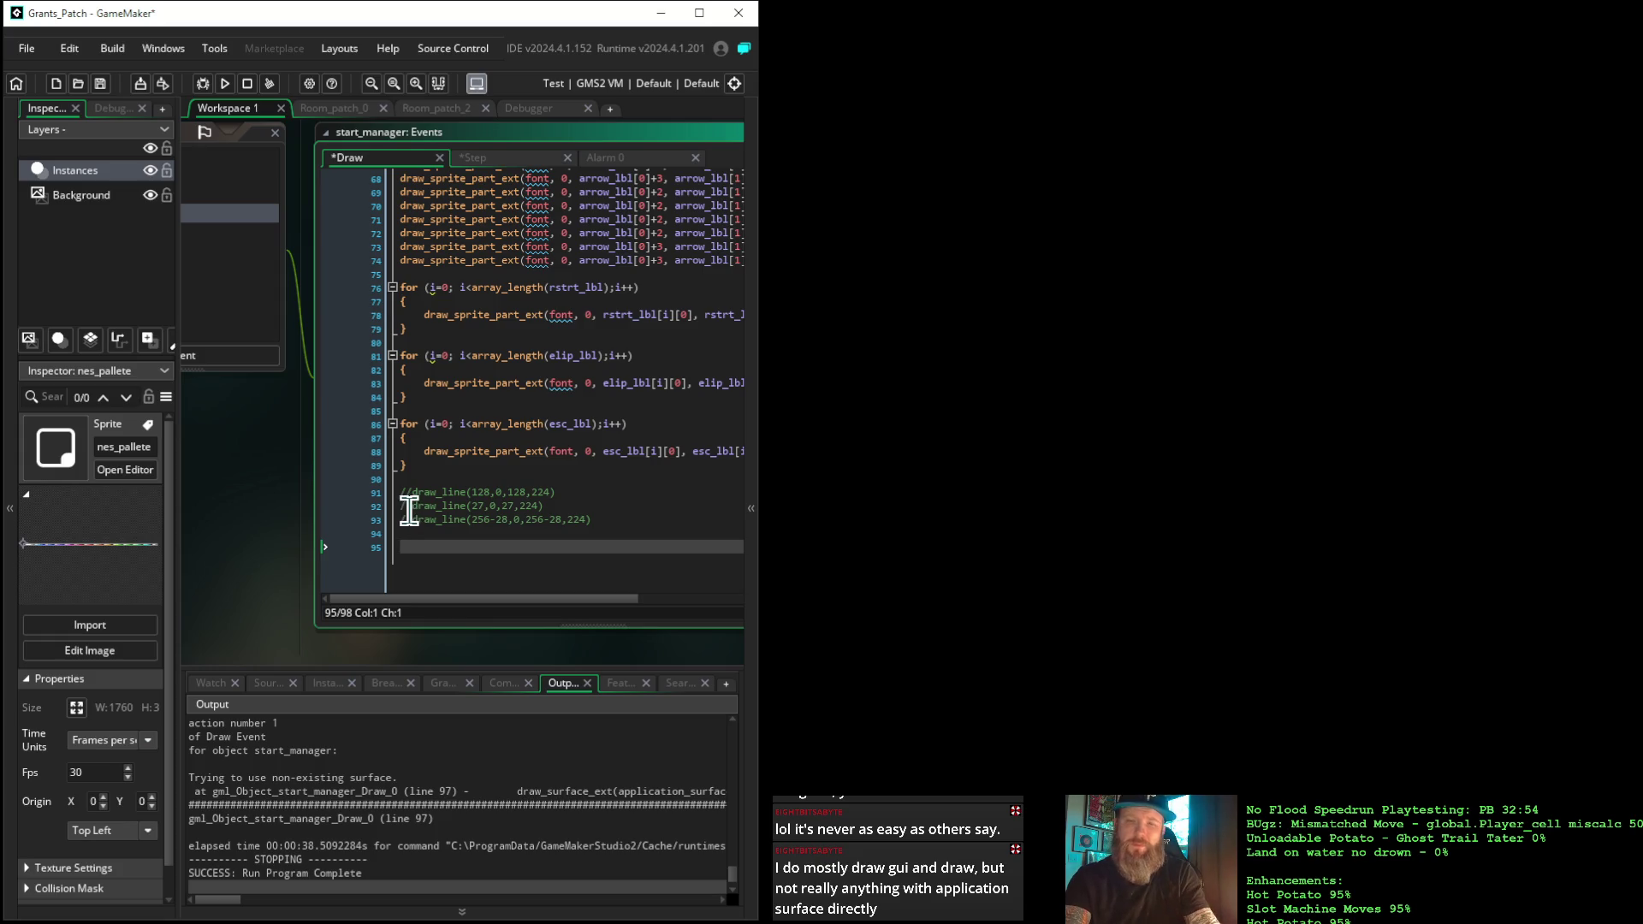
{"action": "key", "text": "BackSpace"}
{"action": "key", "text": "BackSpace"}
{"action": "left_click_drag", "start_coordinate": [261, 501], "coordinate": [477, 483]}
{"action": "left_click", "coordinate": [385, 366]}
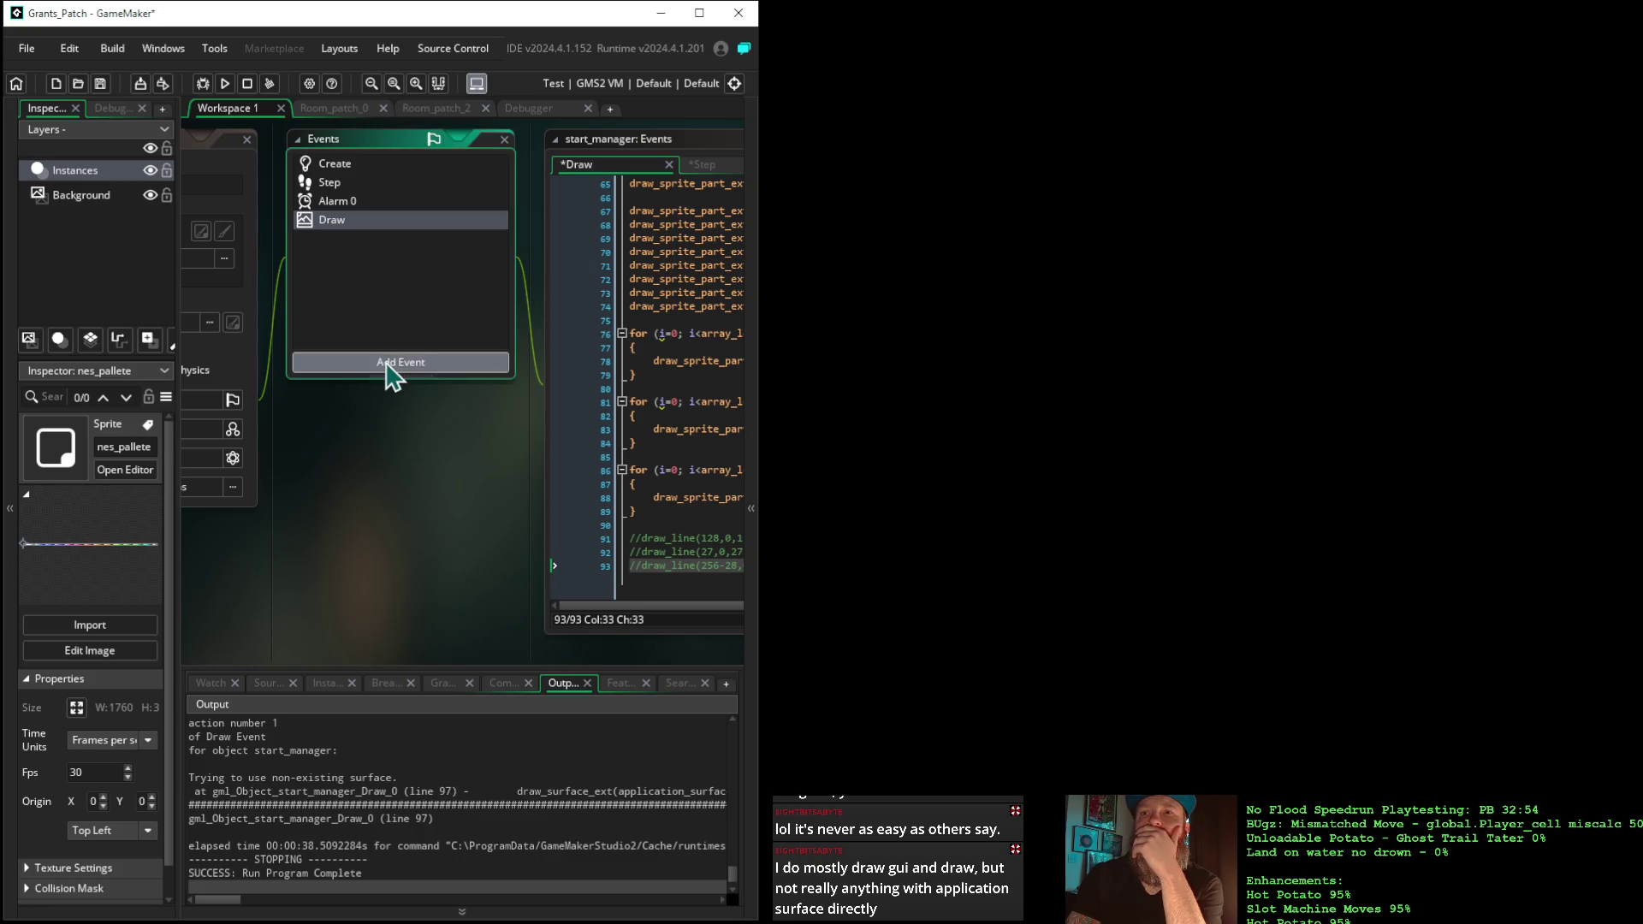
Add a Post-Draw event, paste the if alarm[0] block over its template, and breakpoint line 3
{"action": "mouse_move", "coordinate": [425, 476]}
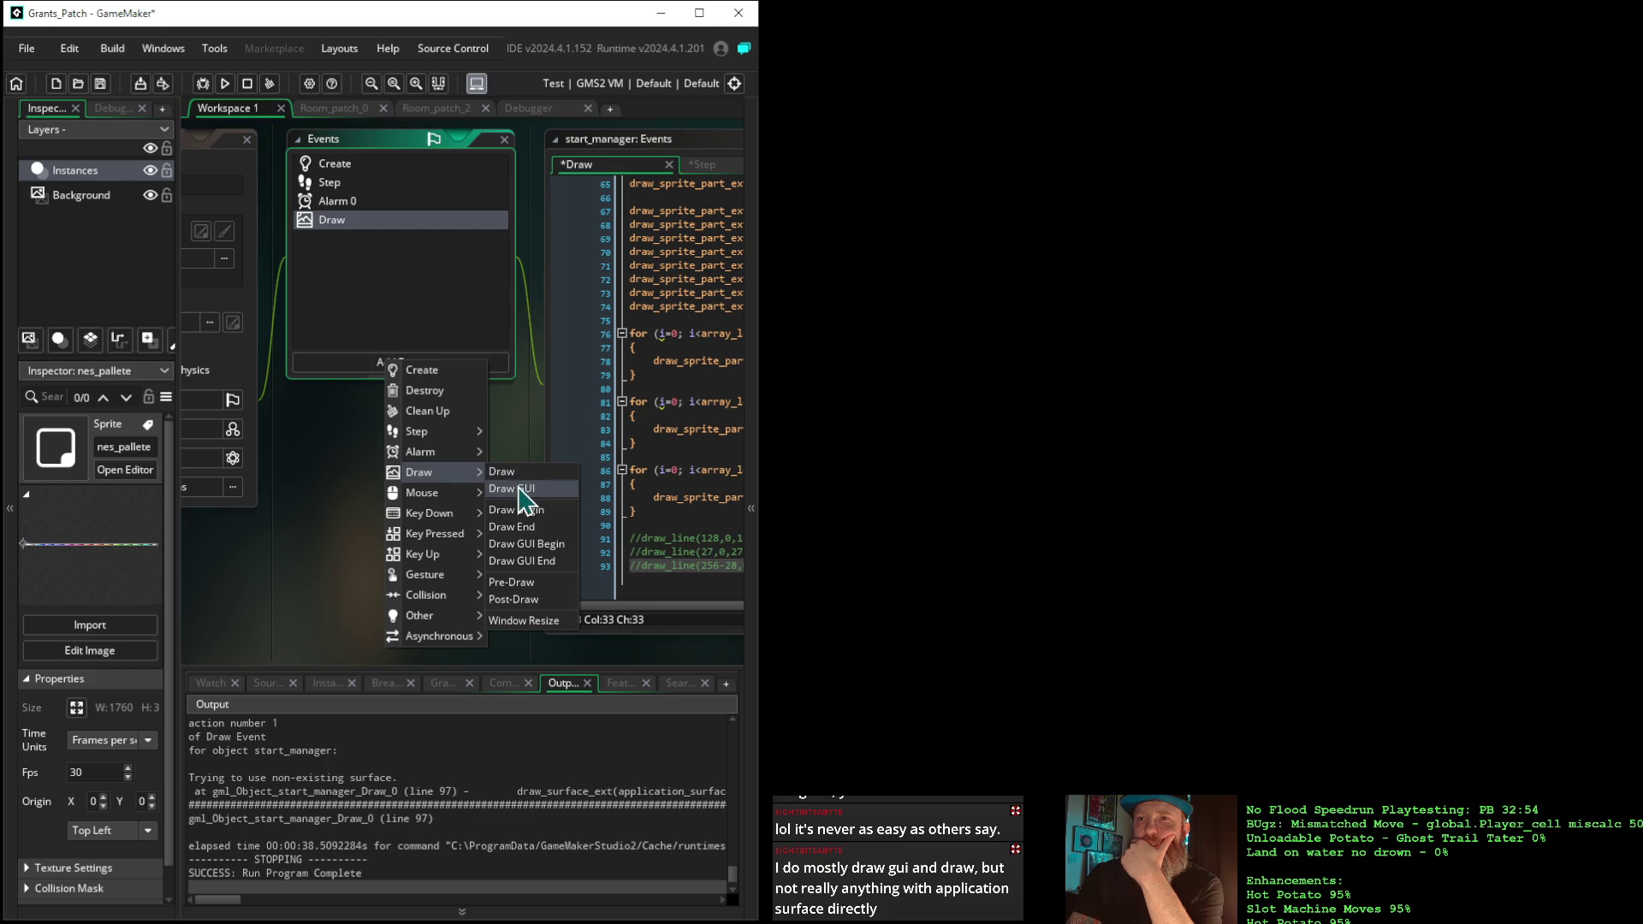
{"action": "left_click", "coordinate": [526, 599]}
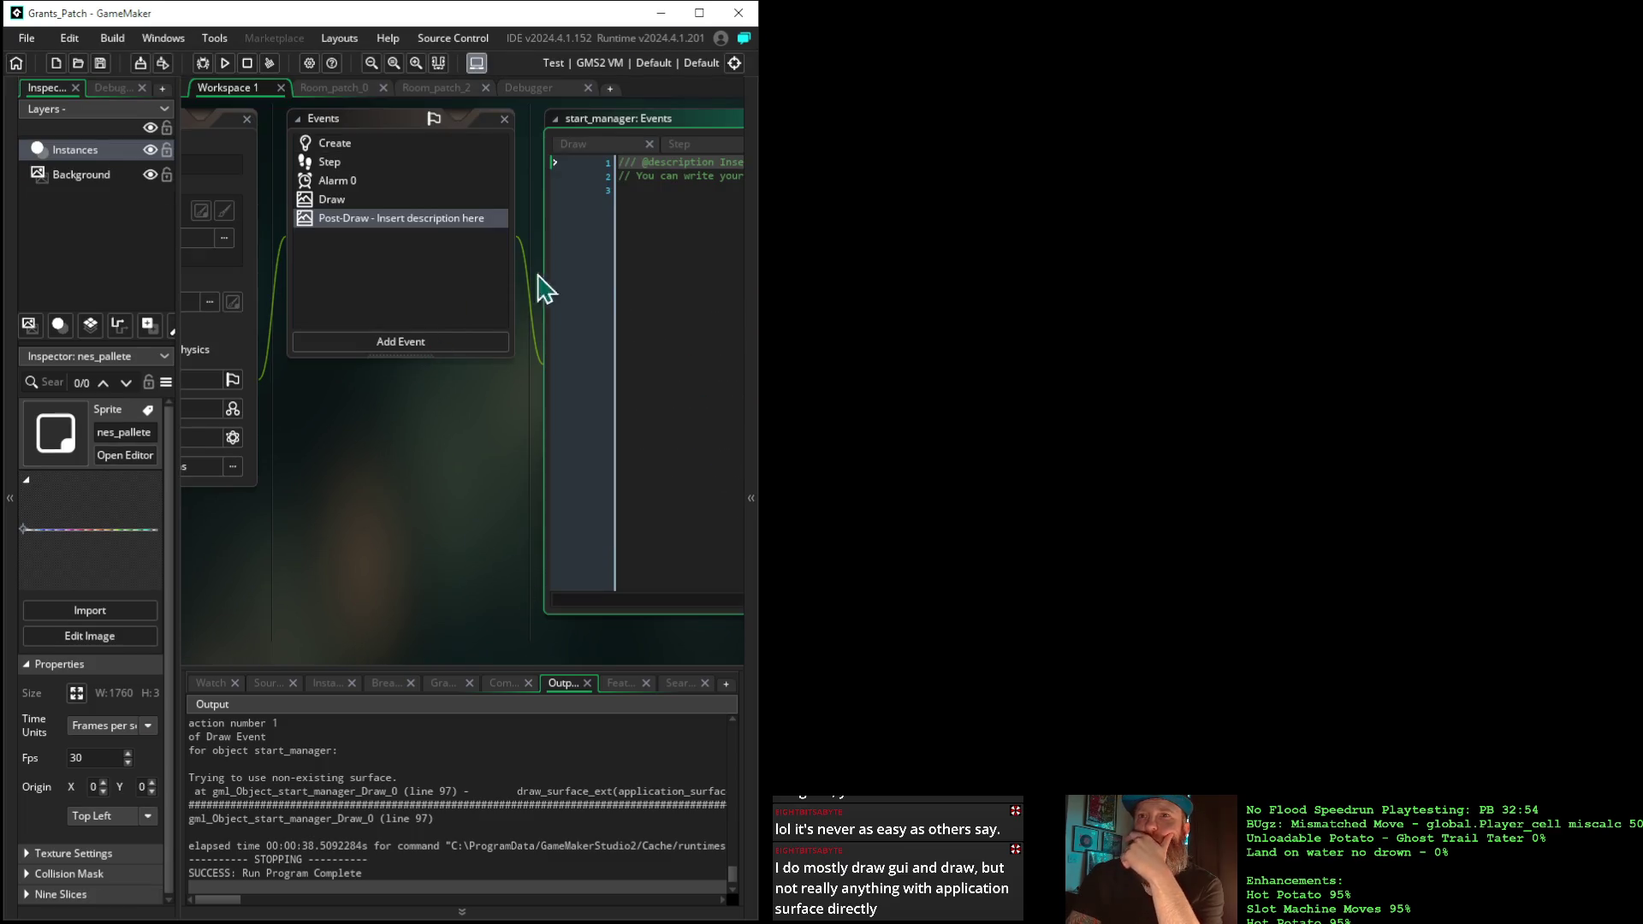
{"action": "left_click", "coordinate": [598, 176]}
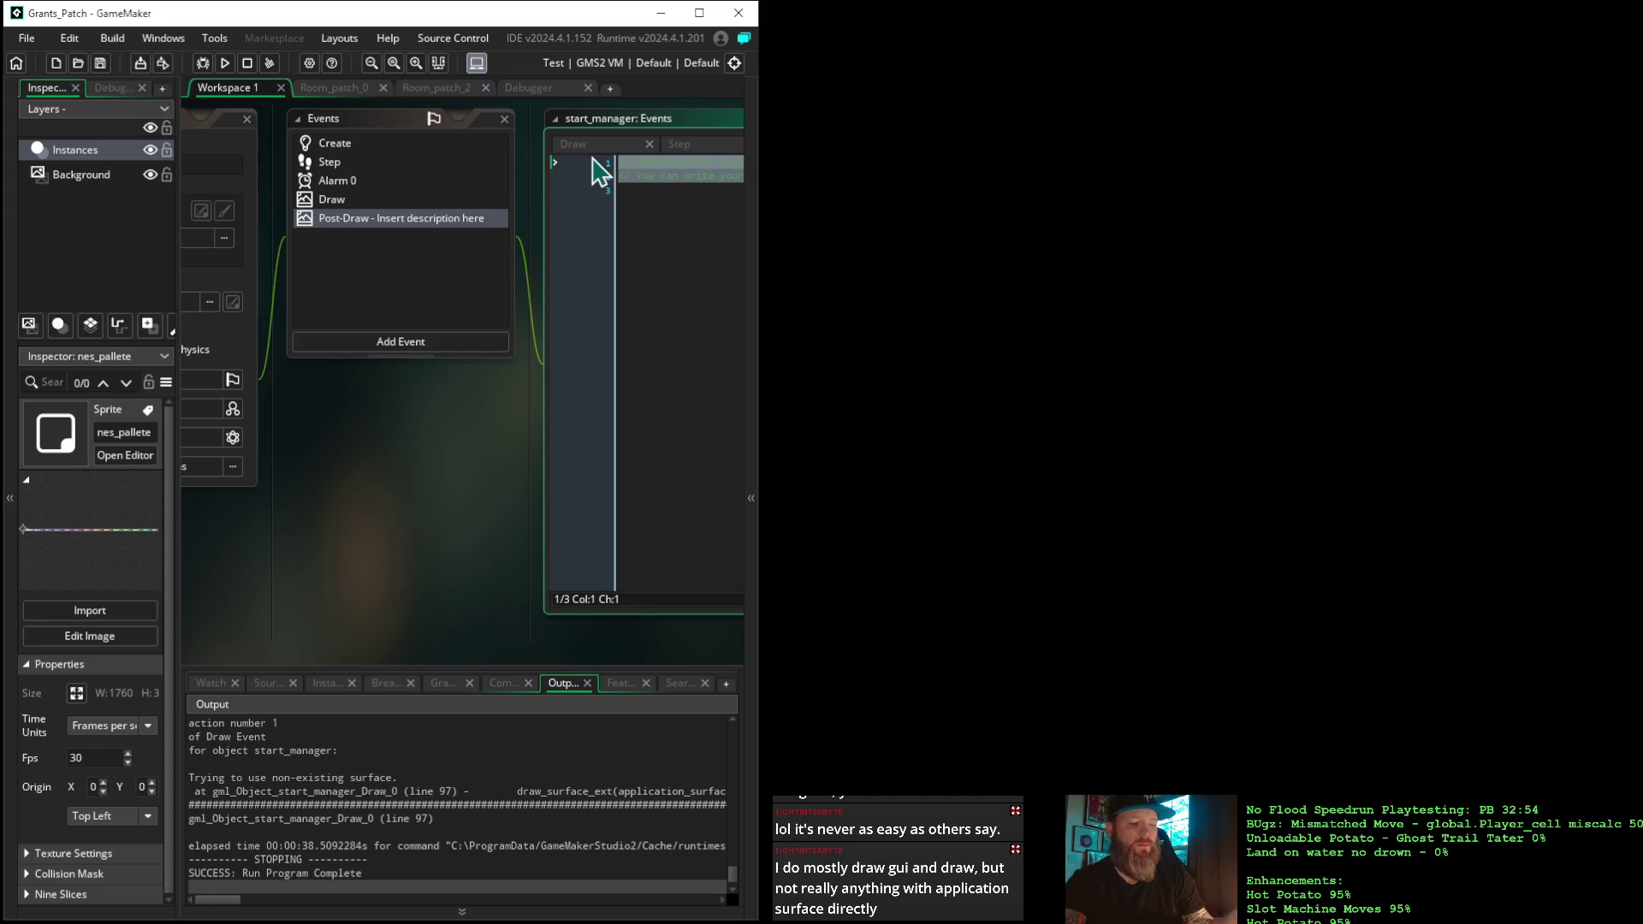
{"action": "key", "text": "ctrl+v"}
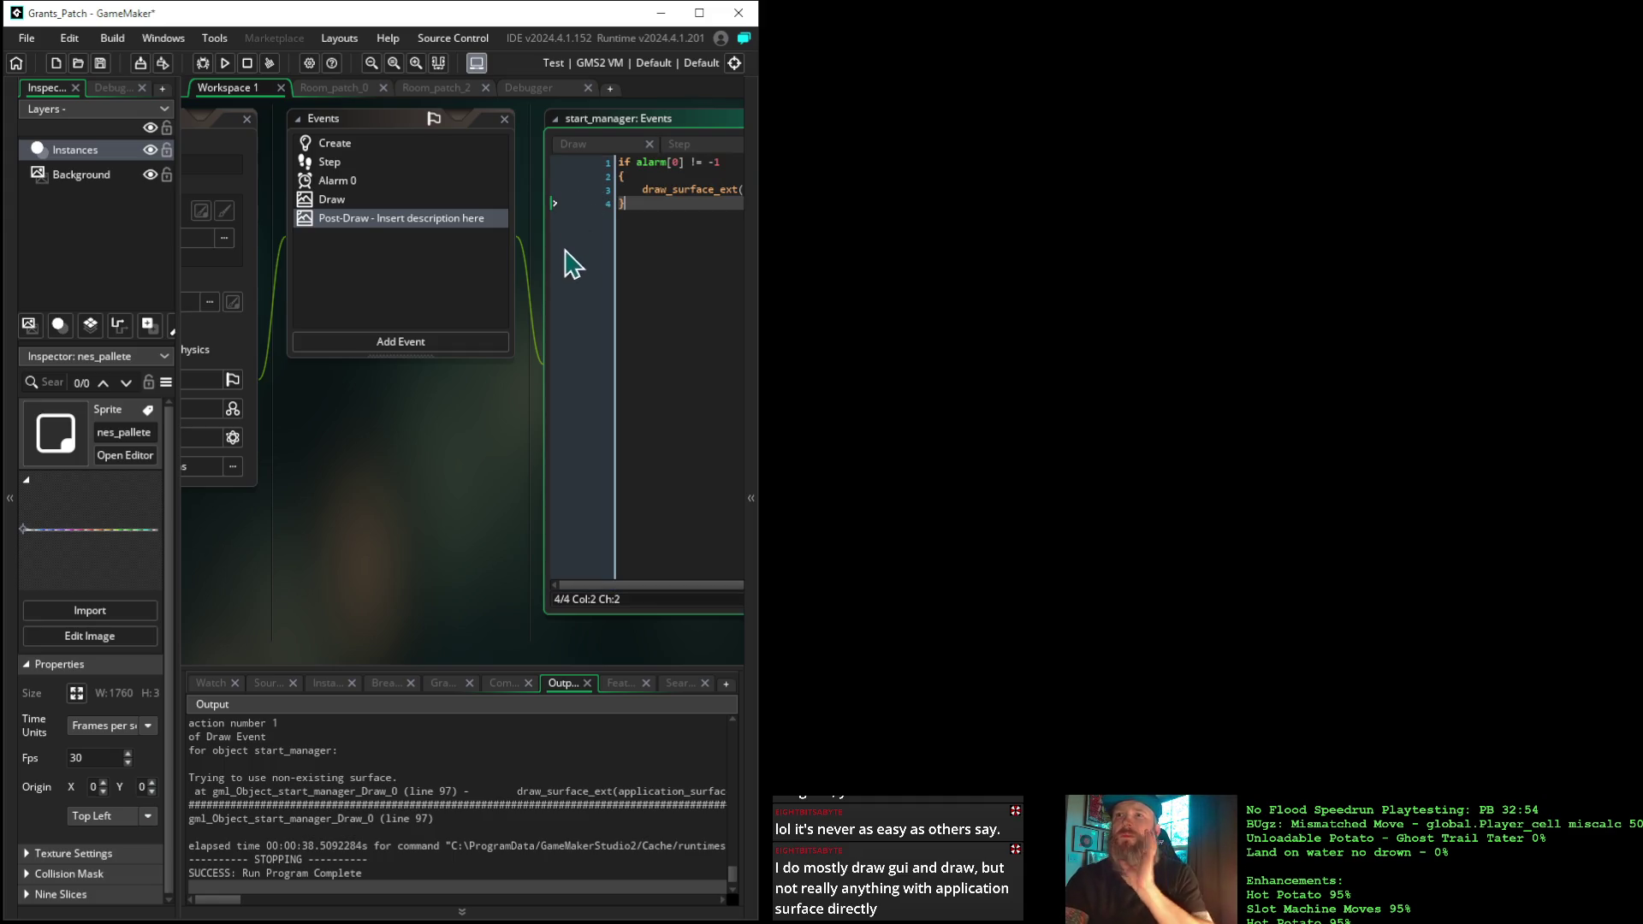
{"action": "mouse_move", "coordinate": [642, 645]}
{"action": "left_mouse_down"}
{"action": "mouse_move", "coordinate": [389, 631]}
{"action": "mouse_move", "coordinate": [249, 646]}
{"action": "mouse_move", "coordinate": [287, 643]}
{"action": "left_mouse_up"}
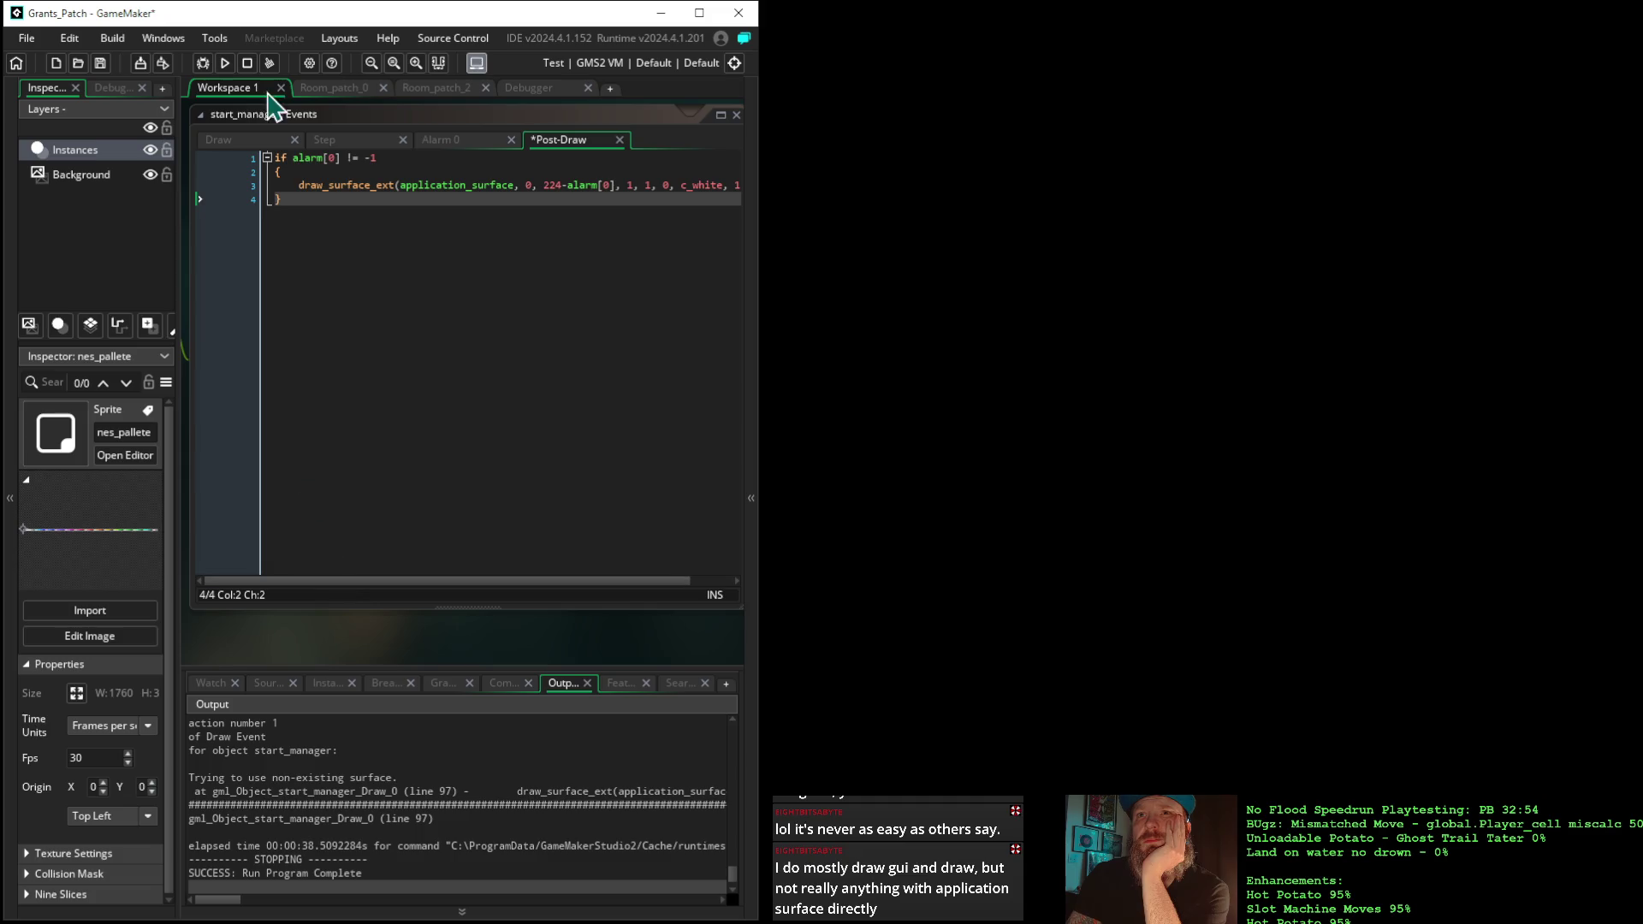
{"action": "left_click", "coordinate": [239, 185]}
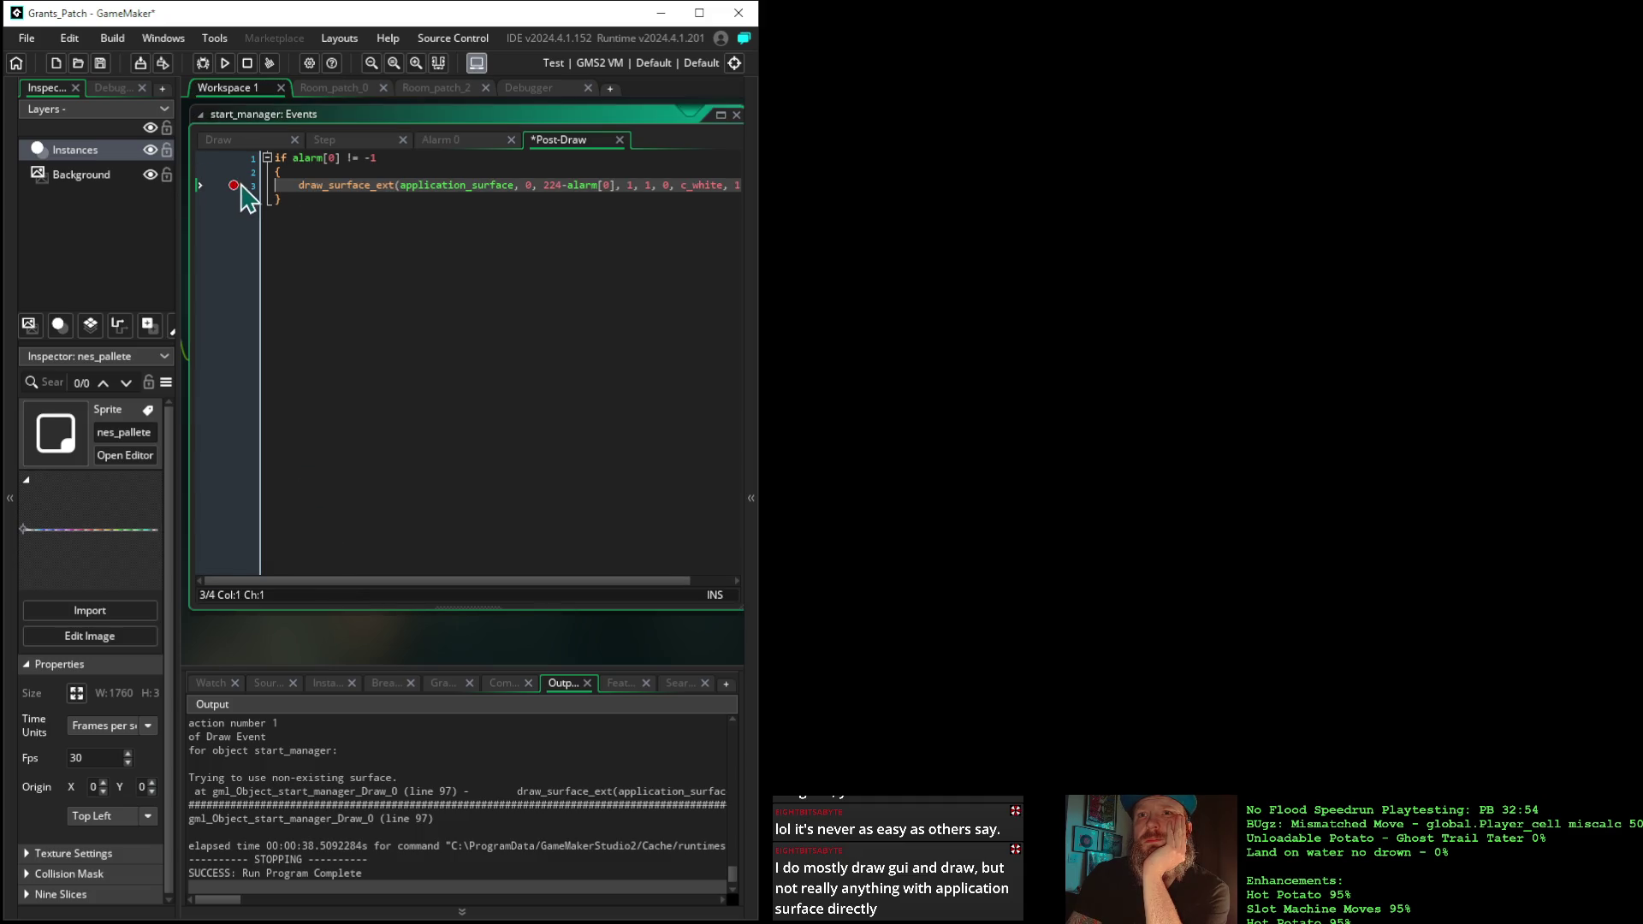
Debug-run, continuing past the Post-Draw breakpoint repeatedly while watching alarm[0] reach 213, then stop
{"action": "left_click", "coordinate": [203, 62]}
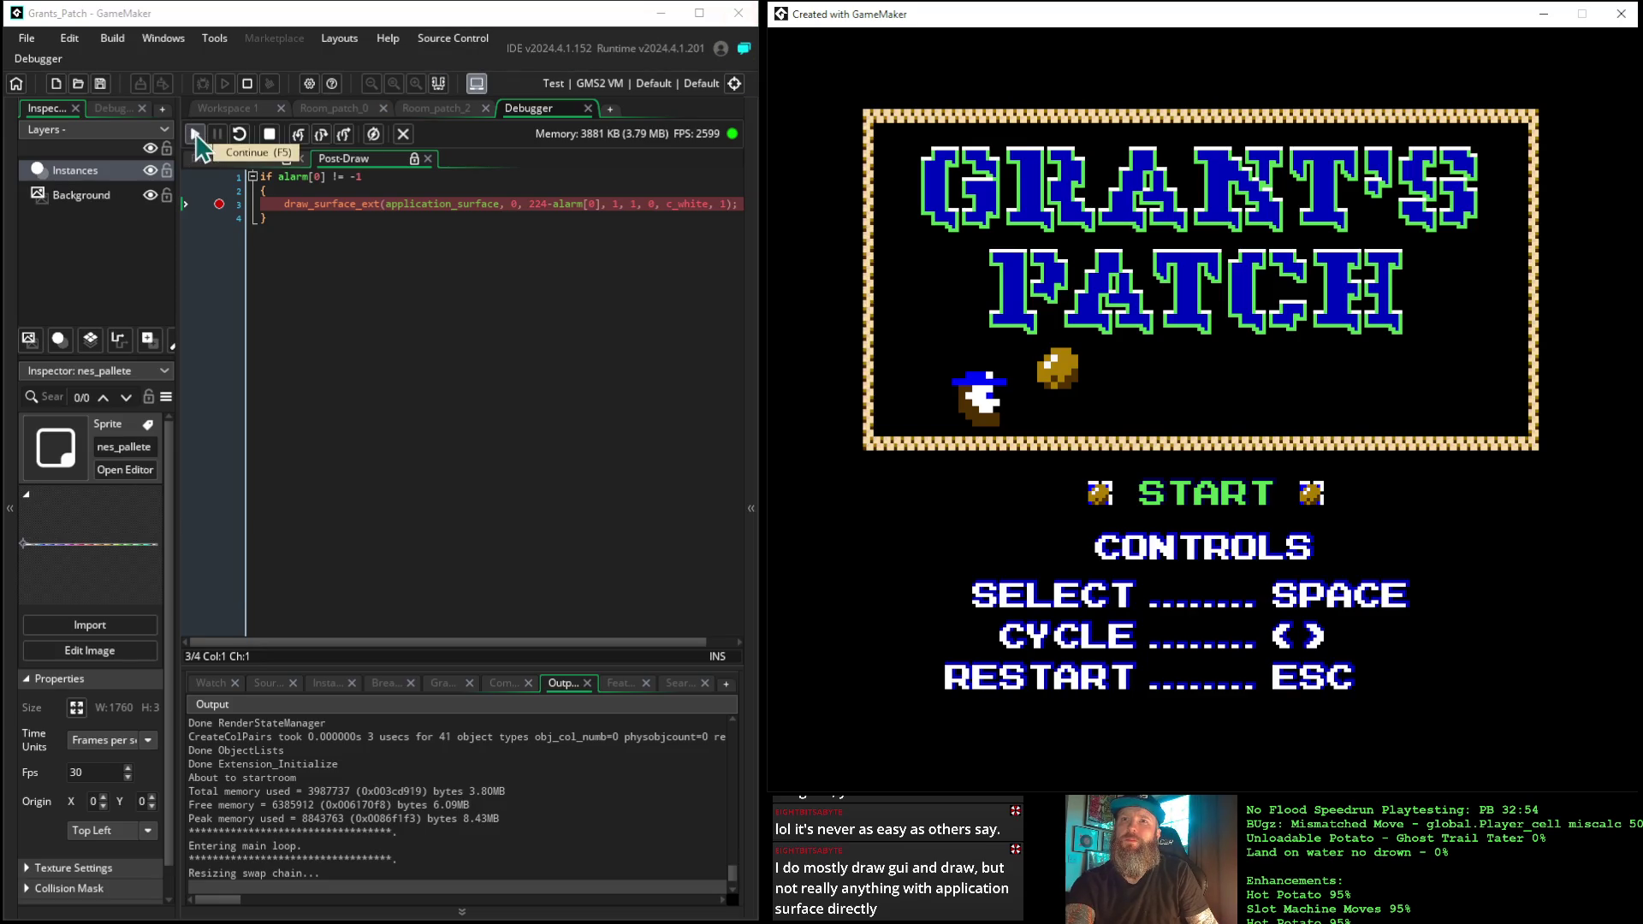
{"action": "left_click", "coordinate": [196, 137]}
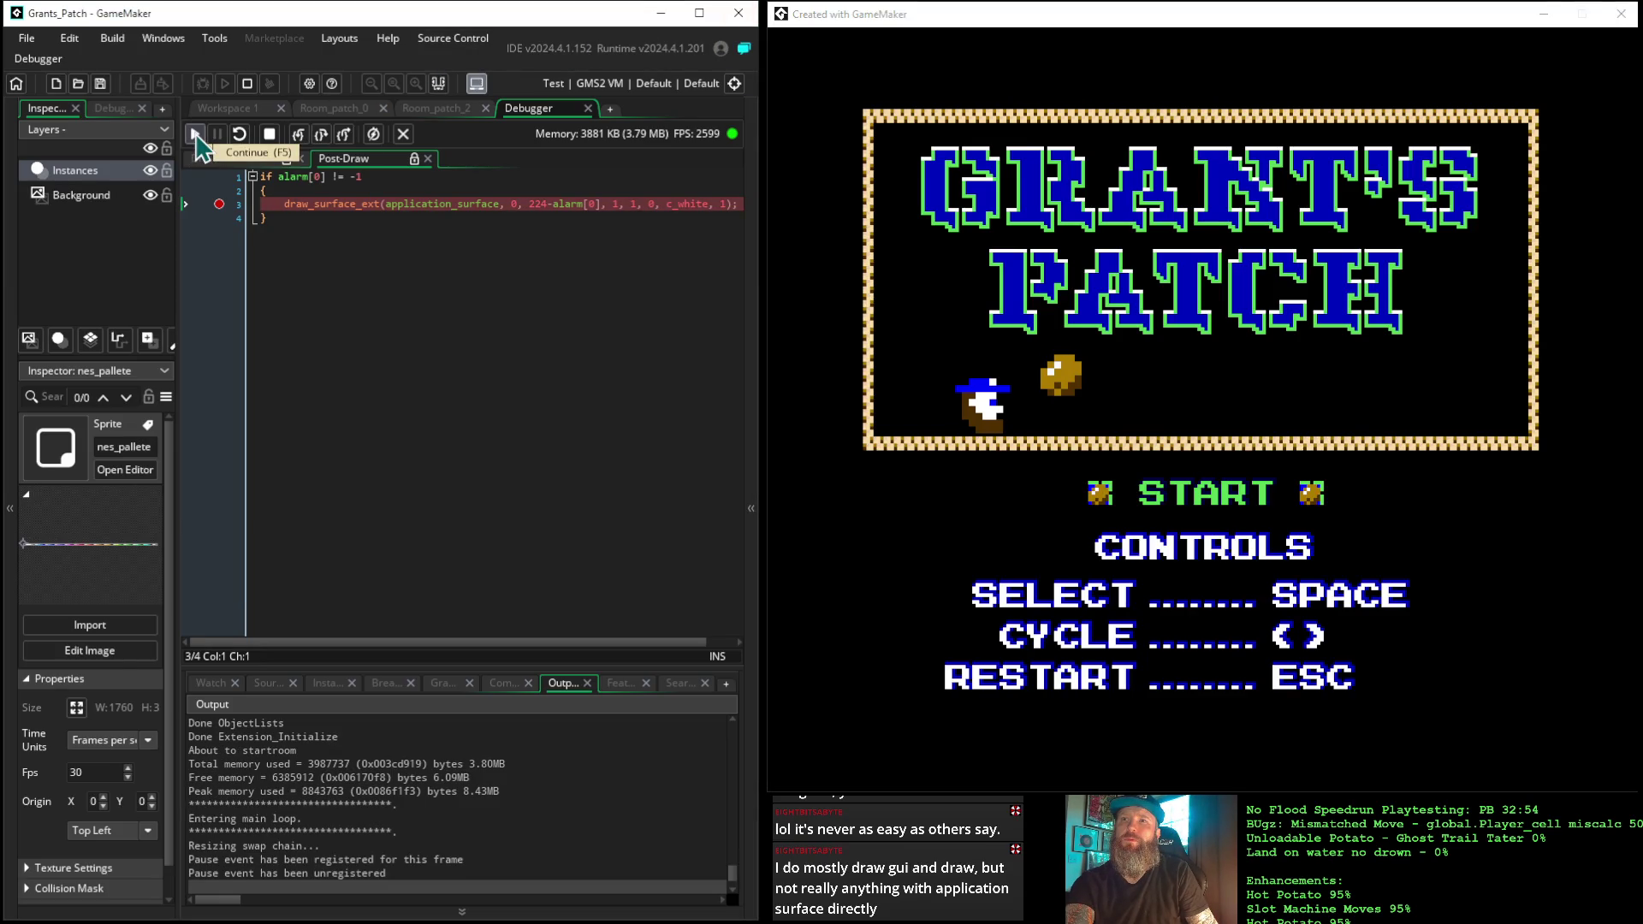
{"action": "left_click", "coordinate": [196, 137]}
{"action": "left_click", "coordinate": [196, 137]}
{"action": "left_click", "coordinate": [196, 137]}
{"action": "left_click", "coordinate": [196, 137]}
{"action": "left_click", "coordinate": [196, 137]}
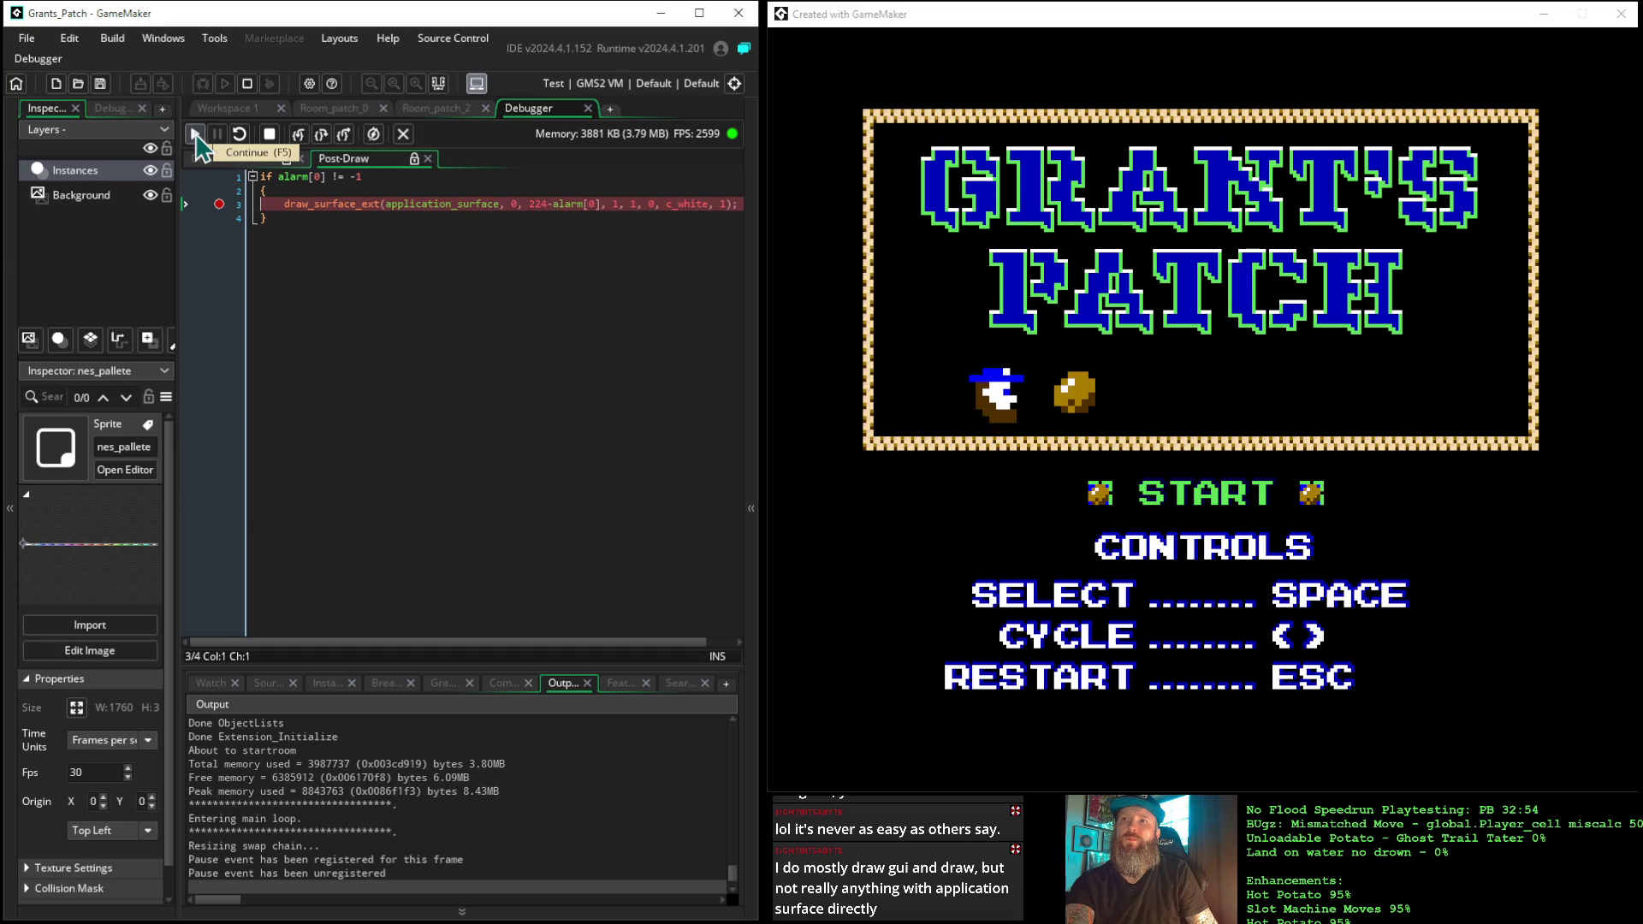
{"action": "left_click", "coordinate": [196, 137]}
{"action": "left_click", "coordinate": [196, 137]}
{"action": "left_click", "coordinate": [196, 137]}
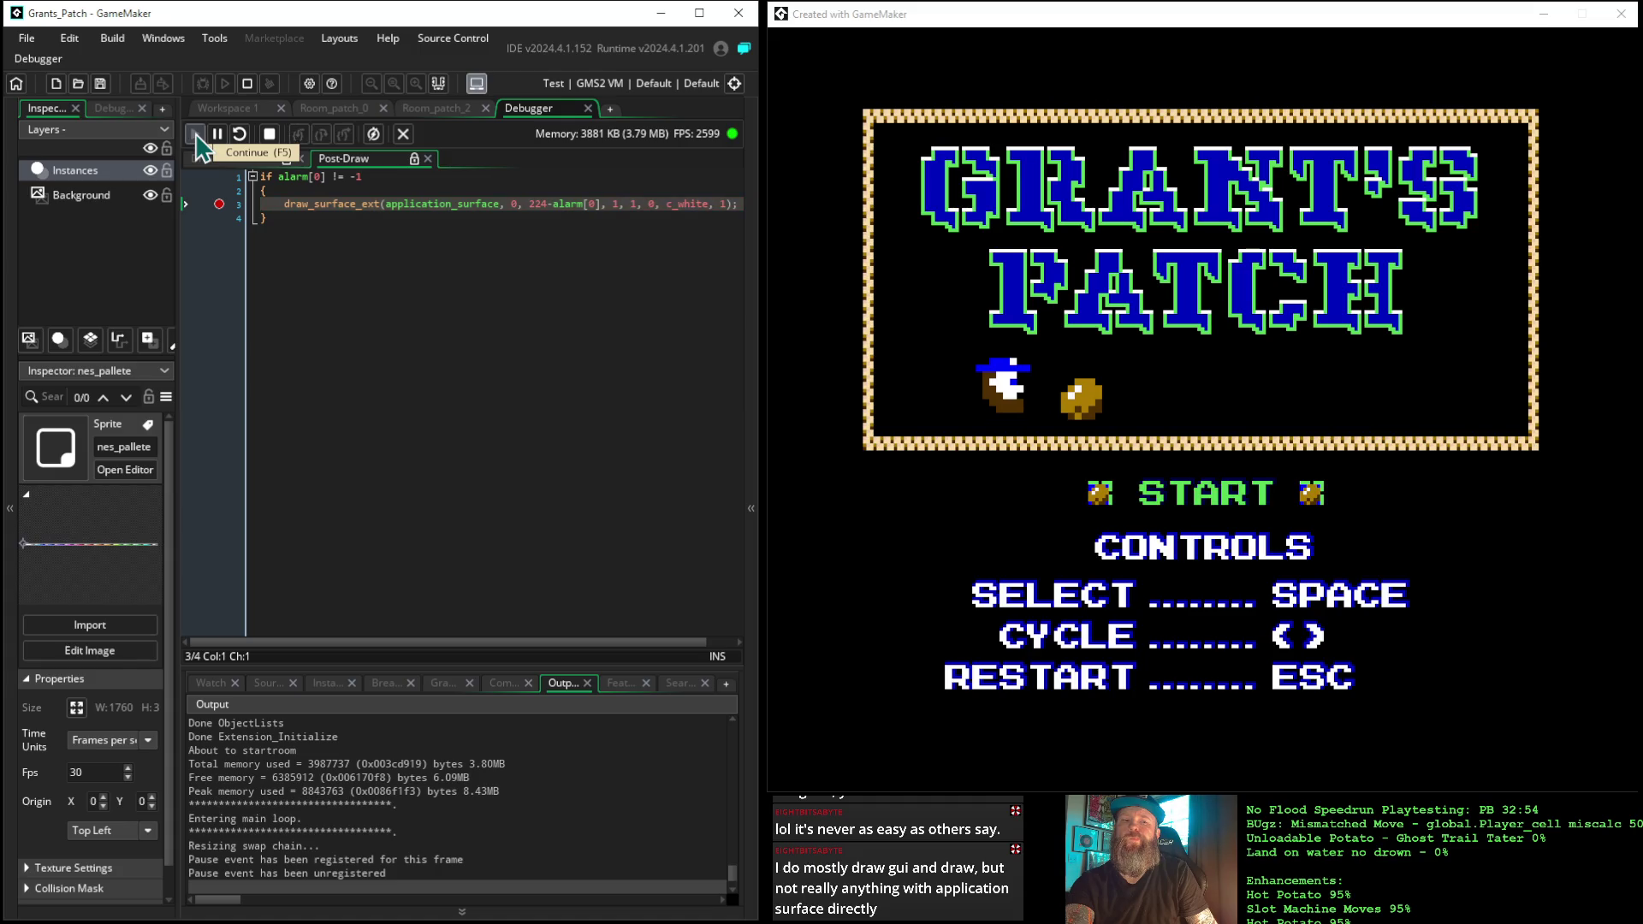
{"action": "left_click", "coordinate": [211, 684]}
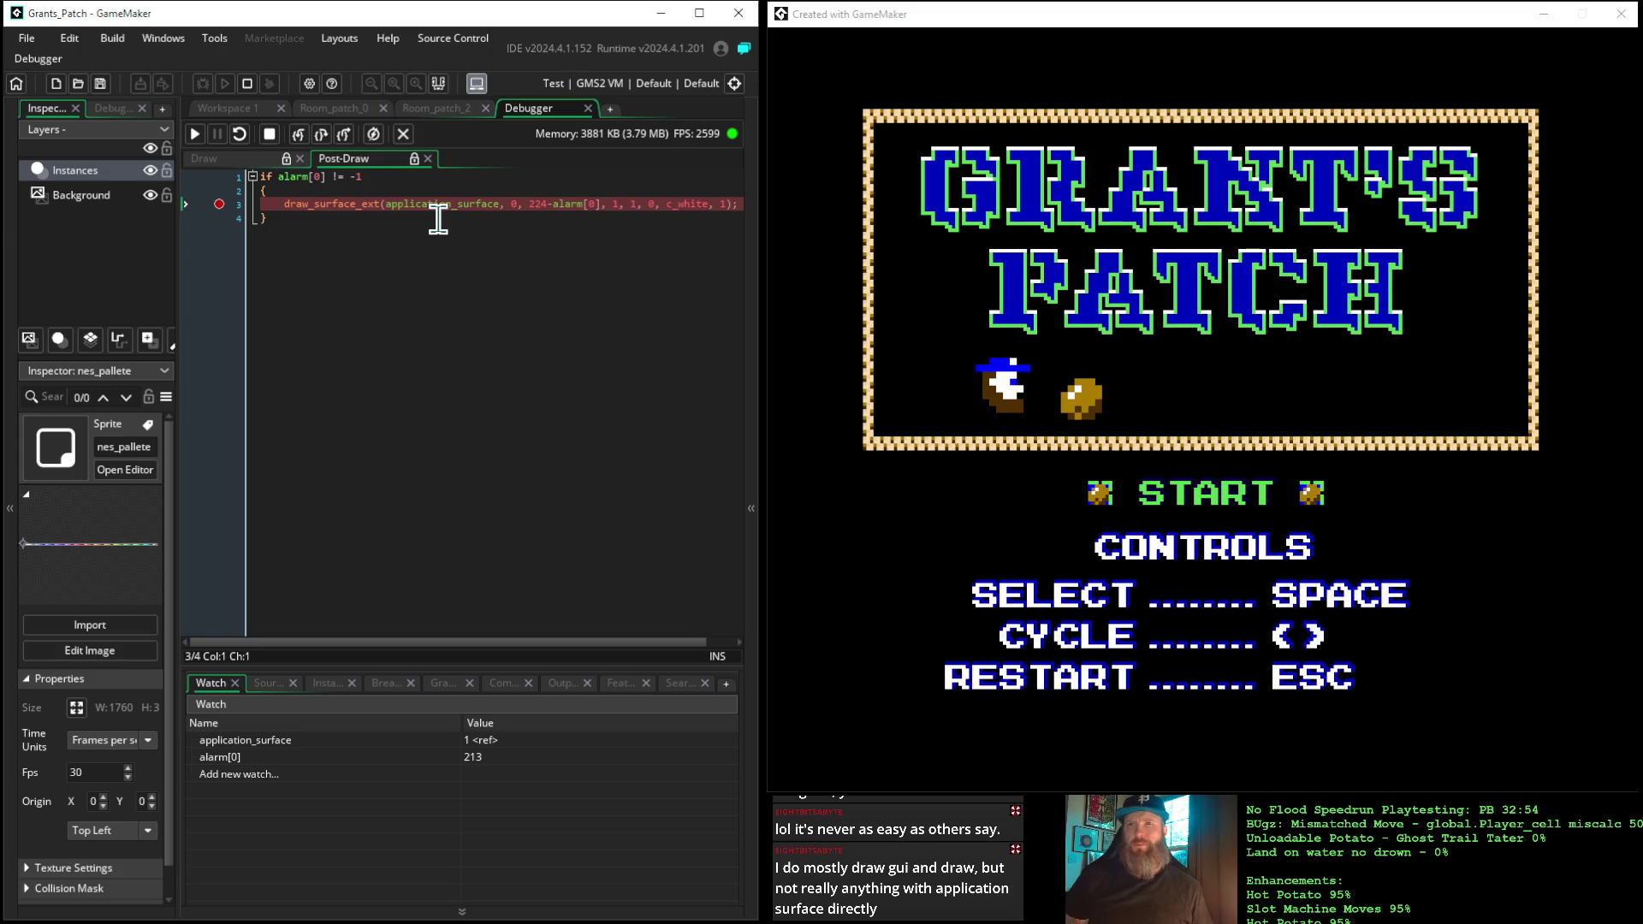
{"action": "left_click", "coordinate": [270, 135]}
Clear the Post-Draw code, delete the Post-Draw event from start_manager, and reload resources
{"action": "left_click_drag", "start_coordinate": [299, 245], "coordinate": [206, 171]}
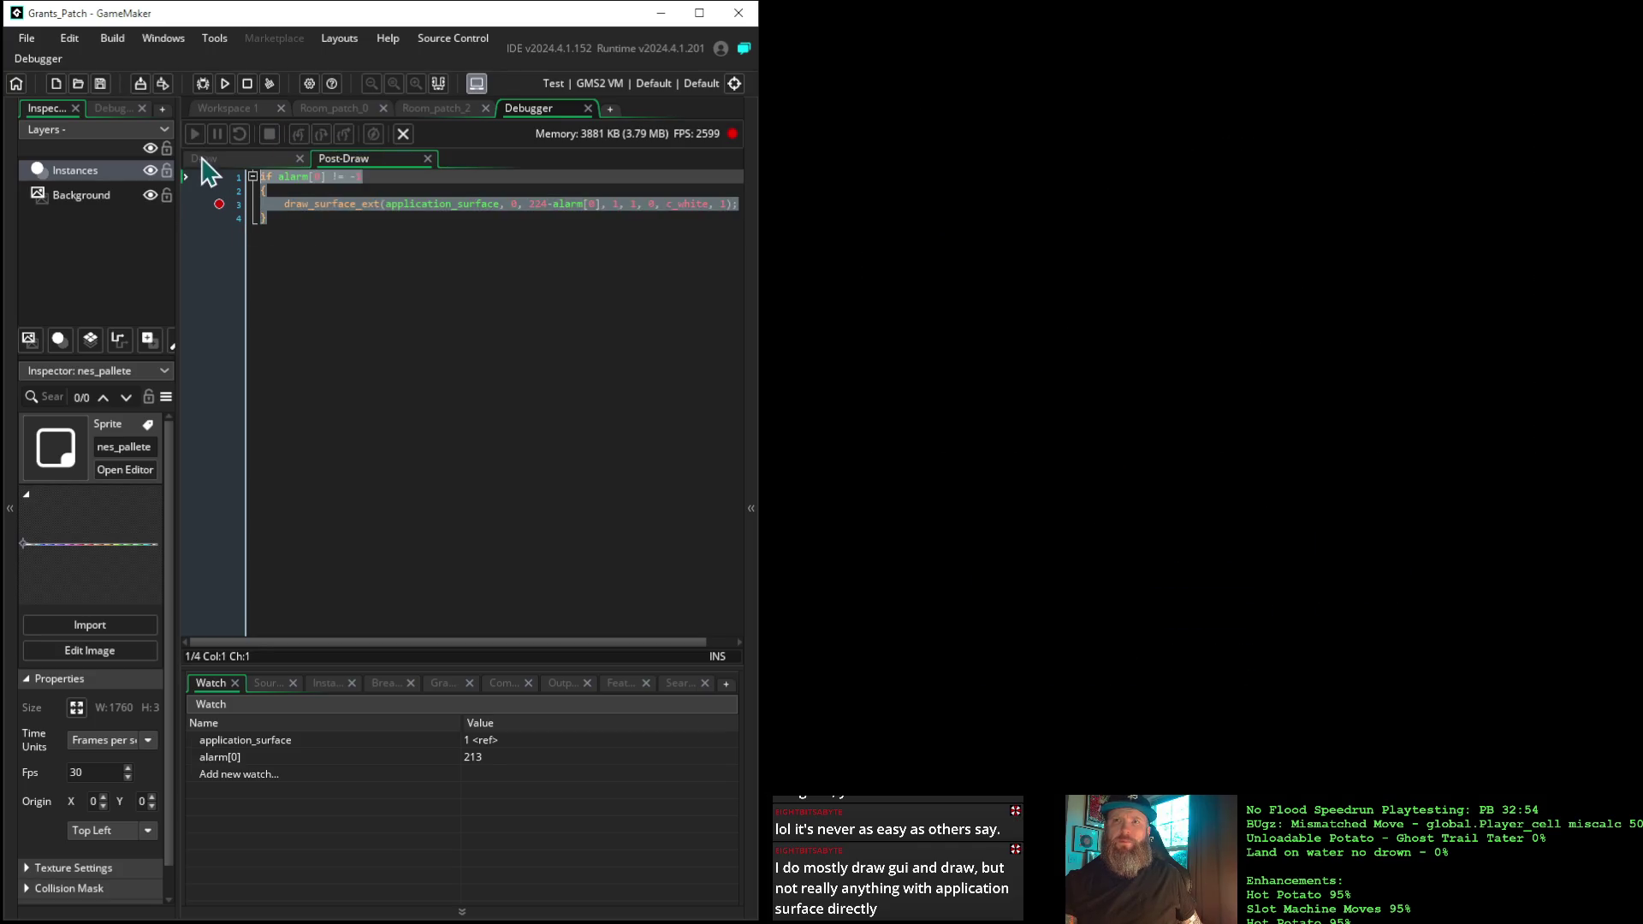
{"action": "key", "text": "Delete"}
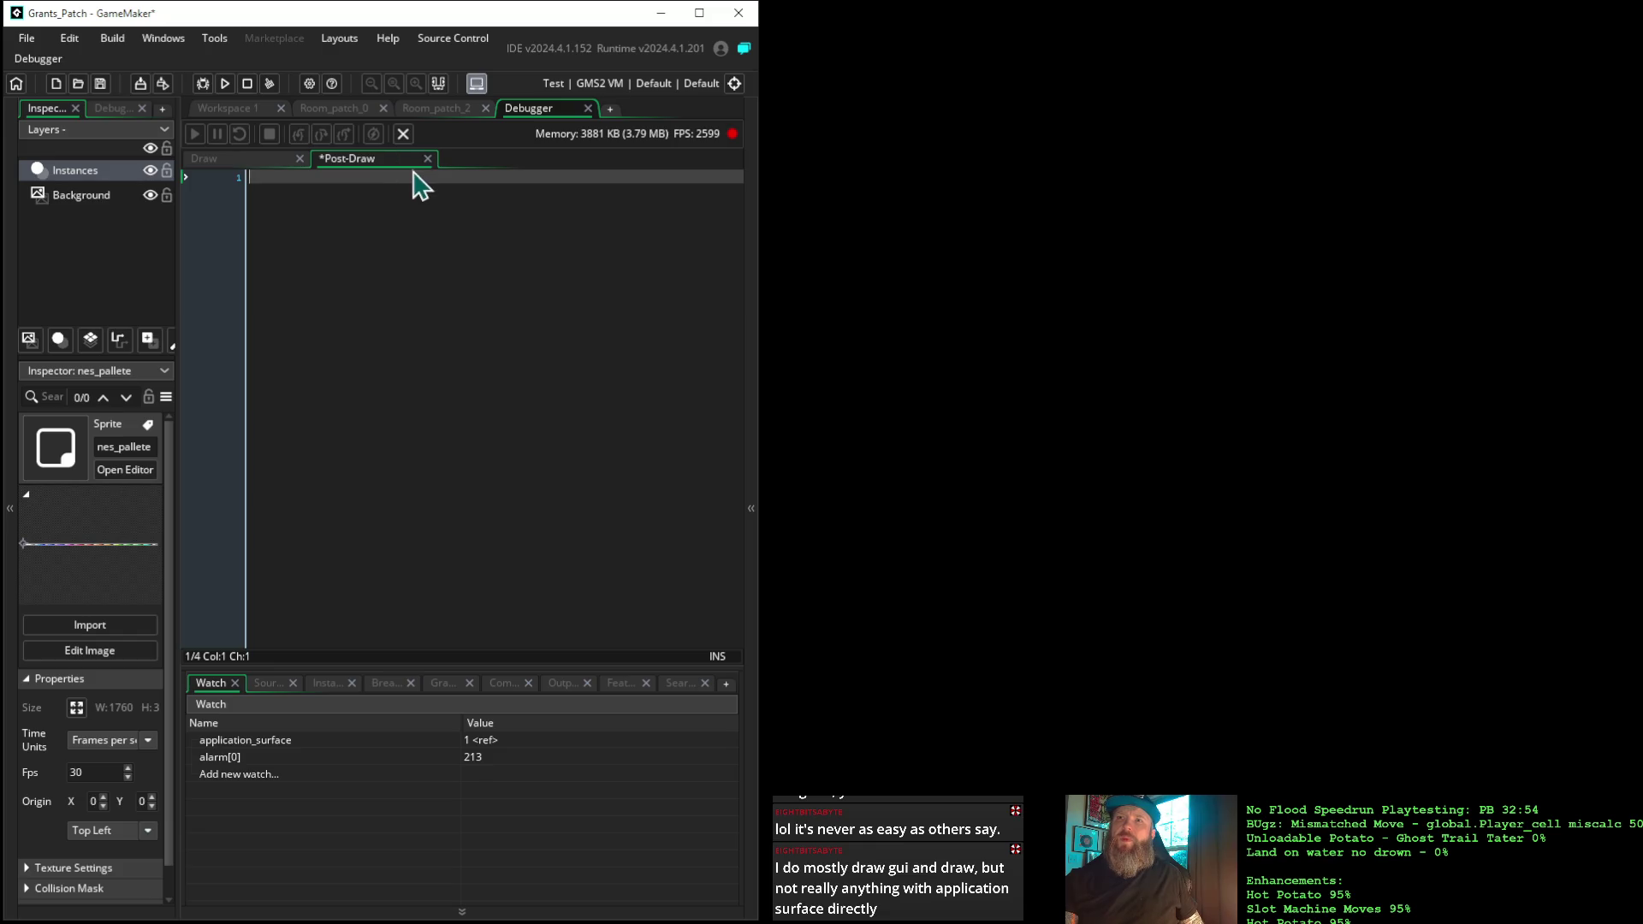
{"action": "left_click", "coordinate": [427, 159]}
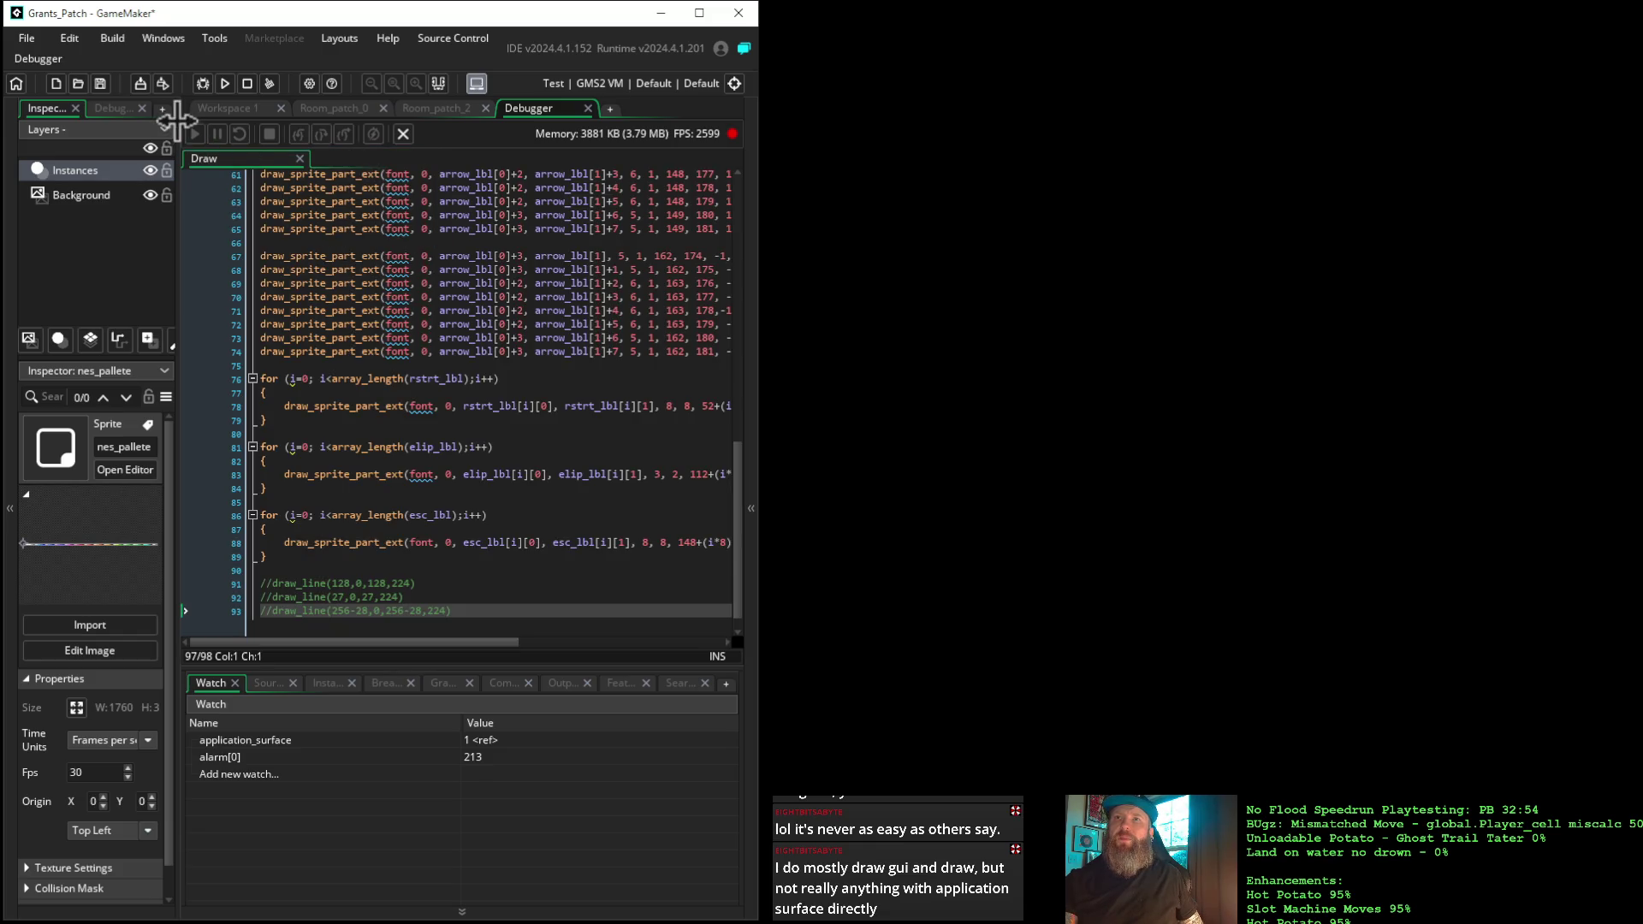
{"action": "left_click", "coordinate": [224, 109]}
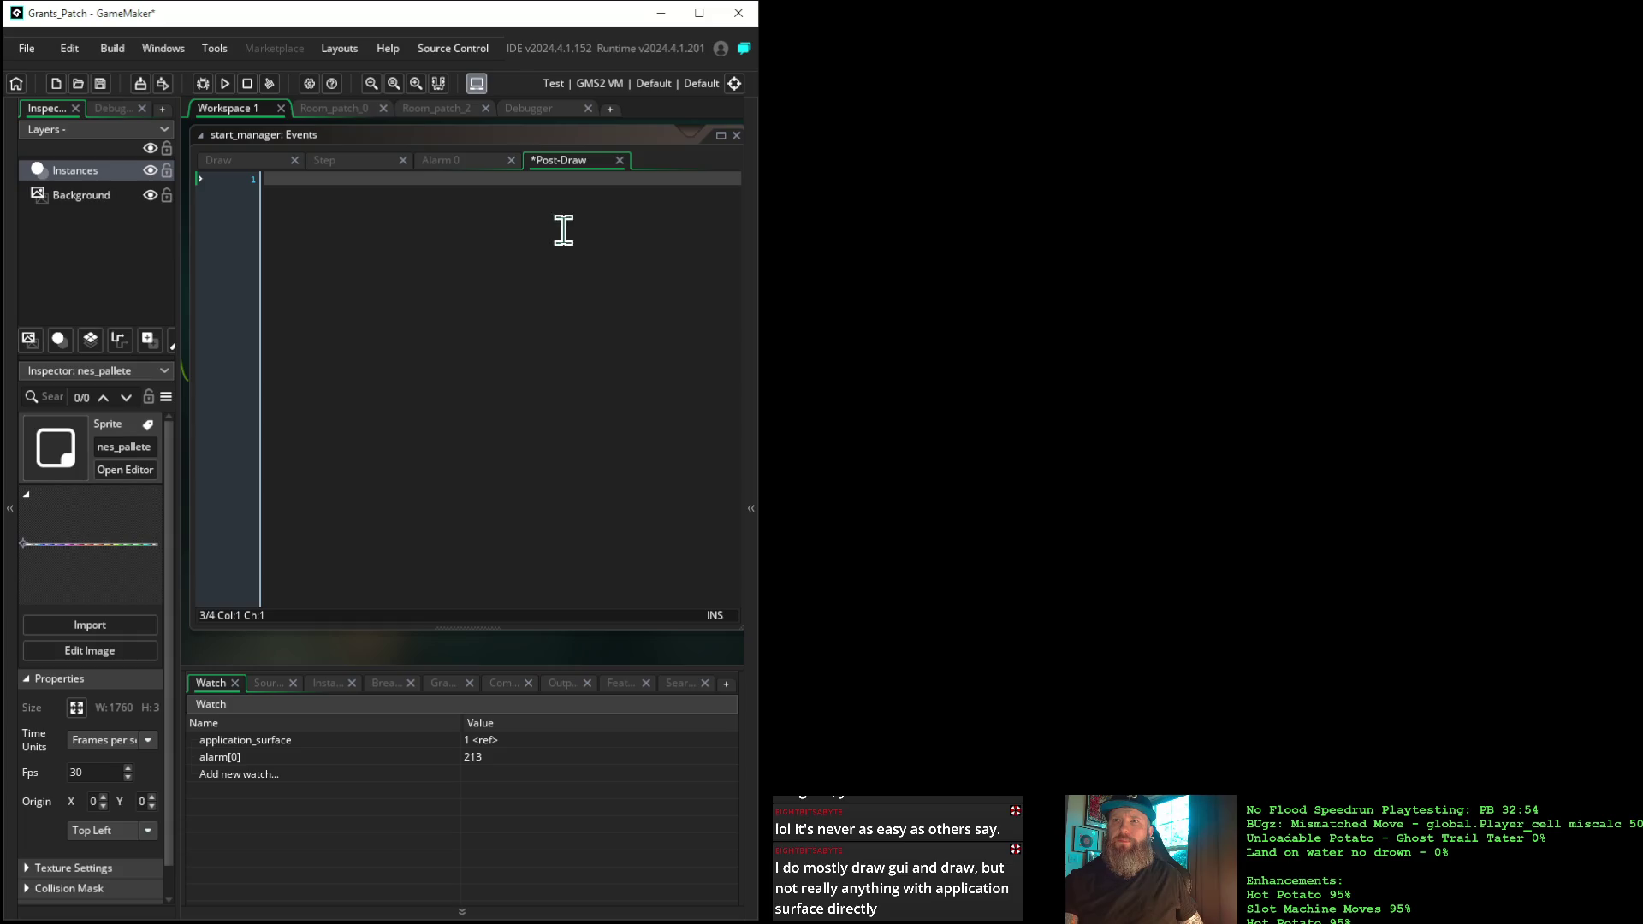
{"action": "left_click", "coordinate": [620, 161]}
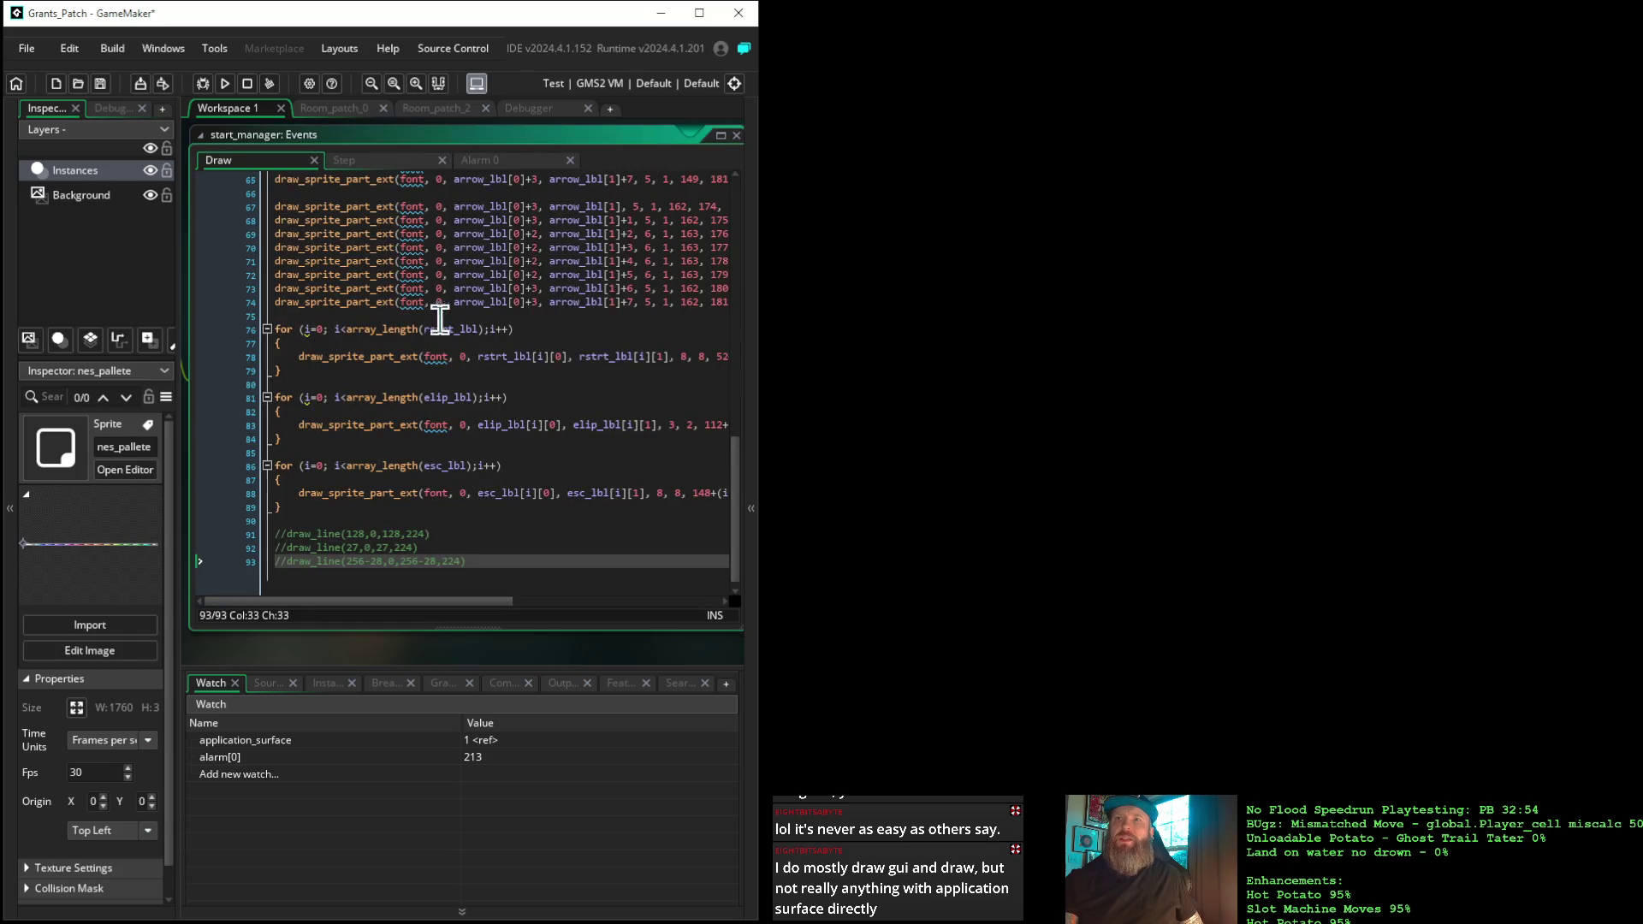
{"action": "mouse_move", "coordinate": [282, 663]}
{"action": "left_mouse_down"}
{"action": "mouse_move", "coordinate": [368, 649]}
{"action": "mouse_move", "coordinate": [650, 685]}
{"action": "left_mouse_up"}
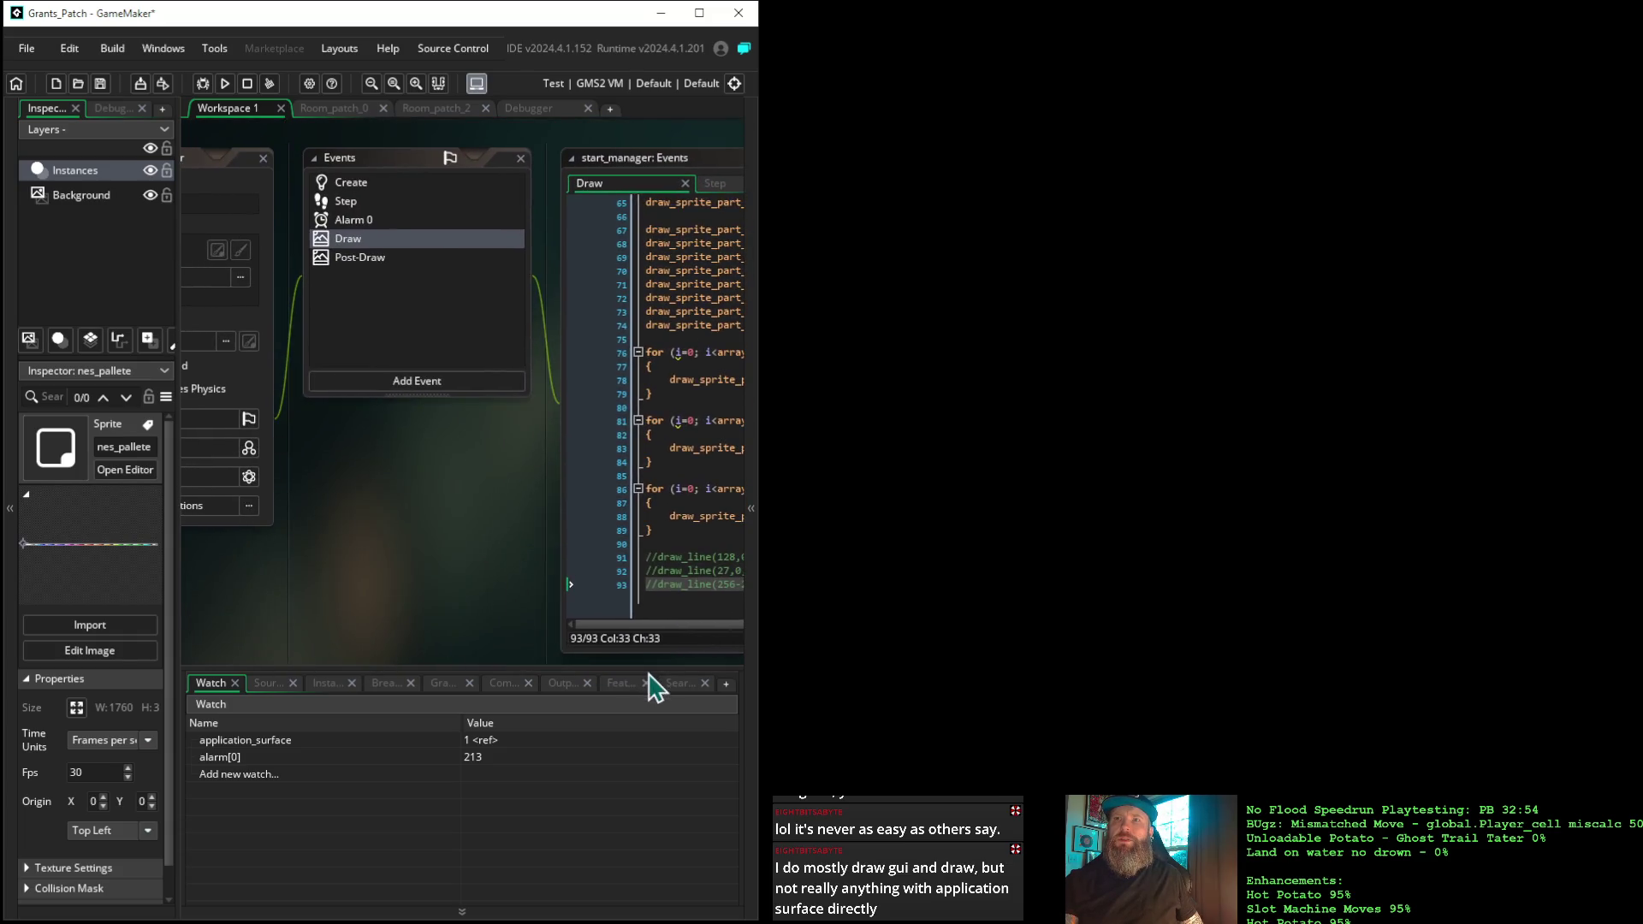
{"action": "right_click", "coordinate": [339, 260]}
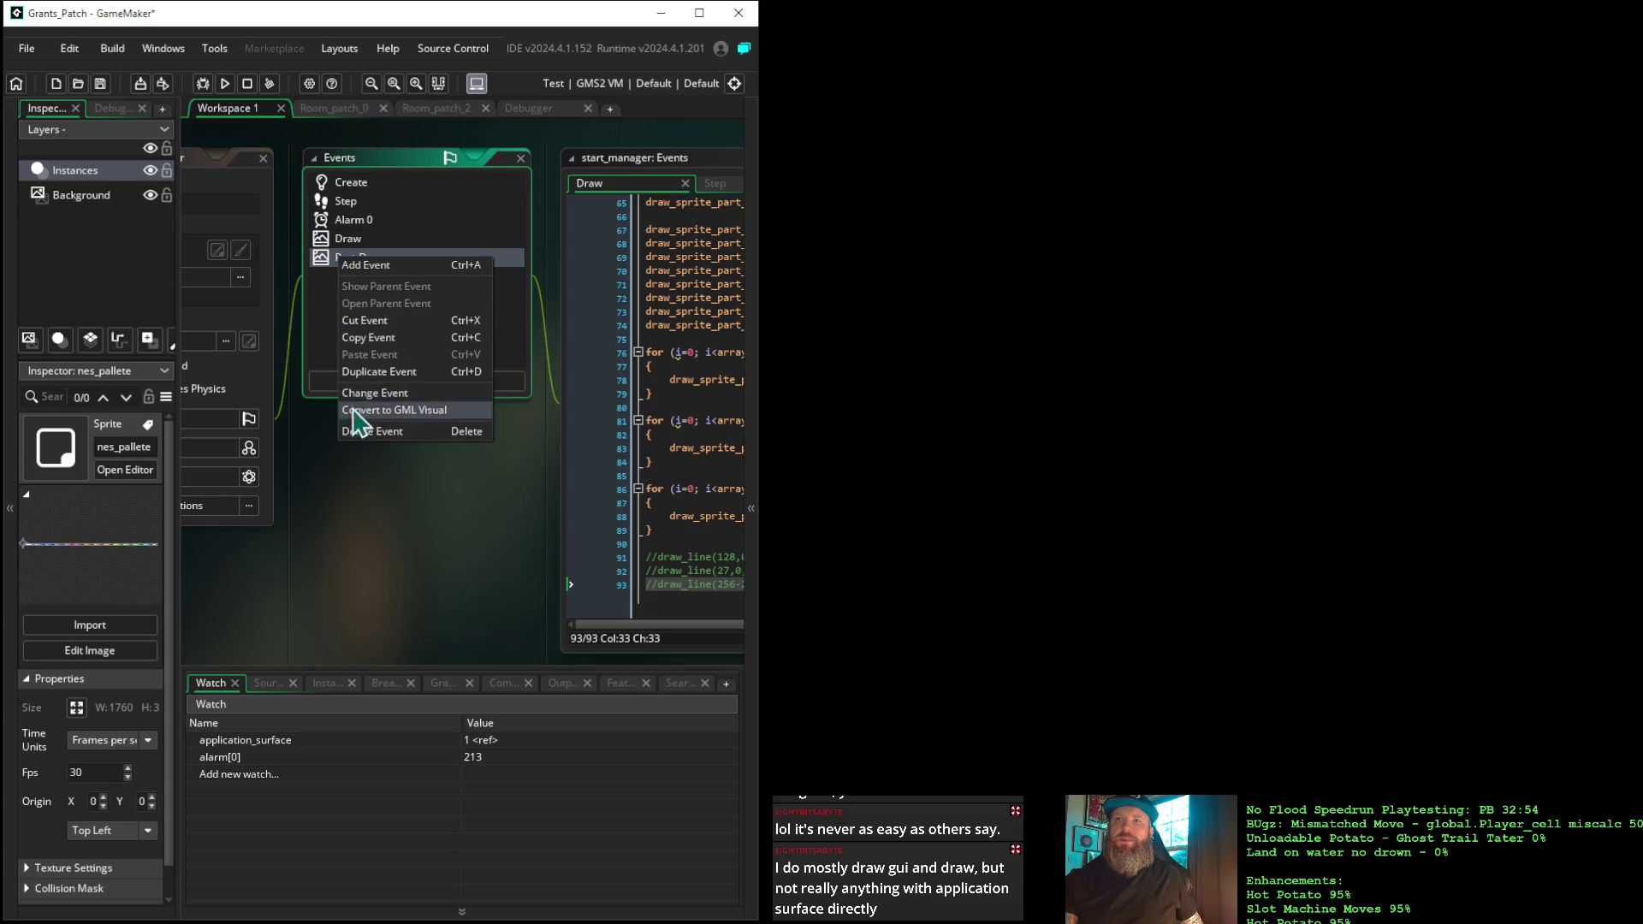
{"action": "left_click", "coordinate": [366, 431]}
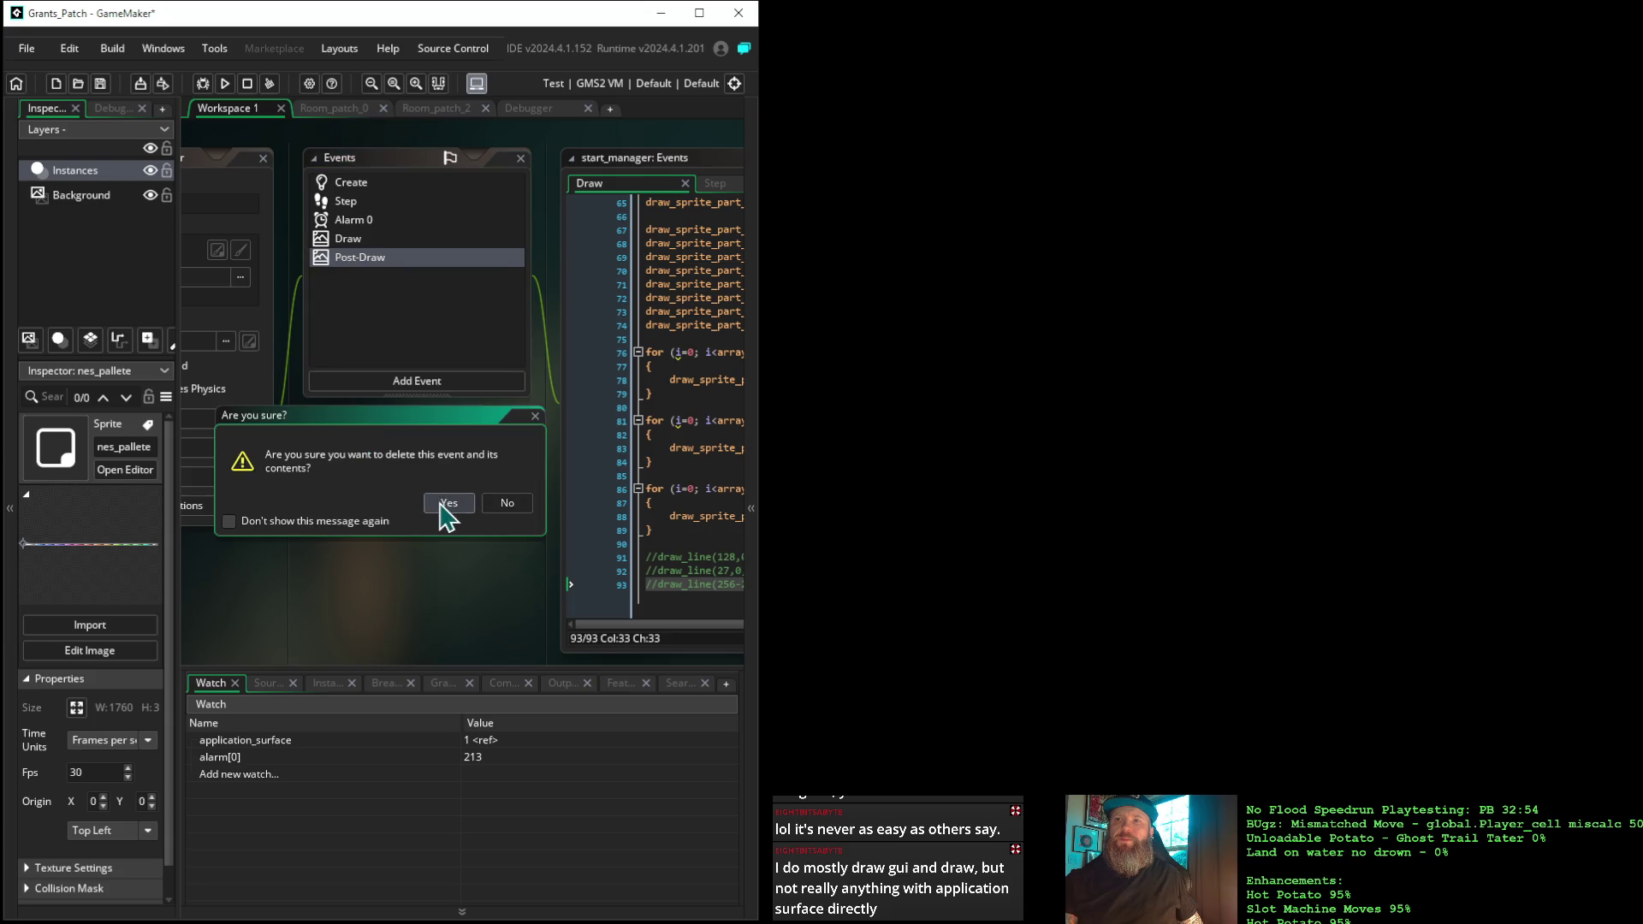
{"action": "left_click", "coordinate": [443, 504]}
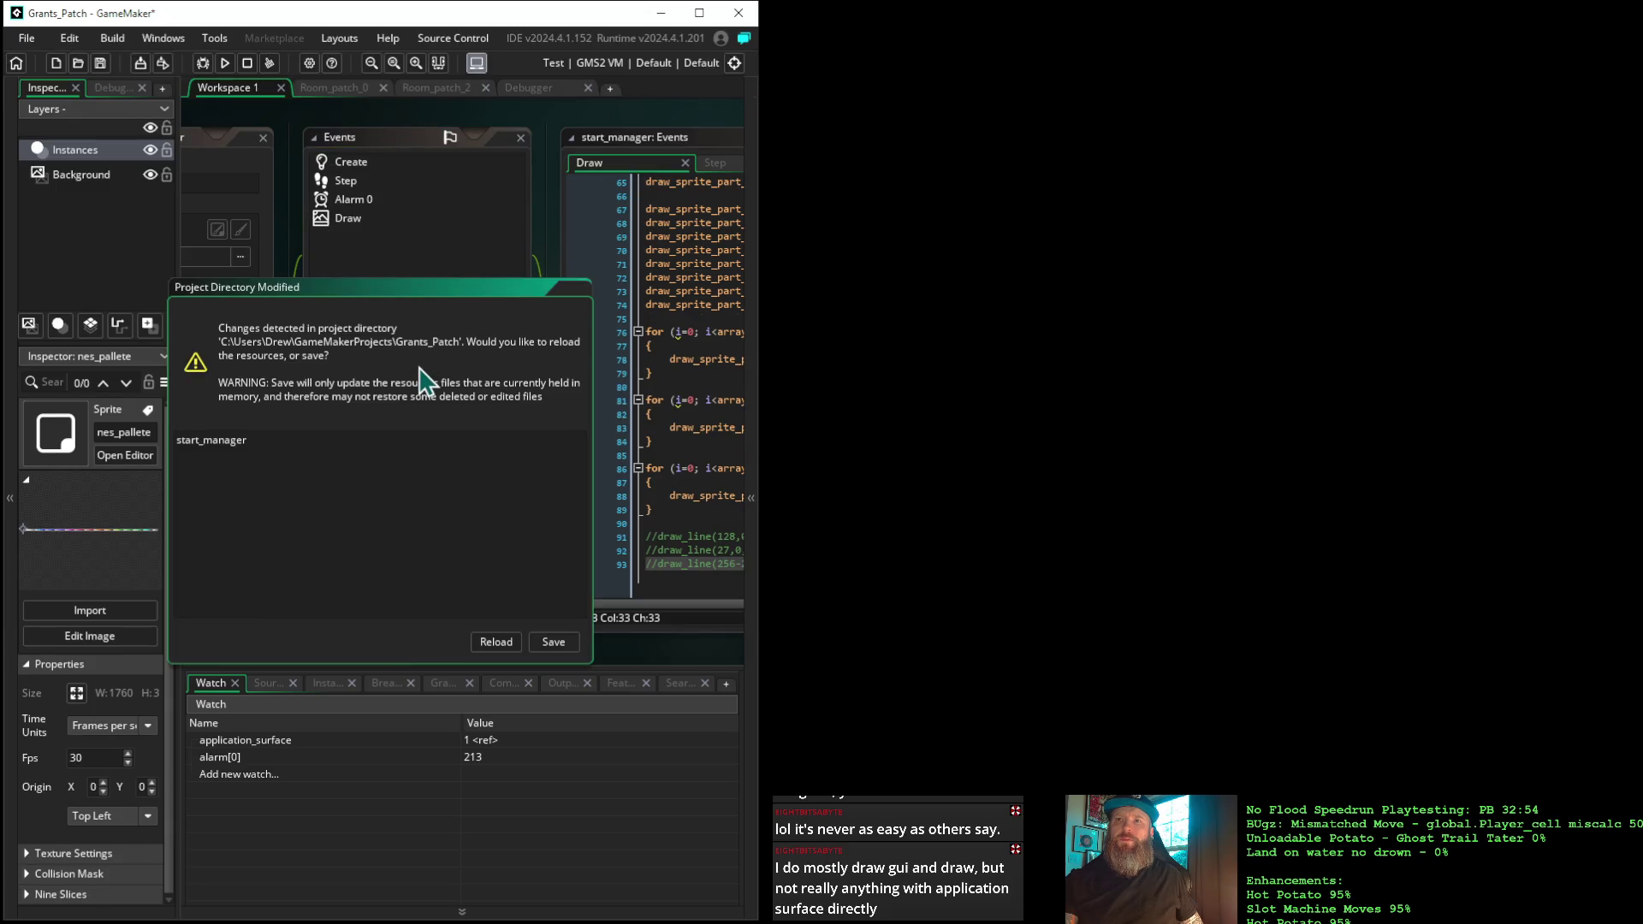
{"action": "left_click", "coordinate": [493, 642]}
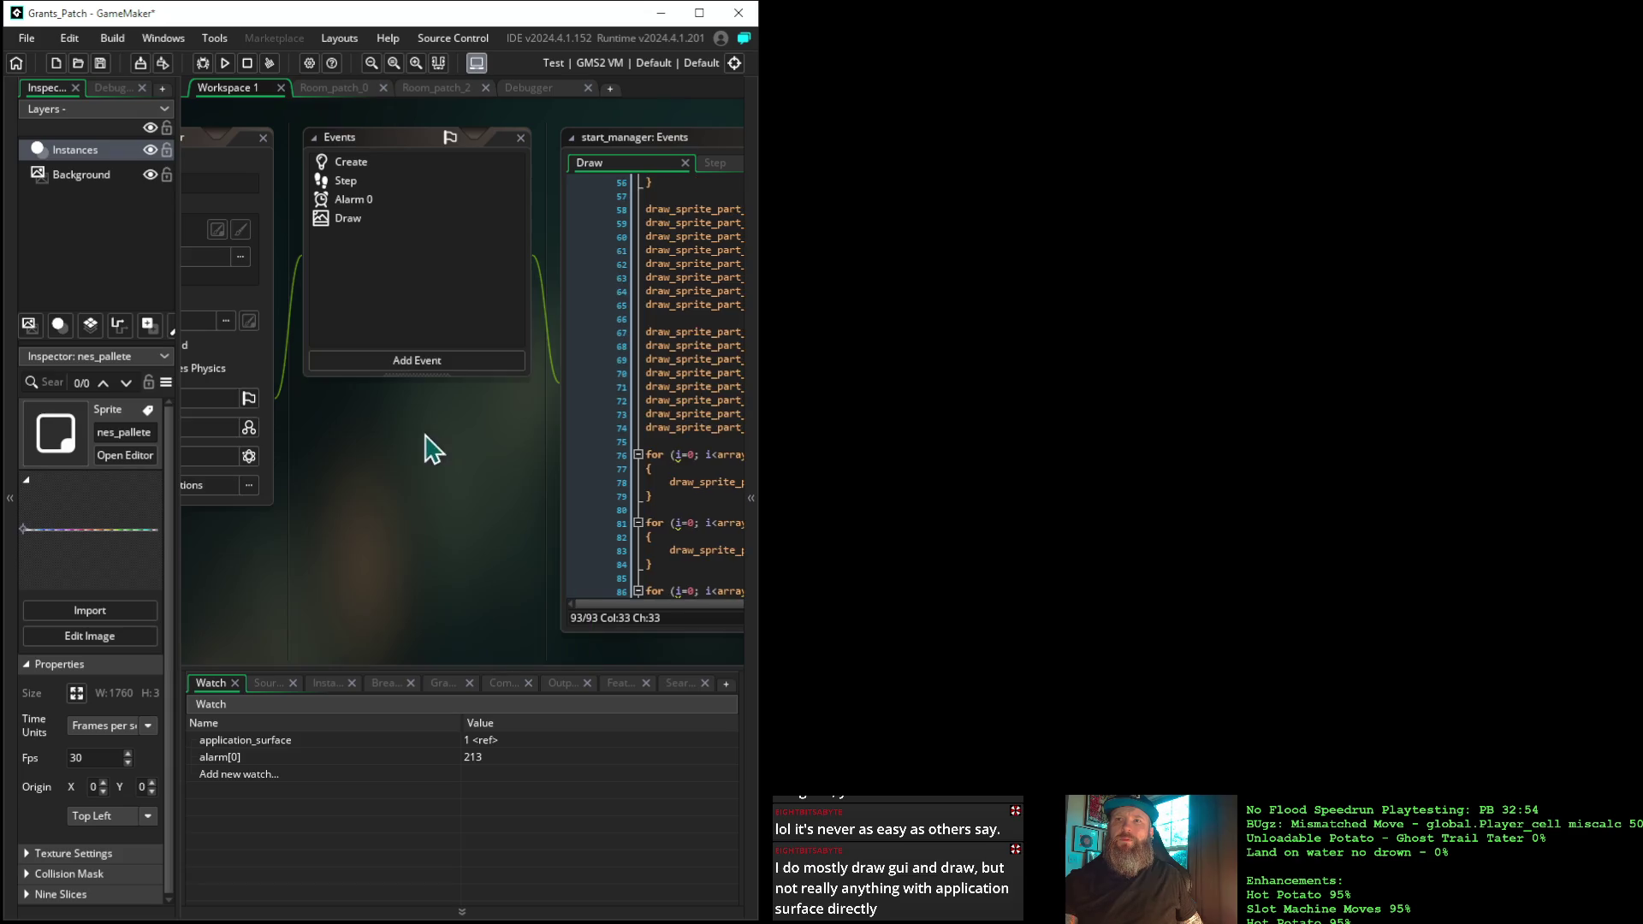
{"action": "mouse_move", "coordinate": [436, 442]}
{"action": "left_mouse_down"}
{"action": "mouse_move", "coordinate": [288, 454]}
{"action": "mouse_move", "coordinate": [390, 446]}
{"action": "left_mouse_up"}
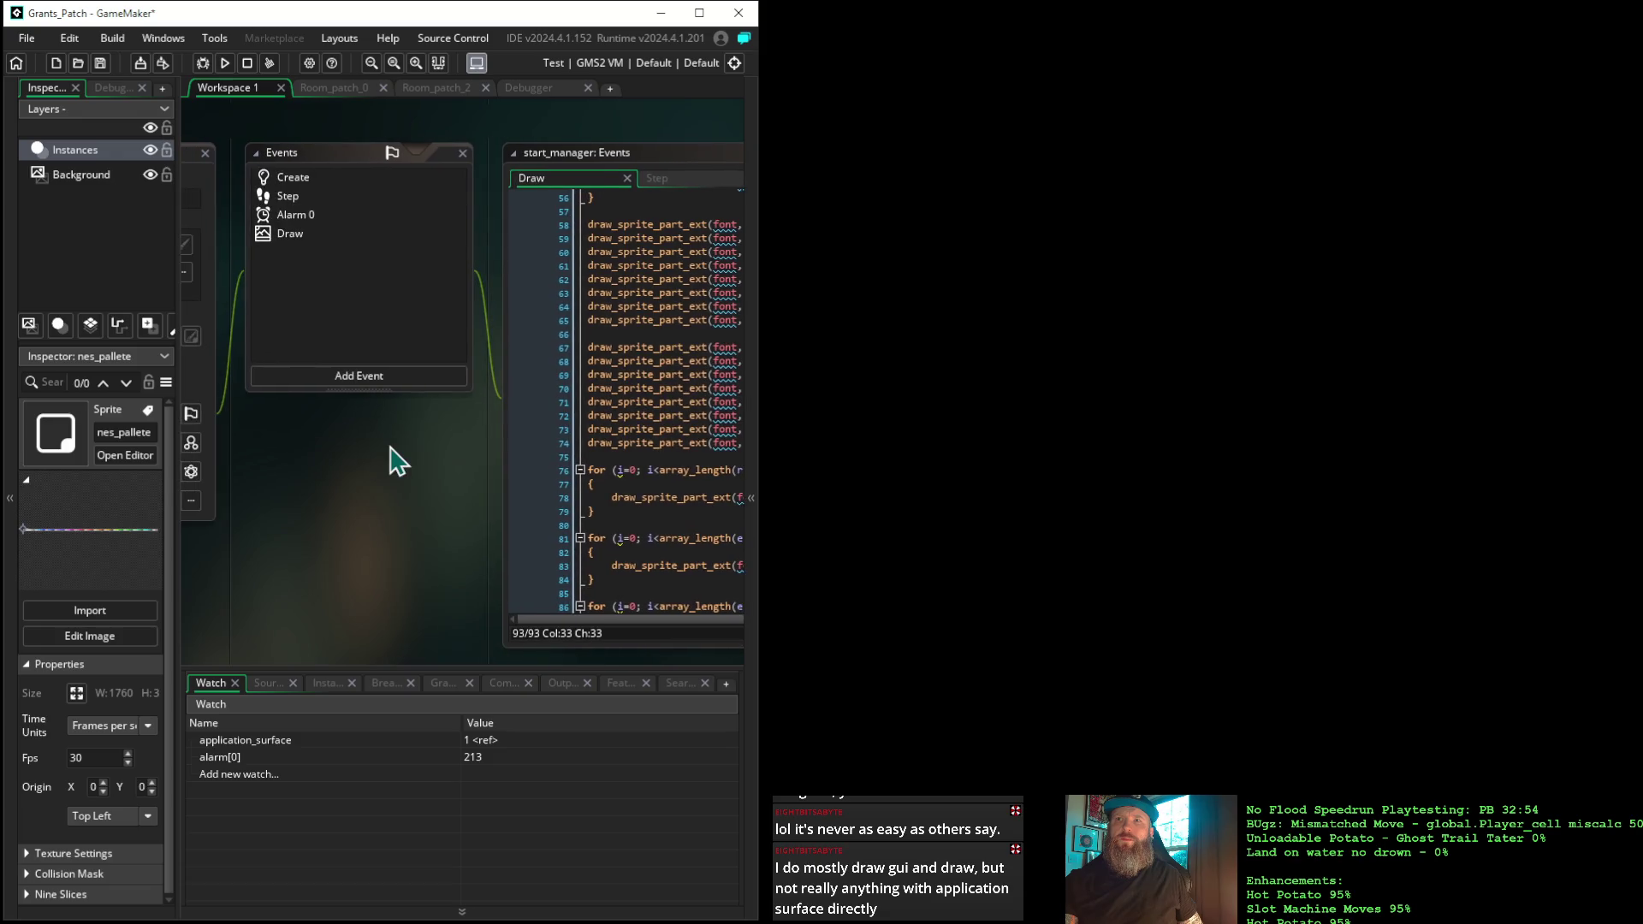
Add a Draw End event, paste the if alarm[0] block, and breakpoint the draw_surface_ext line
{"action": "left_click", "coordinate": [376, 381]}
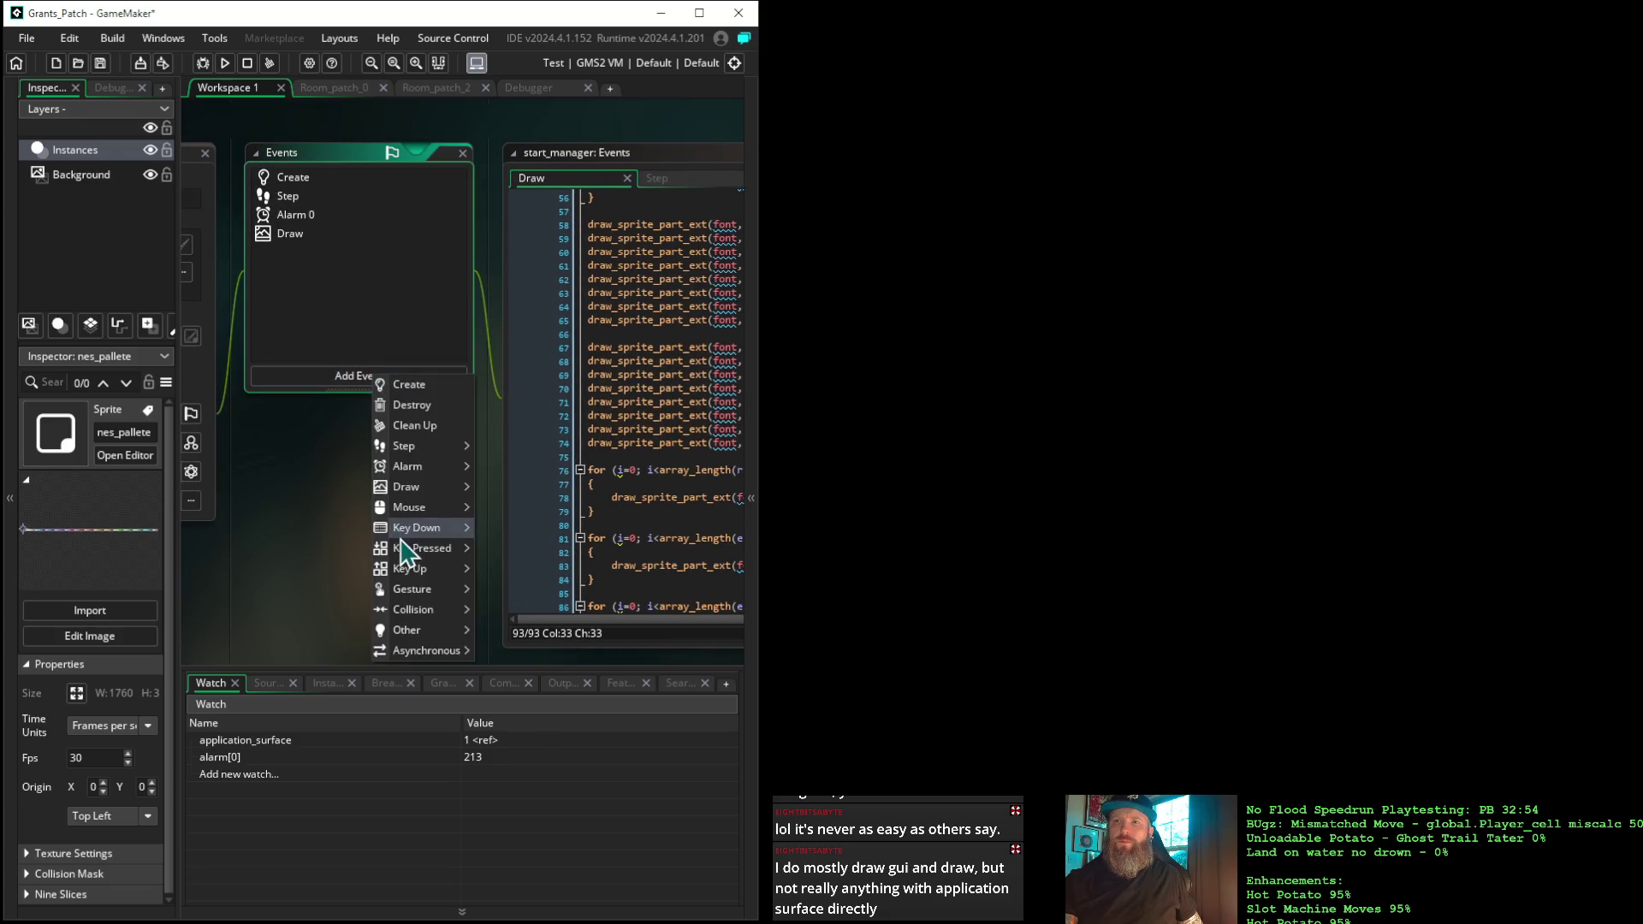
{"action": "mouse_move", "coordinate": [417, 493]}
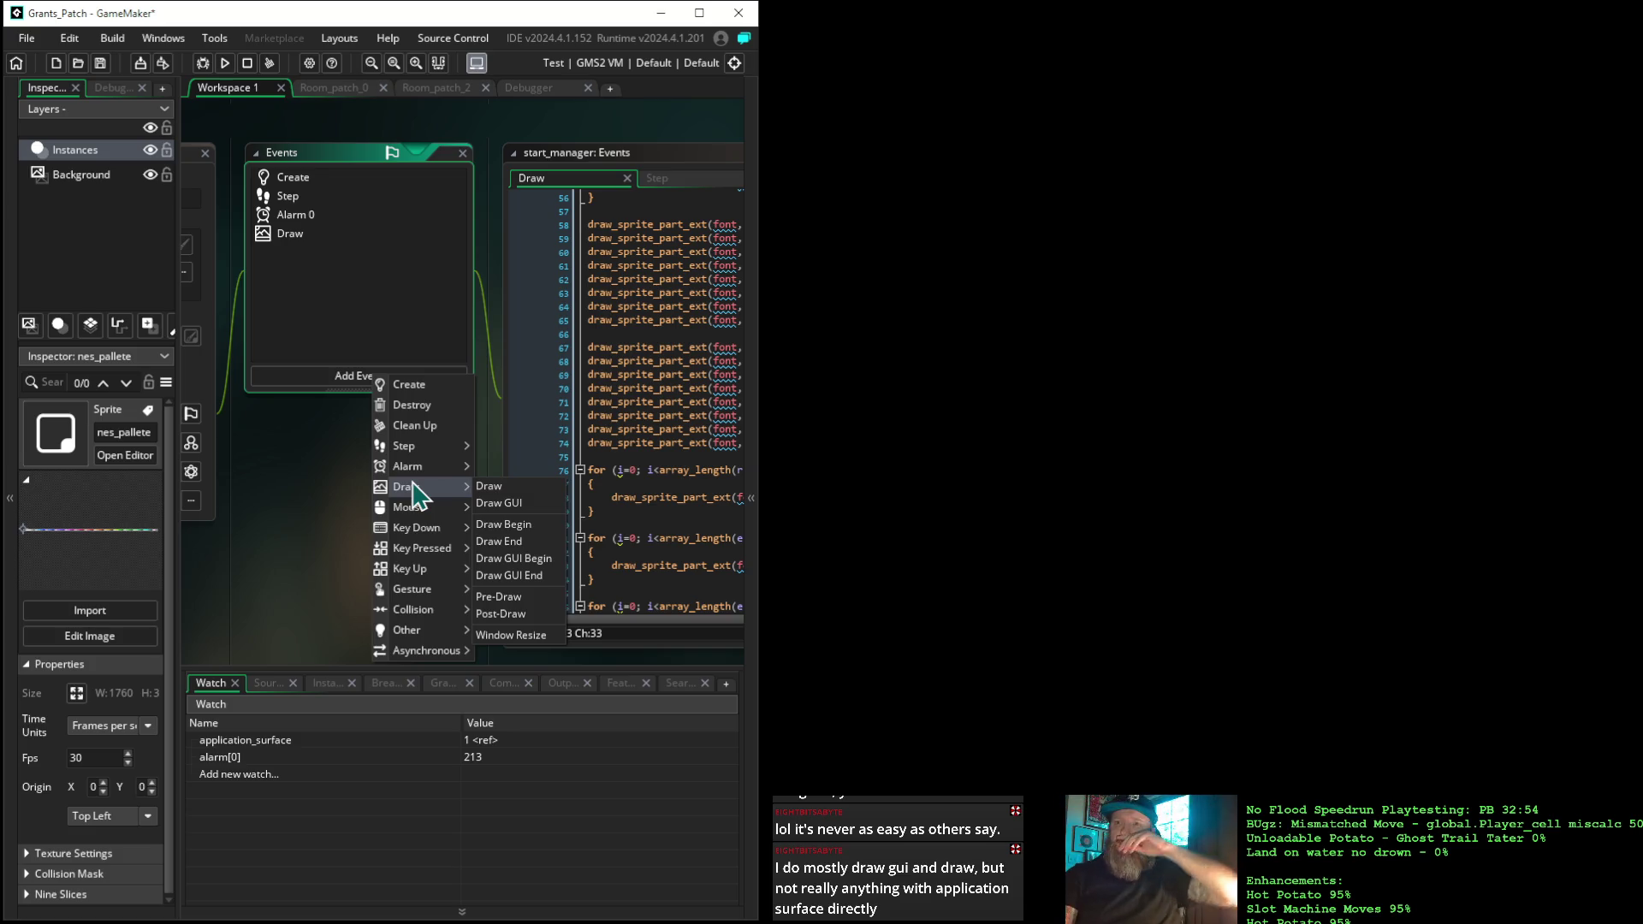
{"action": "left_click", "coordinate": [505, 541]}
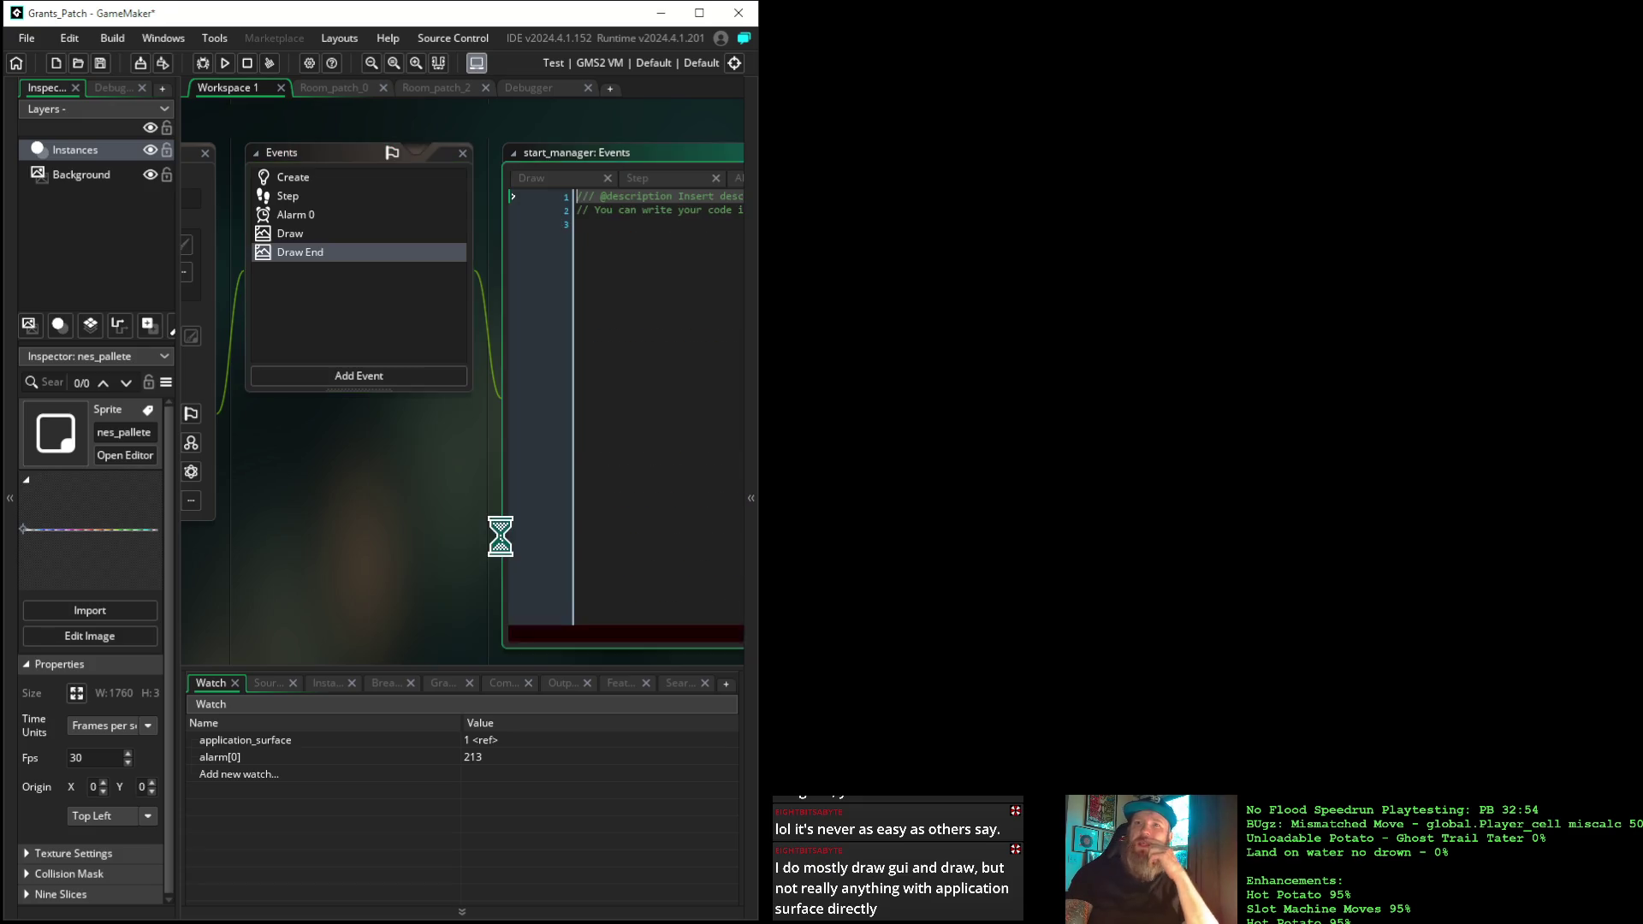
{"action": "key", "text": "ctrl+a"}
{"action": "key", "text": "ctrl+v"}
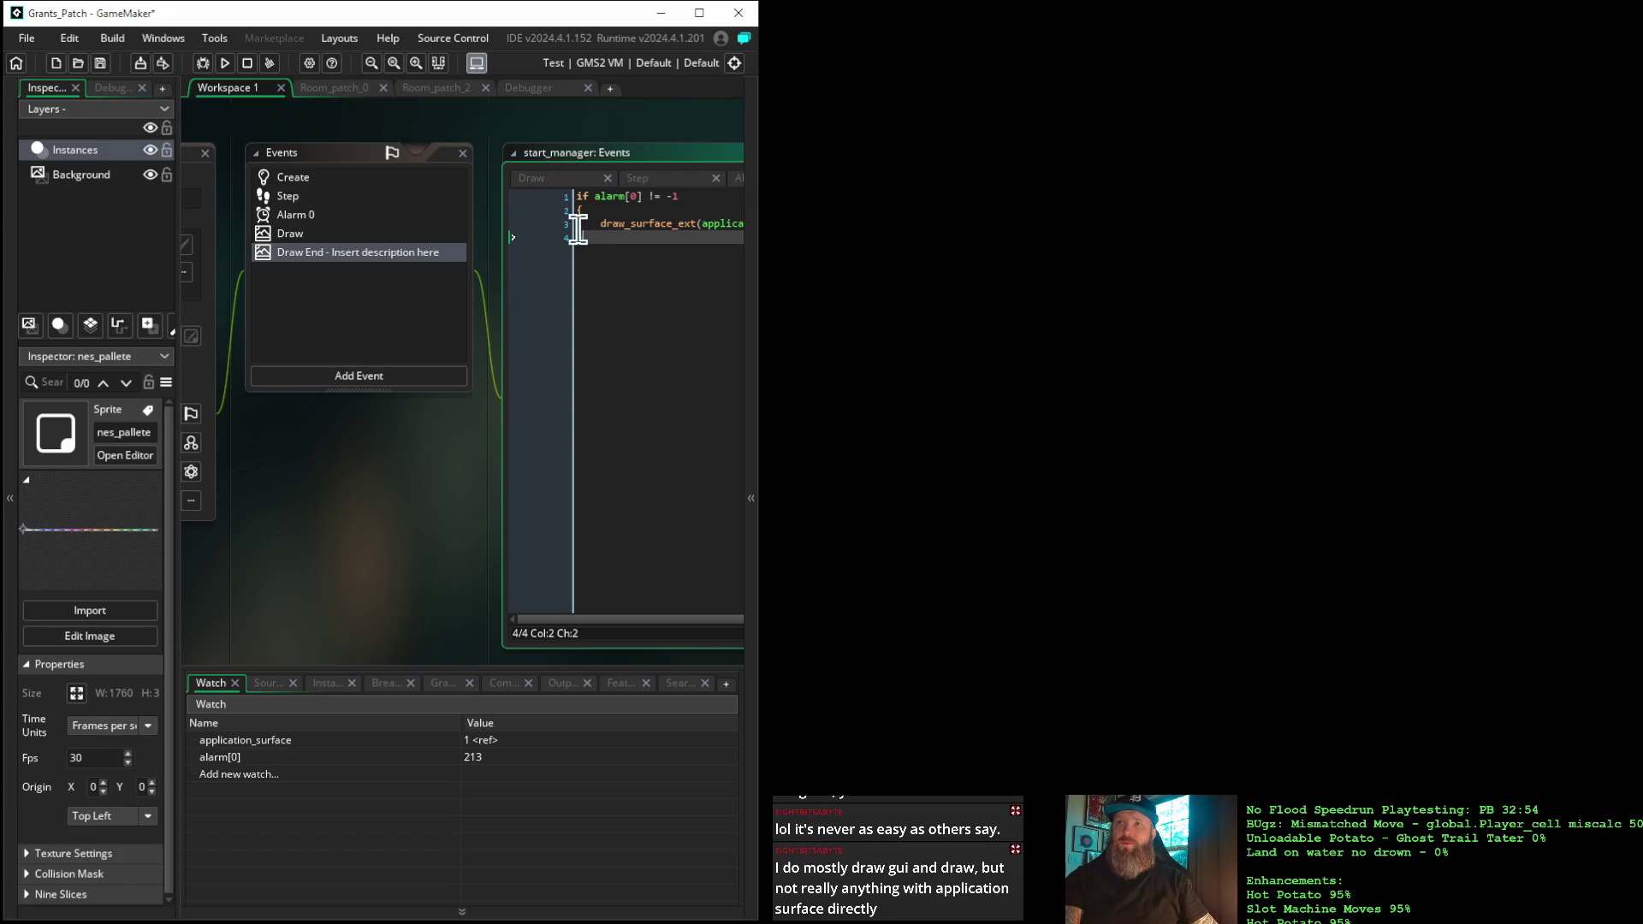
{"action": "left_click", "coordinate": [563, 228]}
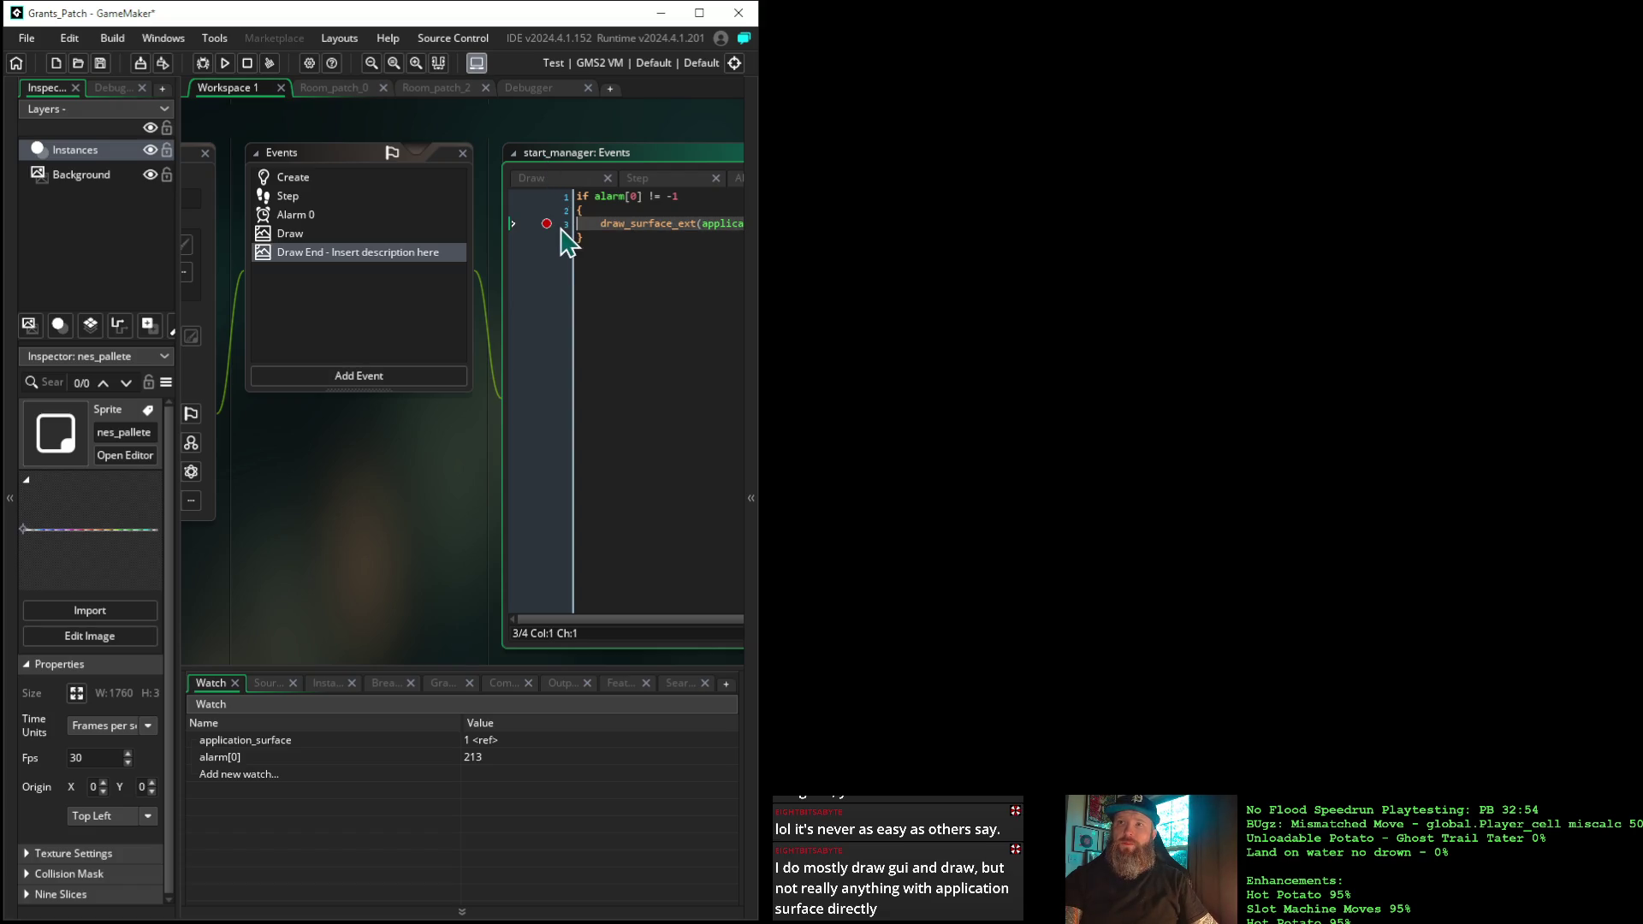
Start a debug run and continue past the draw_surface_ext breakpoint frame by frame
{"action": "left_click", "coordinate": [203, 64]}
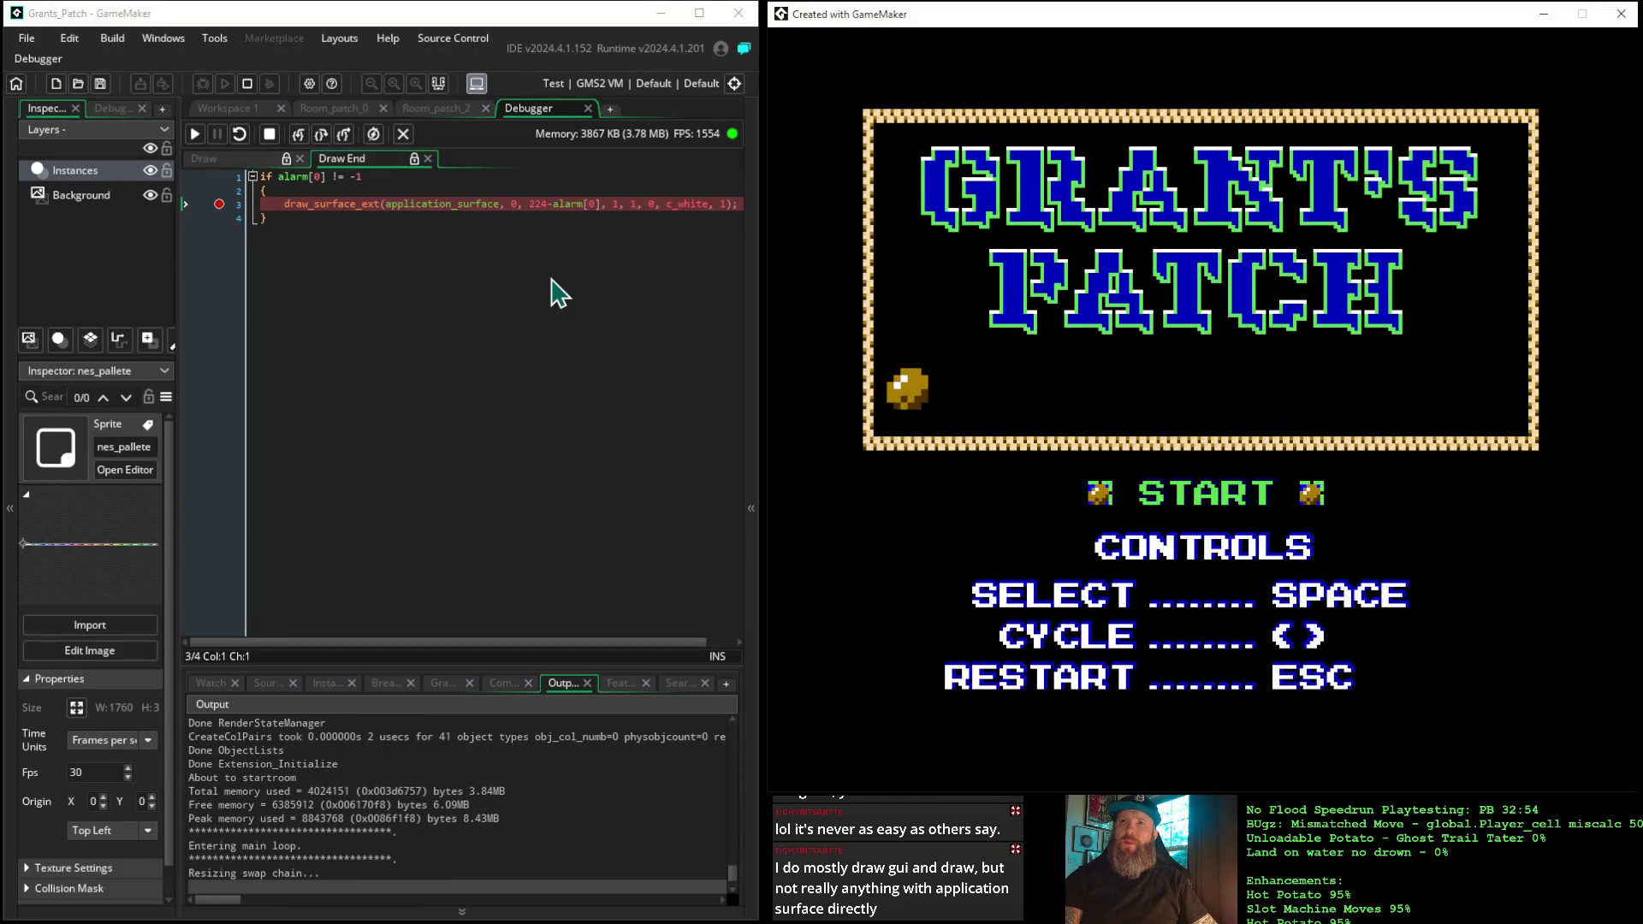
{"action": "left_click", "coordinate": [194, 134]}
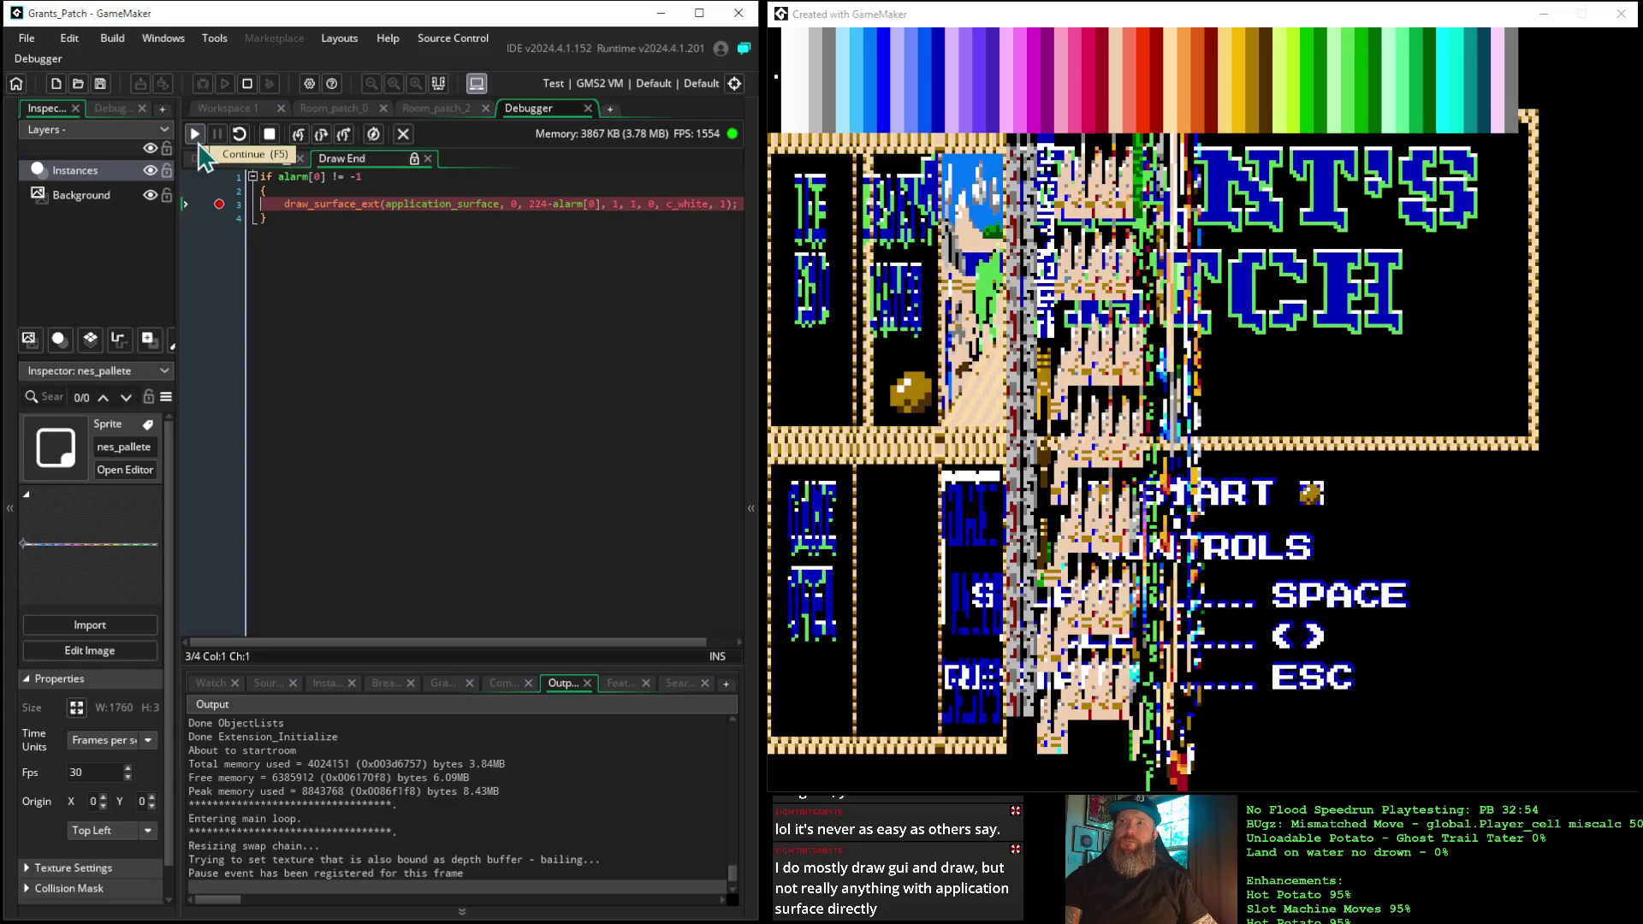
{"action": "left_click", "coordinate": [196, 134]}
{"action": "left_click", "coordinate": [196, 135]}
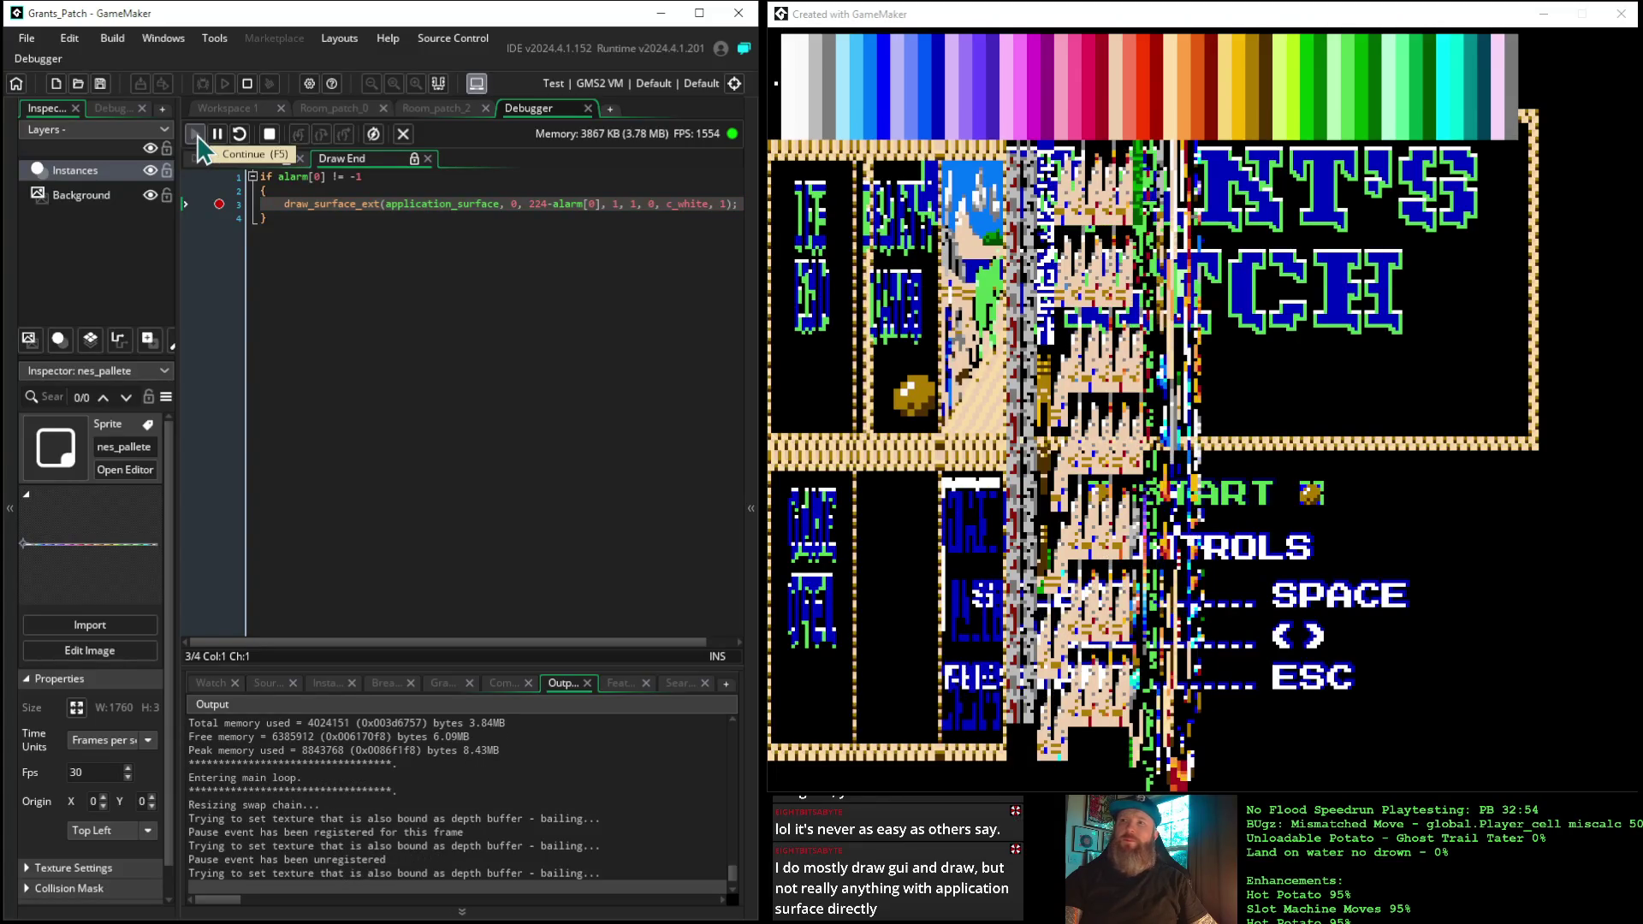
{"action": "left_click", "coordinate": [196, 135]}
{"action": "left_click", "coordinate": [196, 134]}
{"action": "left_click", "coordinate": [196, 134]}
{"action": "left_click", "coordinate": [196, 135]}
{"action": "left_click", "coordinate": [195, 134]}
{"action": "left_click", "coordinate": [196, 135]}
{"action": "left_click", "coordinate": [196, 134]}
{"action": "left_click", "coordinate": [195, 134]}
{"action": "left_click", "coordinate": [196, 135]}
{"action": "left_click", "coordinate": [196, 135]}
{"action": "left_click", "coordinate": [196, 135]}
{"action": "left_click", "coordinate": [196, 134]}
{"action": "left_click", "coordinate": [196, 134]}
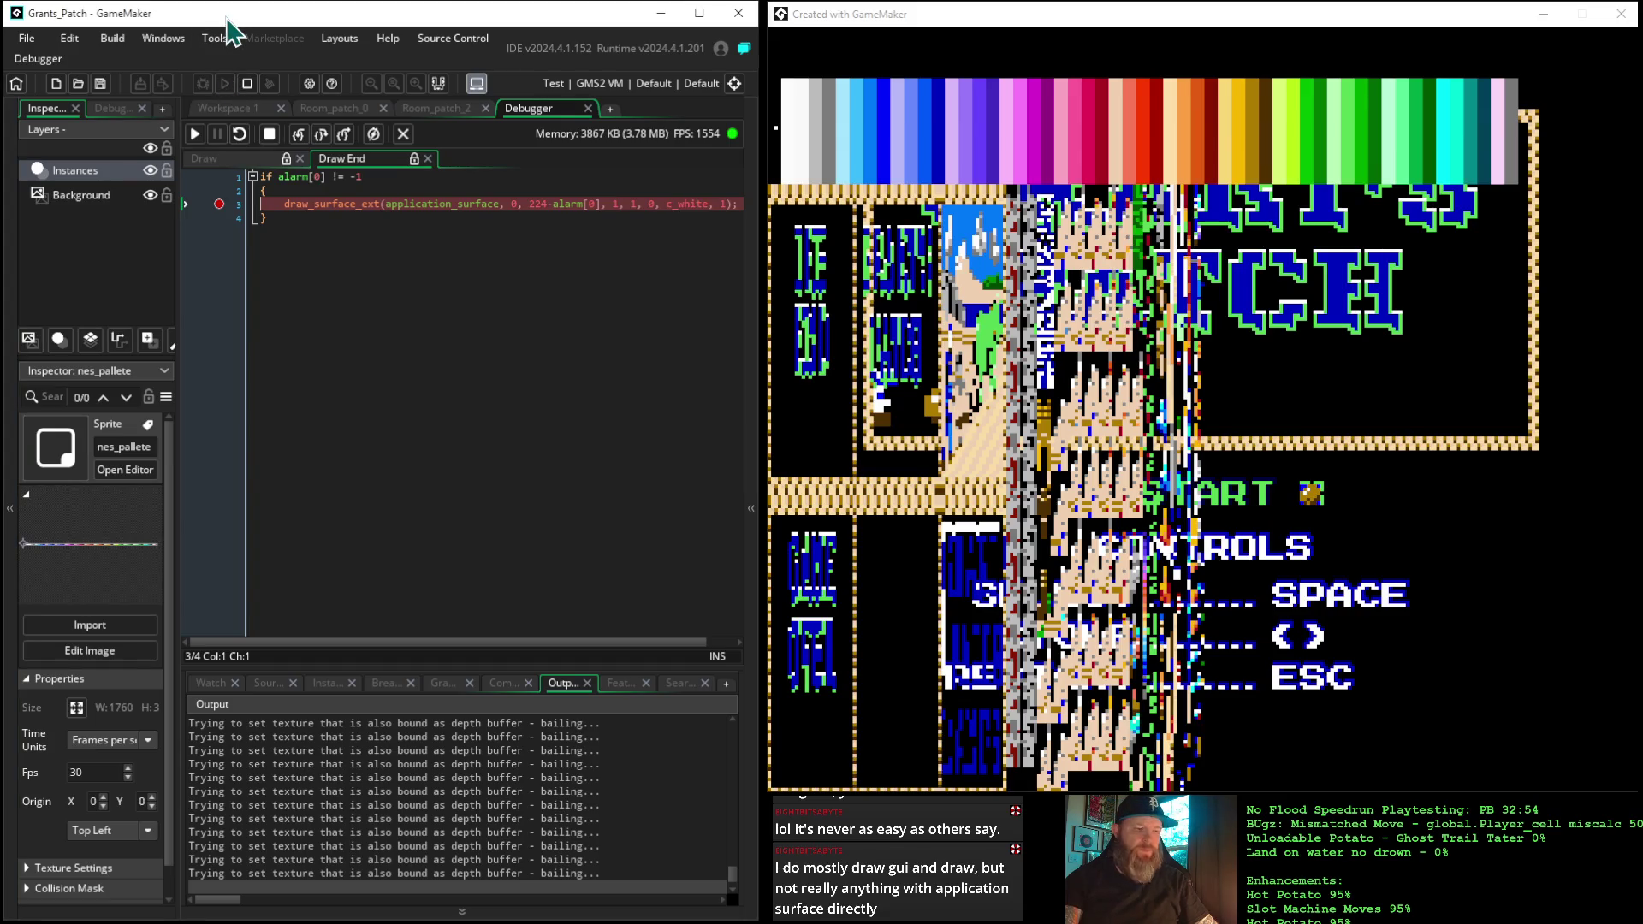
Keep resuming with F5 until the game reaches the 1853 story scene
{"action": "key", "text": "F5"}
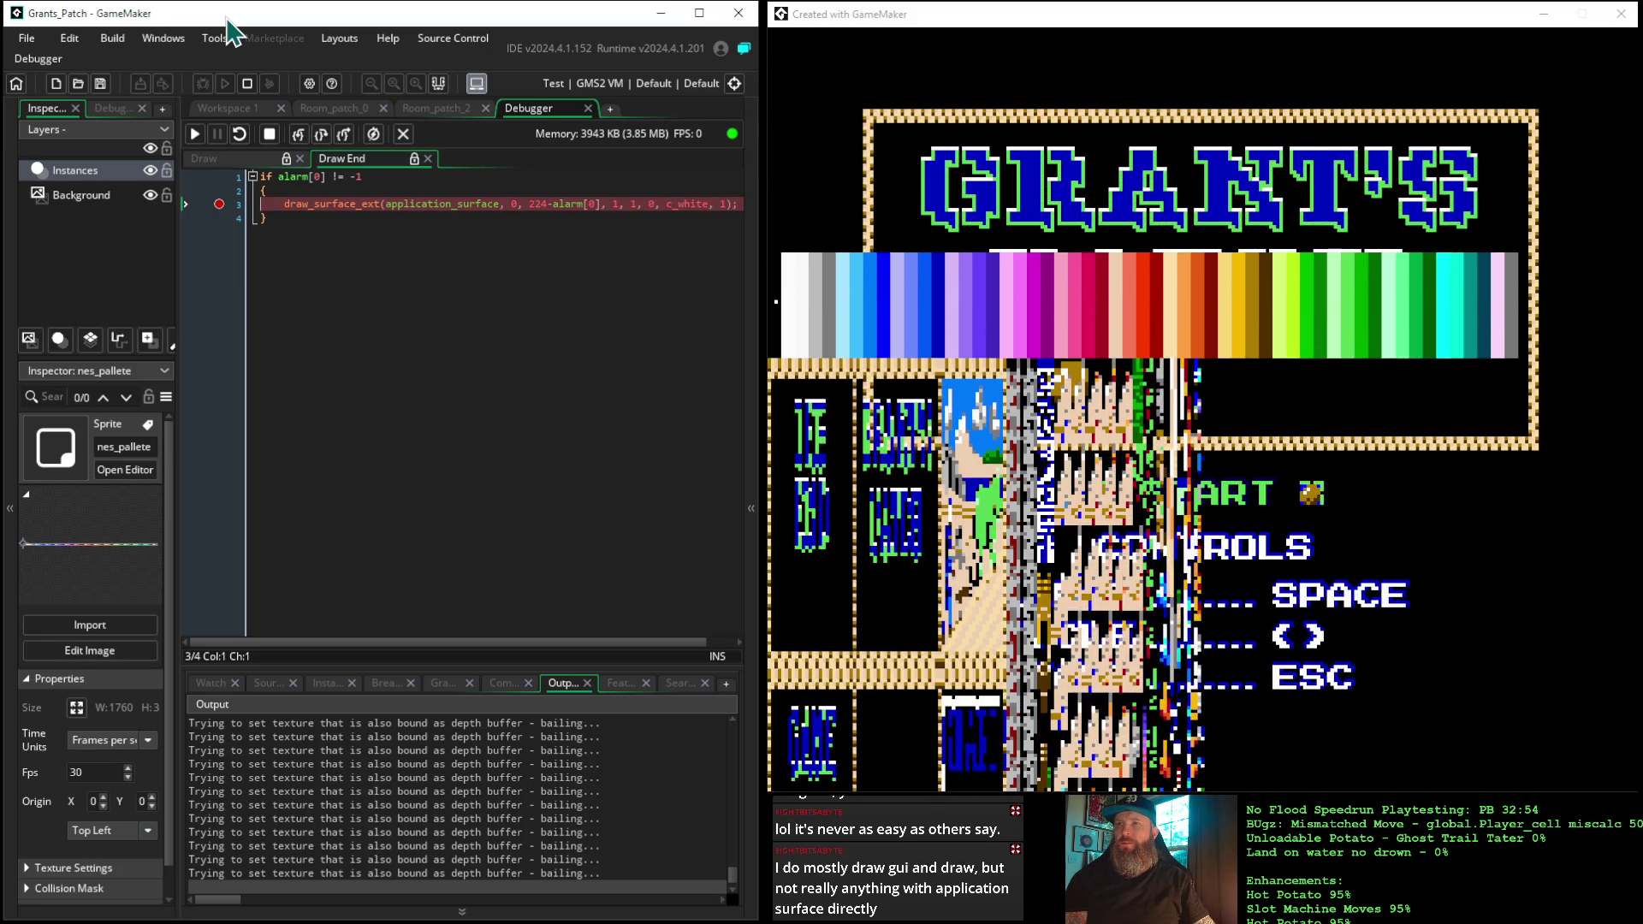
{"action": "key", "text": "F5"}
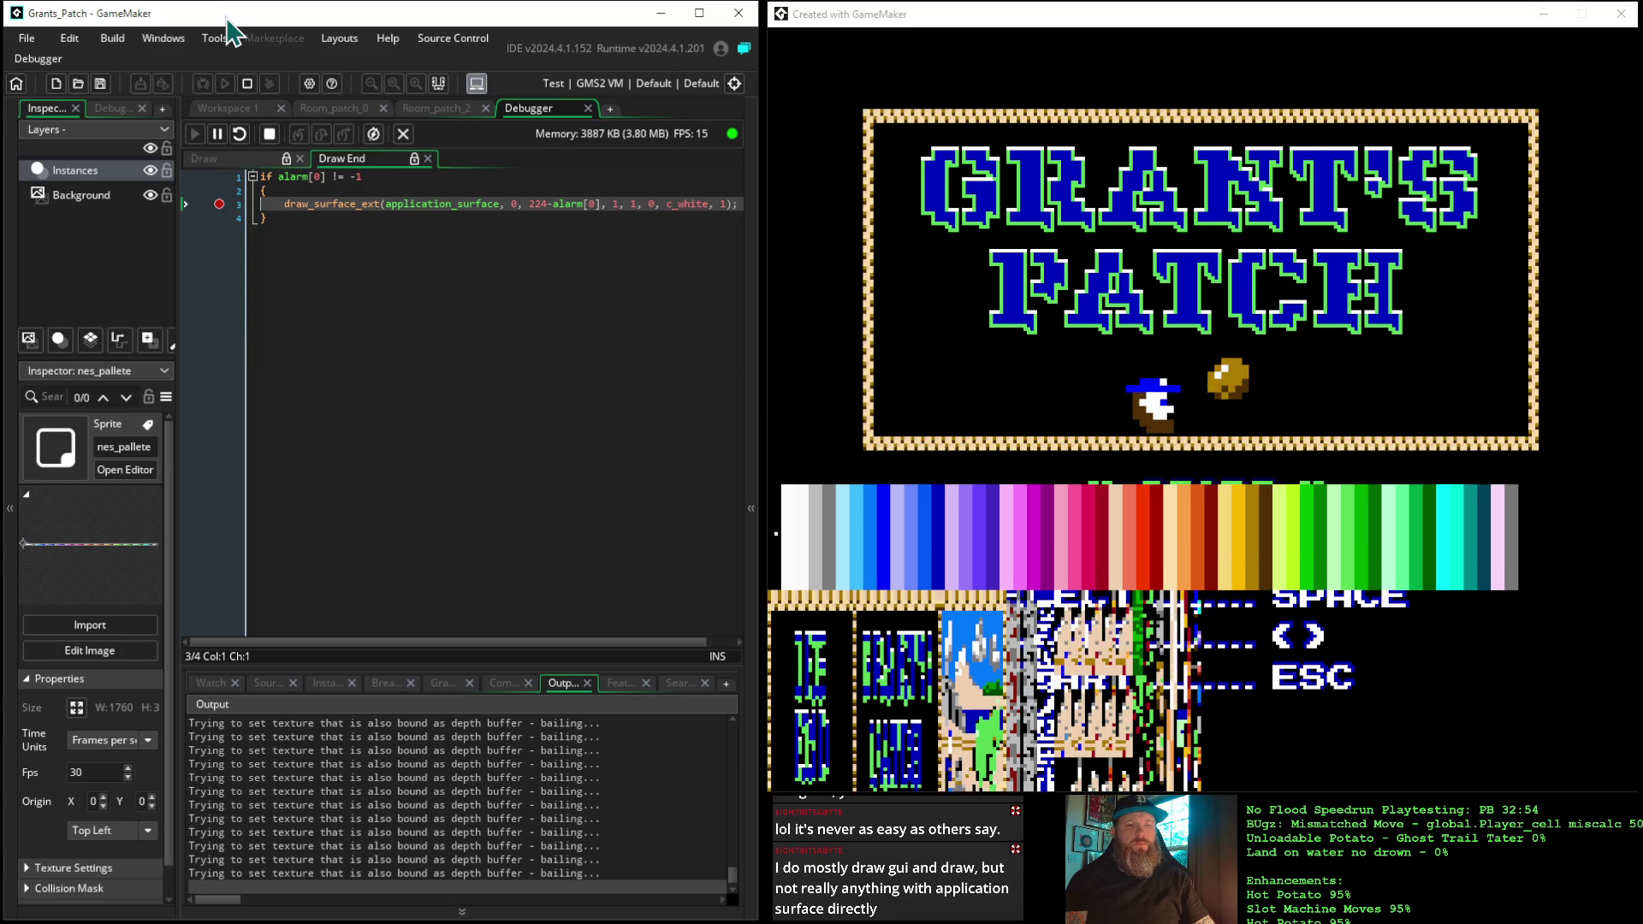
{"action": "key", "text": "F5"}
{"action": "key", "text": "F5"}
{"action": "key", "text": "F5"}
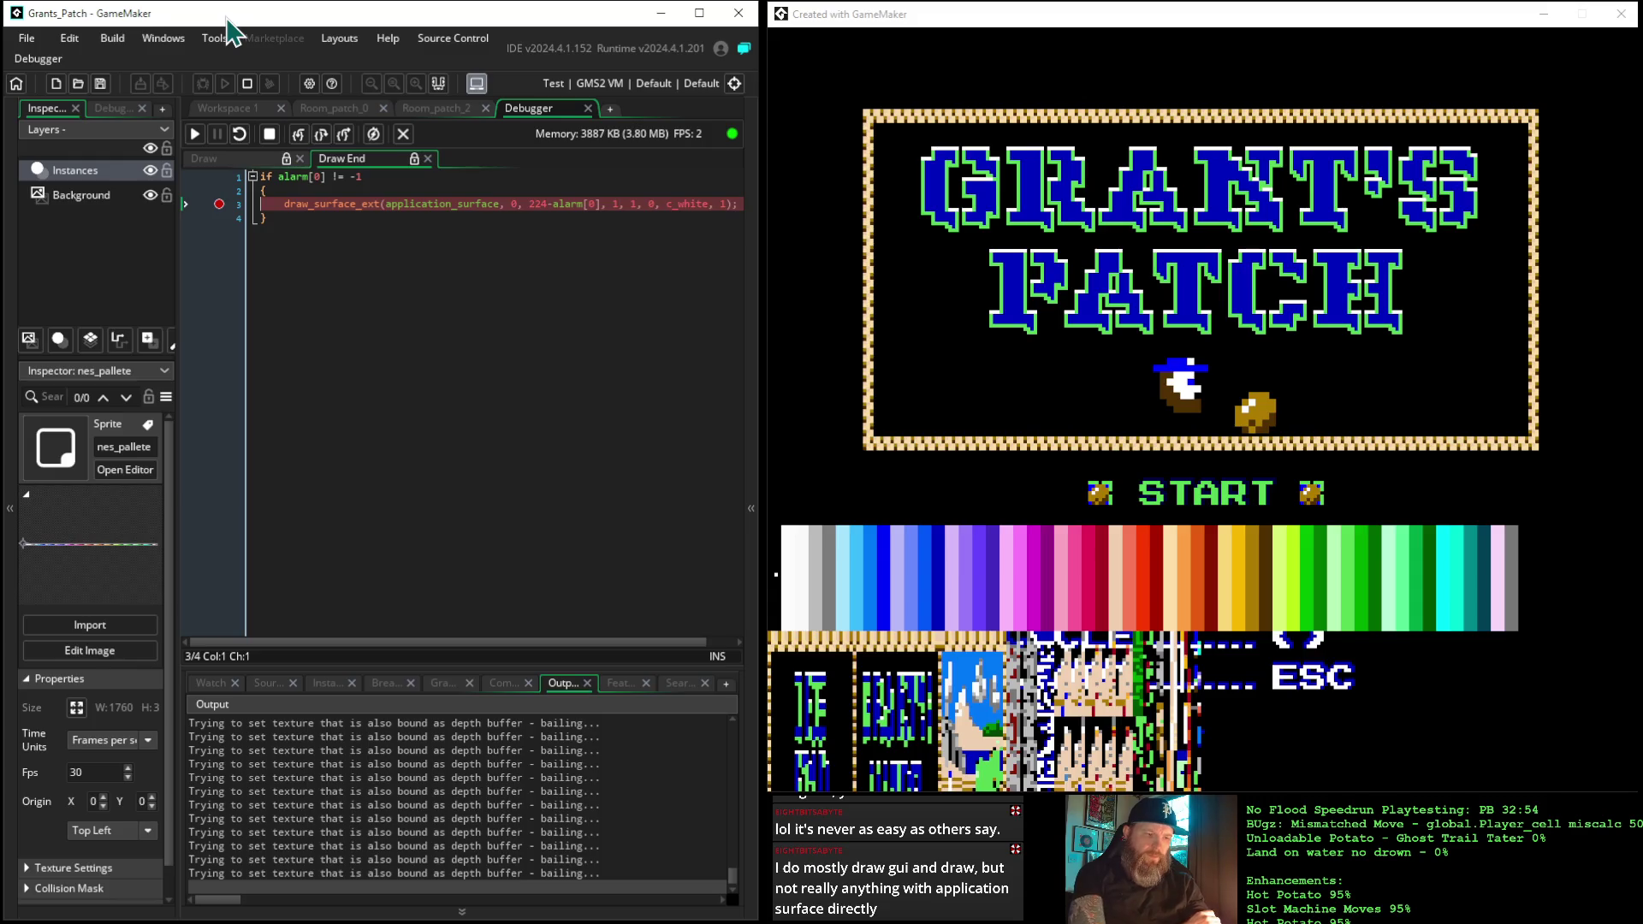
{"action": "key", "text": "F5"}
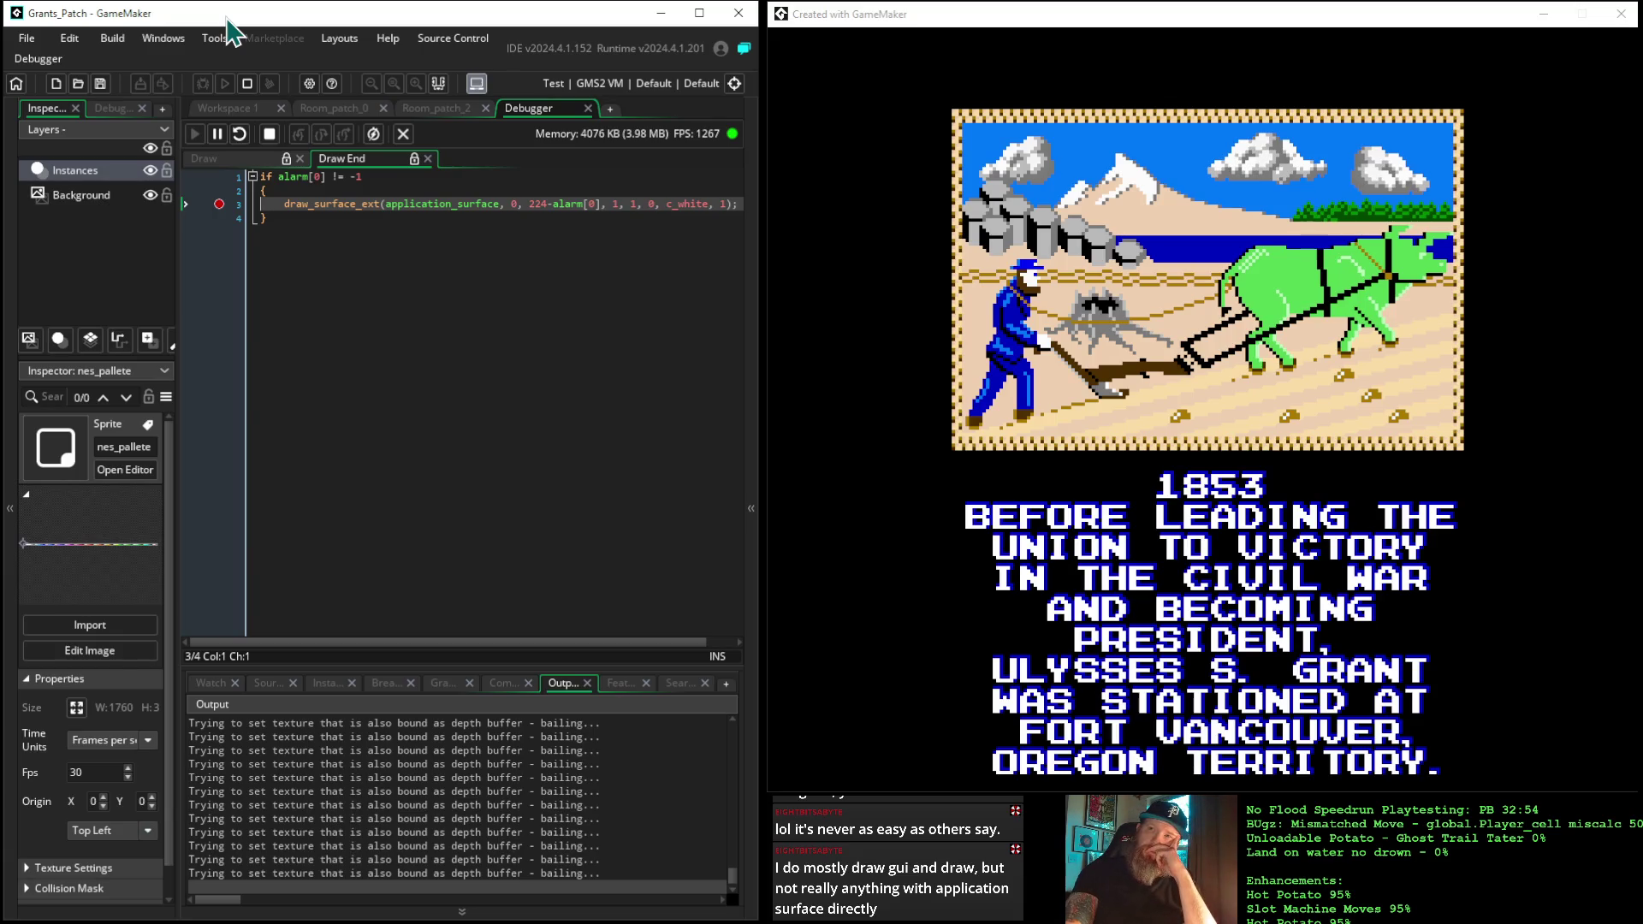
Stop the running game and bring the application_surface_enable manual page back up
{"action": "left_click", "coordinate": [270, 135]}
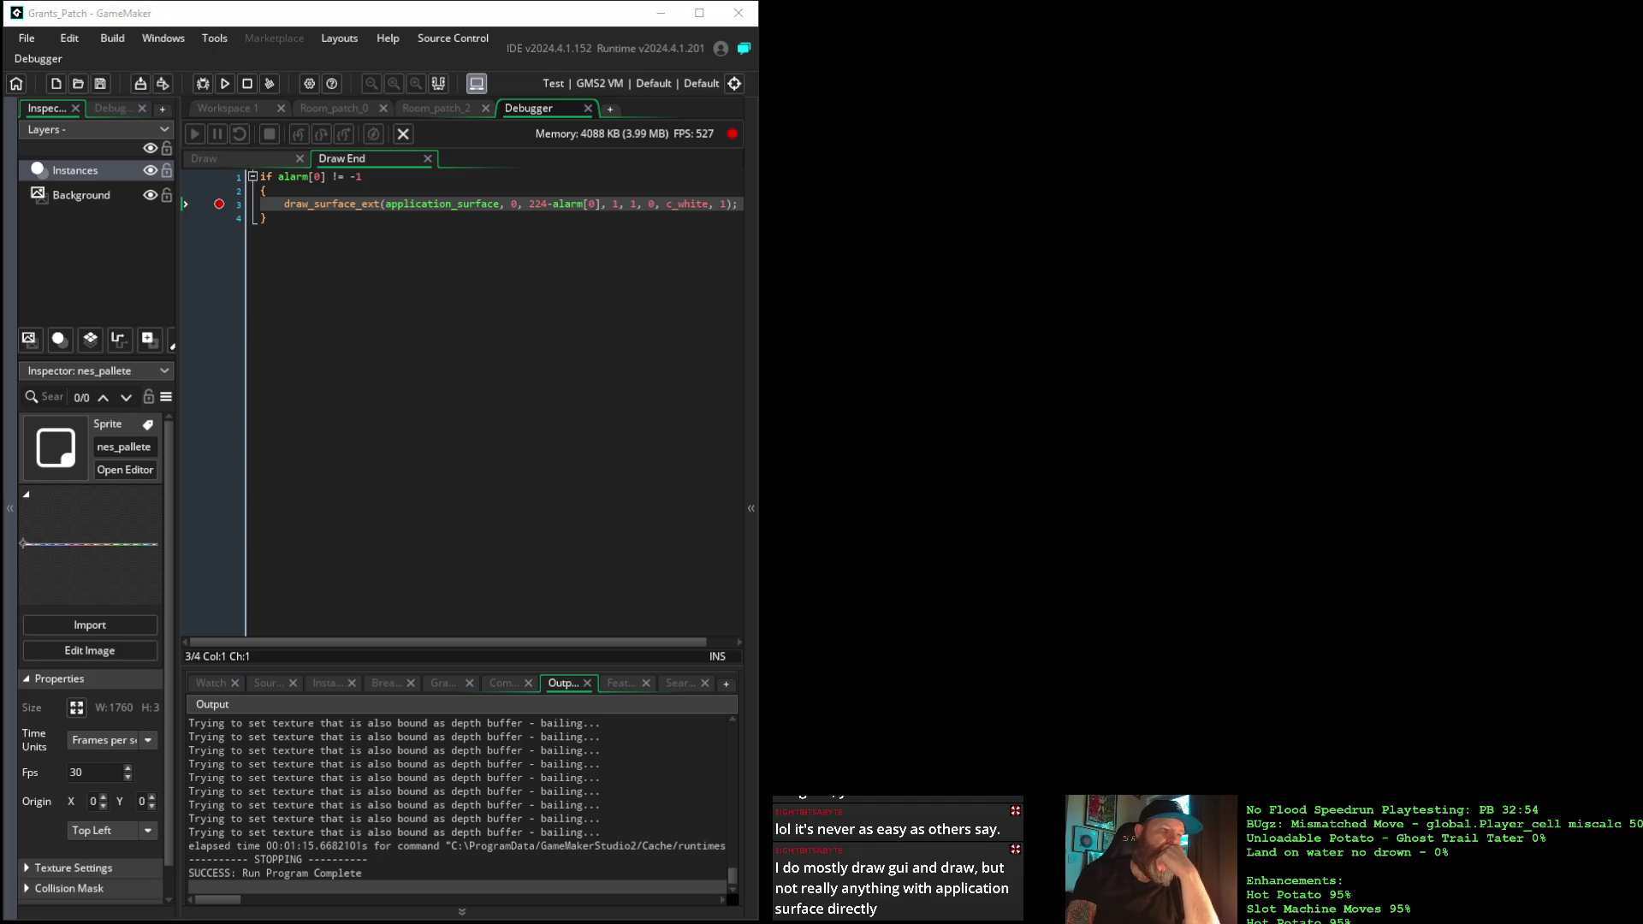
{"action": "key", "text": "alt+Tab"}
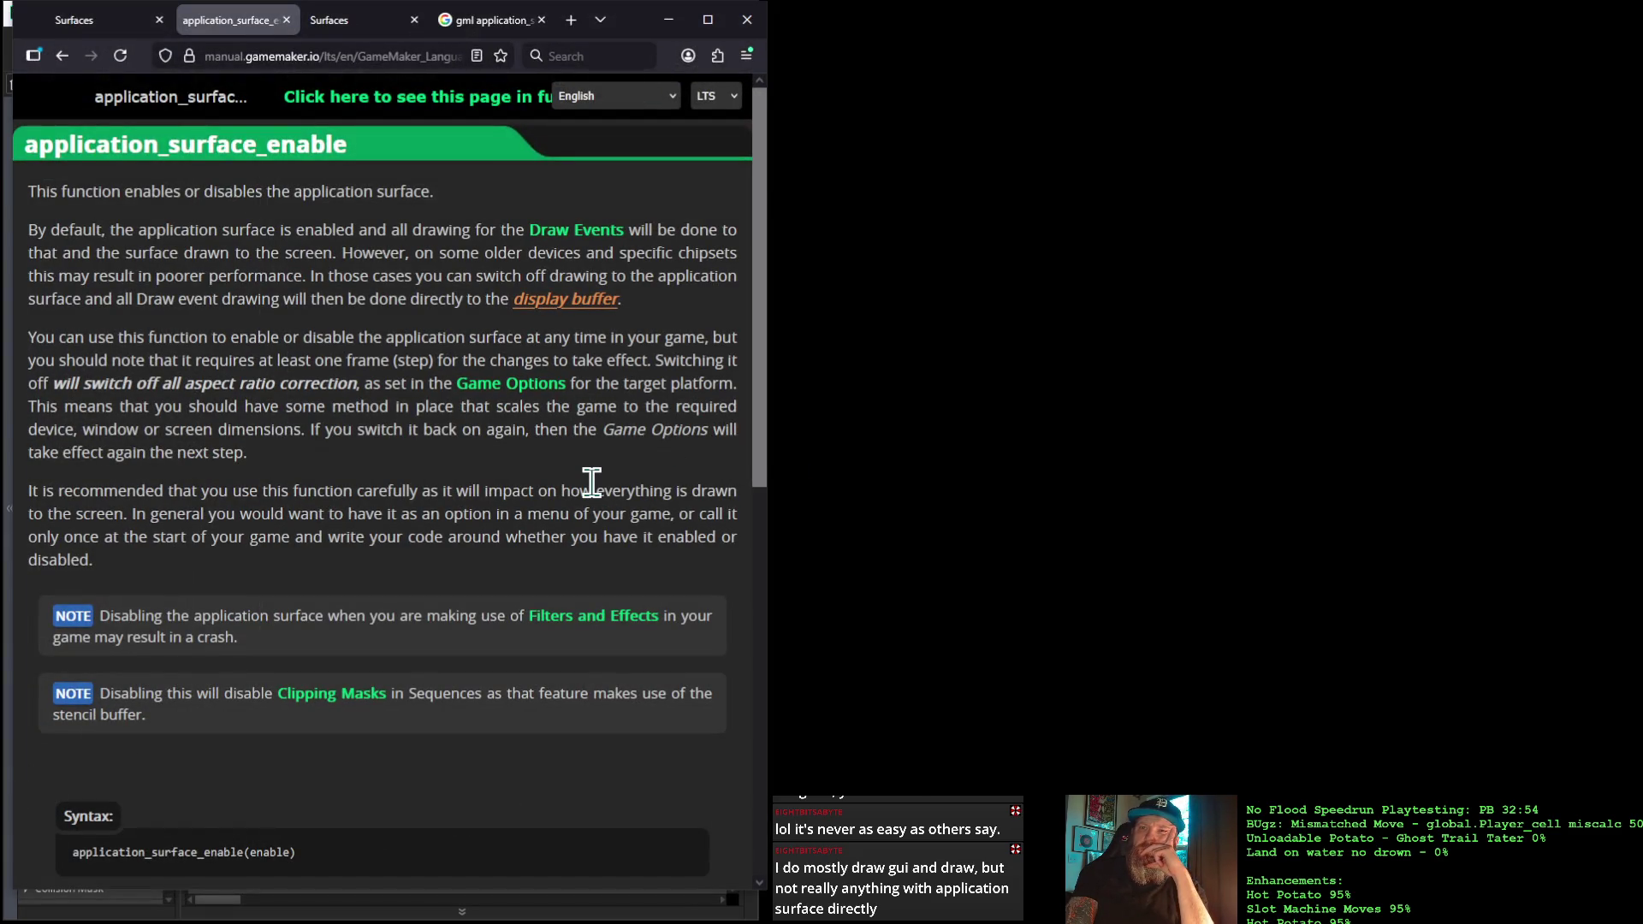
Go back to the Surfaces manual page and open application_get_position from its function list
{"action": "scroll", "coordinate": [592, 482], "scroll_direction": "down", "scroll_amount": 6}
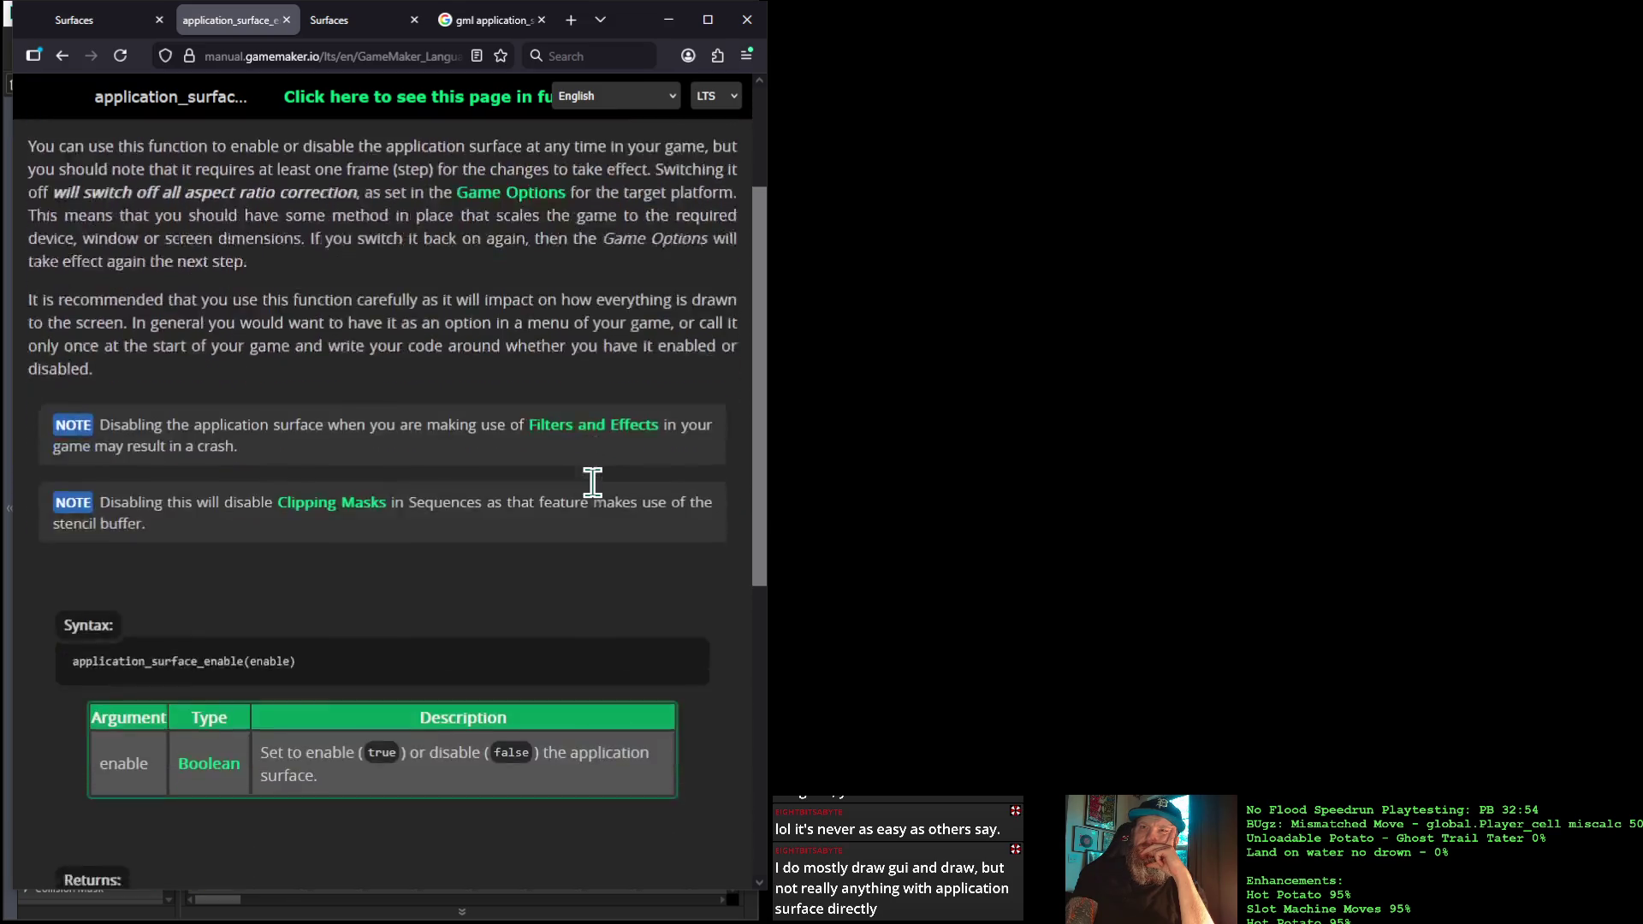
{"action": "scroll", "coordinate": [599, 497], "scroll_direction": "down", "scroll_amount": 2}
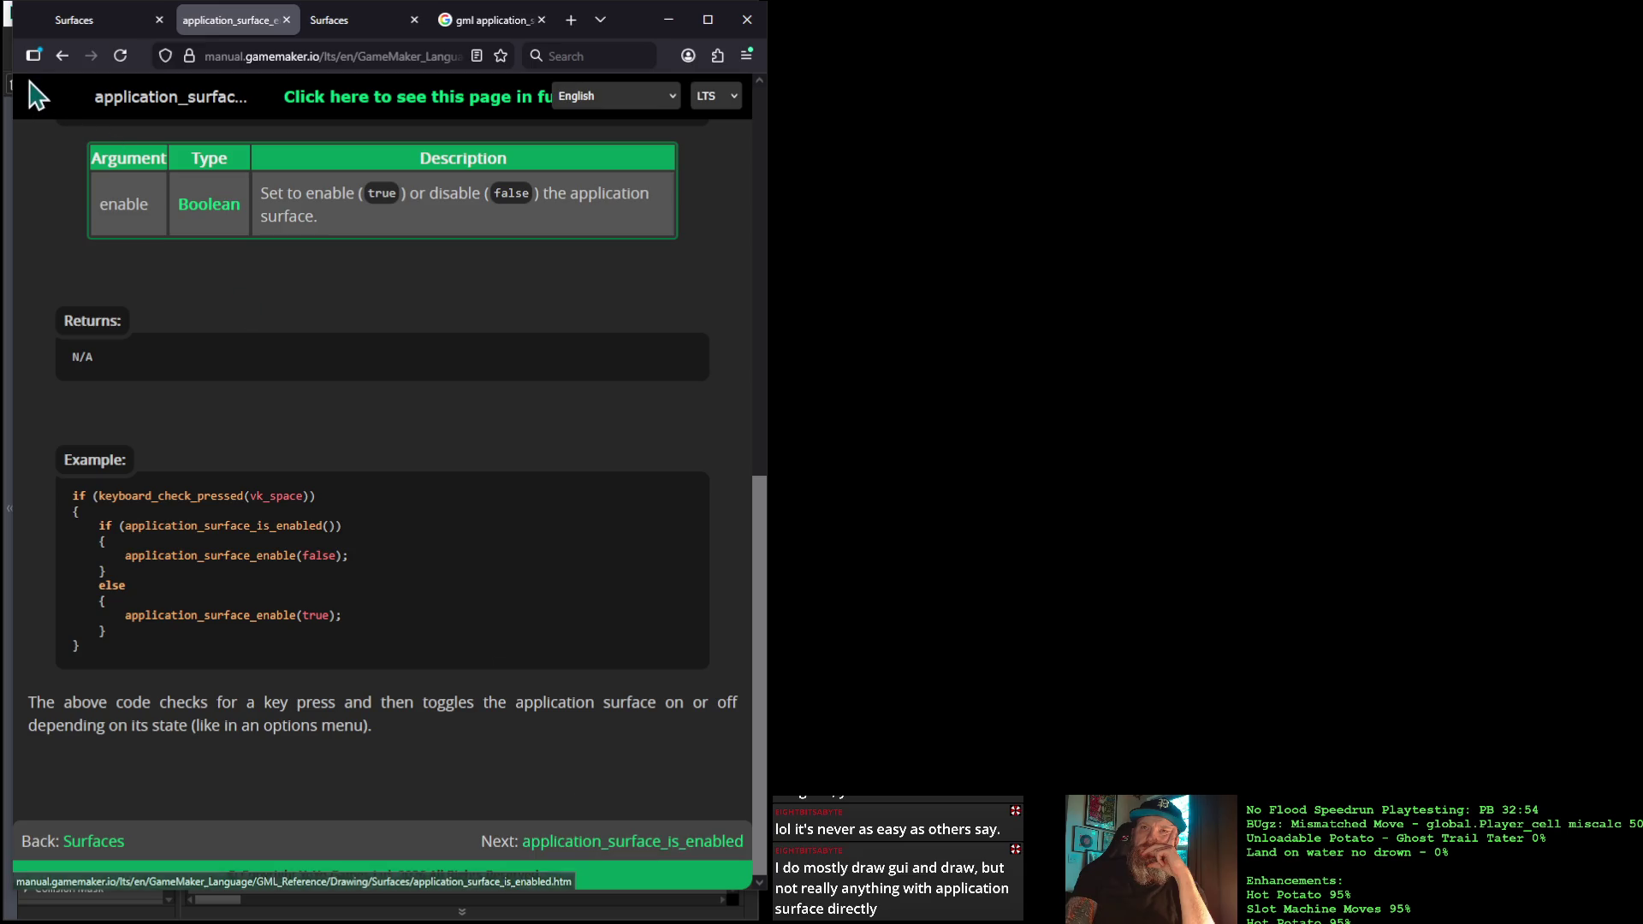
{"action": "left_click", "coordinate": [89, 853]}
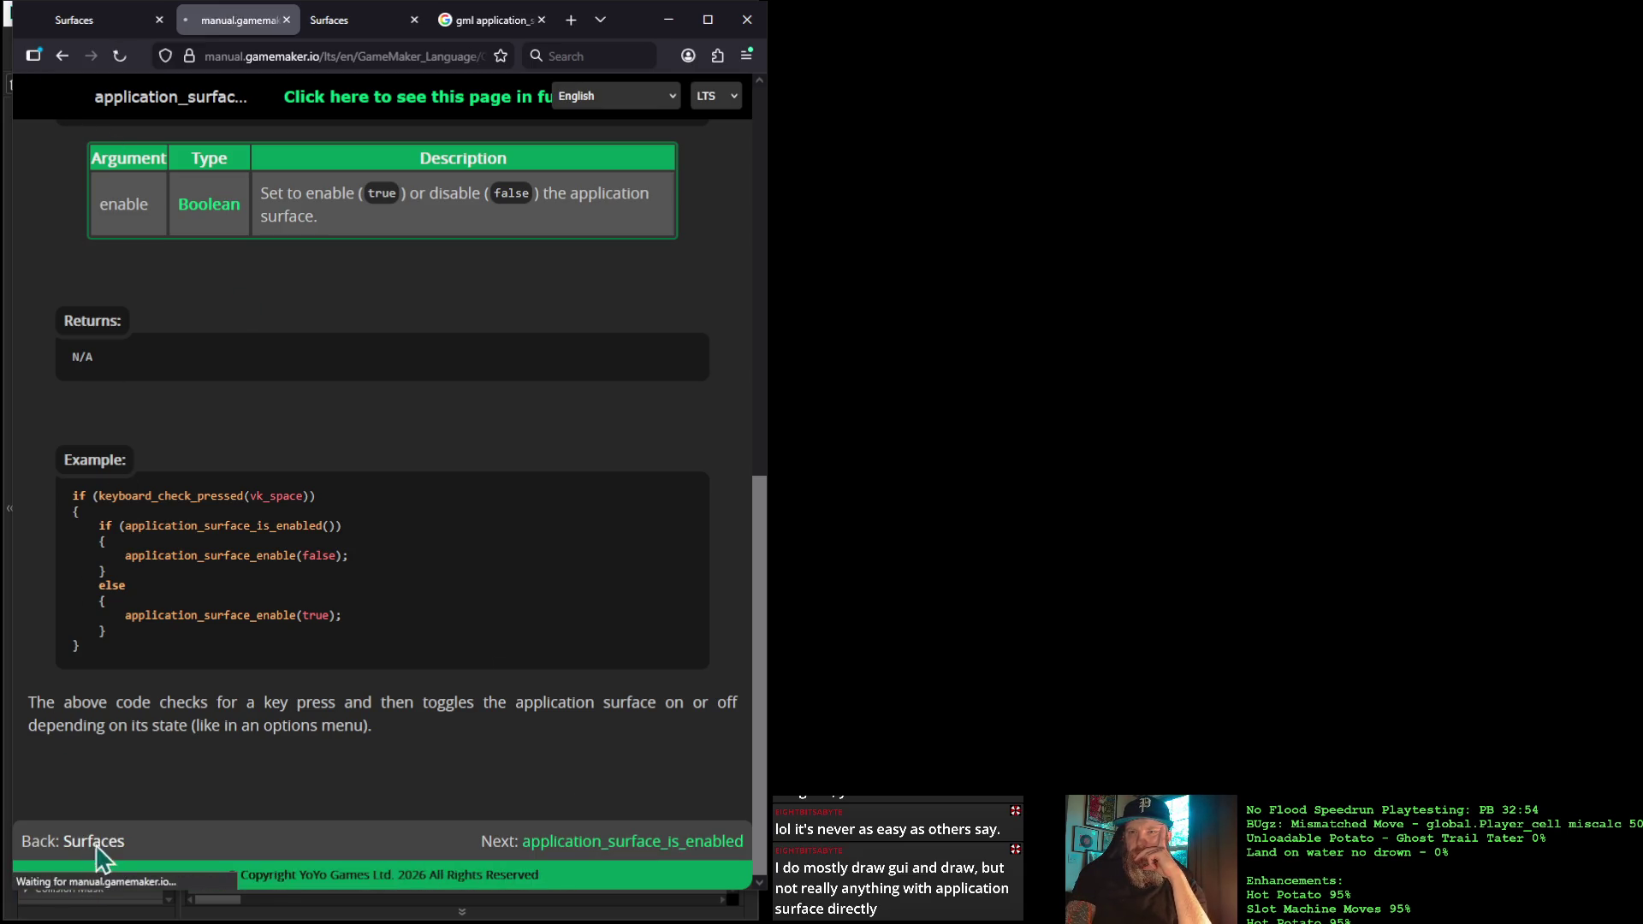
{"action": "scroll", "coordinate": [377, 599], "scroll_direction": "down", "scroll_amount": 15}
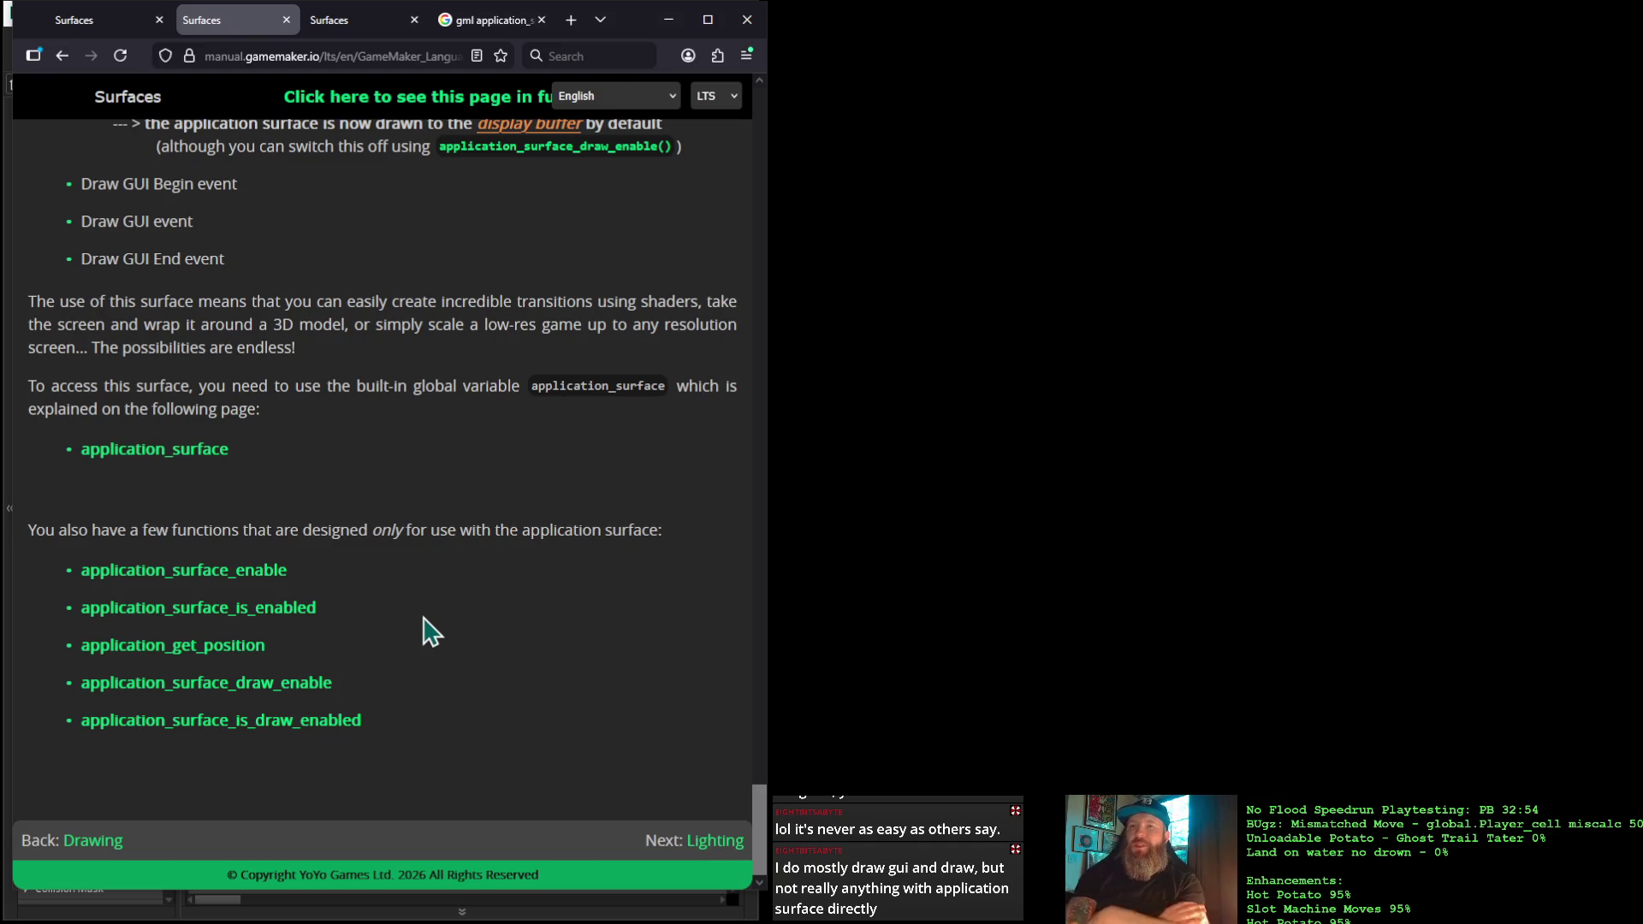
{"action": "left_click", "coordinate": [224, 666]}
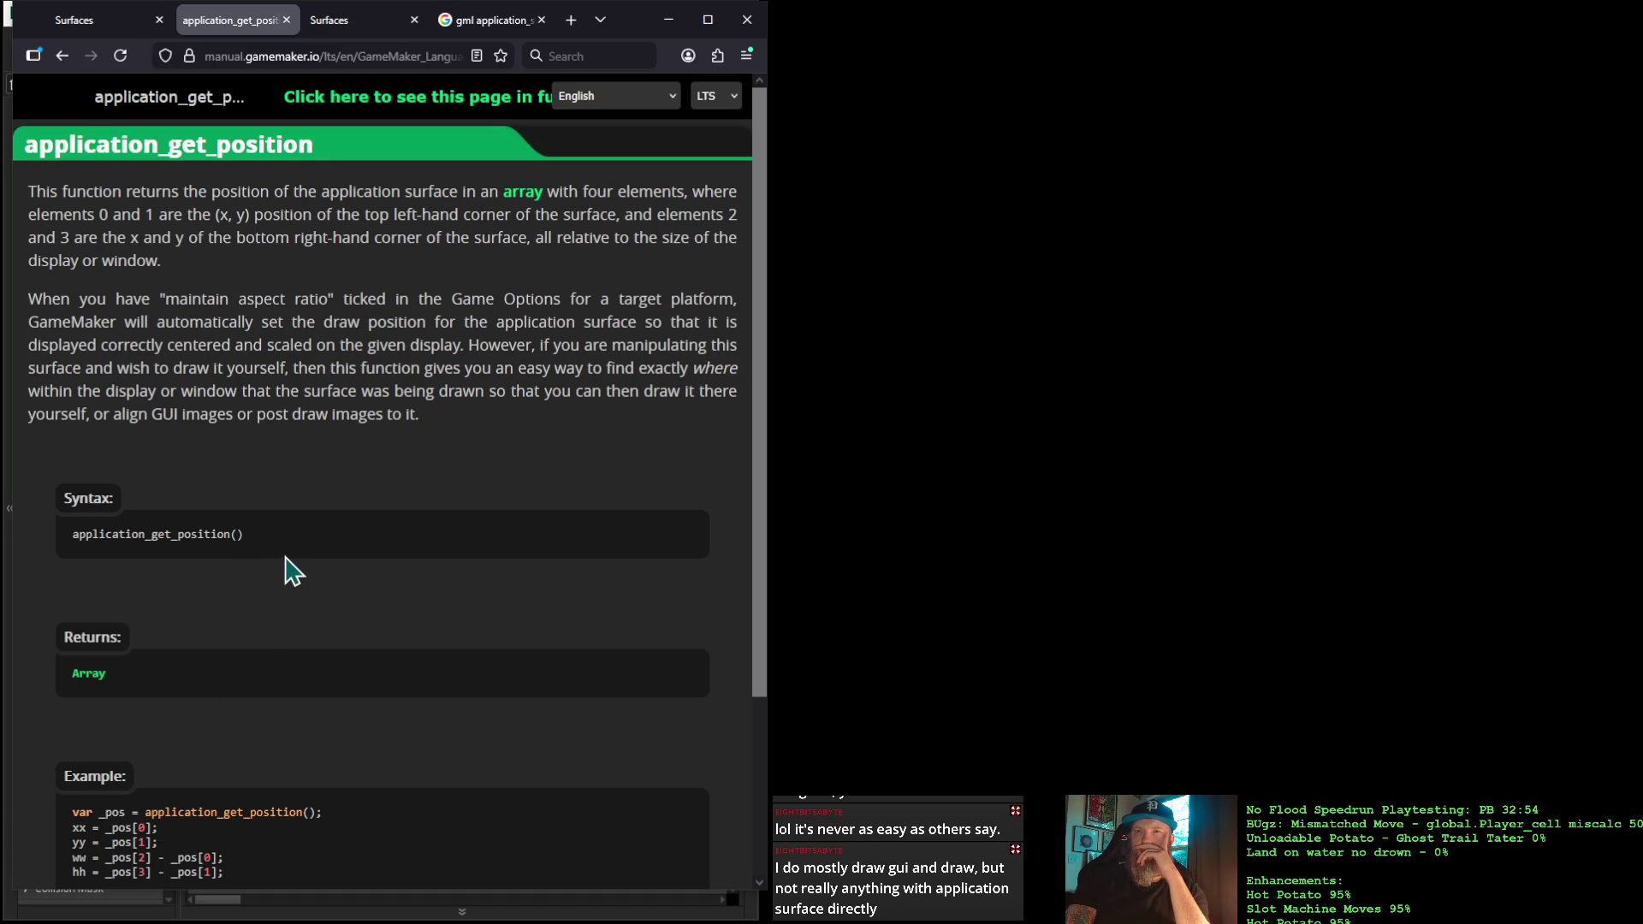
Move on to the application_surface_draw_enable page and select its draw_surface_ext example line
{"action": "scroll", "coordinate": [286, 564], "scroll_direction": "down", "scroll_amount": 3}
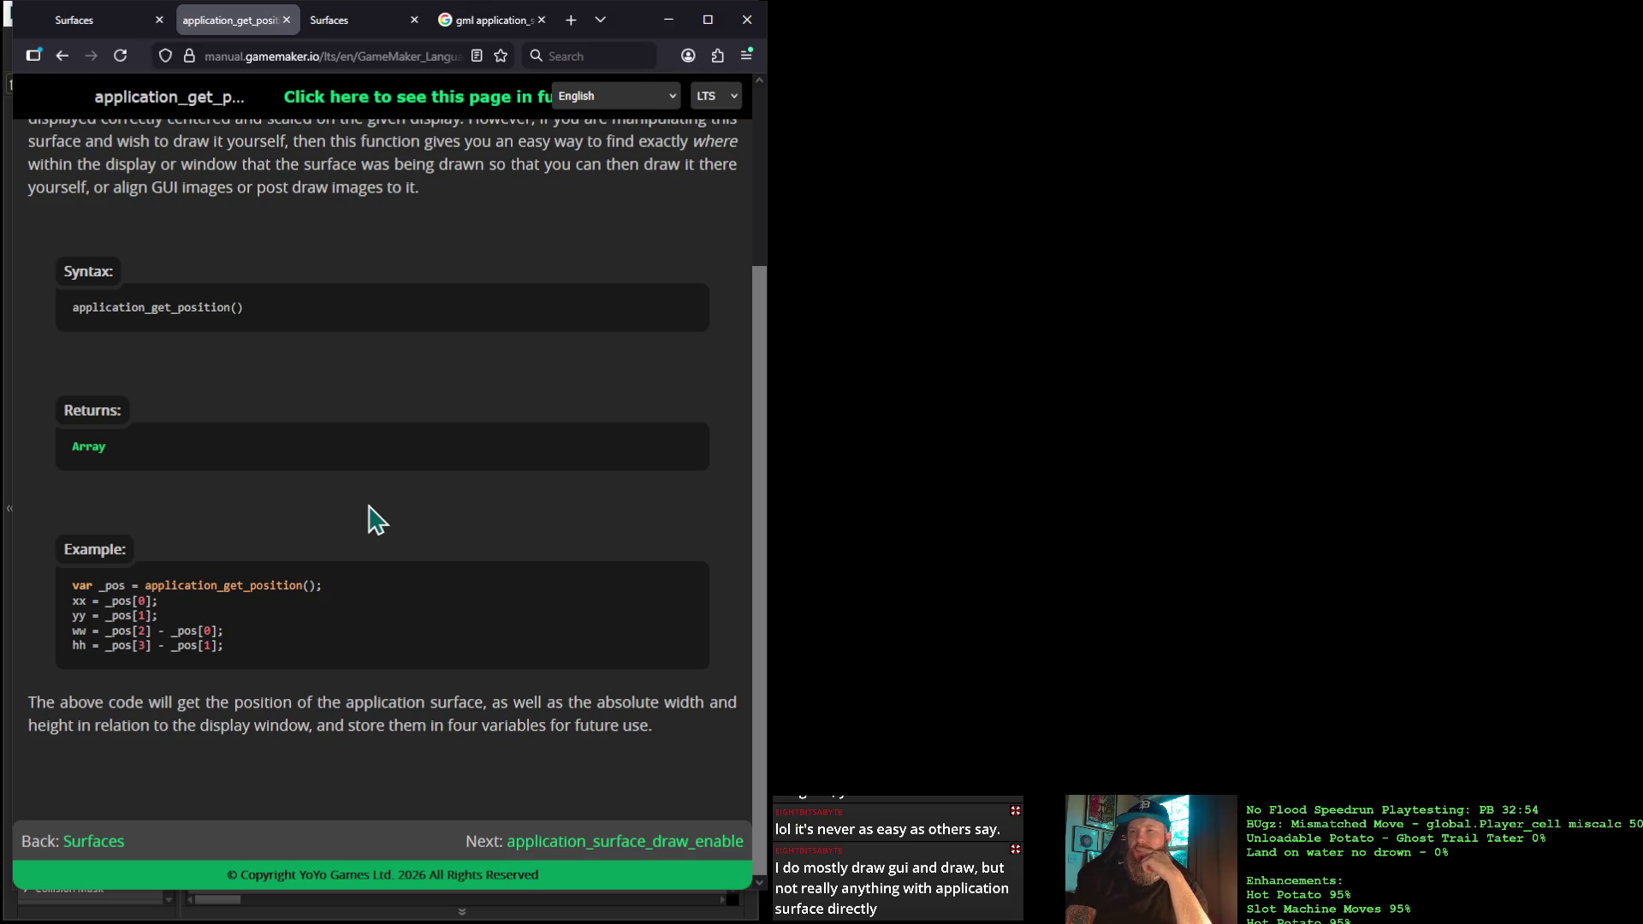
{"action": "left_click", "coordinate": [567, 843]}
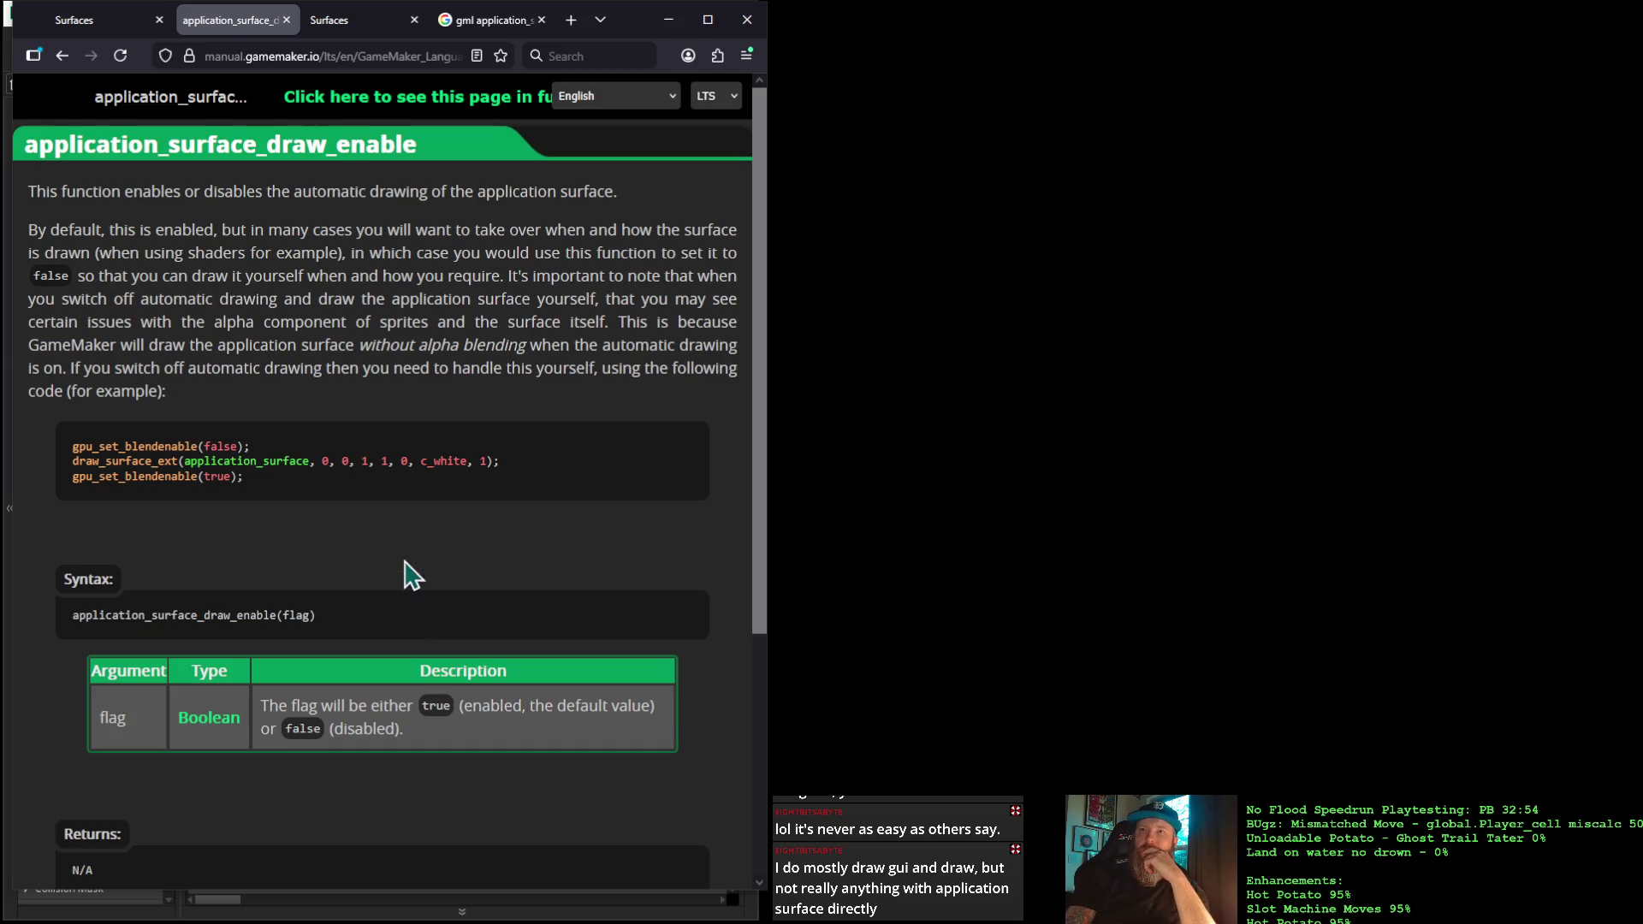
{"action": "left_click_drag", "start_coordinate": [511, 462], "coordinate": [68, 466]}
{"action": "key", "text": "ctrl+c"}
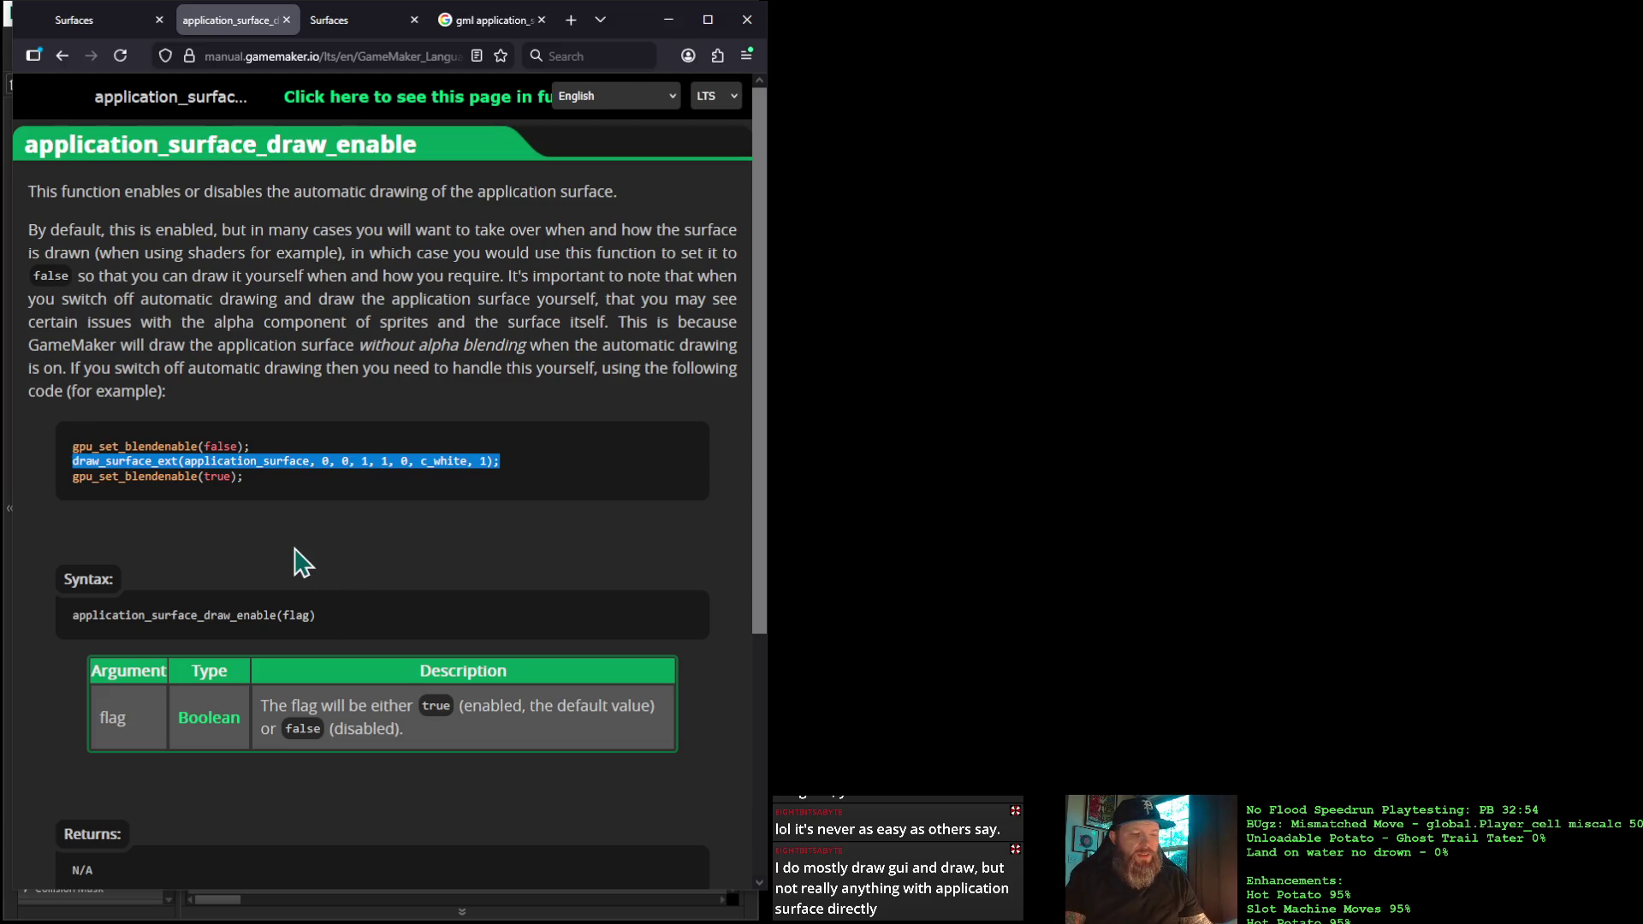
{"action": "left_click", "coordinate": [671, 20]}
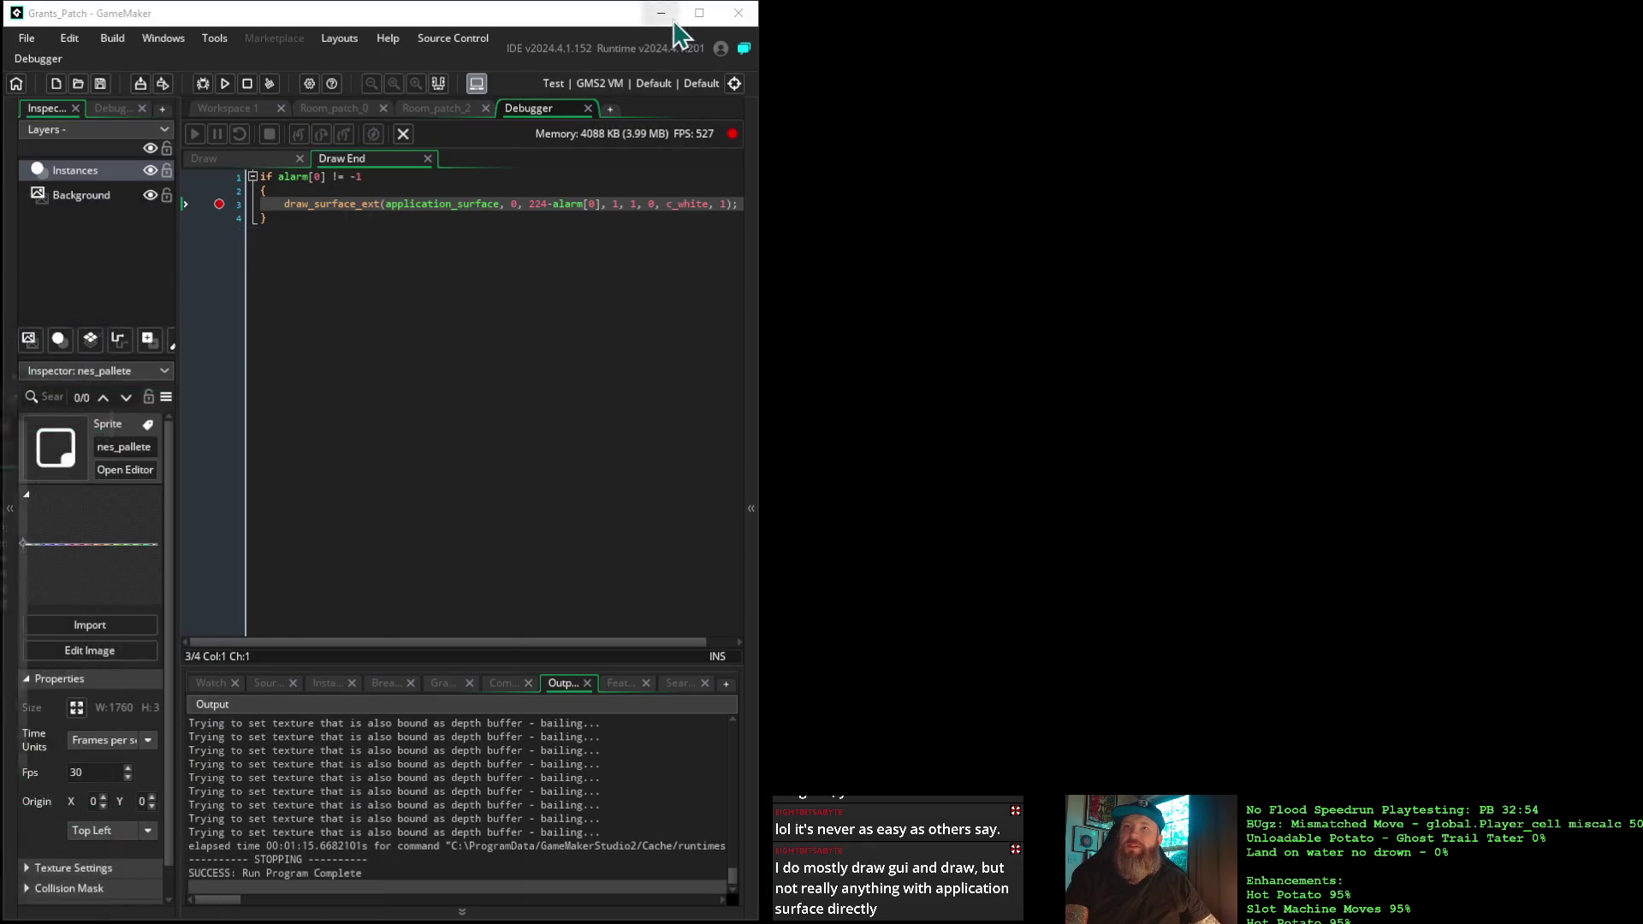
Add draw_surface_ext(application_surface, 0, 0, 1, 1, 0, c_white, 1); as line 4 of Draw End
{"action": "left_click", "coordinate": [537, 204]}
{"action": "key", "text": "Right"}
{"action": "key", "text": "Right"}
{"action": "key", "text": "Right"}
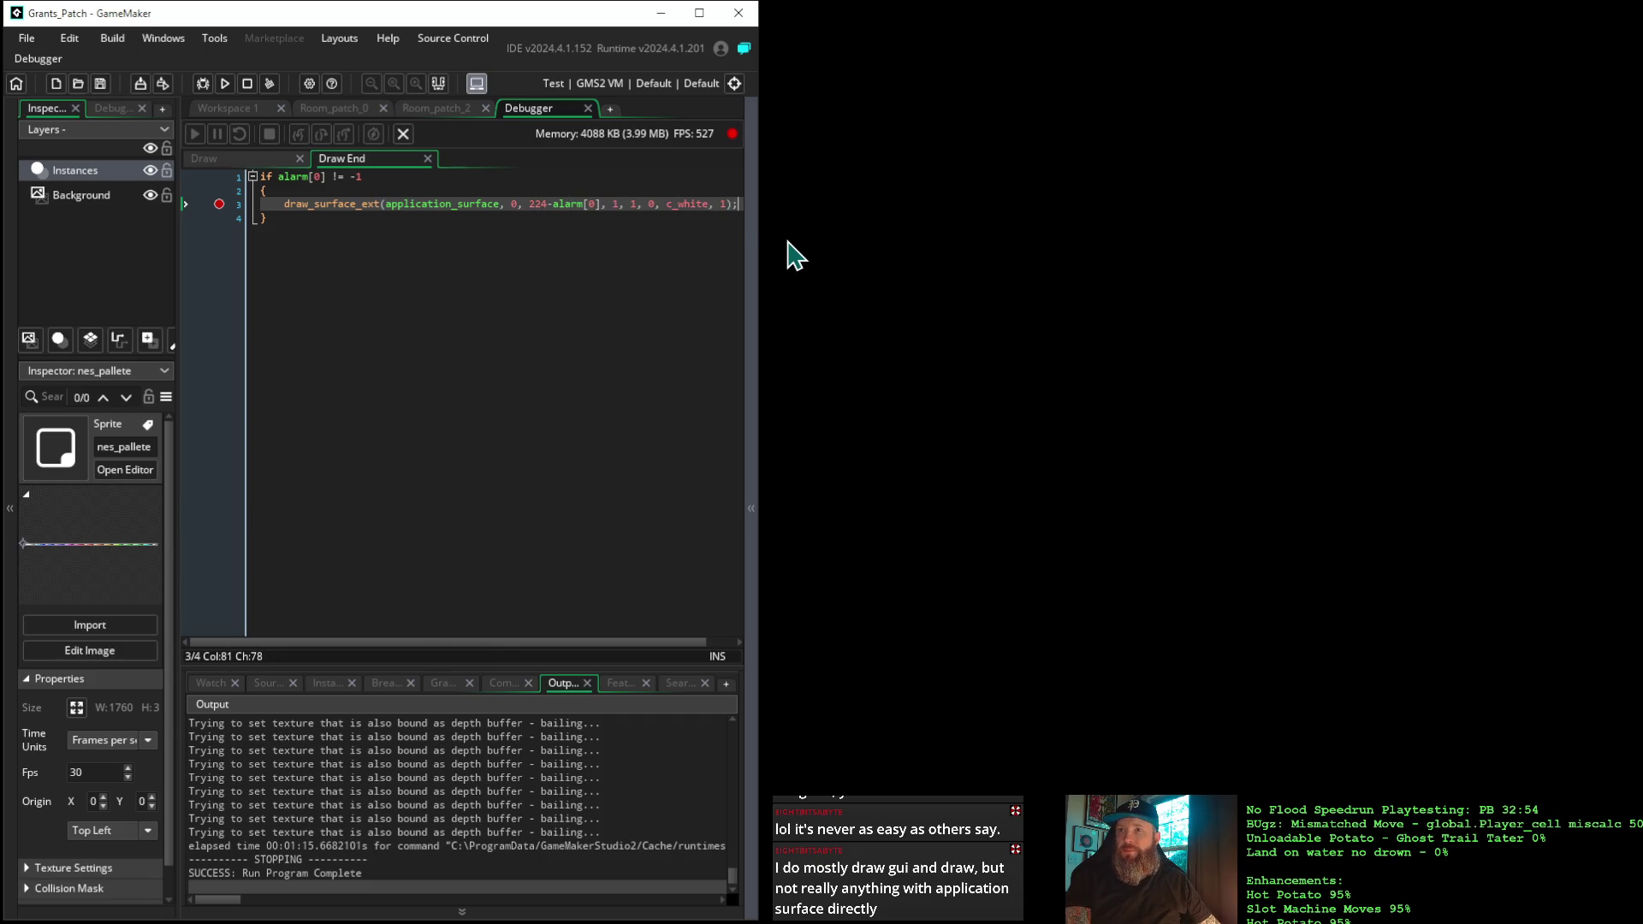
{"action": "key", "text": "Return"}
{"action": "key", "text": "ctrl+v"}
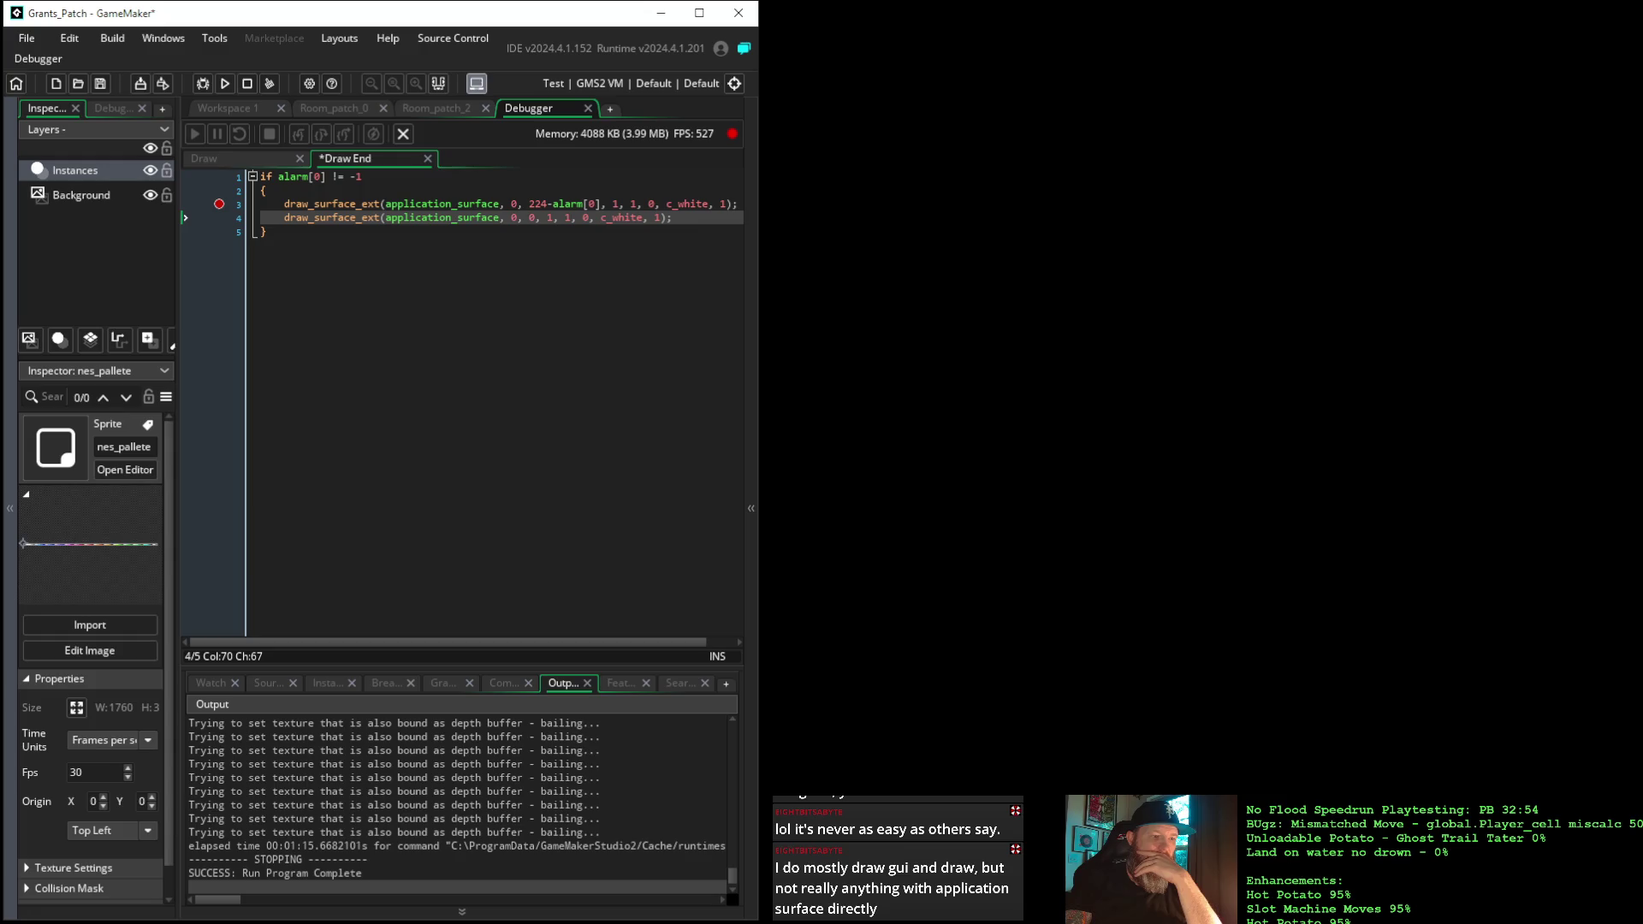
{"action": "key", "text": "alt+Tab"}
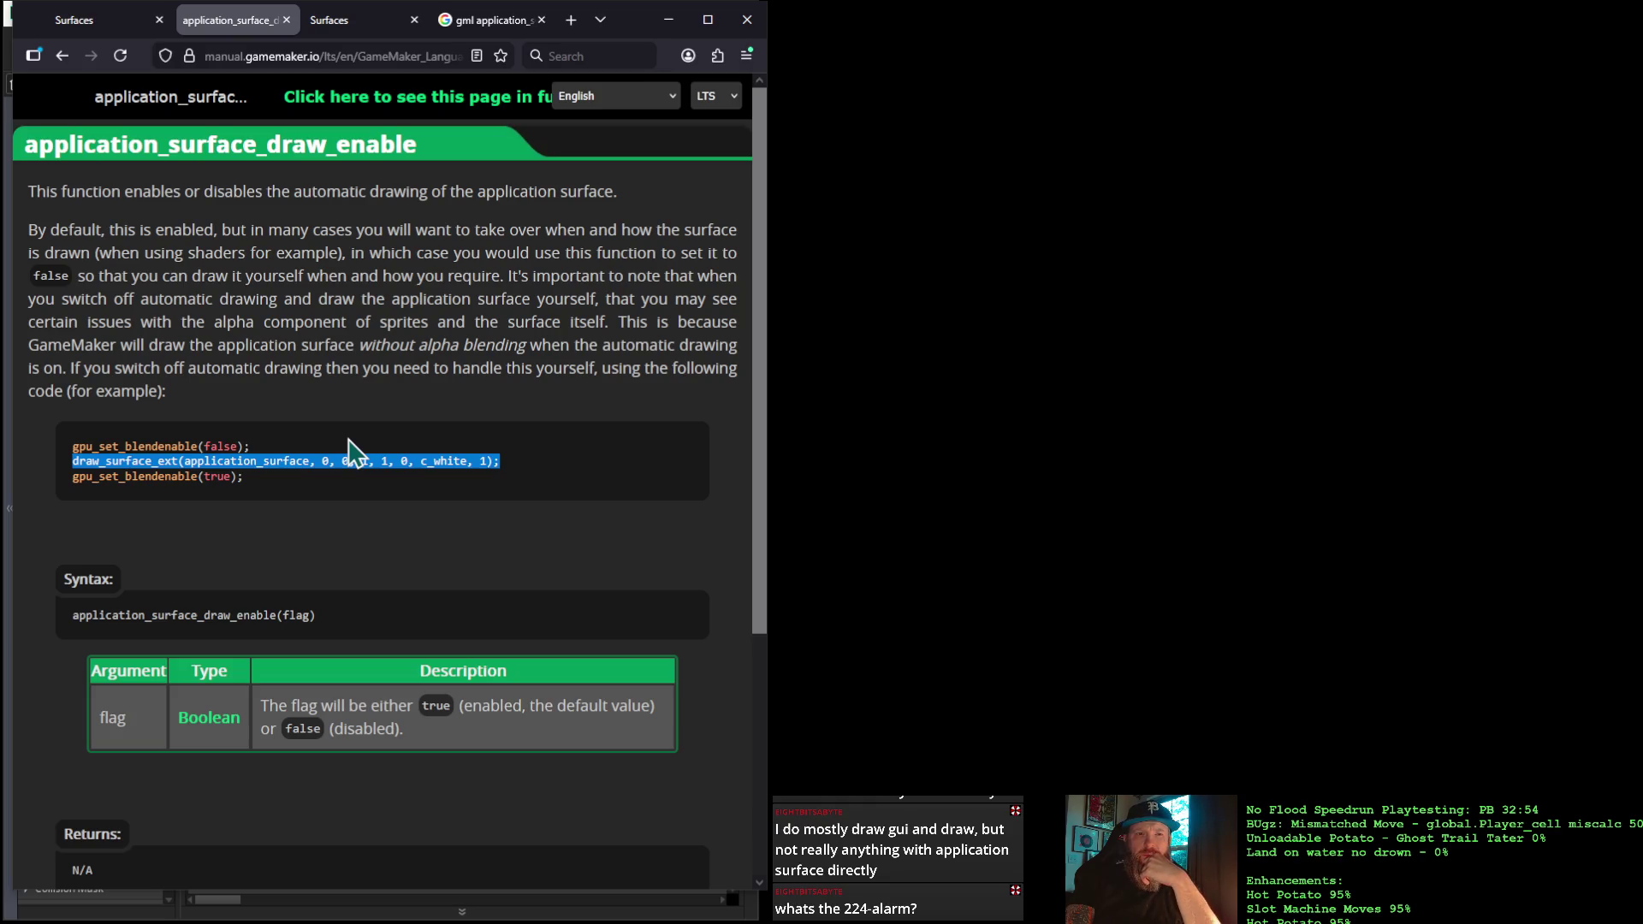
Minimize the browser showing the application_surface_draw_enable page to return to GameMaker
{"action": "left_click", "coordinate": [668, 20]}
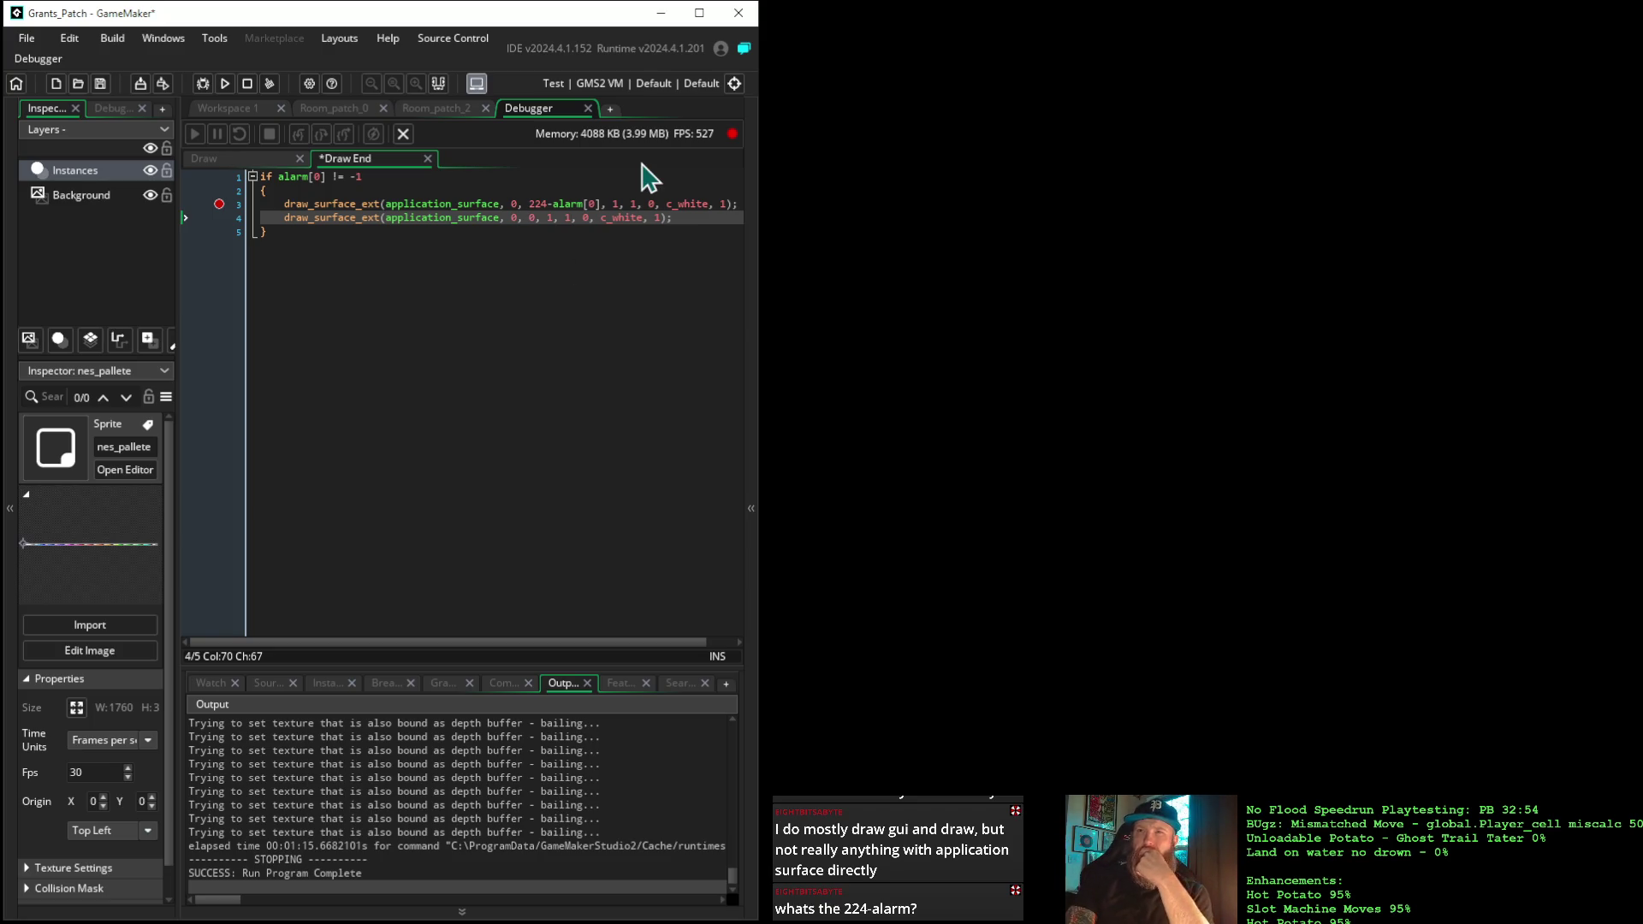
Read the draw_surface_ext parameter documentation in the code editor, then return to the manual
{"action": "left_click", "coordinate": [363, 218]}
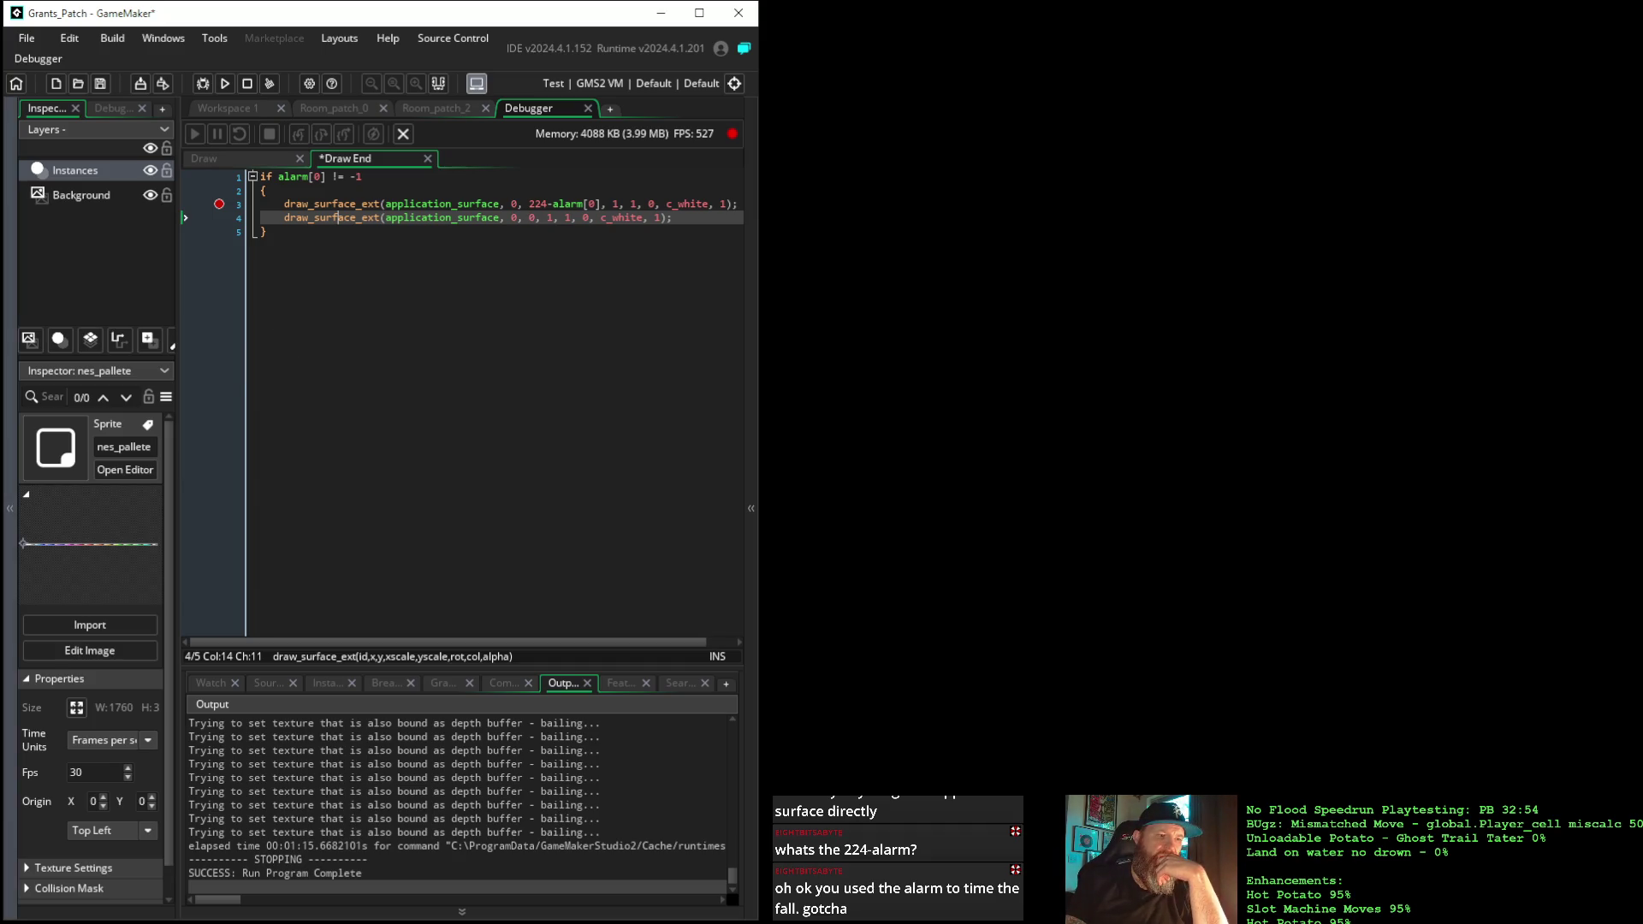
{"action": "key", "text": "alt+Tab"}
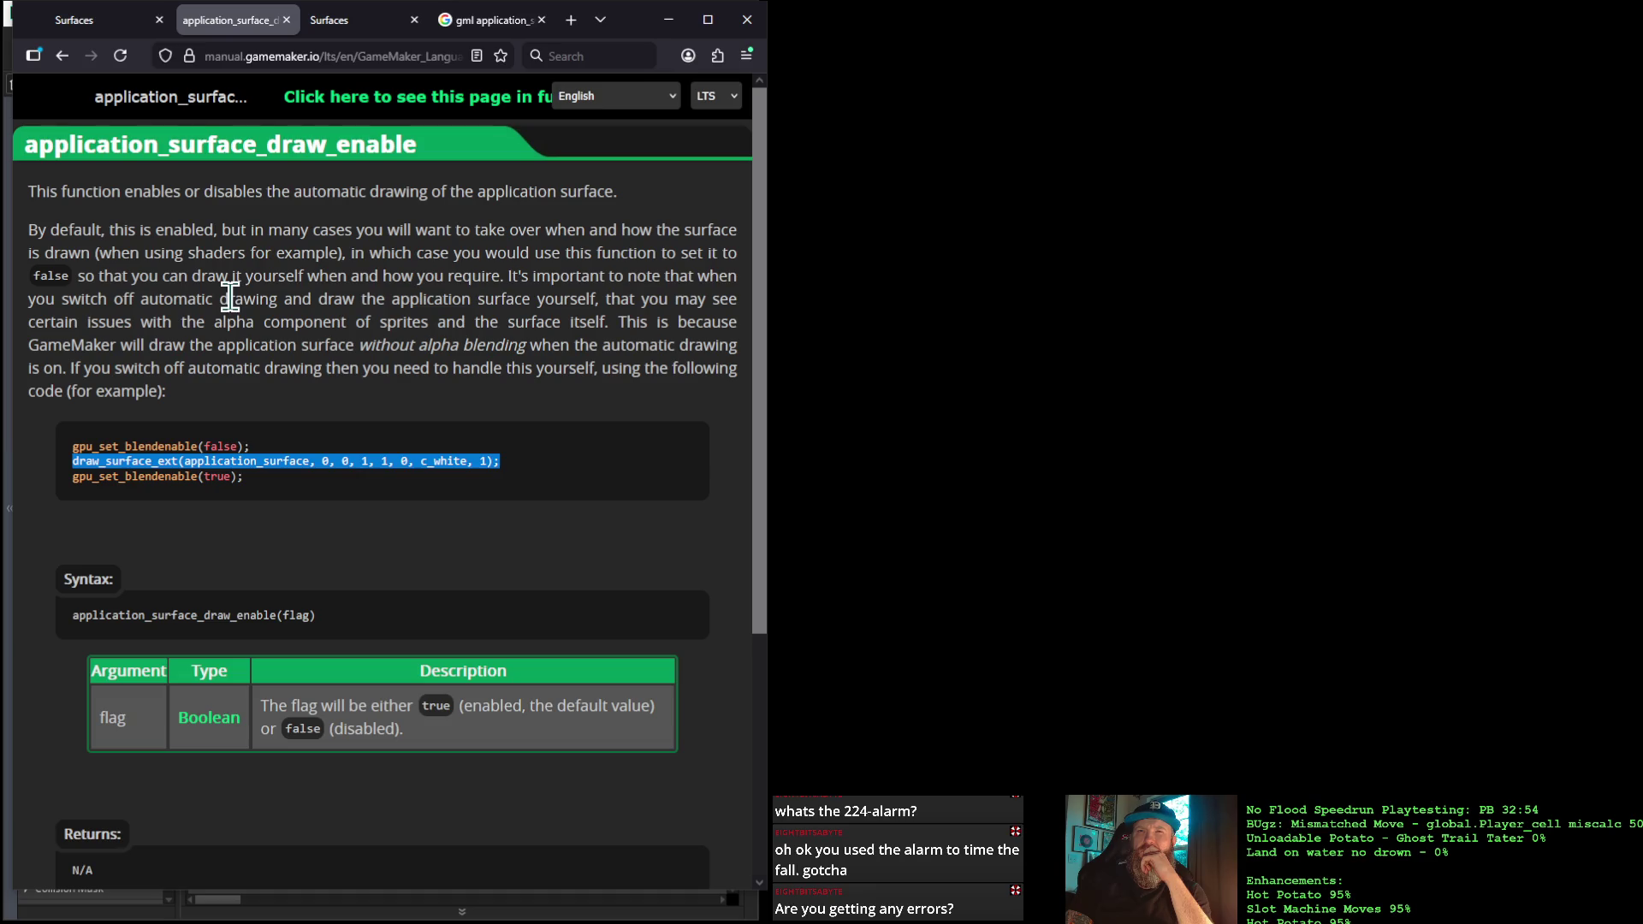
Select the application_surface_draw_enable(false); line from the manual's Example section
{"action": "scroll", "coordinate": [230, 297], "scroll_direction": "down", "scroll_amount": 4}
{"action": "scroll", "coordinate": [230, 297], "scroll_direction": "up", "scroll_amount": 3}
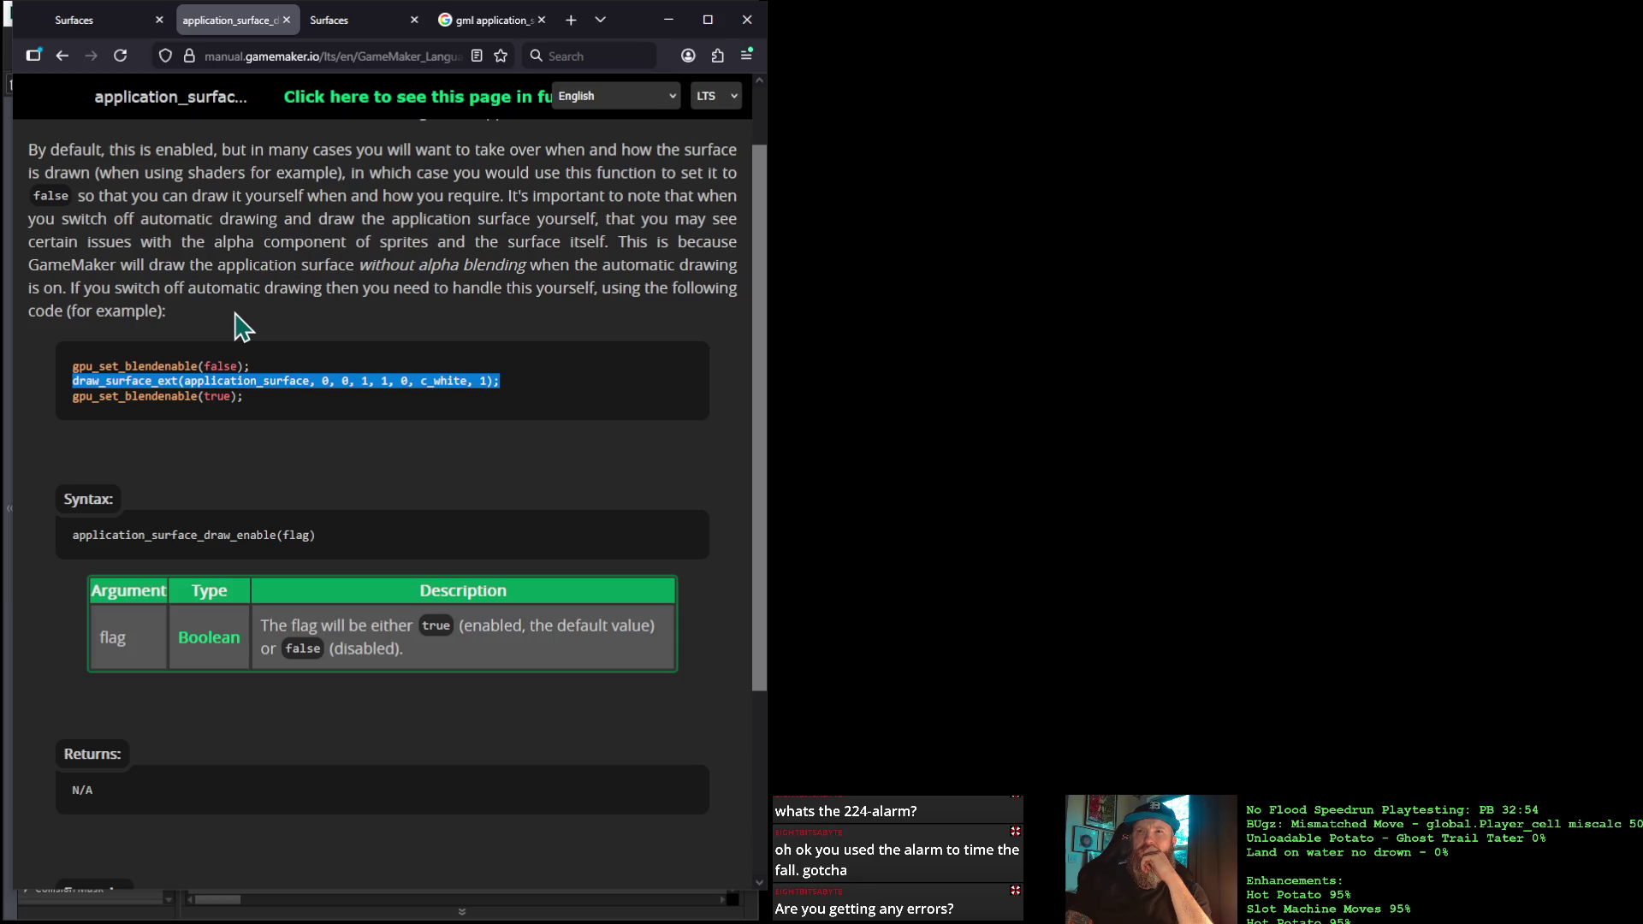
{"action": "scroll", "coordinate": [243, 327], "scroll_direction": "down", "scroll_amount": 3}
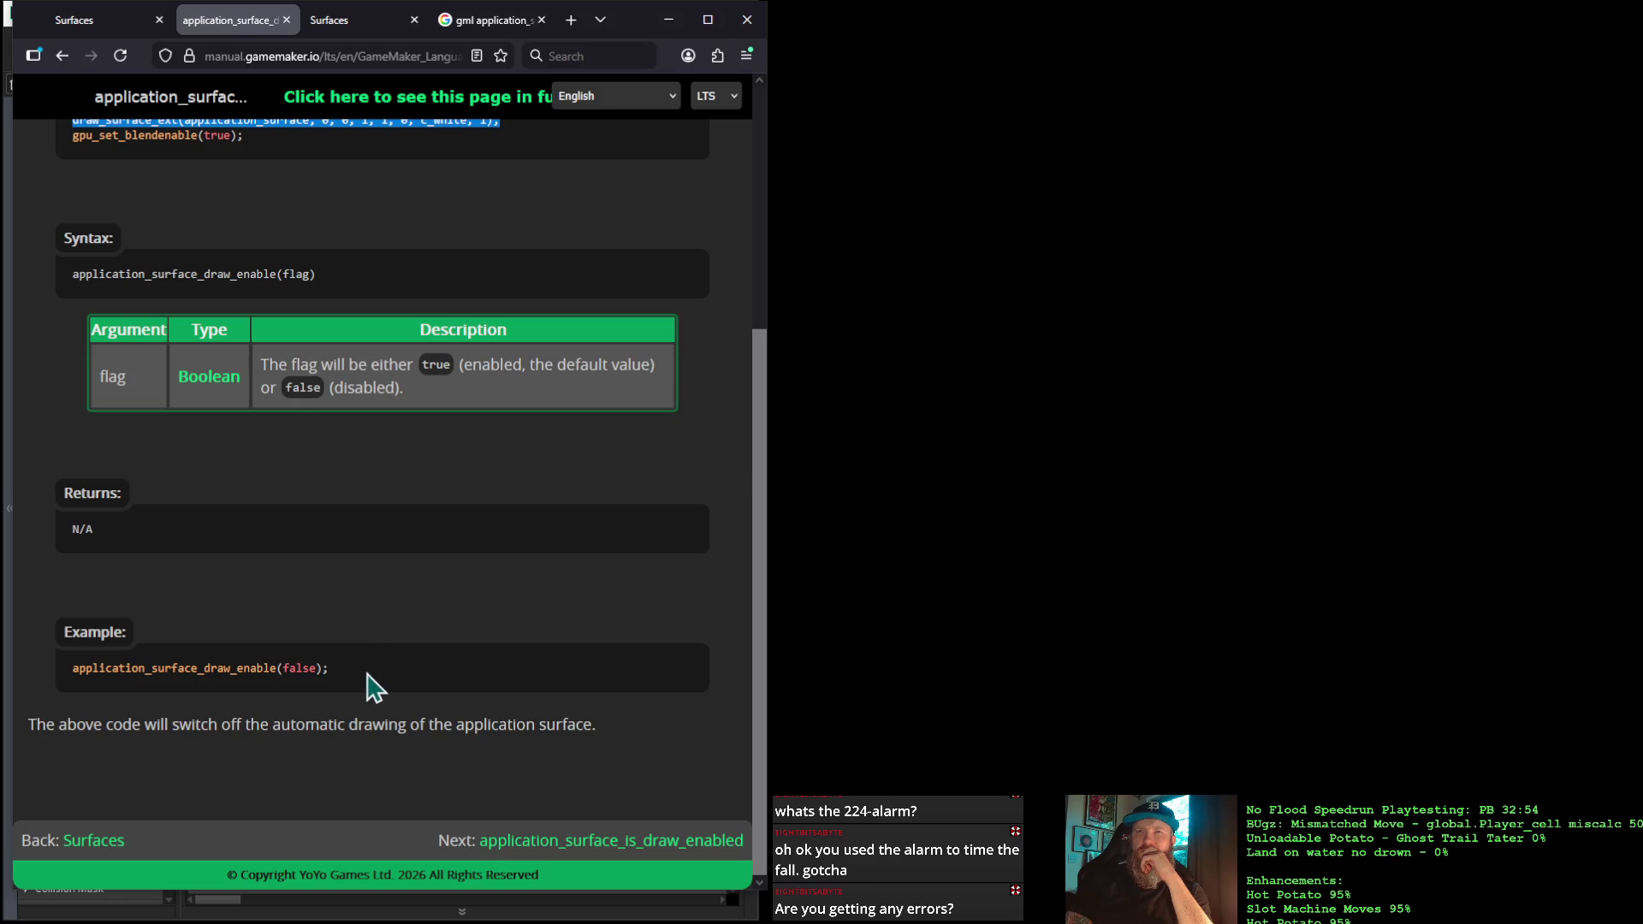
{"action": "mouse_move", "coordinate": [354, 674]}
{"action": "left_mouse_down"}
{"action": "mouse_move", "coordinate": [132, 711]}
{"action": "mouse_move", "coordinate": [69, 700]}
{"action": "left_mouse_up"}
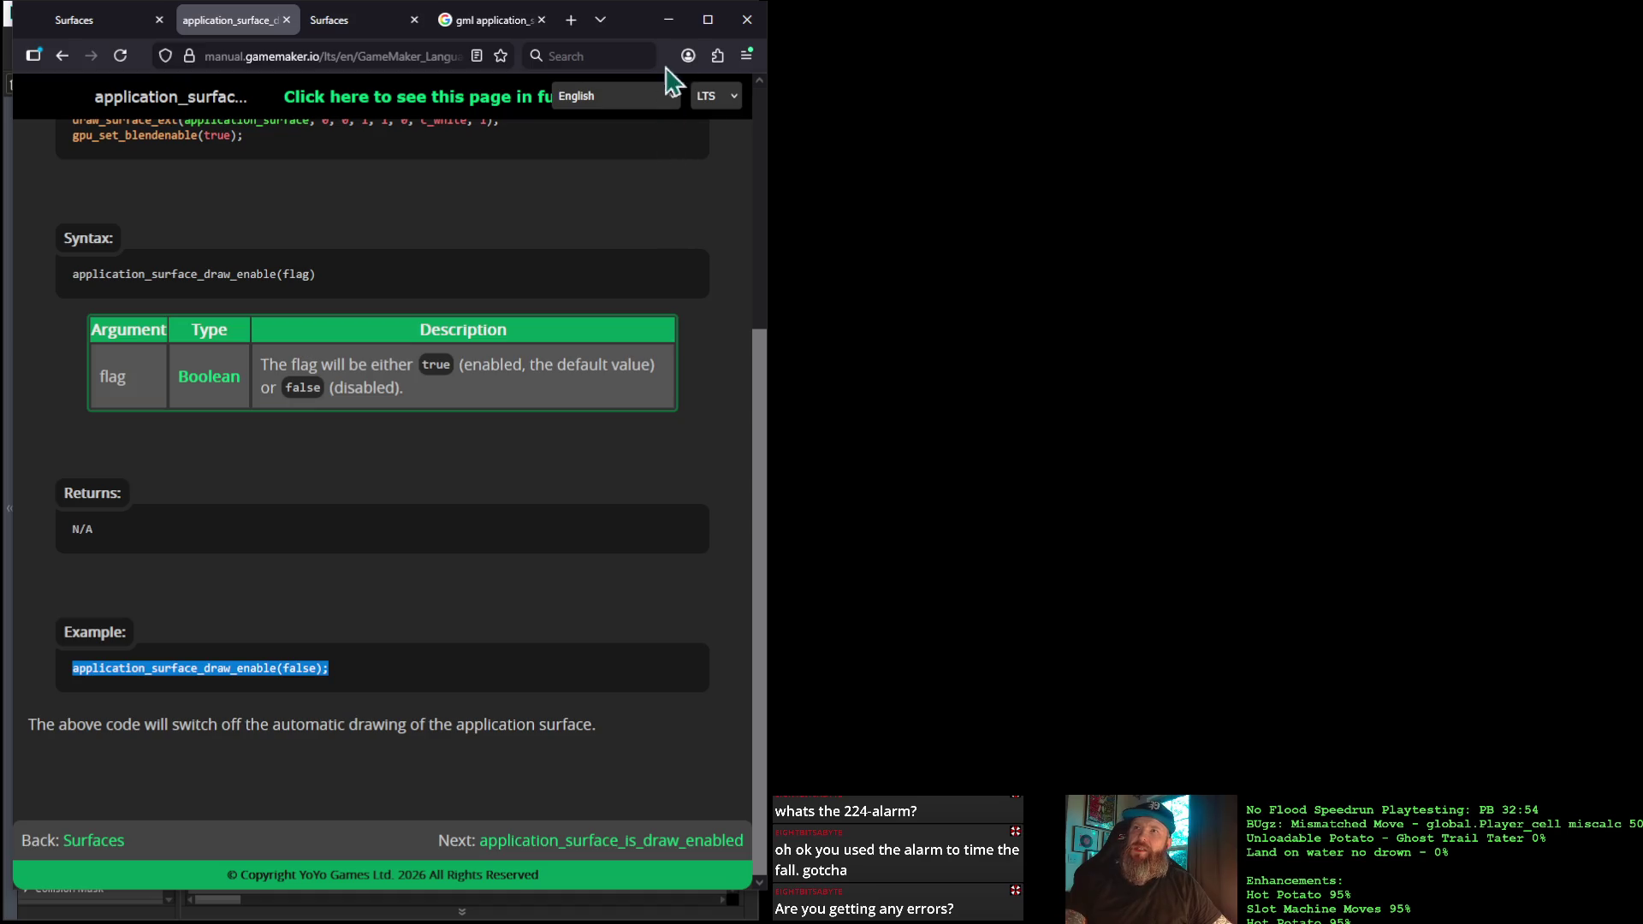
{"action": "left_click", "coordinate": [668, 19]}
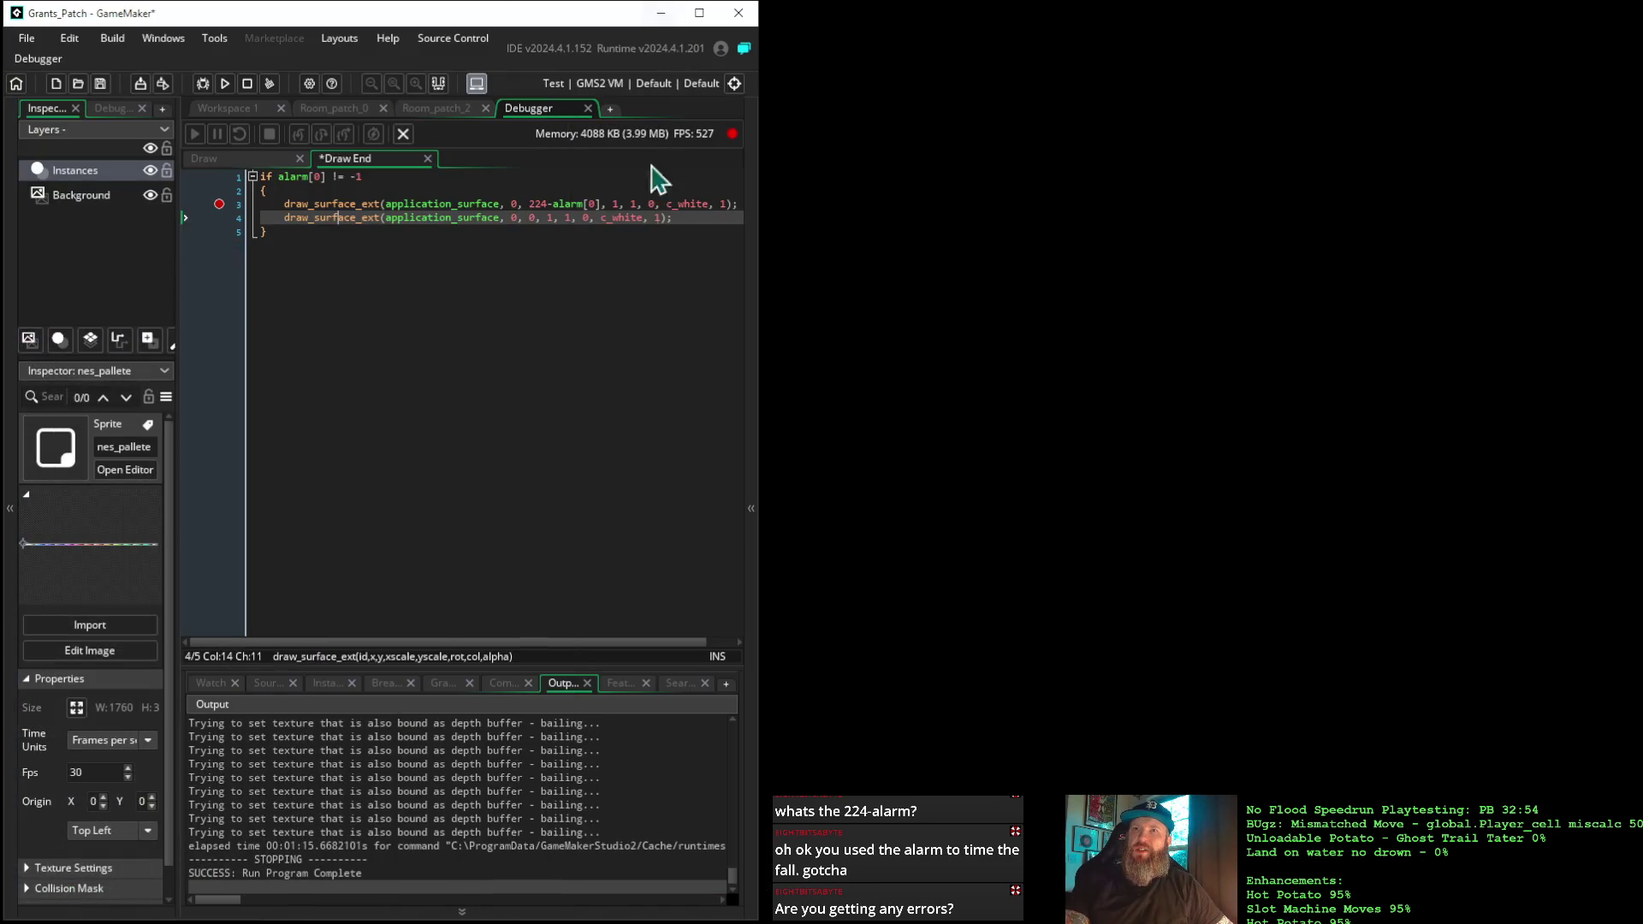
Comment out line 4 of the Draw End code with //
{"action": "left_click", "coordinate": [280, 217]}
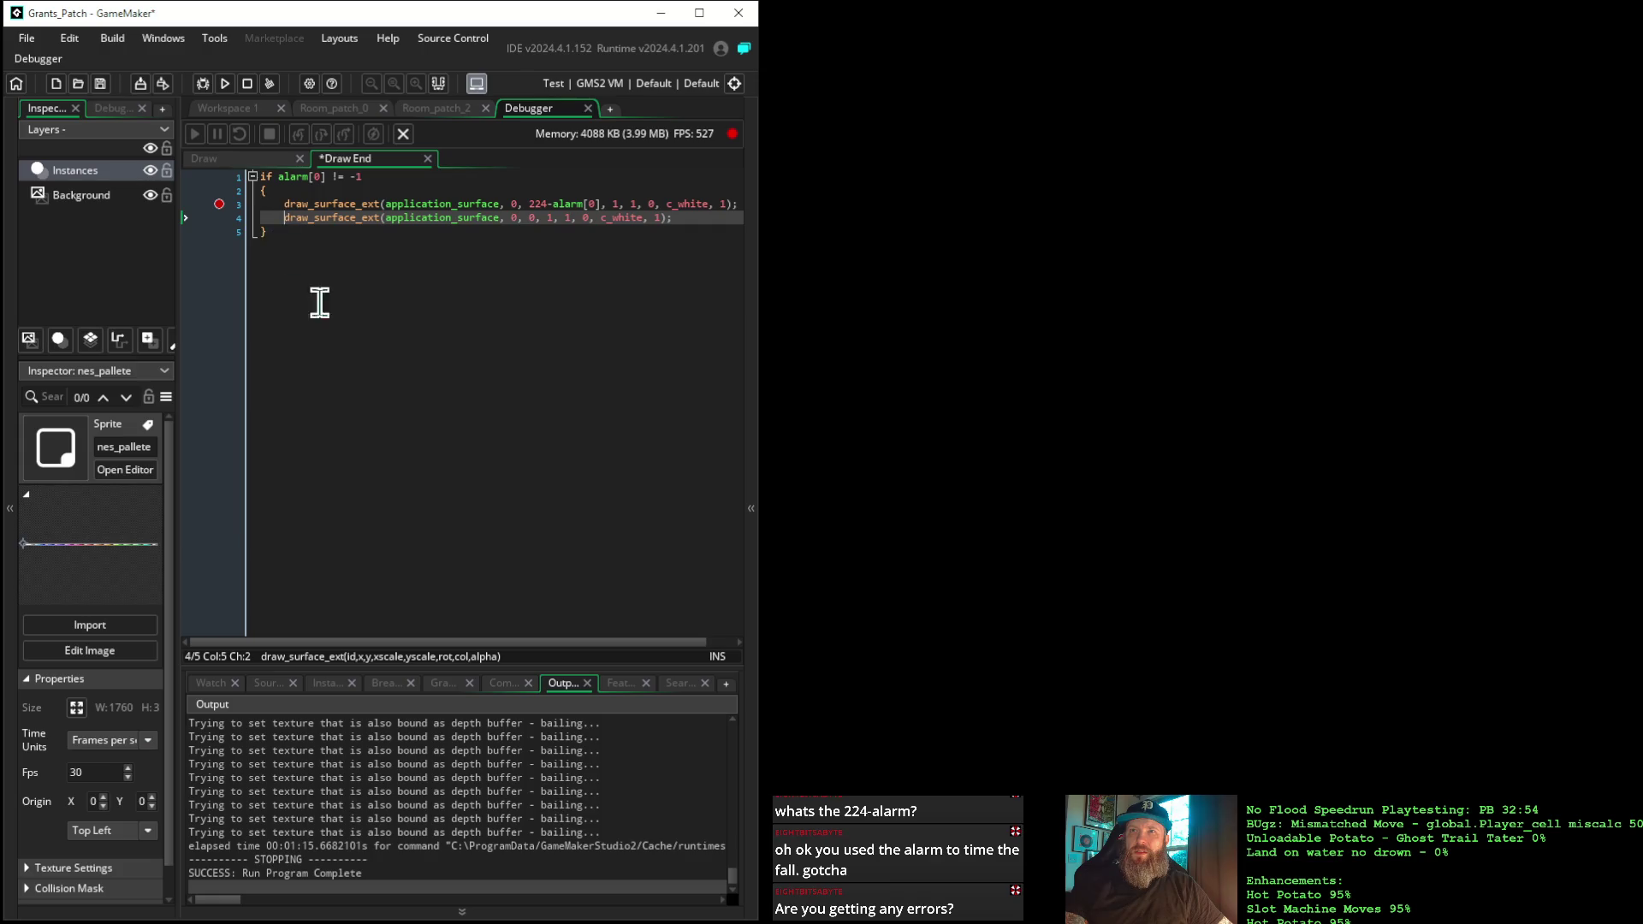
{"action": "type", "text": "//"}
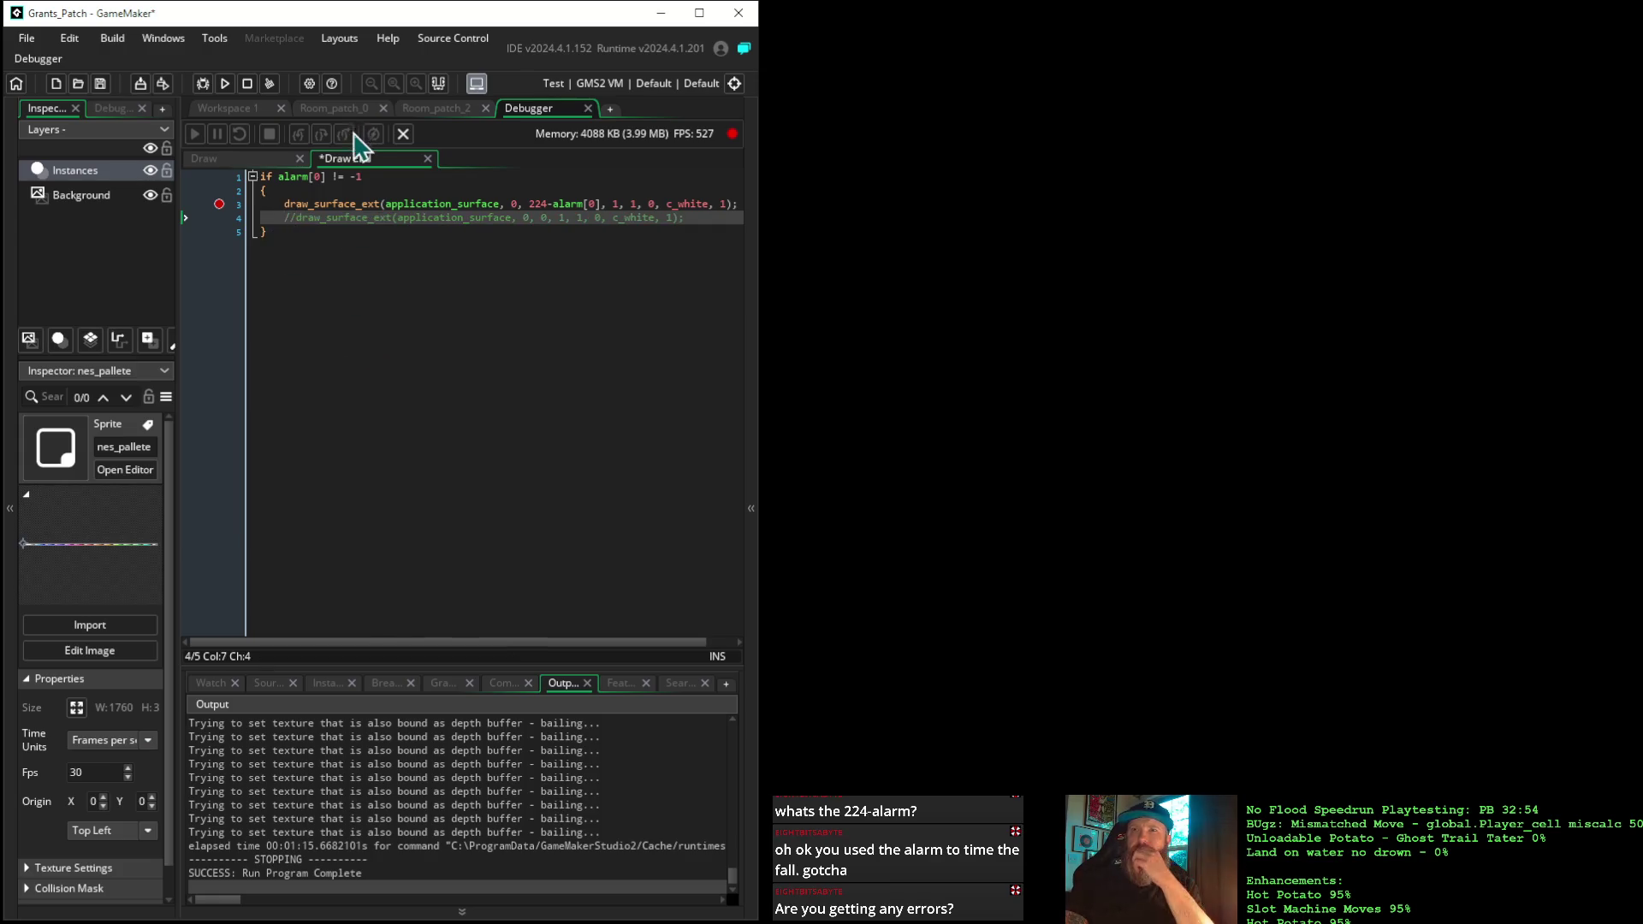
{"action": "left_click", "coordinate": [222, 158]}
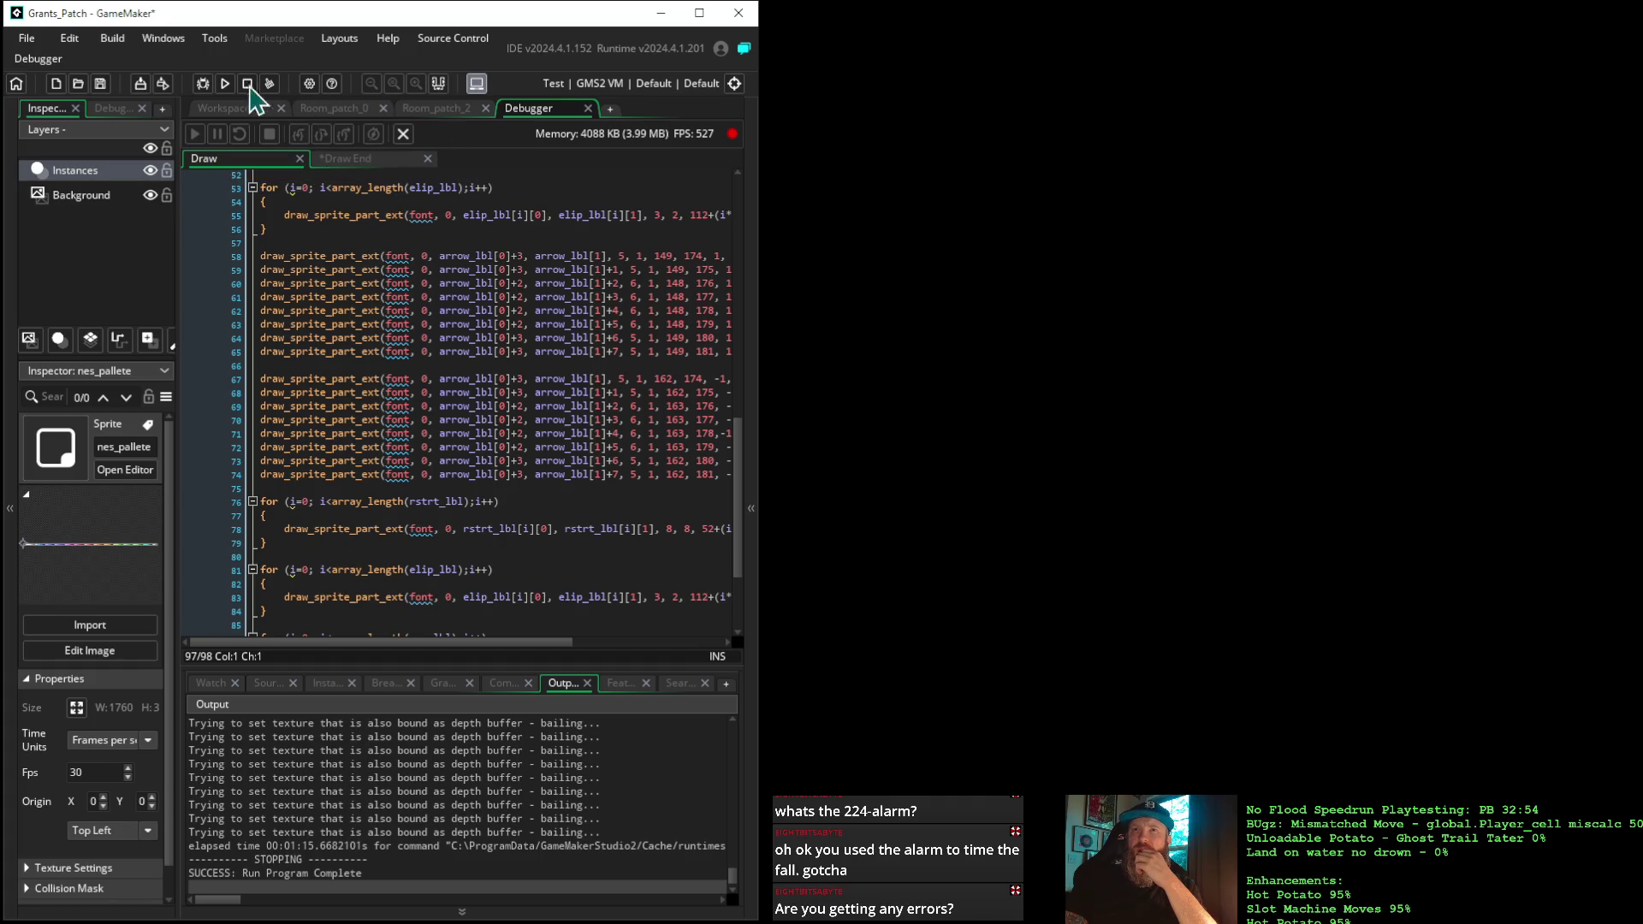
Add application_surface_draw_enable(false); after alarm[0] = 224; in the Step event and start debugging
{"action": "left_click", "coordinate": [227, 109]}
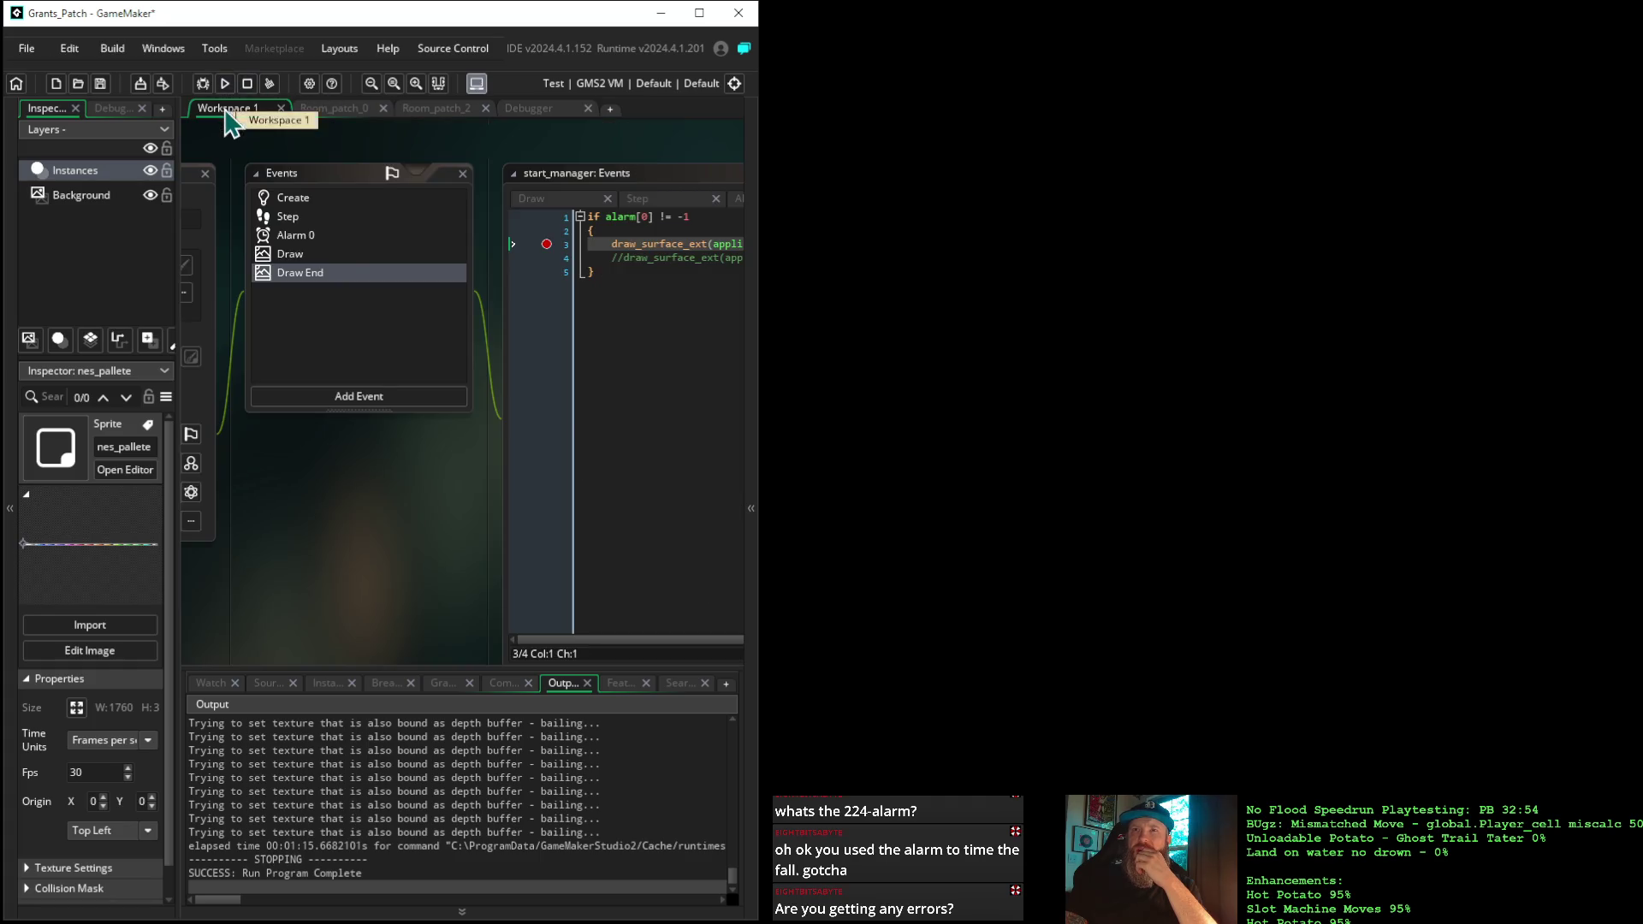
{"action": "left_click", "coordinate": [327, 217]}
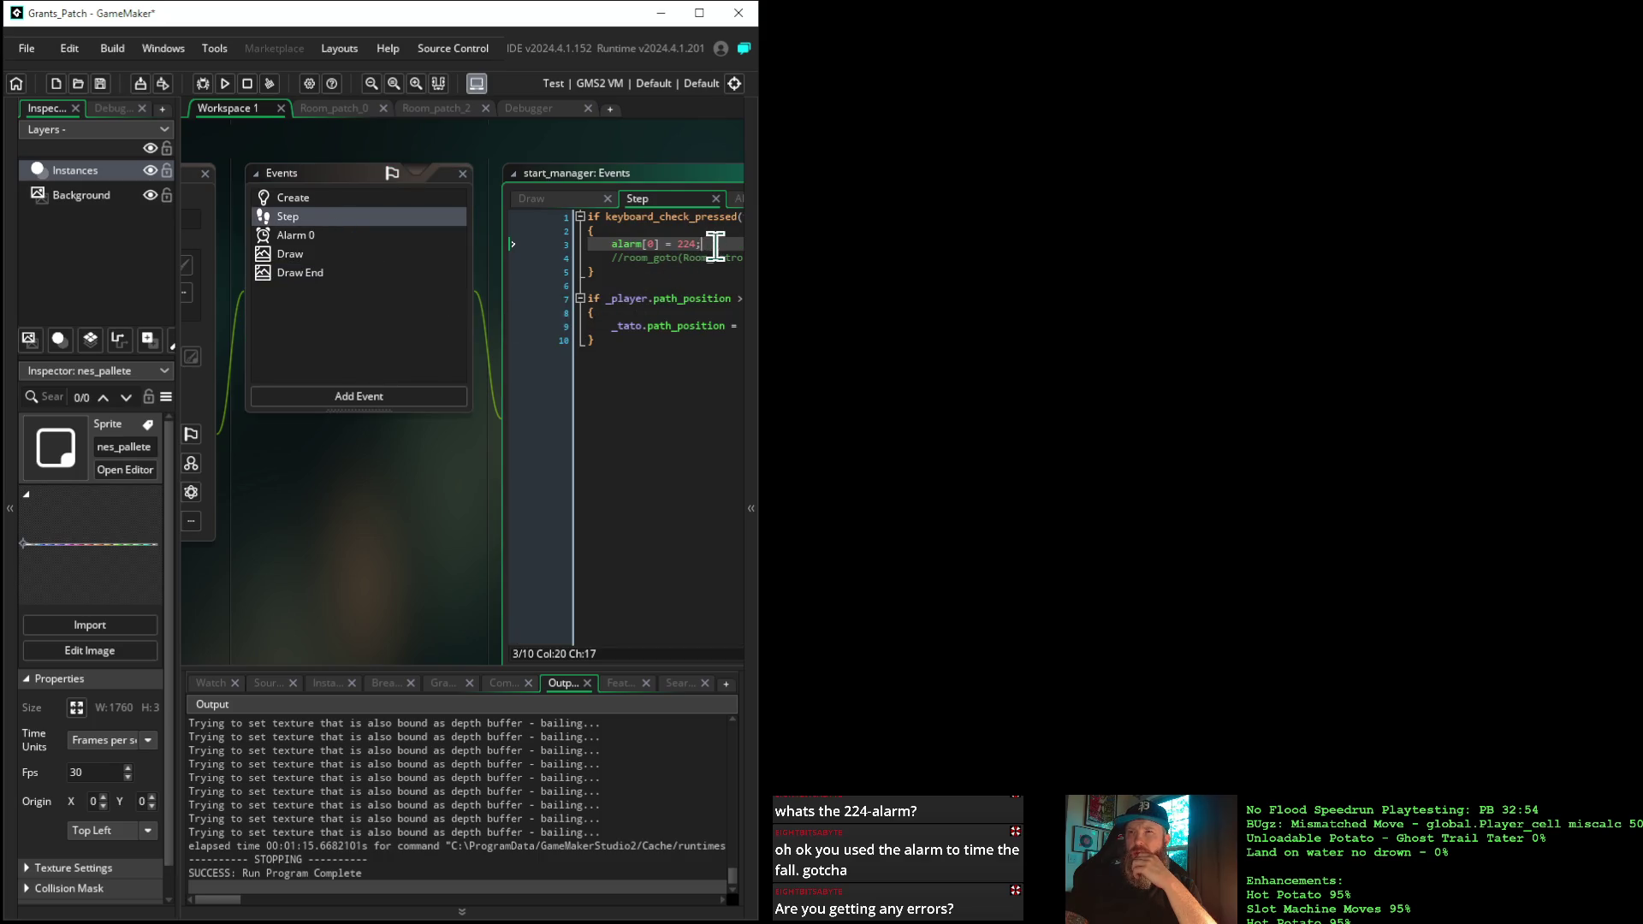
{"action": "key", "text": "Return"}
{"action": "type", "text": "application_surface_draw_enable(false);"}
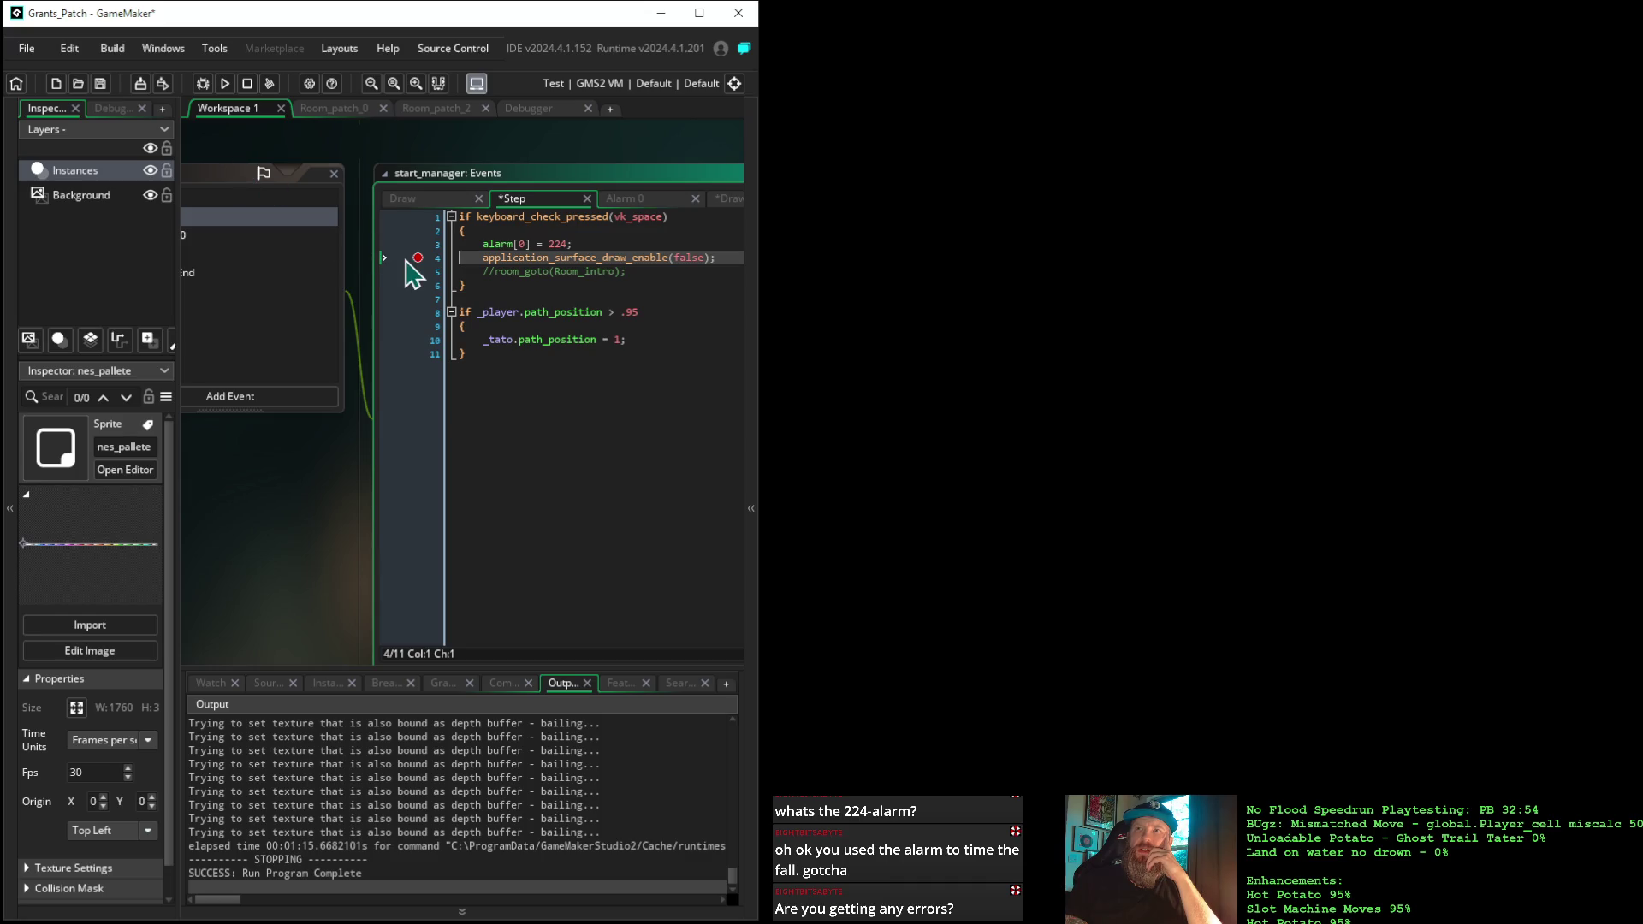
{"action": "left_click", "coordinate": [202, 83]}
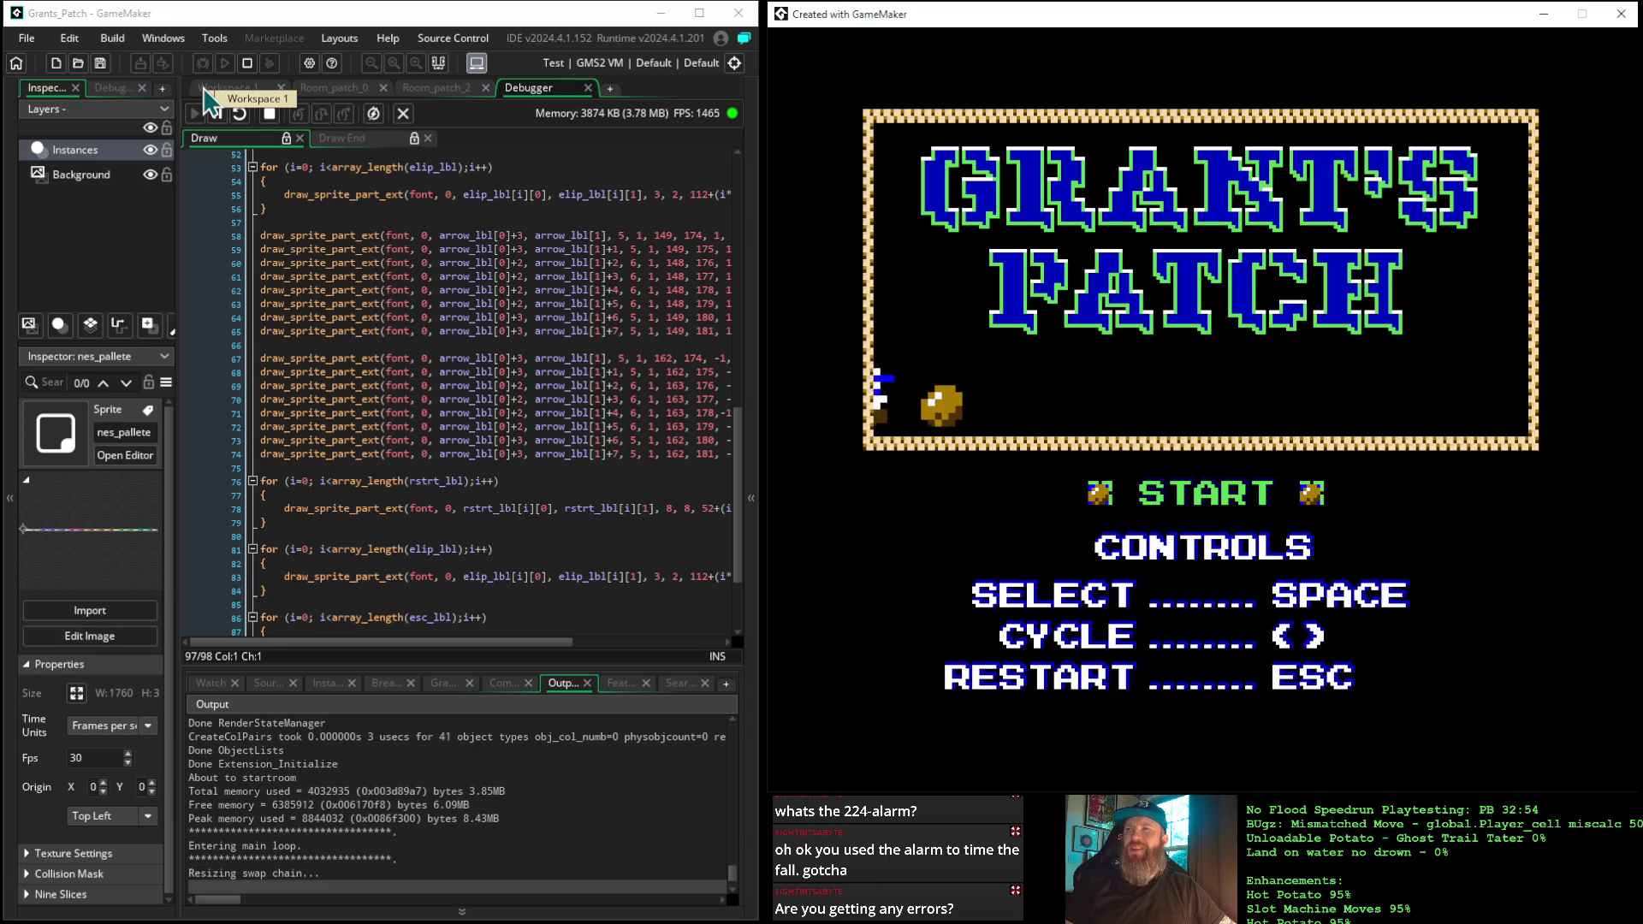
Press space in the game and resume repeatedly through the Step and Draw End breakpoints
{"action": "key", "text": "space"}
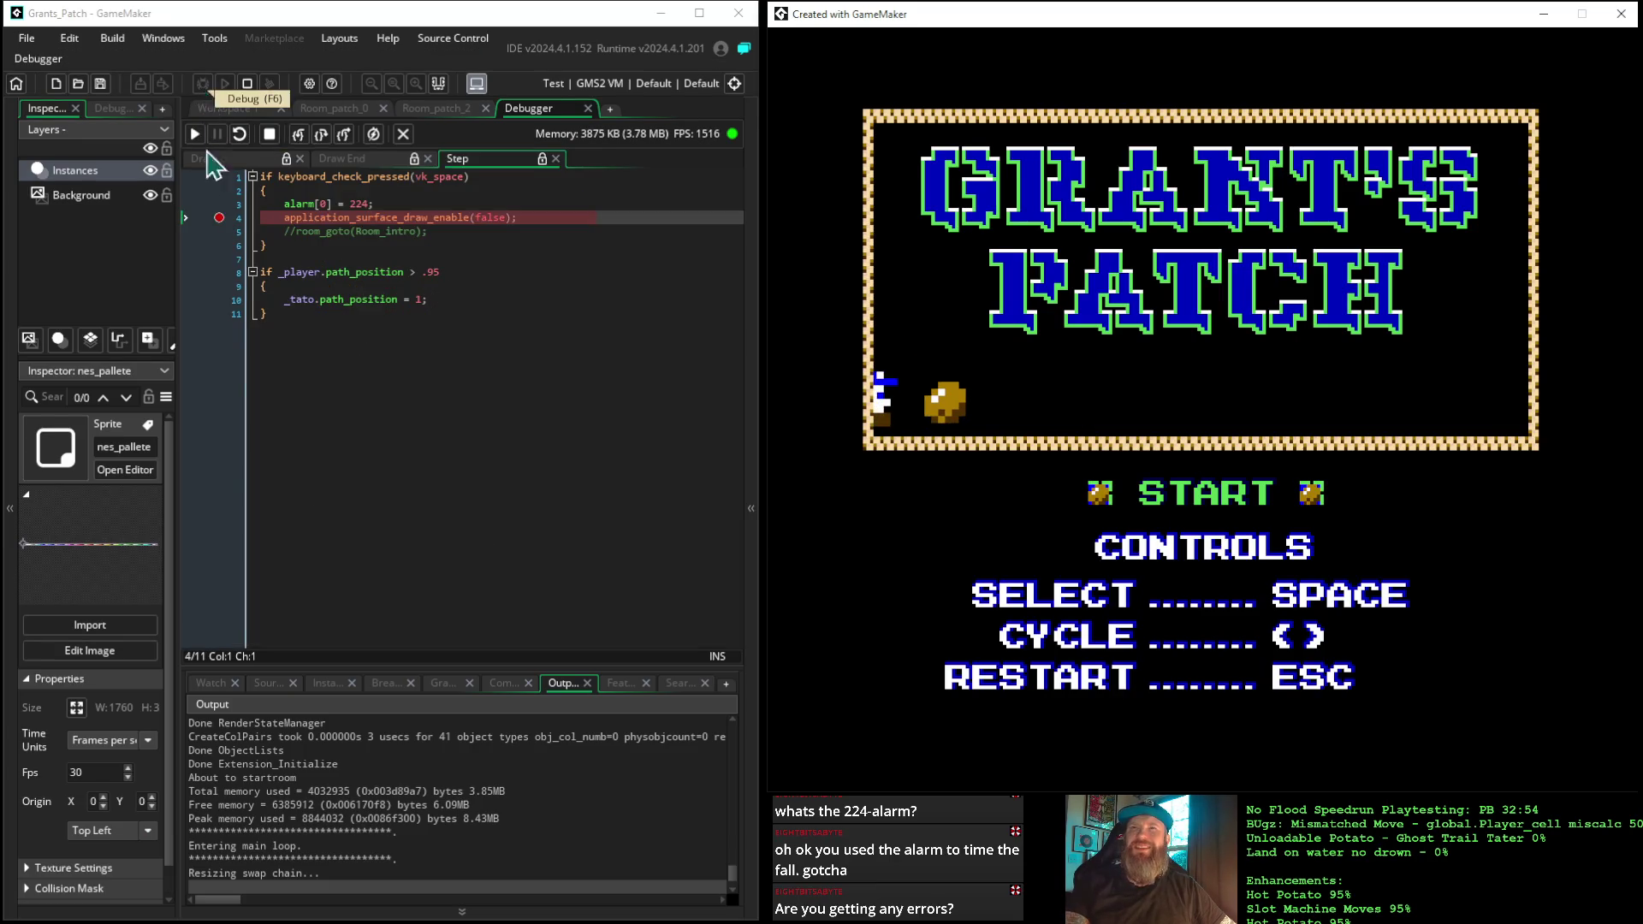
{"action": "mouse_move", "coordinate": [316, 172]}
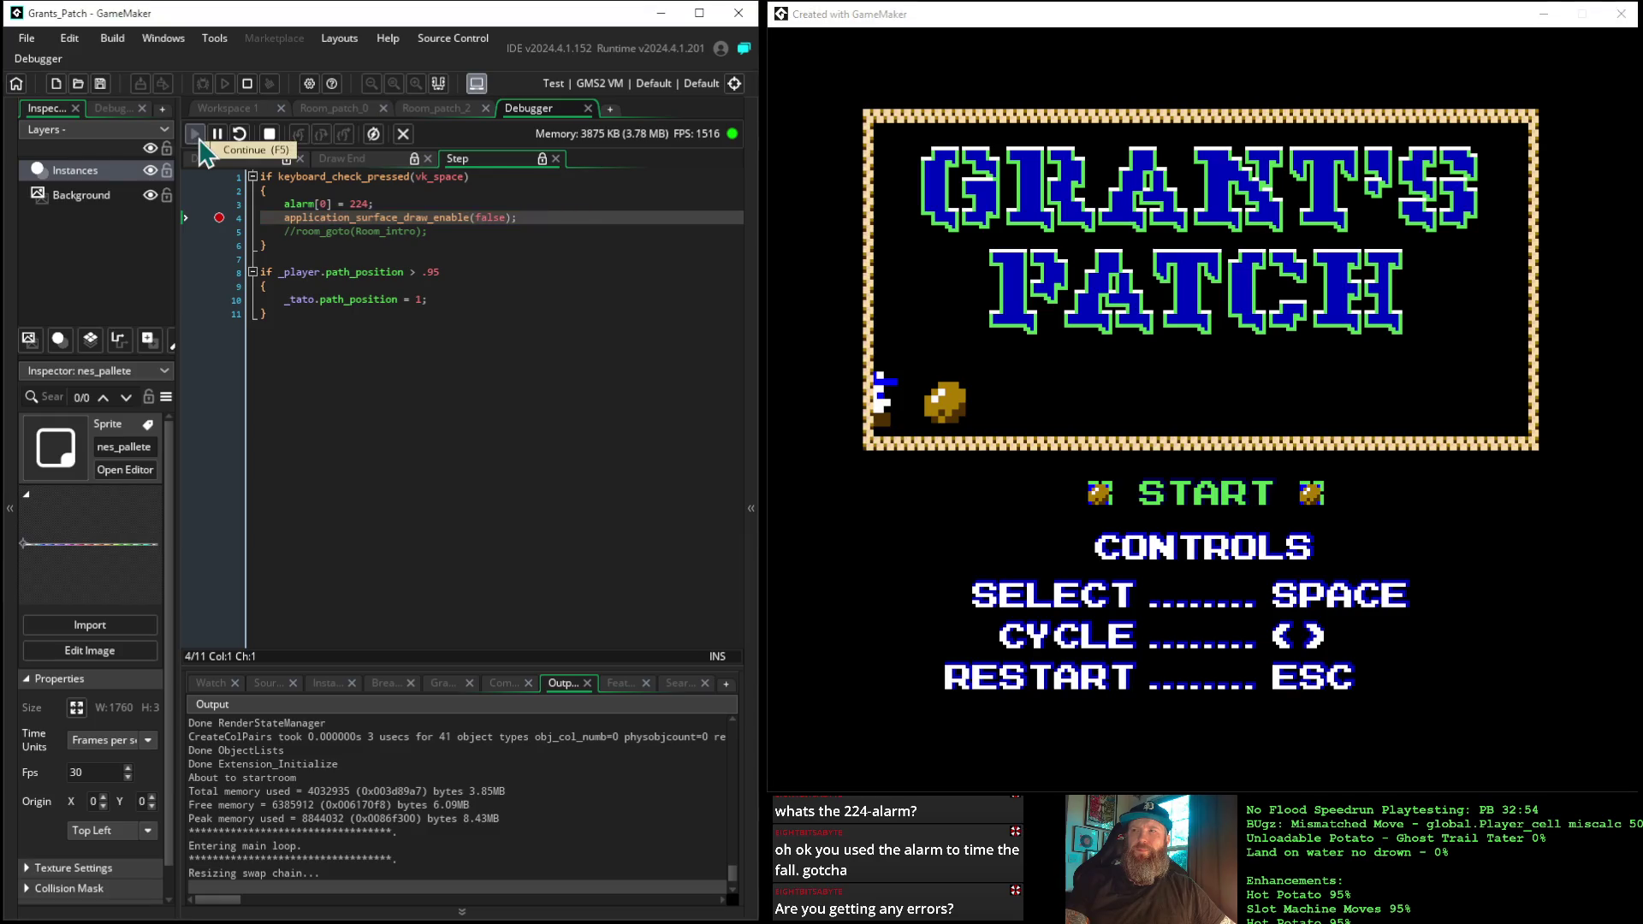
{"action": "left_click", "coordinate": [198, 138]}
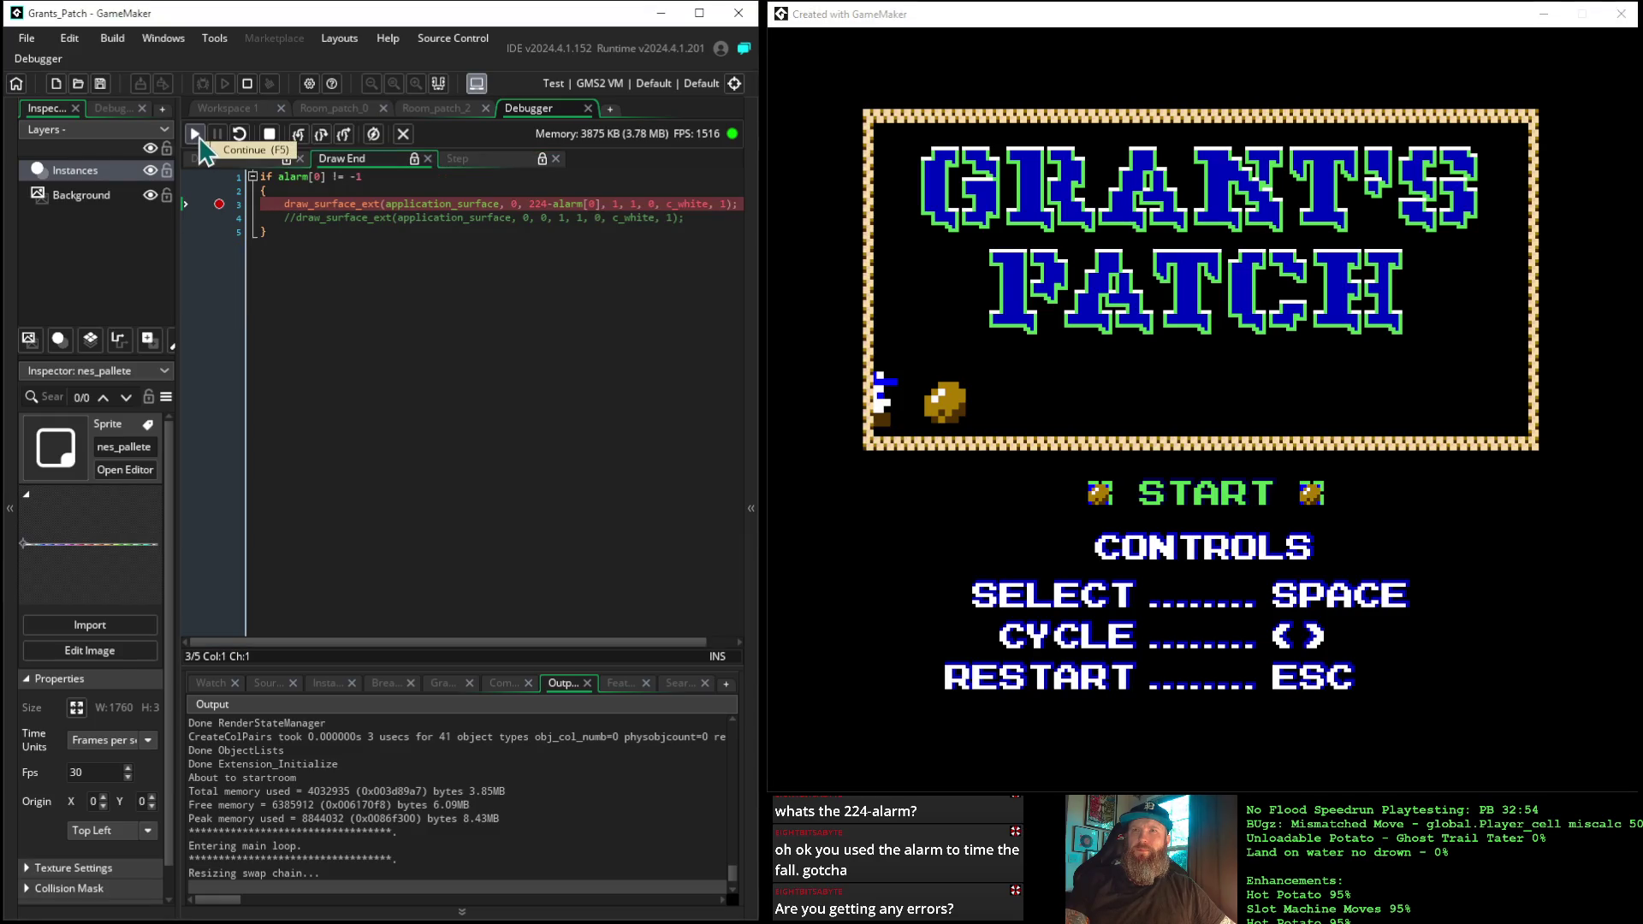
{"action": "left_click", "coordinate": [199, 139]}
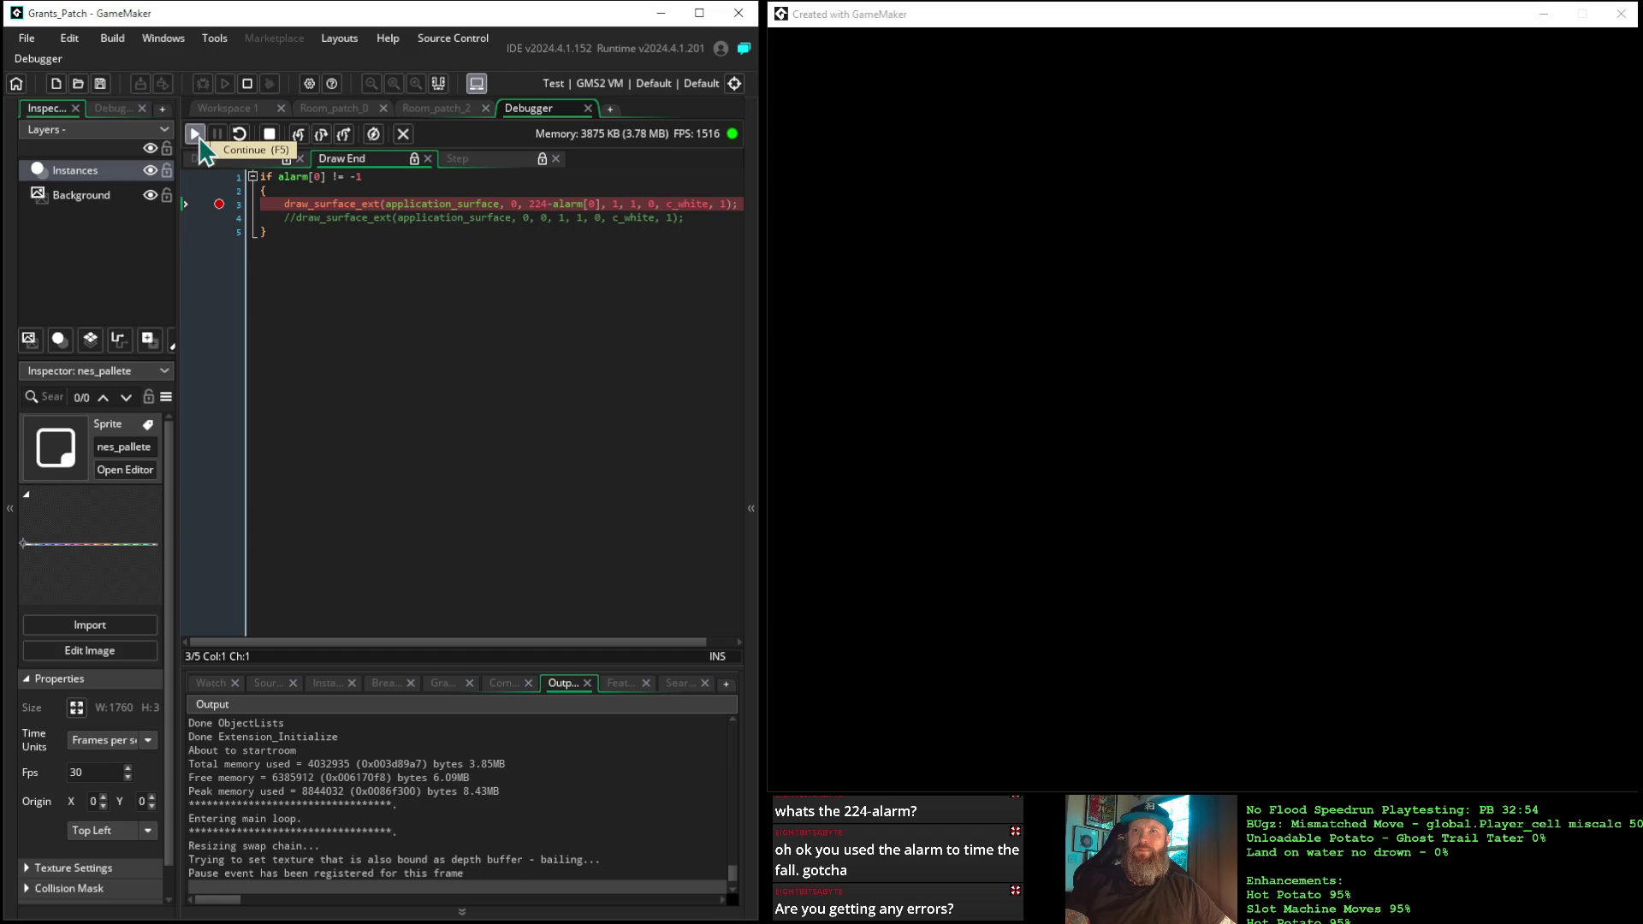
{"action": "left_click", "coordinate": [200, 139]}
{"action": "left_click", "coordinate": [199, 138]}
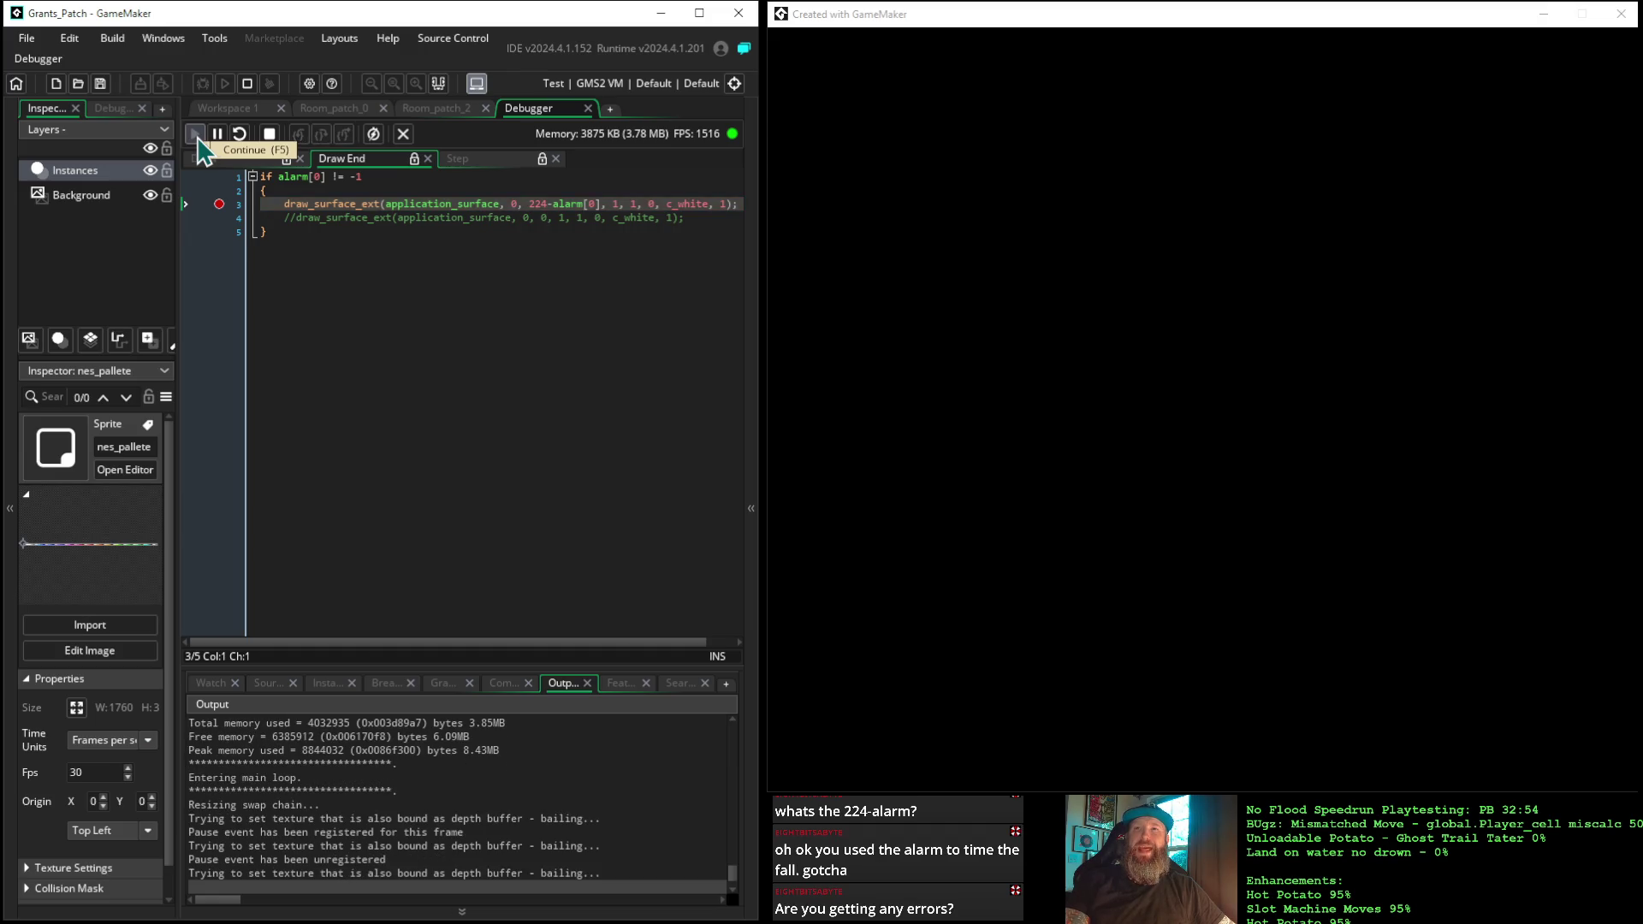
{"action": "left_click", "coordinate": [199, 138]}
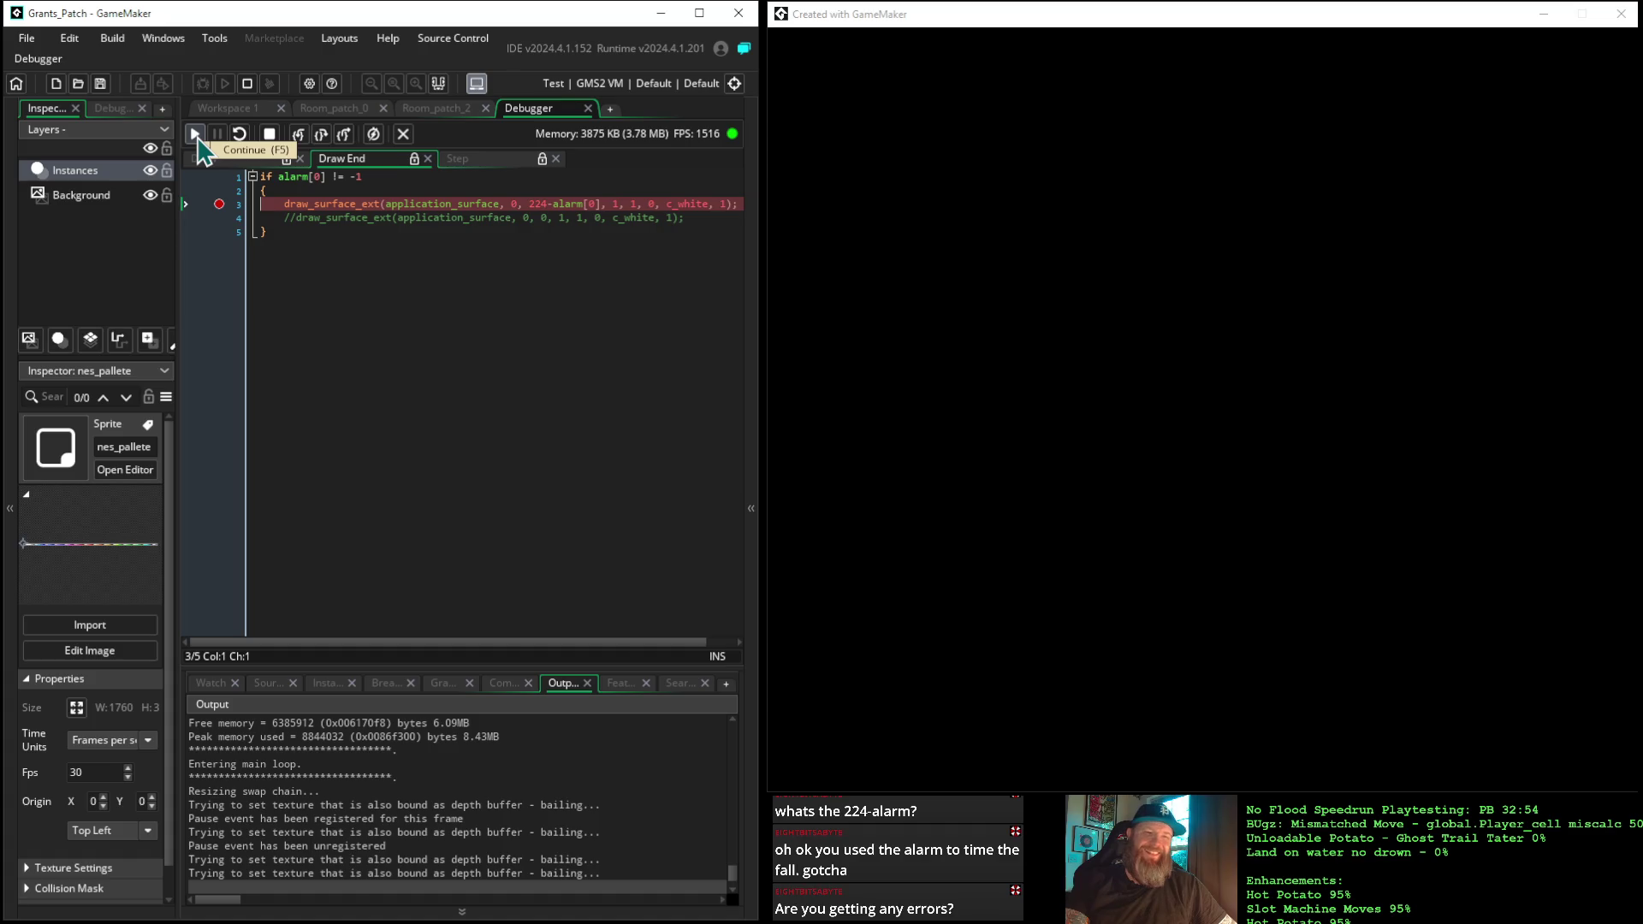
{"action": "left_click", "coordinate": [199, 138]}
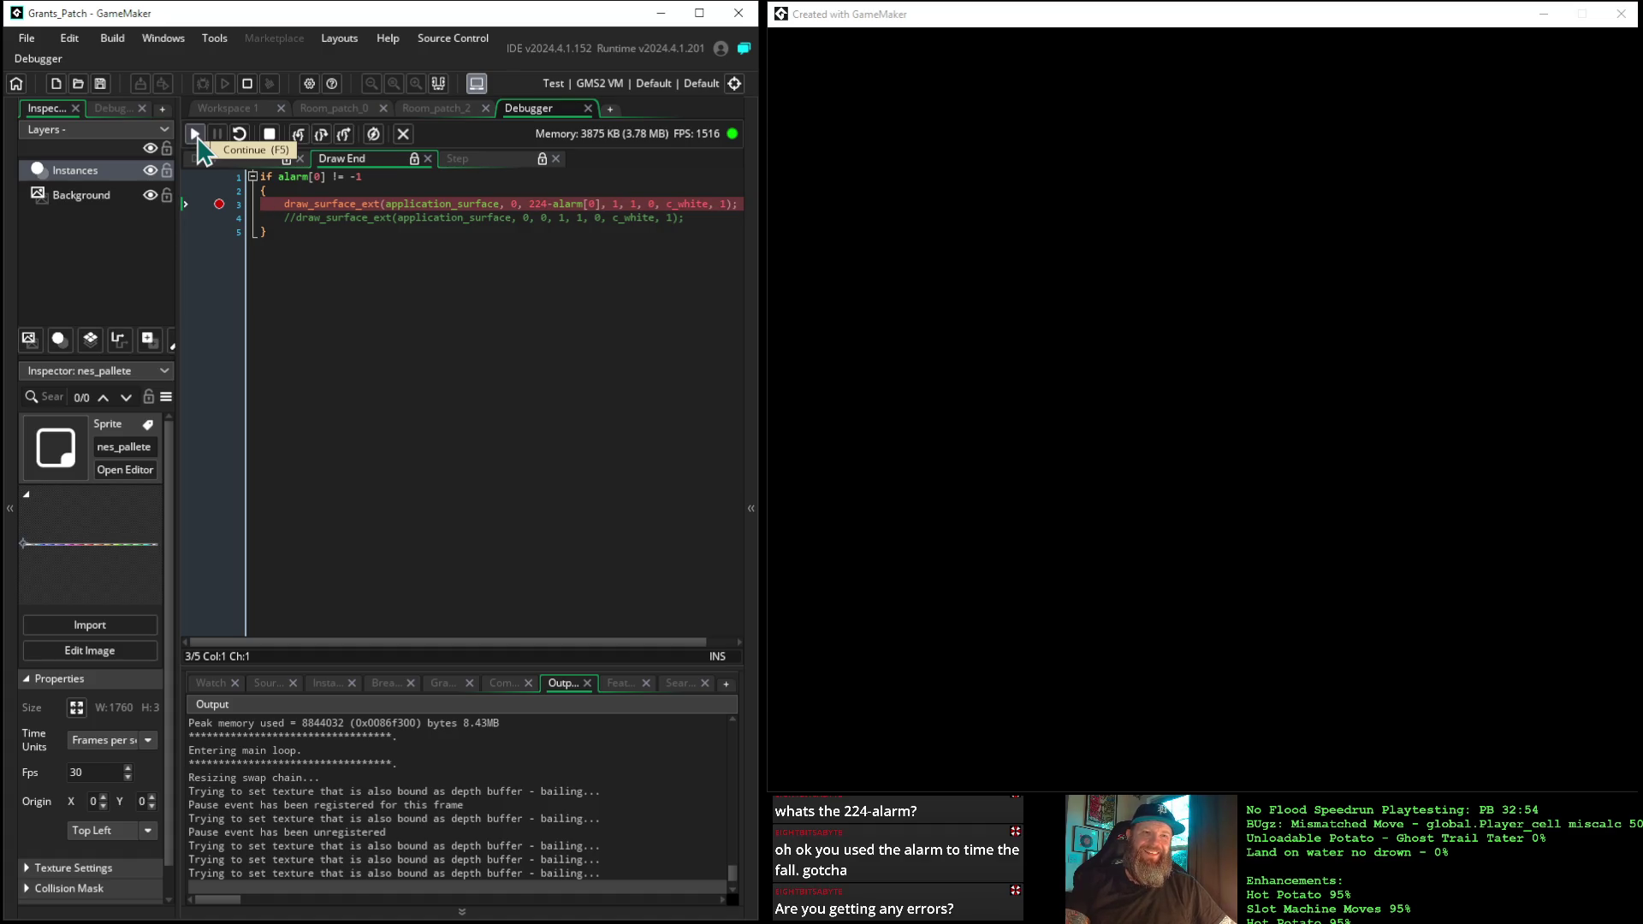
{"action": "left_click", "coordinate": [199, 139]}
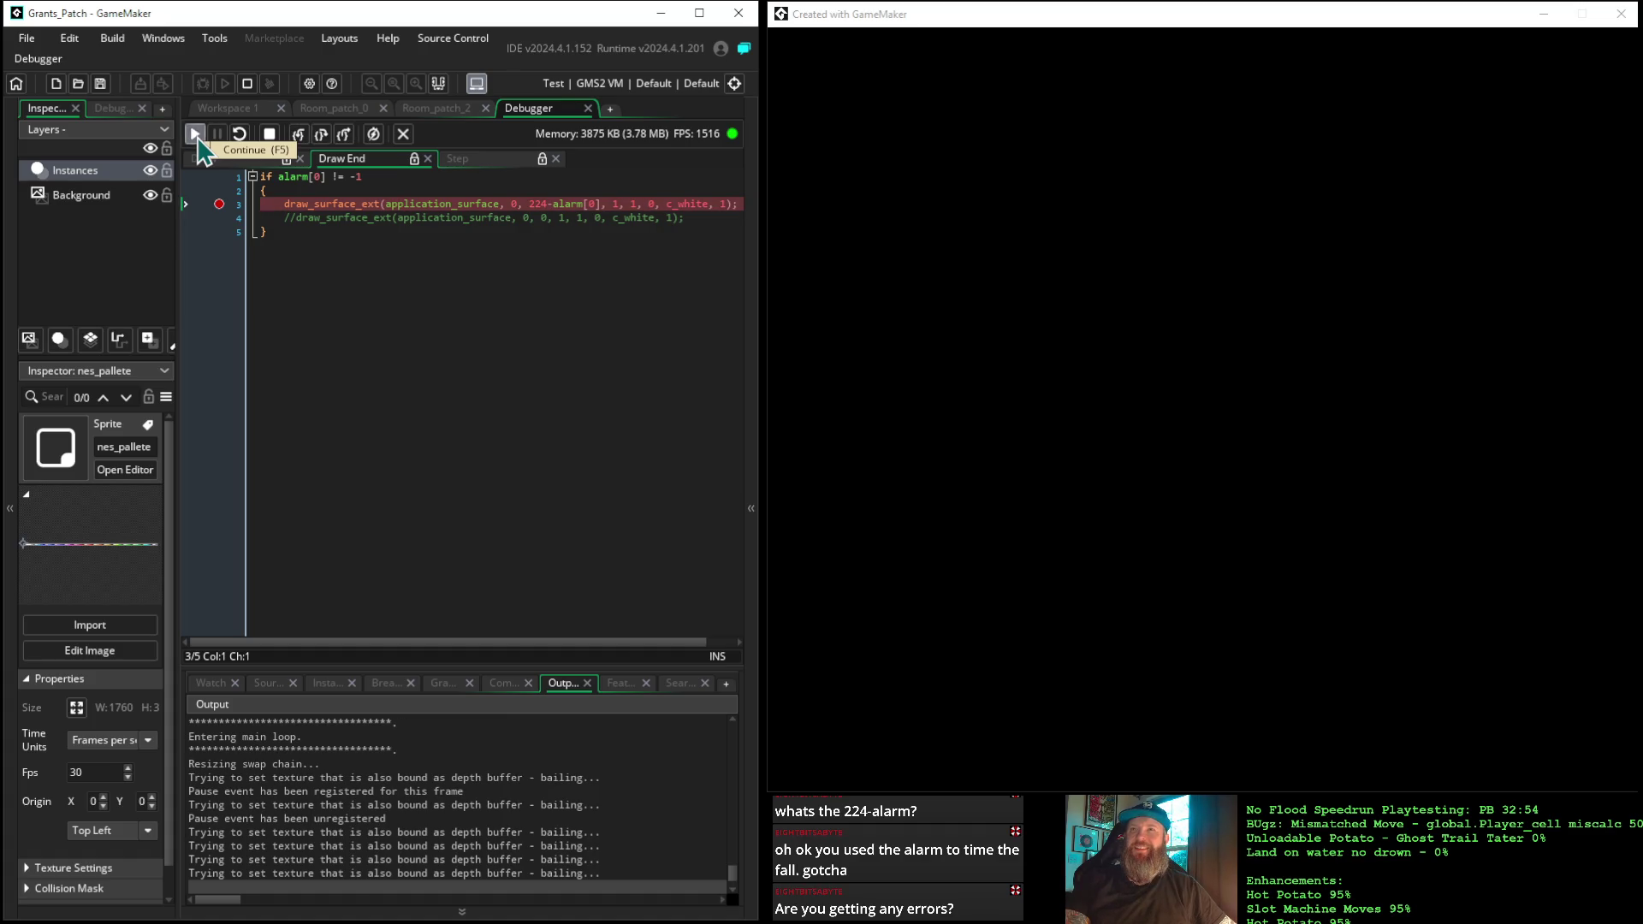
{"action": "left_click", "coordinate": [199, 140]}
Inspect the Step event code while paused, resume once more, and stop the debug run
{"action": "left_click", "coordinate": [459, 161]}
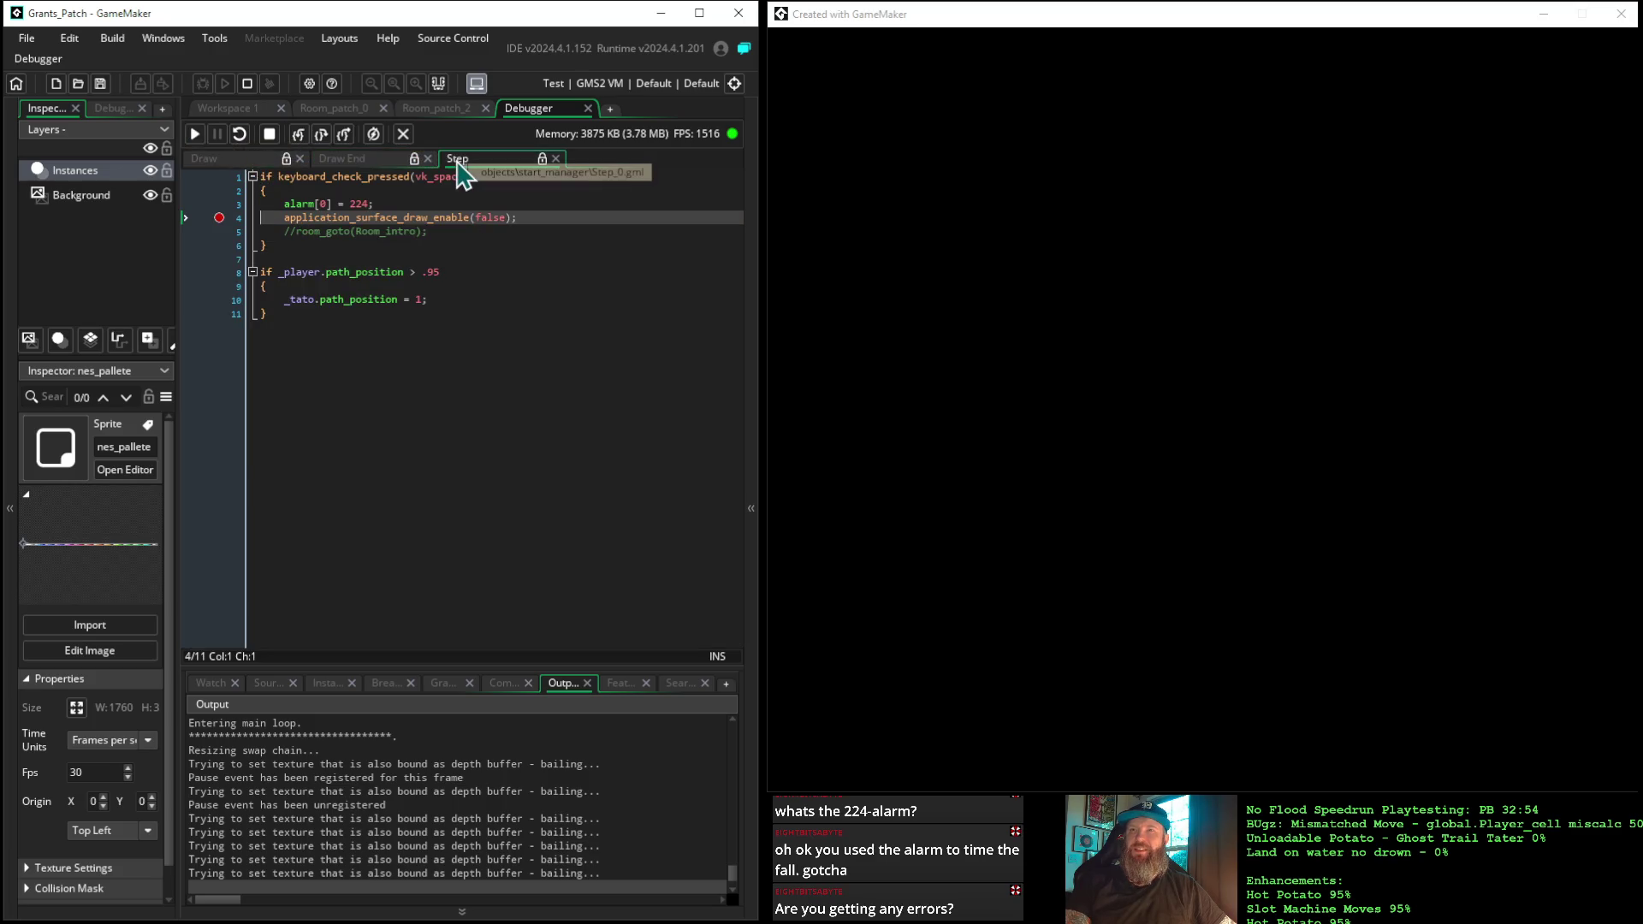
{"action": "mouse_move", "coordinate": [336, 220]}
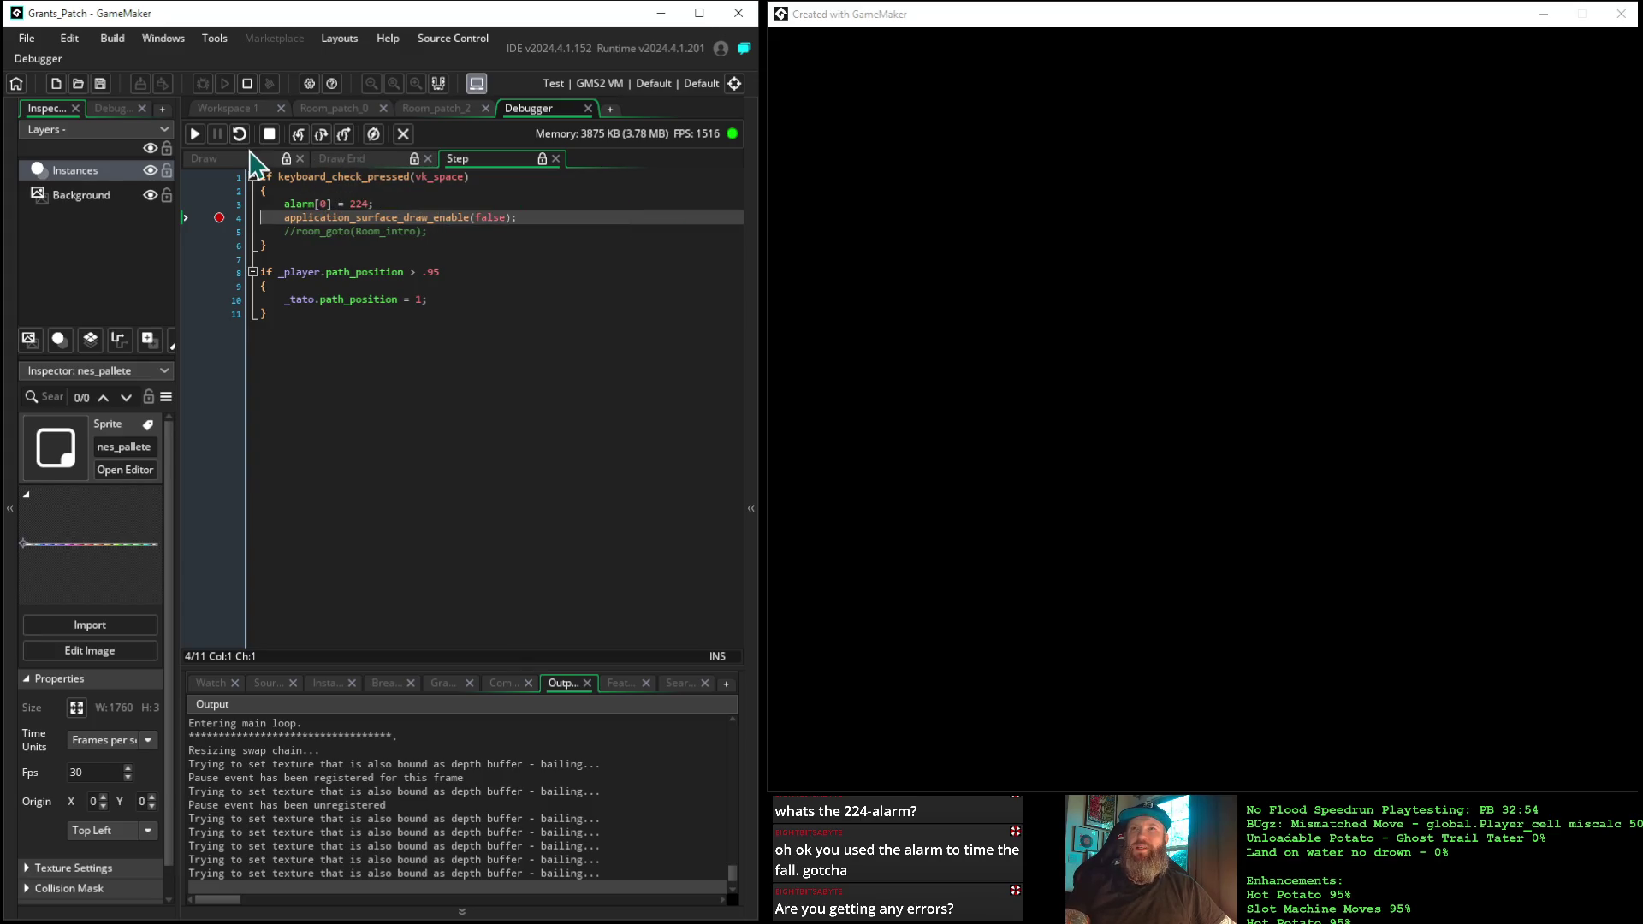
{"action": "left_click", "coordinate": [196, 135]}
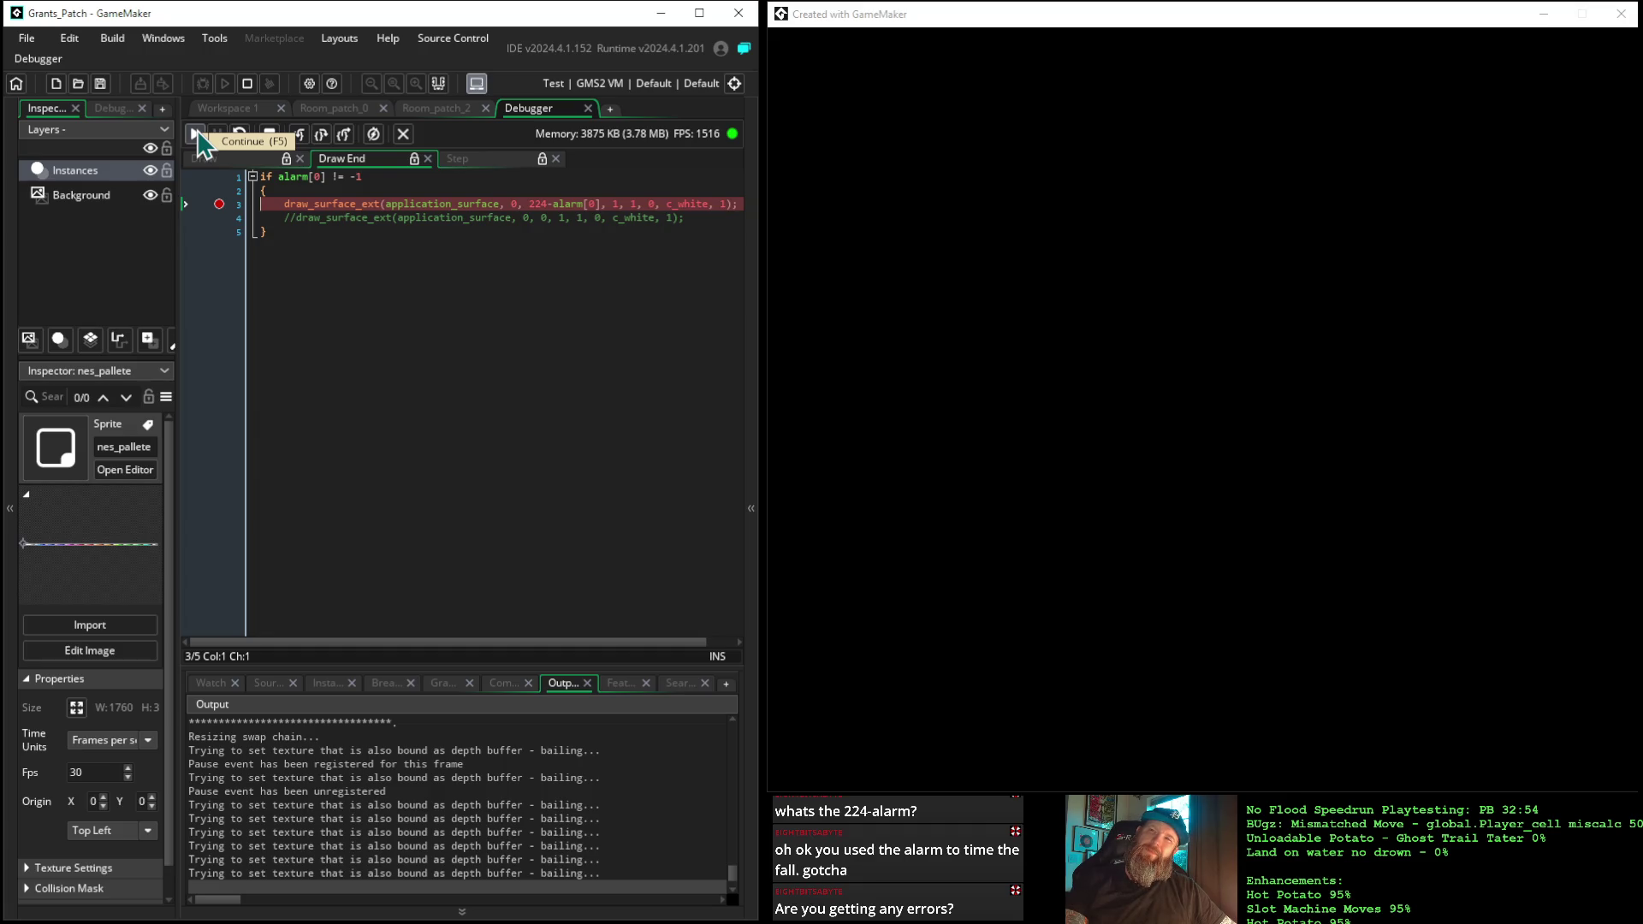
{"action": "left_click", "coordinate": [270, 137]}
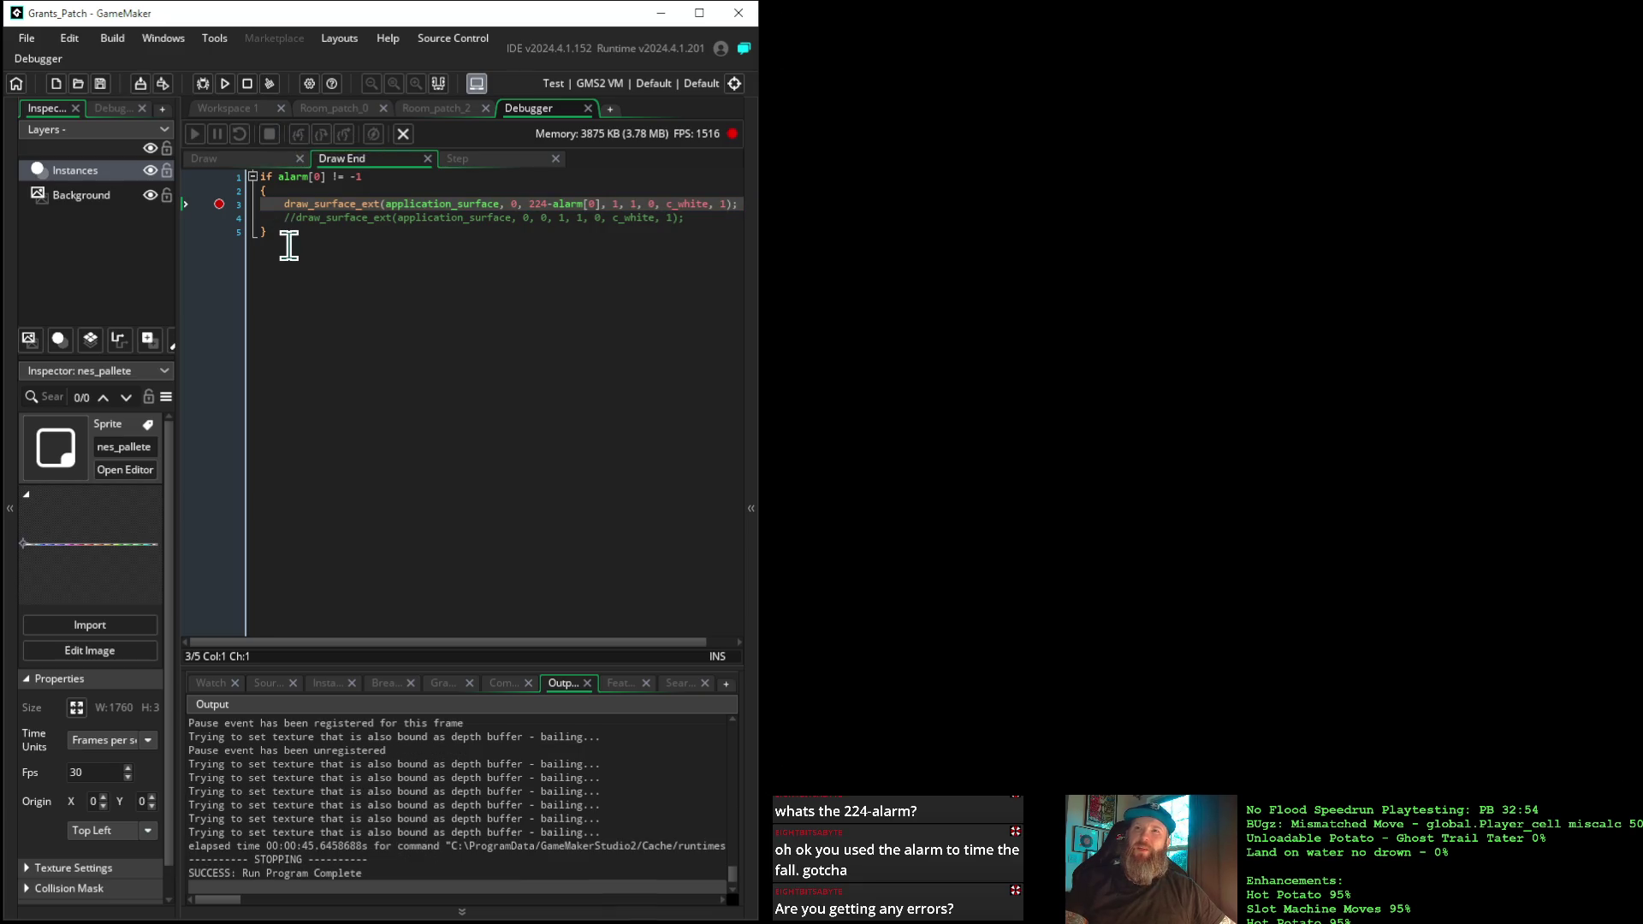
Clear all the Draw End event's code and close its editor
{"action": "left_click_drag", "start_coordinate": [253, 231], "coordinate": [210, 172]}
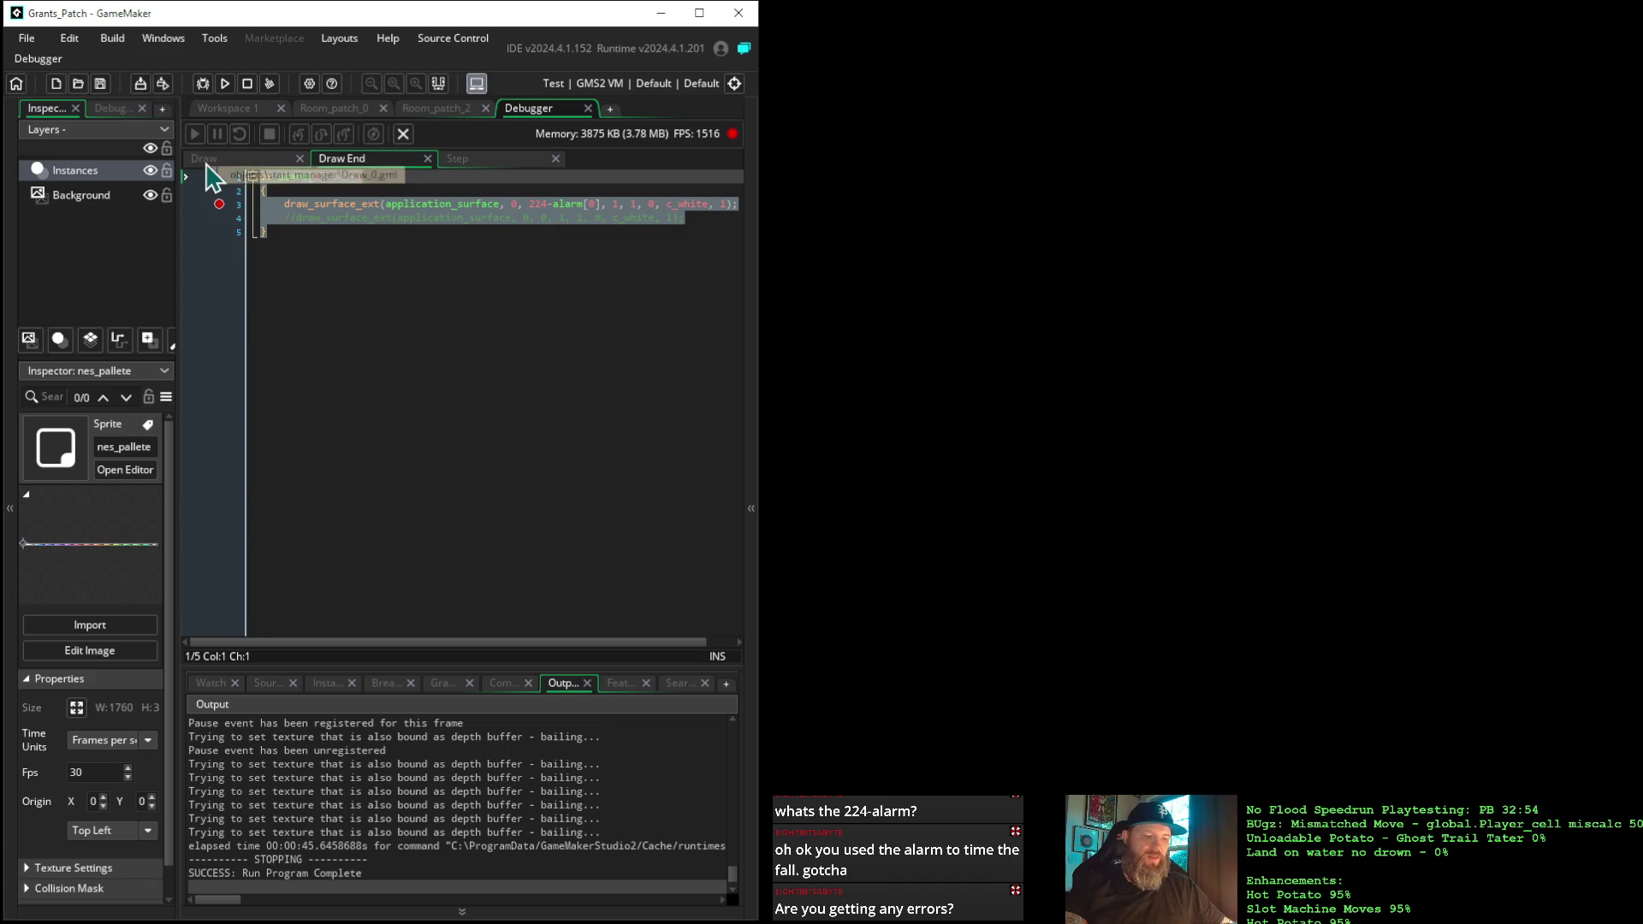
{"action": "key", "text": "Delete"}
{"action": "left_click", "coordinate": [427, 158]}
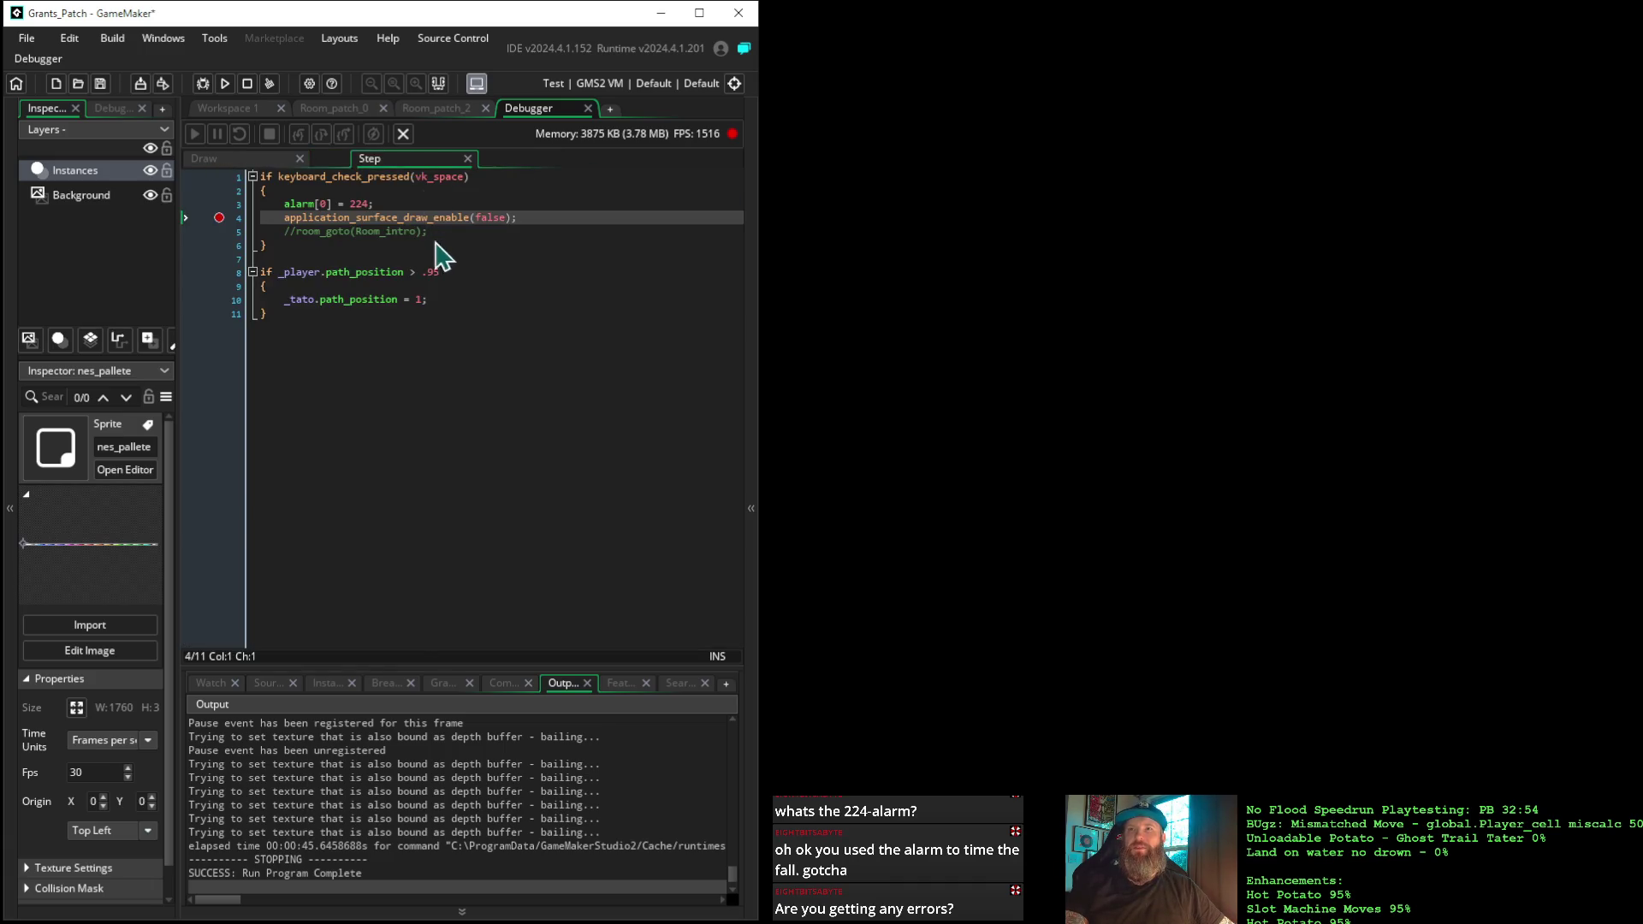
{"action": "left_click", "coordinate": [235, 112]}
Delete the Draw End event from start_manager and open the end of the Draw code
{"action": "mouse_move", "coordinate": [264, 524]}
{"action": "left_mouse_down"}
{"action": "mouse_move", "coordinate": [524, 557]}
{"action": "mouse_move", "coordinate": [334, 499]}
{"action": "mouse_move", "coordinate": [227, 530]}
{"action": "mouse_move", "coordinate": [593, 444]}
{"action": "mouse_move", "coordinate": [406, 555]}
{"action": "left_mouse_up"}
{"action": "left_click", "coordinate": [307, 302]}
{"action": "right_click", "coordinate": [306, 302]}
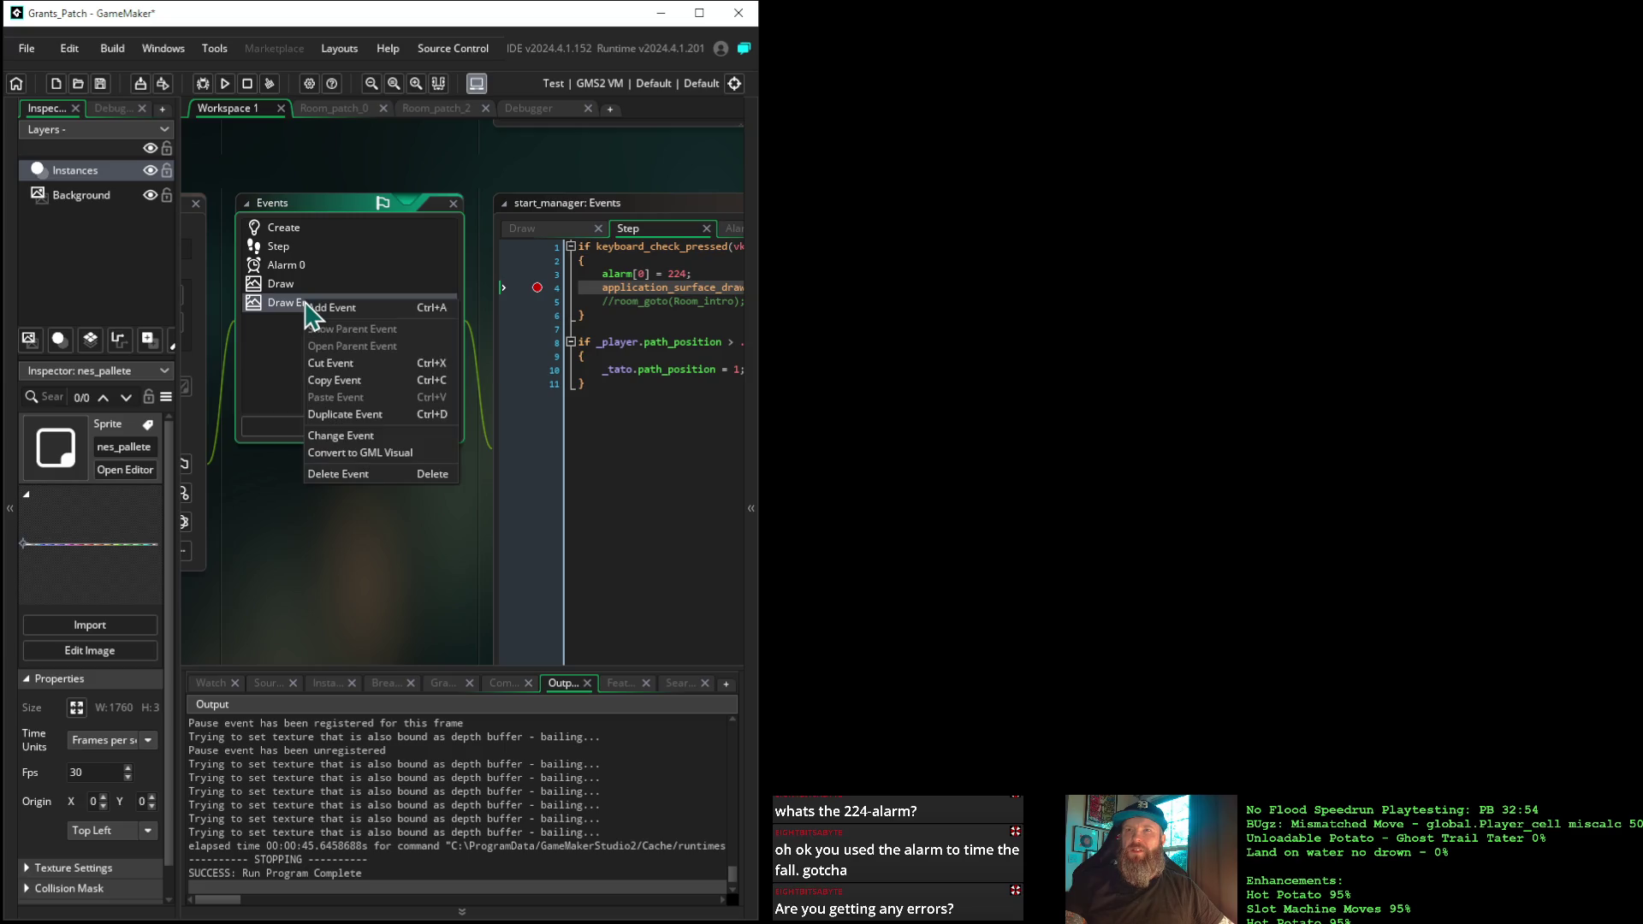
{"action": "left_click", "coordinate": [336, 474]}
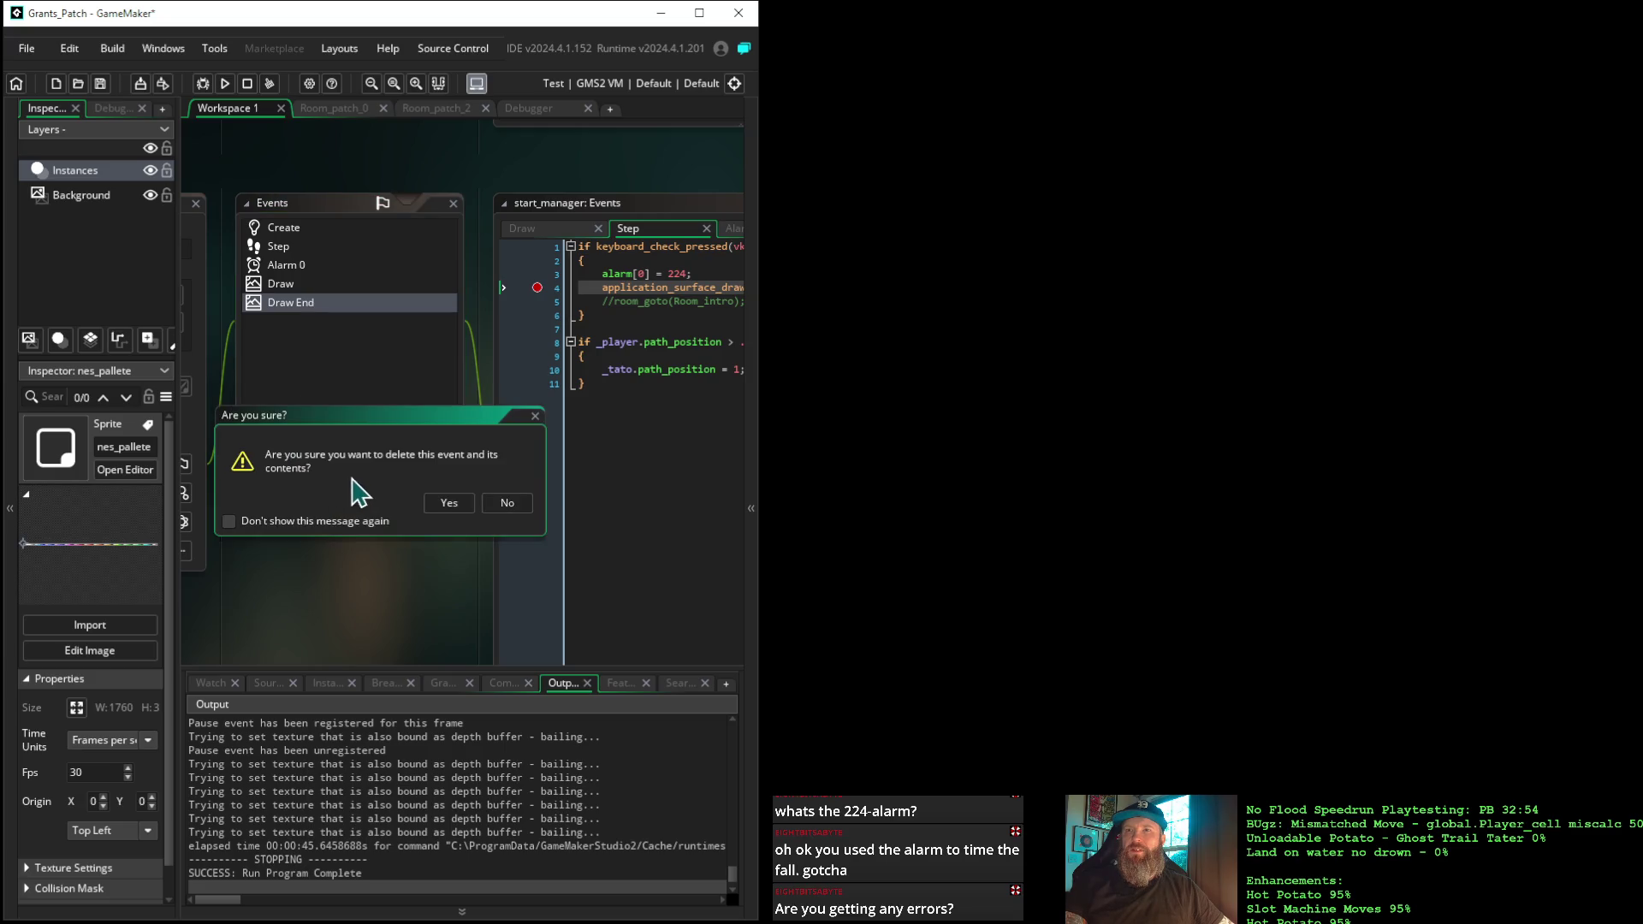
{"action": "left_click", "coordinate": [449, 504]}
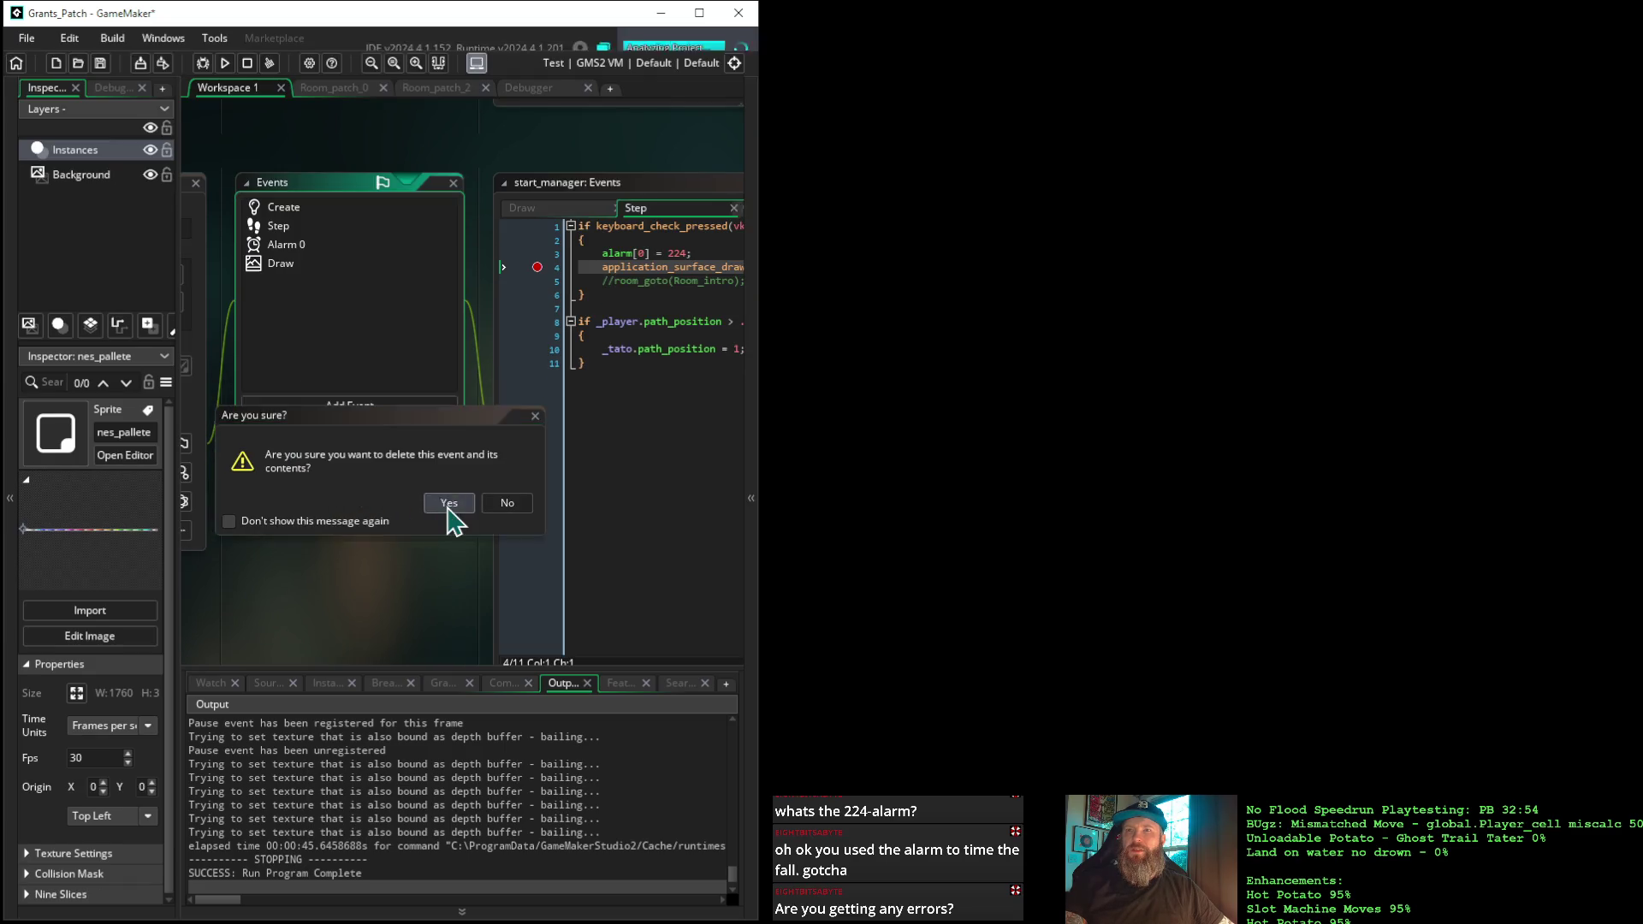
{"action": "left_click", "coordinate": [304, 266]}
{"action": "mouse_move", "coordinate": [470, 539]}
{"action": "left_mouse_down"}
{"action": "mouse_move", "coordinate": [264, 467]}
{"action": "mouse_move", "coordinate": [180, 387]}
{"action": "left_mouse_up"}
{"action": "scroll", "coordinate": [403, 393], "scroll_direction": "down", "scroll_amount": 3}
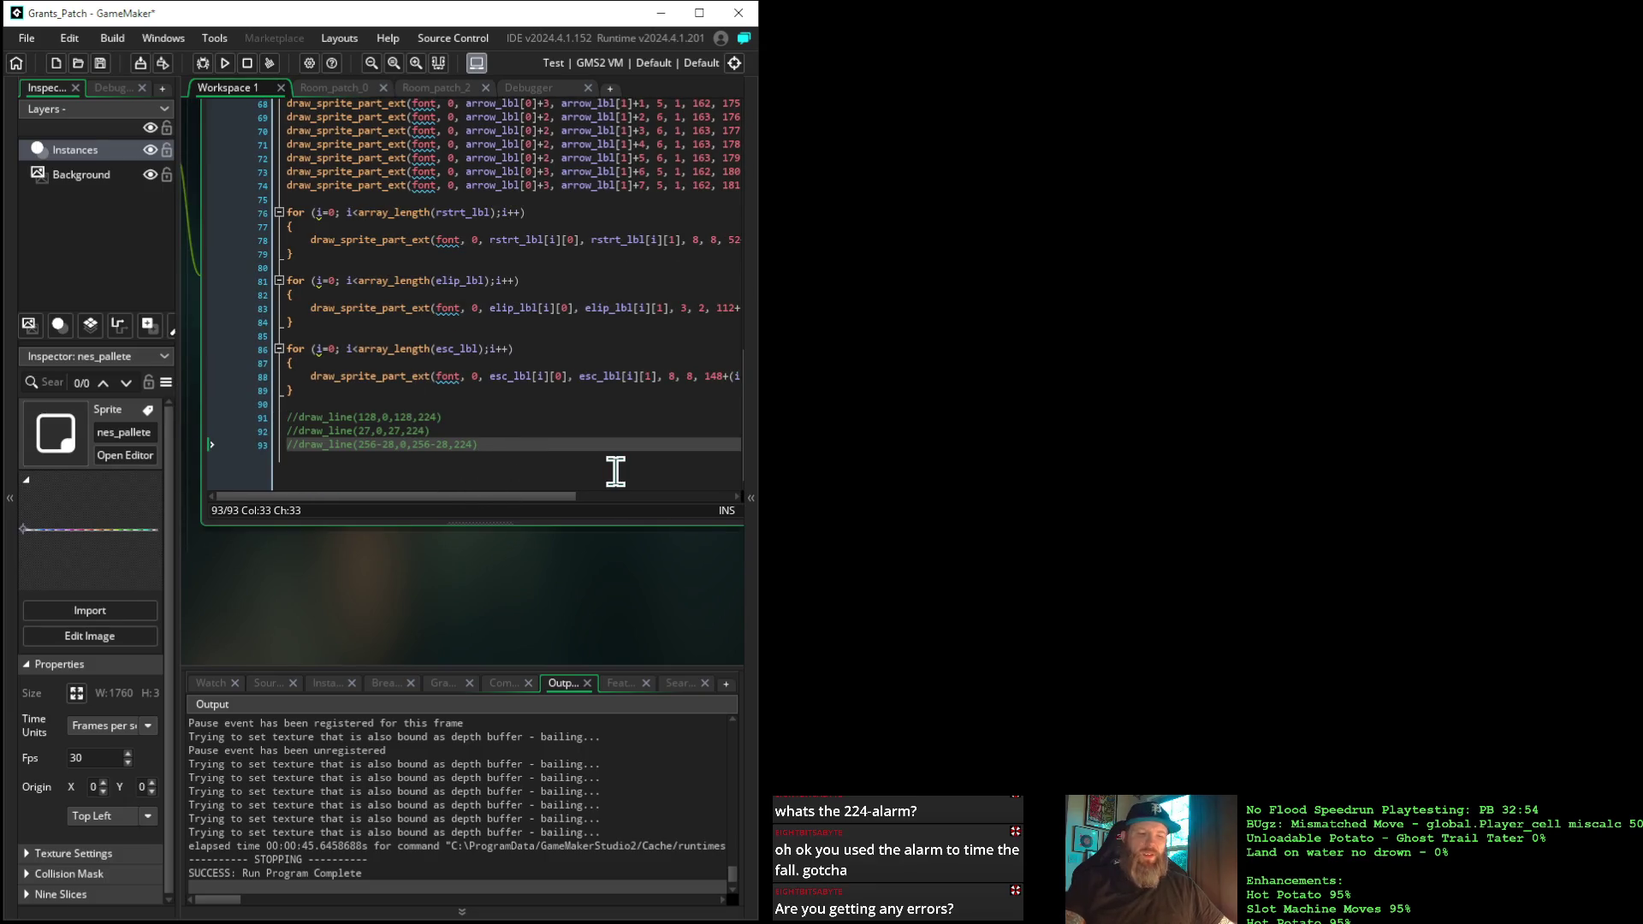
Paste the alarm-guarded draw_surface_ext block at the end of Draw and put a breakpoint on it
{"action": "key", "text": "Return"}
{"action": "key", "text": "Return"}
{"action": "key", "text": "ctrl+v"}
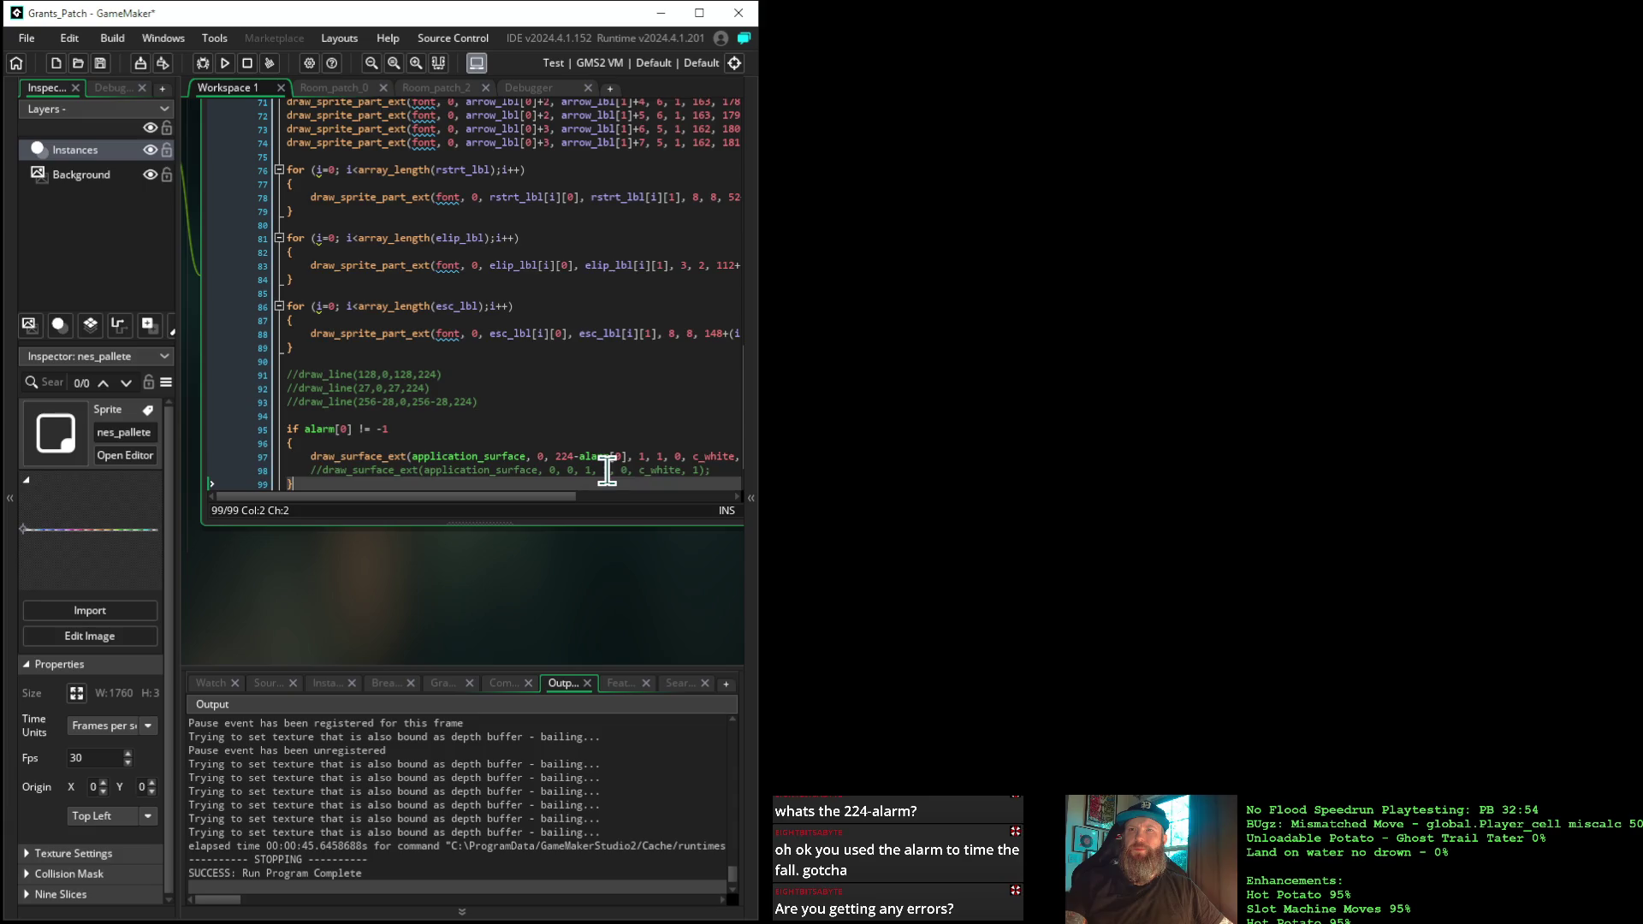
{"action": "scroll", "coordinate": [607, 469], "scroll_direction": "down", "scroll_amount": 1}
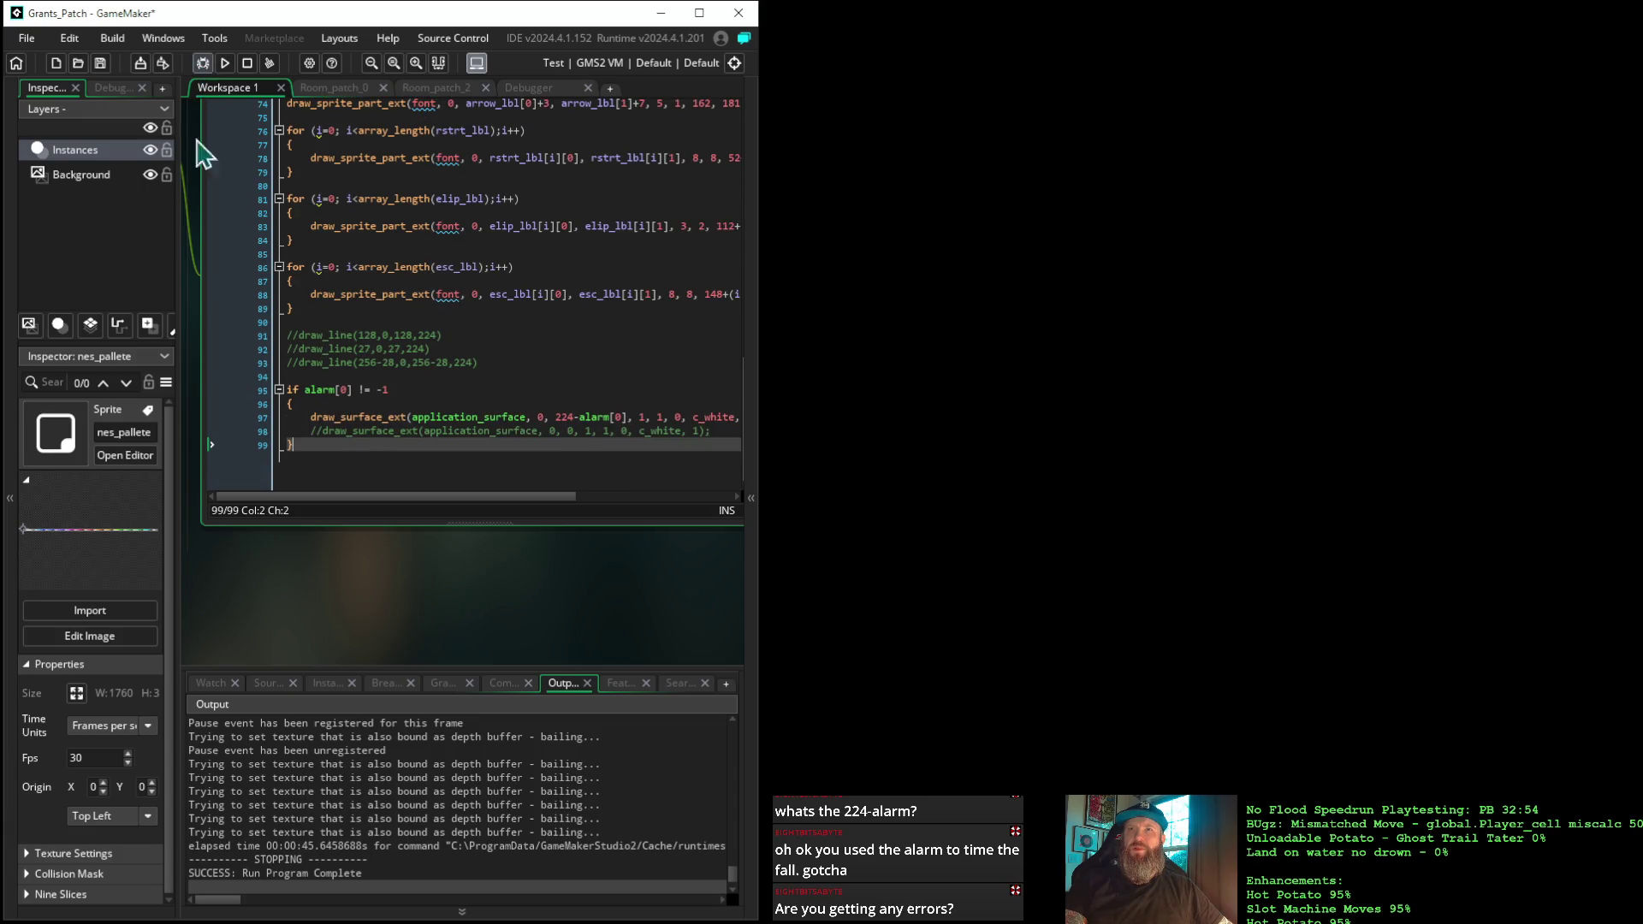
{"action": "left_click", "coordinate": [249, 425]}
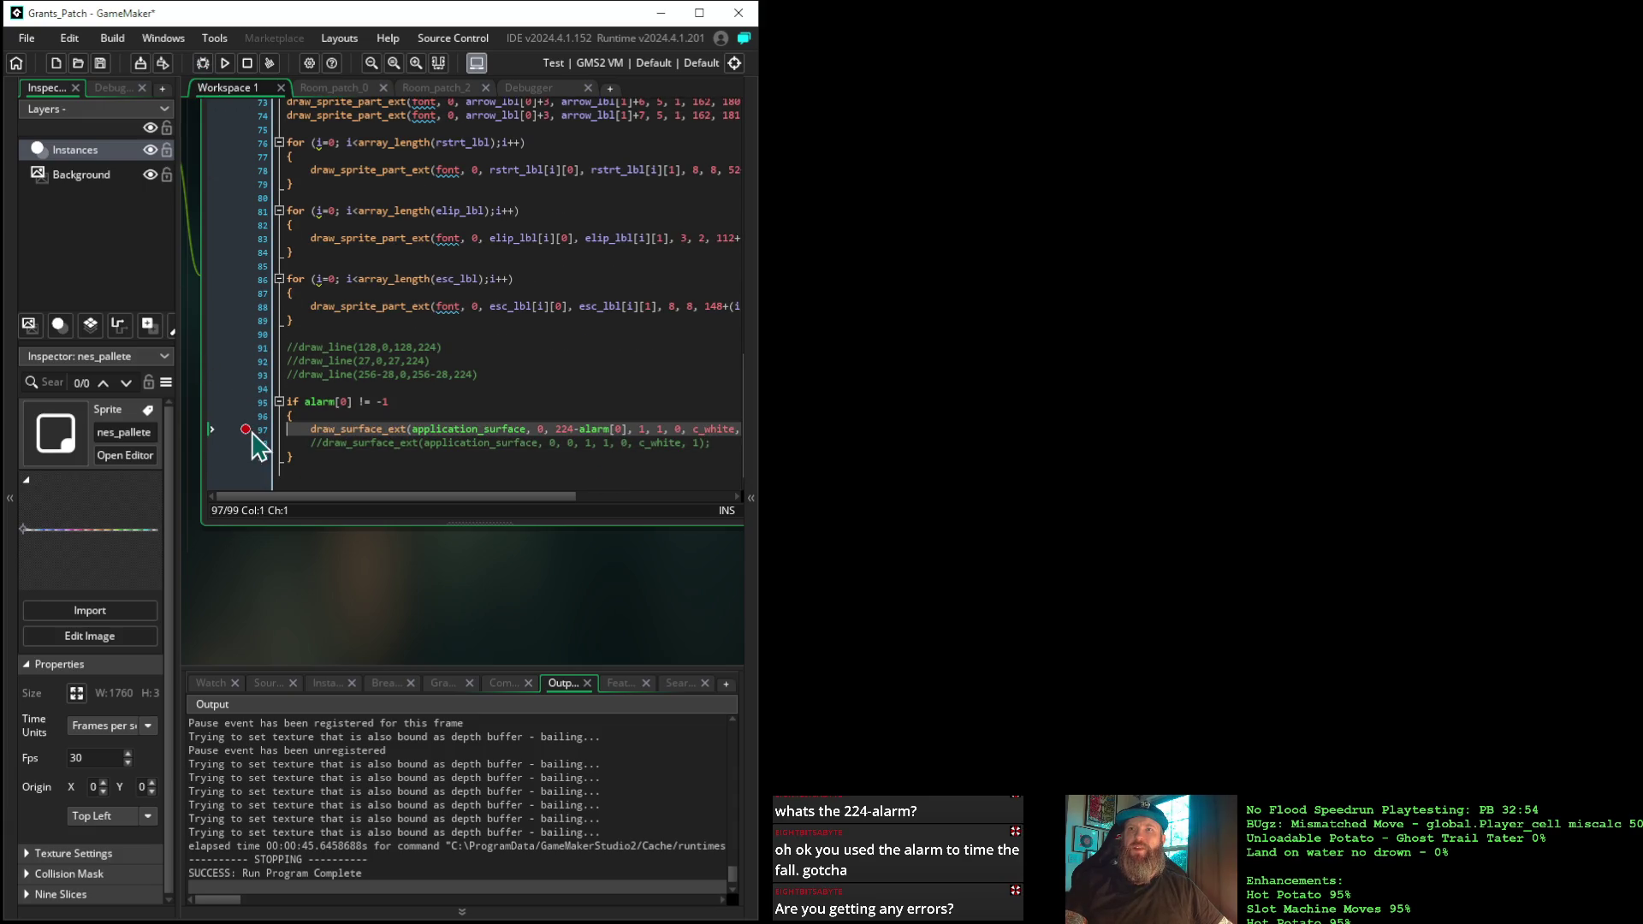
Run the game in the debugger, resume past the Step and Draw breakpoints, then end the run
{"action": "left_click", "coordinate": [203, 62]}
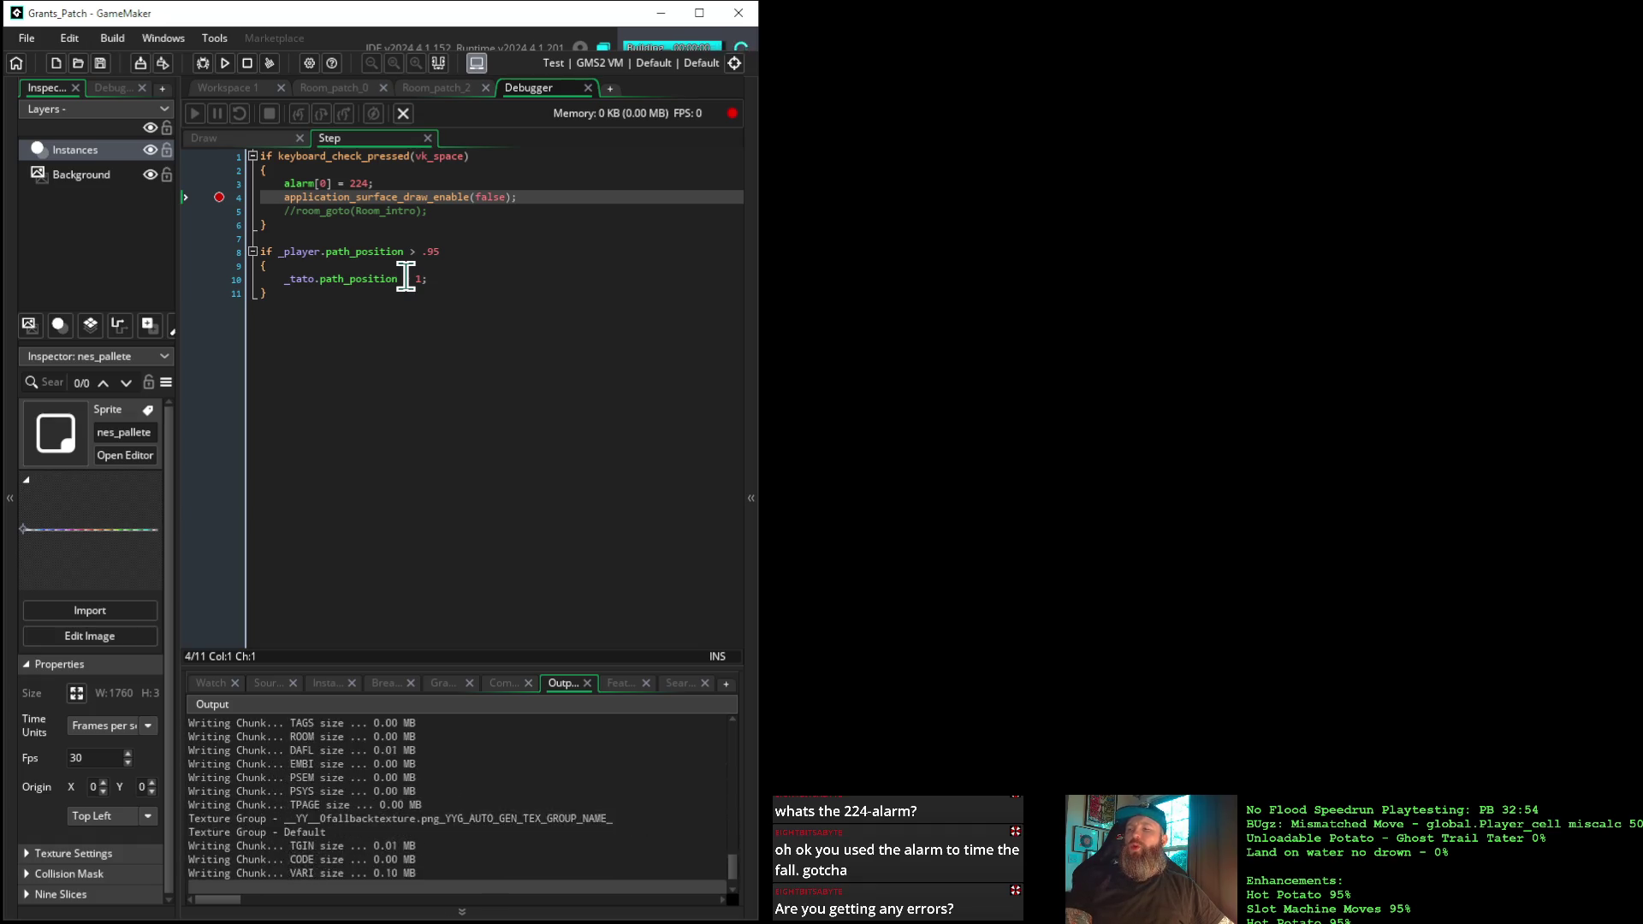
{"action": "mouse_move", "coordinate": [405, 274]}
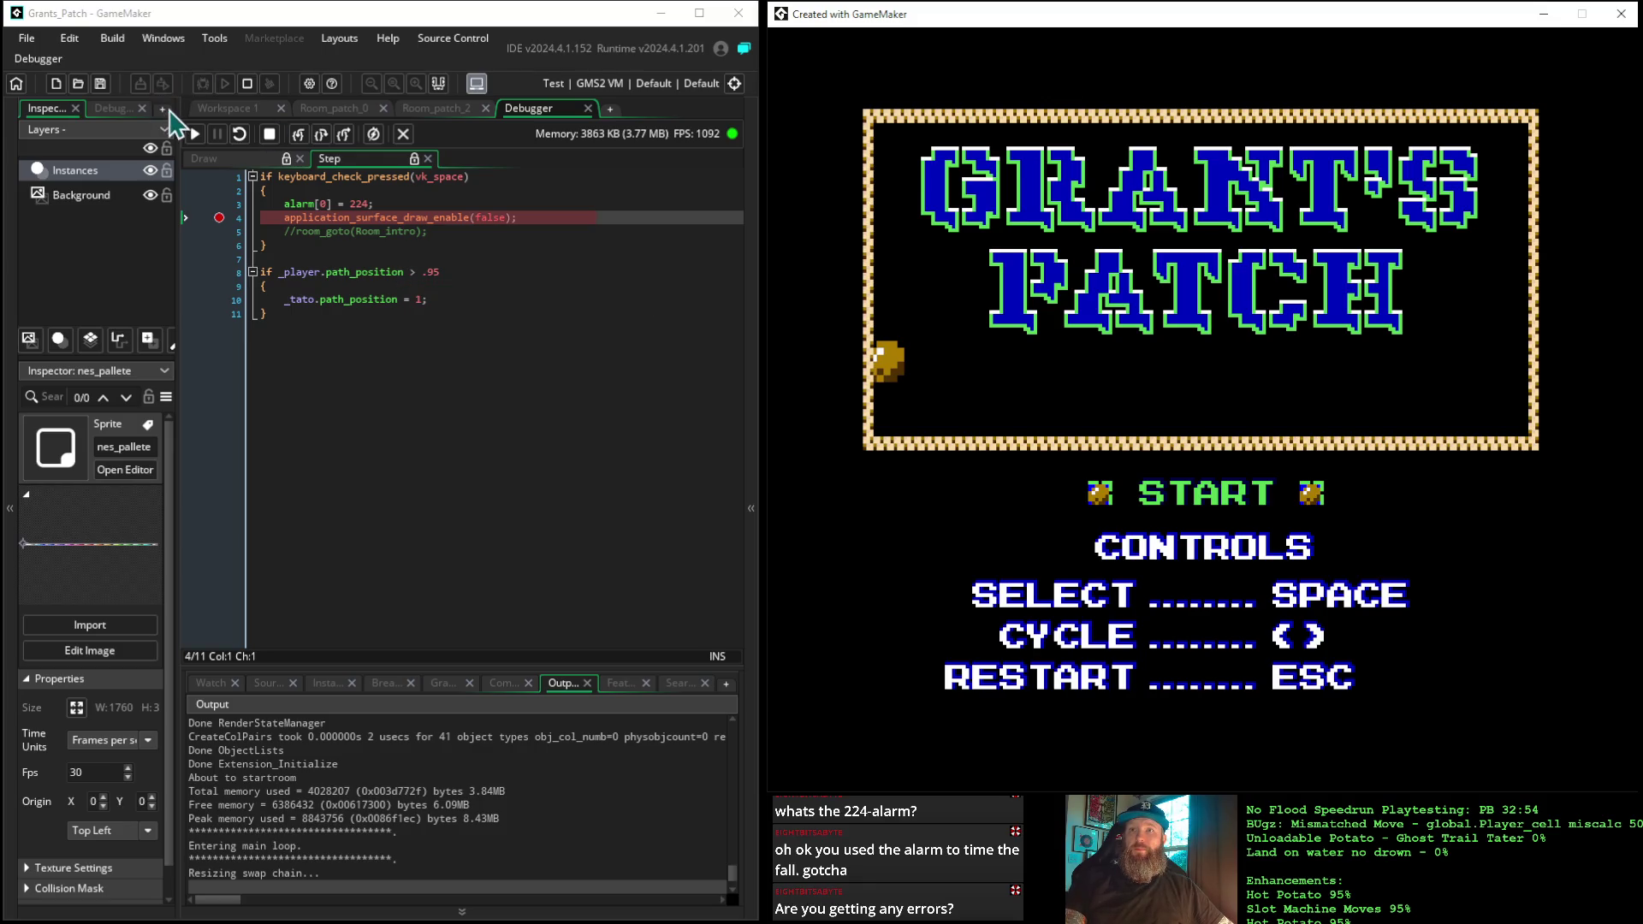
{"action": "left_click", "coordinate": [195, 137]}
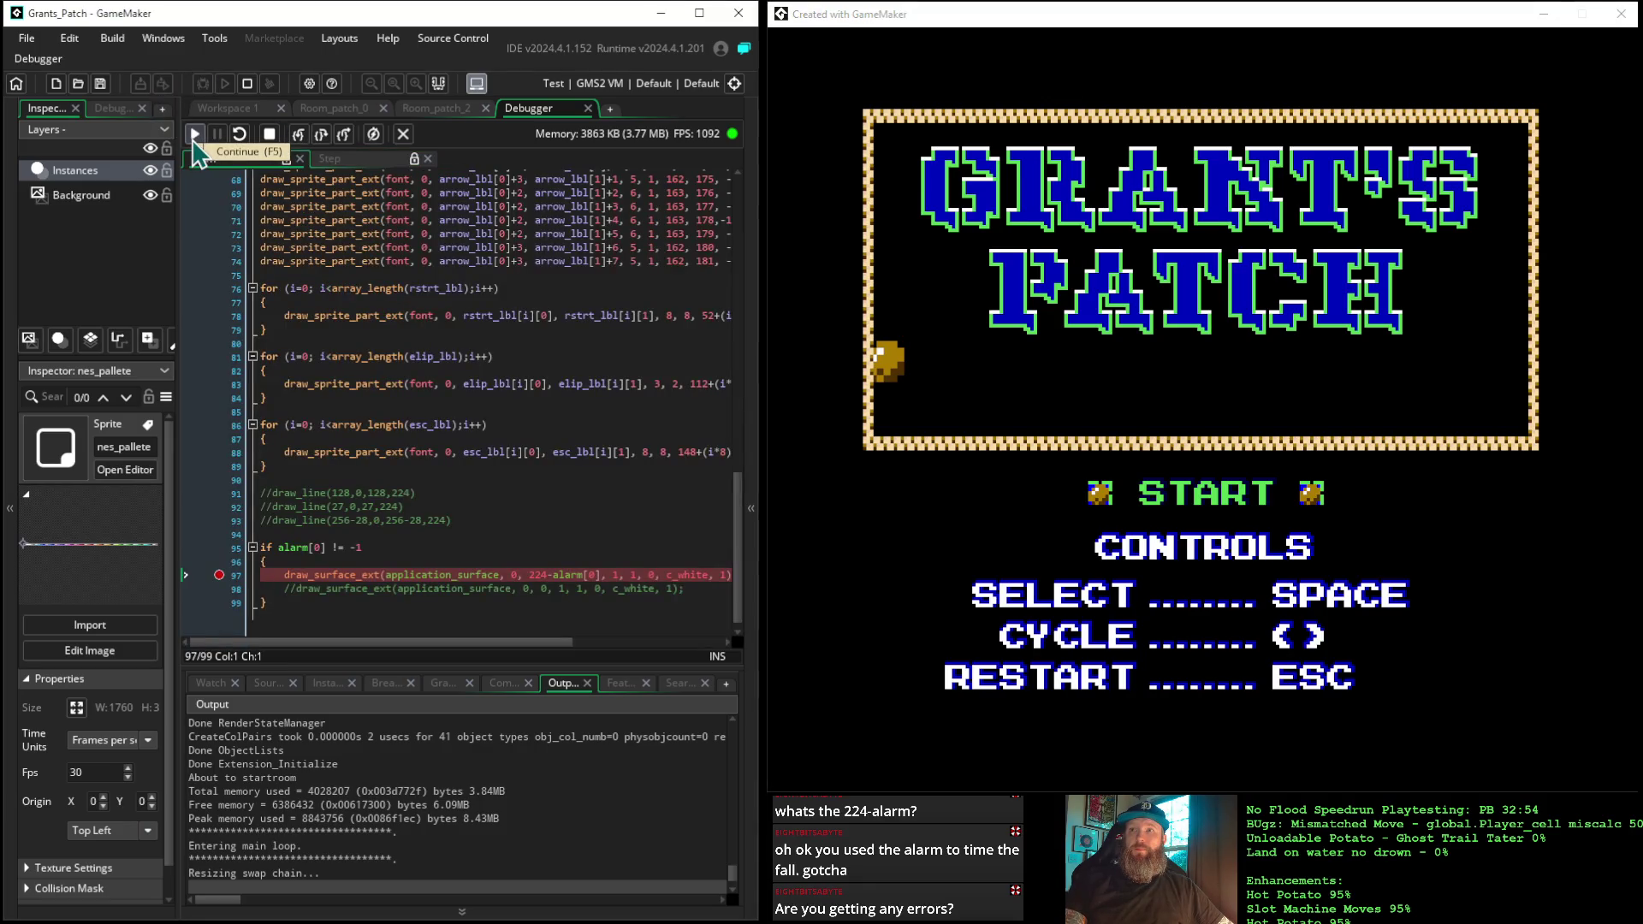
{"action": "left_click", "coordinate": [195, 137]}
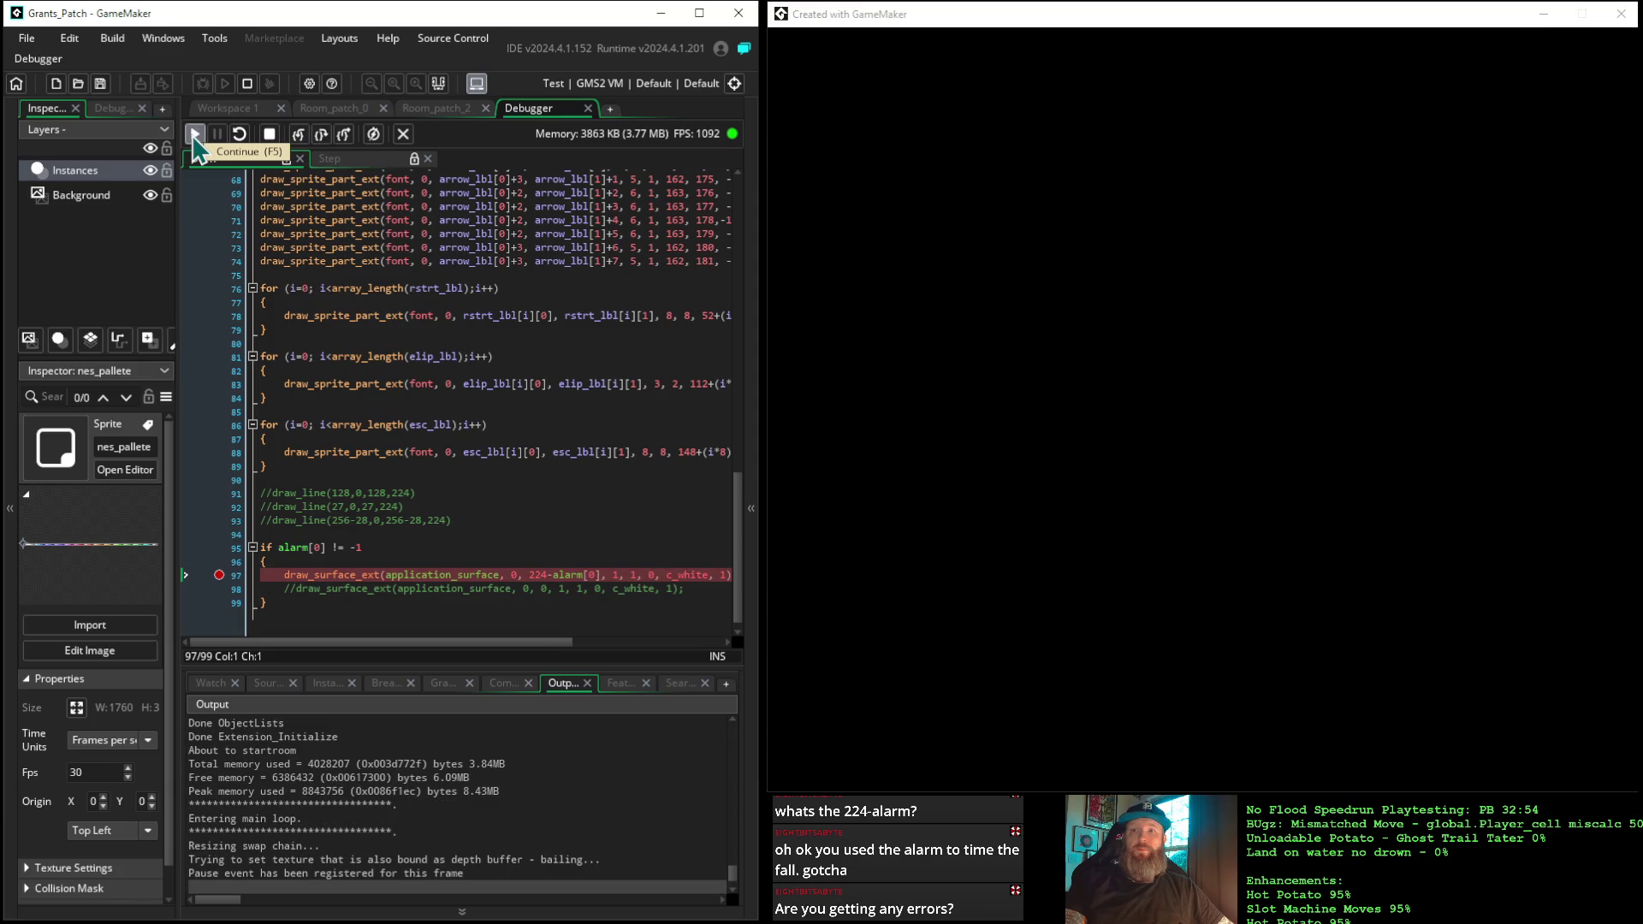
{"action": "left_click", "coordinate": [195, 136]}
{"action": "left_click", "coordinate": [195, 137]}
{"action": "left_click", "coordinate": [195, 137]}
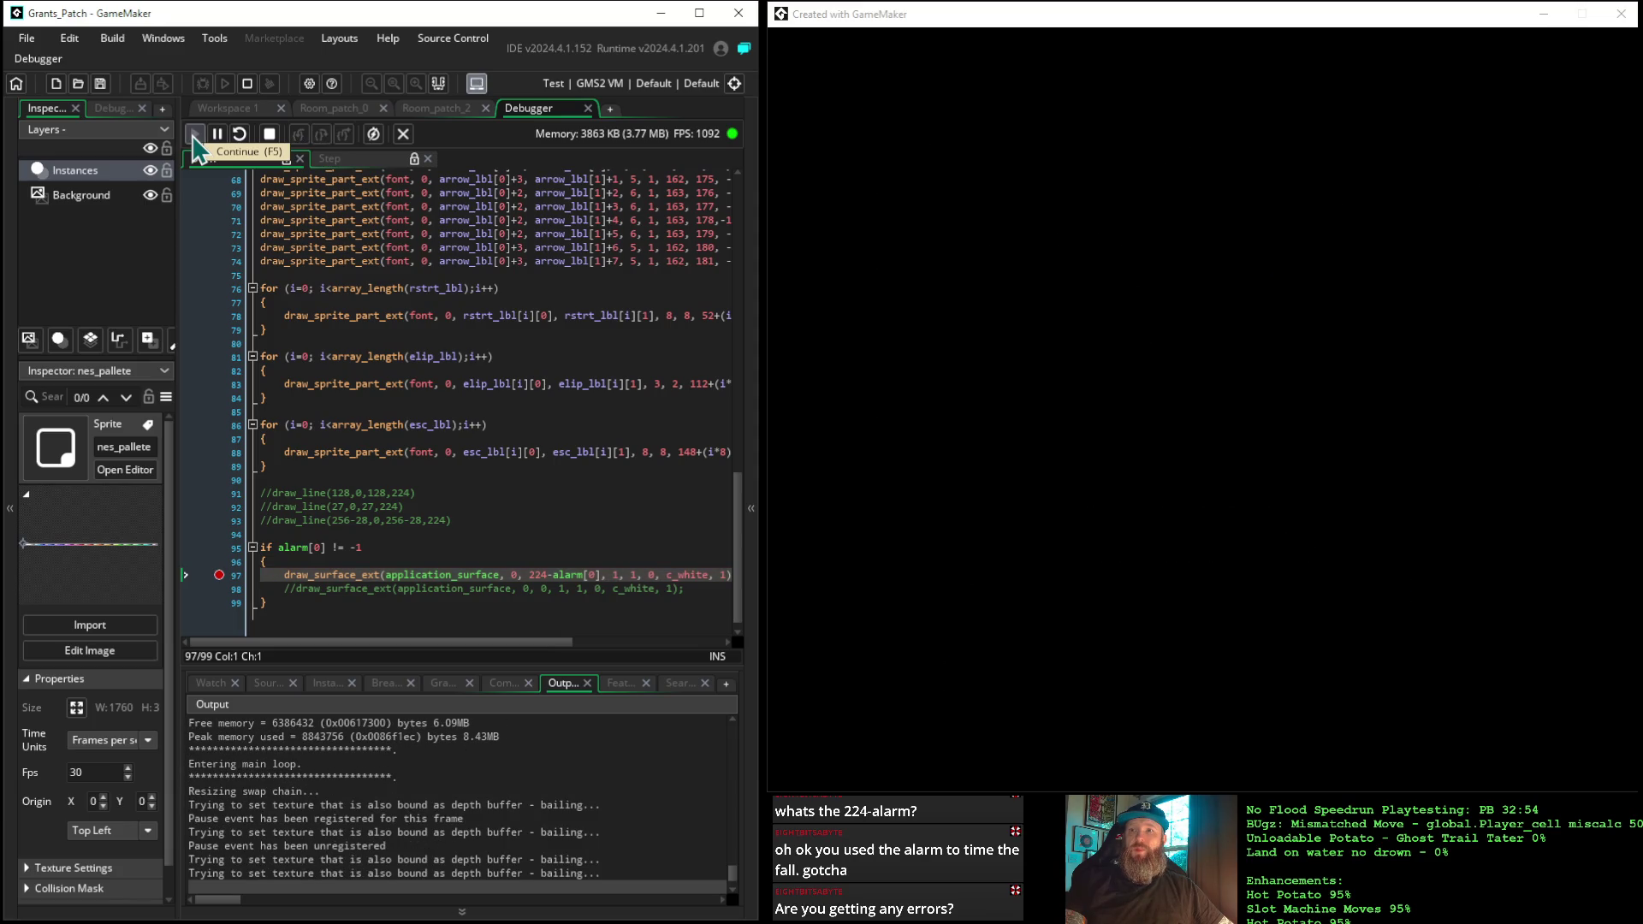
{"action": "left_click", "coordinate": [196, 137]}
{"action": "left_click", "coordinate": [195, 137]}
{"action": "left_click", "coordinate": [195, 137]}
{"action": "left_click", "coordinate": [195, 137]}
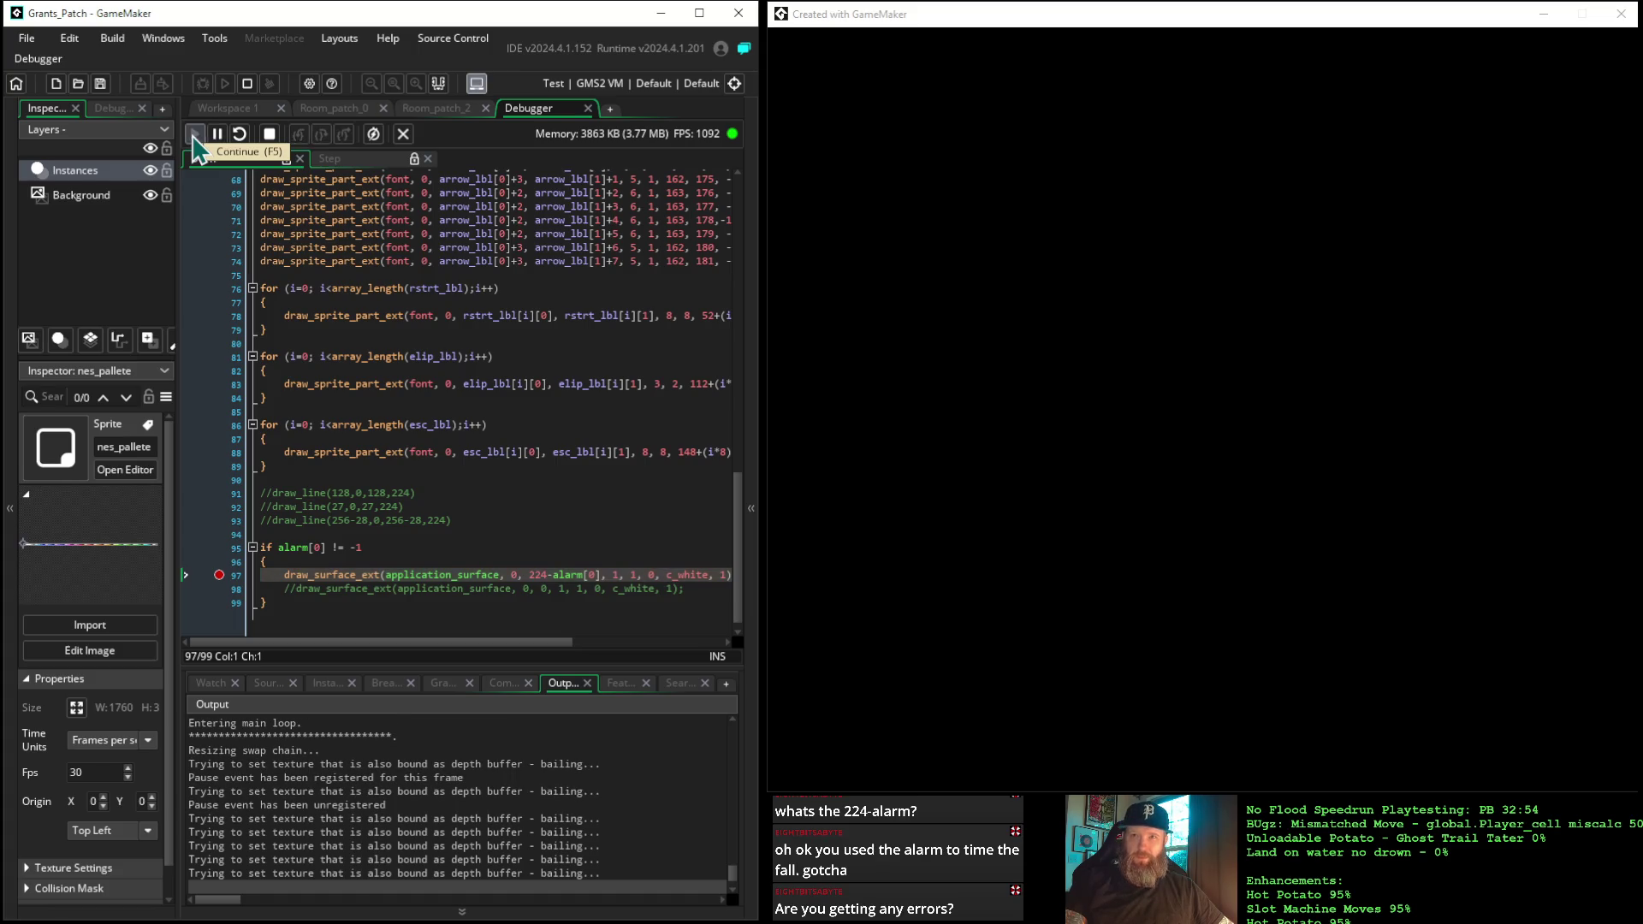
{"action": "left_click", "coordinate": [268, 135]}
Comment out application_surface_draw_enable(false) in the Step event and bring up its manual page
{"action": "left_click", "coordinate": [382, 161]}
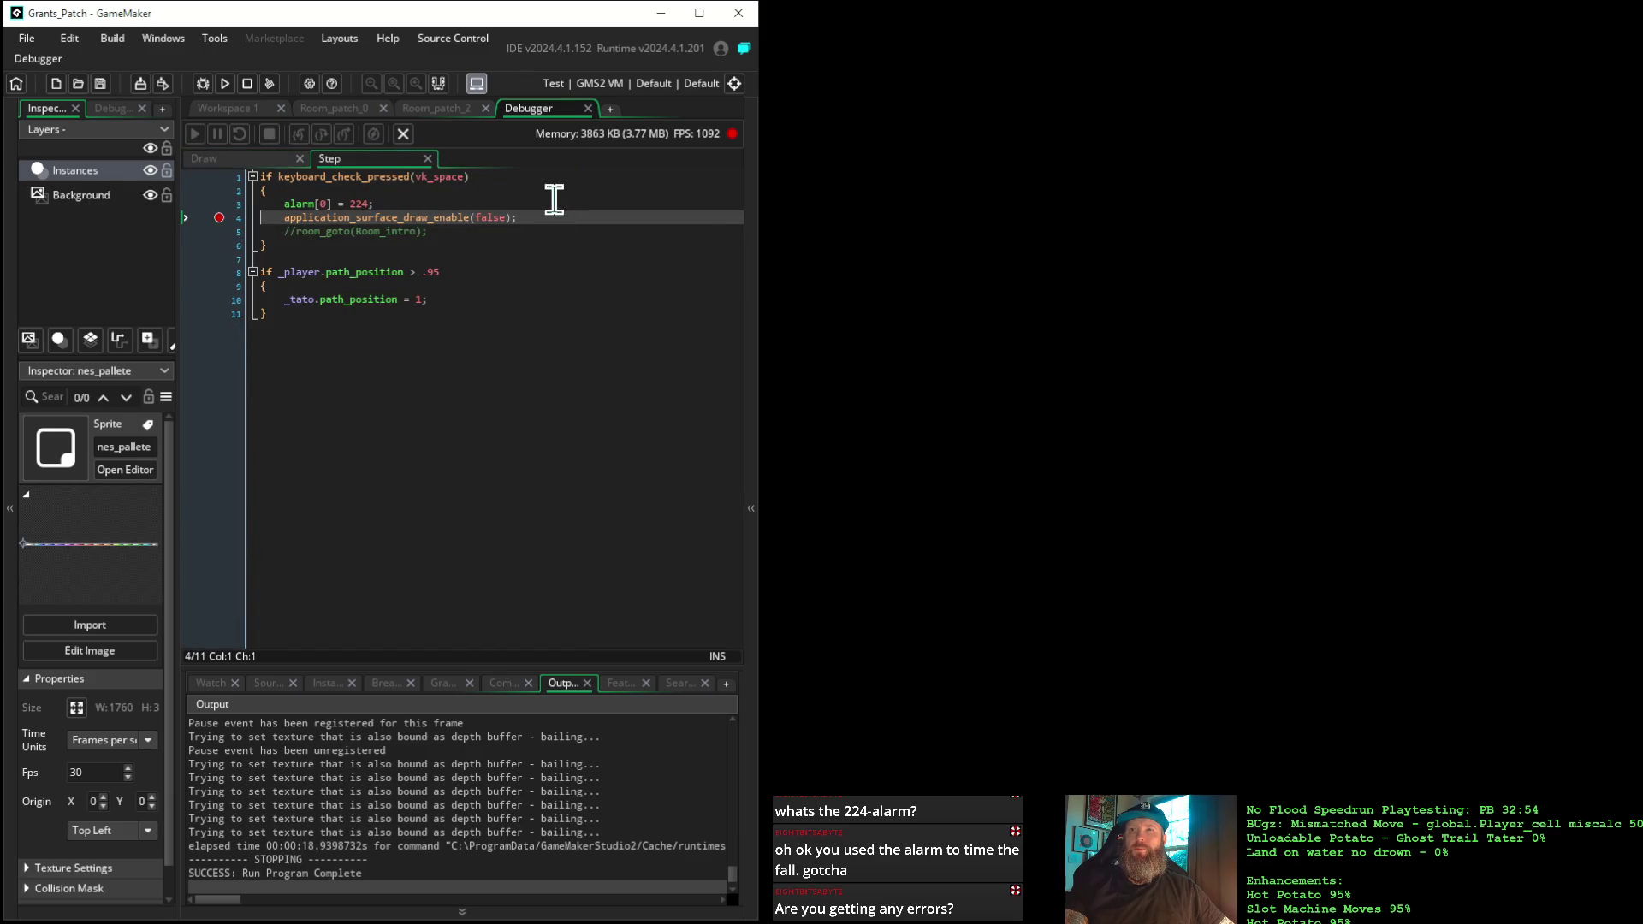
{"action": "left_click", "coordinate": [283, 217]}
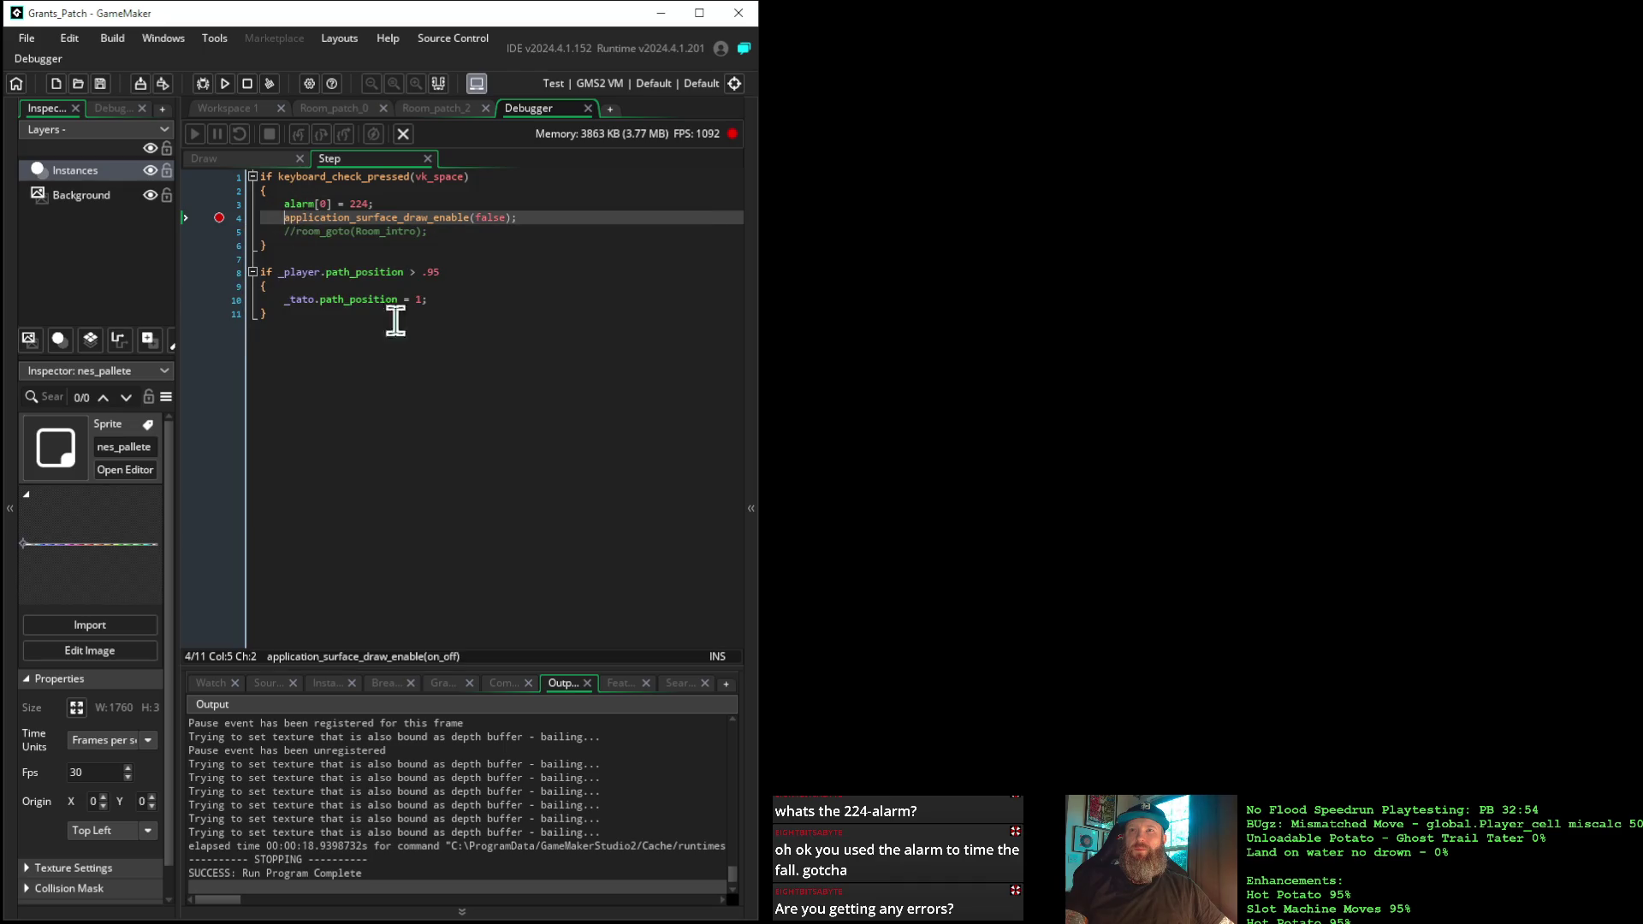
{"action": "type", "text": "//"}
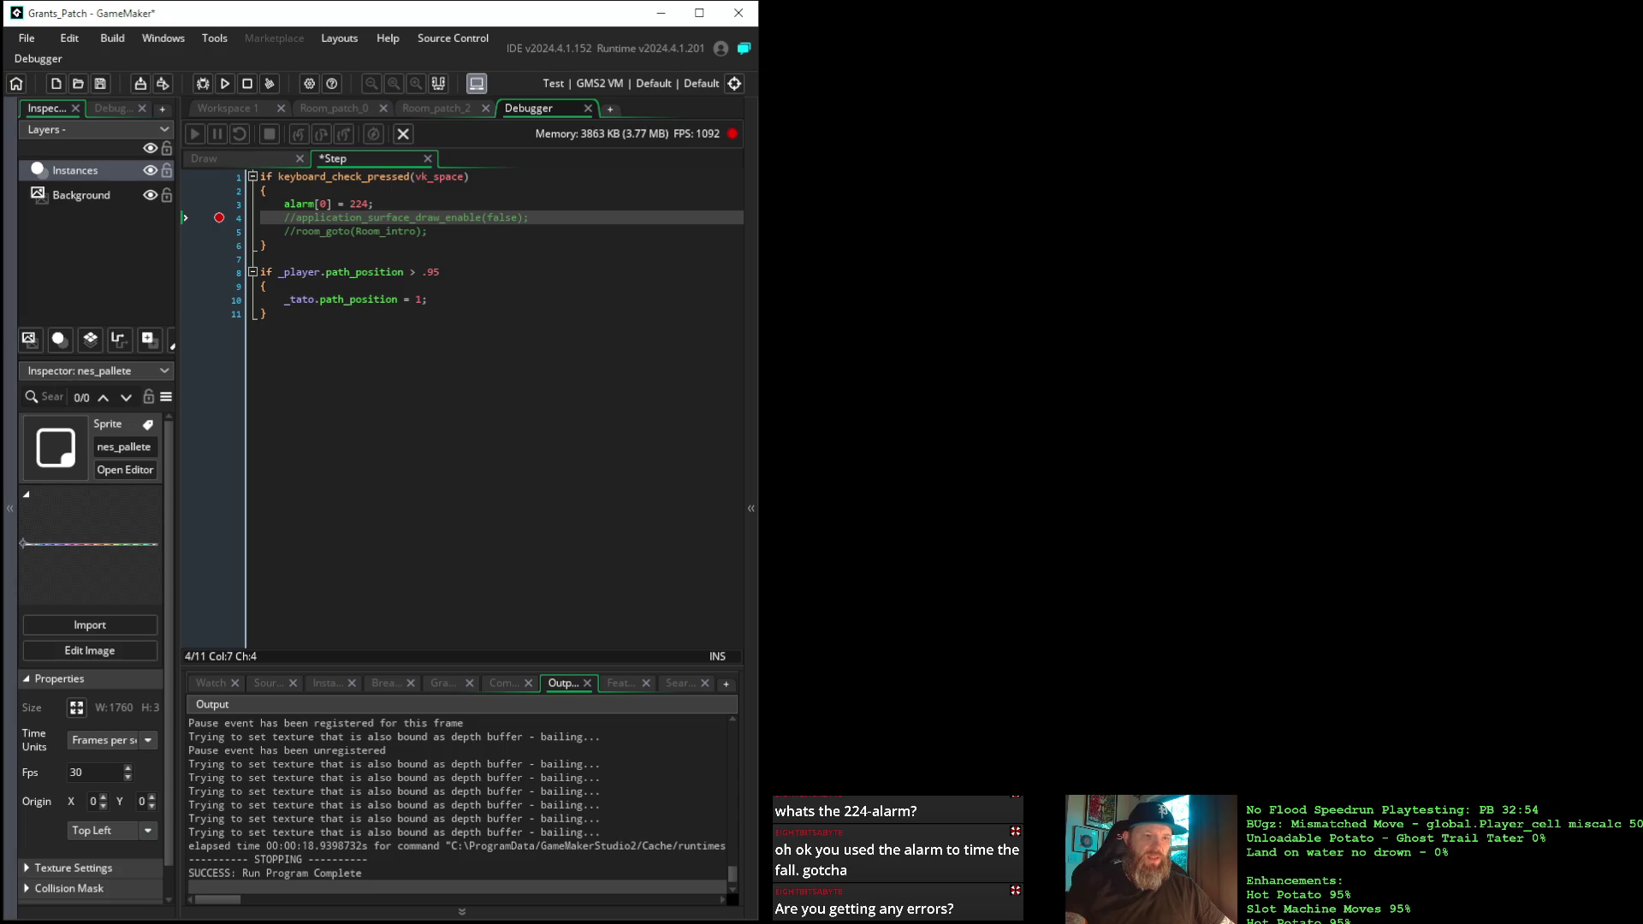
{"action": "key", "text": "alt+Tab"}
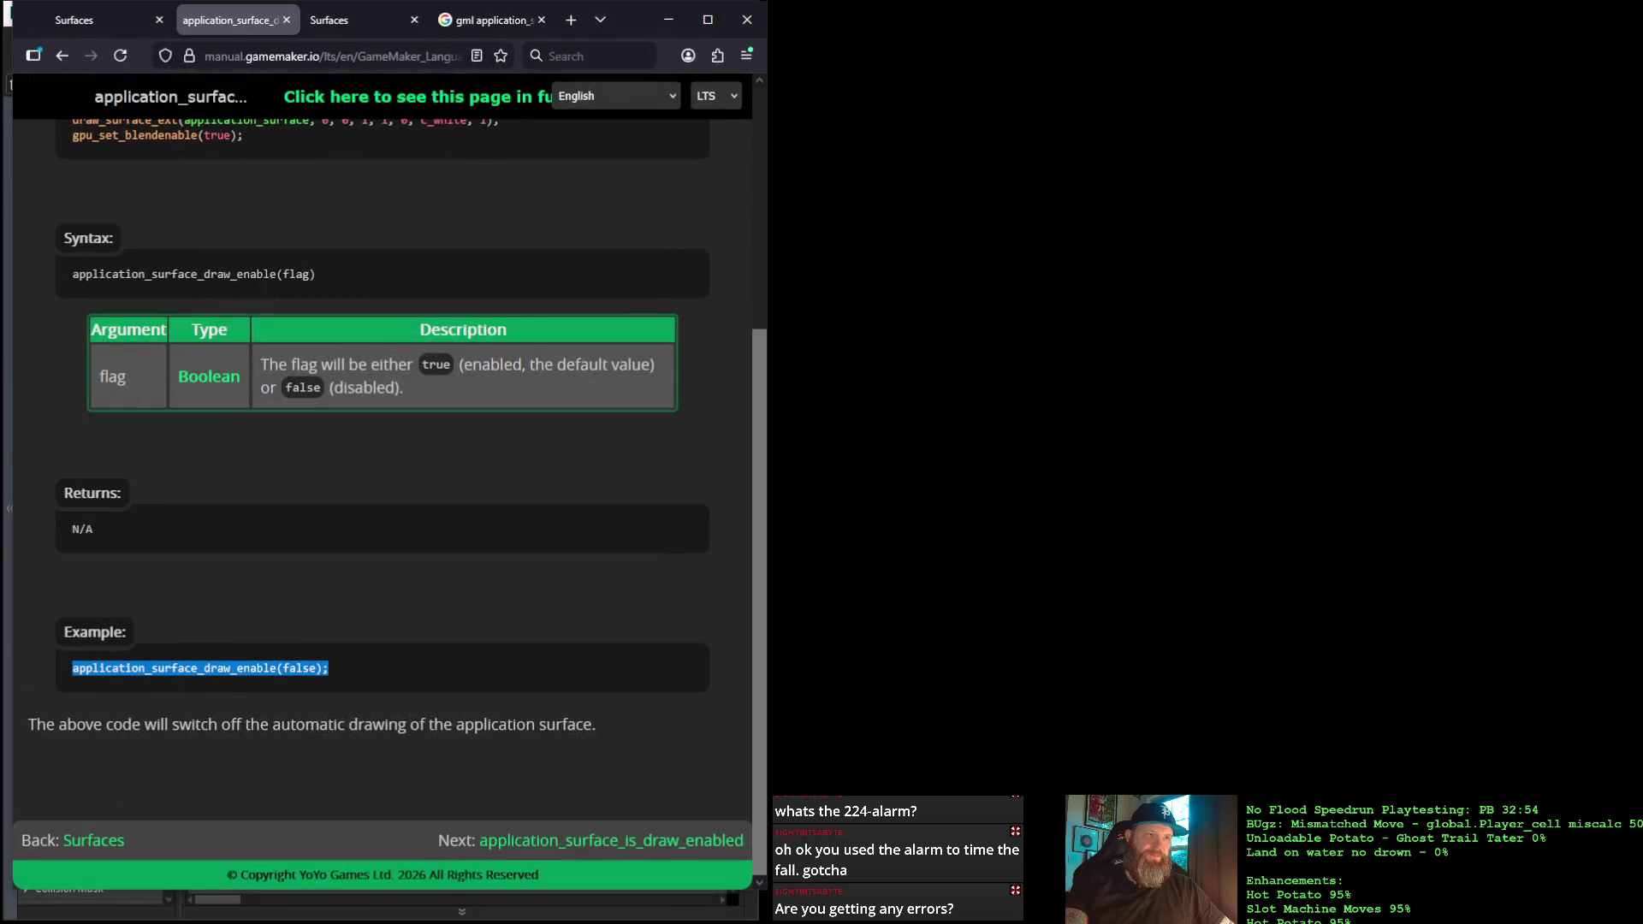
Read the application_surface_draw_enable manual page, highlighting its draw_surface_ext example line, then return to GameMaker
{"action": "key", "text": "alt+Tab"}
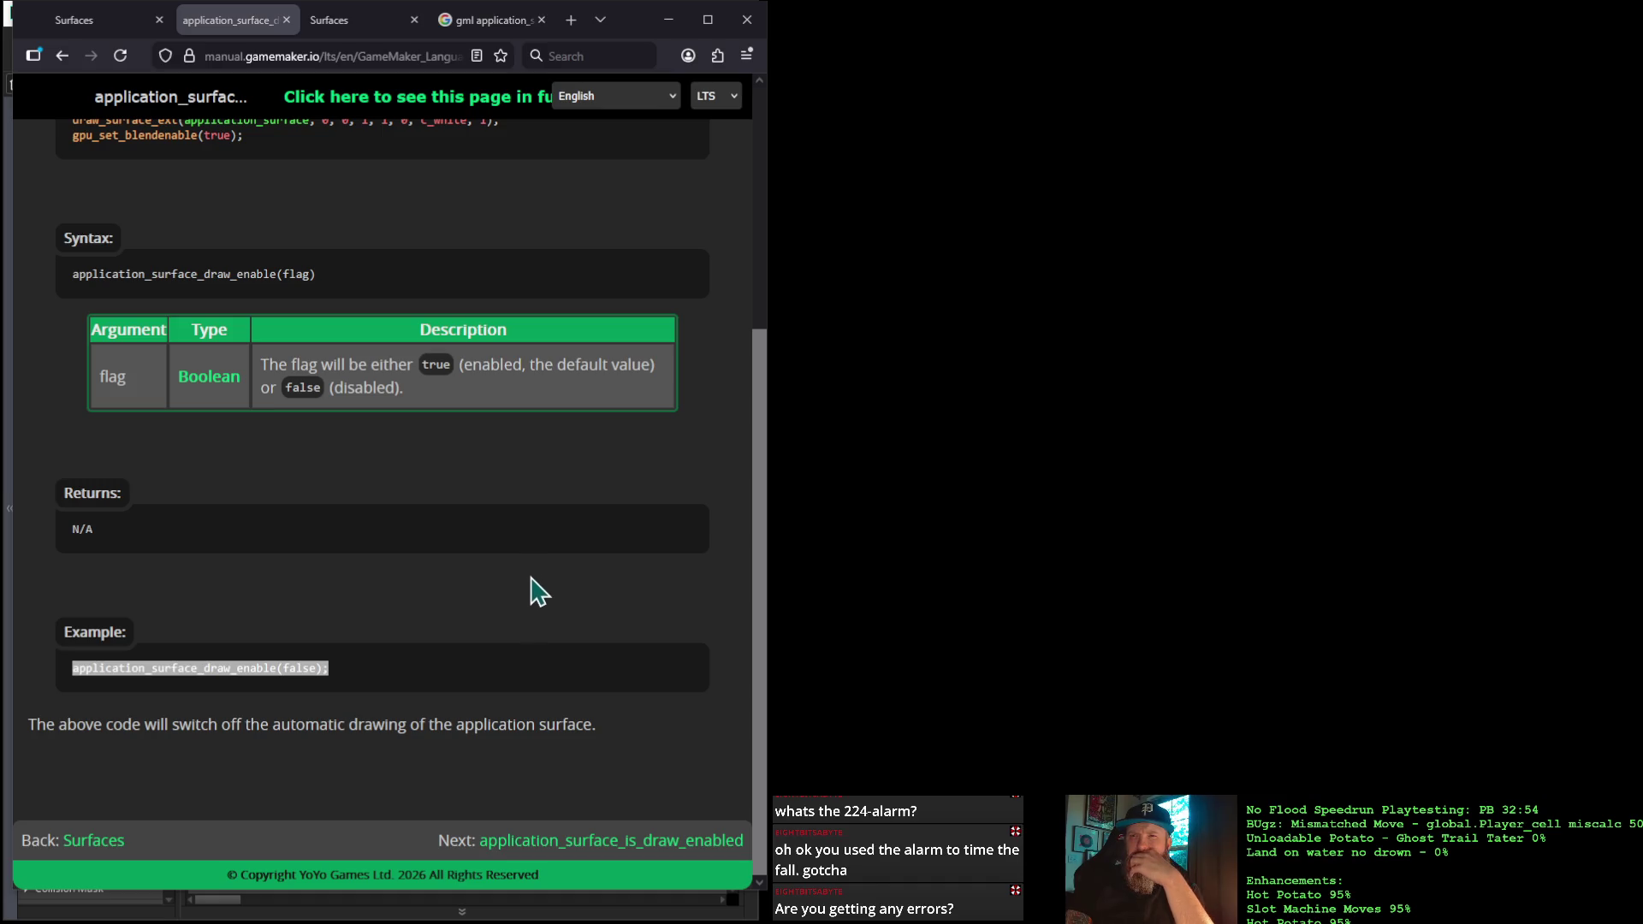
{"action": "scroll", "coordinate": [528, 594], "scroll_direction": "up", "scroll_amount": 4}
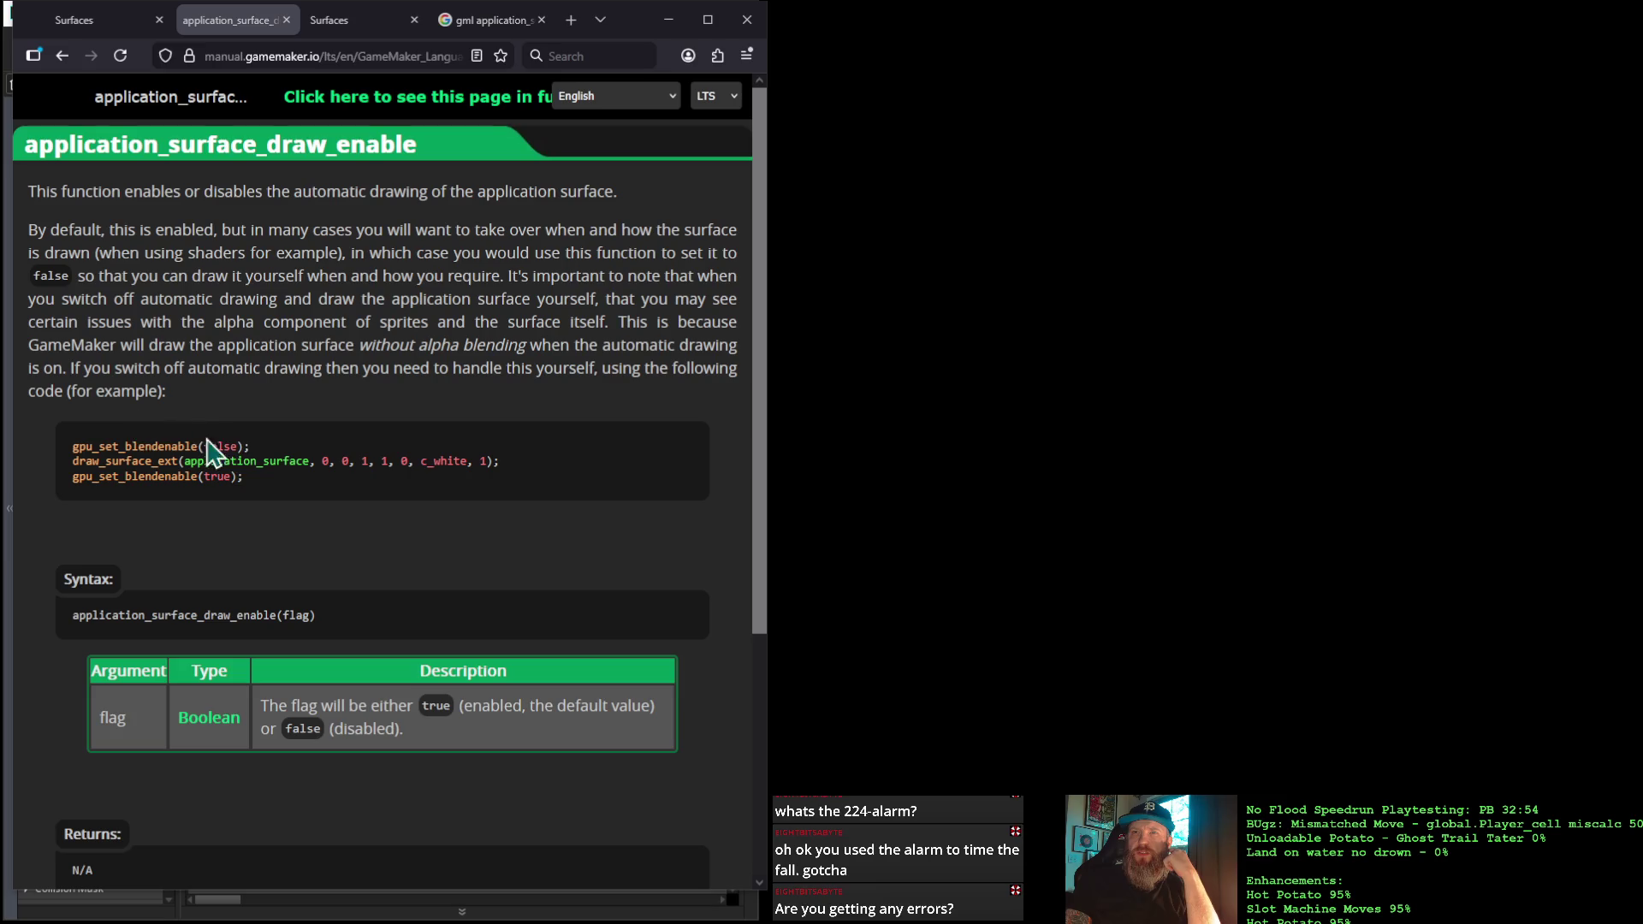
{"action": "left_click_drag", "start_coordinate": [503, 463], "coordinate": [39, 475]}
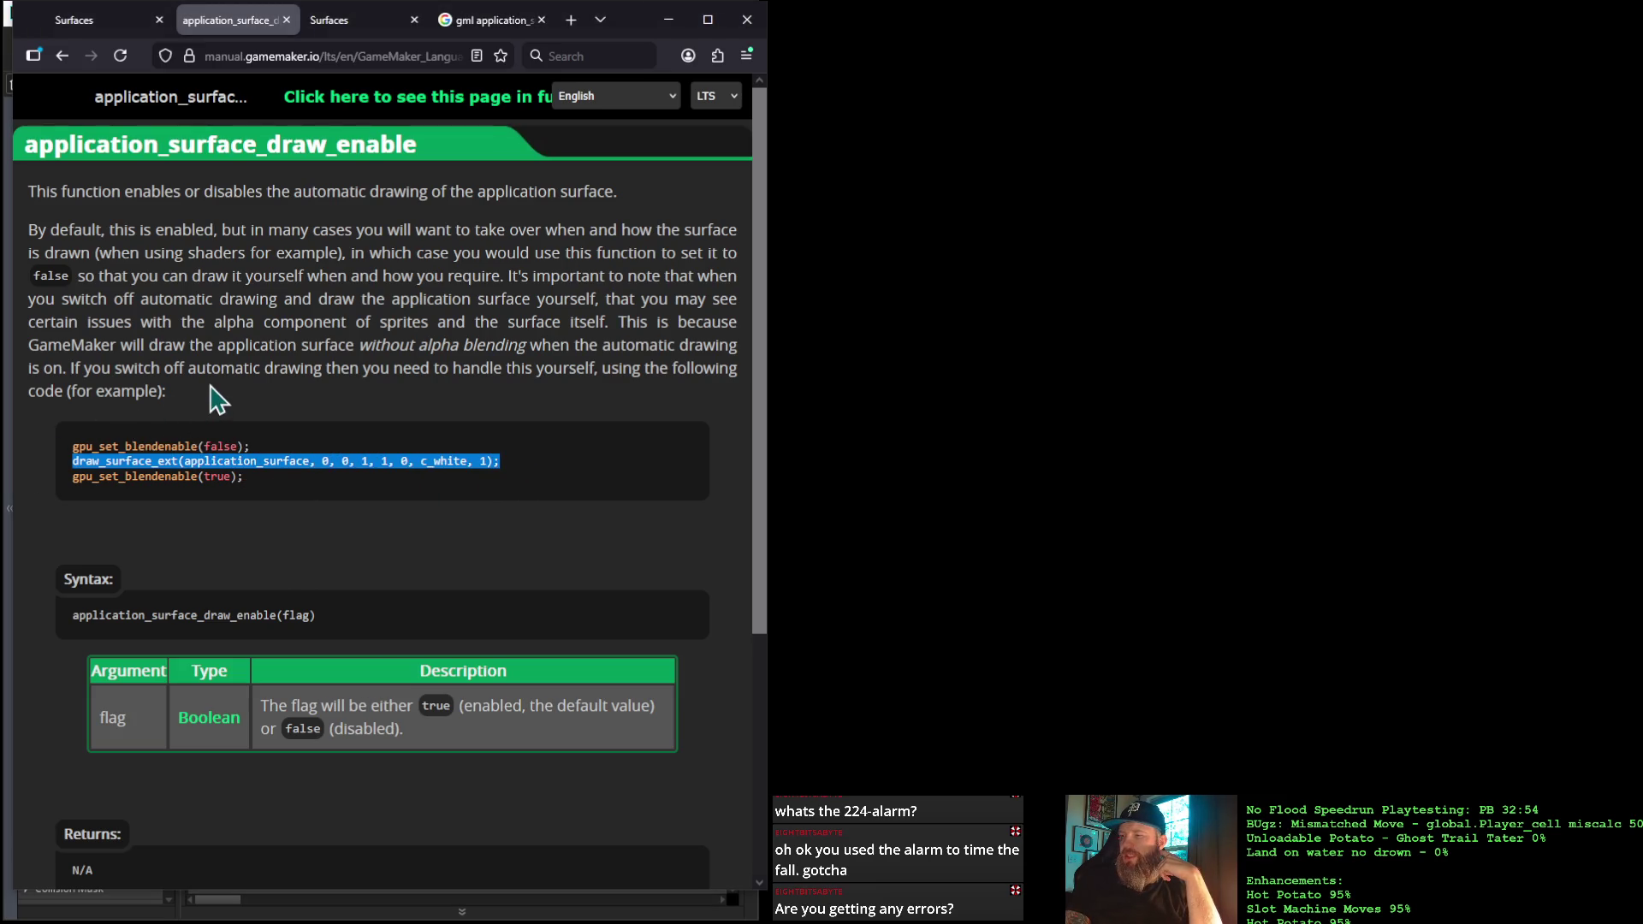
{"action": "scroll", "coordinate": [323, 415], "scroll_direction": "down", "scroll_amount": 2}
{"action": "scroll", "coordinate": [323, 416], "scroll_direction": "up", "scroll_amount": 2}
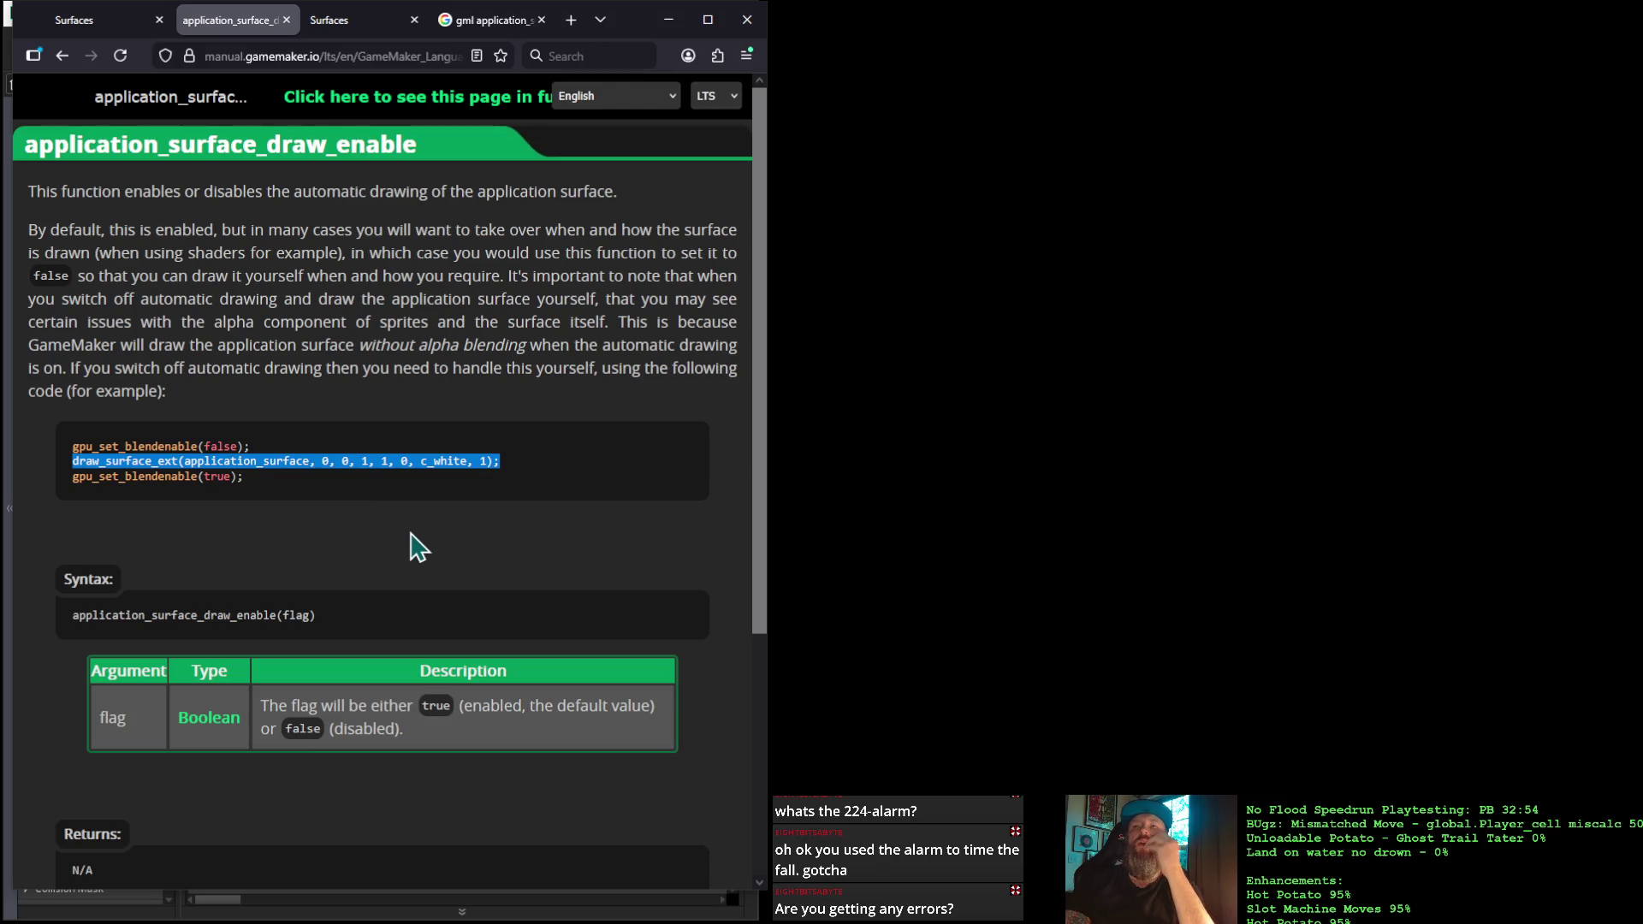
{"action": "scroll", "coordinate": [412, 519], "scroll_direction": "down", "scroll_amount": 1}
{"action": "scroll", "coordinate": [417, 521], "scroll_direction": "up", "scroll_amount": 1}
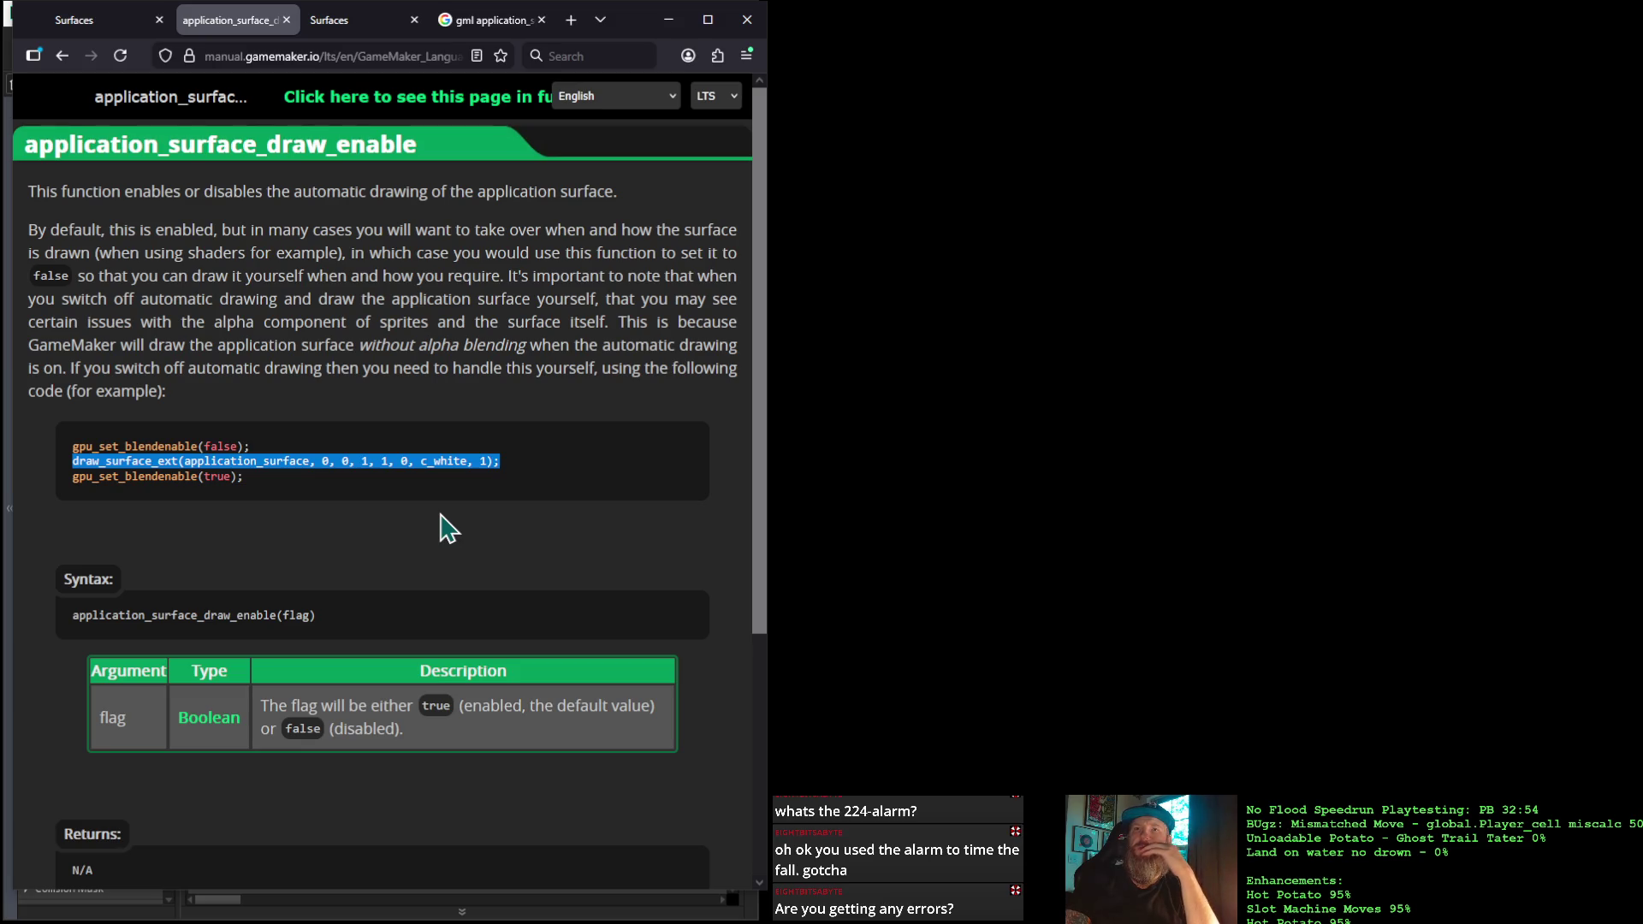
{"action": "scroll", "coordinate": [444, 528], "scroll_direction": "down", "scroll_amount": 4}
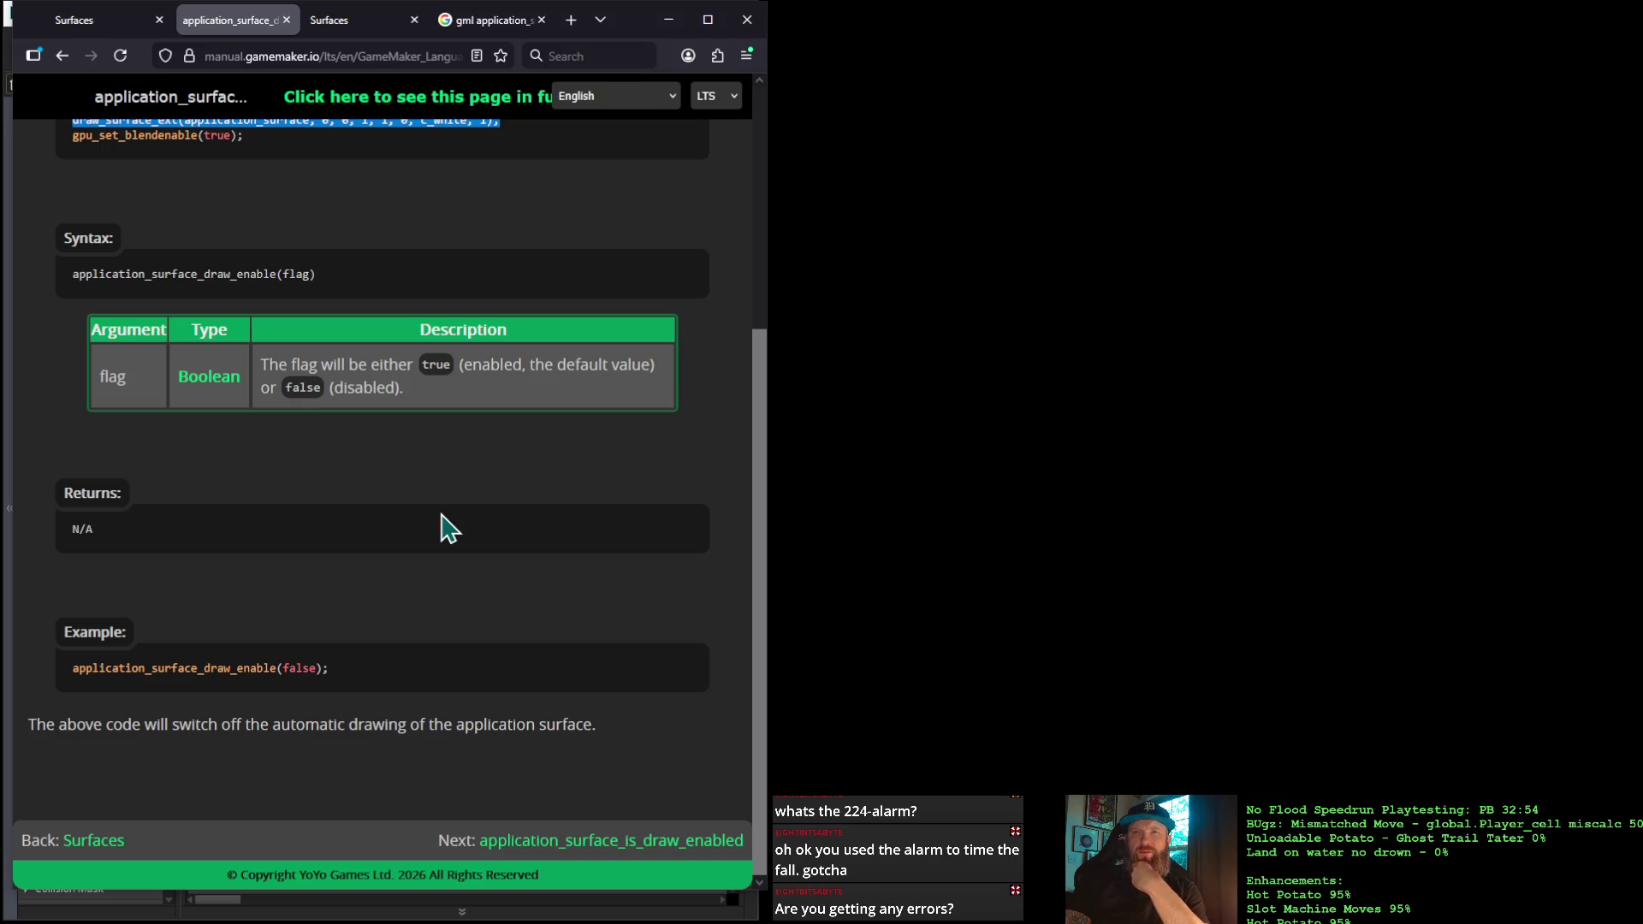
{"action": "scroll", "coordinate": [444, 528], "scroll_direction": "up", "scroll_amount": 4}
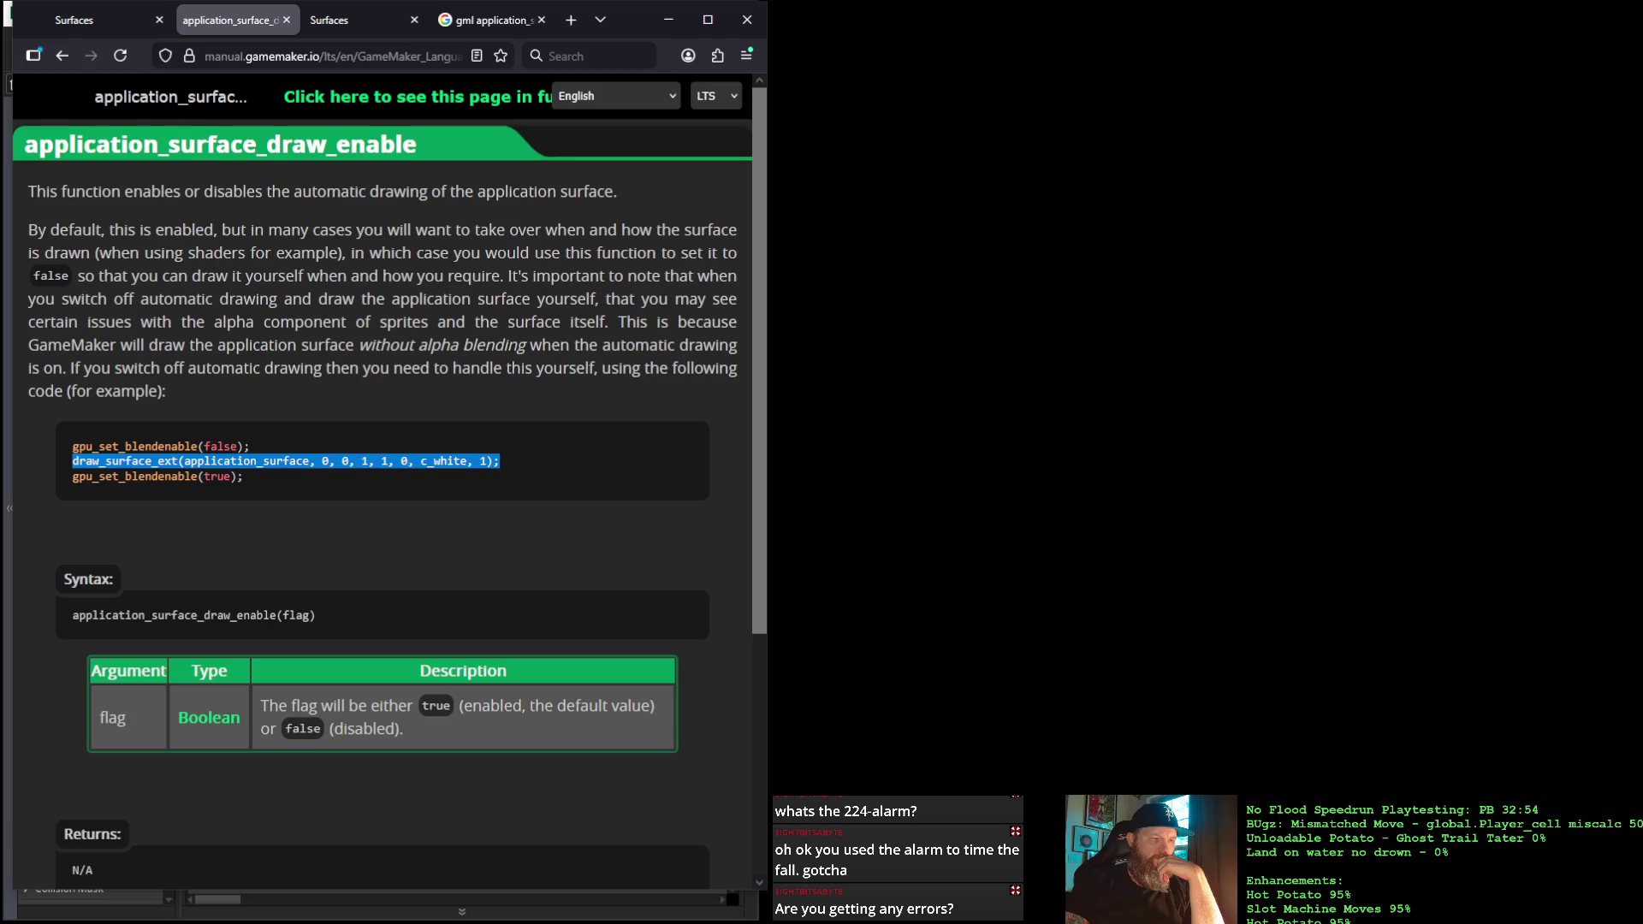
{"action": "key", "text": "alt+Tab"}
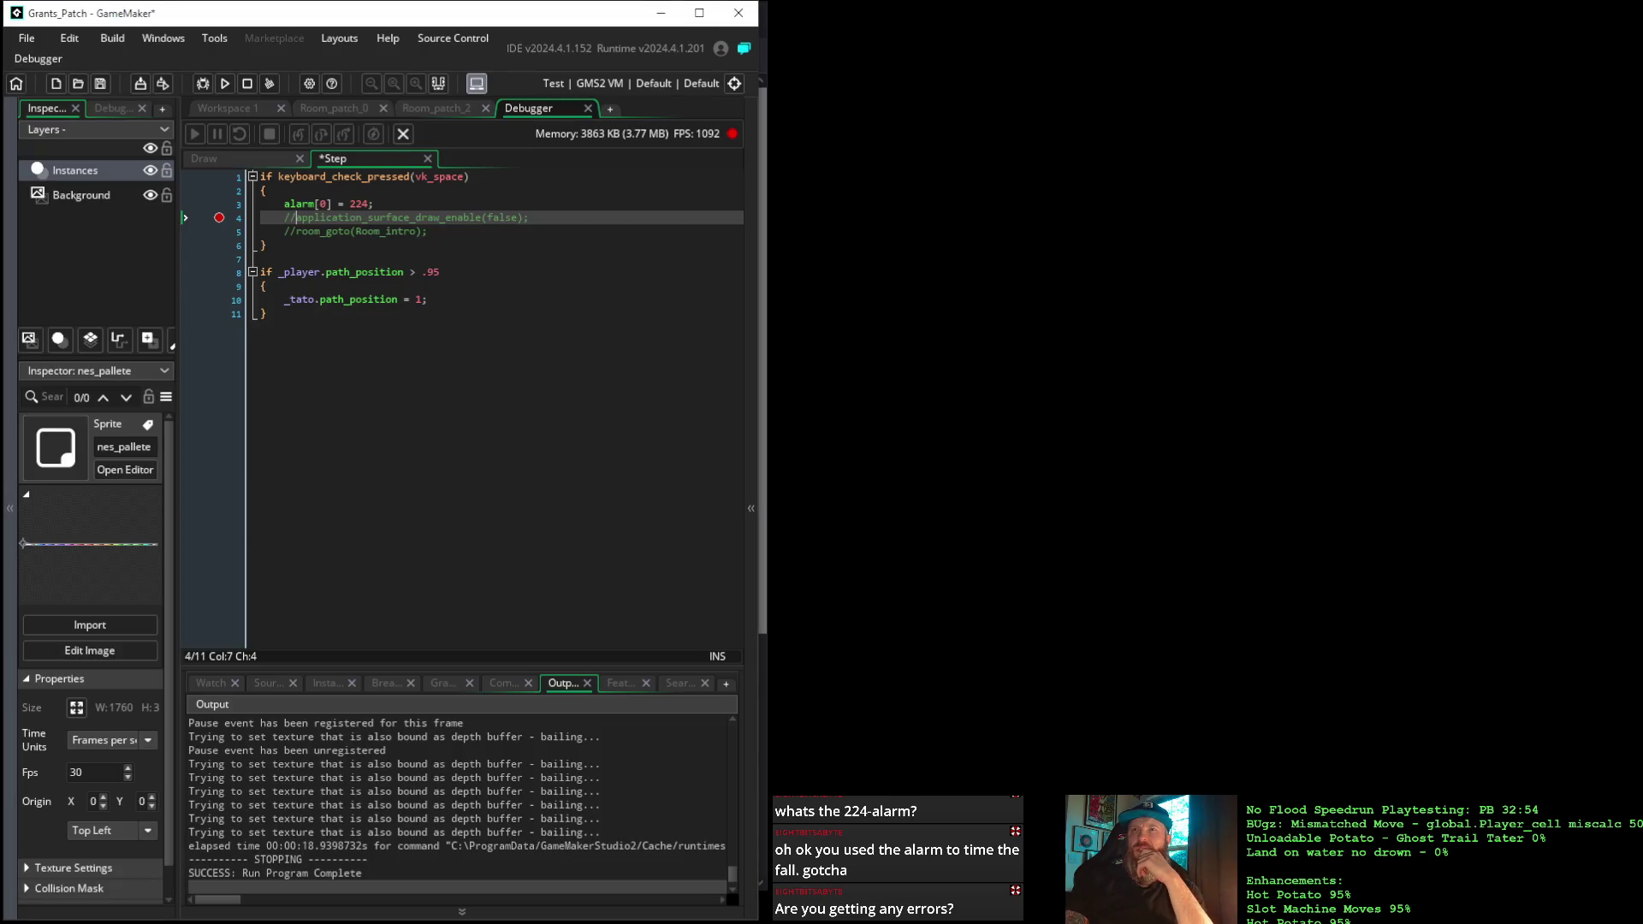
Insert draw_self(); on a new line after draw_surface_ext in the Draw event, then debug-run the game
{"action": "left_click", "coordinate": [270, 160]}
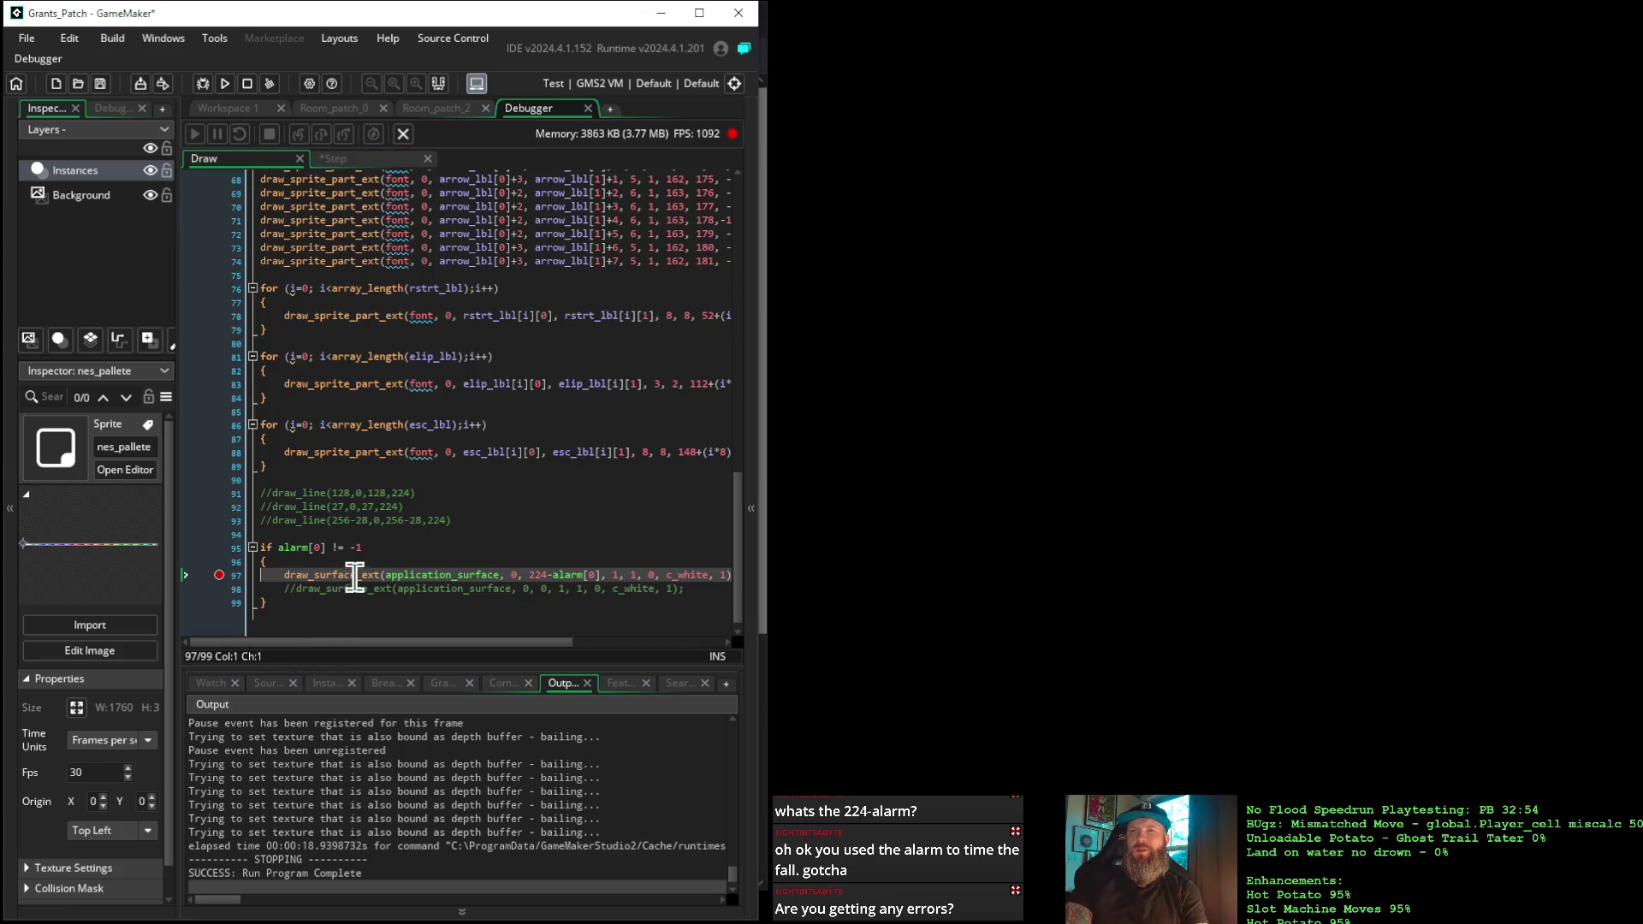
{"action": "scroll", "coordinate": [428, 498], "scroll_direction": "up", "scroll_amount": 20}
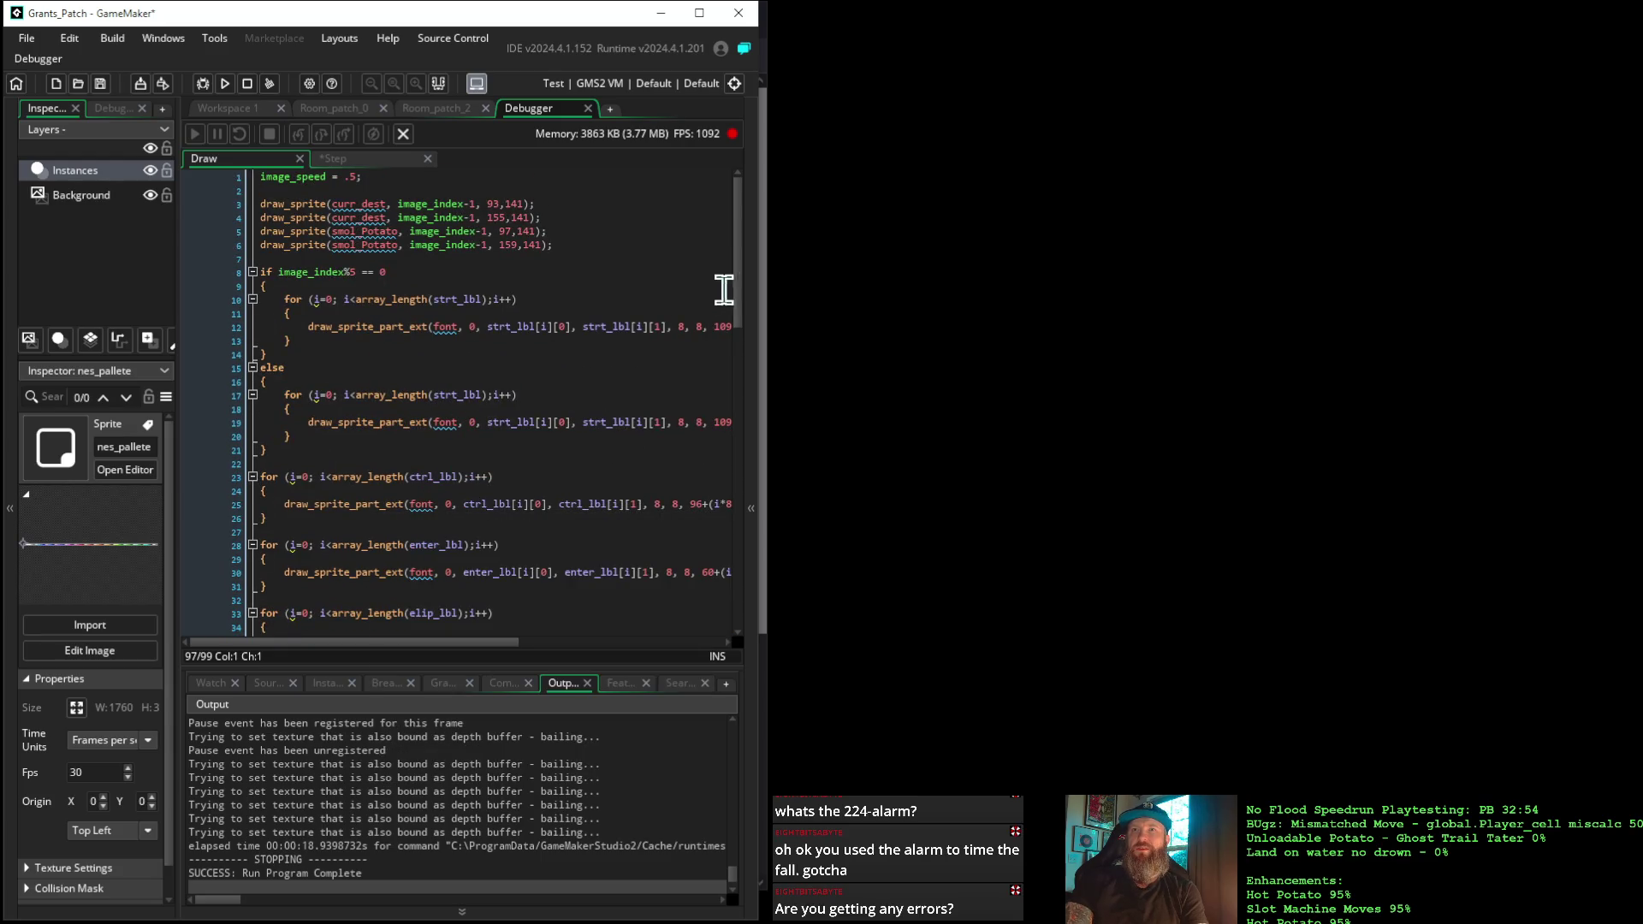
{"action": "left_click", "coordinate": [706, 271]}
{"action": "scroll", "coordinate": [681, 262], "scroll_direction": "down", "scroll_amount": 2}
{"action": "scroll", "coordinate": [681, 263], "scroll_direction": "down", "scroll_amount": 20}
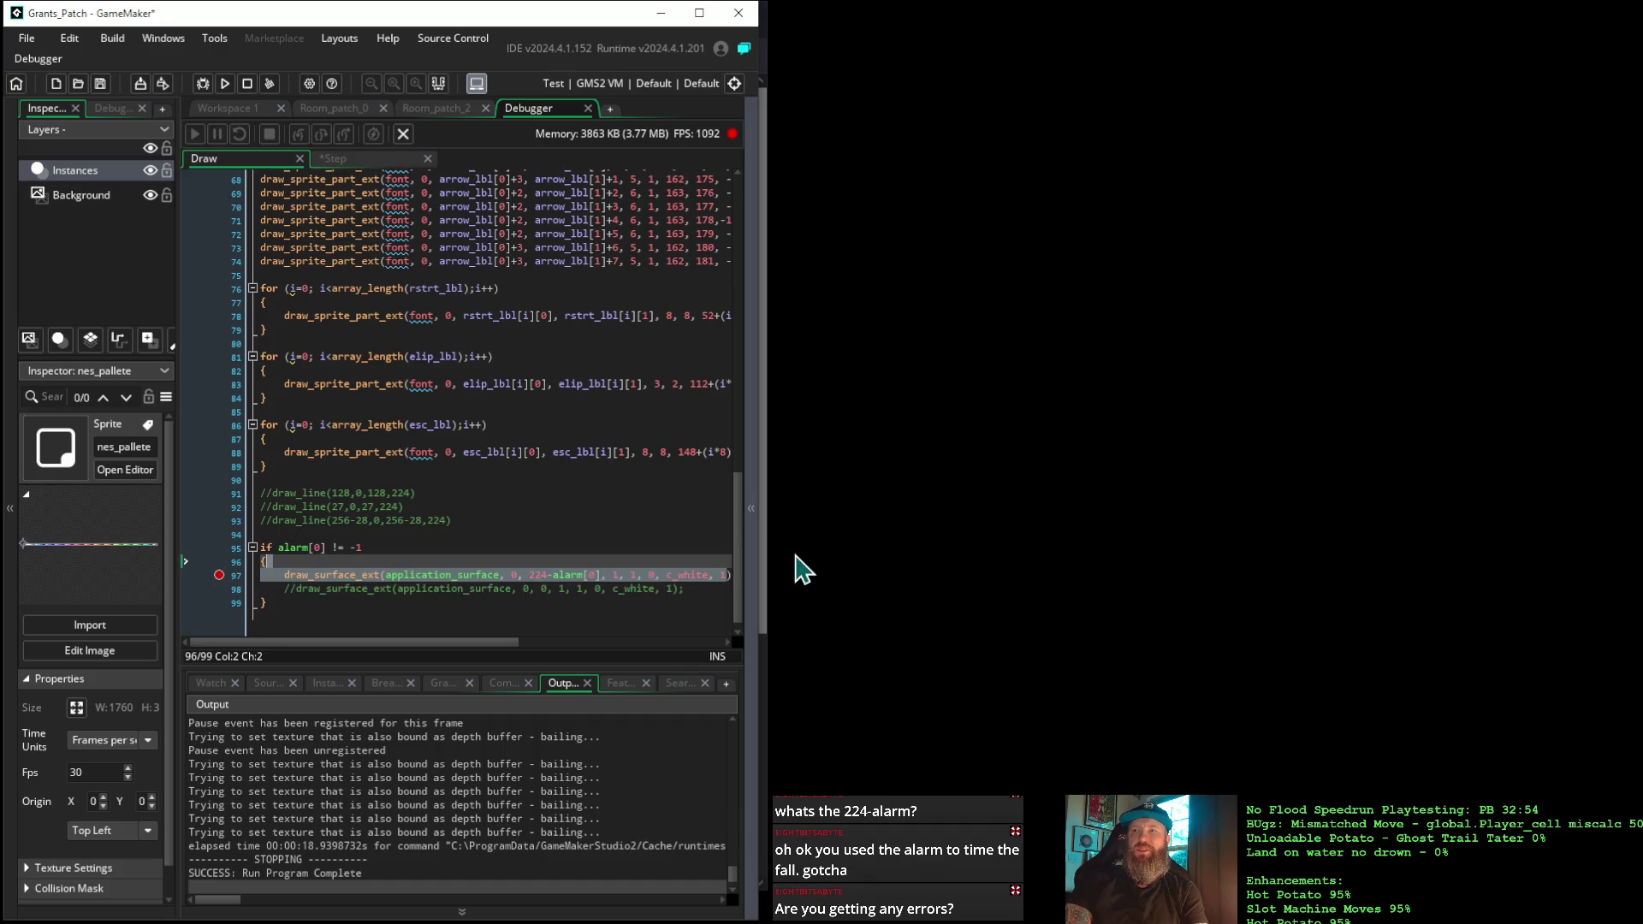
{"action": "key", "text": "F10"}
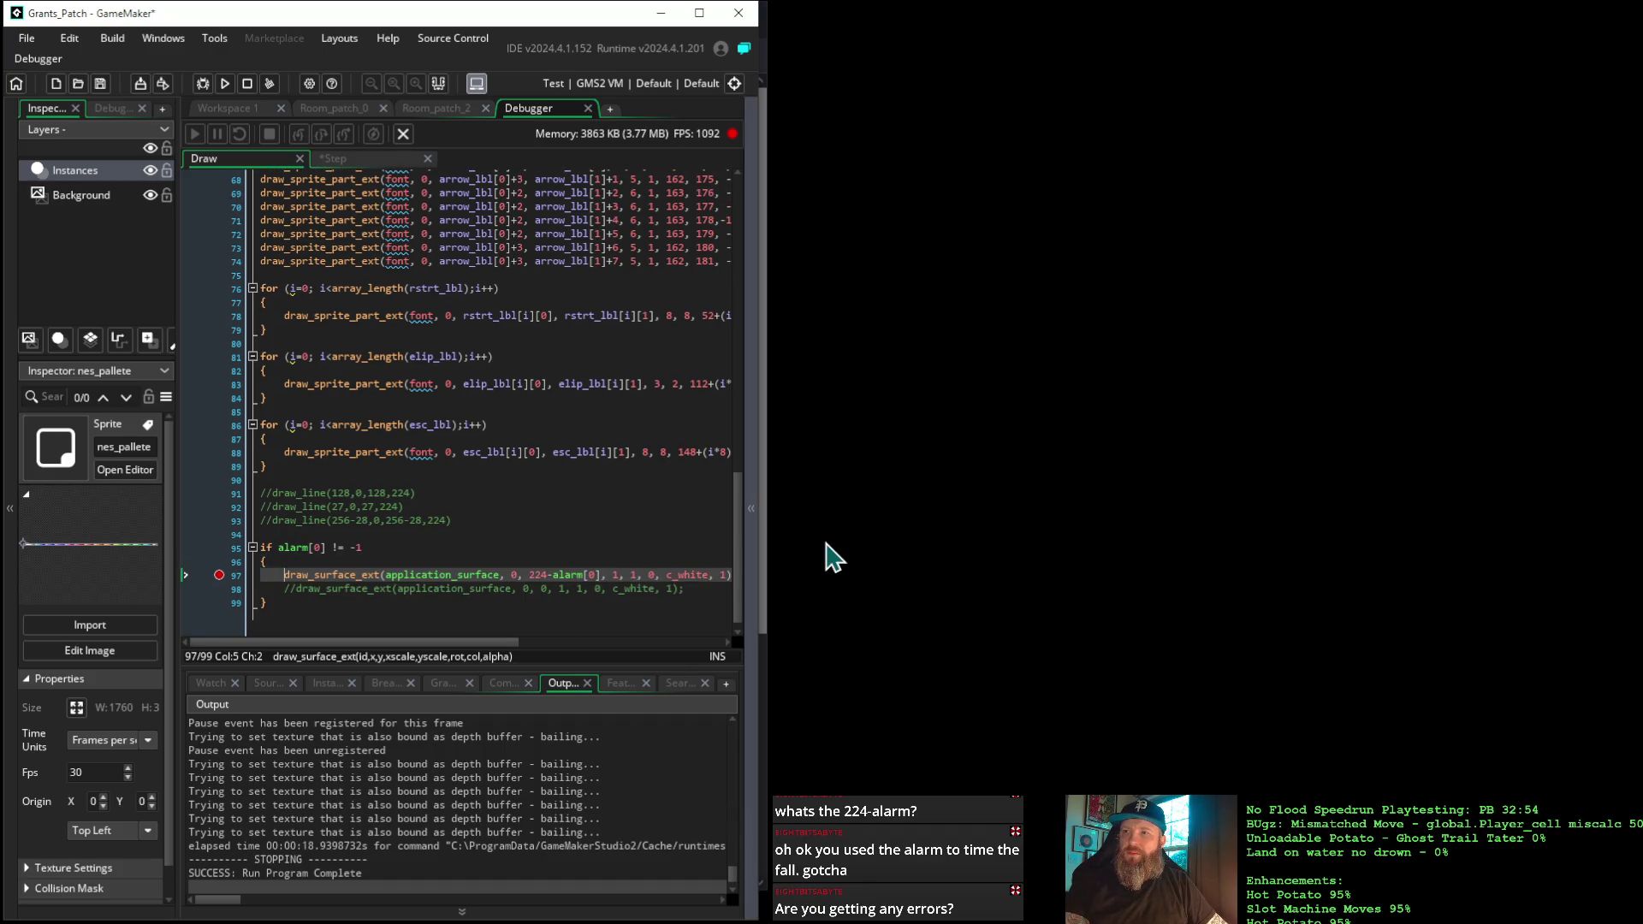
{"action": "key", "text": "F10"}
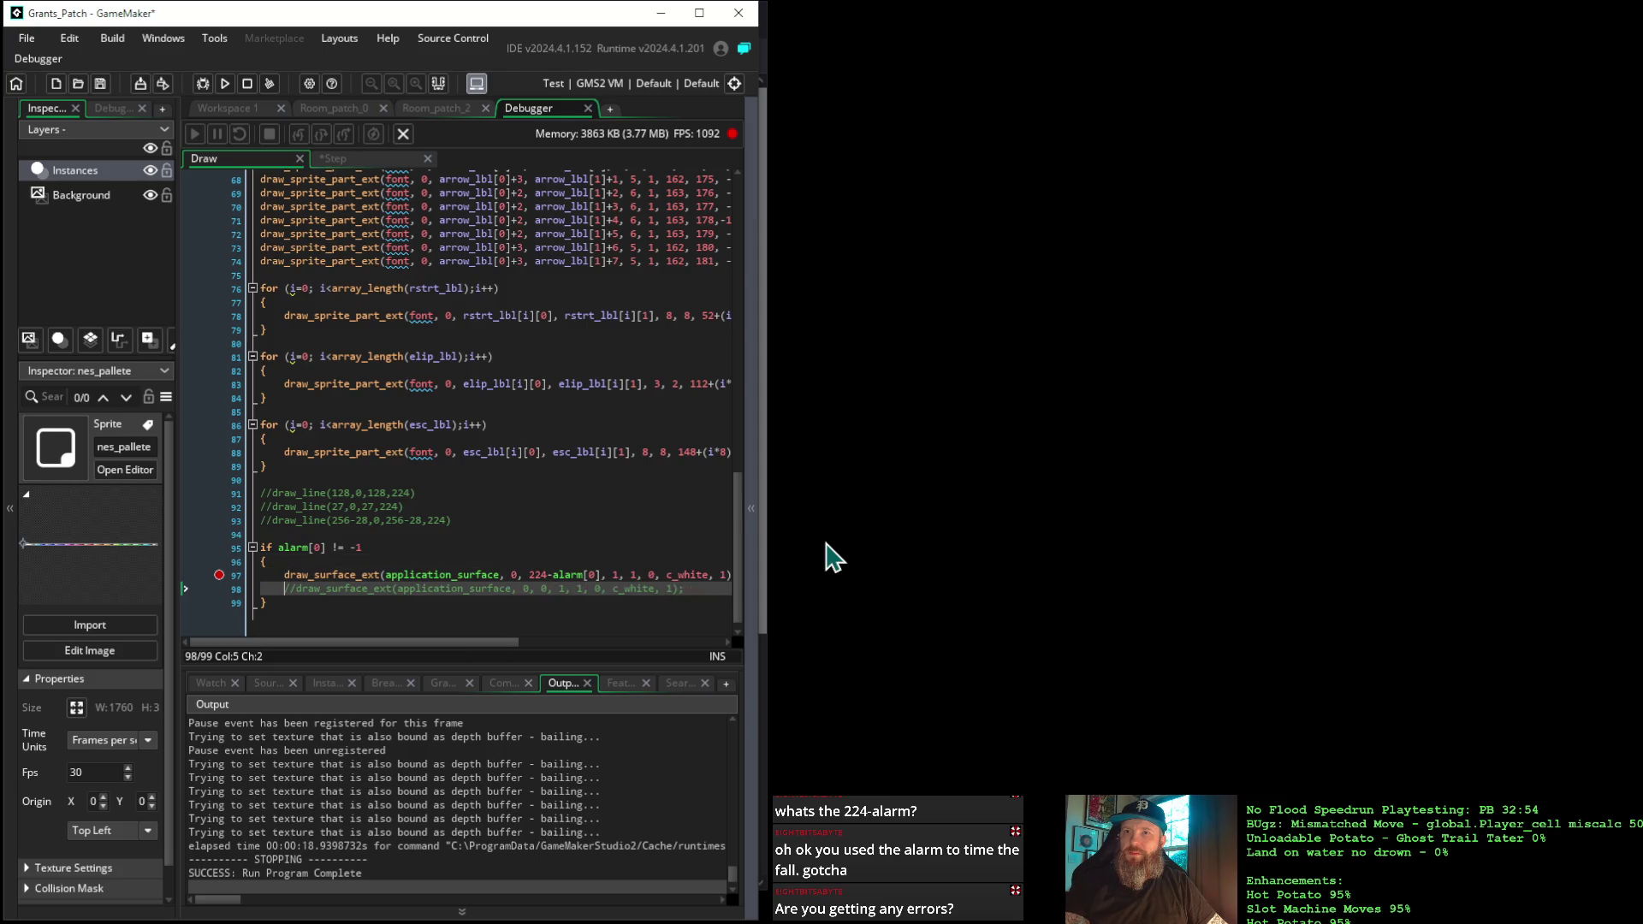
{"action": "key", "text": "F10"}
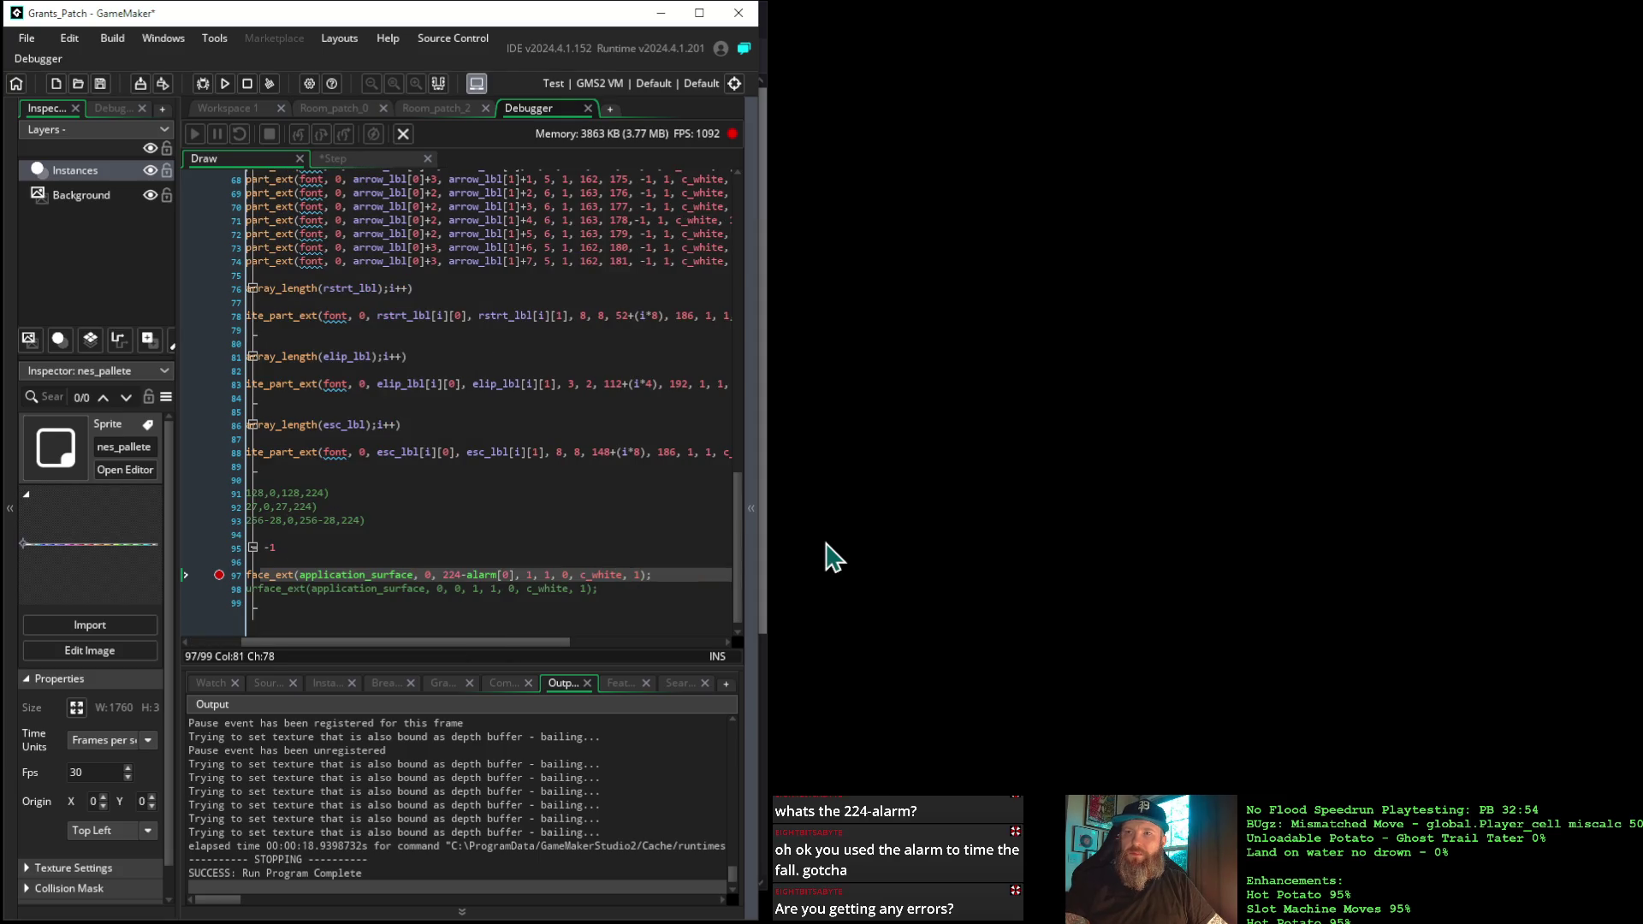
{"action": "key", "text": "Return"}
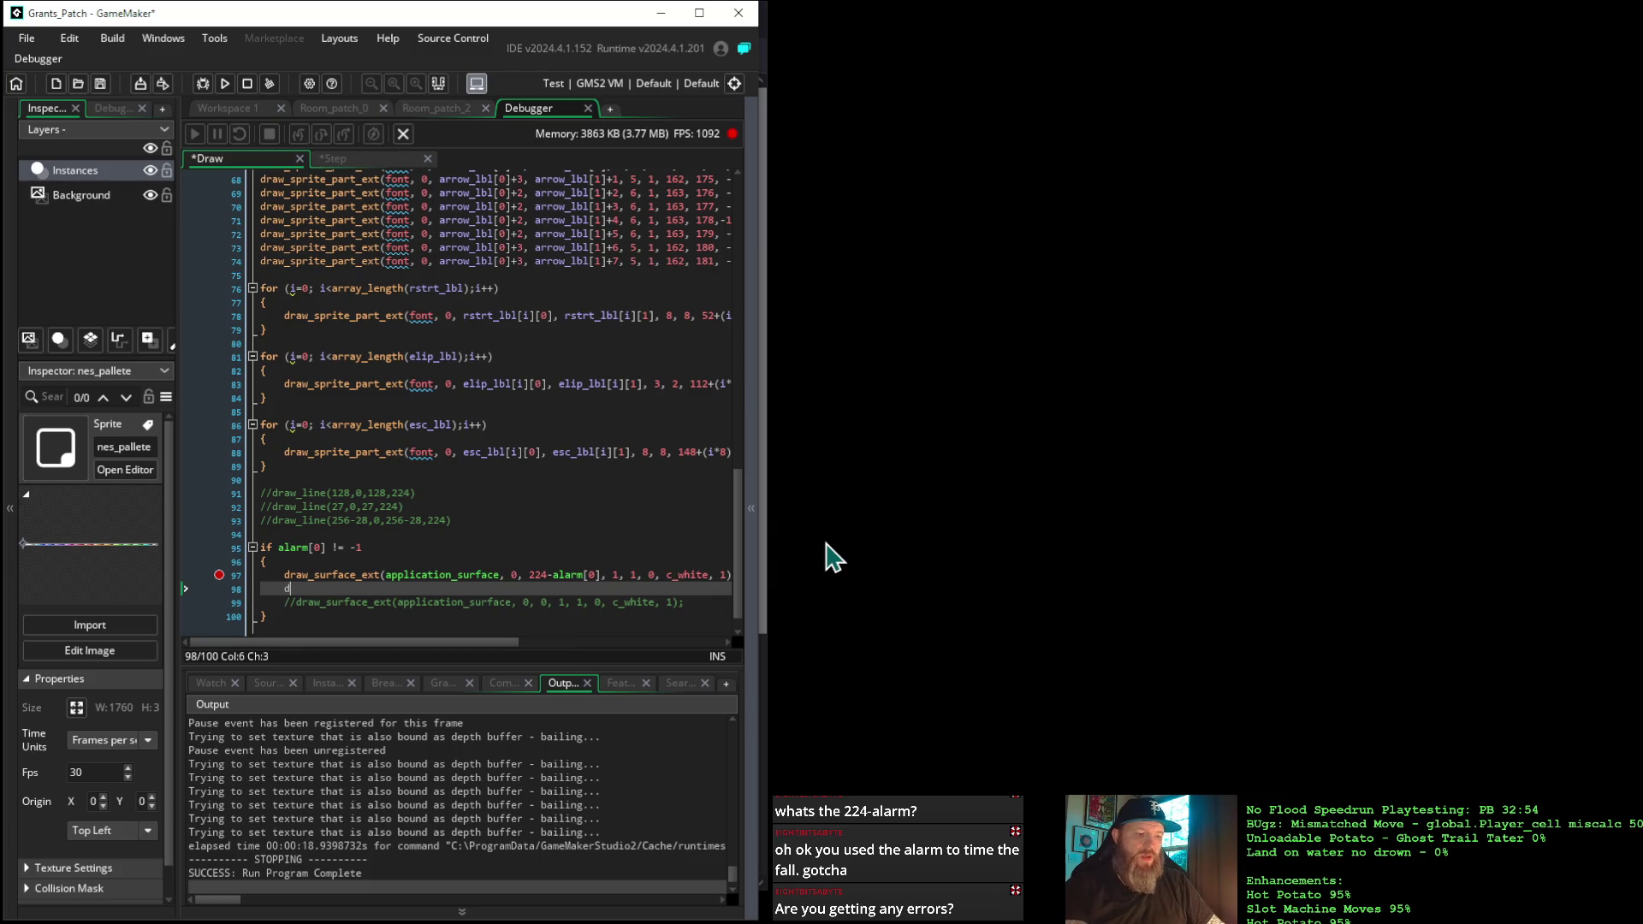
{"action": "type", "text": "draw_self"}
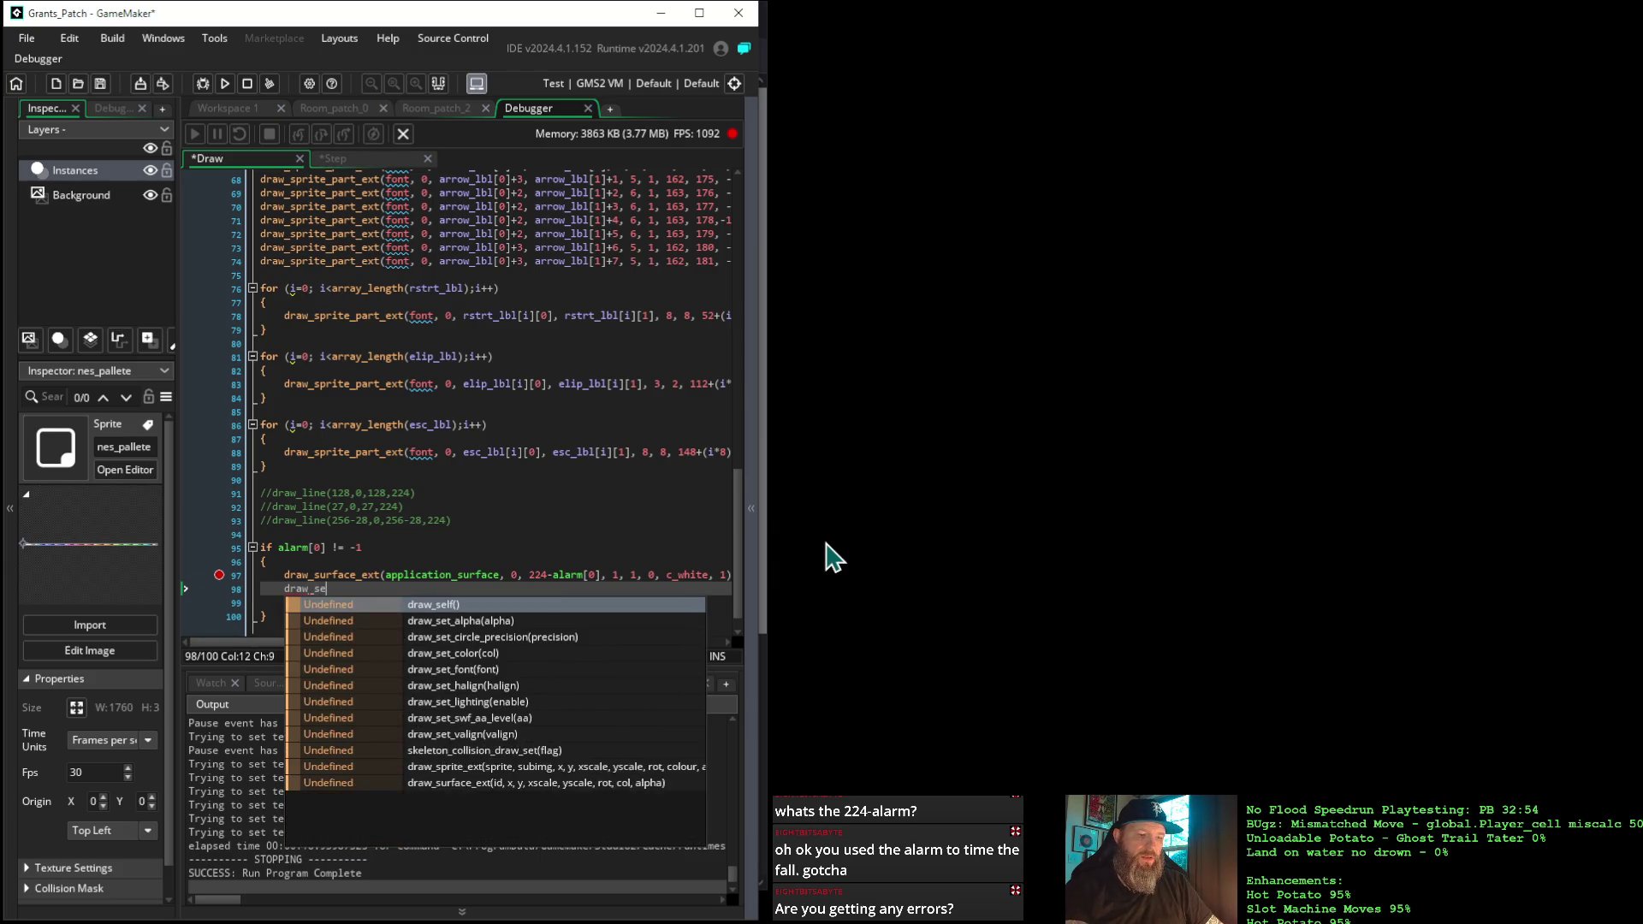
{"action": "type", "text": "();"}
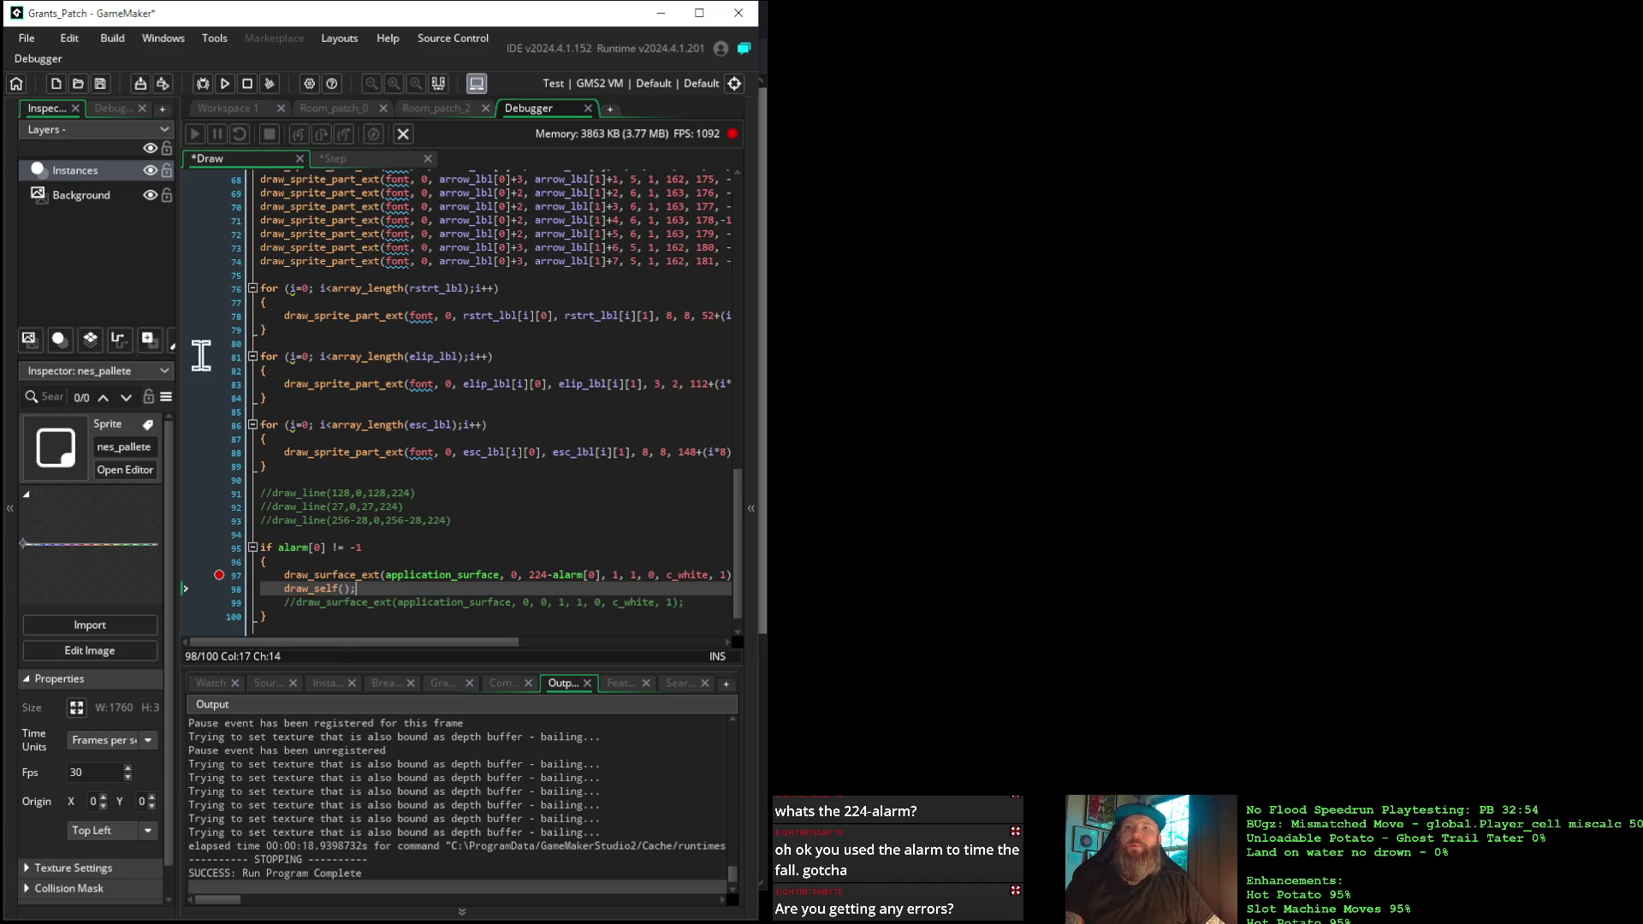
{"action": "left_click", "coordinate": [218, 86]}
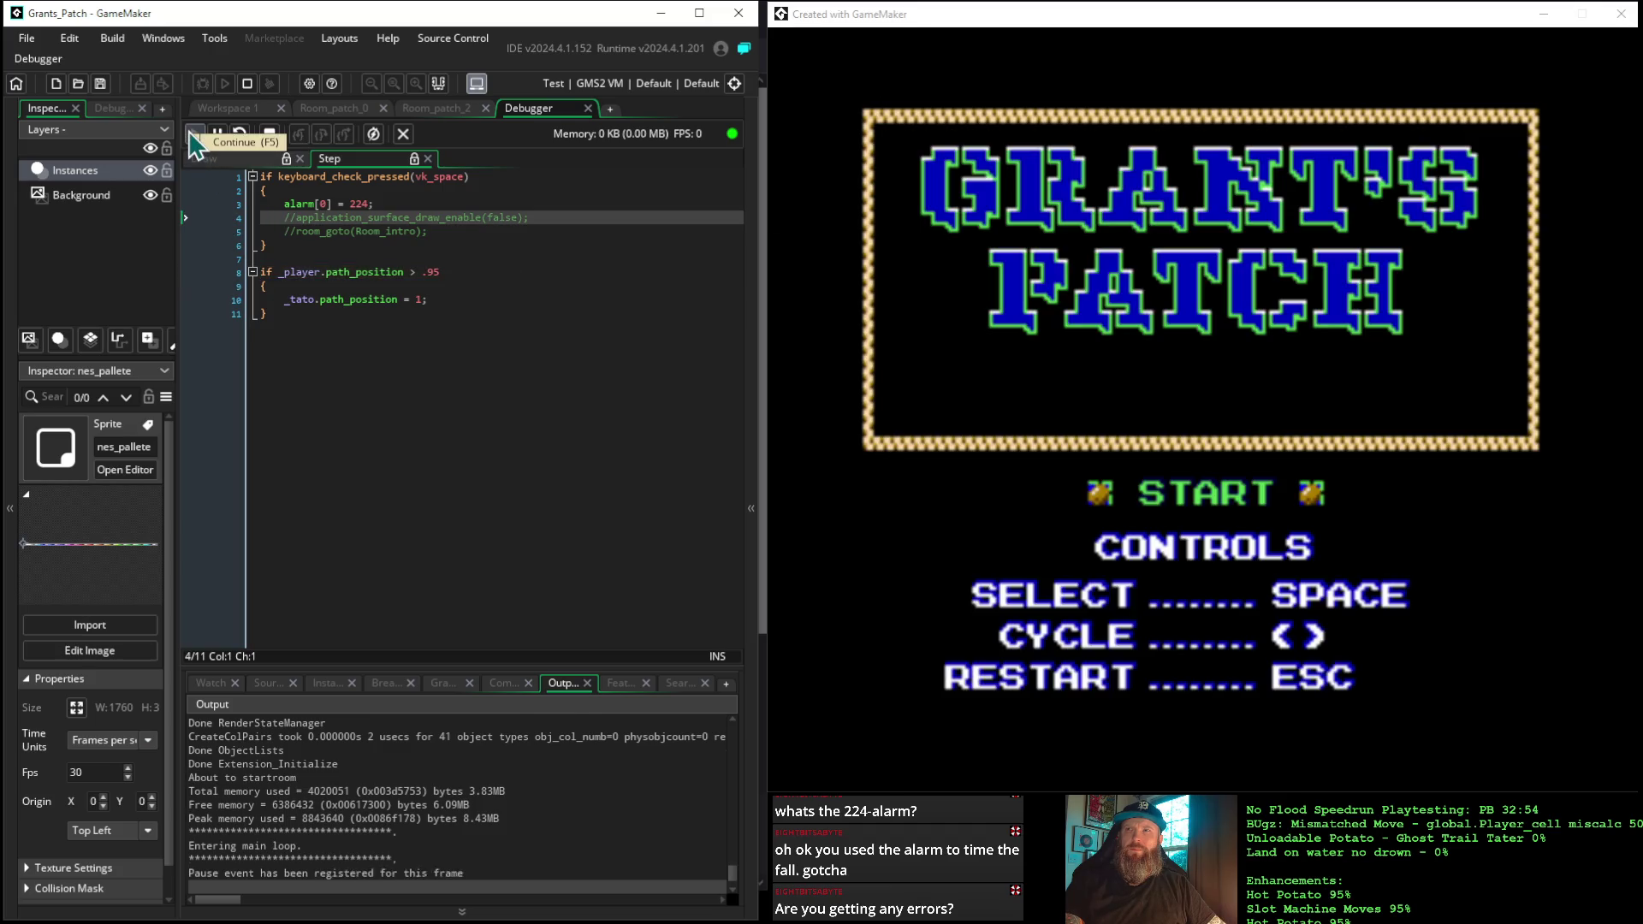
Resume repeatedly past the line 97 breakpoint until the title screen looks garbled, then show the manual
{"action": "left_click", "coordinate": [195, 137]}
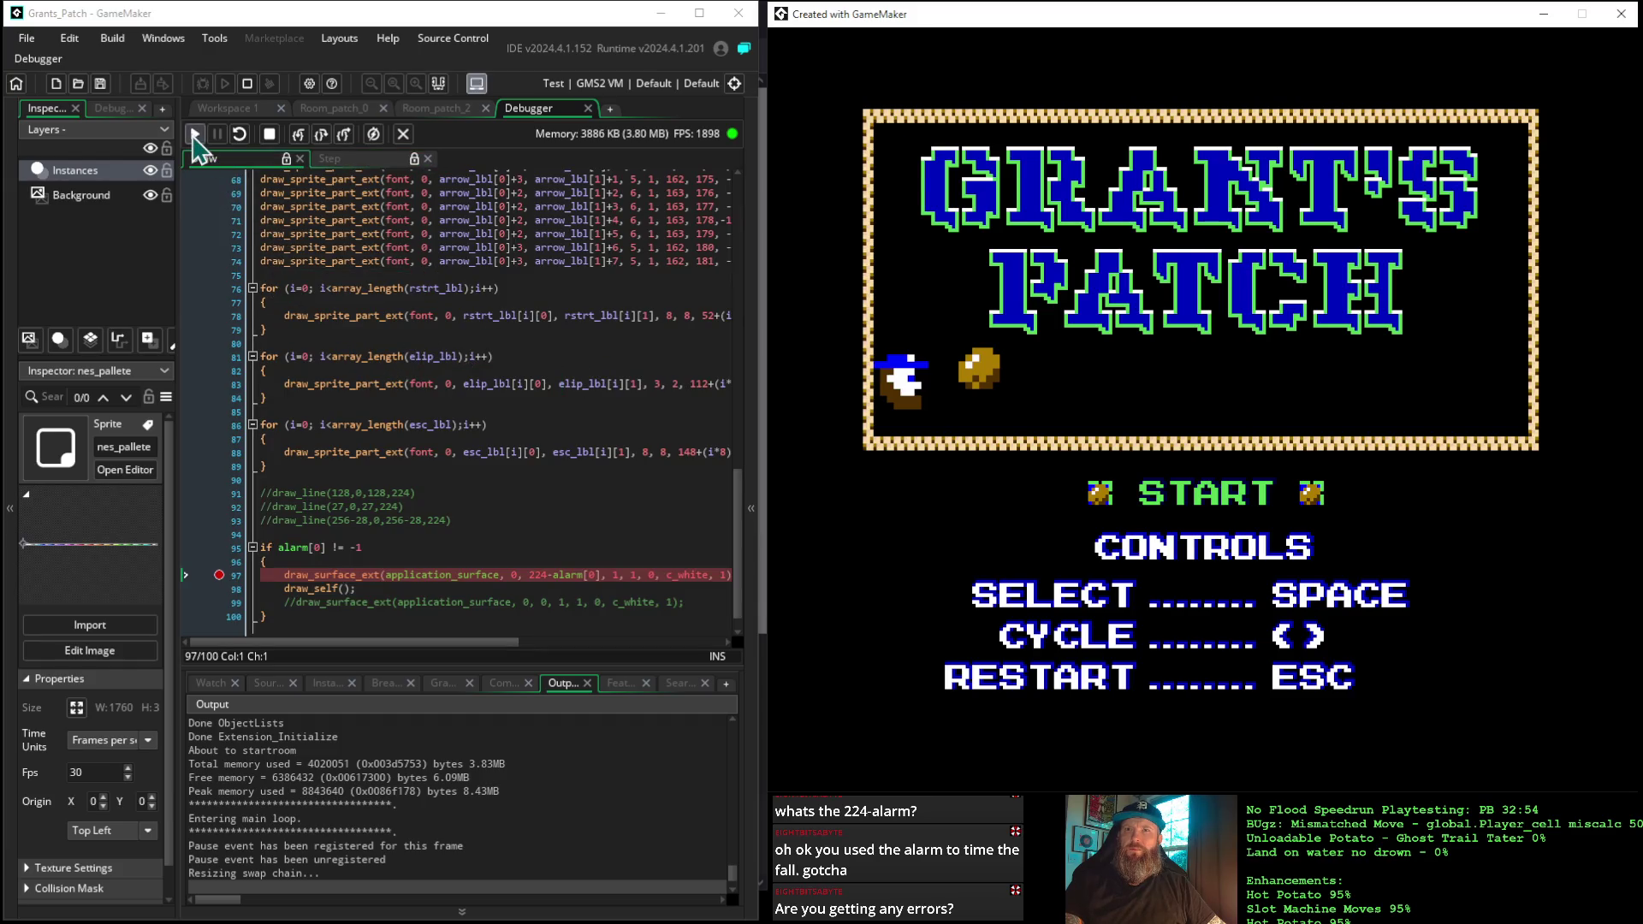
{"action": "left_click", "coordinate": [195, 137]}
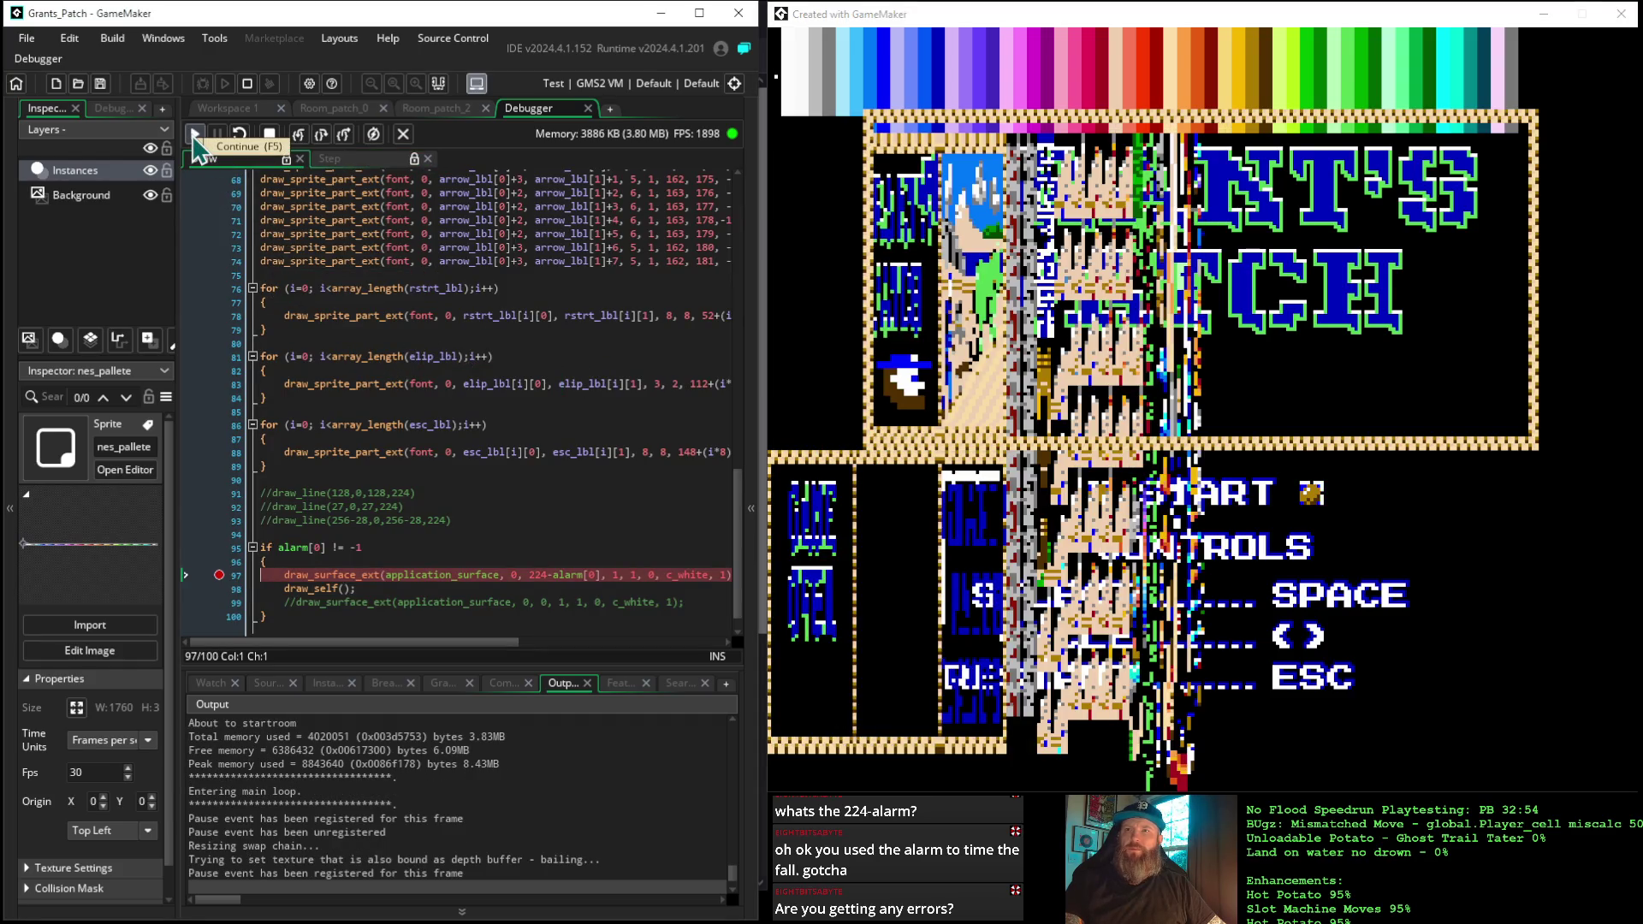
{"action": "left_click", "coordinate": [195, 137]}
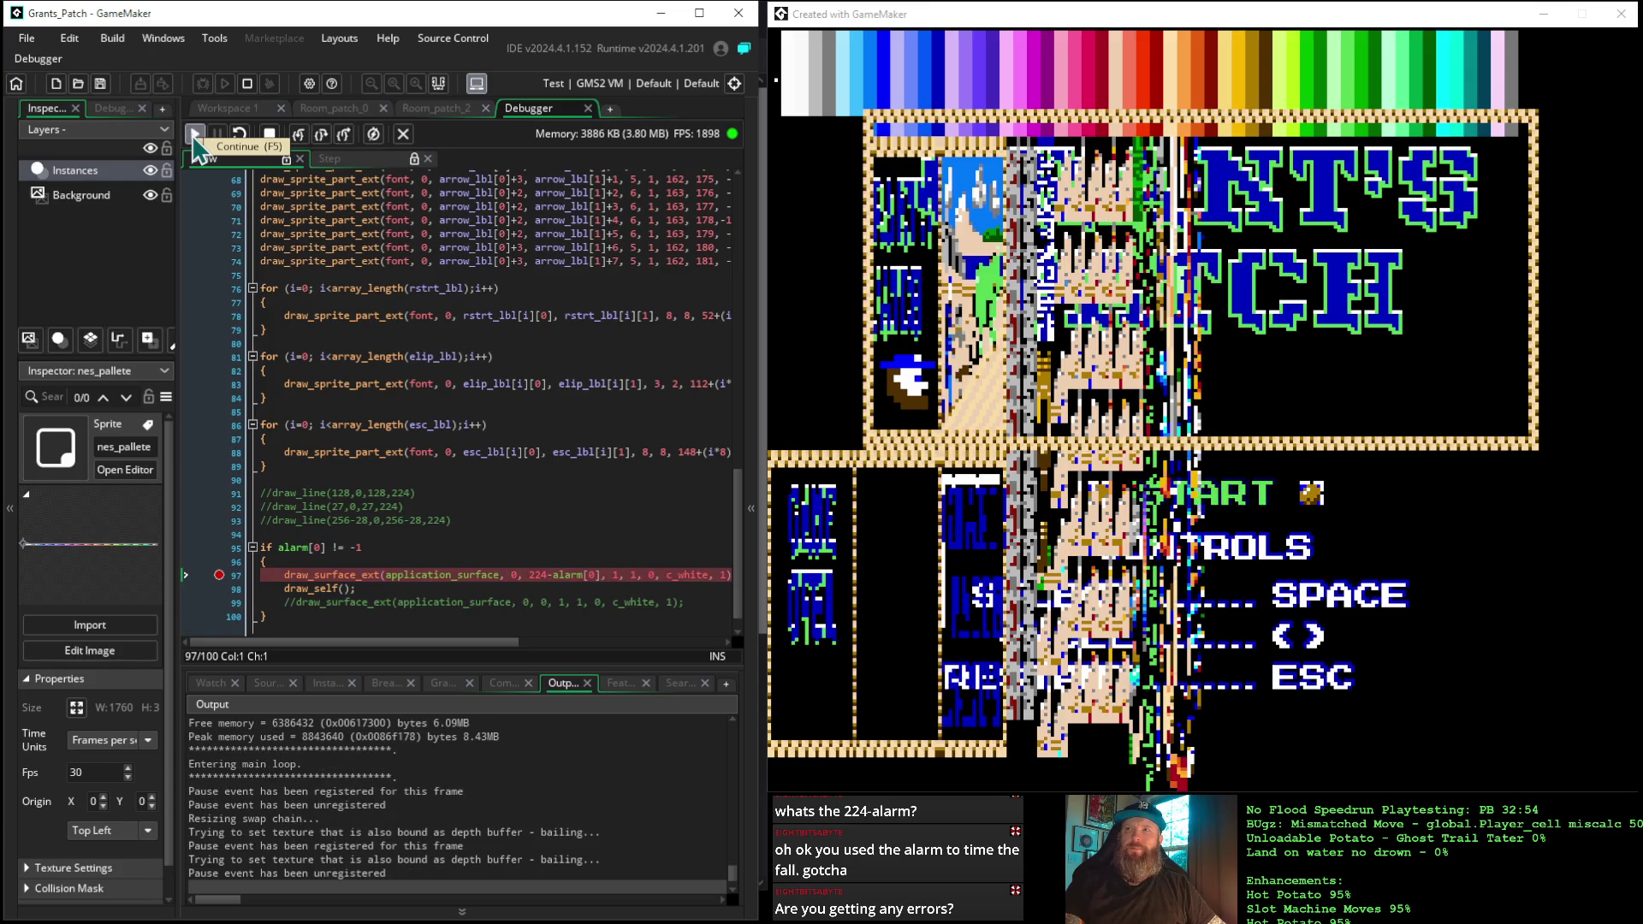
{"action": "left_click", "coordinate": [196, 137]}
{"action": "left_click", "coordinate": [195, 137]}
{"action": "left_click", "coordinate": [195, 137]}
{"action": "left_click", "coordinate": [195, 137]}
{"action": "left_click", "coordinate": [195, 137]}
{"action": "left_click", "coordinate": [195, 137]}
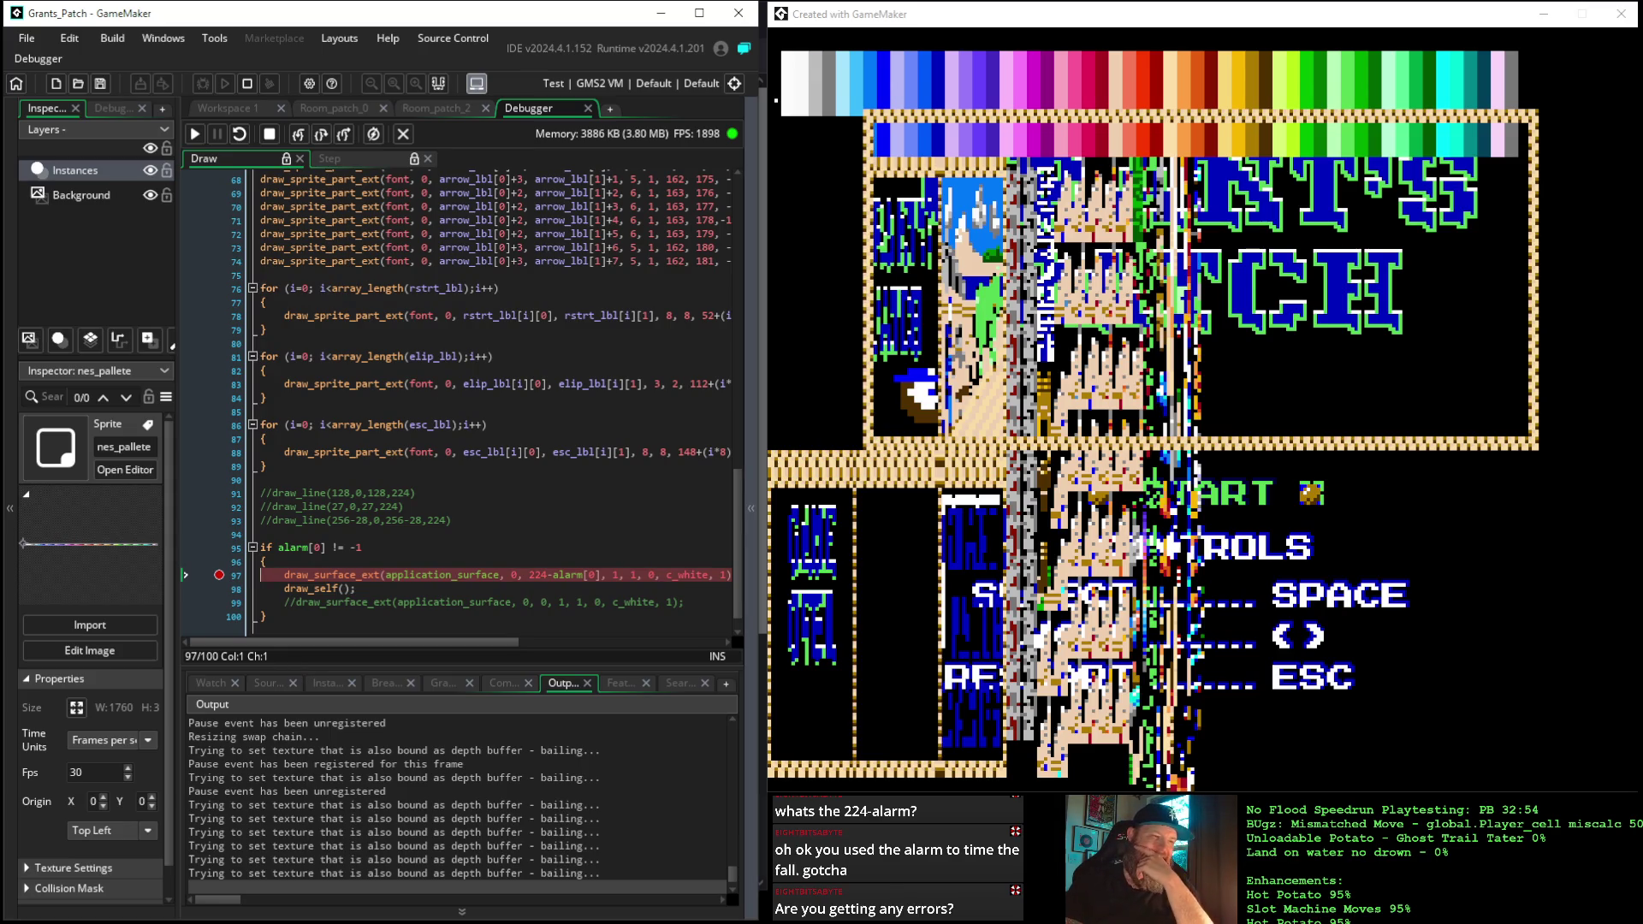
{"action": "key", "text": "alt+Tab"}
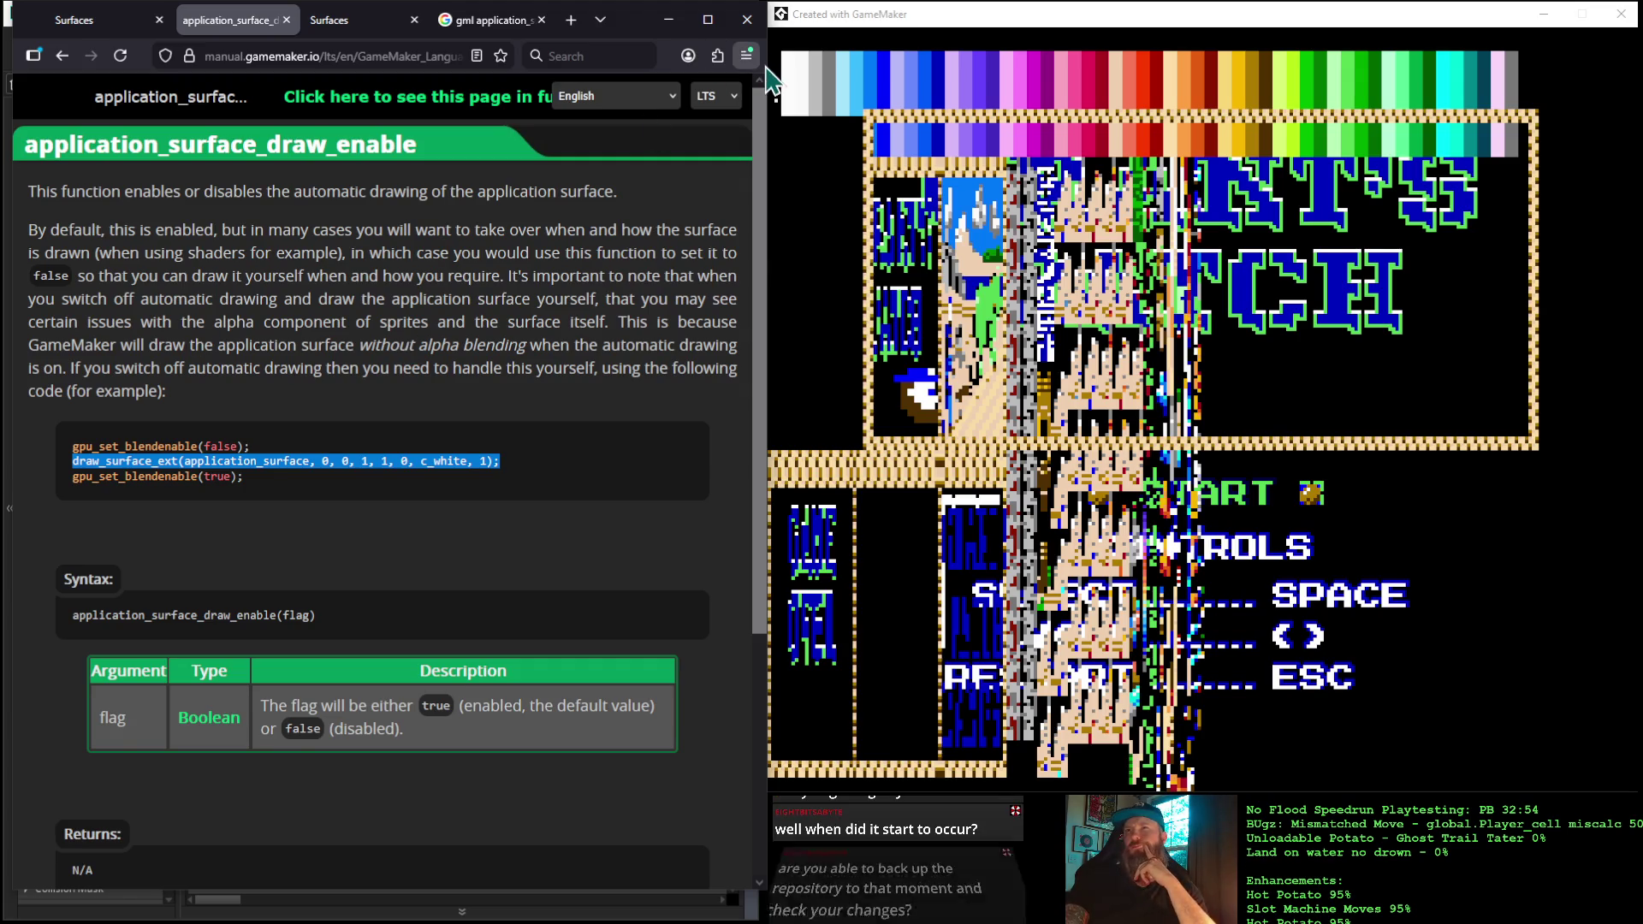
Minimize the browser manual so the GameMaker Draw event code is visible
{"action": "left_click", "coordinate": [668, 19]}
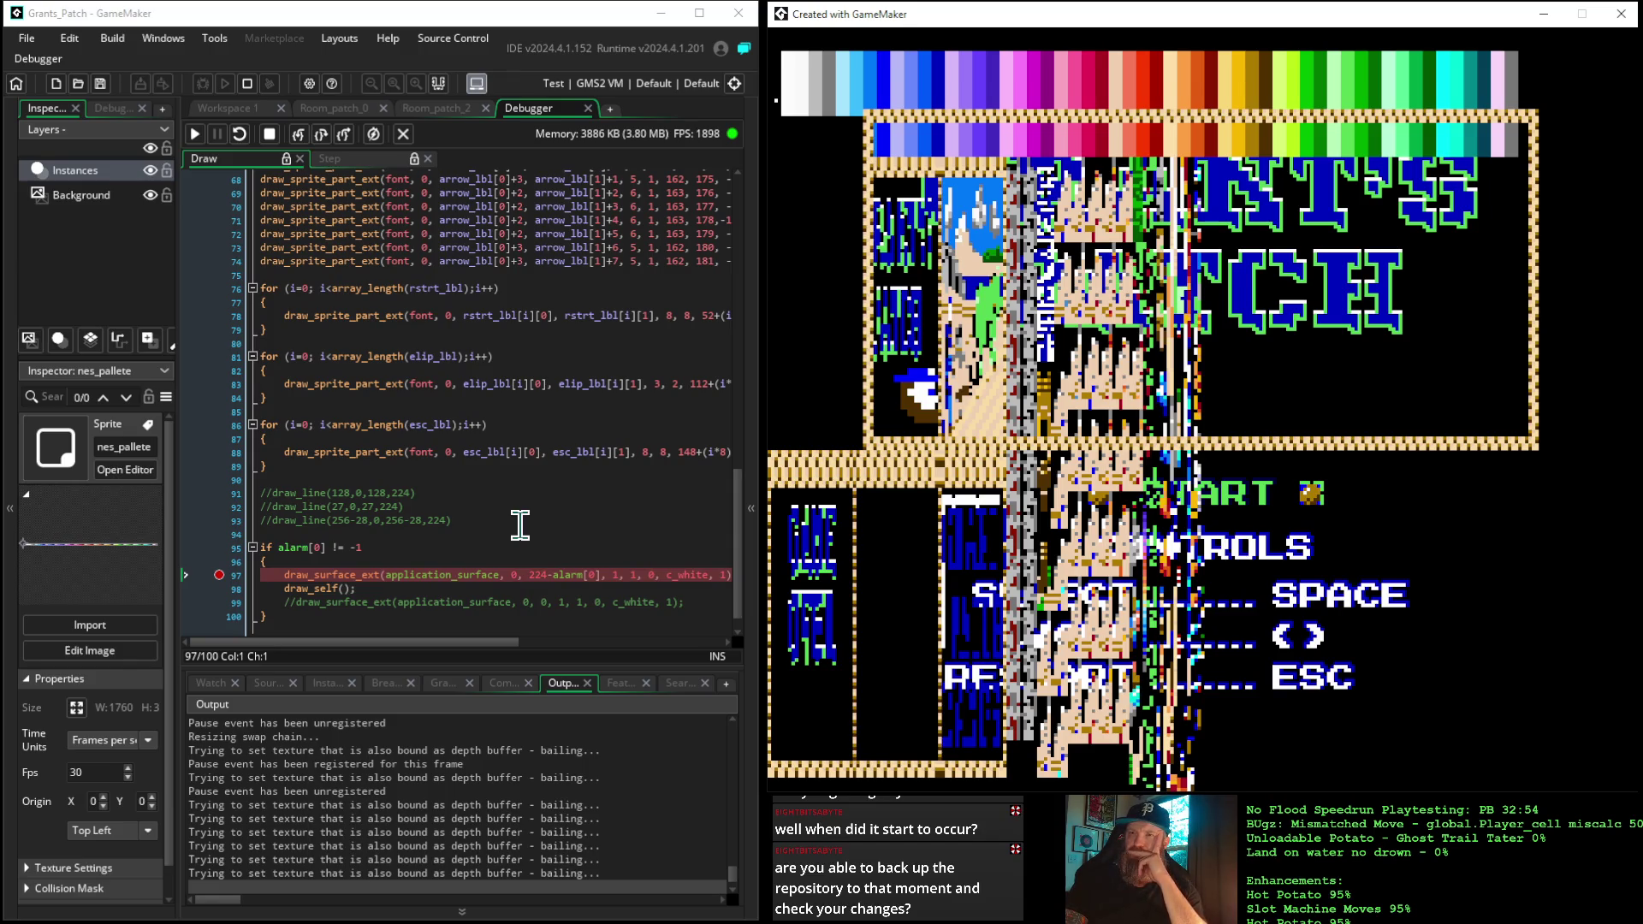
Check the draw_surface_ext parameter order on line 97, then stop the running game
{"action": "scroll", "coordinate": [520, 524], "scroll_direction": "down", "scroll_amount": 1}
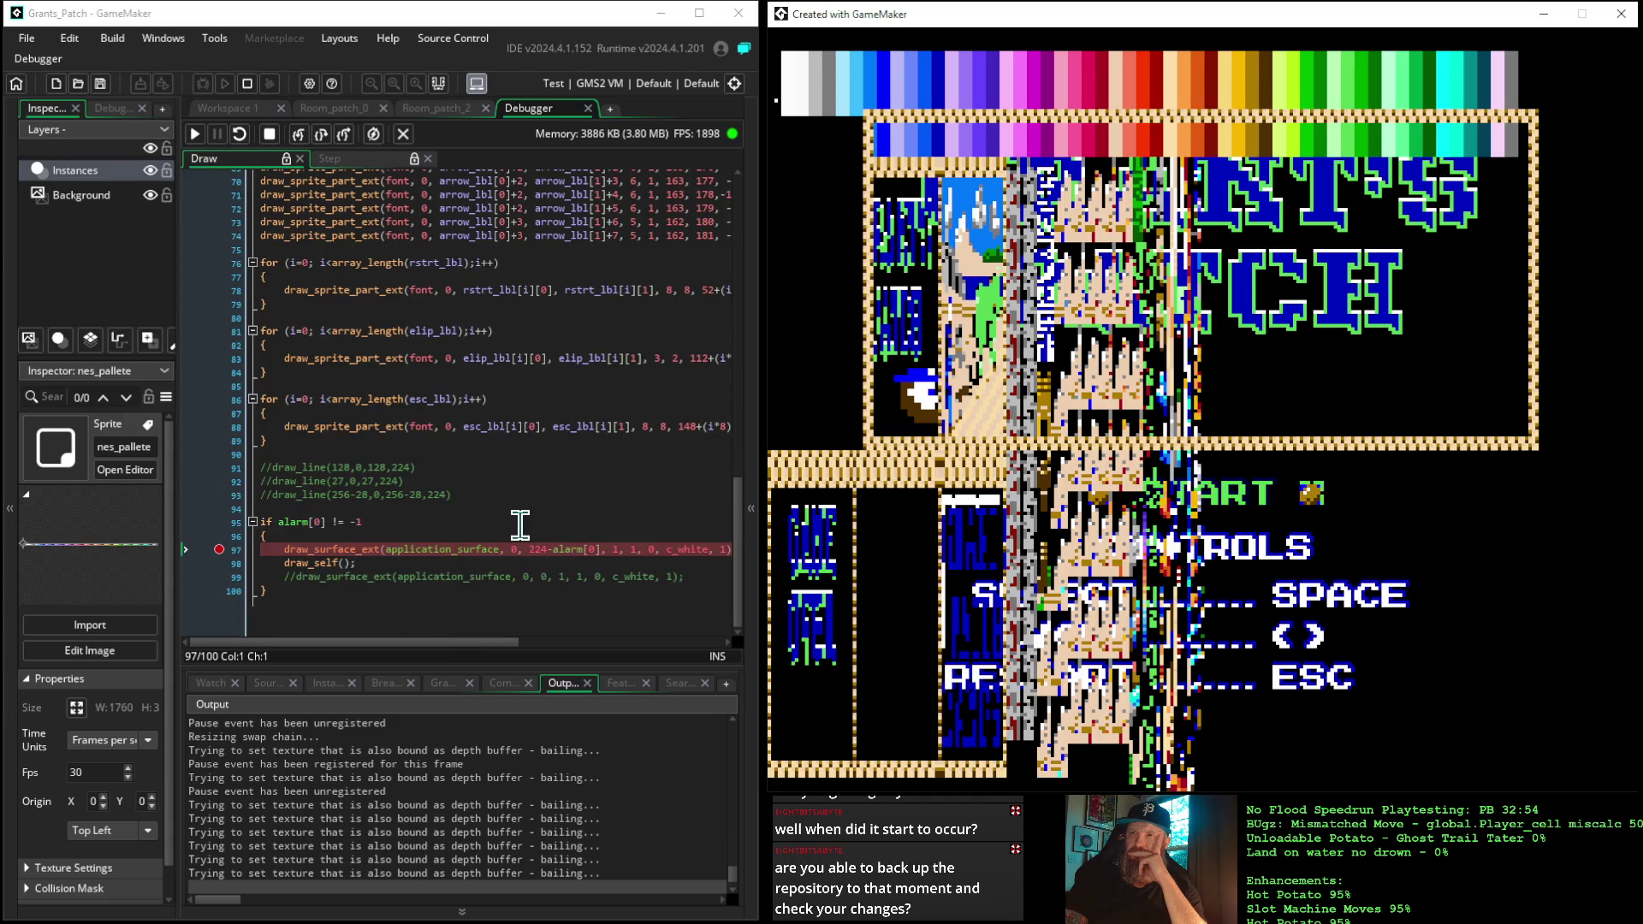
{"action": "mouse_move", "coordinate": [435, 643]}
{"action": "left_mouse_down"}
{"action": "mouse_move", "coordinate": [637, 680]}
{"action": "mouse_move", "coordinate": [409, 673]}
{"action": "left_mouse_up"}
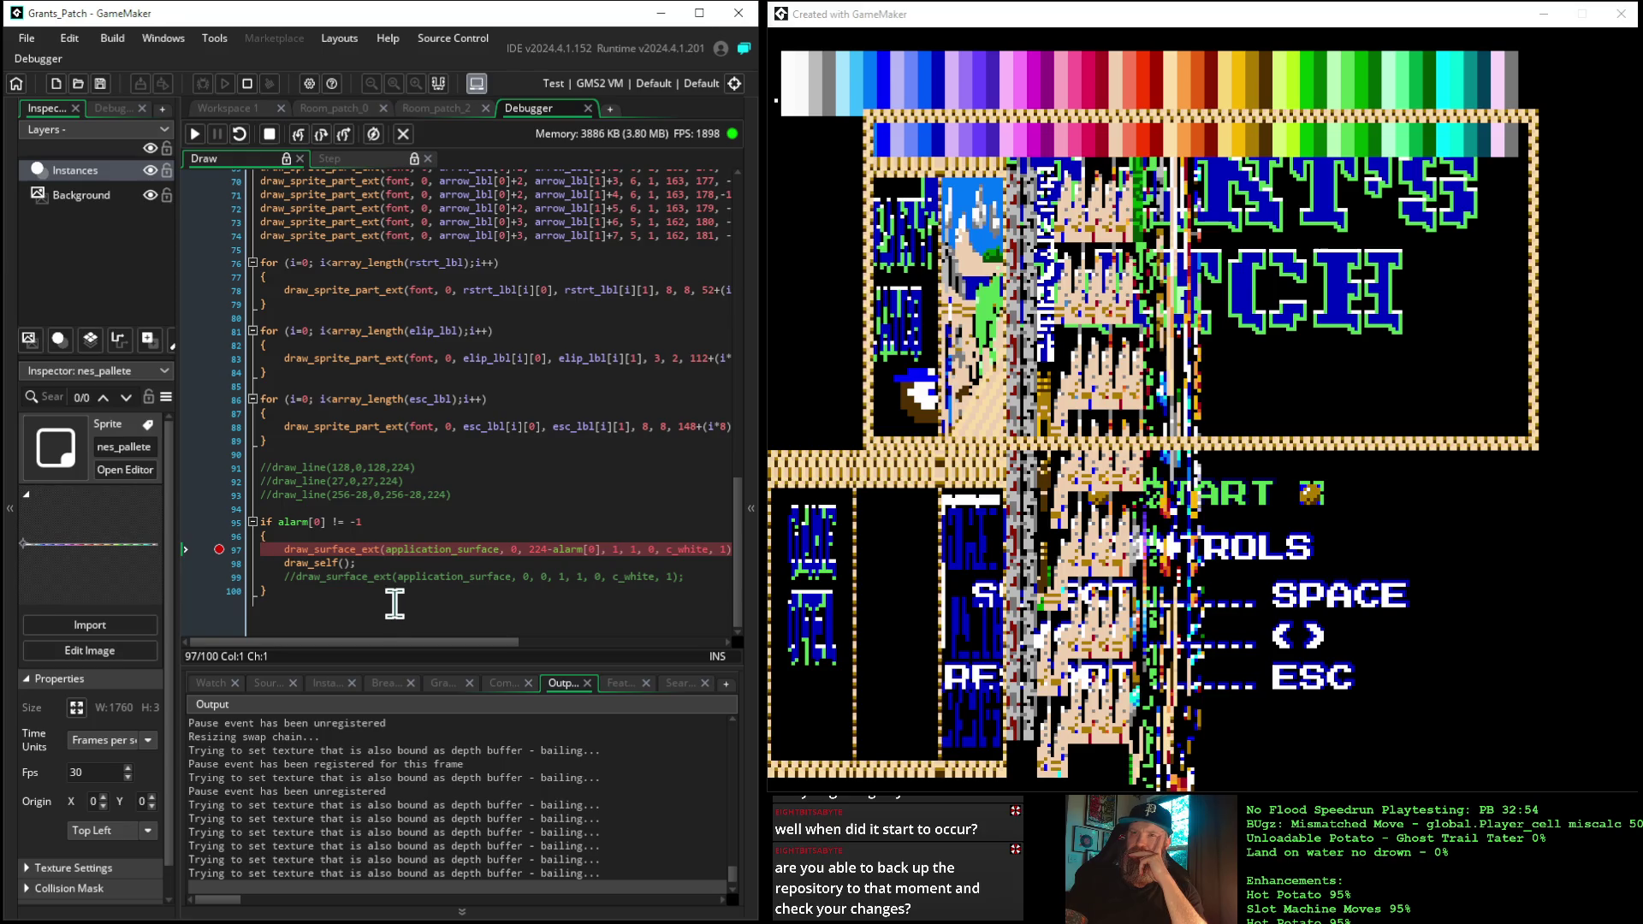
{"action": "left_click", "coordinate": [282, 547]}
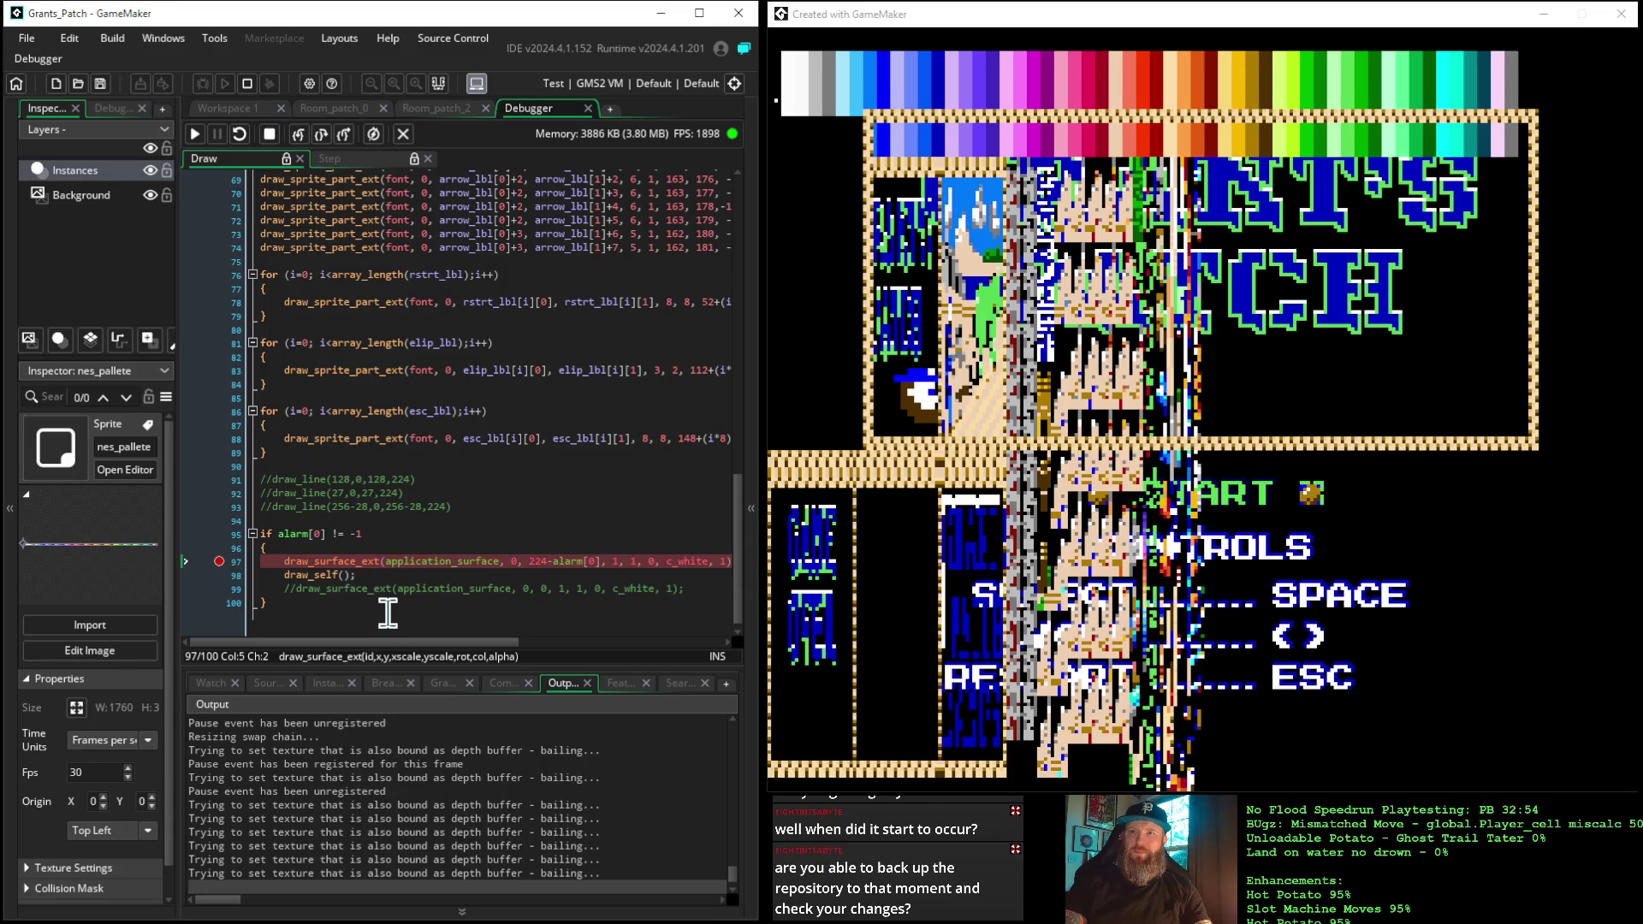
{"action": "left_click", "coordinate": [268, 134]}
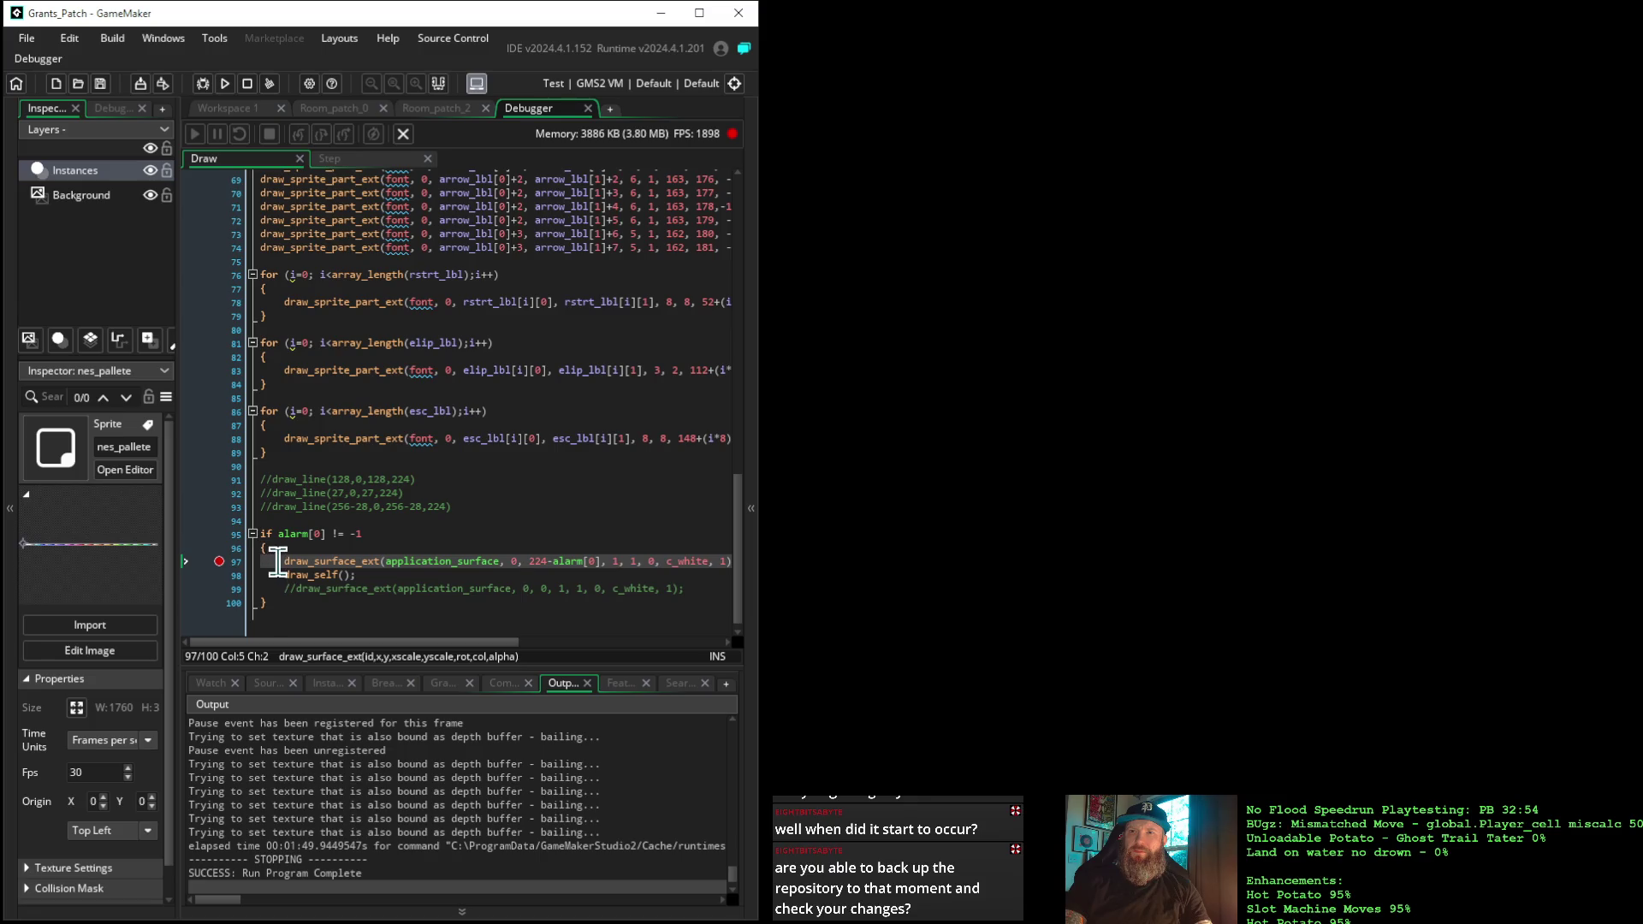
Comment out line 97 and uncomment line 99's draw_surface_ext, changing its tint to c_teal
{"action": "type", "text": "//"}
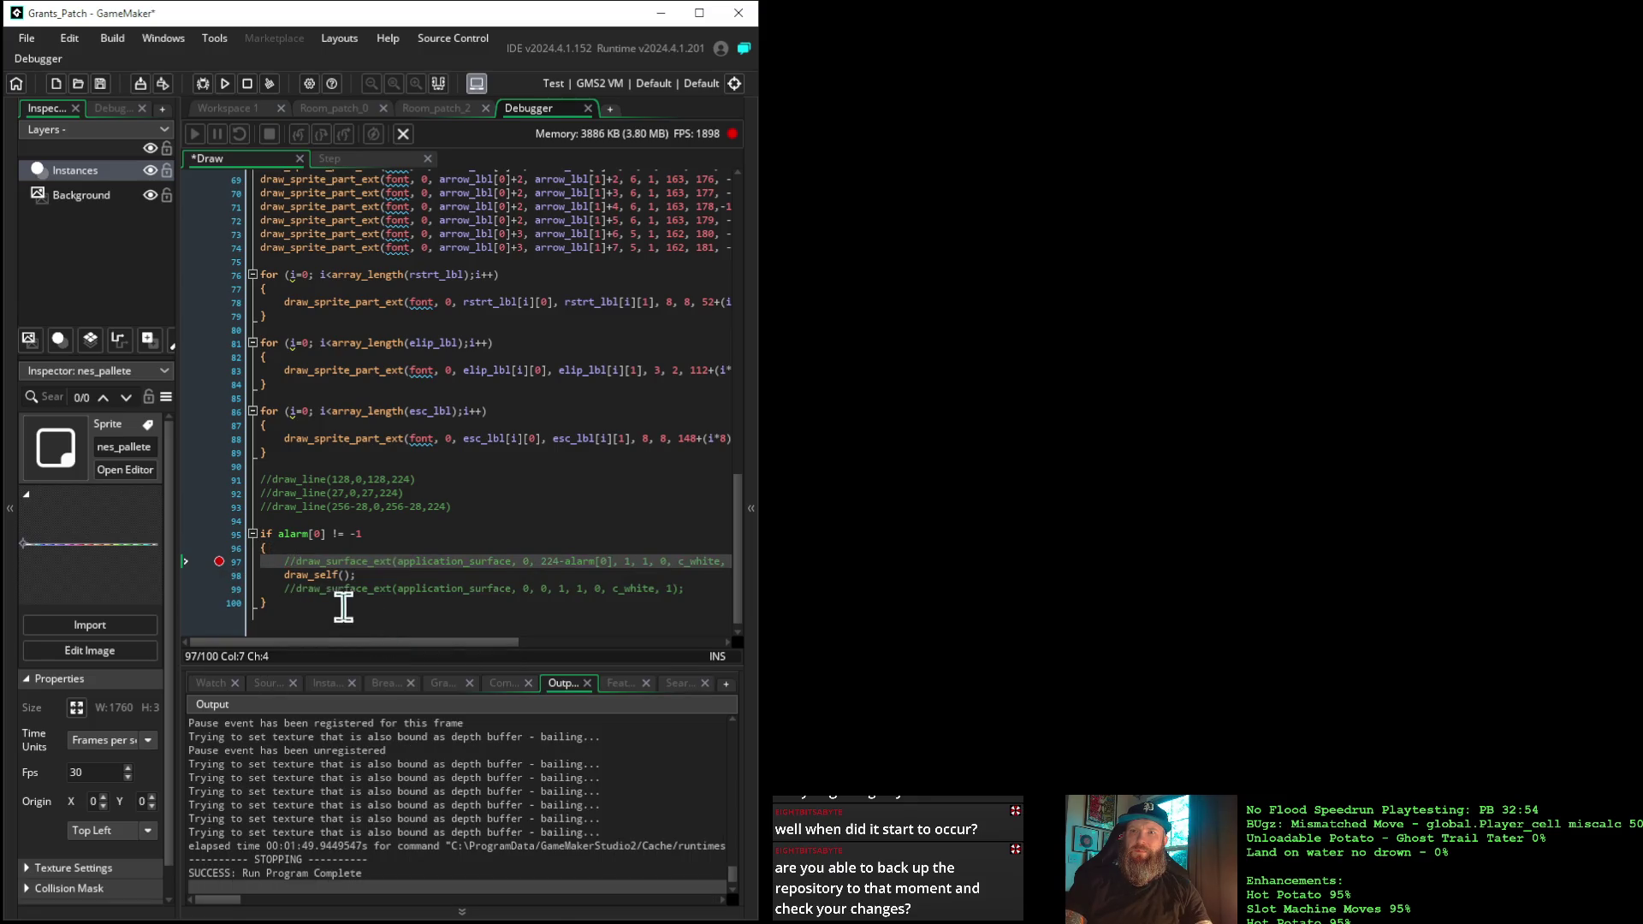
{"action": "left_click", "coordinate": [296, 589]}
{"action": "key", "text": "BackSpace"}
{"action": "key", "text": "BackSpace"}
{"action": "left_click", "coordinate": [646, 590]}
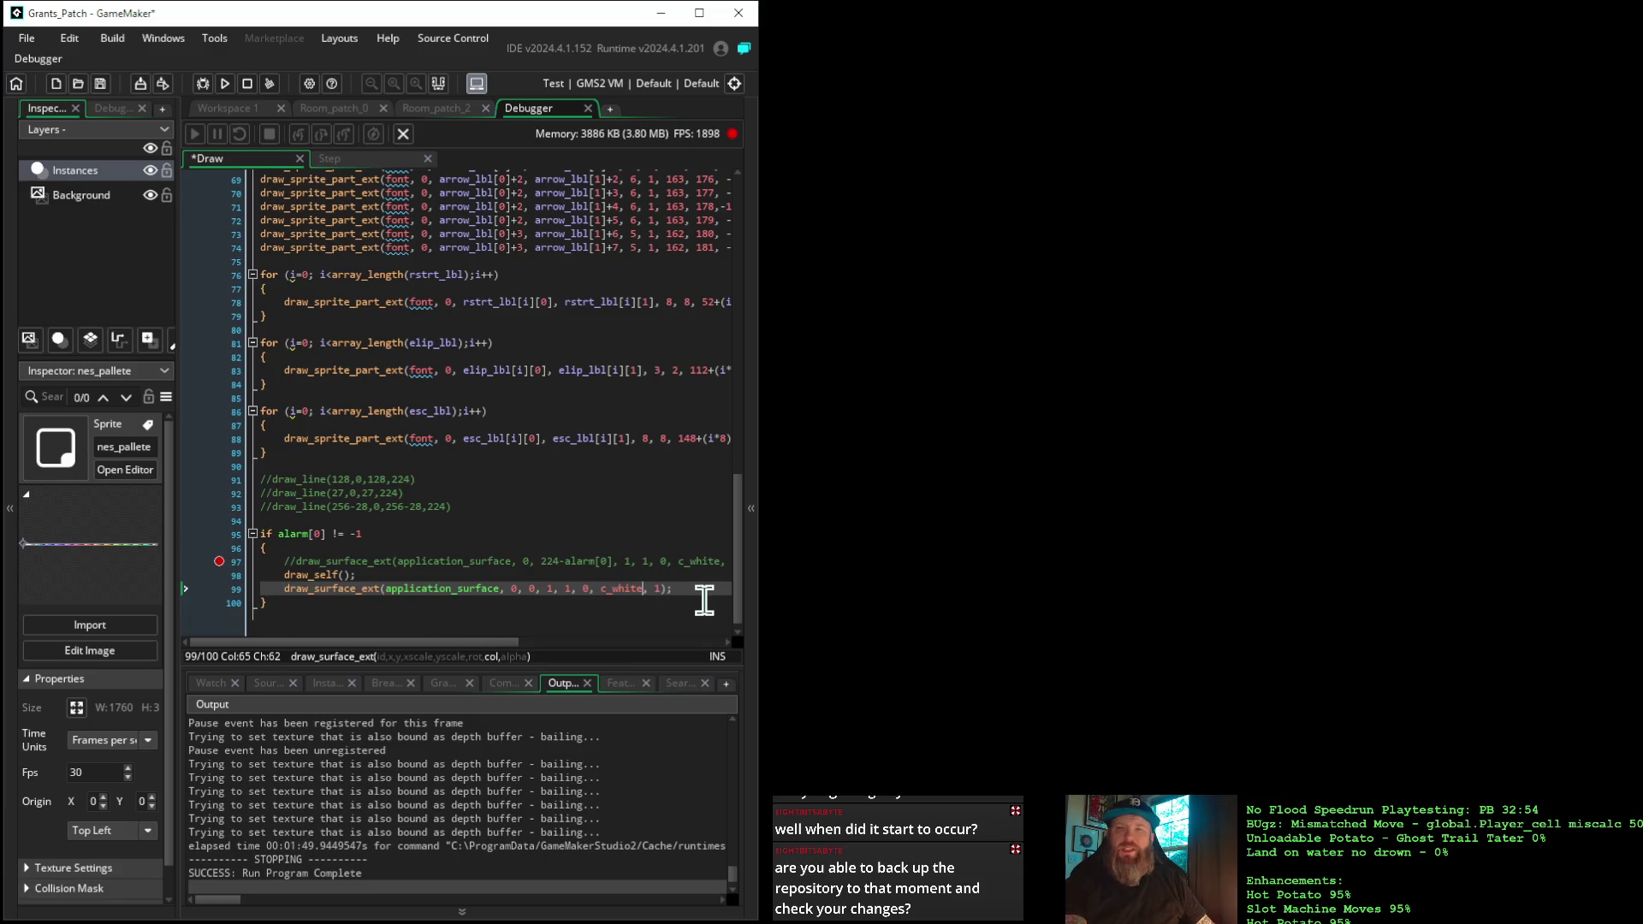
{"action": "key", "text": "BackSpace"}
{"action": "key", "text": "BackSpace"}
{"action": "key", "text": "BackSpace"}
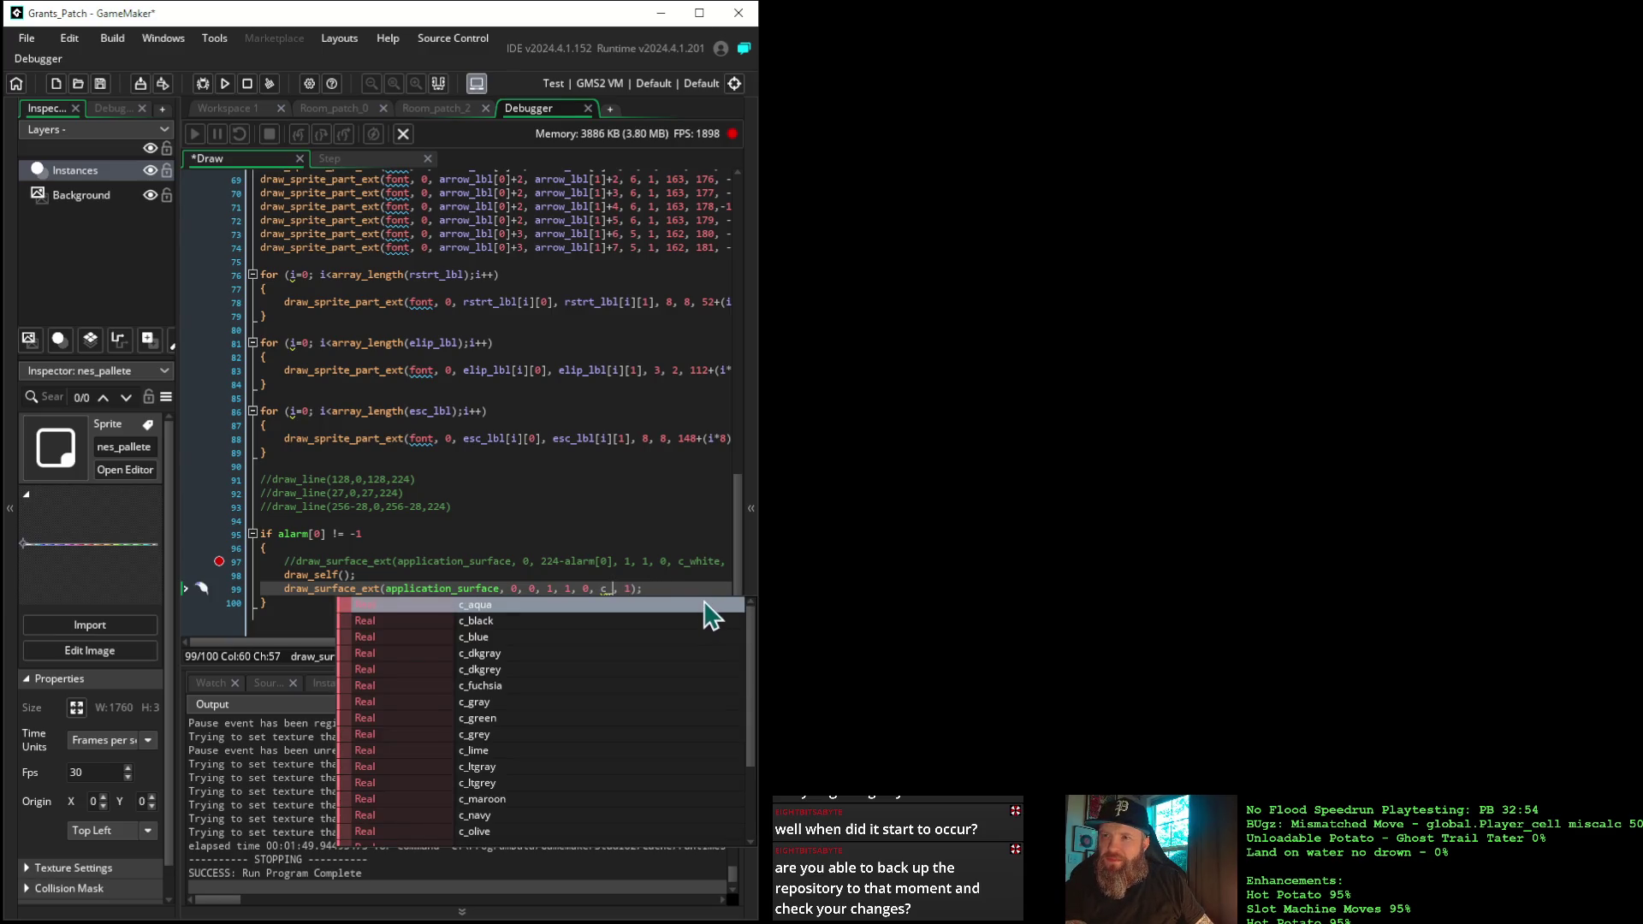
{"action": "type", "text": "te"}
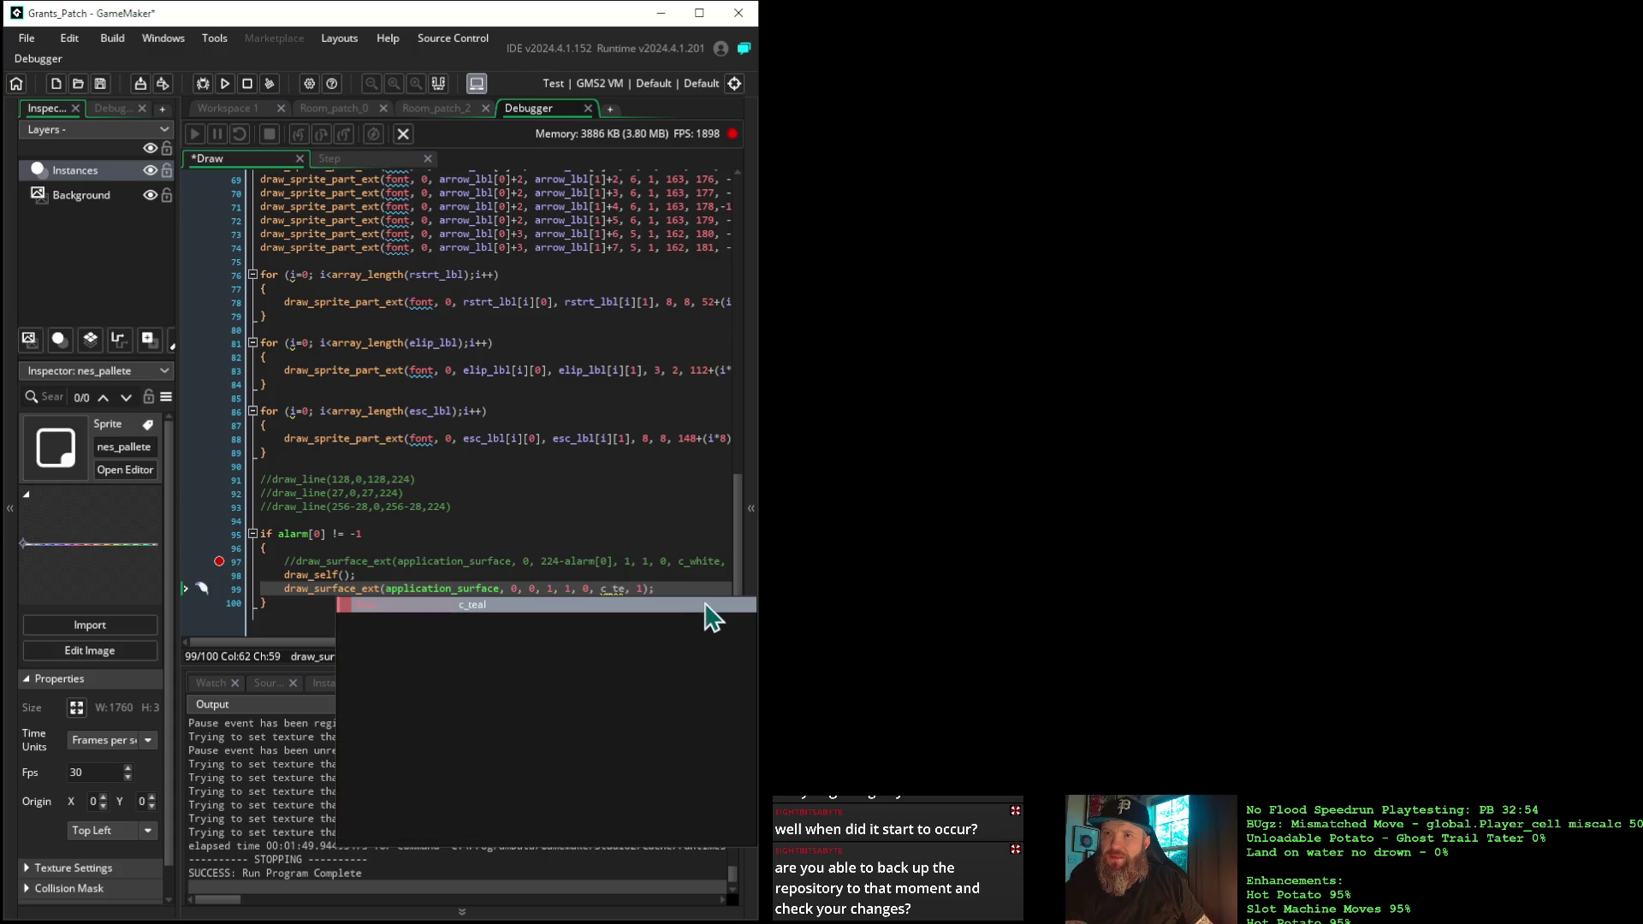
{"action": "key", "text": "Return"}
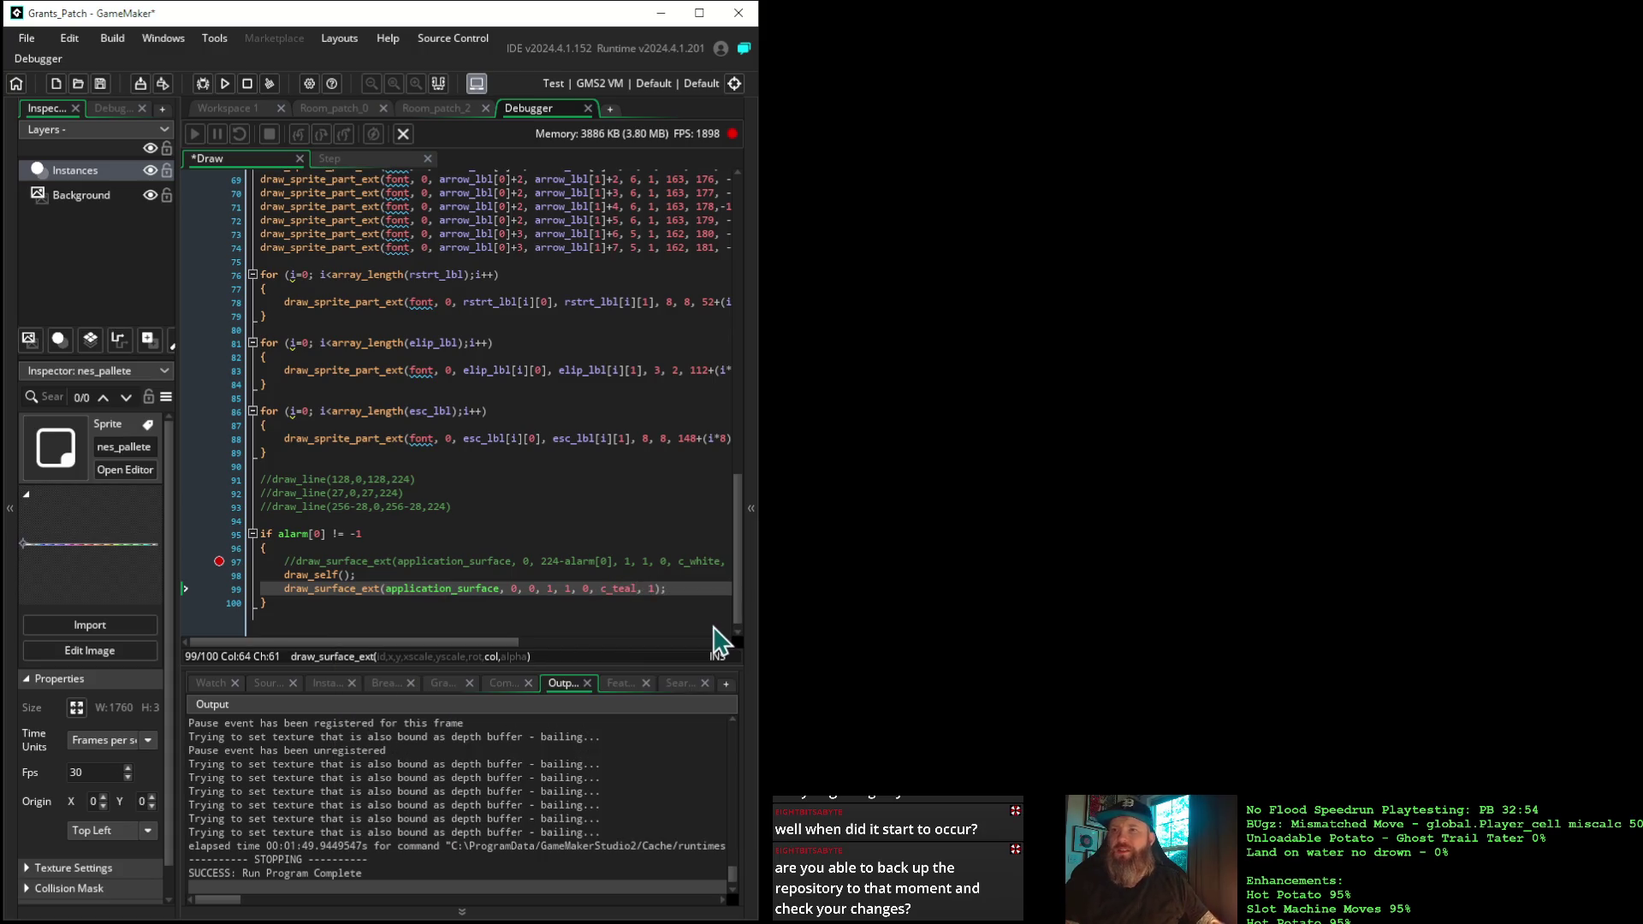
Comment out draw_self(), set a breakpoint on line 99, and launch a debug run
{"action": "left_click", "coordinate": [219, 561]}
{"action": "left_click", "coordinate": [284, 575]}
{"action": "type", "text": "/"}
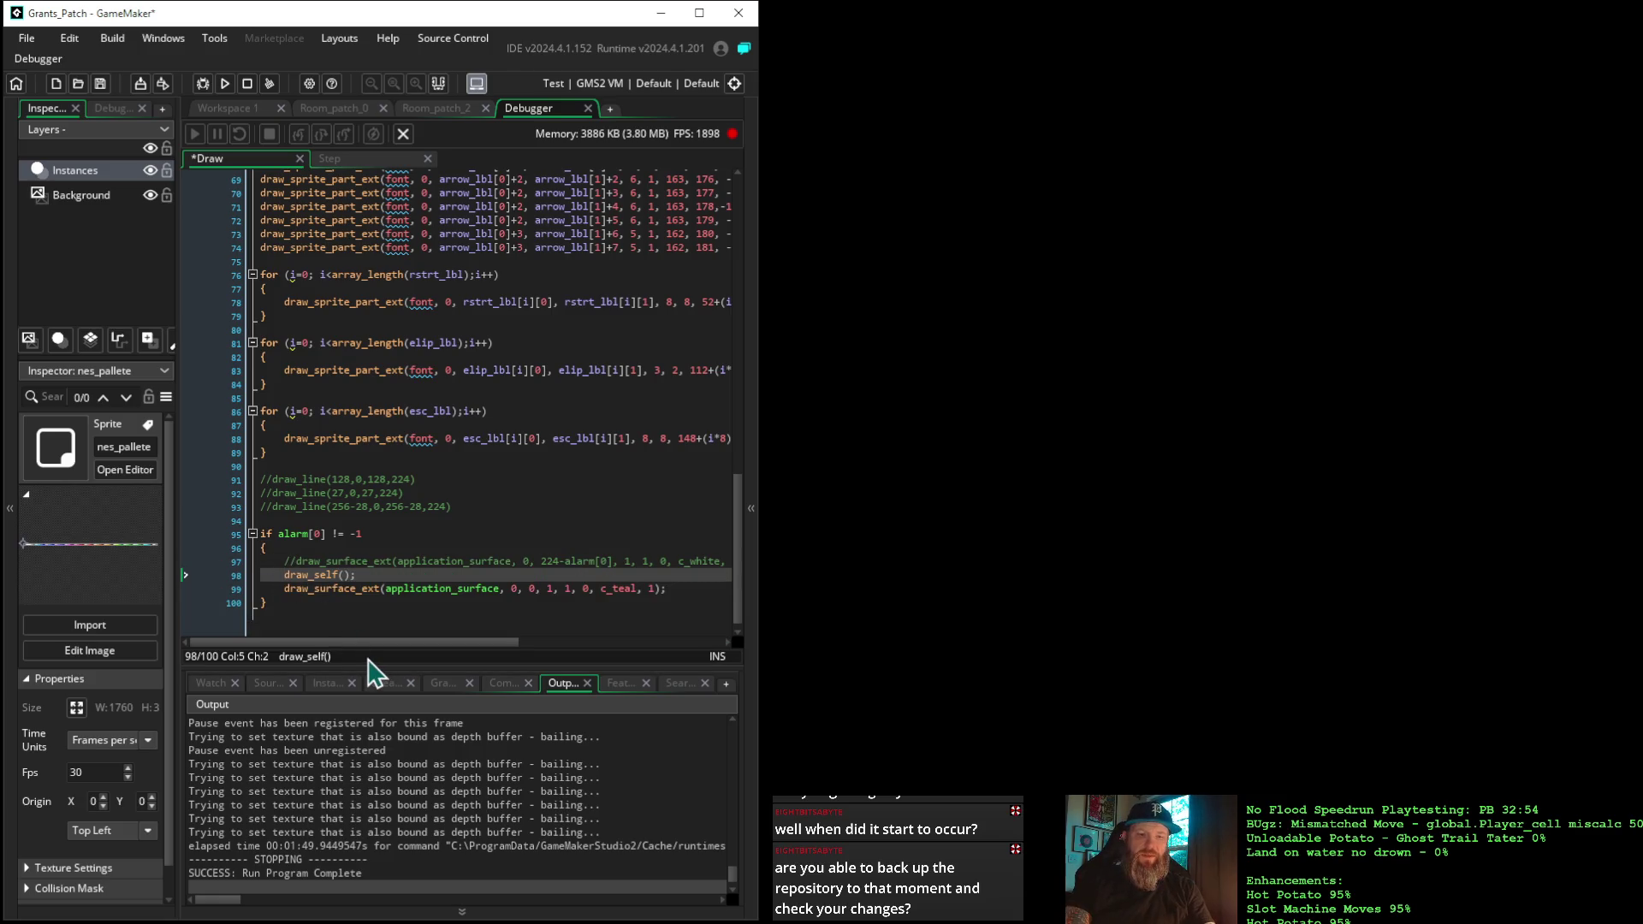
{"action": "type", "text": "/"}
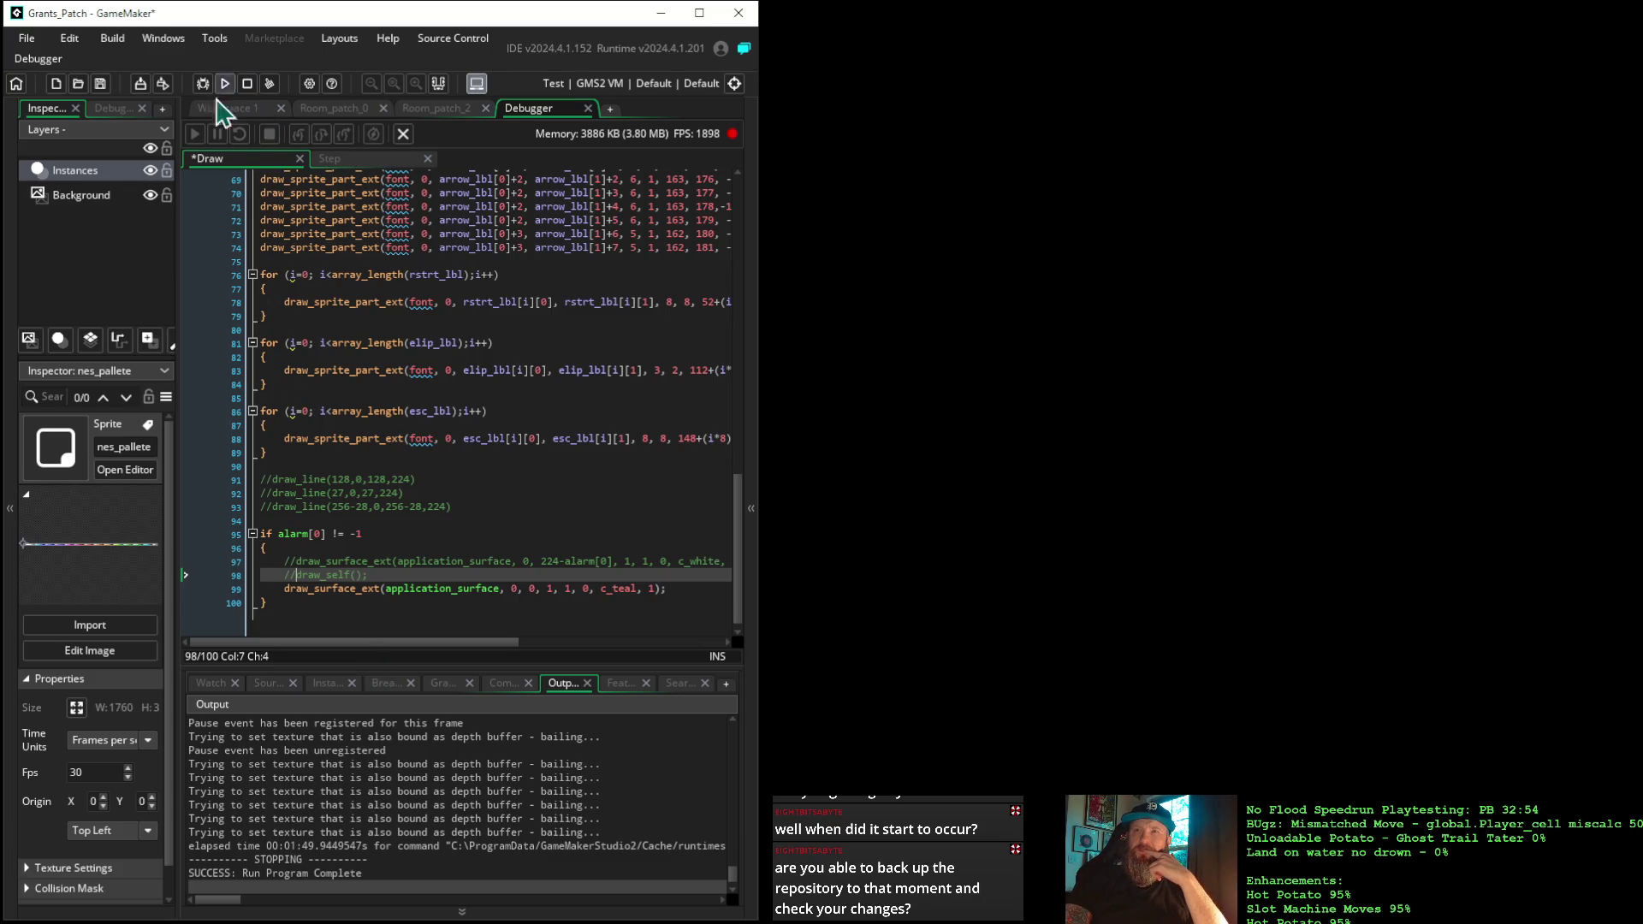
{"action": "left_click", "coordinate": [221, 588]}
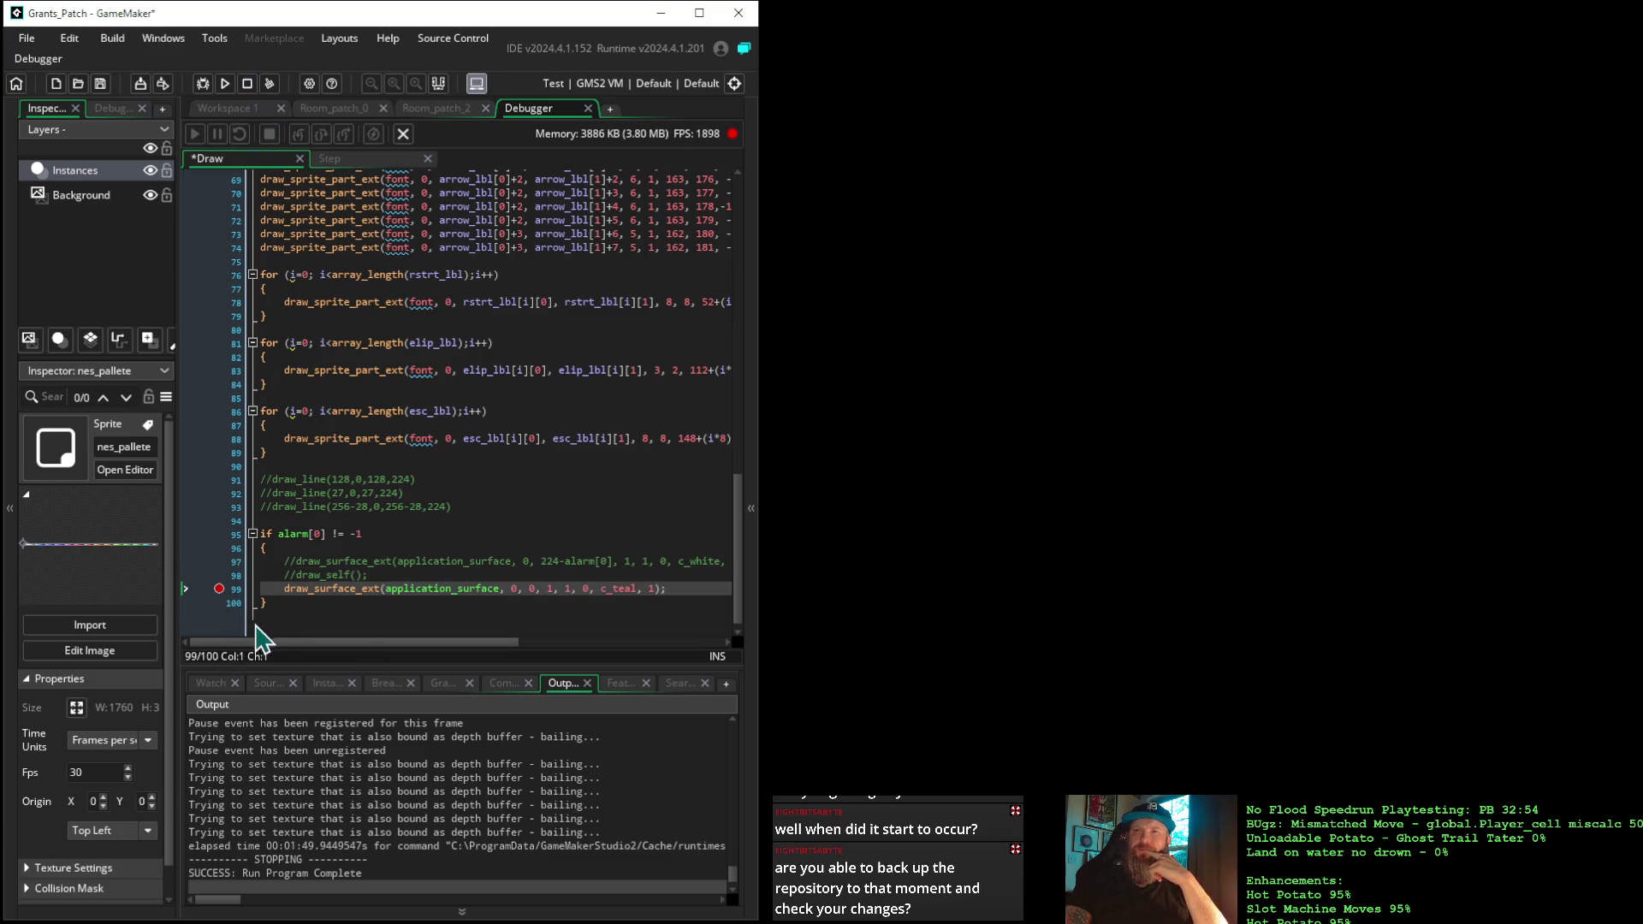
{"action": "left_click", "coordinate": [203, 83]}
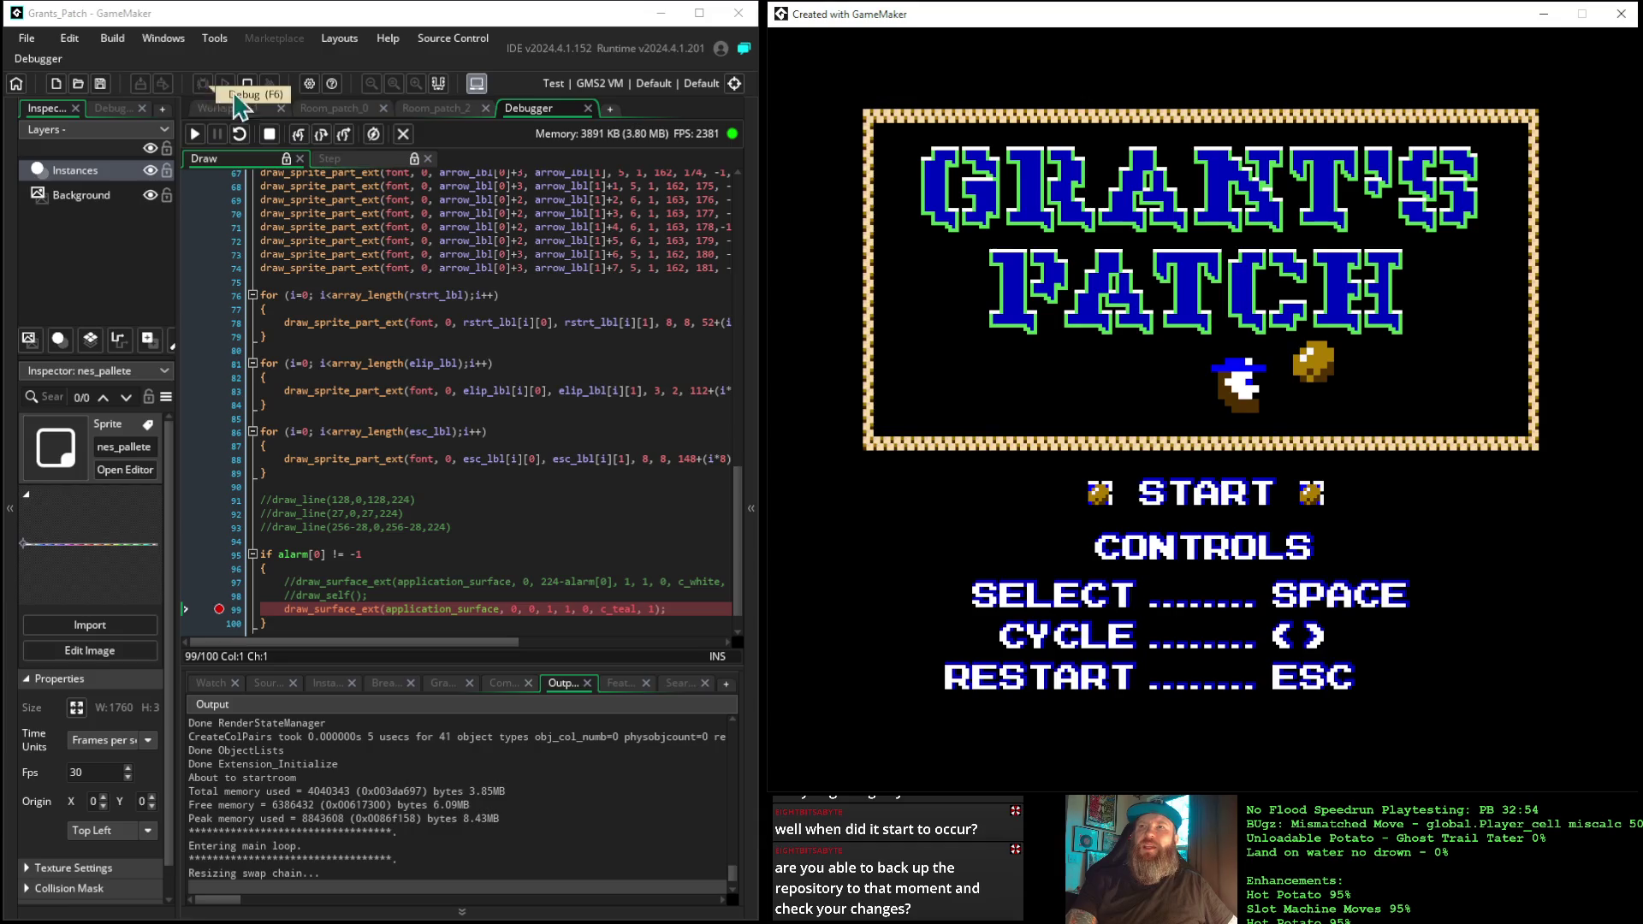
Resume the game from the line 99 c_teal draw_surface_ext breakpoint
{"action": "left_click", "coordinate": [194, 137]}
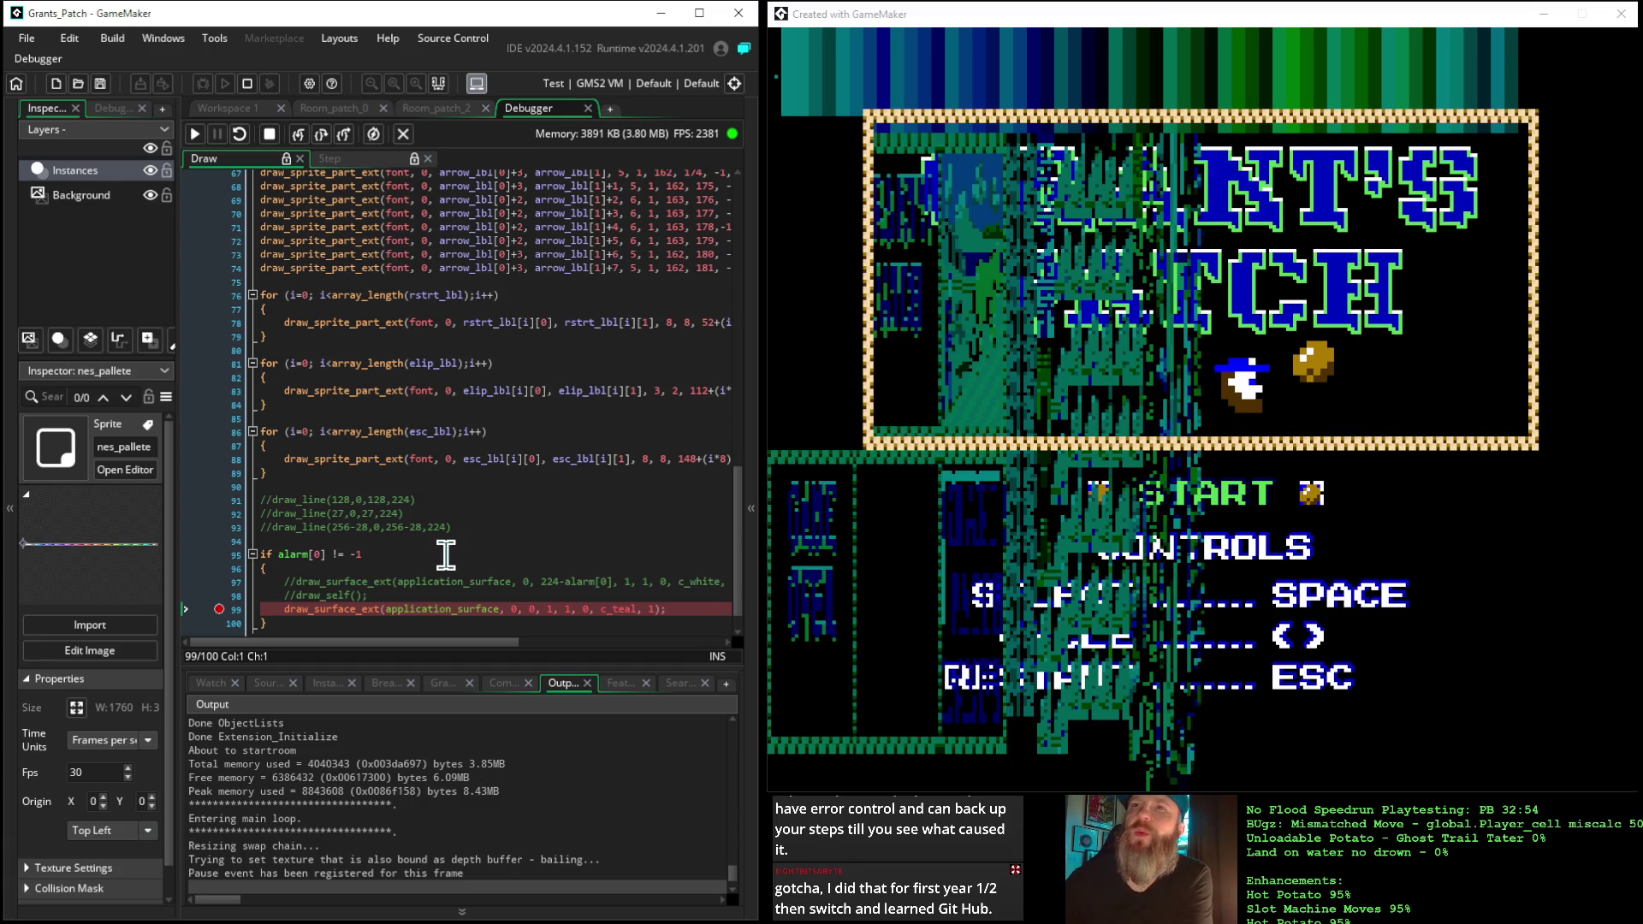
Advance several frames while watching application_surface and alarm[0] count down to 213, then show the manual
{"action": "left_click", "coordinate": [193, 135]}
{"action": "left_click", "coordinate": [194, 136]}
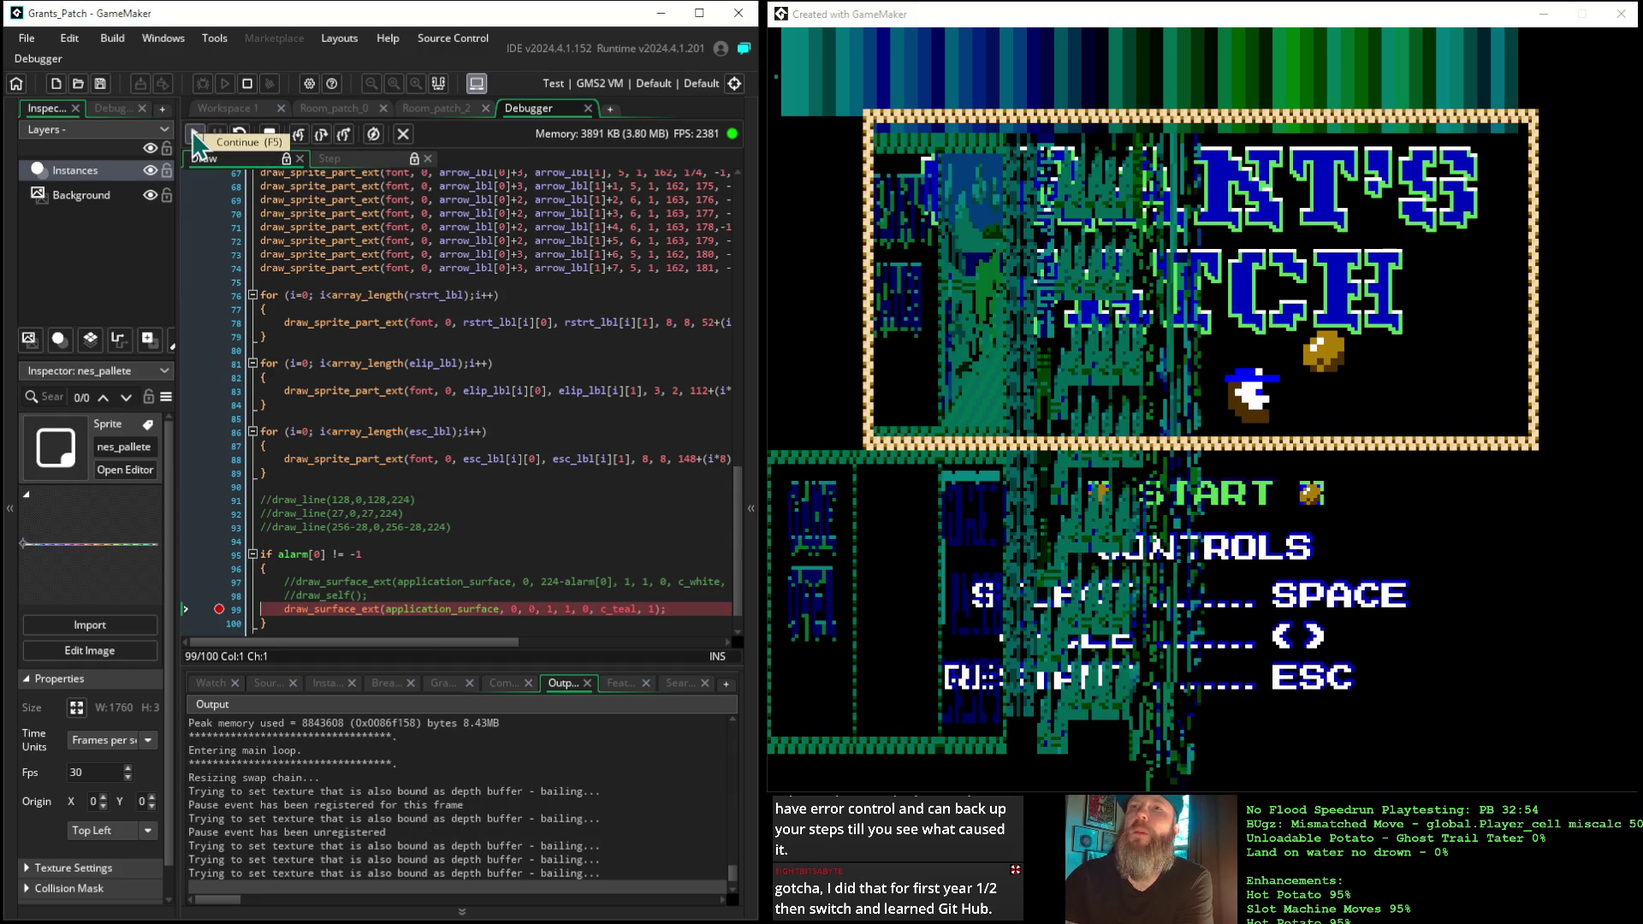
{"action": "left_click", "coordinate": [194, 134]}
{"action": "left_click", "coordinate": [193, 134]}
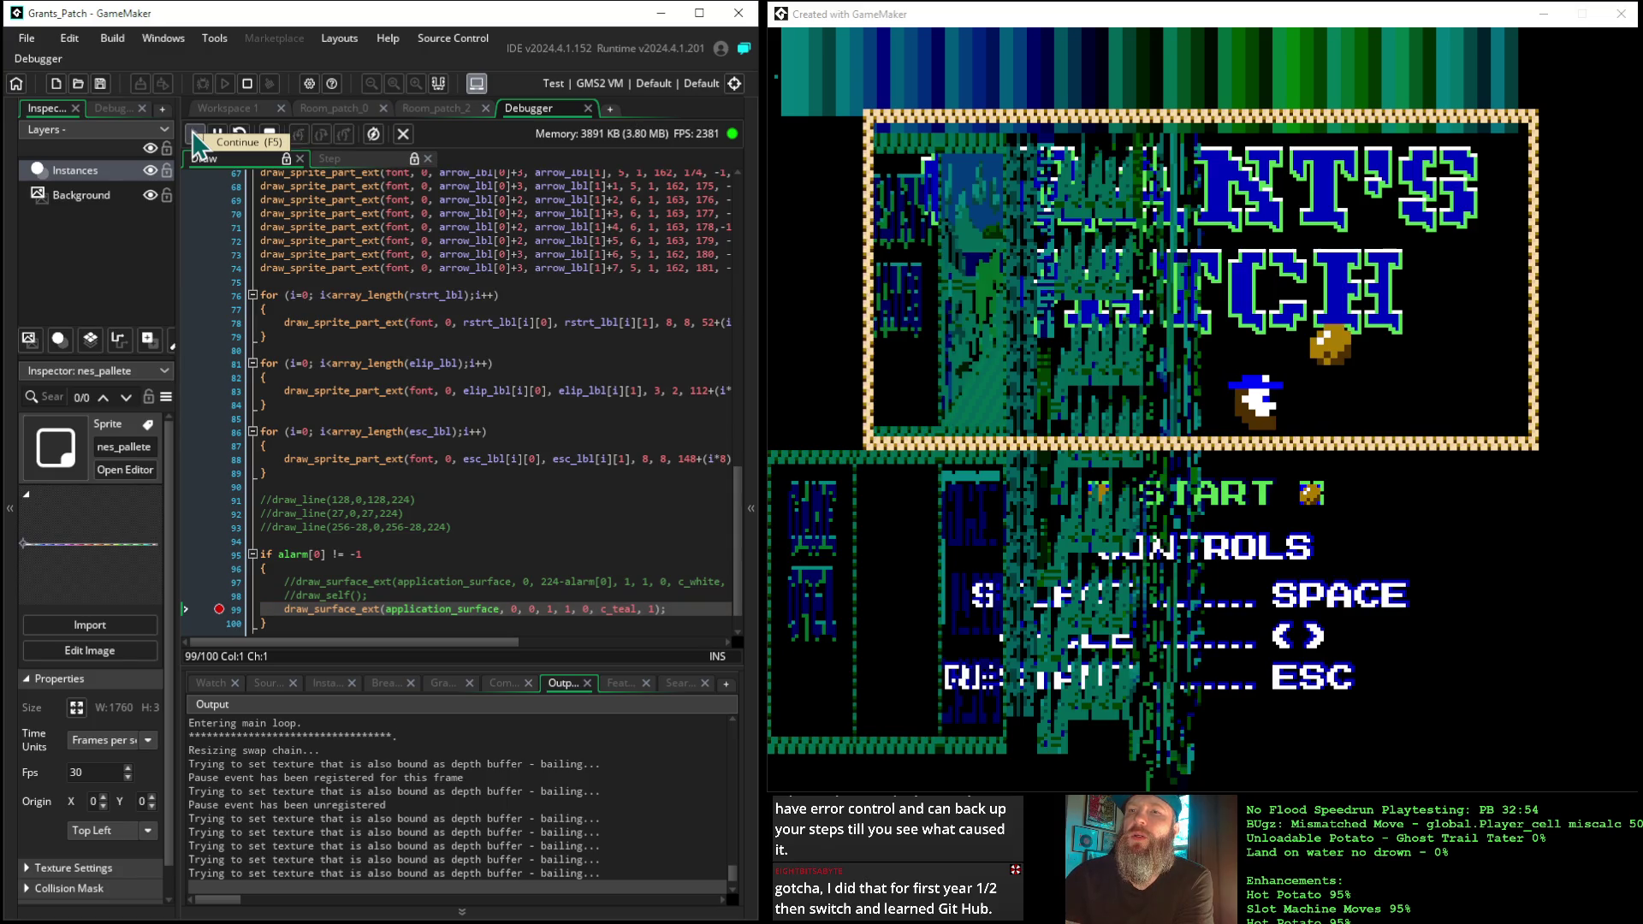
{"action": "left_click", "coordinate": [211, 683]}
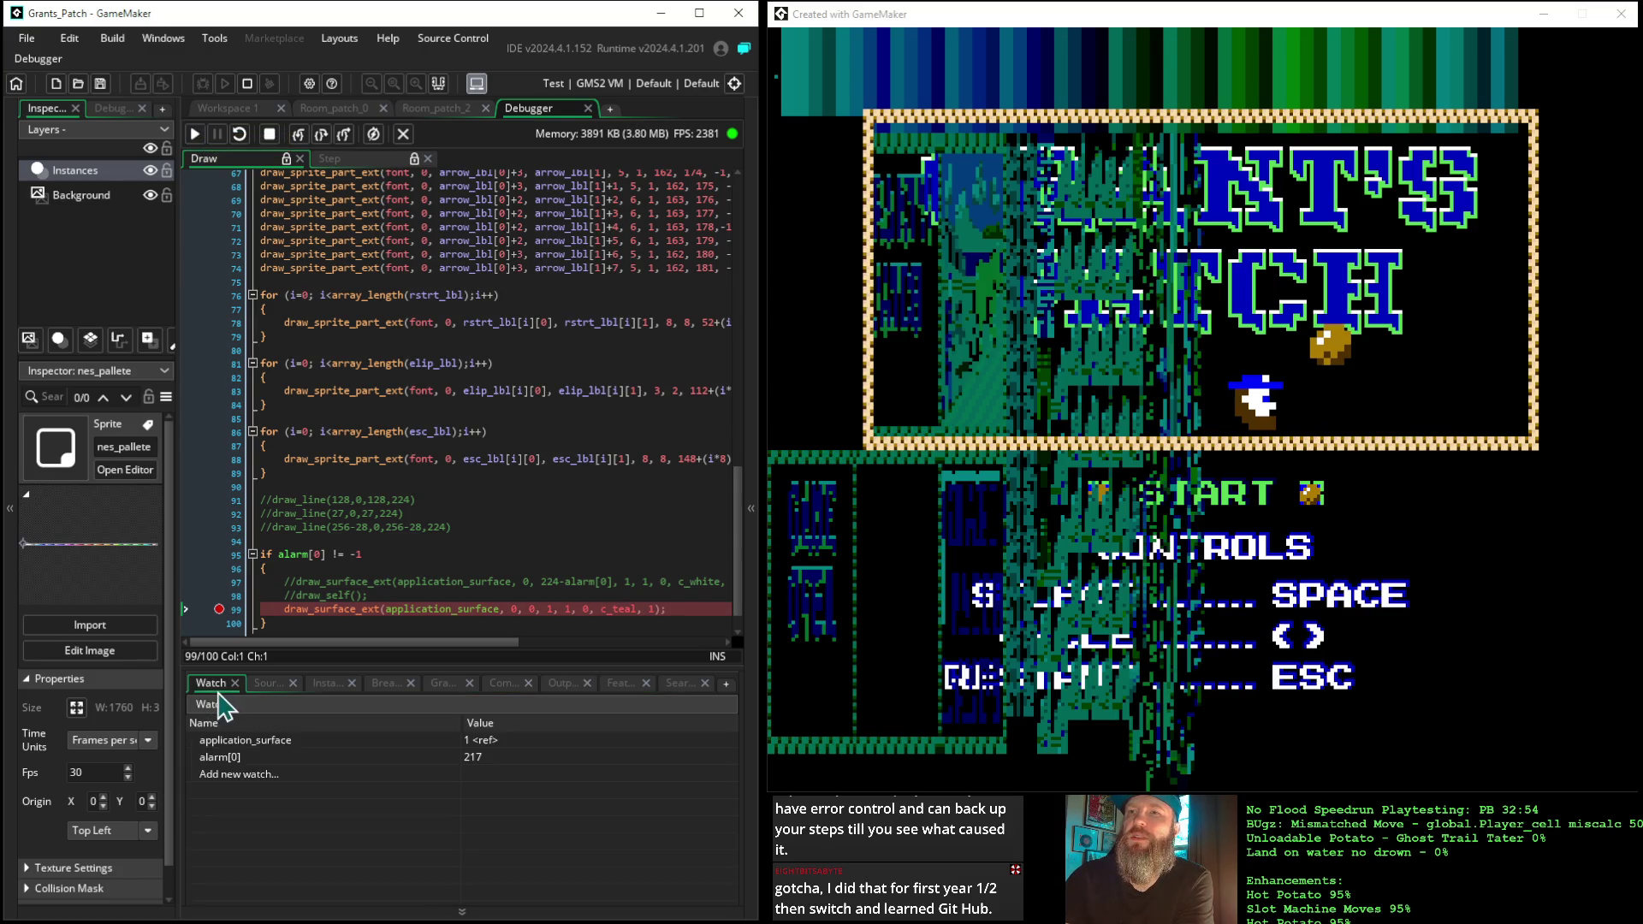
{"action": "left_click", "coordinate": [193, 135]}
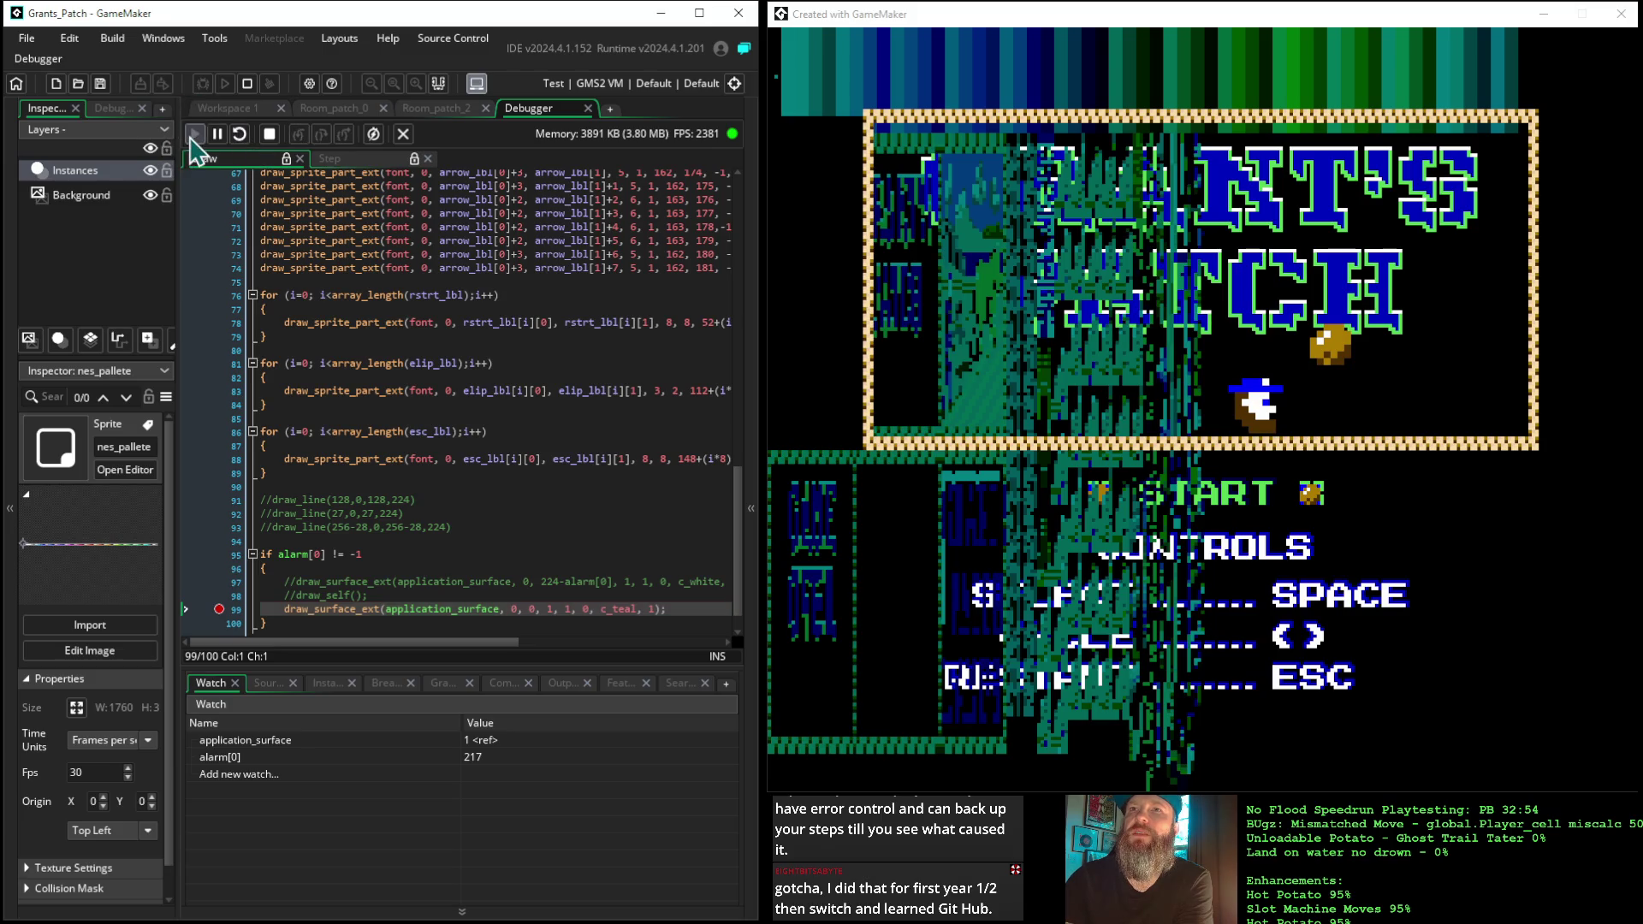
{"action": "left_click", "coordinate": [530, 609]}
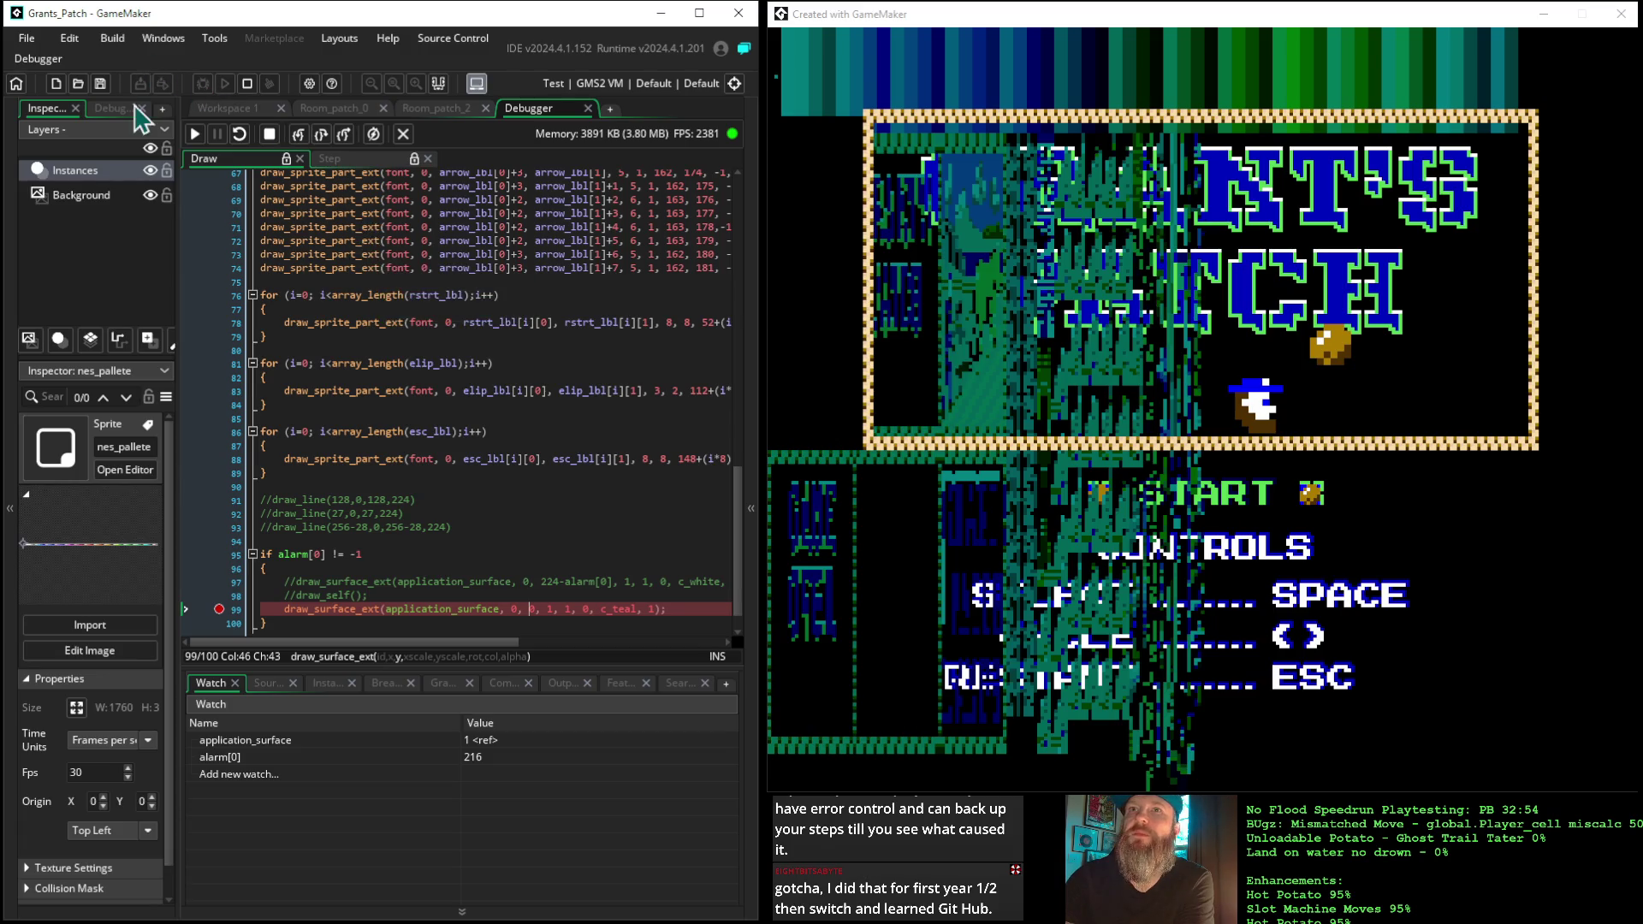
{"action": "left_click", "coordinate": [193, 134]}
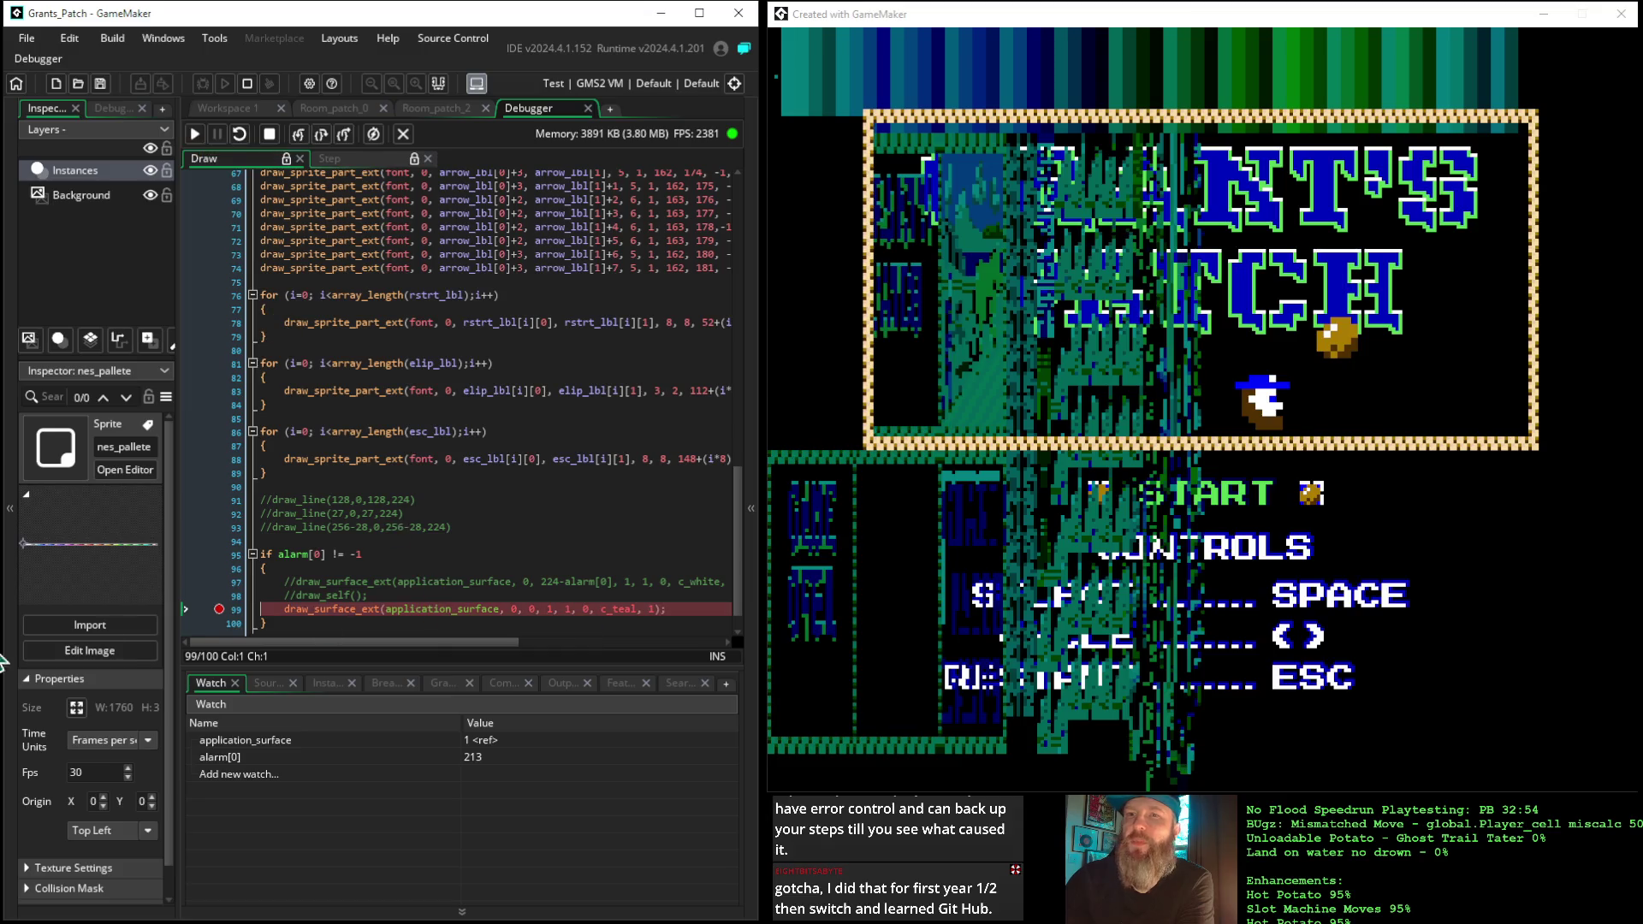
{"action": "key", "text": "alt+Tab"}
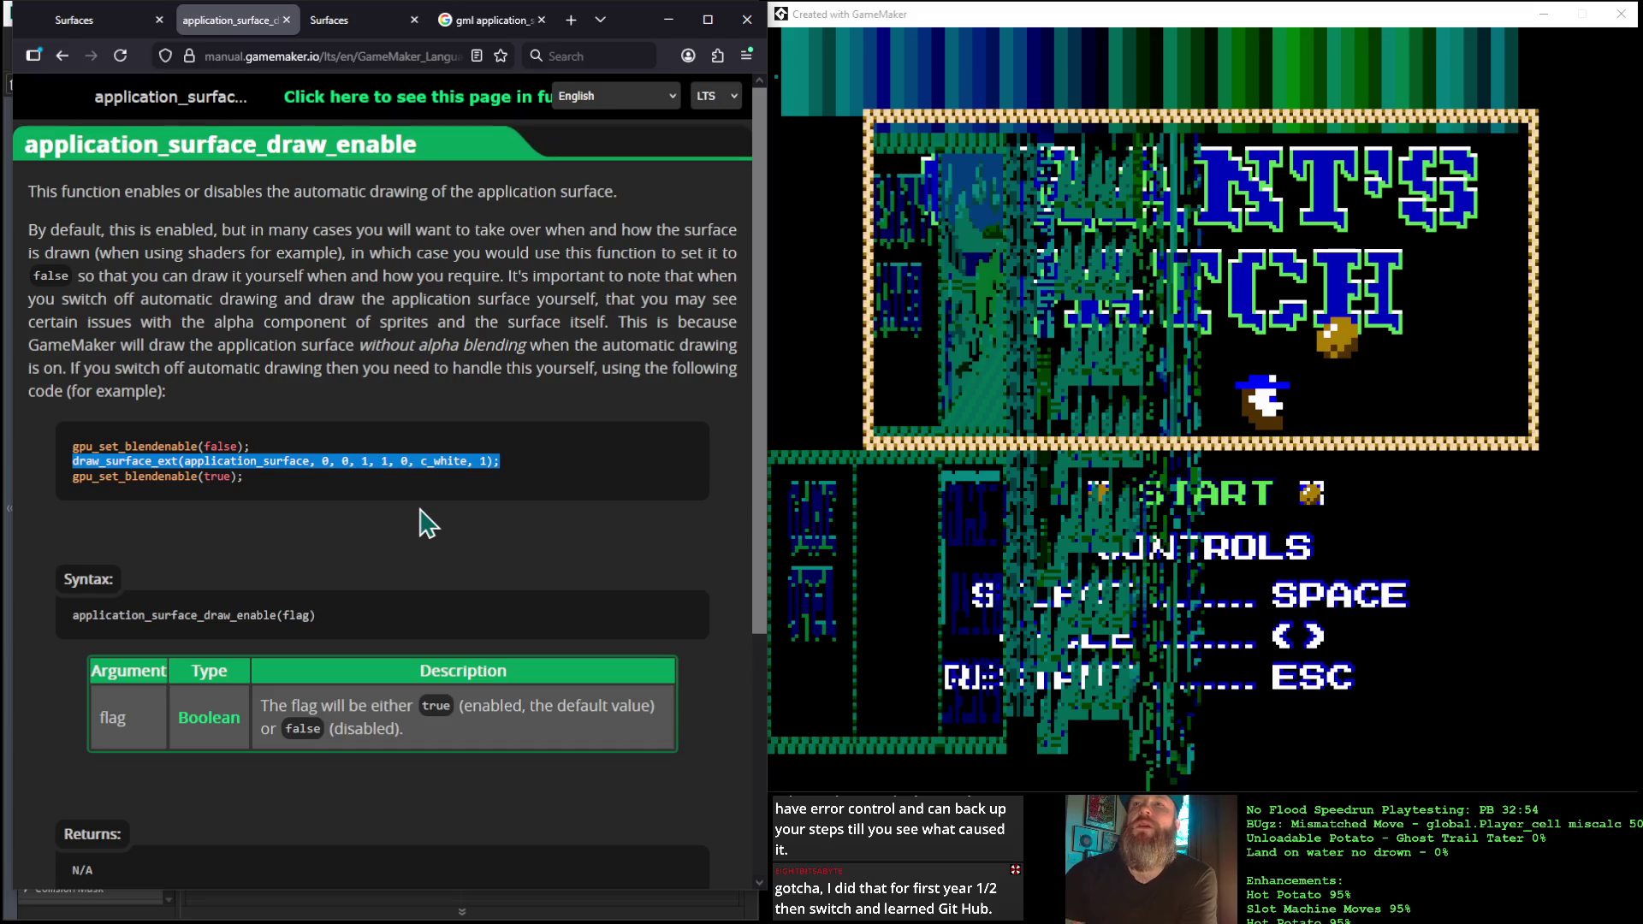
Select the manual's draw_enable(false), blend-disable and c_white tint example code, then return to GameMaker
{"action": "scroll", "coordinate": [466, 545], "scroll_direction": "down", "scroll_amount": 4}
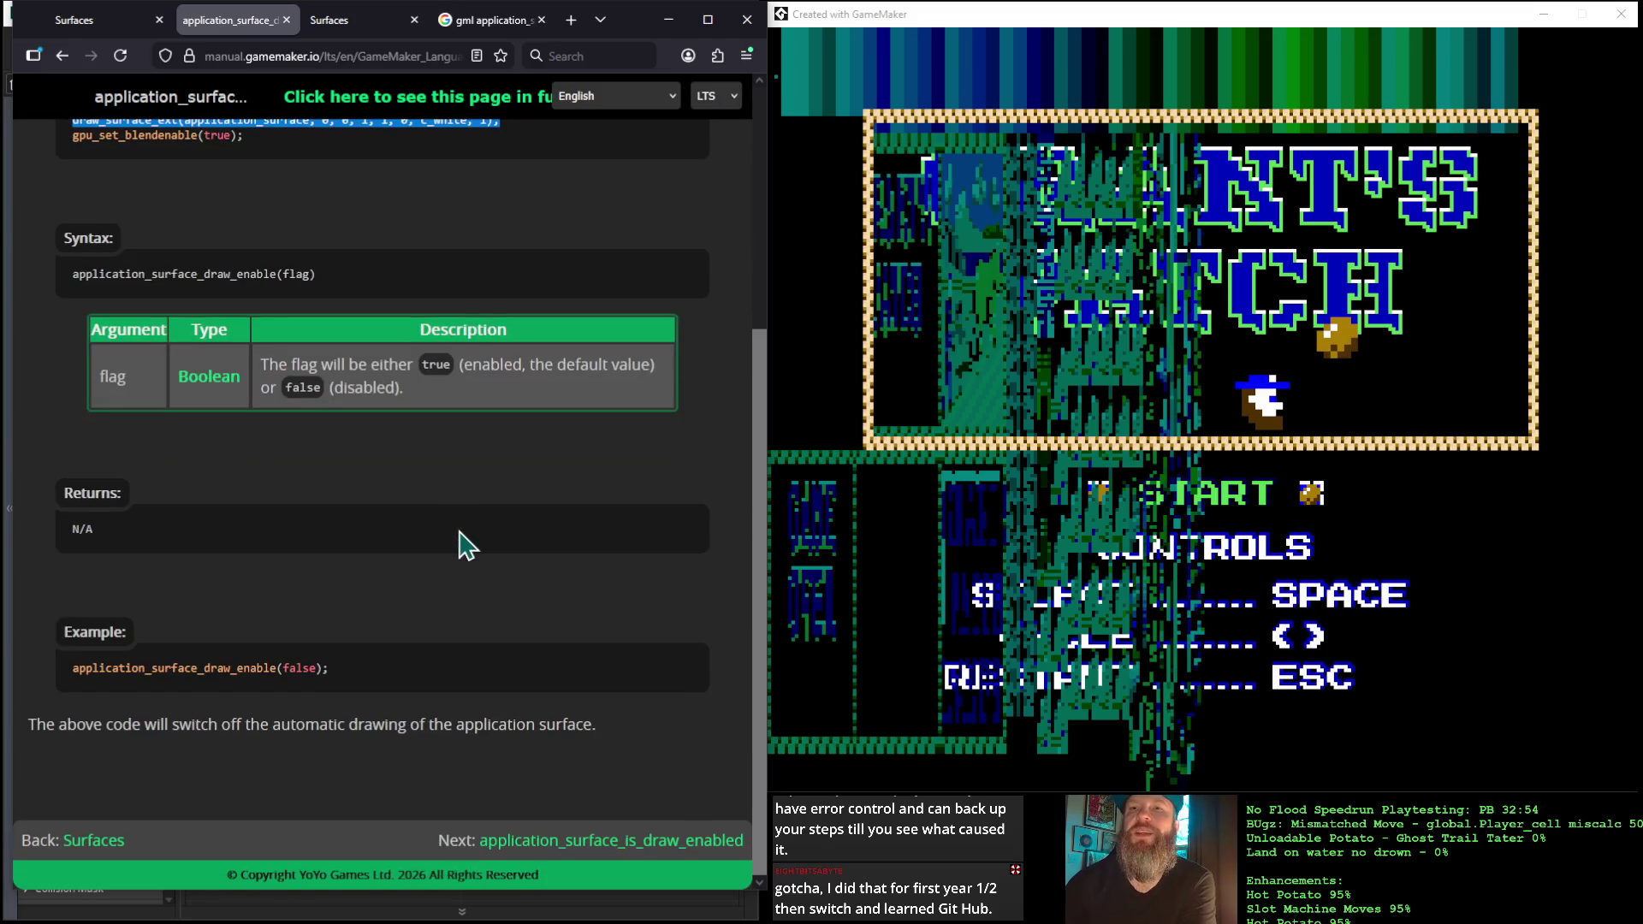
{"action": "scroll", "coordinate": [466, 545], "scroll_direction": "up", "scroll_amount": 1}
{"action": "scroll", "coordinate": [466, 545], "scroll_direction": "down", "scroll_amount": 2}
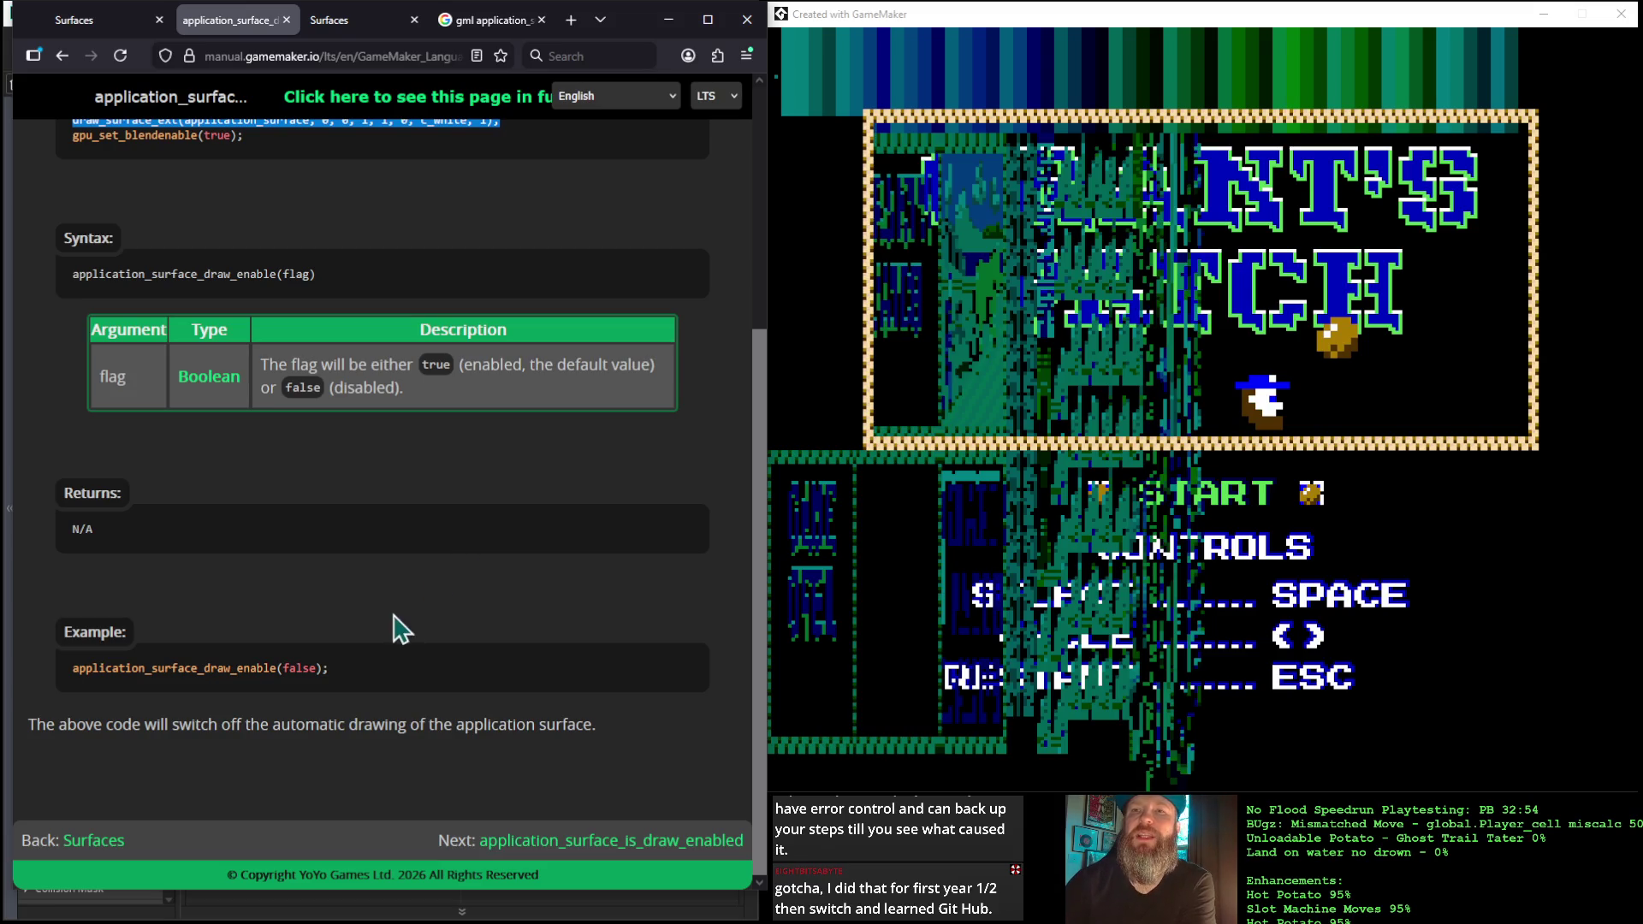
{"action": "left_click_drag", "start_coordinate": [357, 676], "coordinate": [64, 633]}
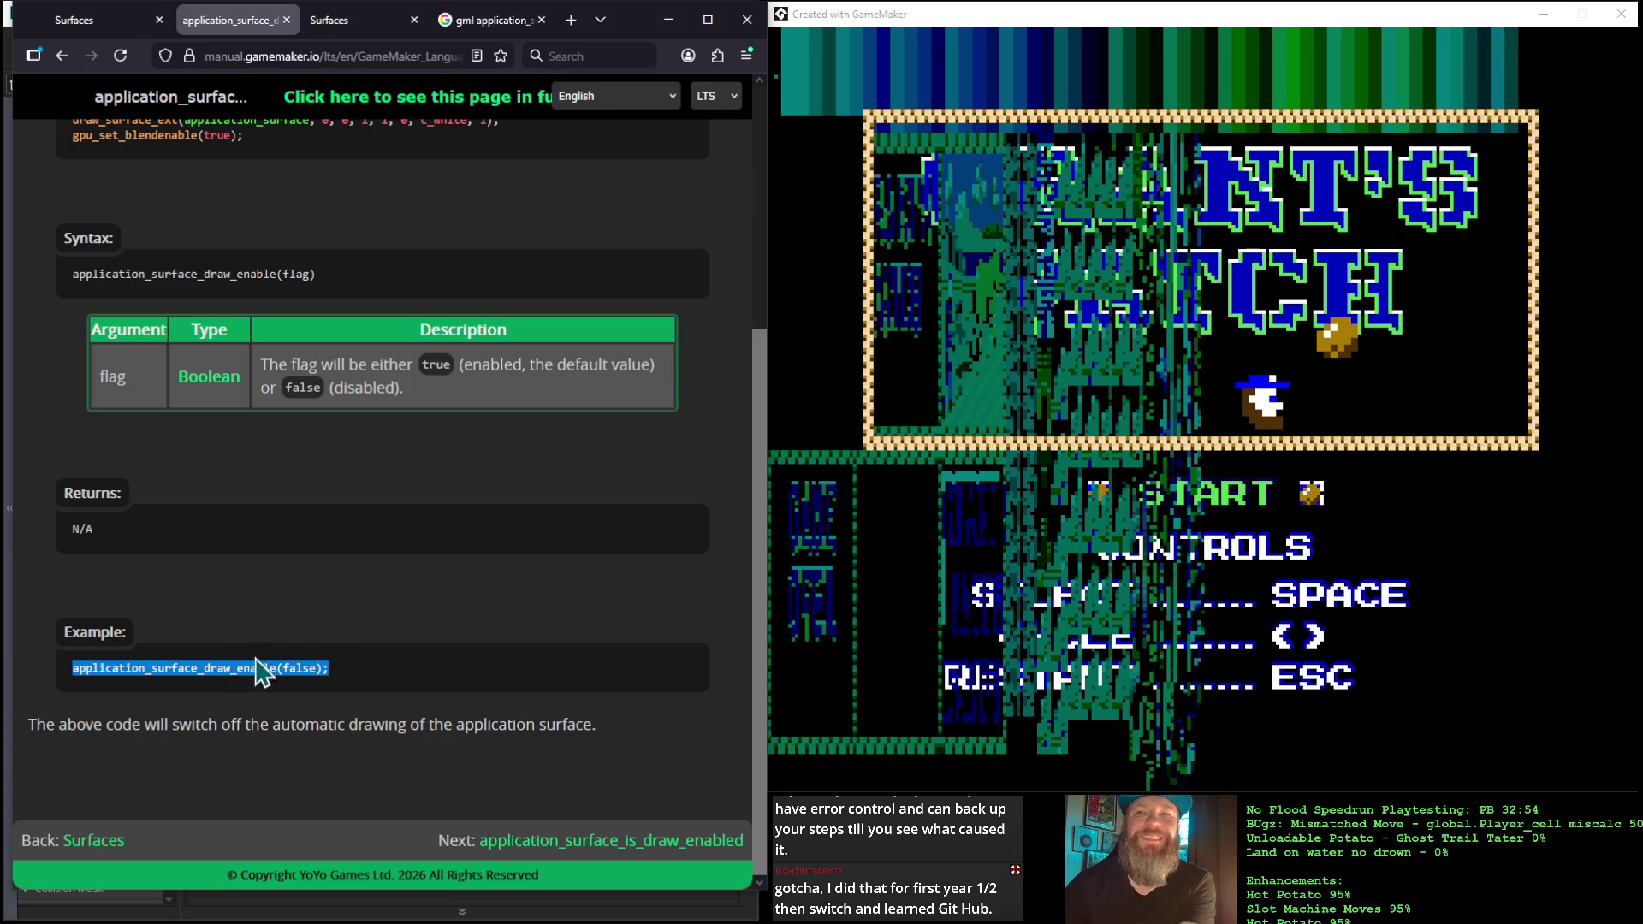
{"action": "scroll", "coordinate": [283, 641], "scroll_direction": "up", "scroll_amount": 4}
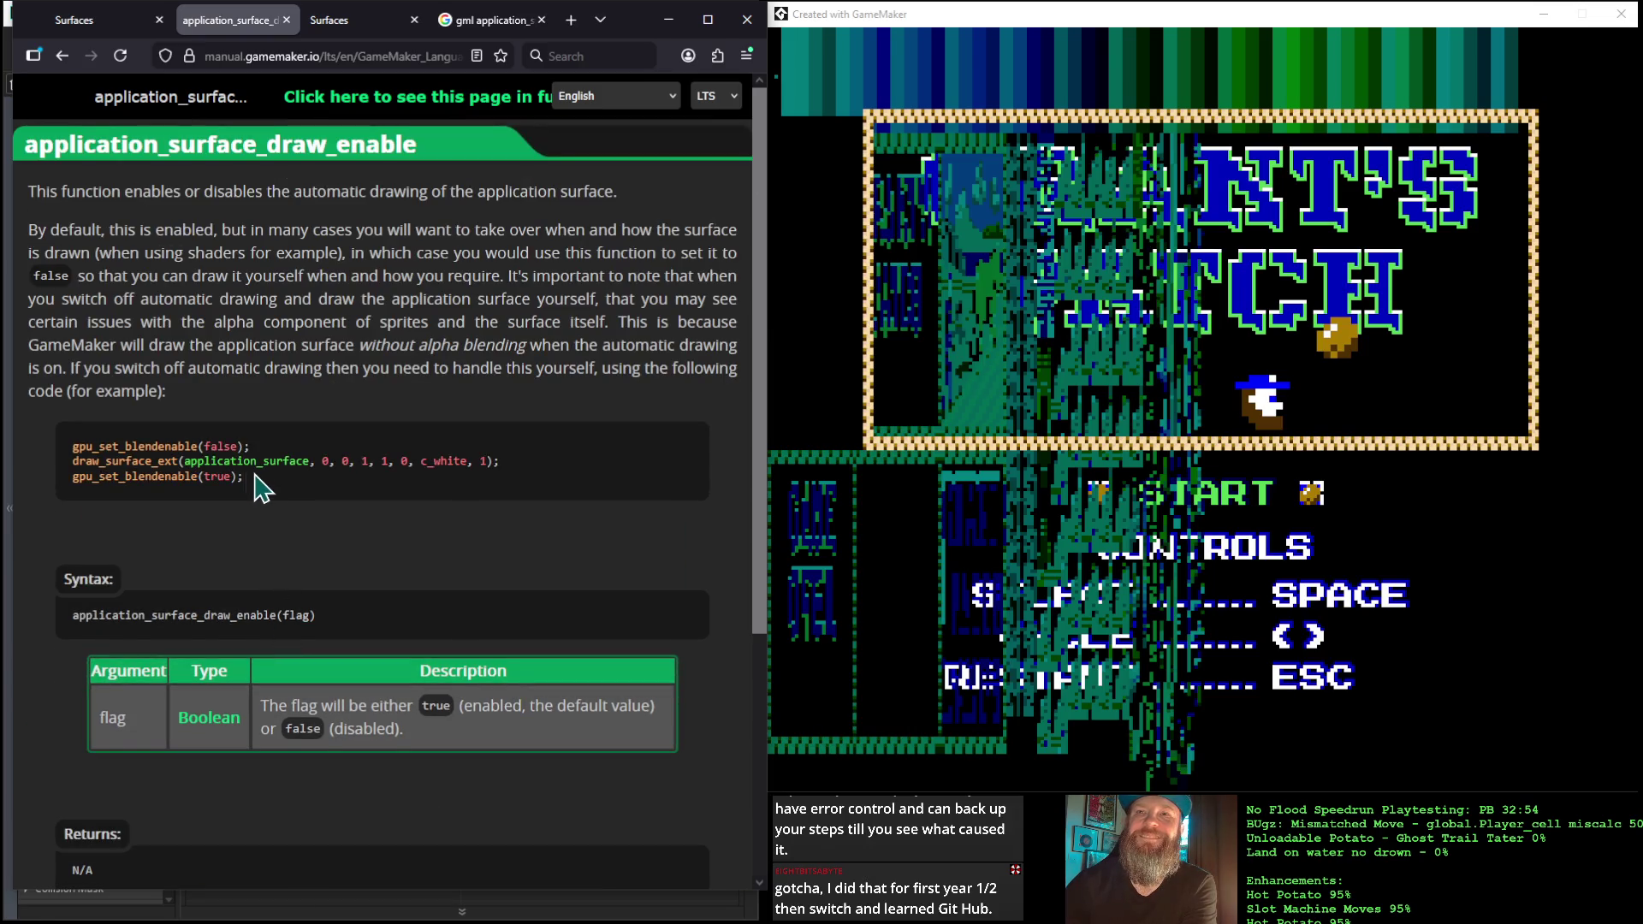
{"action": "left_click_drag", "start_coordinate": [261, 509], "coordinate": [55, 437]}
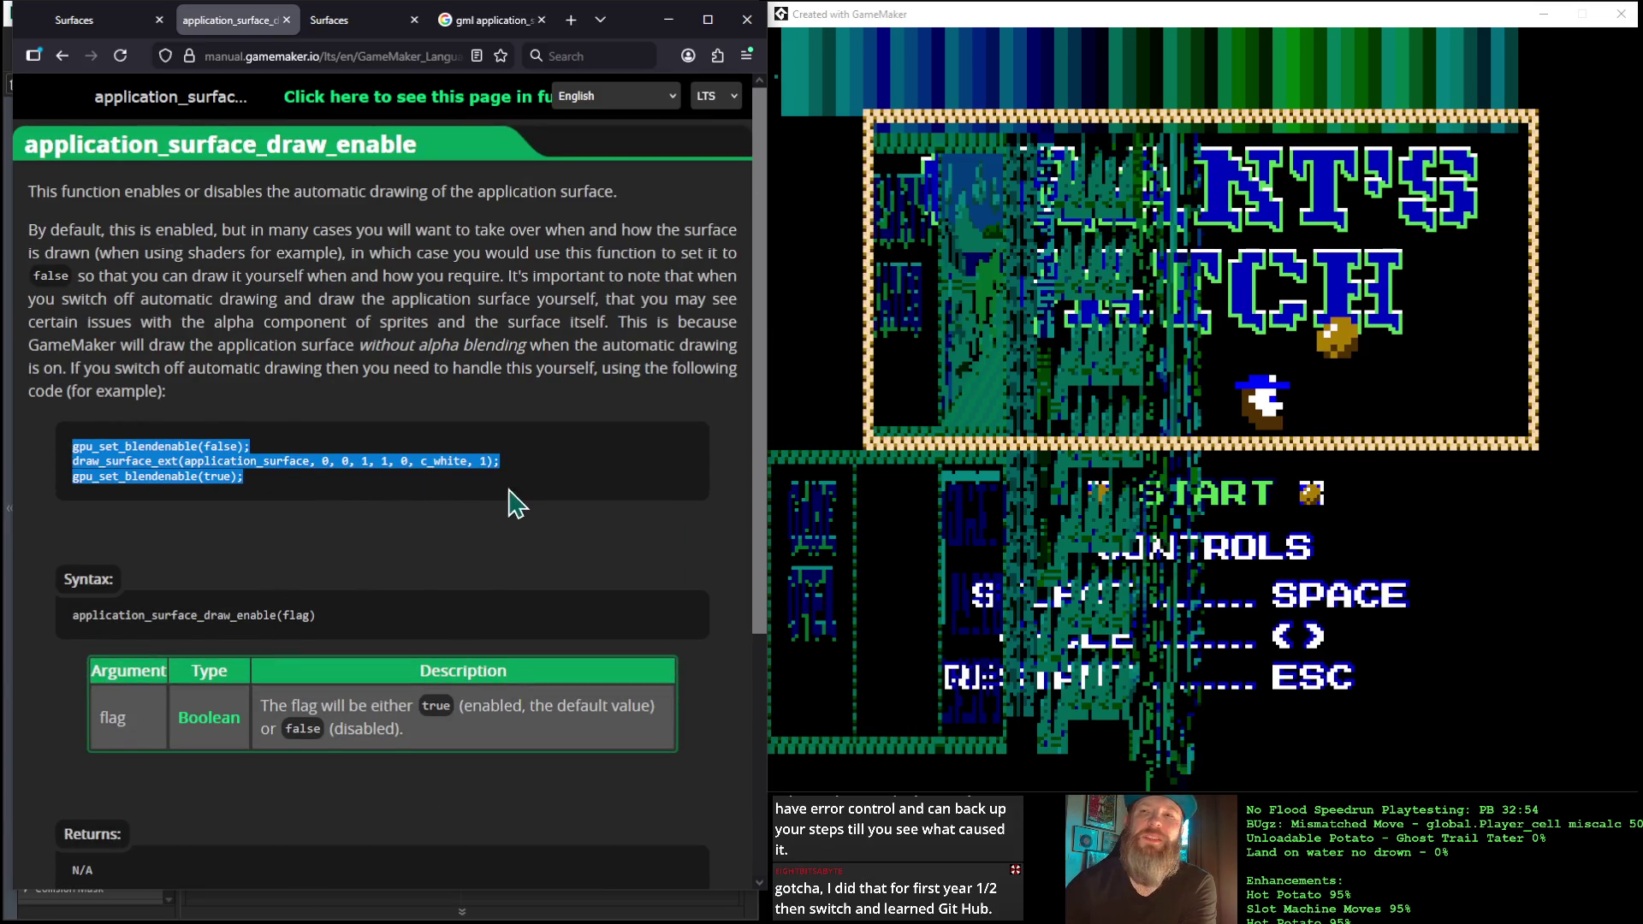
{"action": "left_click_drag", "start_coordinate": [543, 469], "coordinate": [53, 467]}
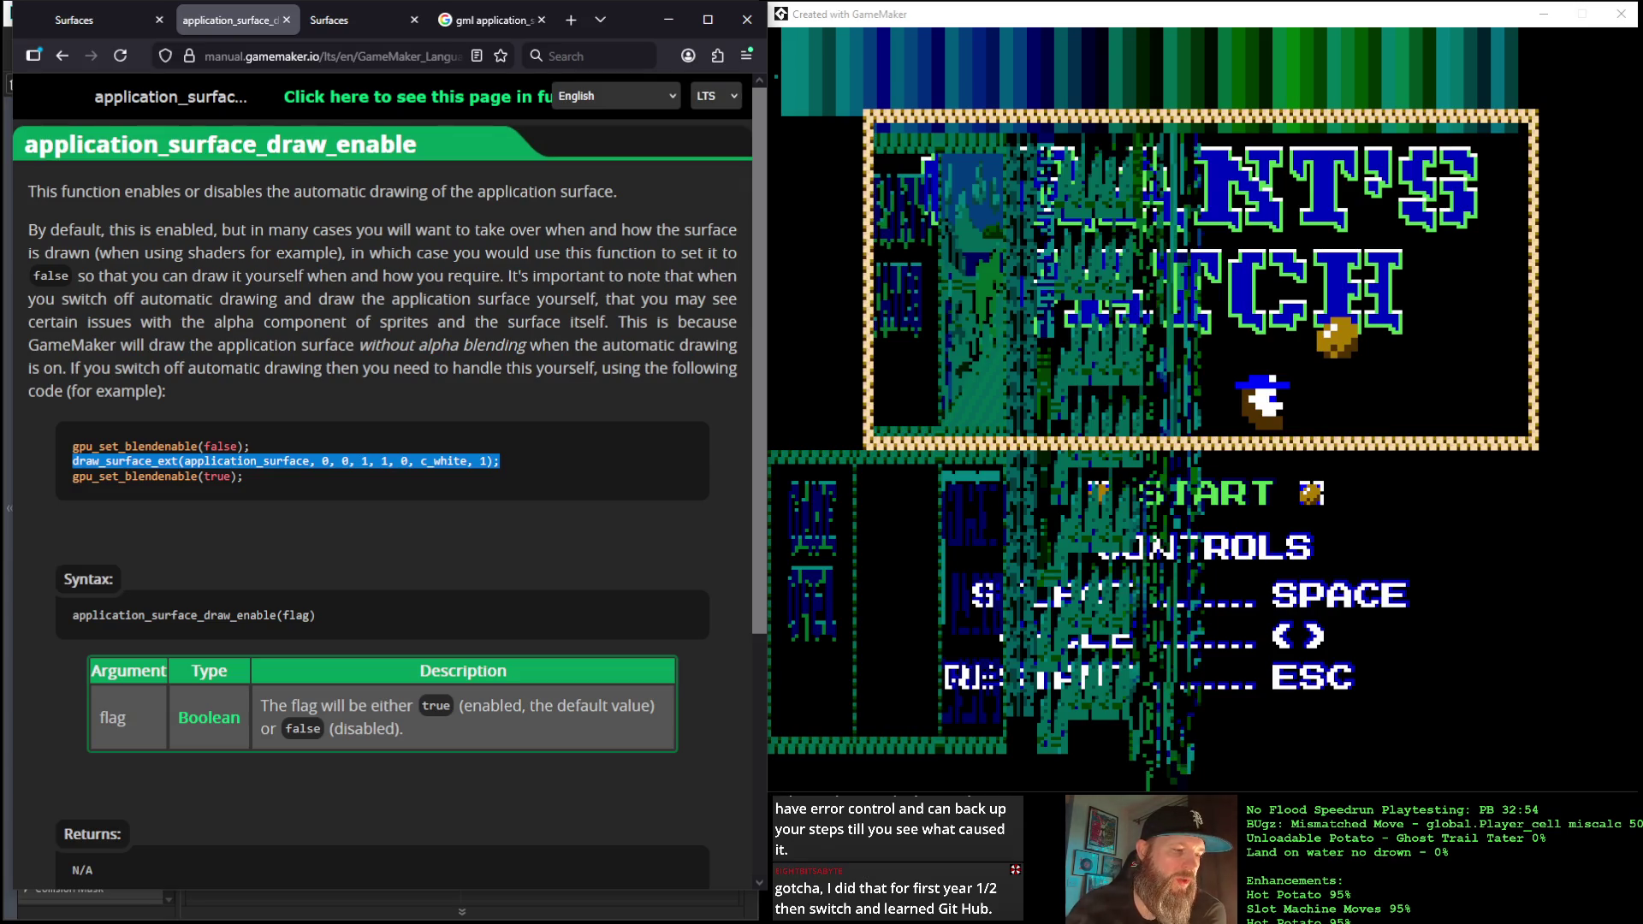
{"action": "key", "text": "alt+Tab"}
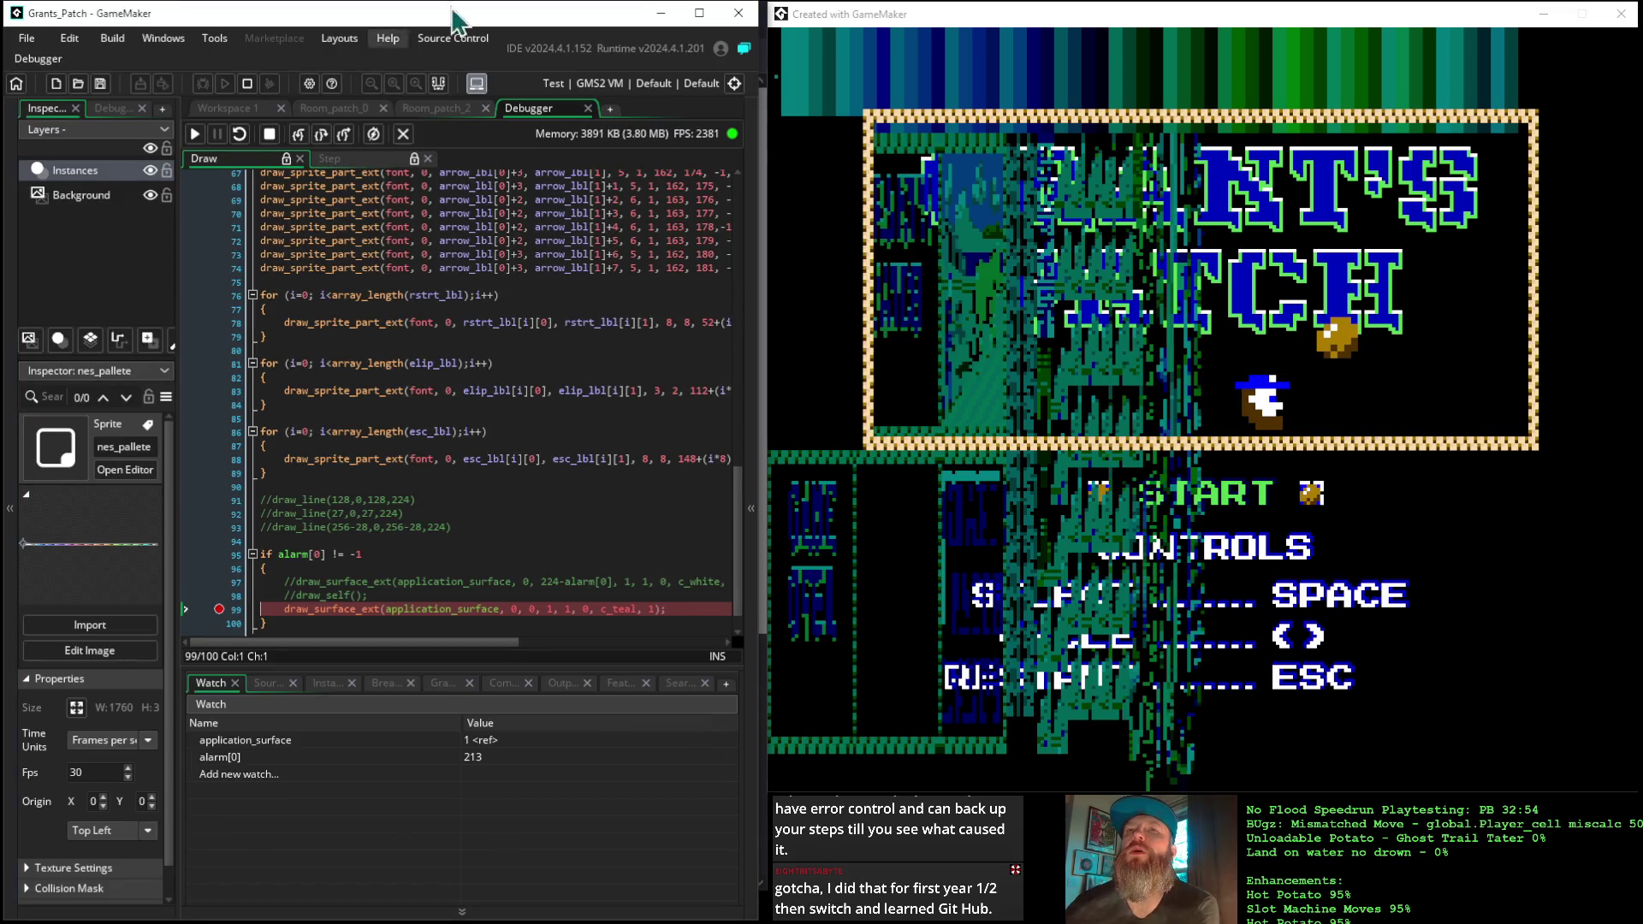
List the Instances layer's instances in the inspector and widen the inspector panel
{"action": "left_click", "coordinate": [76, 195]}
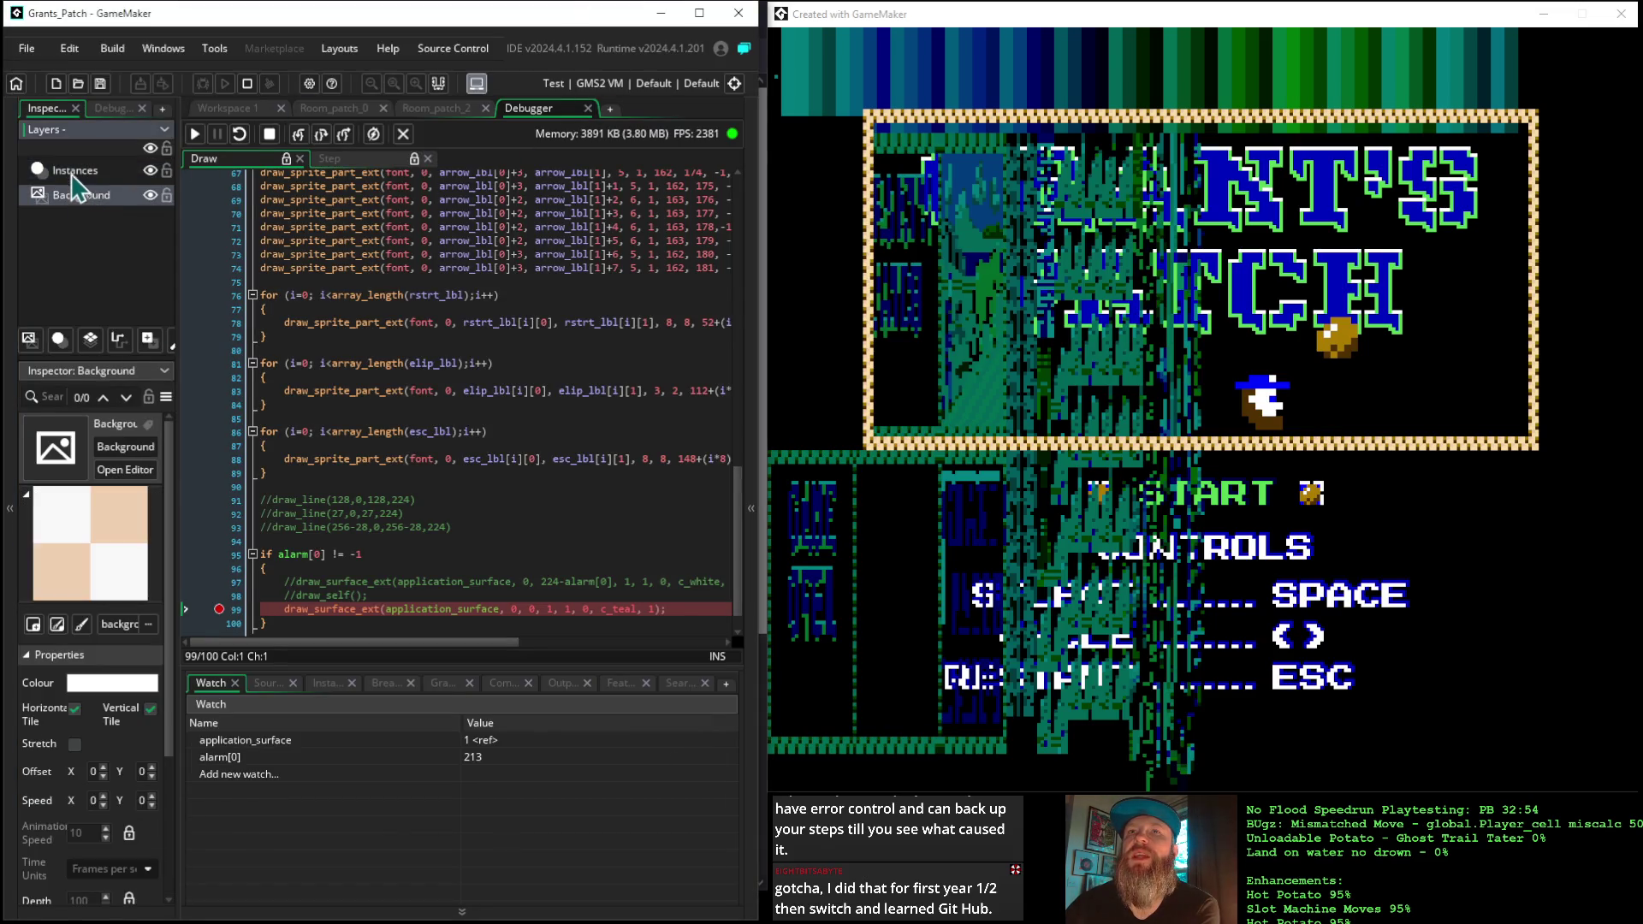
{"action": "left_click", "coordinate": [76, 171]}
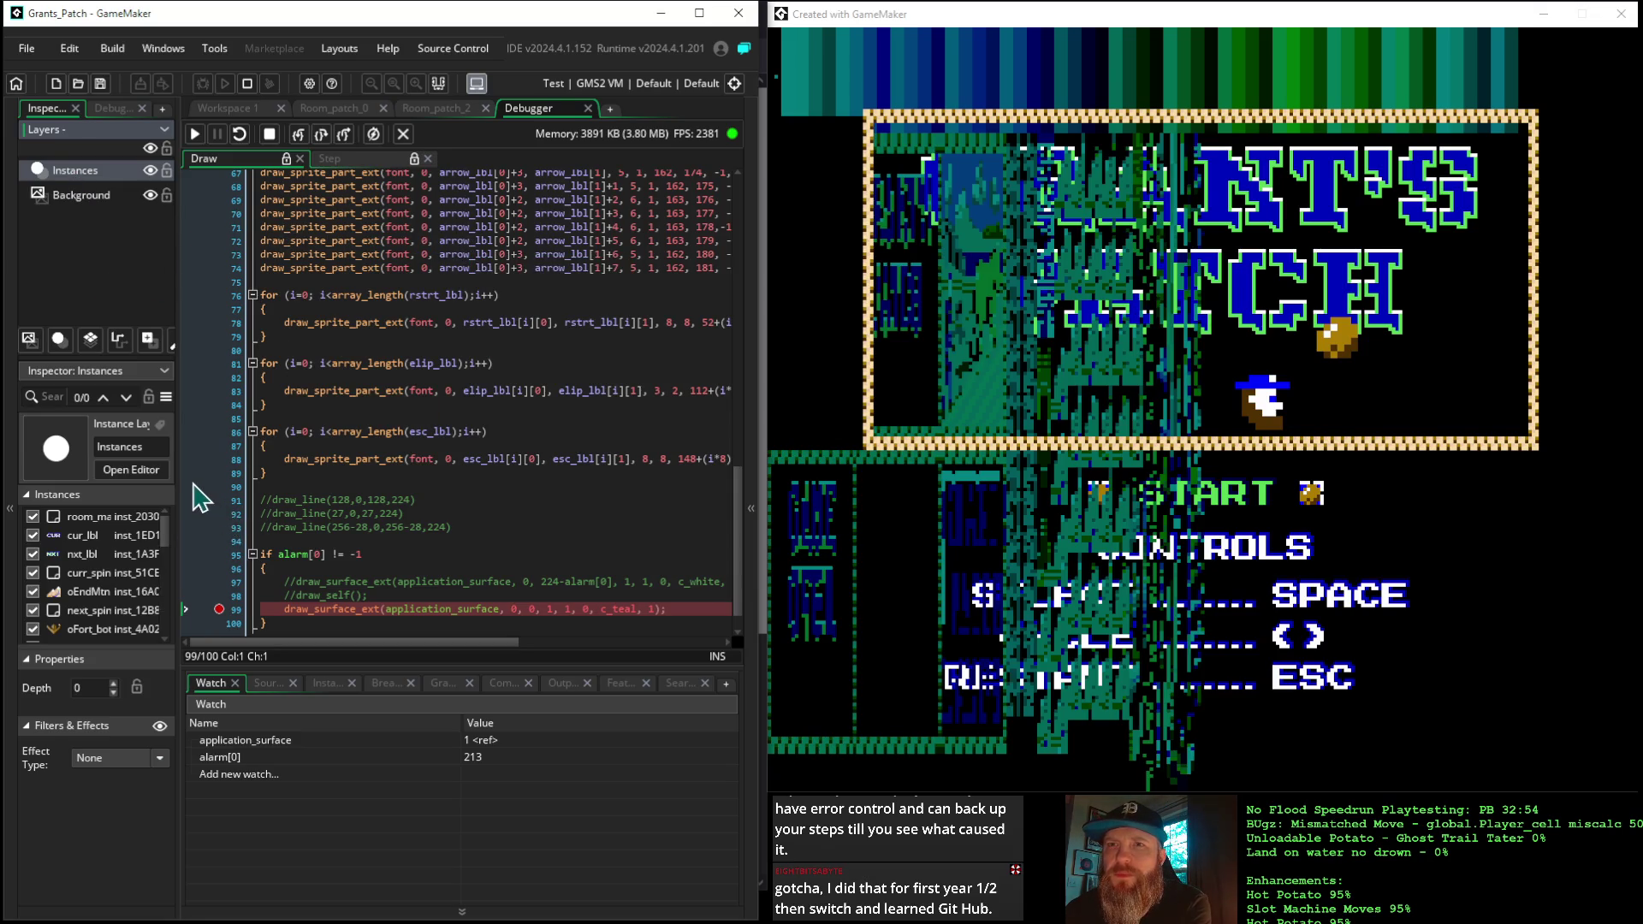
{"action": "left_click_drag", "start_coordinate": [179, 482], "coordinate": [366, 488]}
{"action": "scroll", "coordinate": [240, 547], "scroll_direction": "down", "scroll_amount": 7}
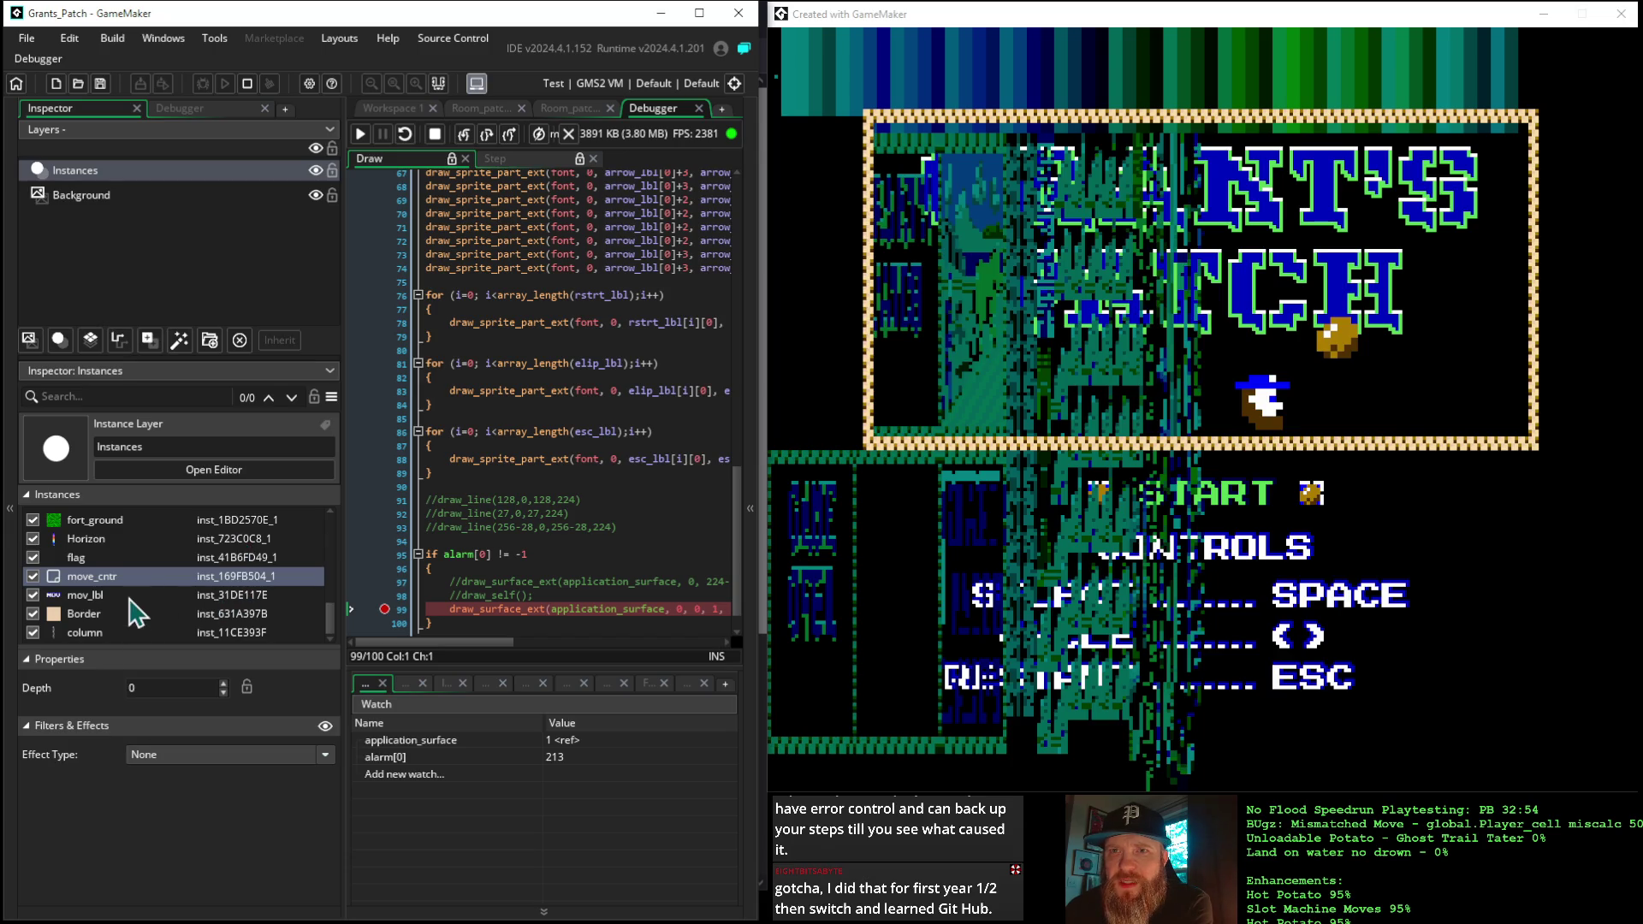
{"action": "scroll", "coordinate": [141, 599], "scroll_direction": "up", "scroll_amount": 7}
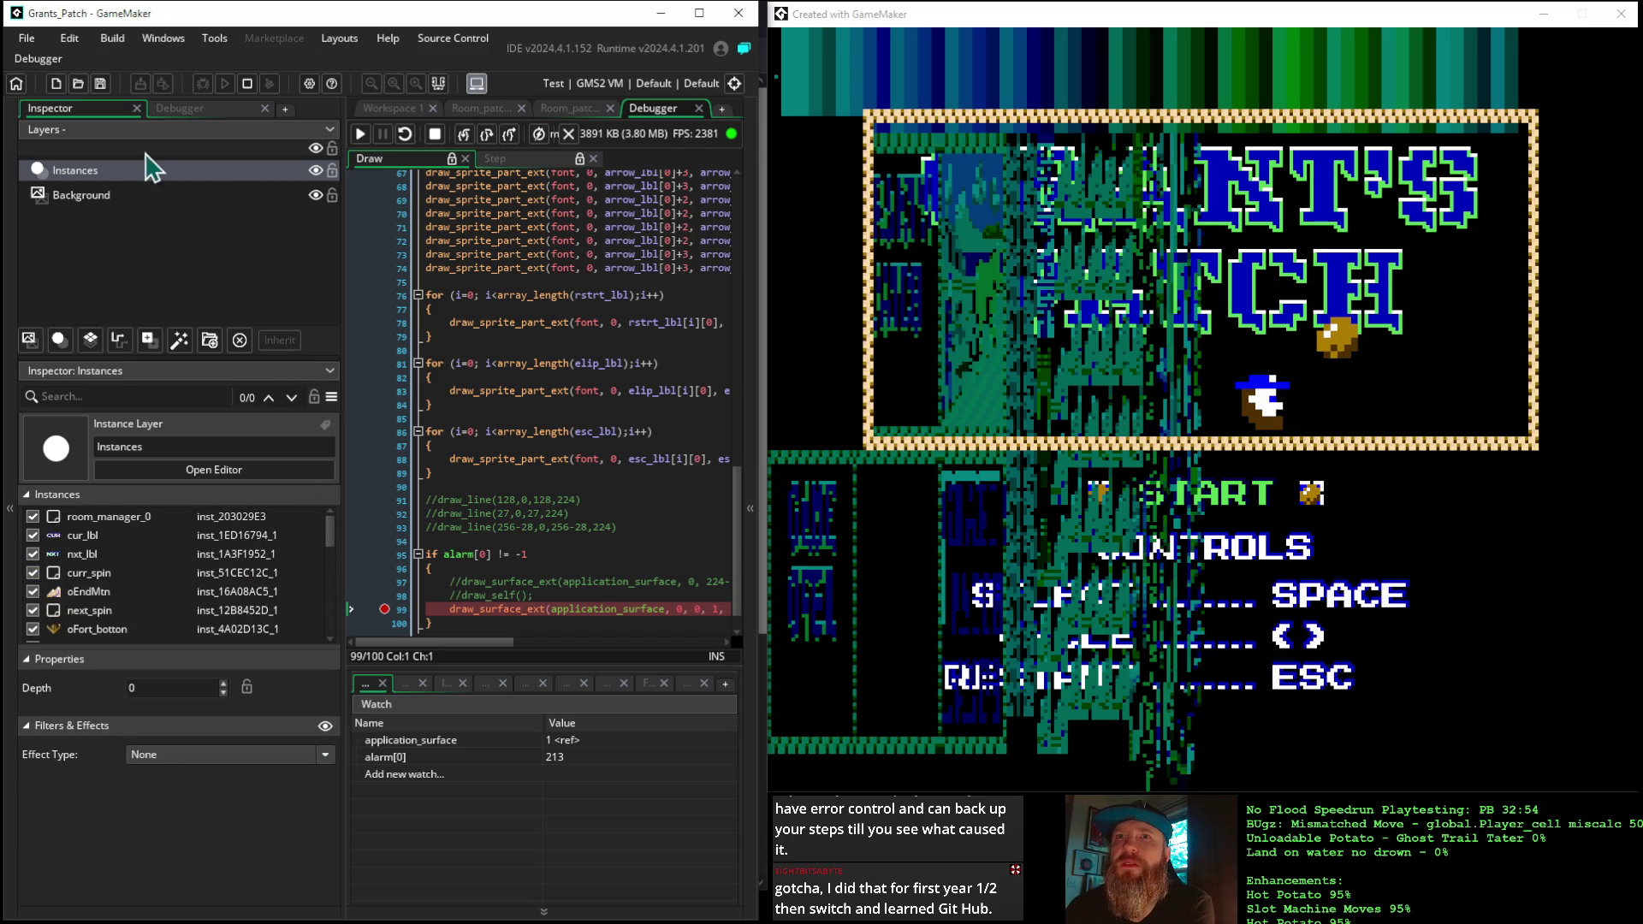
{"action": "left_click", "coordinate": [77, 195]}
{"action": "left_click", "coordinate": [76, 171]}
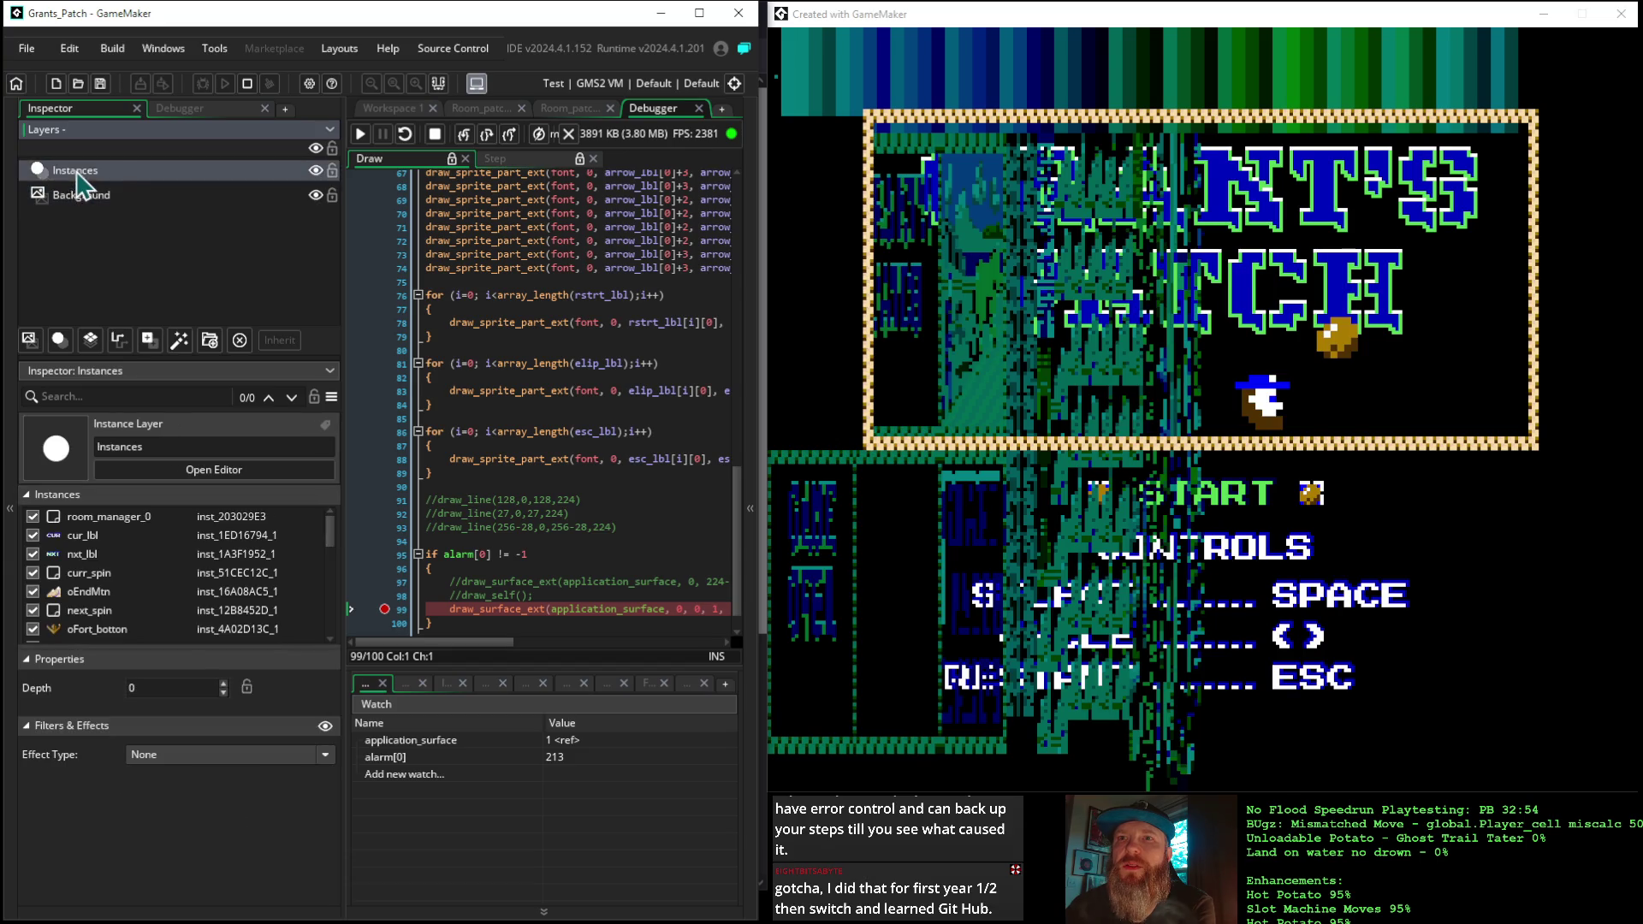
Browse start_manager's Draw event in the debugger's Resource View, then return to the layers view
{"action": "left_click", "coordinate": [192, 109]}
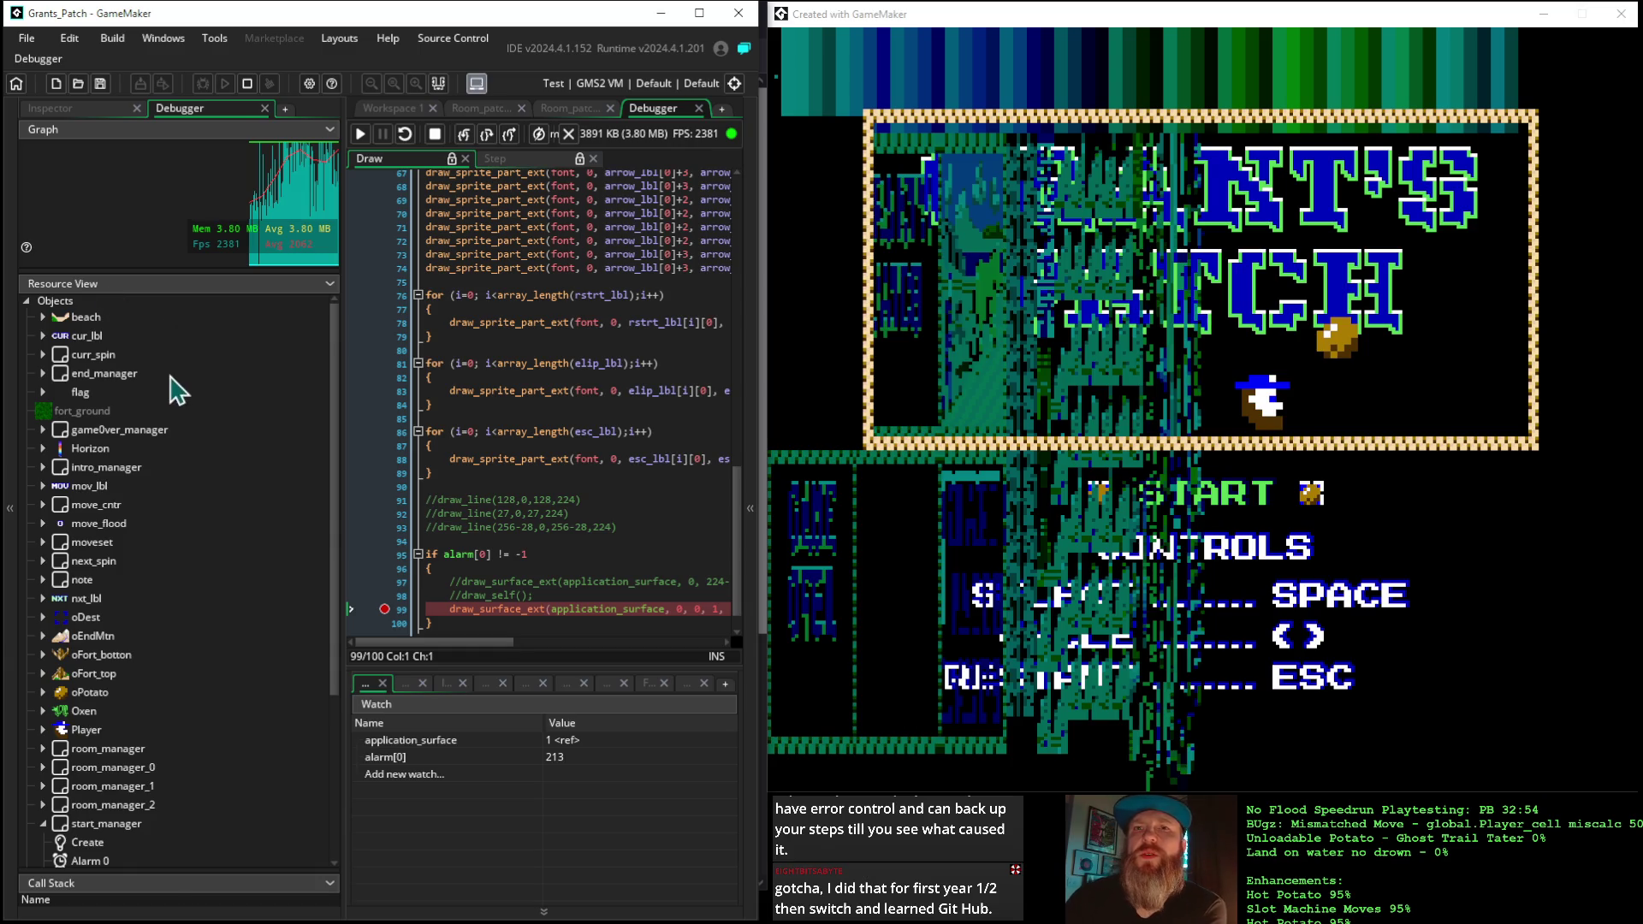
{"action": "scroll", "coordinate": [171, 385], "scroll_direction": "down", "scroll_amount": 3}
{"action": "scroll", "coordinate": [175, 391], "scroll_direction": "up", "scroll_amount": 3}
{"action": "scroll", "coordinate": [214, 449], "scroll_direction": "down", "scroll_amount": 4}
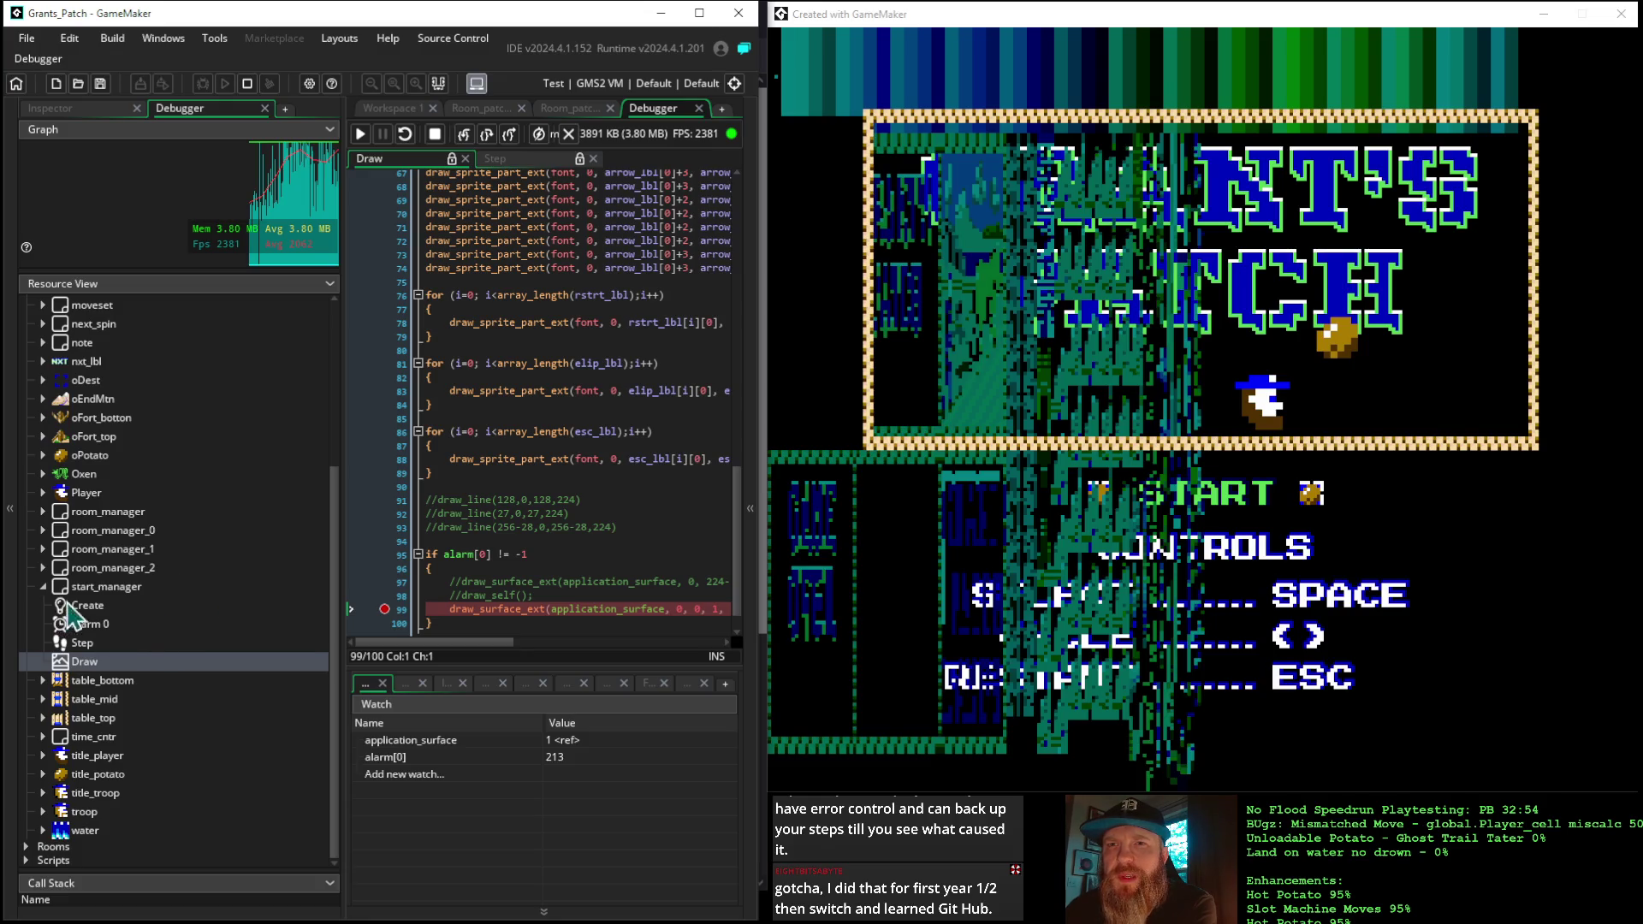
{"action": "left_click", "coordinate": [82, 670]}
{"action": "scroll", "coordinate": [205, 680], "scroll_direction": "up", "scroll_amount": 5}
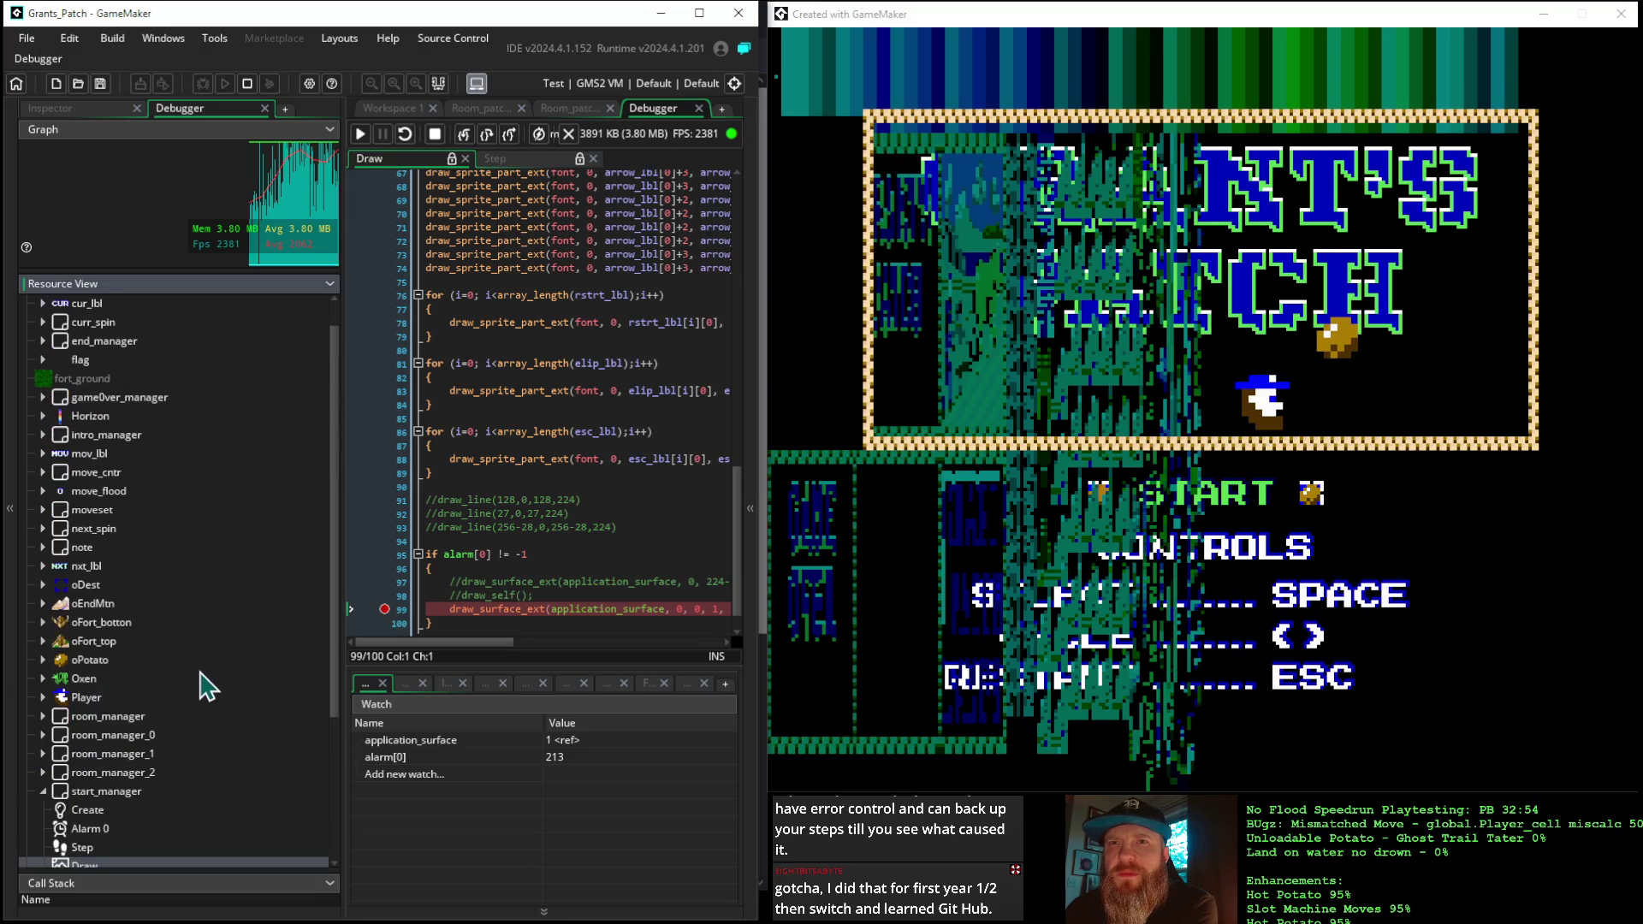
{"action": "left_click", "coordinate": [87, 107]}
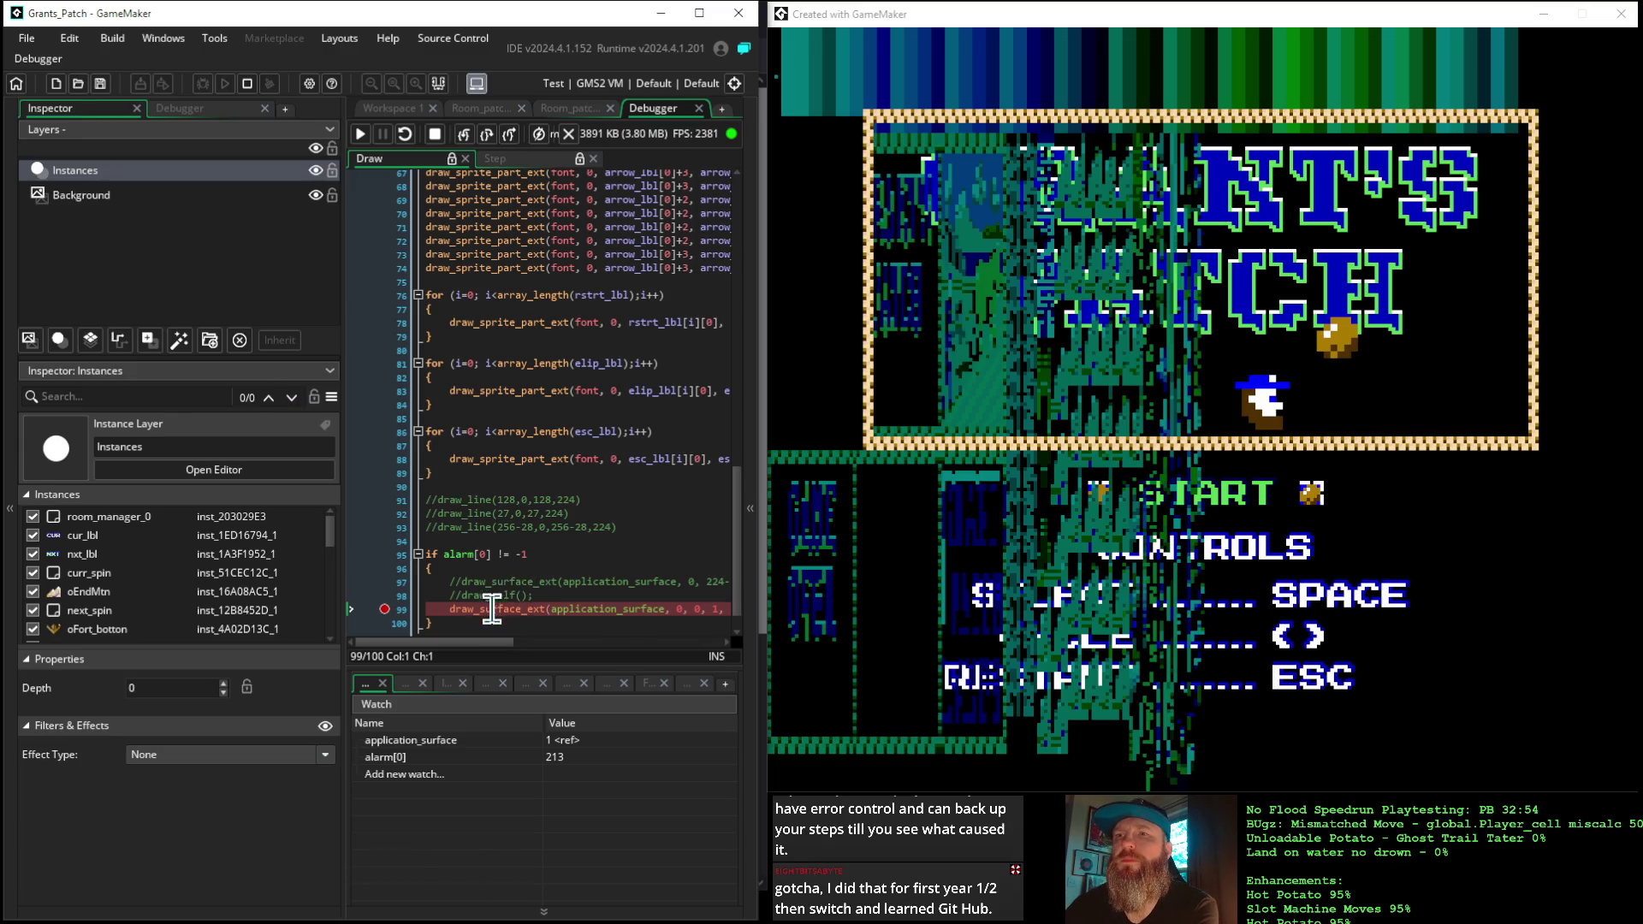
Stop the game, comment out line 99's full-screen draw_surface_ext with //, and rerun
{"action": "left_click", "coordinate": [256, 98]}
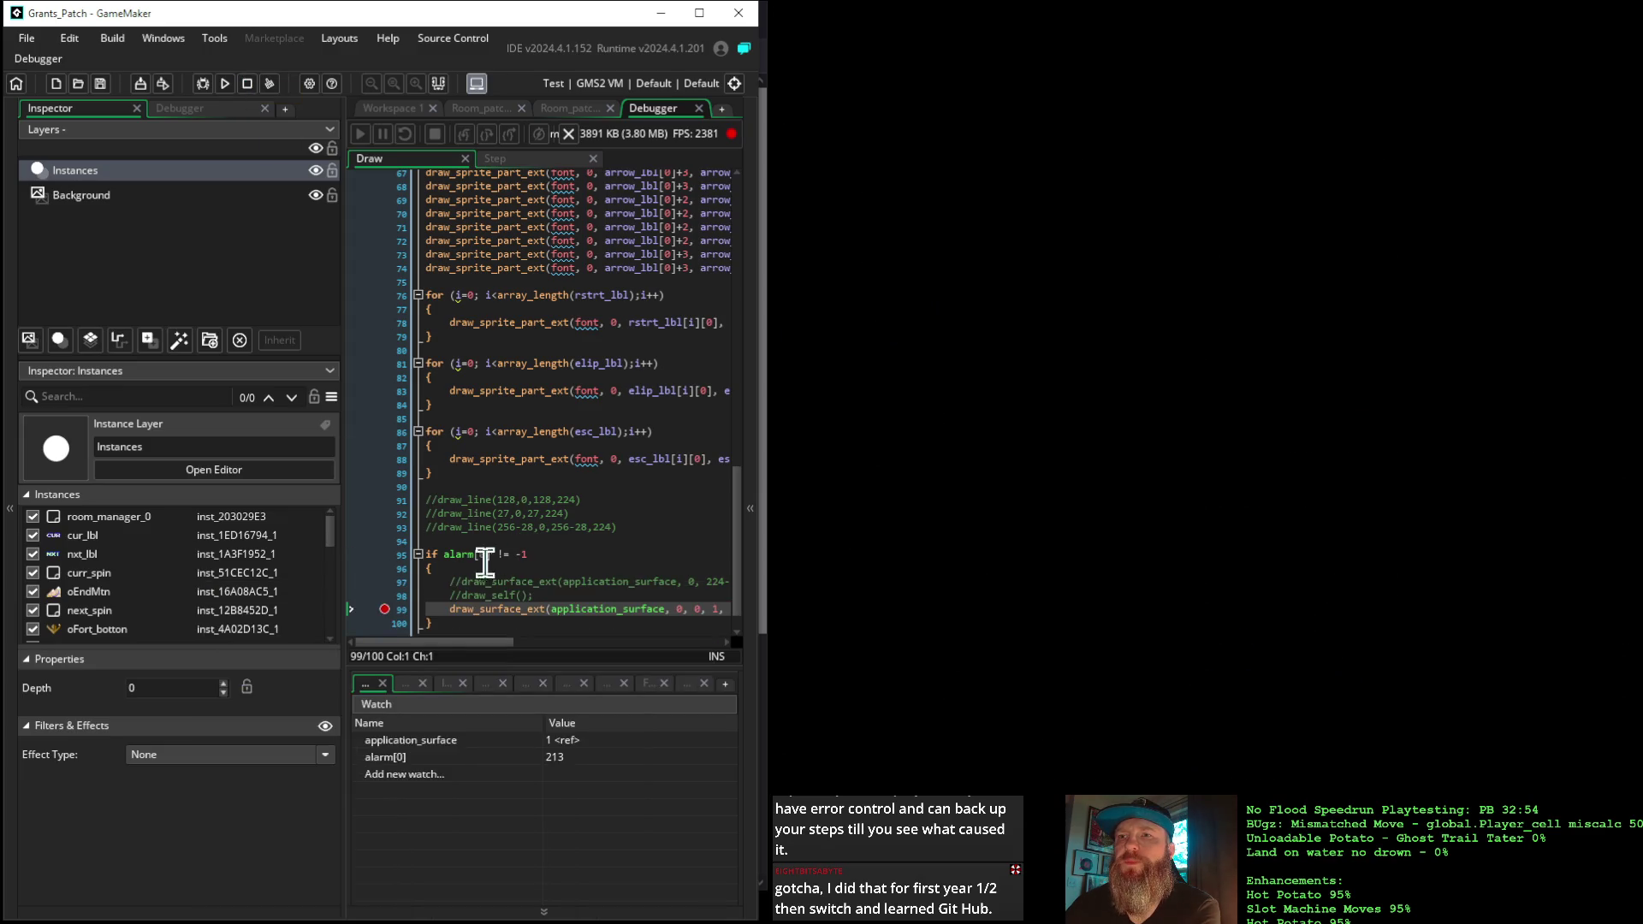
{"action": "left_click", "coordinate": [448, 609]}
{"action": "type", "text": "//"}
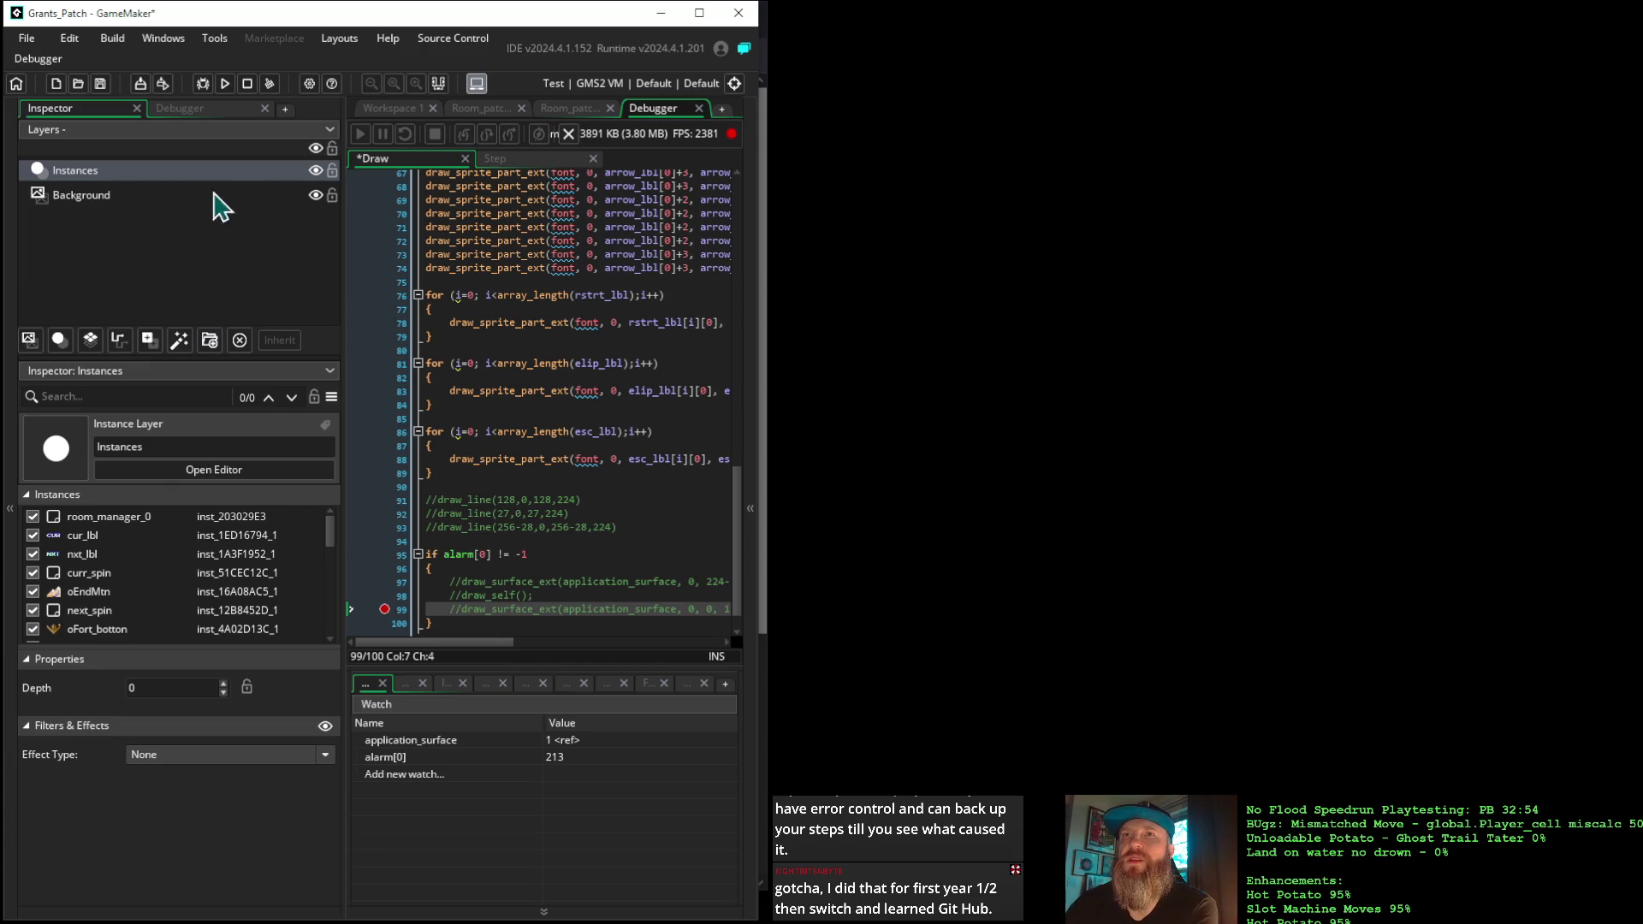
{"action": "left_click", "coordinate": [225, 83]}
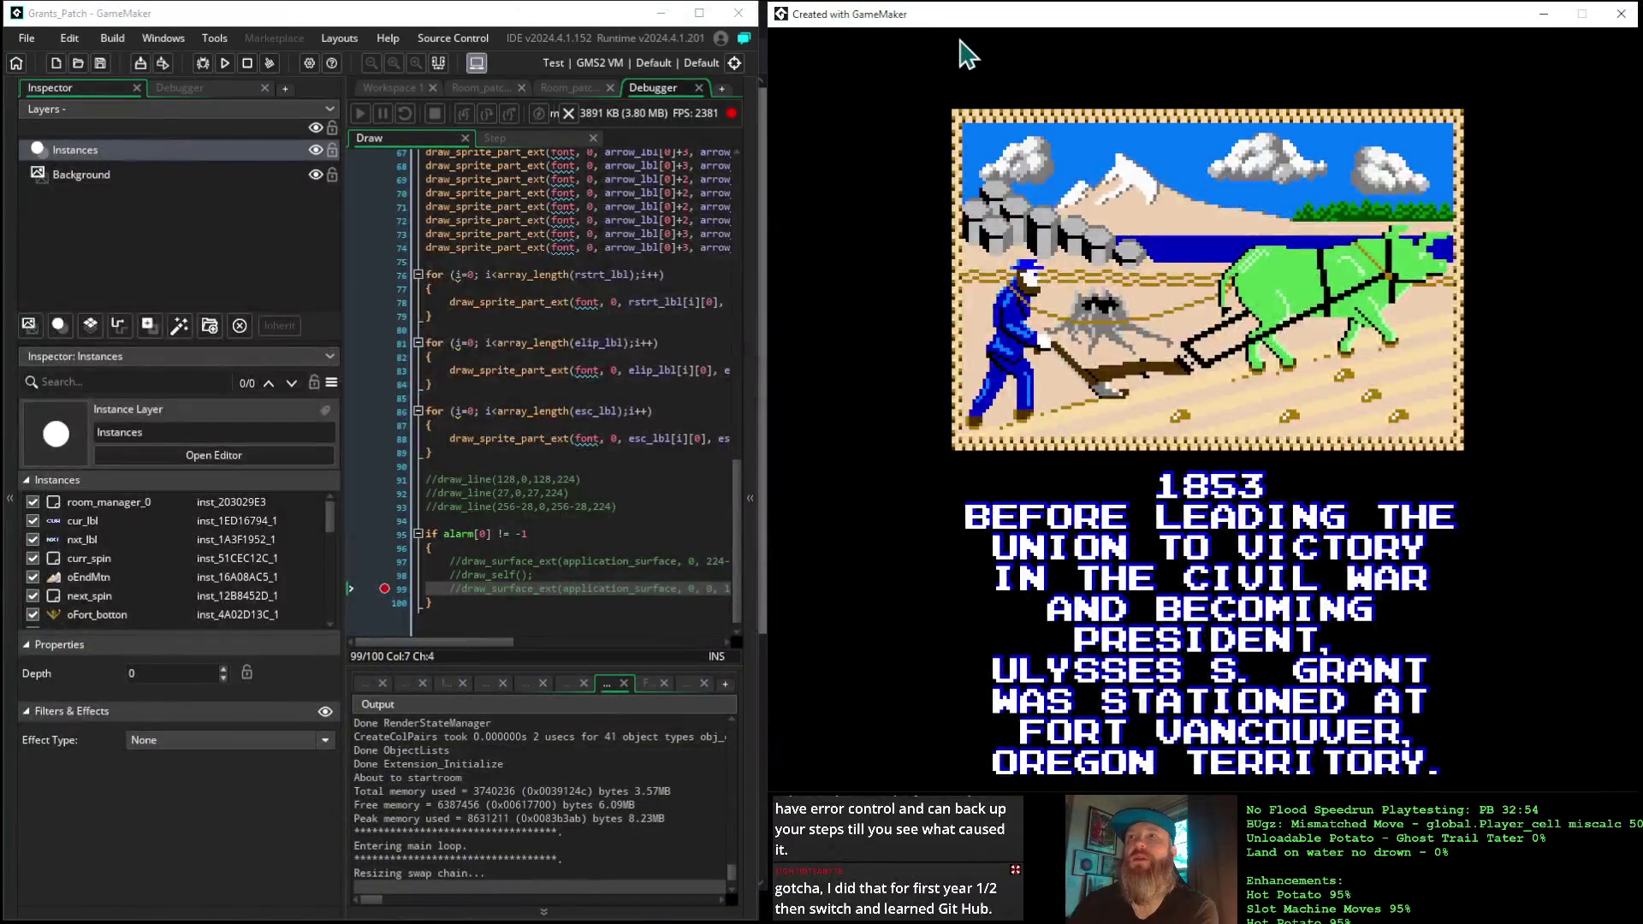
Skip both 1853 intro story pages to the gameplay board, then close the game window
{"action": "key", "text": "Return"}
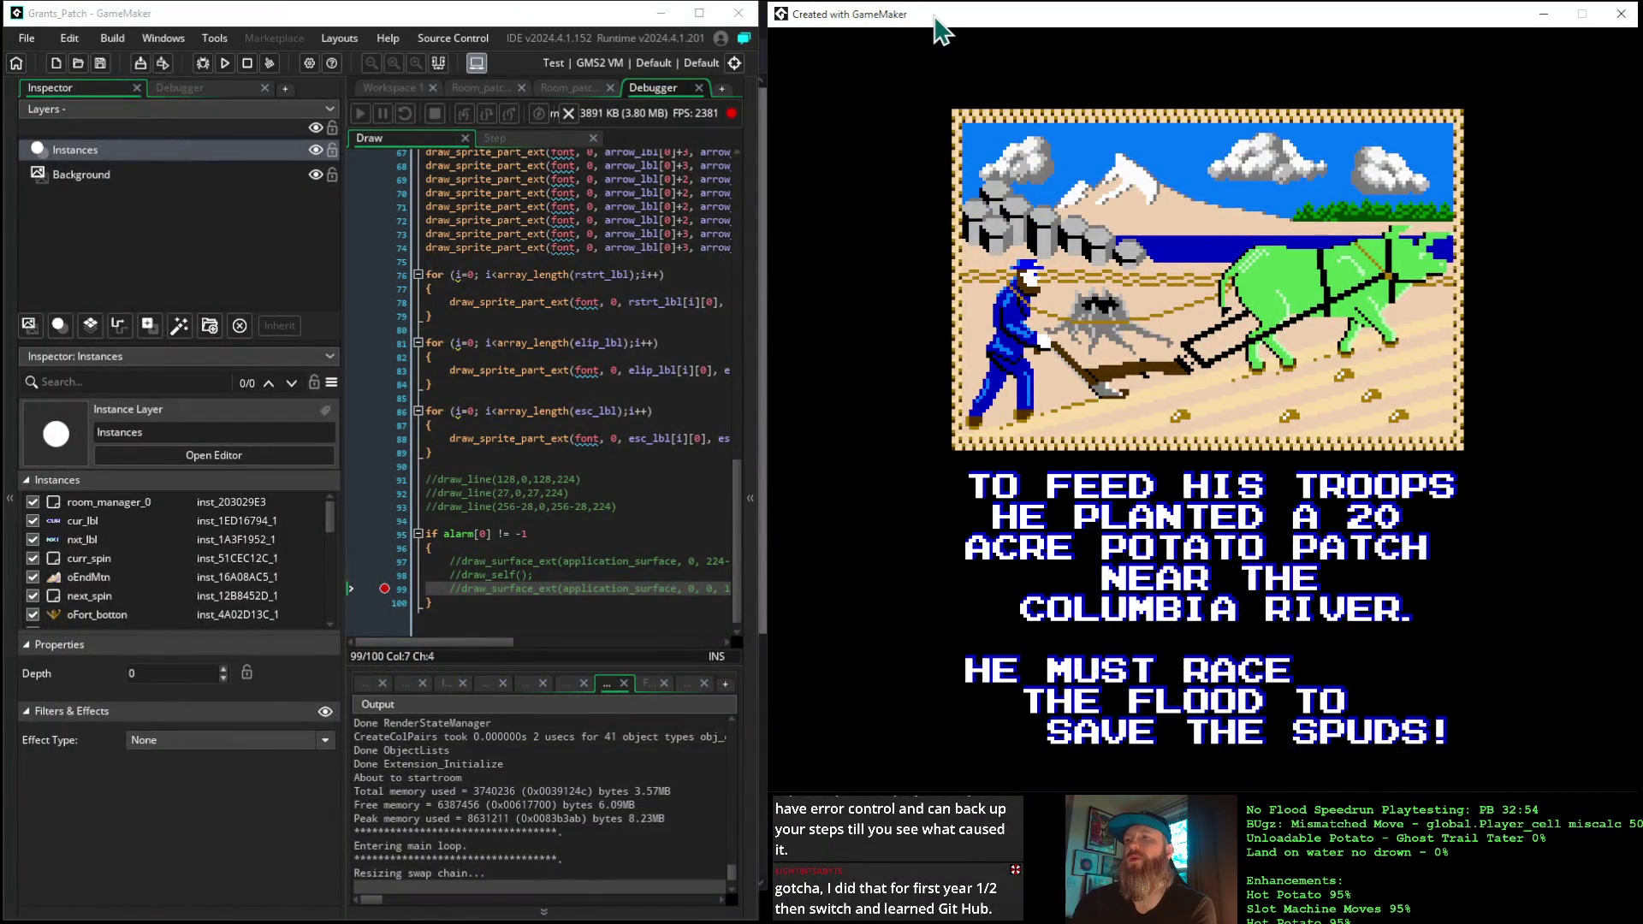
{"action": "key", "text": "Return"}
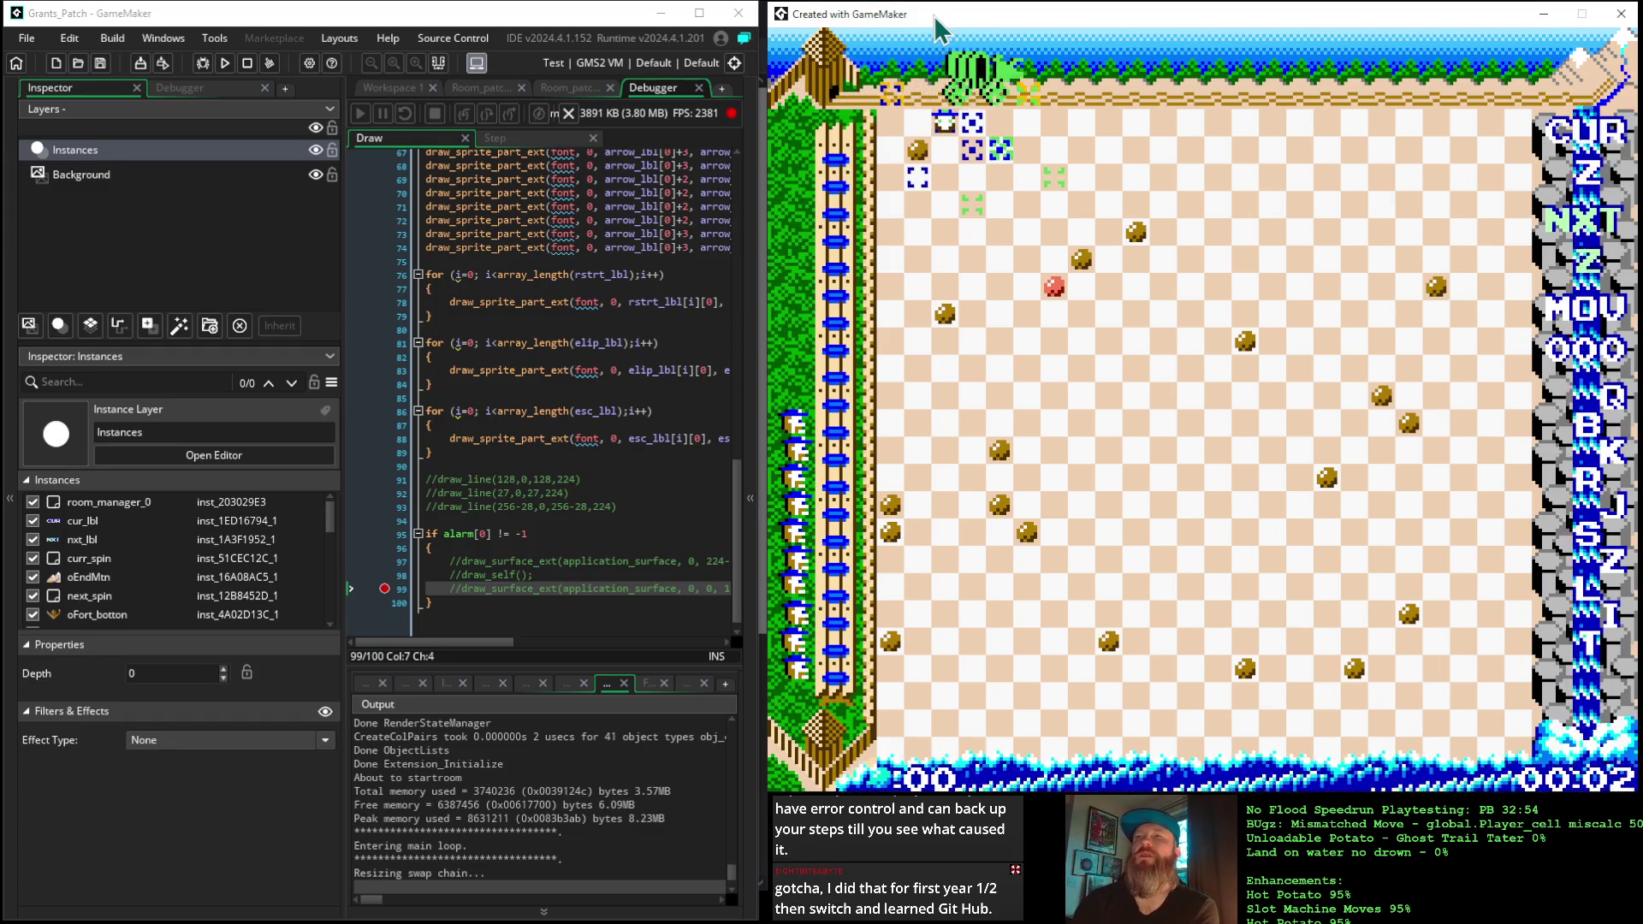
{"action": "left_click", "coordinate": [1620, 24]}
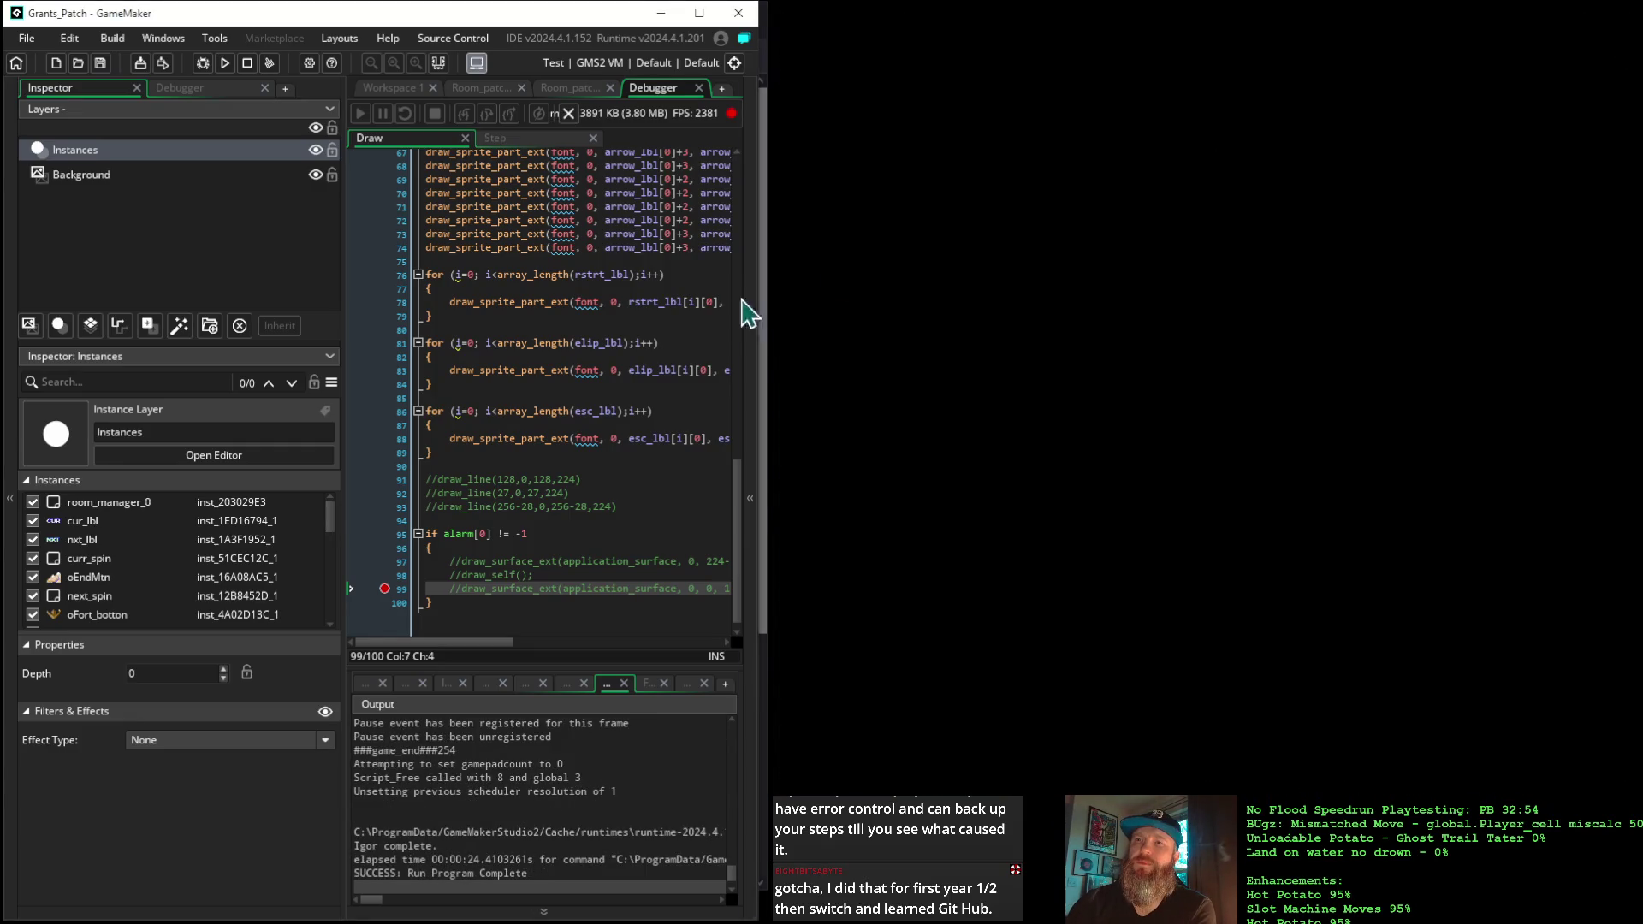
Remove the // from the offset draw_surface_ext call on line 97 and return to the workspace
{"action": "left_click", "coordinate": [466, 563]}
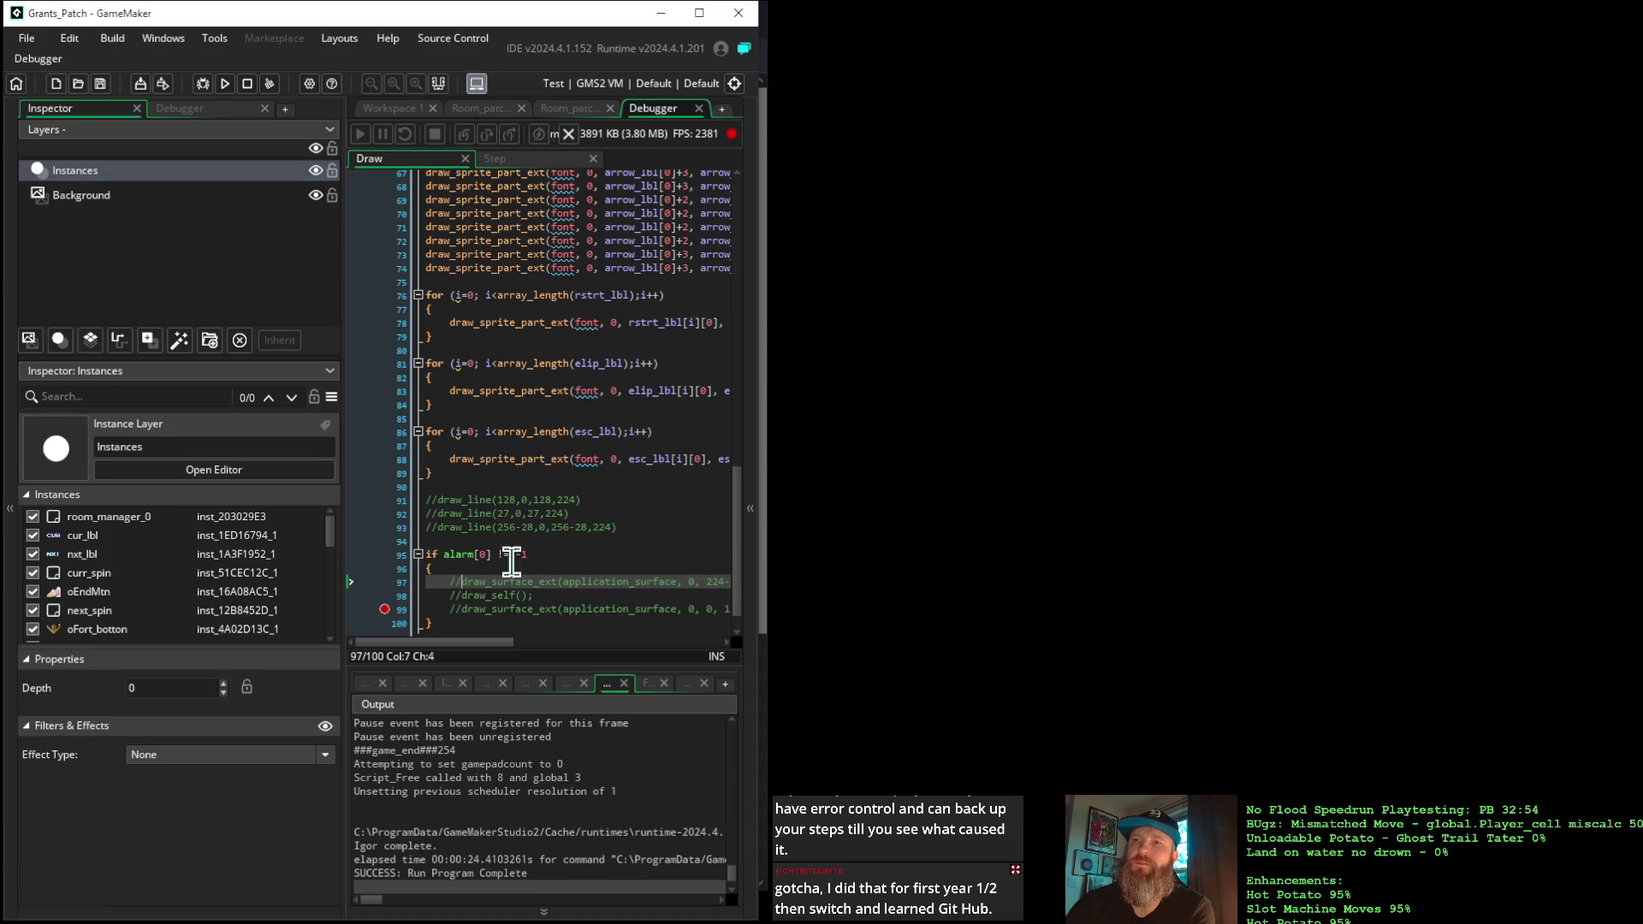
{"action": "key", "text": "BackSpace"}
{"action": "key", "text": "BackSpace"}
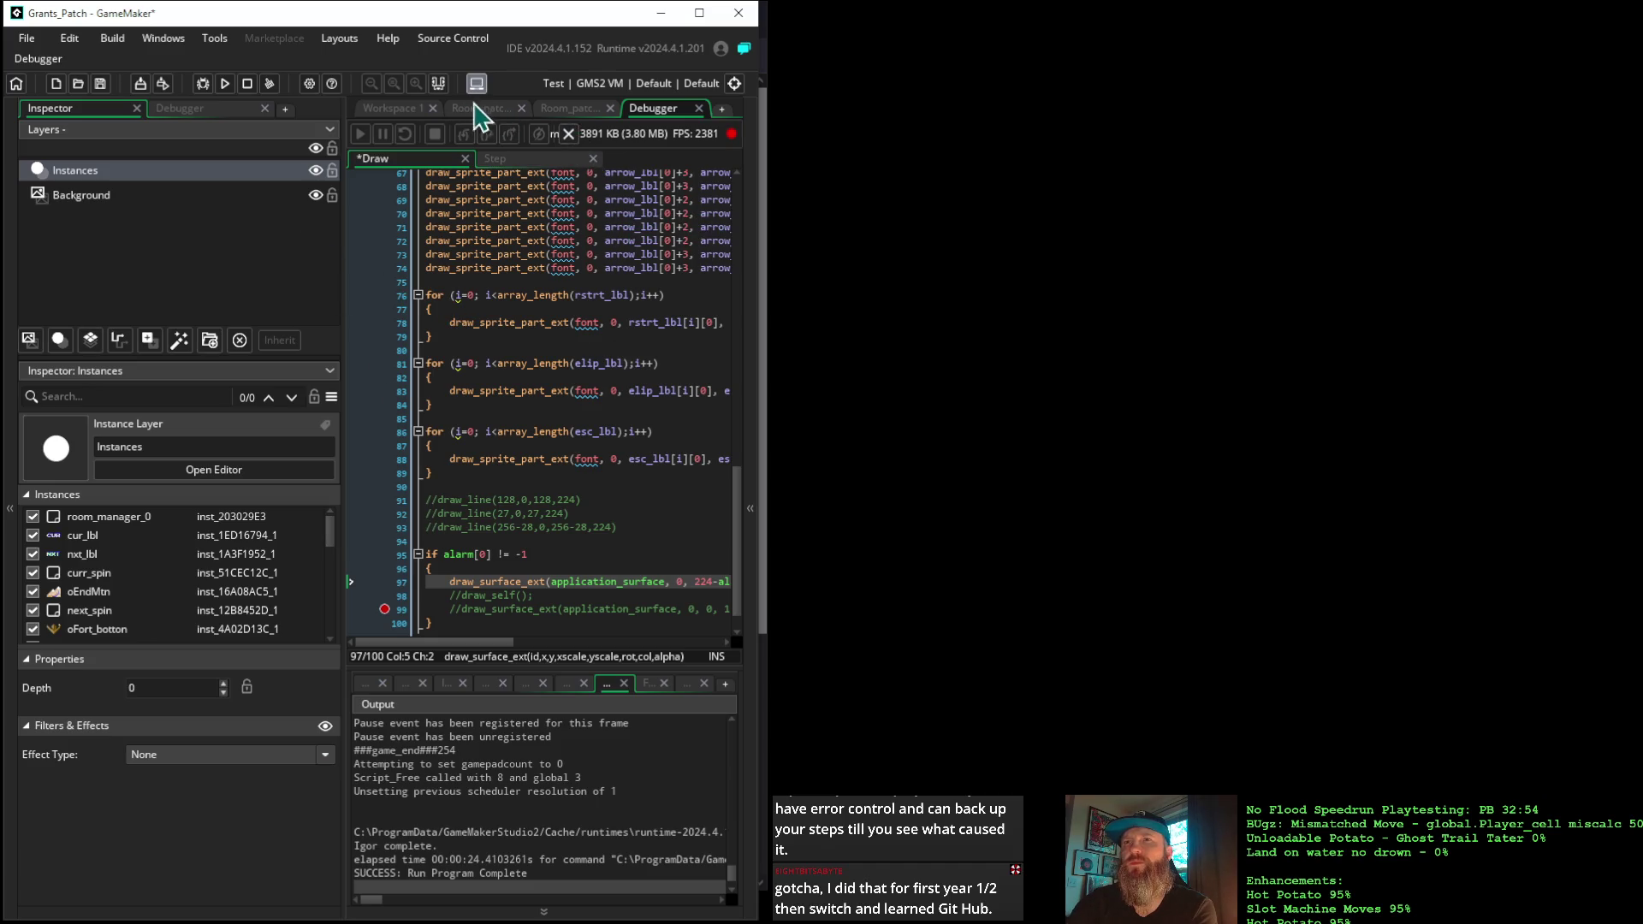
{"action": "left_click", "coordinate": [417, 113]}
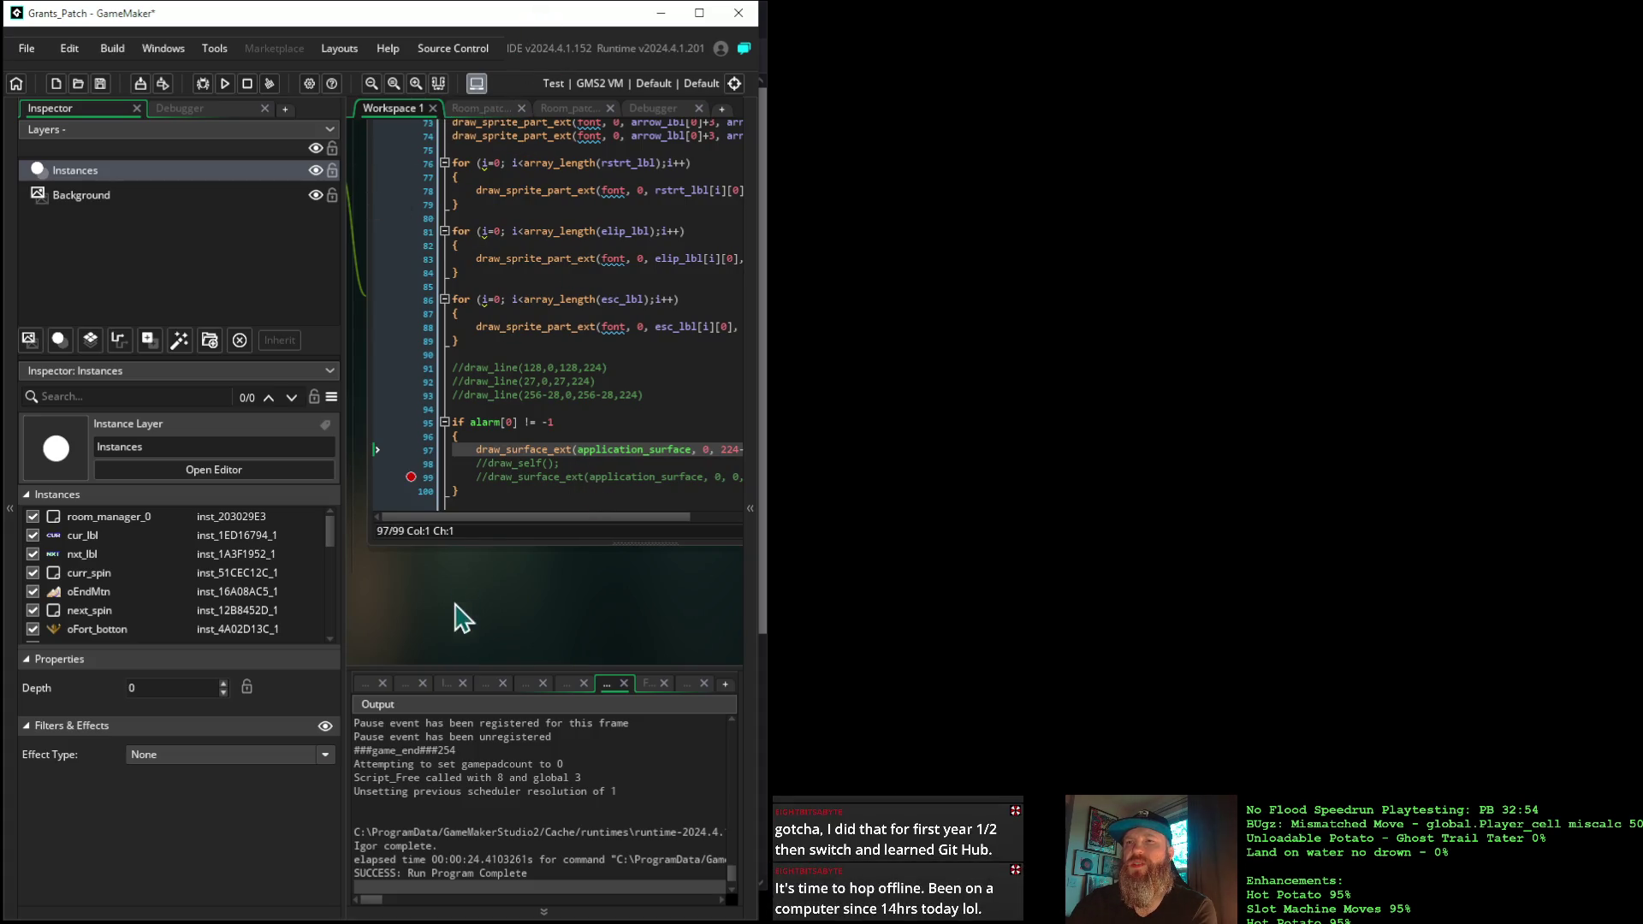
{"action": "scroll", "coordinate": [487, 569], "scroll_direction": "up", "scroll_amount": 3}
{"action": "scroll", "coordinate": [501, 766], "scroll_direction": "down", "scroll_amount": 2}
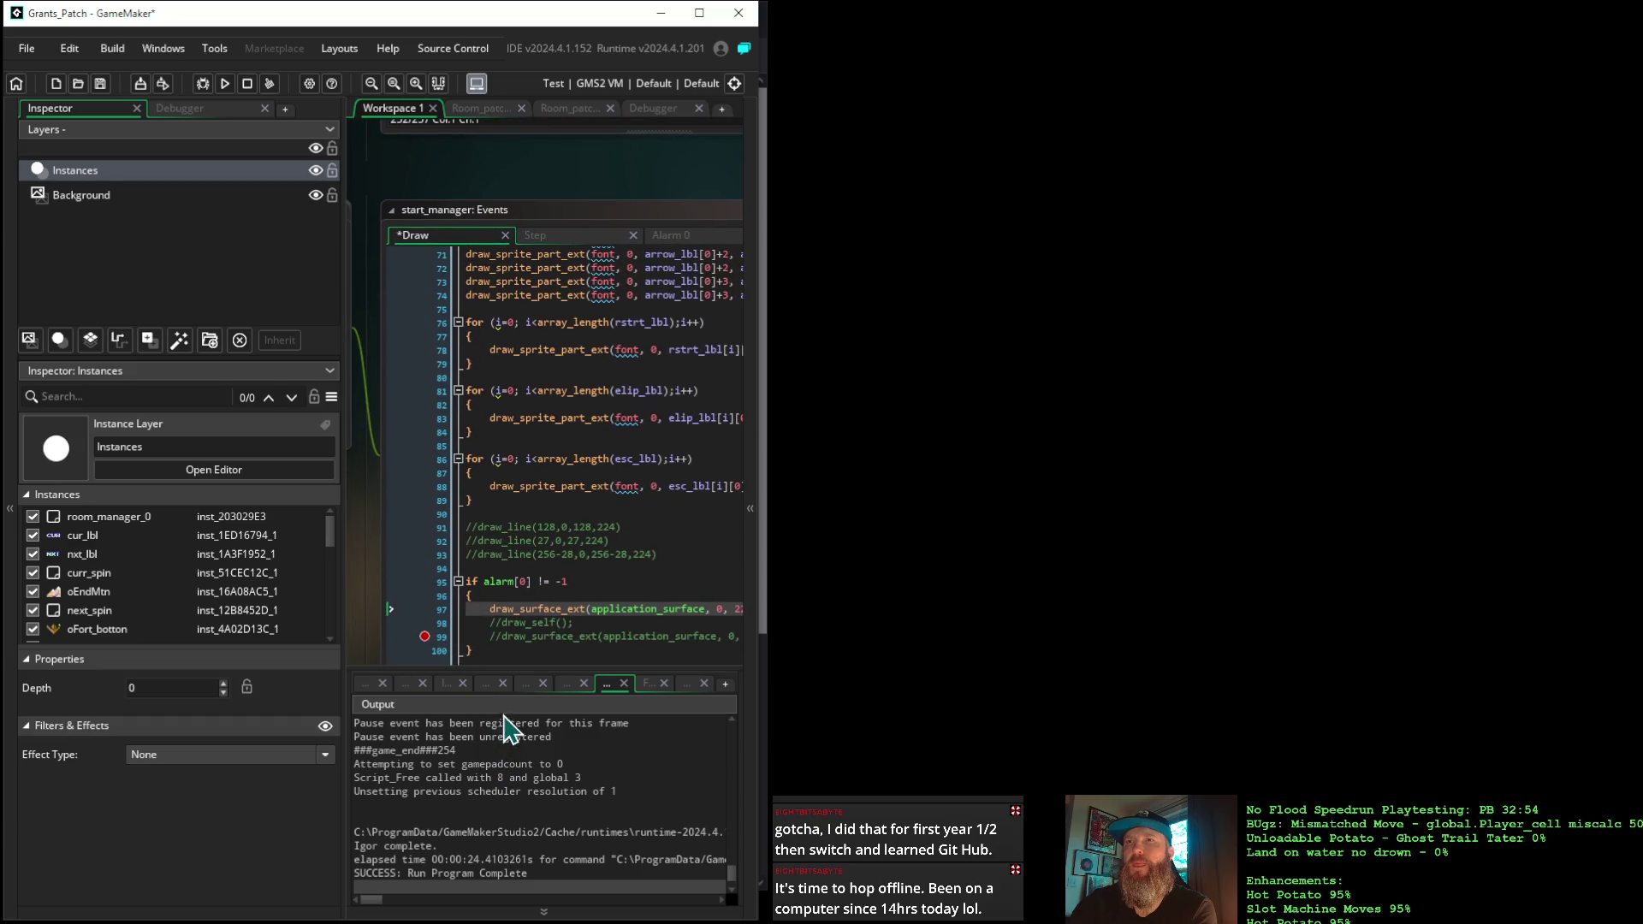
Open start_manager's Step event and place the caret after line 4's comment
{"action": "left_click", "coordinate": [554, 237]}
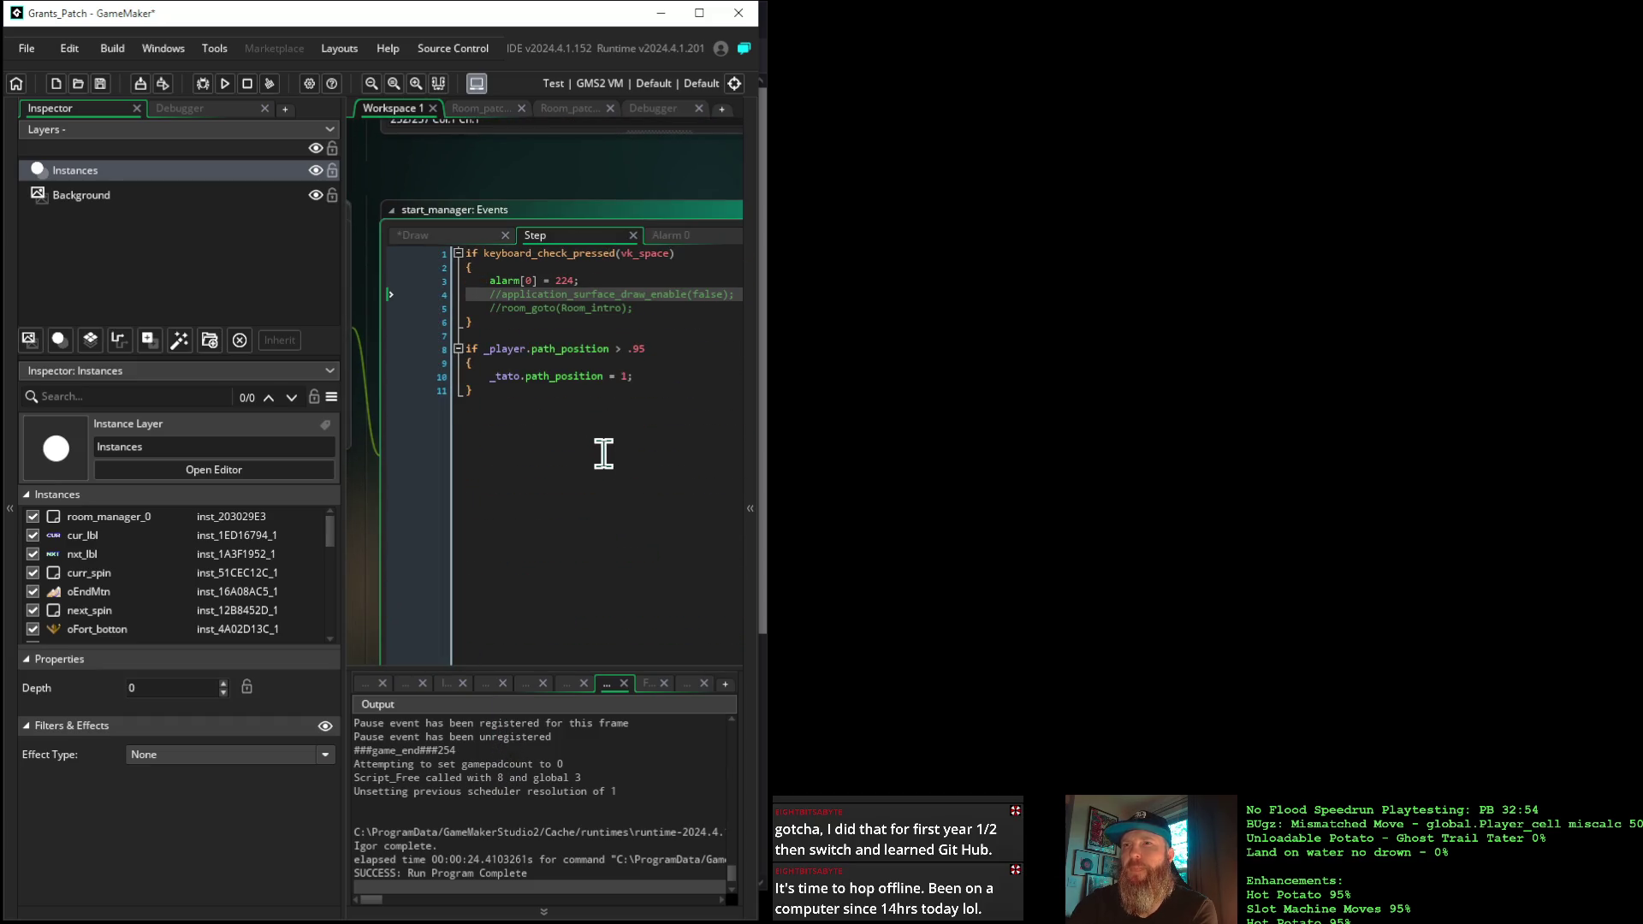
{"action": "left_click", "coordinate": [502, 295]}
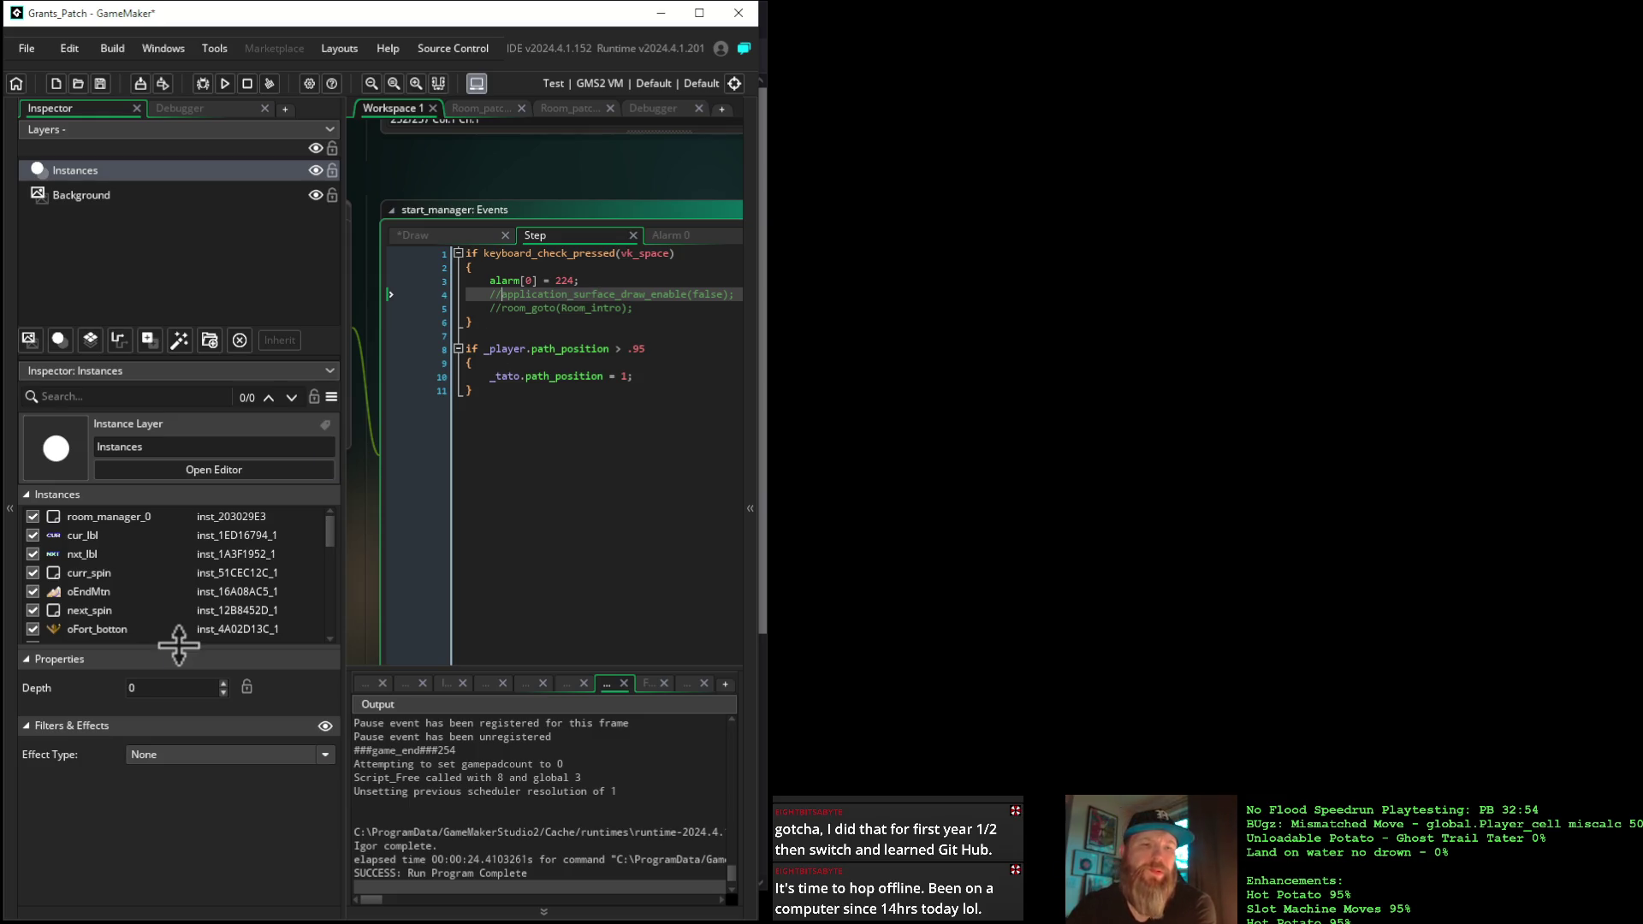
{"action": "key", "text": "alt+Tab"}
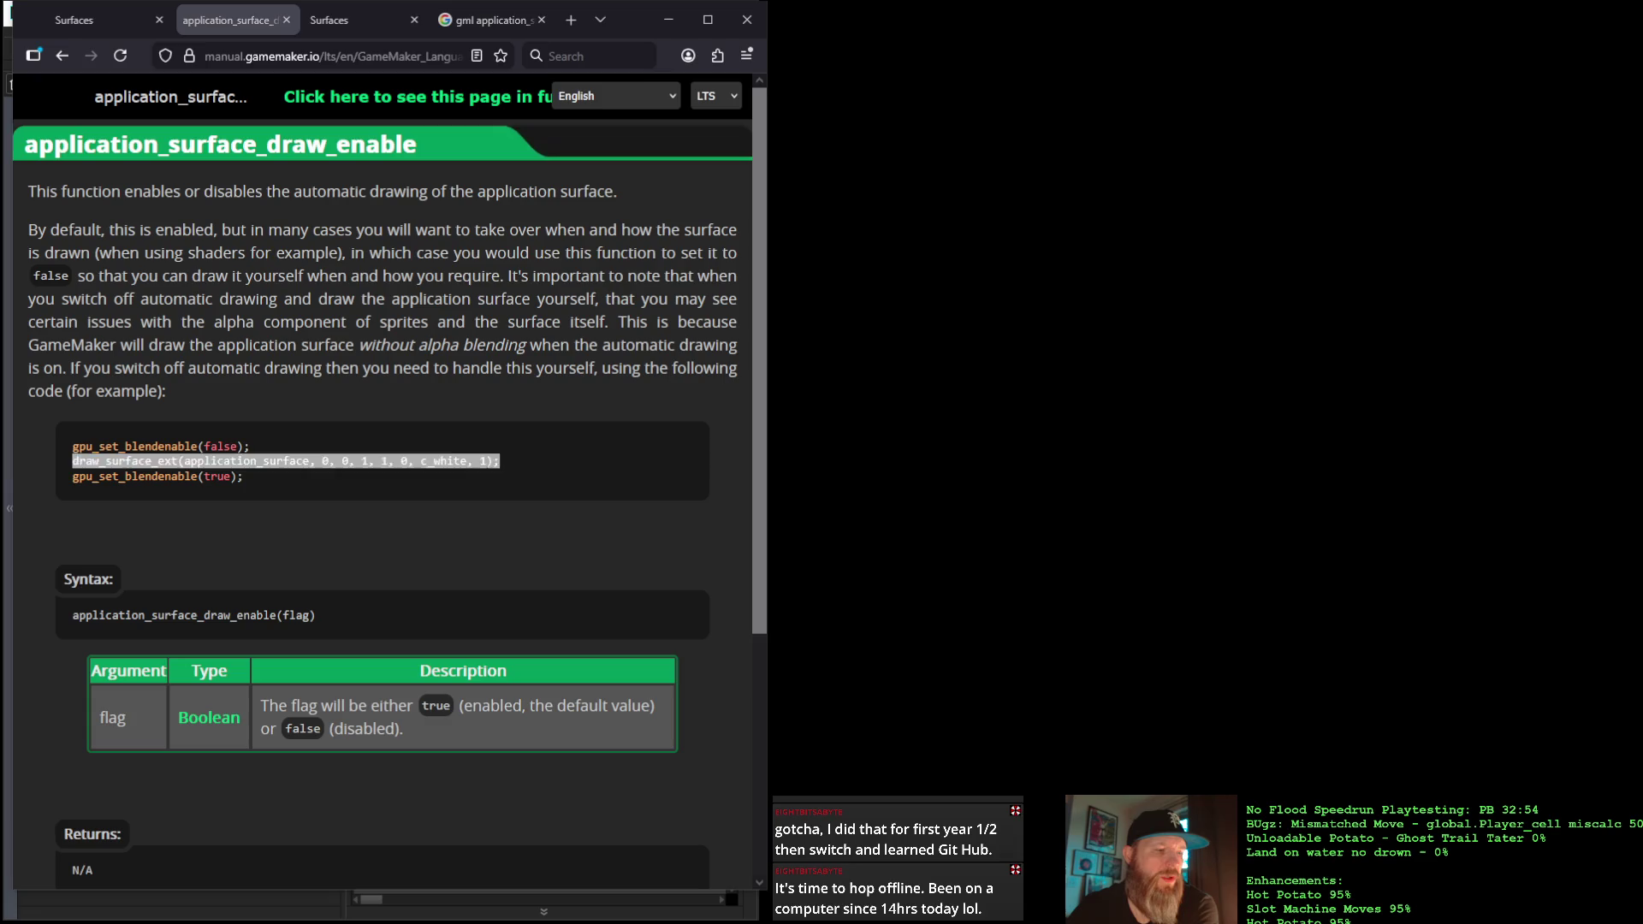
Read through the application_surface_draw_enable manual page and its example code
{"action": "scroll", "coordinate": [505, 573], "scroll_direction": "down", "scroll_amount": 5}
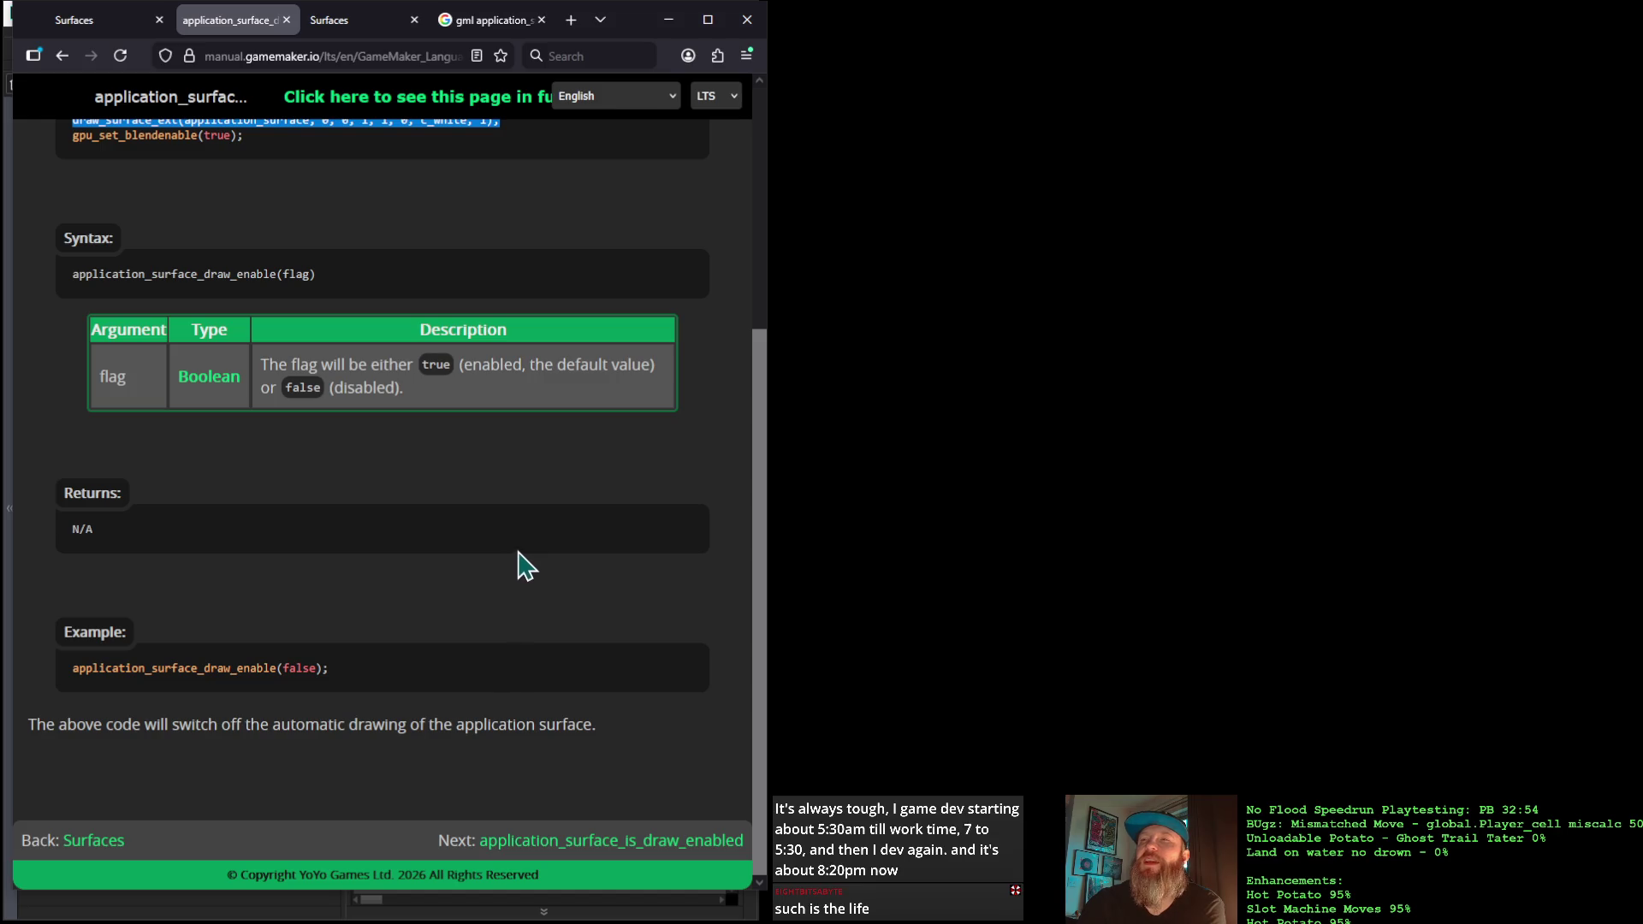
{"action": "scroll", "coordinate": [503, 438], "scroll_direction": "up", "scroll_amount": 4}
{"action": "scroll", "coordinate": [502, 438], "scroll_direction": "down", "scroll_amount": 4}
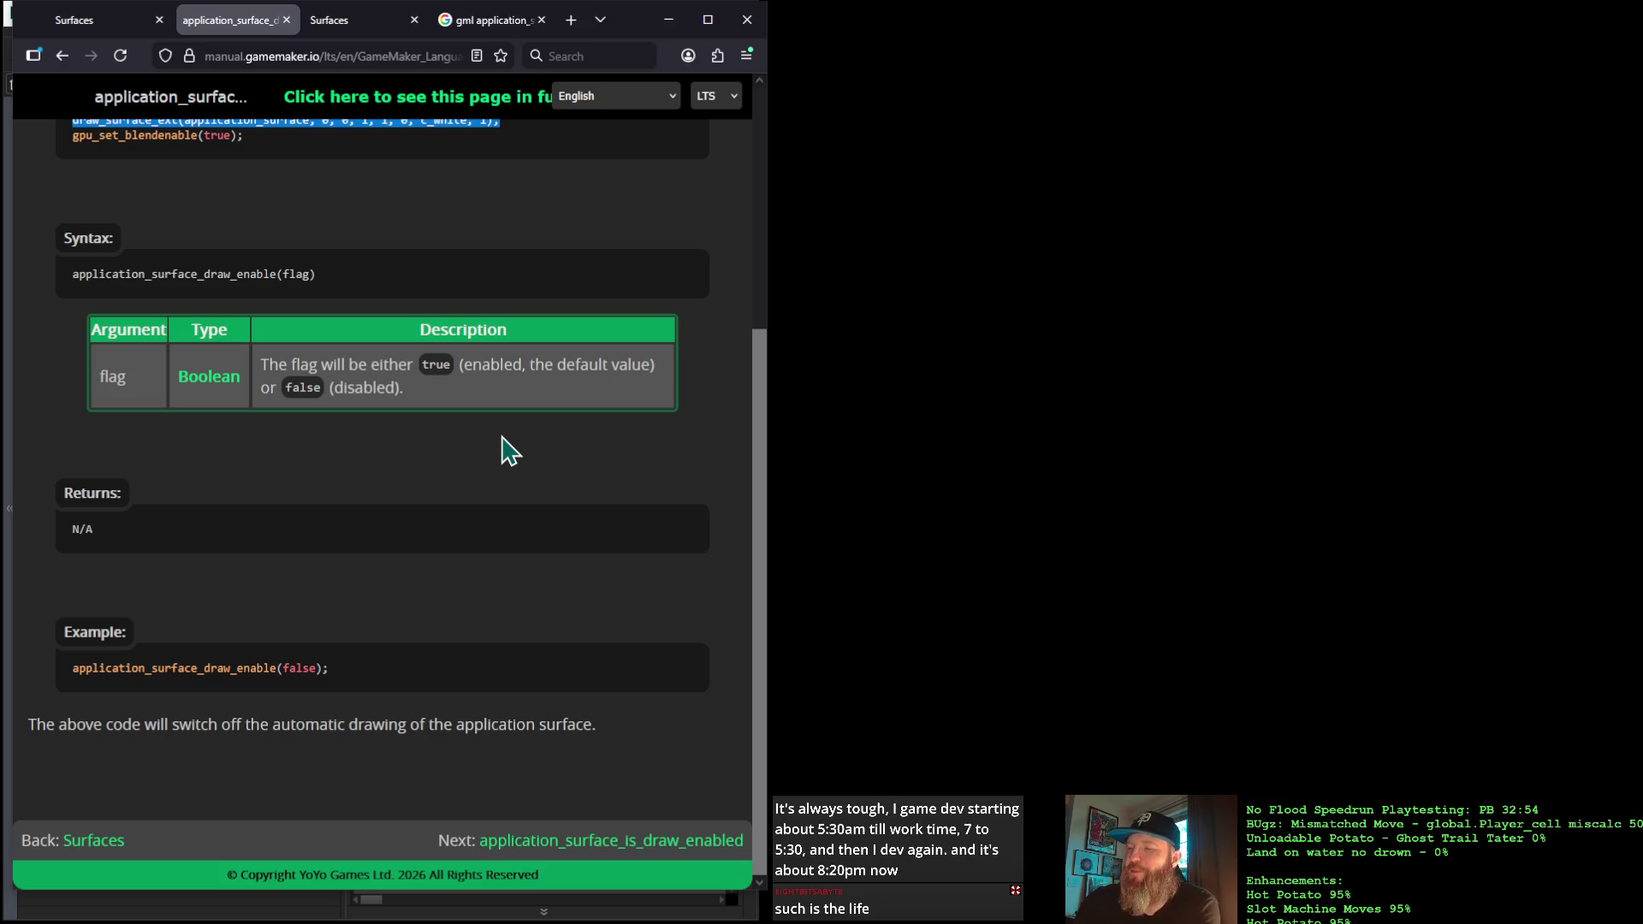
{"action": "scroll", "coordinate": [535, 466], "scroll_direction": "up", "scroll_amount": 4}
{"action": "scroll", "coordinate": [537, 471], "scroll_direction": "down", "scroll_amount": 4}
{"action": "scroll", "coordinate": [534, 471], "scroll_direction": "up", "scroll_amount": 4}
{"action": "left_click", "coordinate": [532, 472]}
{"action": "scroll", "coordinate": [531, 473], "scroll_direction": "down", "scroll_amount": 4}
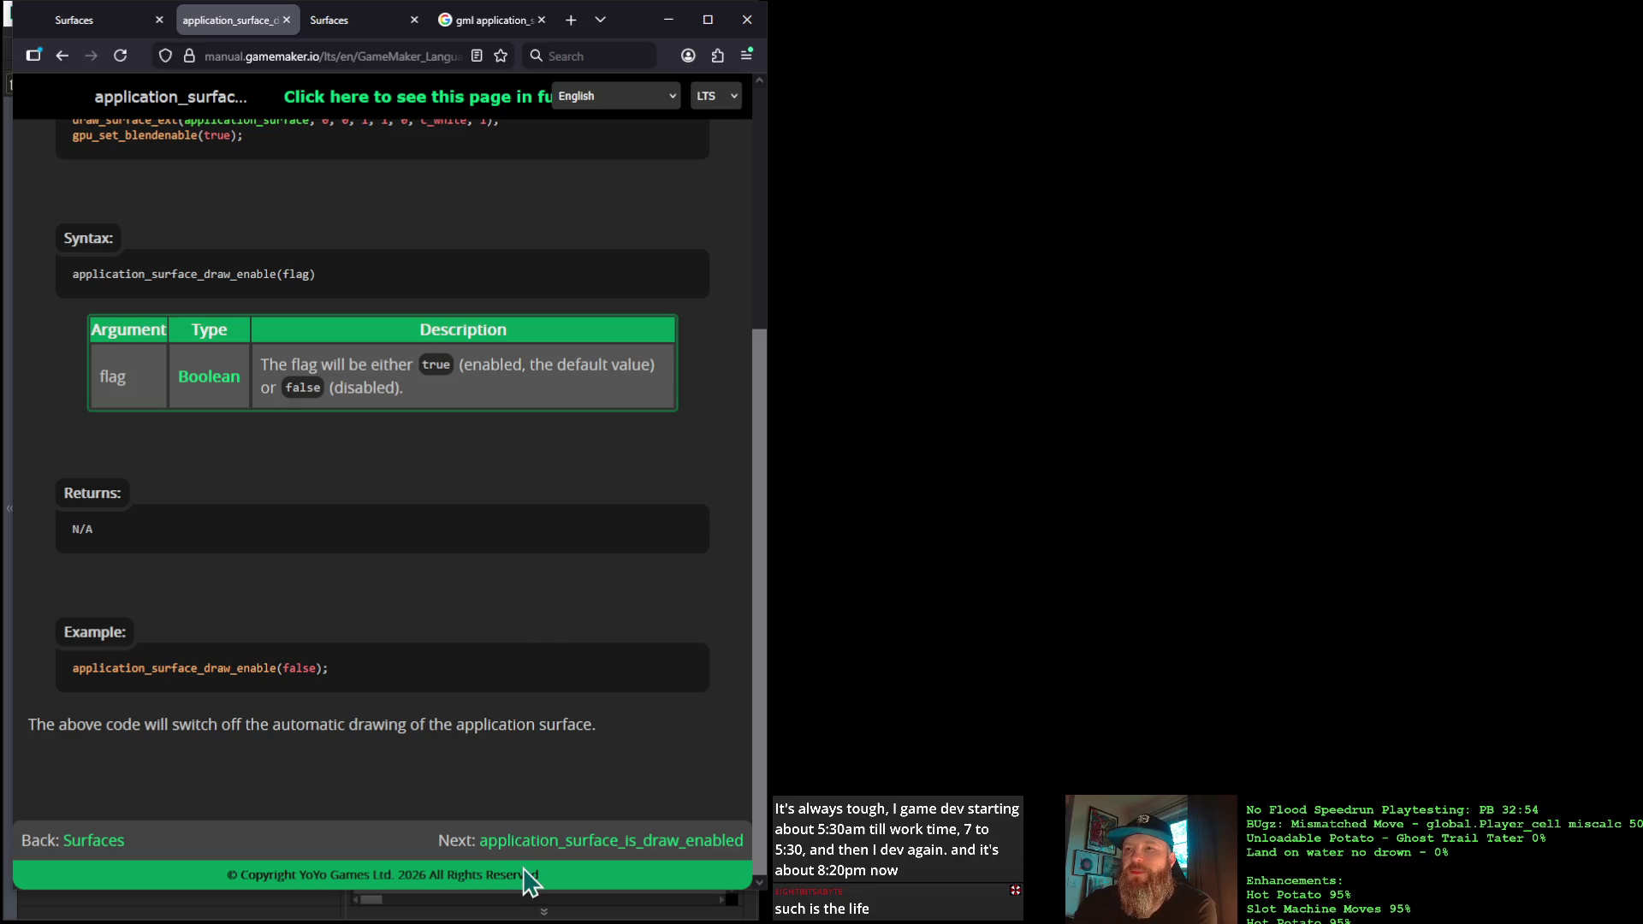
Check the application_surface_is_draw_enabled page, go back, and minimize the browser
{"action": "left_click", "coordinate": [531, 840]}
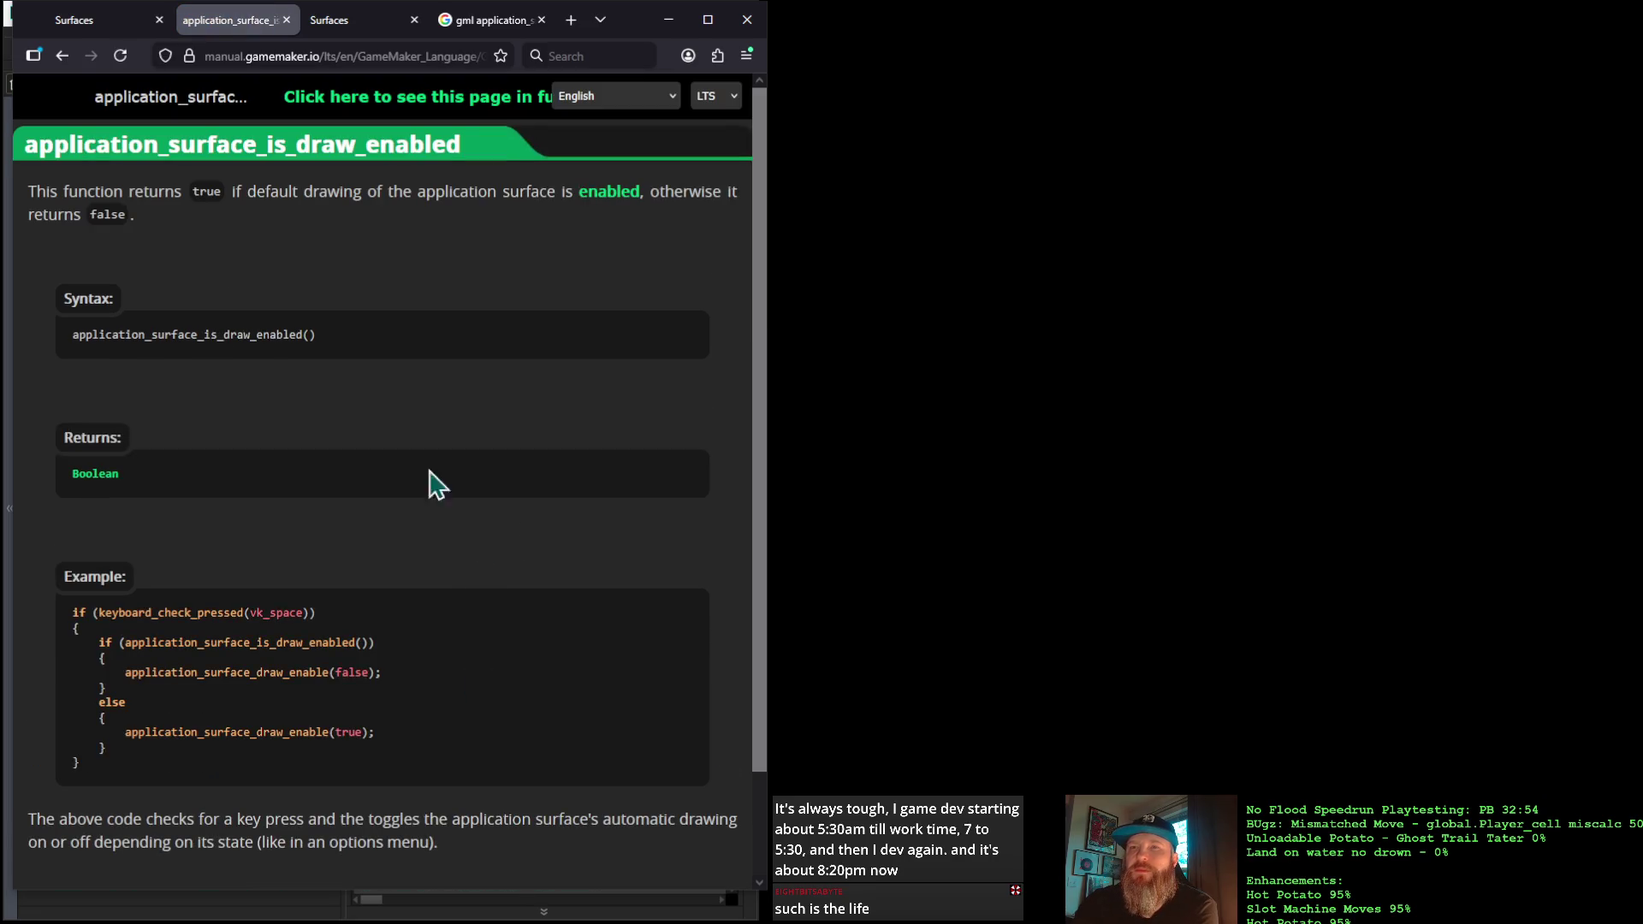
{"action": "left_click", "coordinate": [62, 56]}
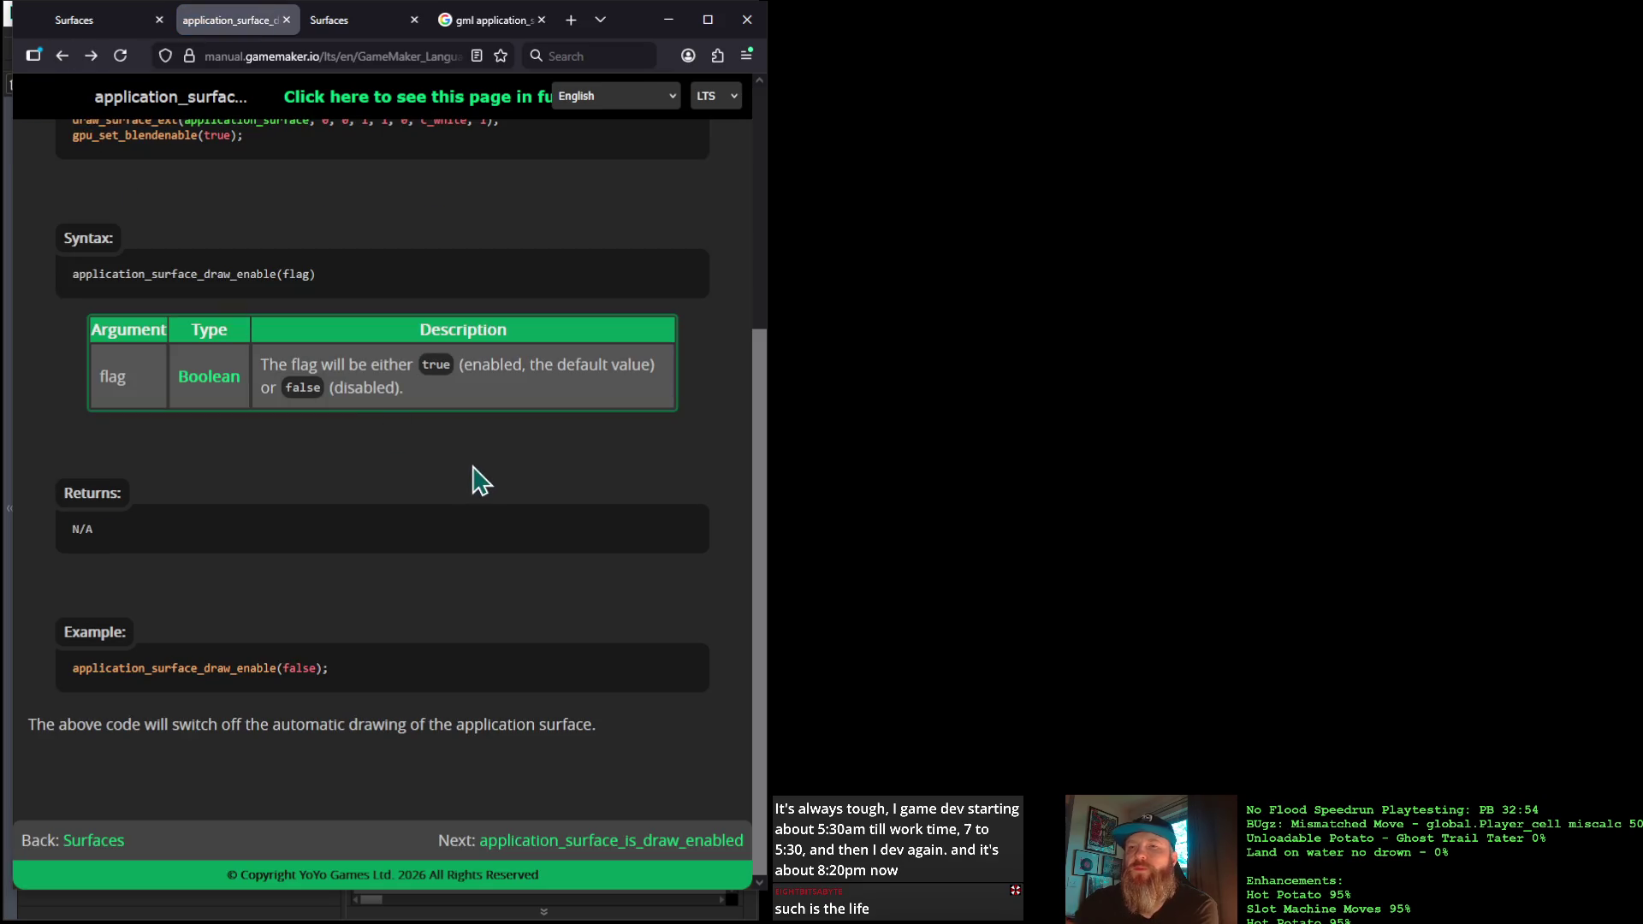
{"action": "scroll", "coordinate": [495, 758], "scroll_direction": "up", "scroll_amount": 4}
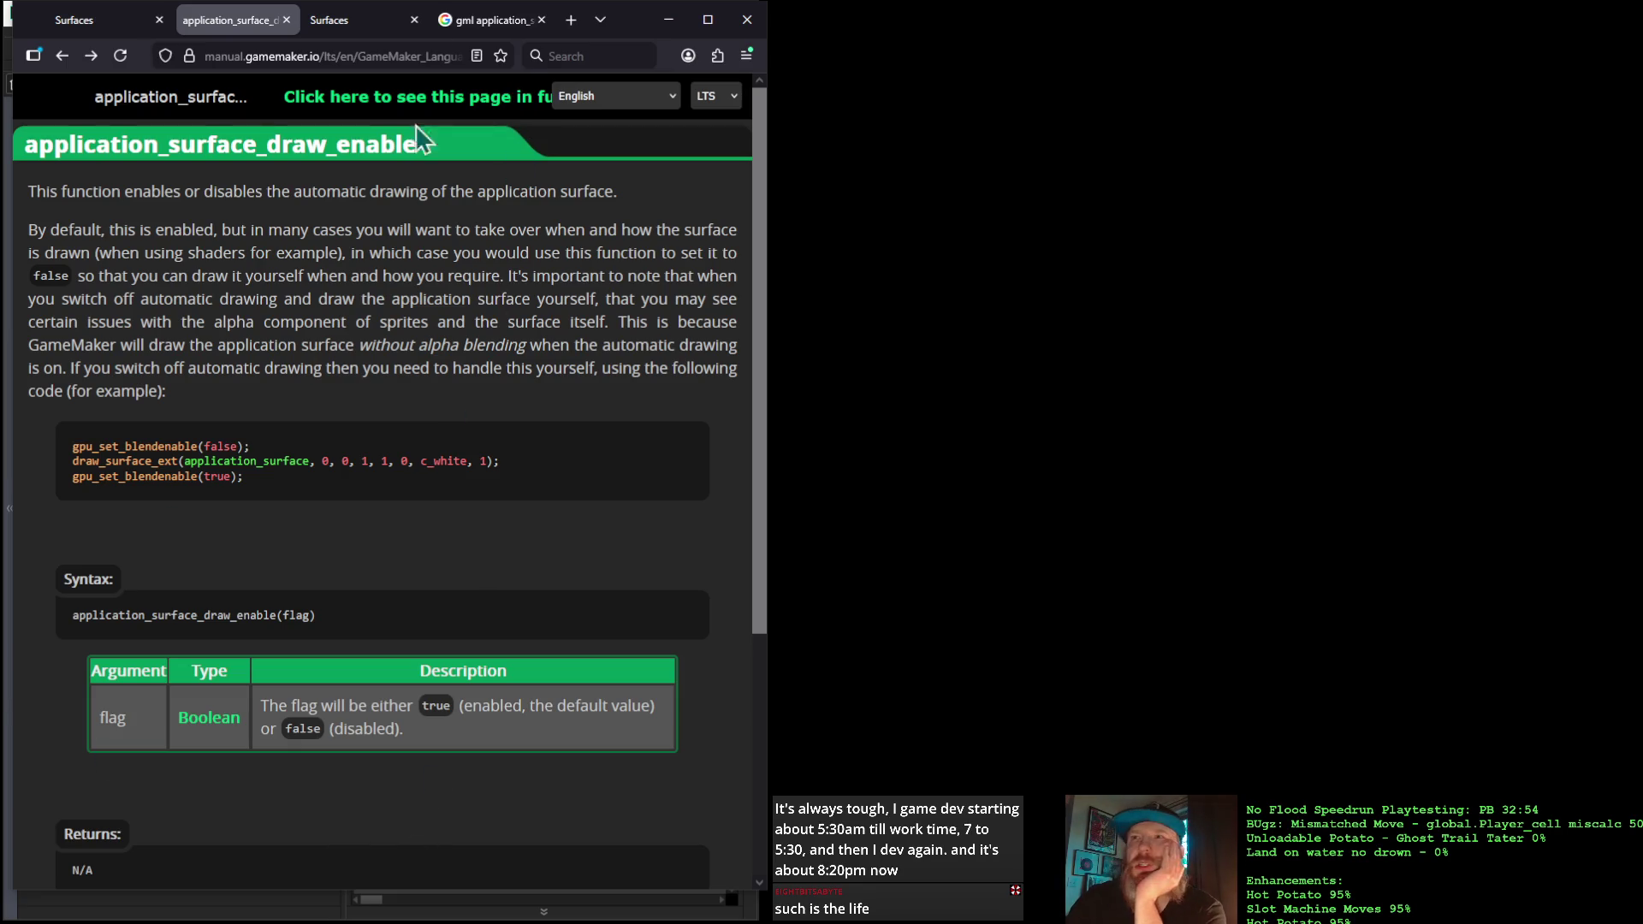
{"action": "left_click", "coordinate": [668, 19]}
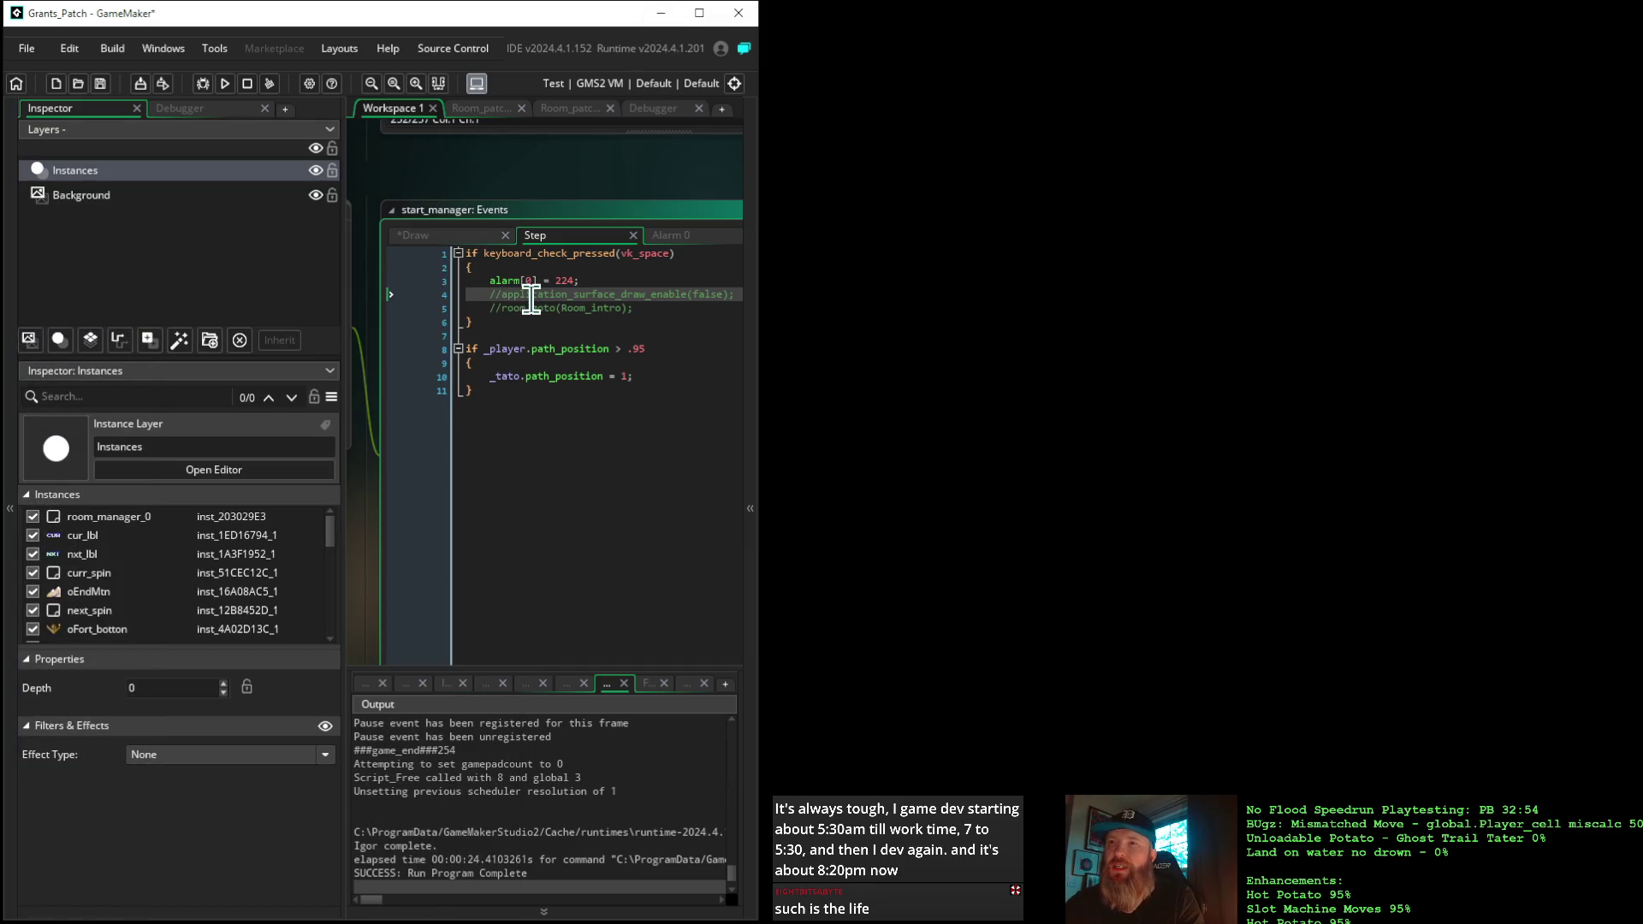
Uncomment application_surface_draw_enable(false); on Step line 4, select it, and return to the Draw event
{"action": "key", "text": "ctrl+shift+k"}
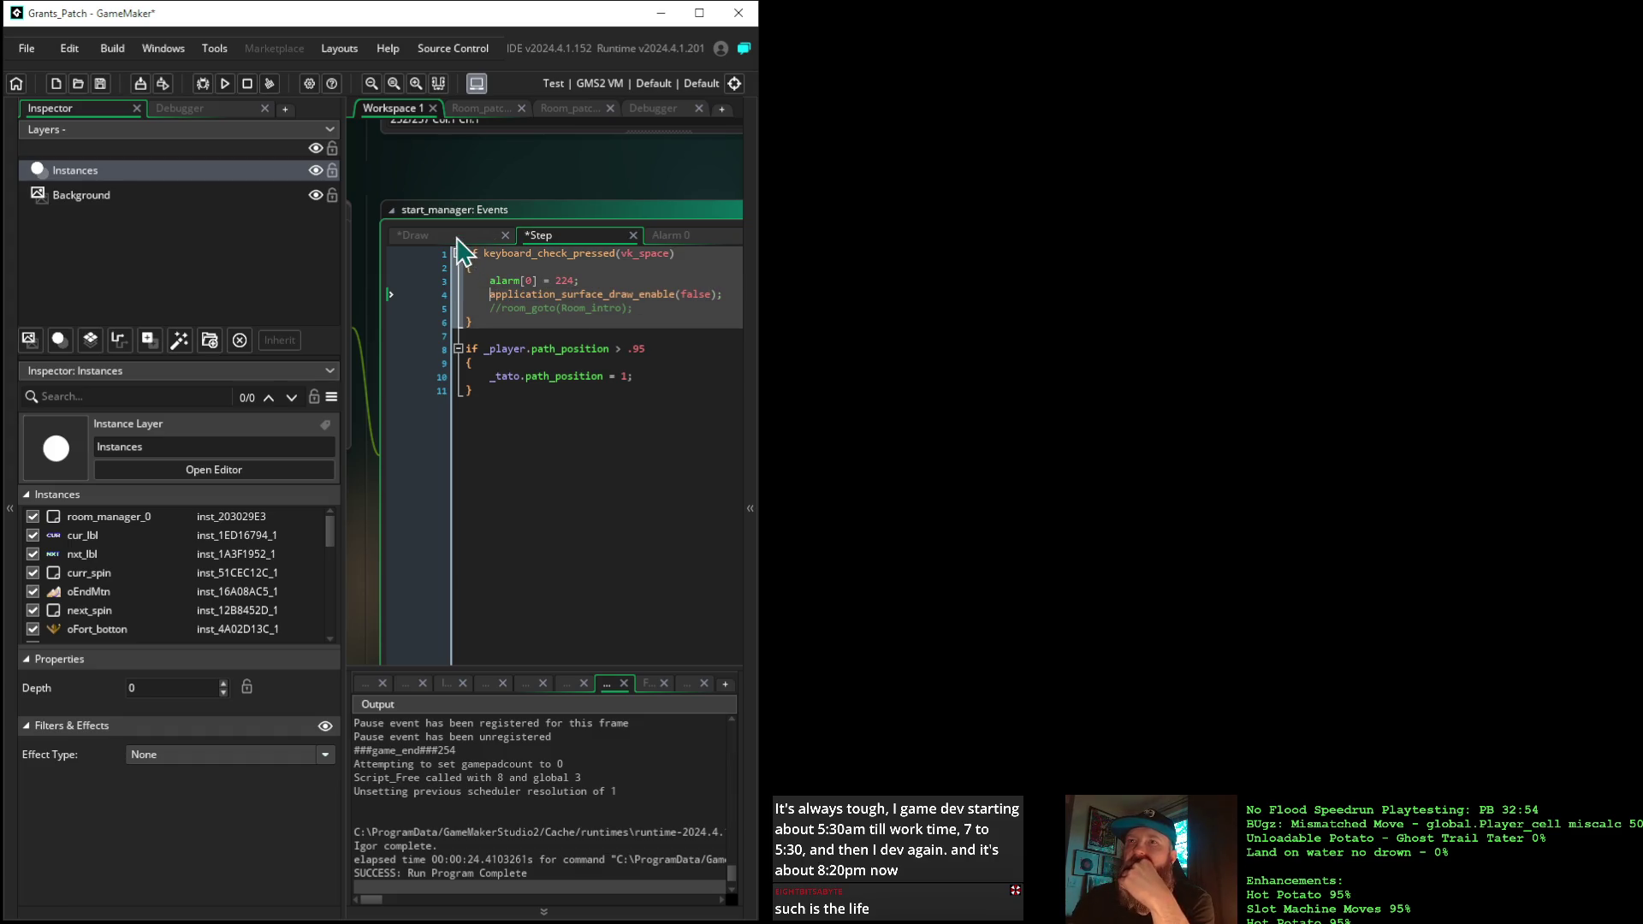
{"action": "left_click_drag", "start_coordinate": [487, 297], "coordinate": [729, 315]}
{"action": "key", "text": "ctrl+c"}
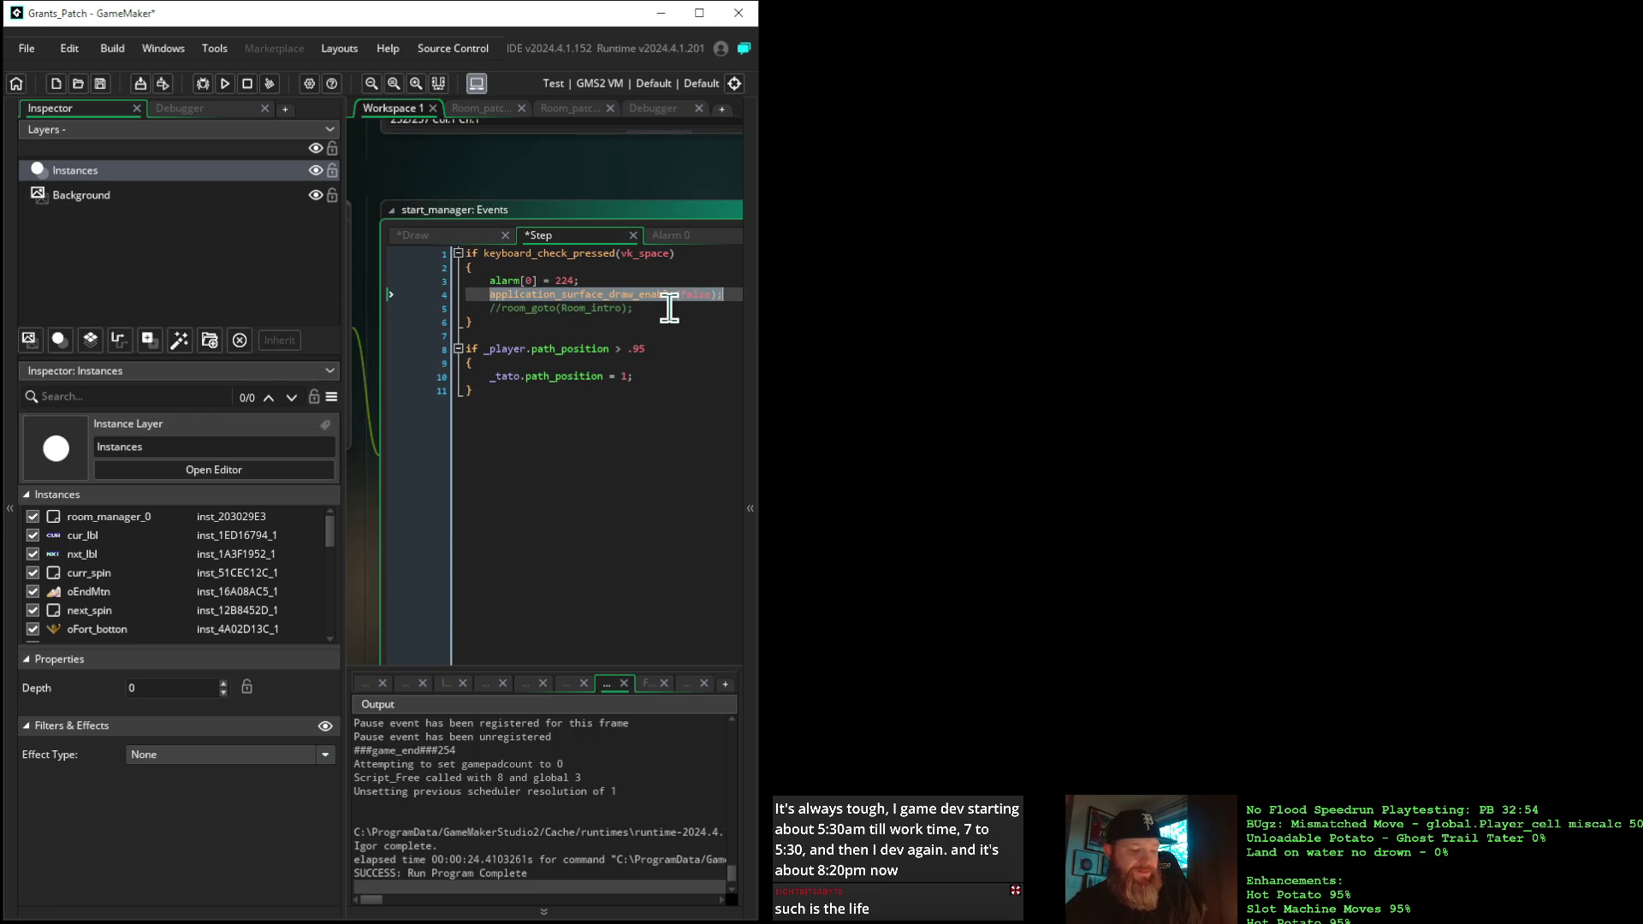
{"action": "left_click", "coordinate": [466, 236]}
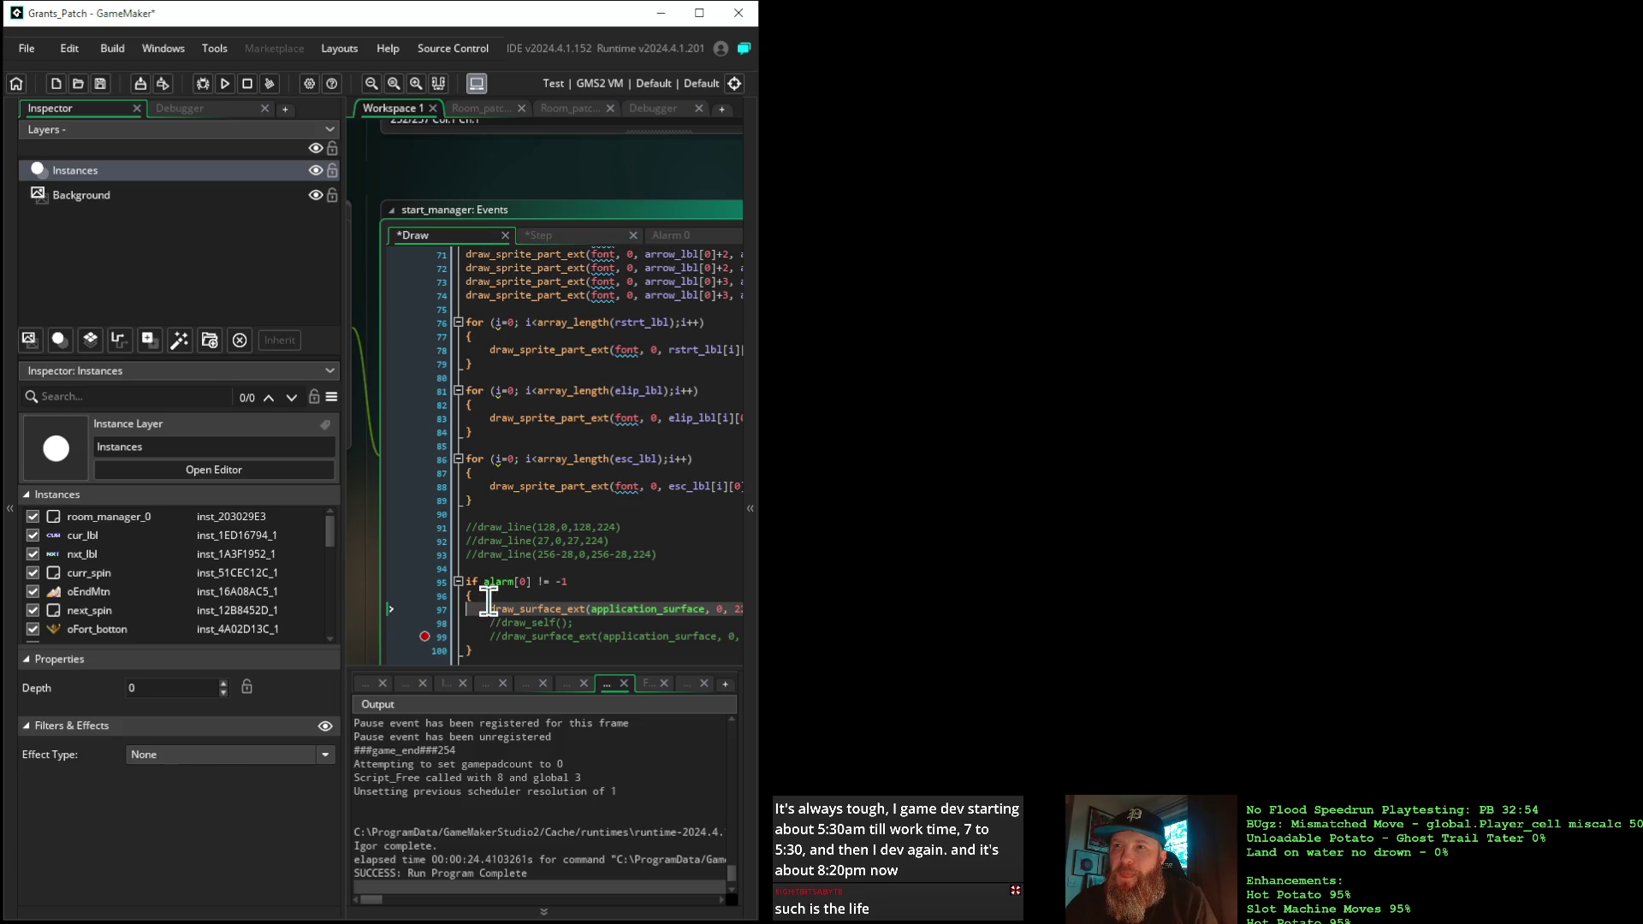
Add application_surface_draw_enable(true); right after the opening brace, before draw_surface_ext
{"action": "left_click", "coordinate": [575, 597]}
{"action": "key", "text": "Return"}
{"action": "key", "text": "ctrl+v"}
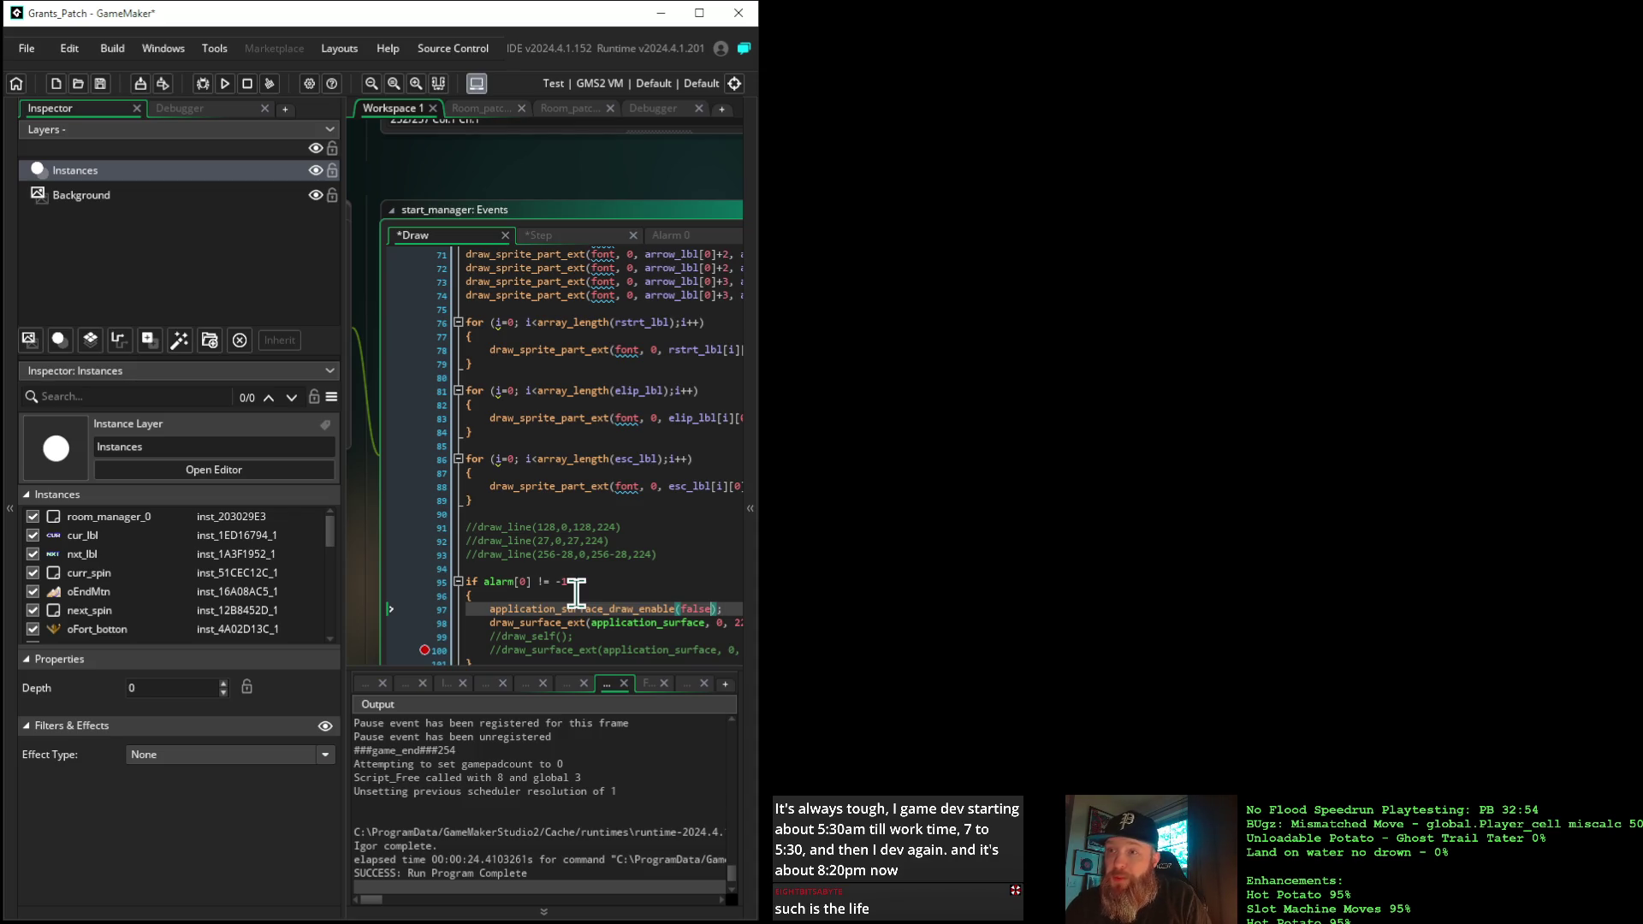
{"action": "key", "text": "BackSpace"}
{"action": "key", "text": "BackSpace"}
{"action": "key", "text": "BackSpace"}
{"action": "type", "text": "tru"}
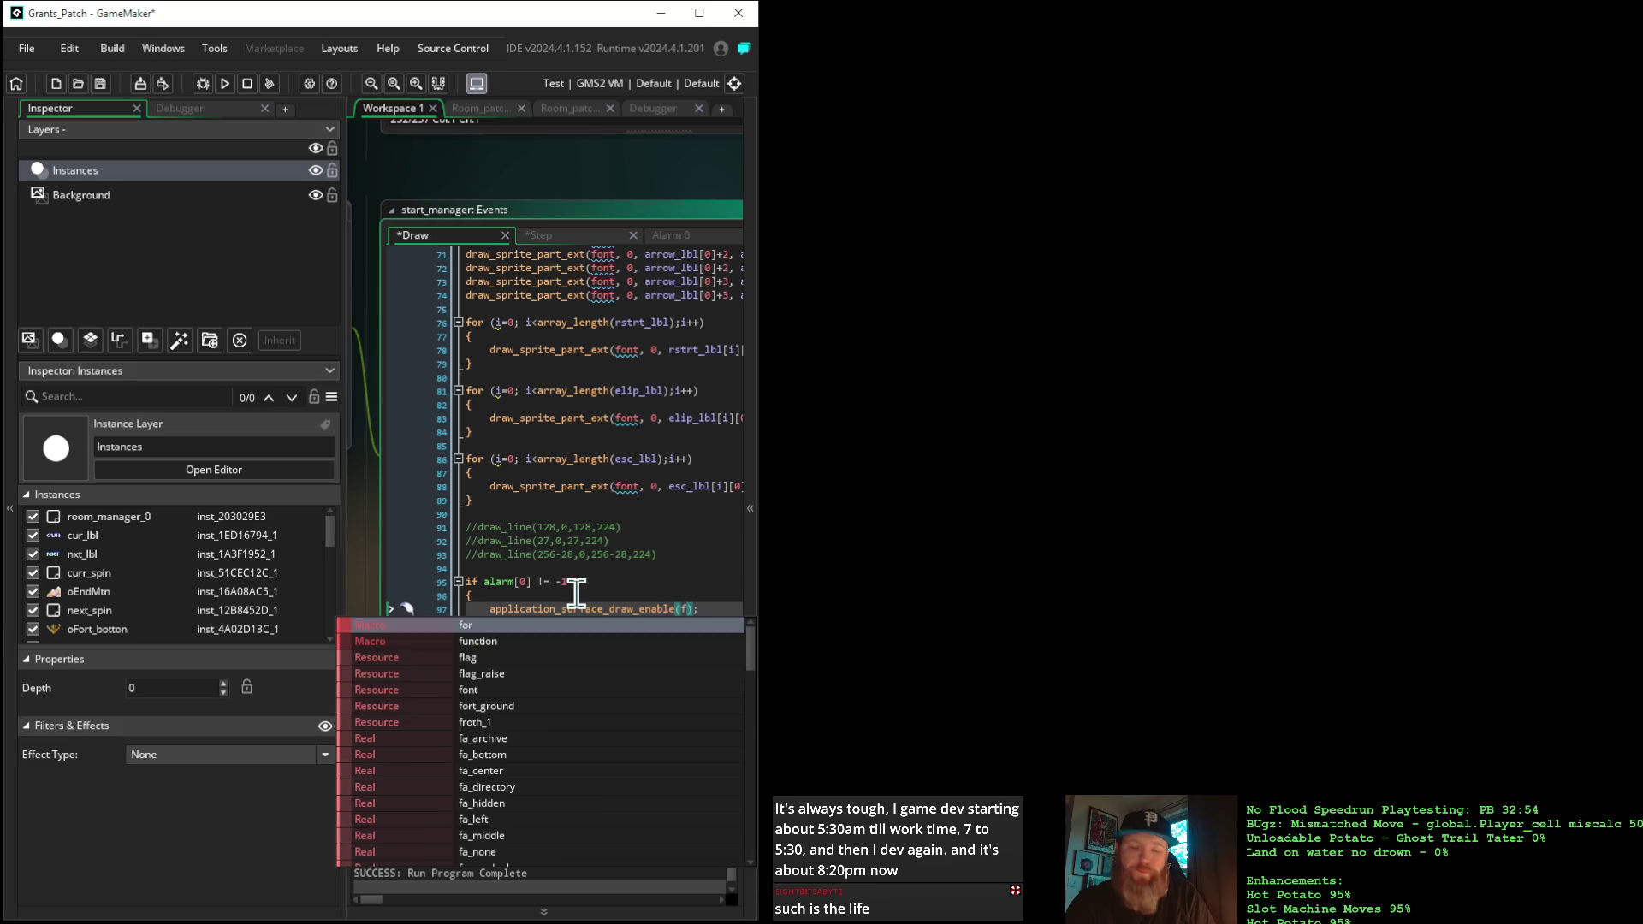
{"action": "key", "text": "Return"}
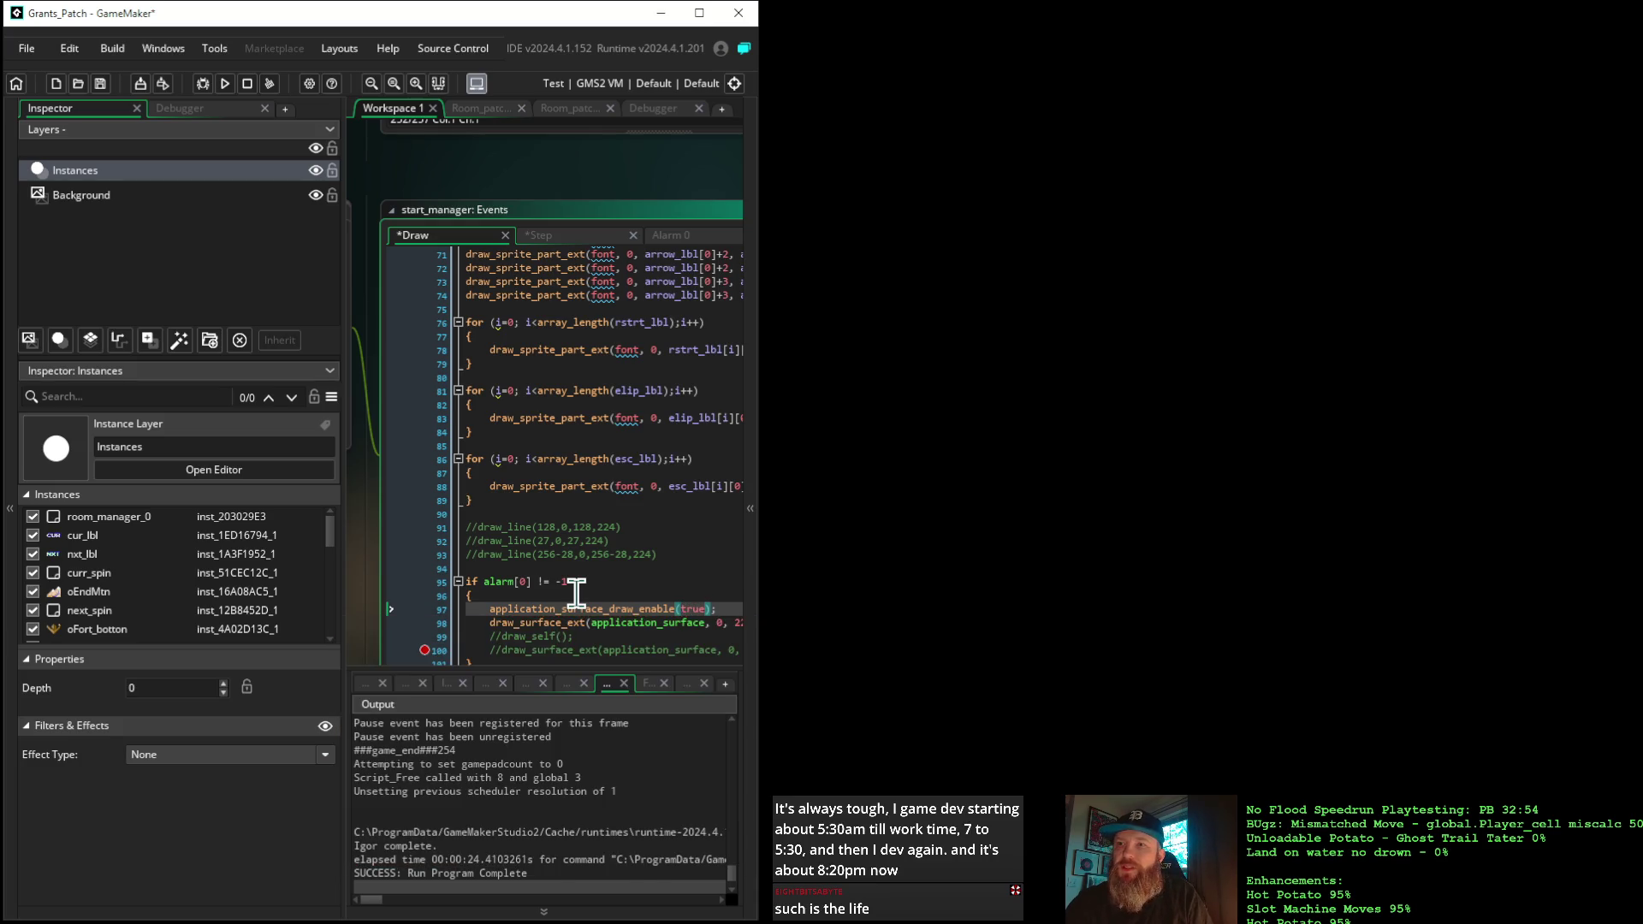
Add application_surface_draw_enable(false); on a new line after the draw_surface_ext call
{"action": "left_click", "coordinate": [532, 619]}
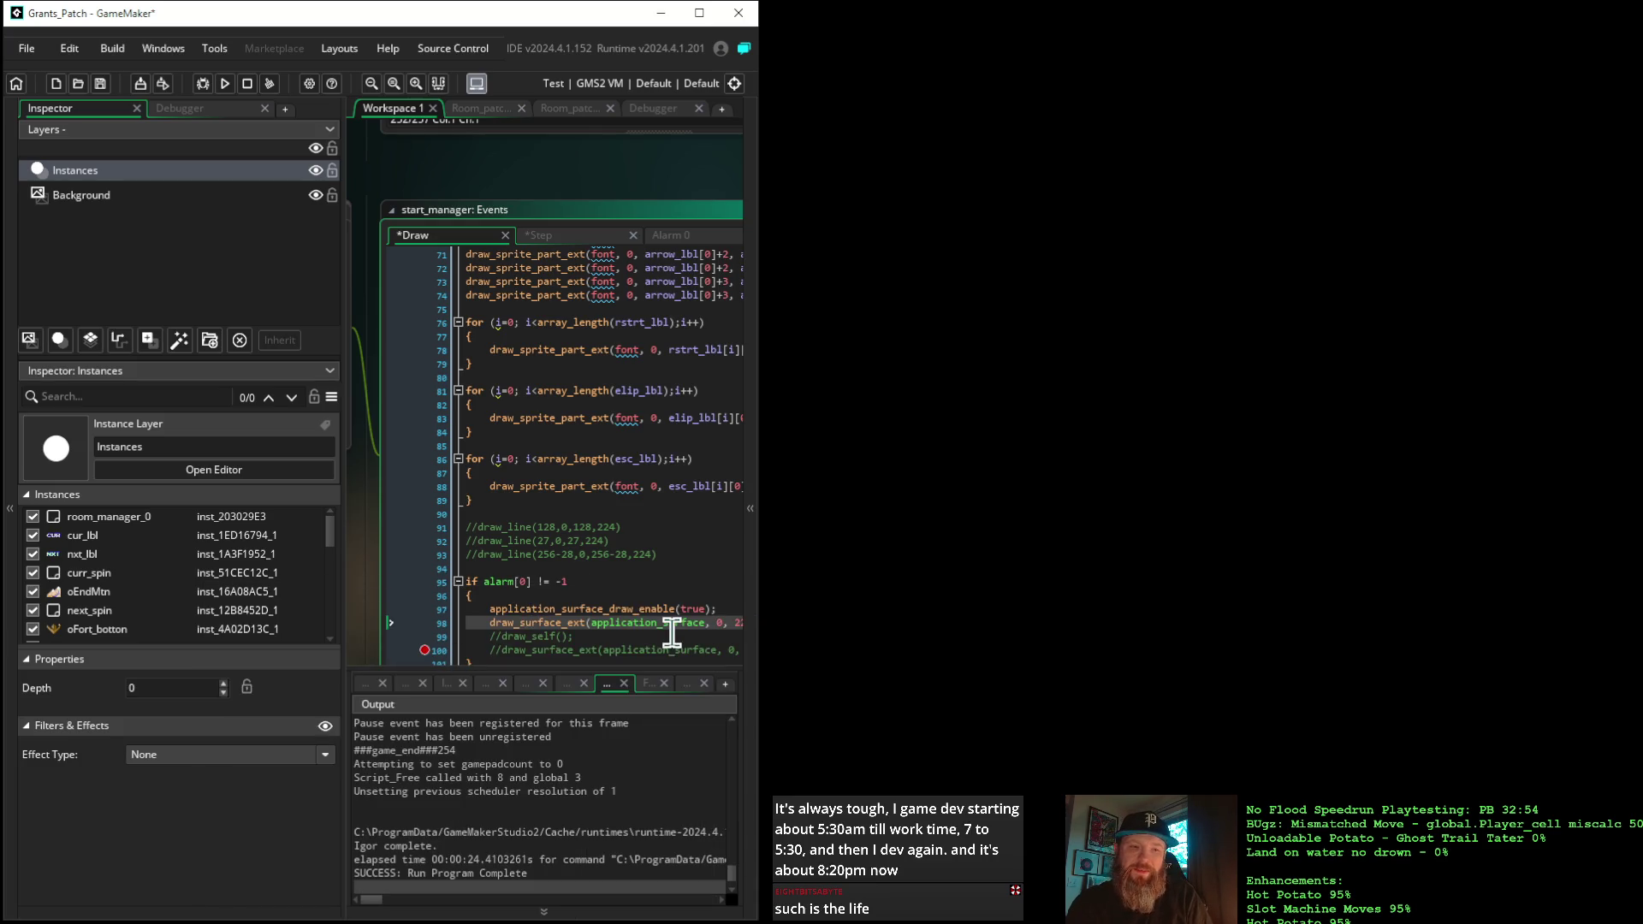
{"action": "key", "text": "Right"}
{"action": "key", "text": "Right"}
{"action": "key", "text": "Right"}
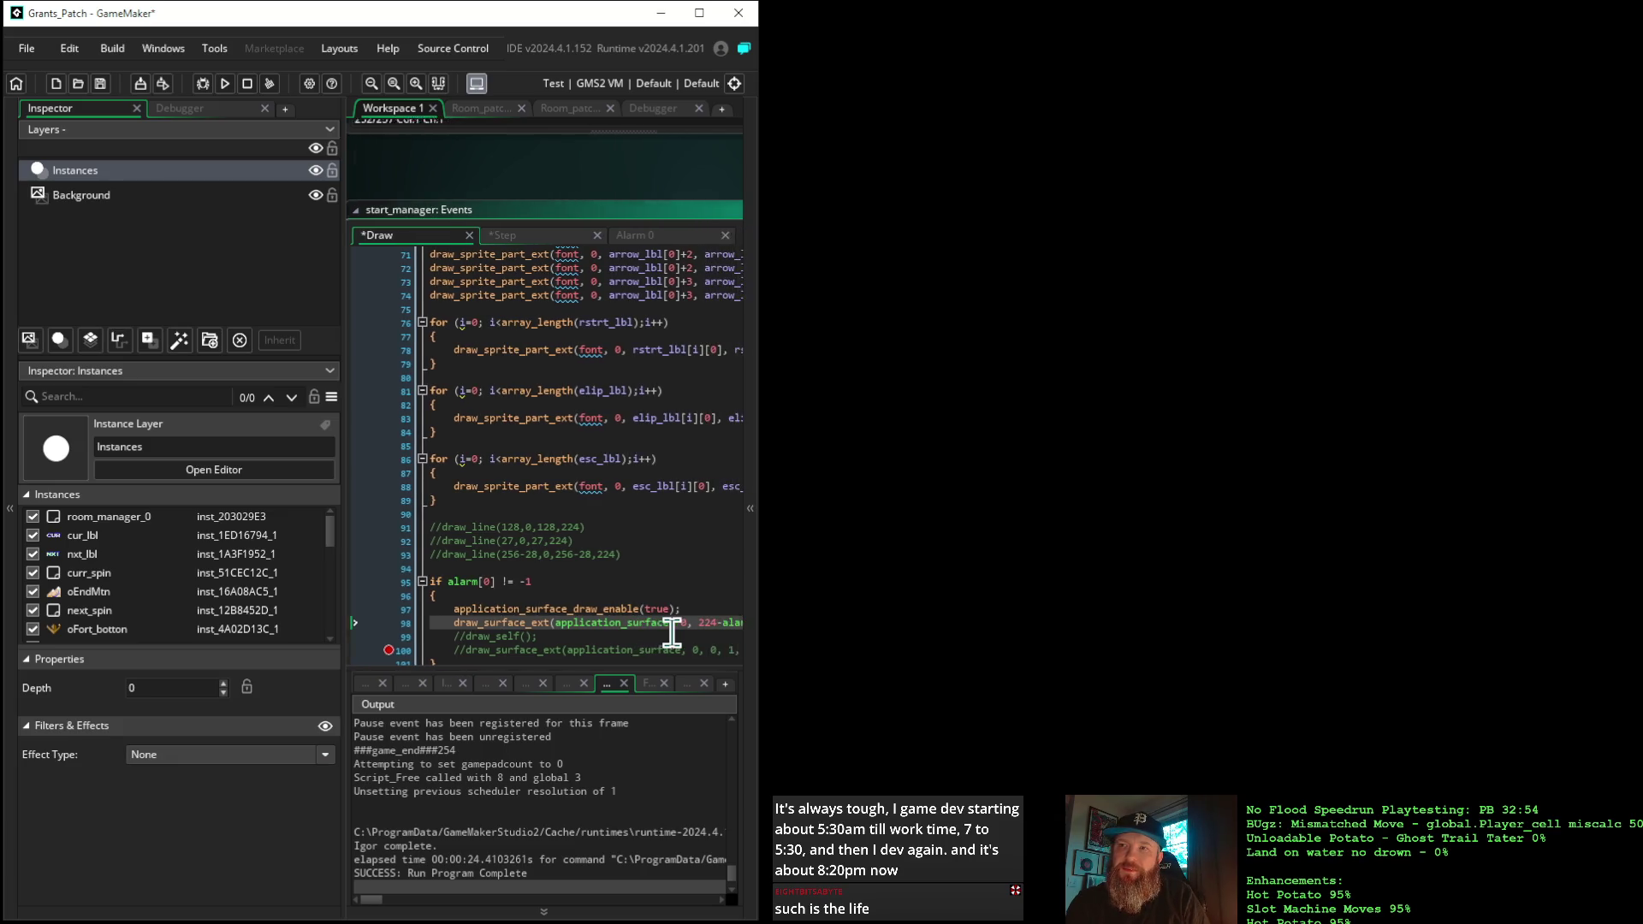
{"action": "key", "text": "Right"}
{"action": "key", "text": "Right"}
{"action": "key", "text": "Right"}
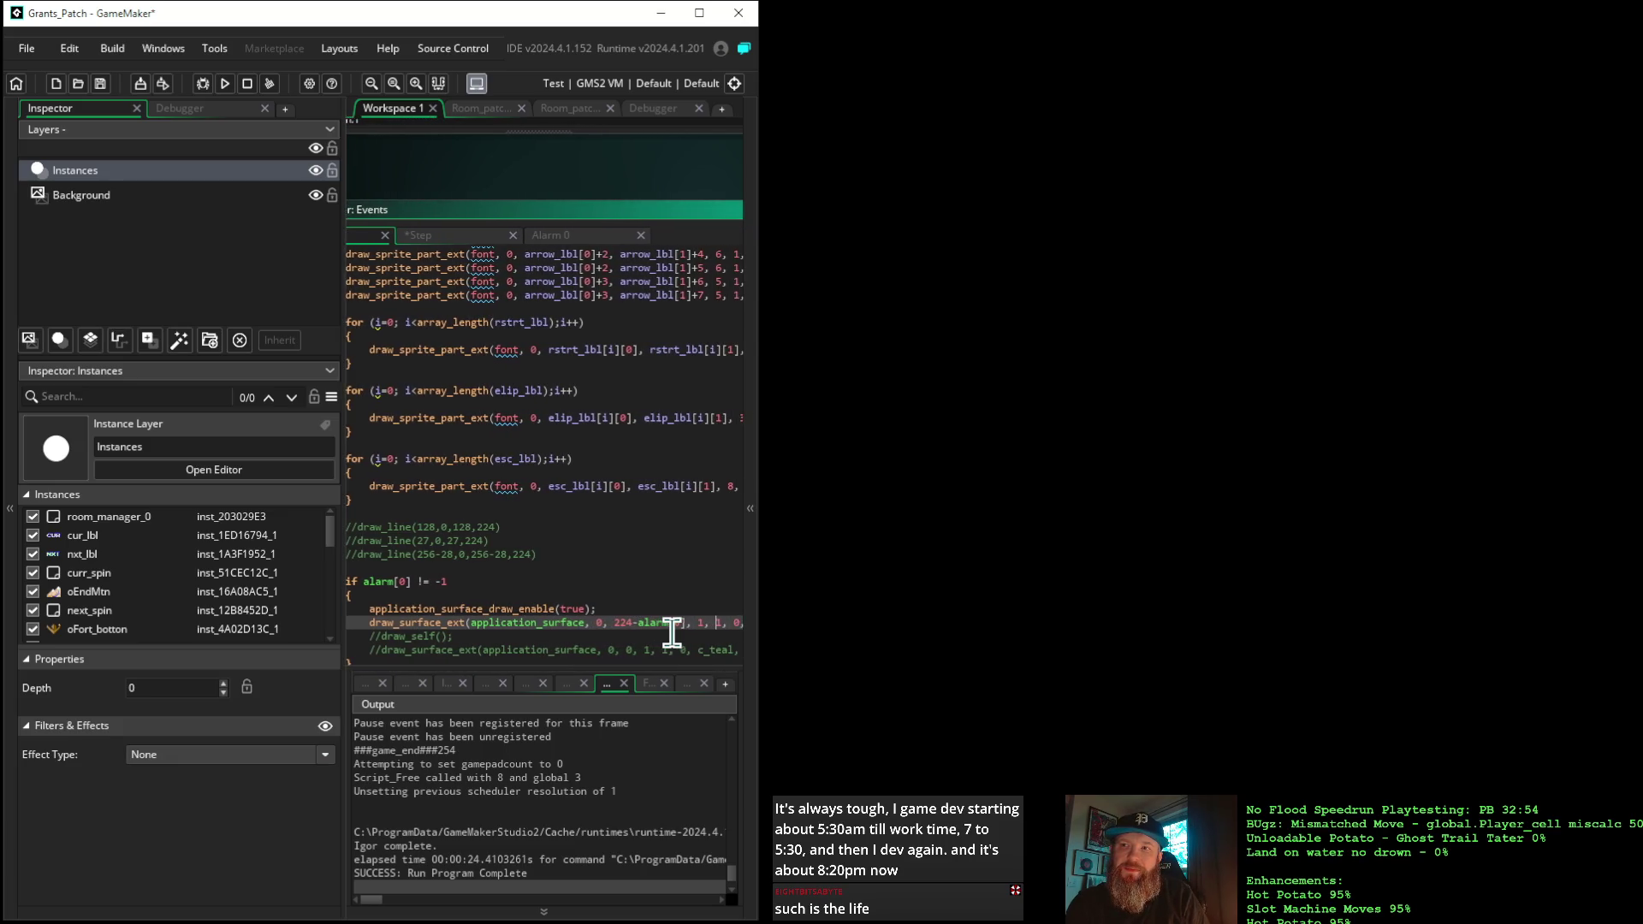
{"action": "key", "text": "Right"}
{"action": "key", "text": "Right"}
{"action": "key", "text": "Right"}
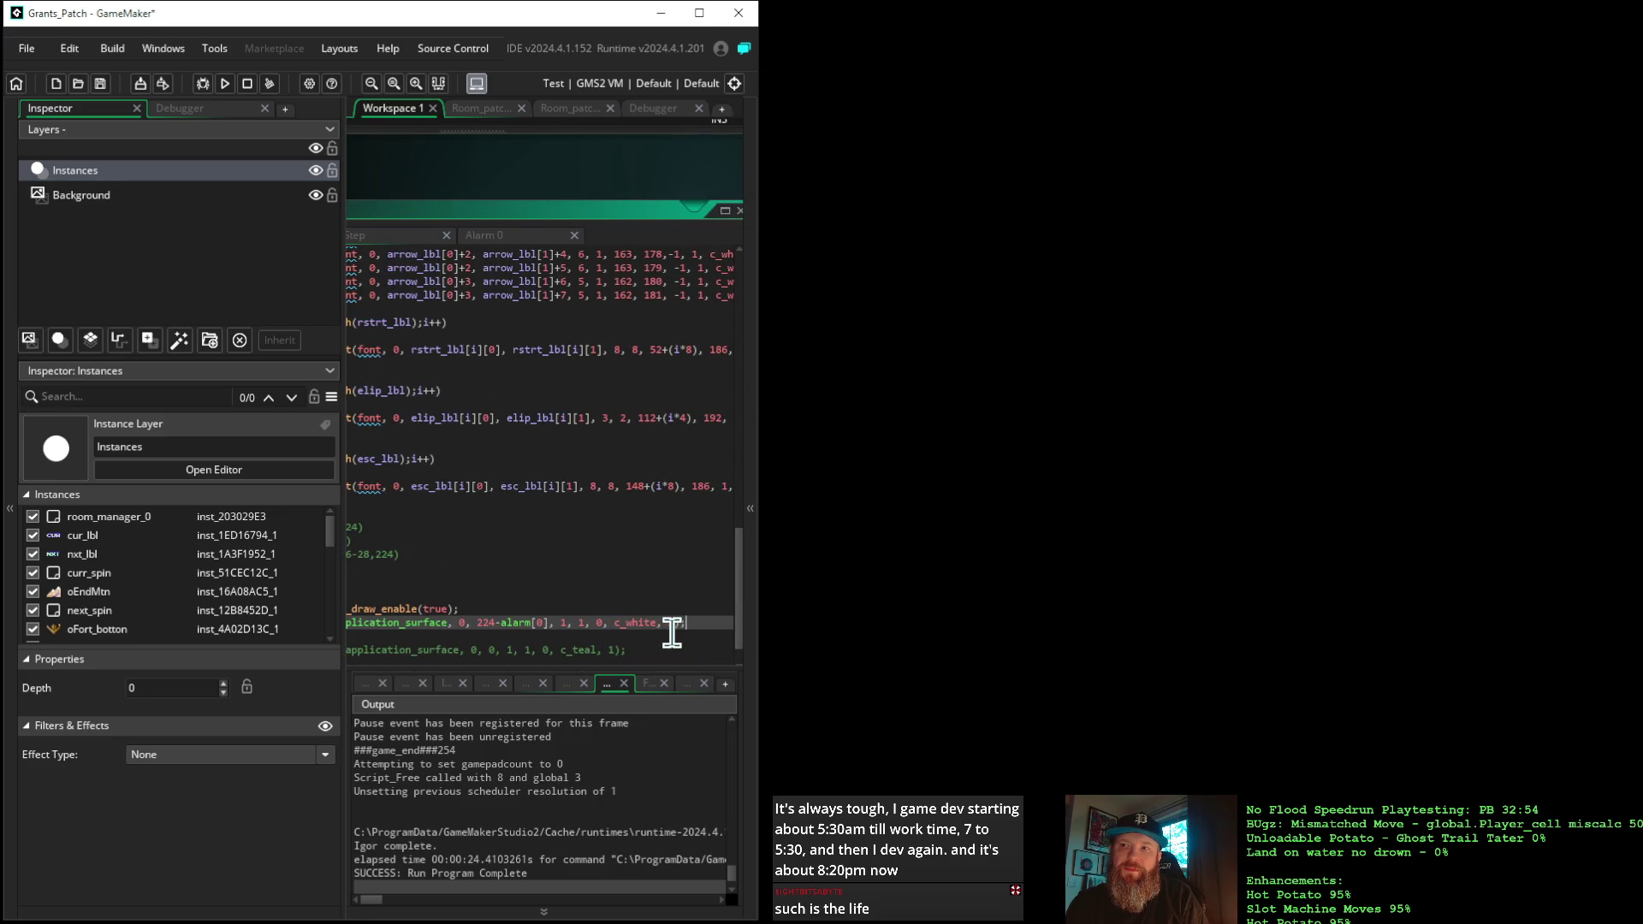
{"action": "key", "text": "End"}
{"action": "key", "text": "Return"}
{"action": "type", "text": "application_surface_draw_enable(false);"}
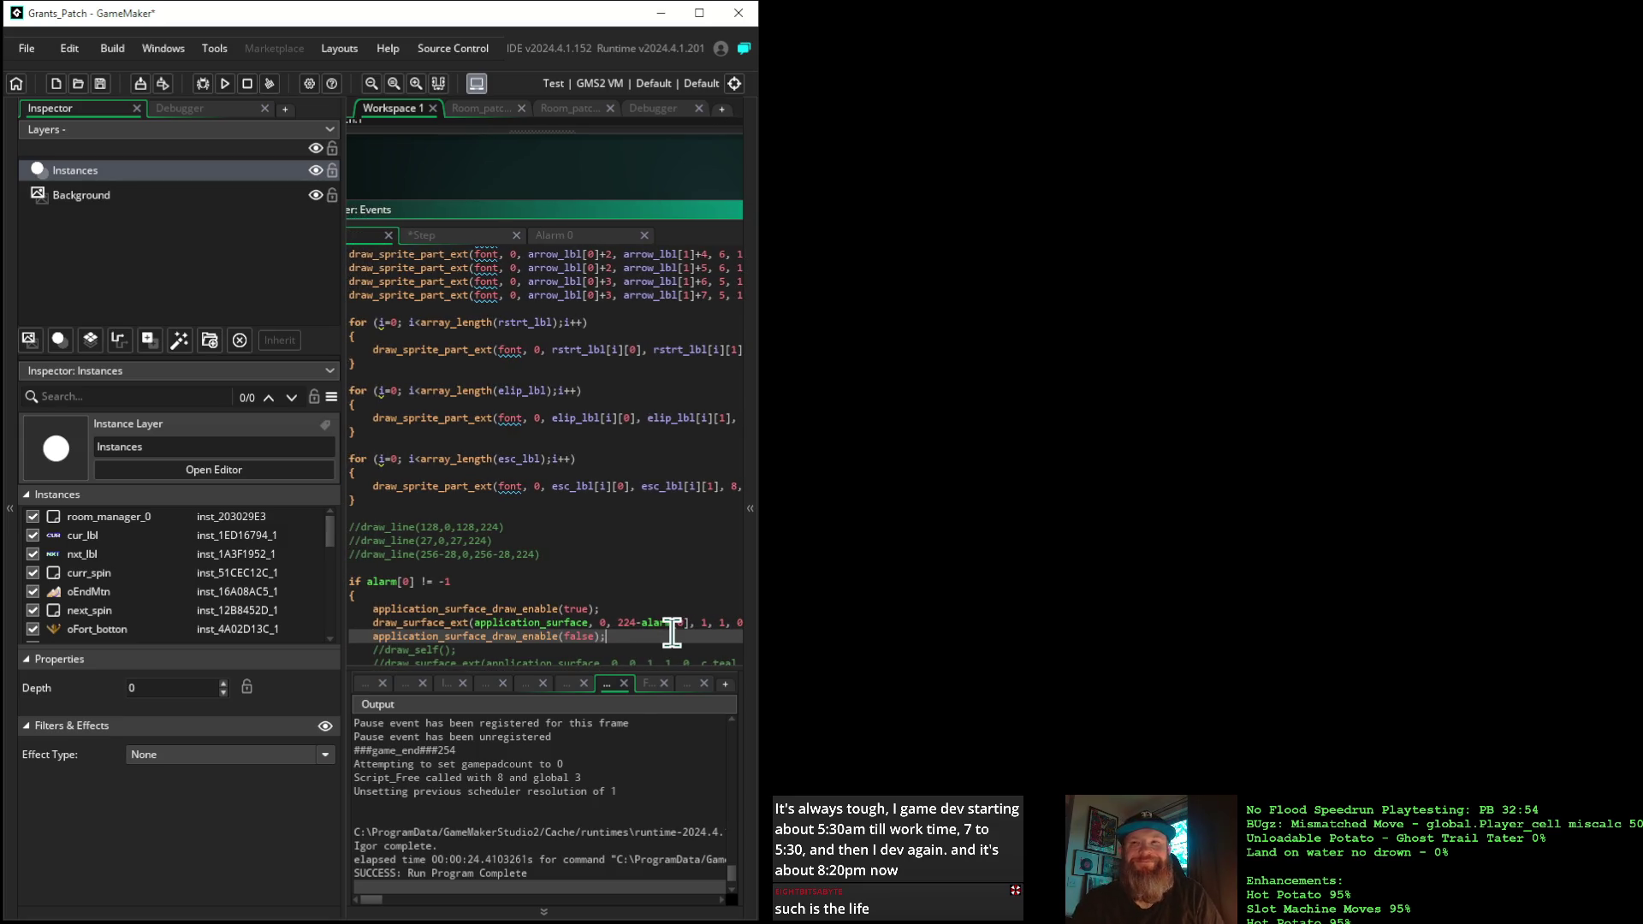
Move the breakpoint from line 101 to line 98's draw_surface_ext and launch the debugger
{"action": "mouse_move", "coordinate": [479, 196]}
{"action": "left_mouse_down"}
{"action": "mouse_move", "coordinate": [593, 183]}
{"action": "mouse_move", "coordinate": [587, 162]}
{"action": "left_mouse_up"}
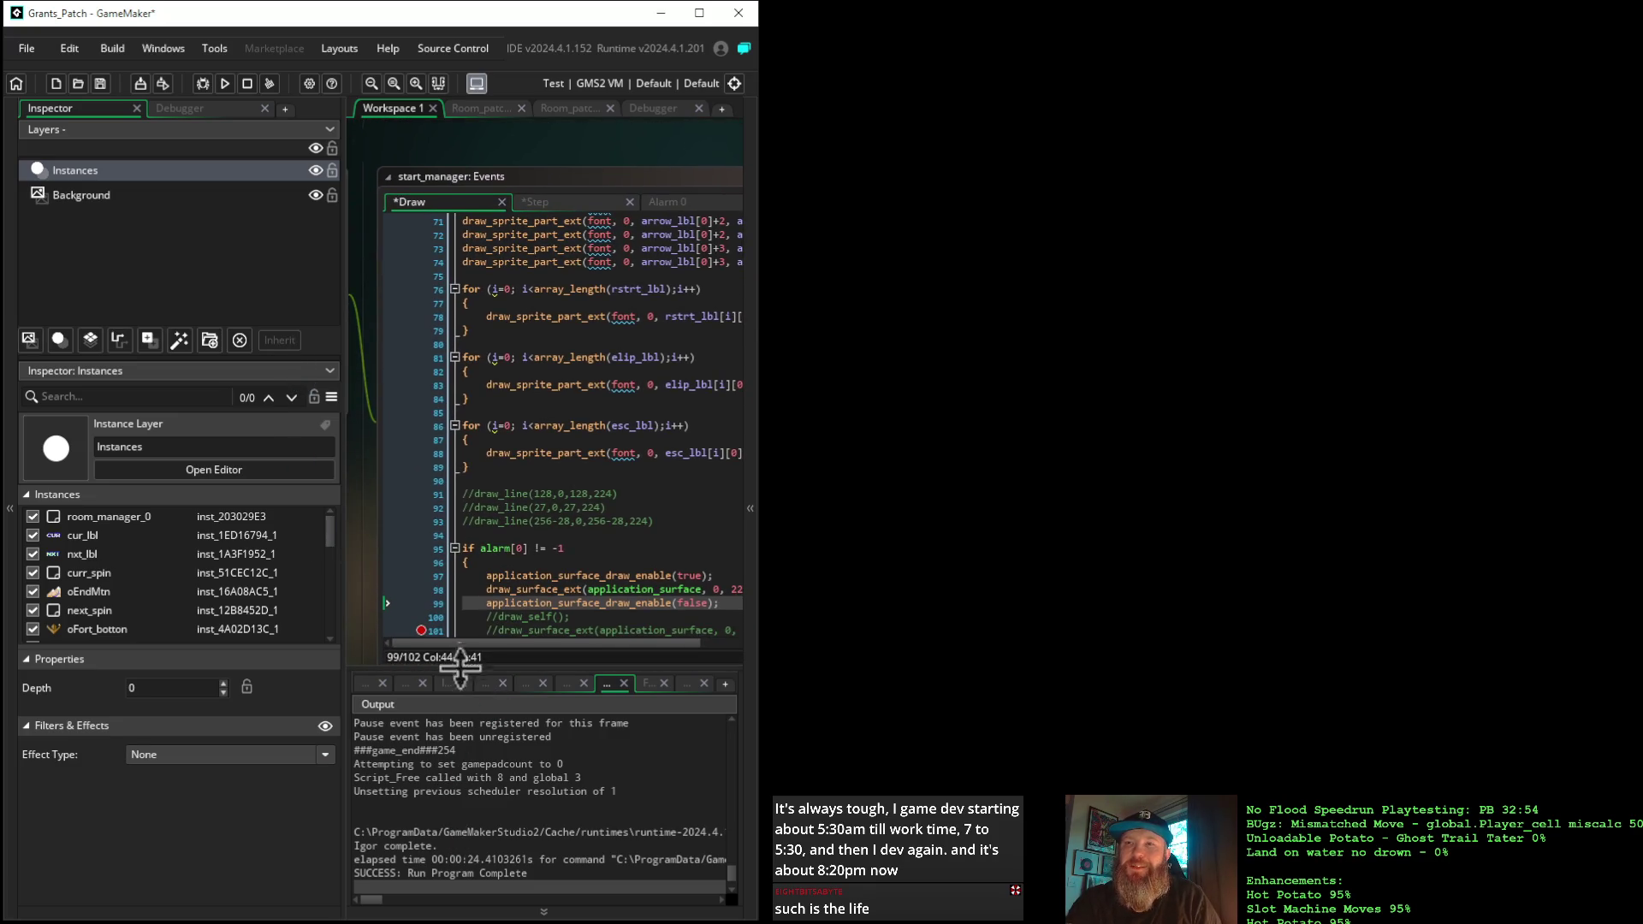
{"action": "left_click", "coordinate": [421, 633]}
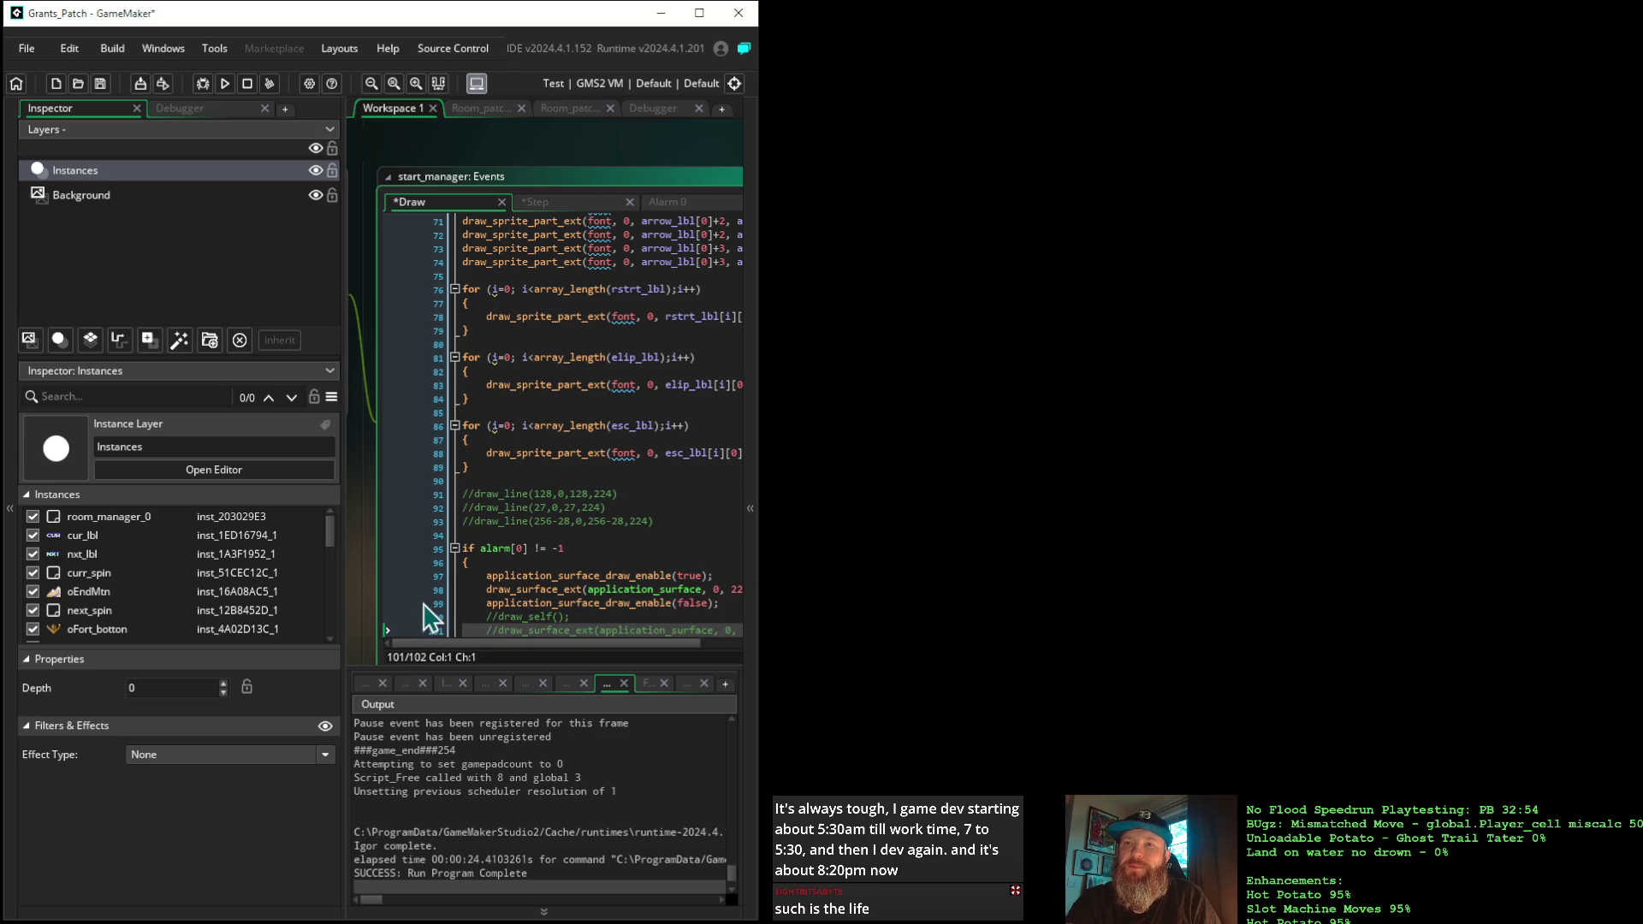
{"action": "left_click", "coordinate": [429, 589]}
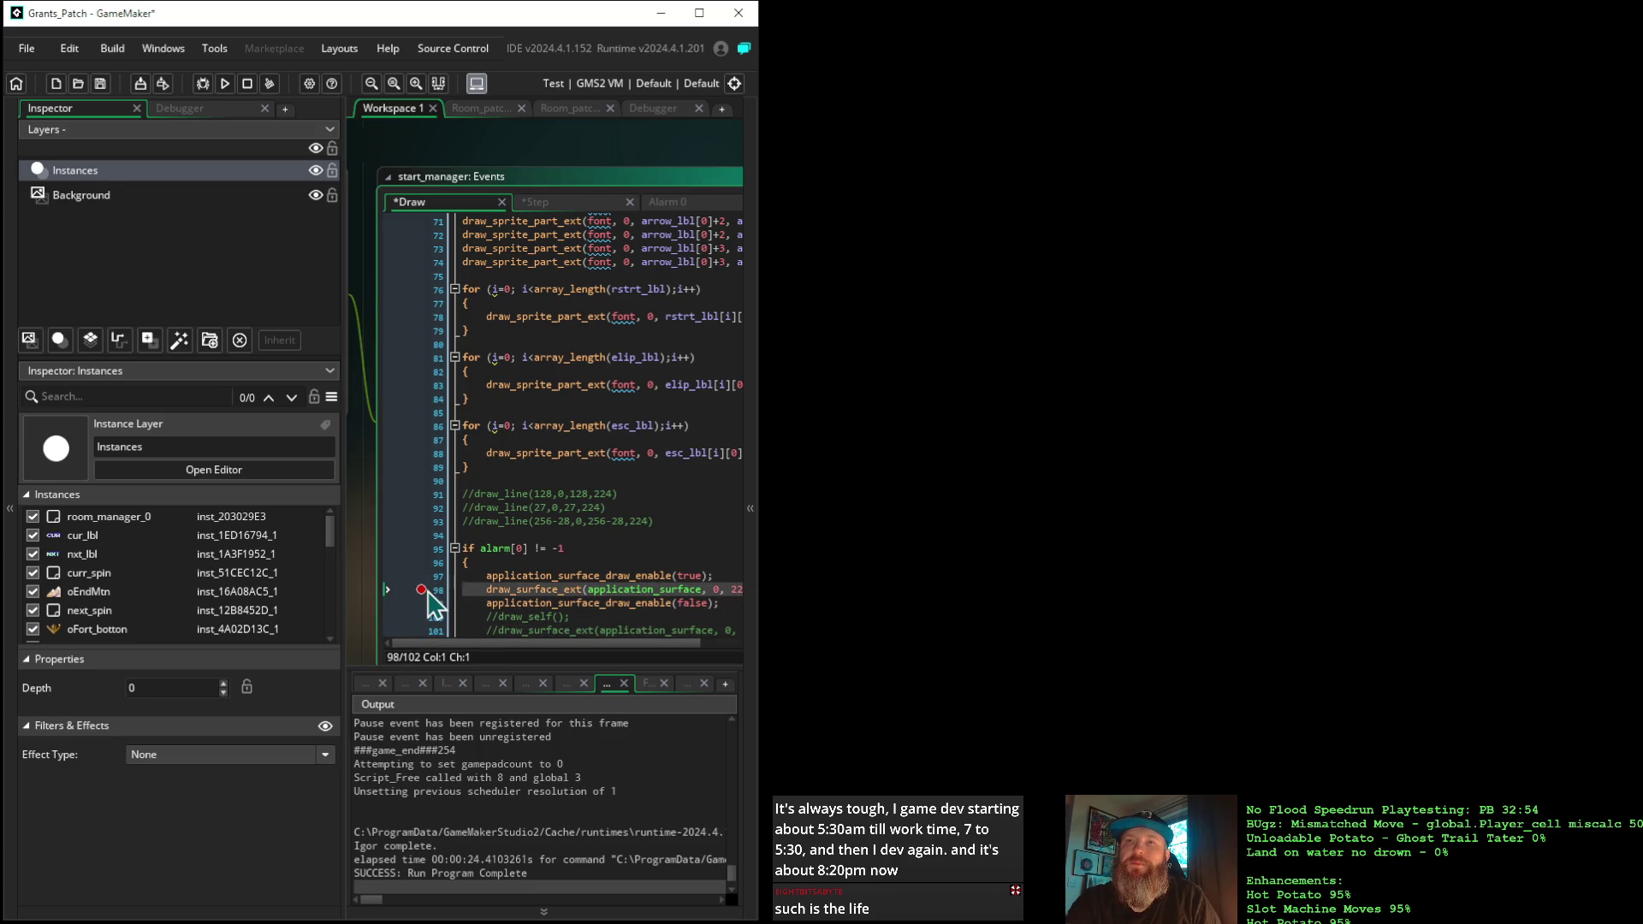
{"action": "left_click", "coordinate": [202, 83]}
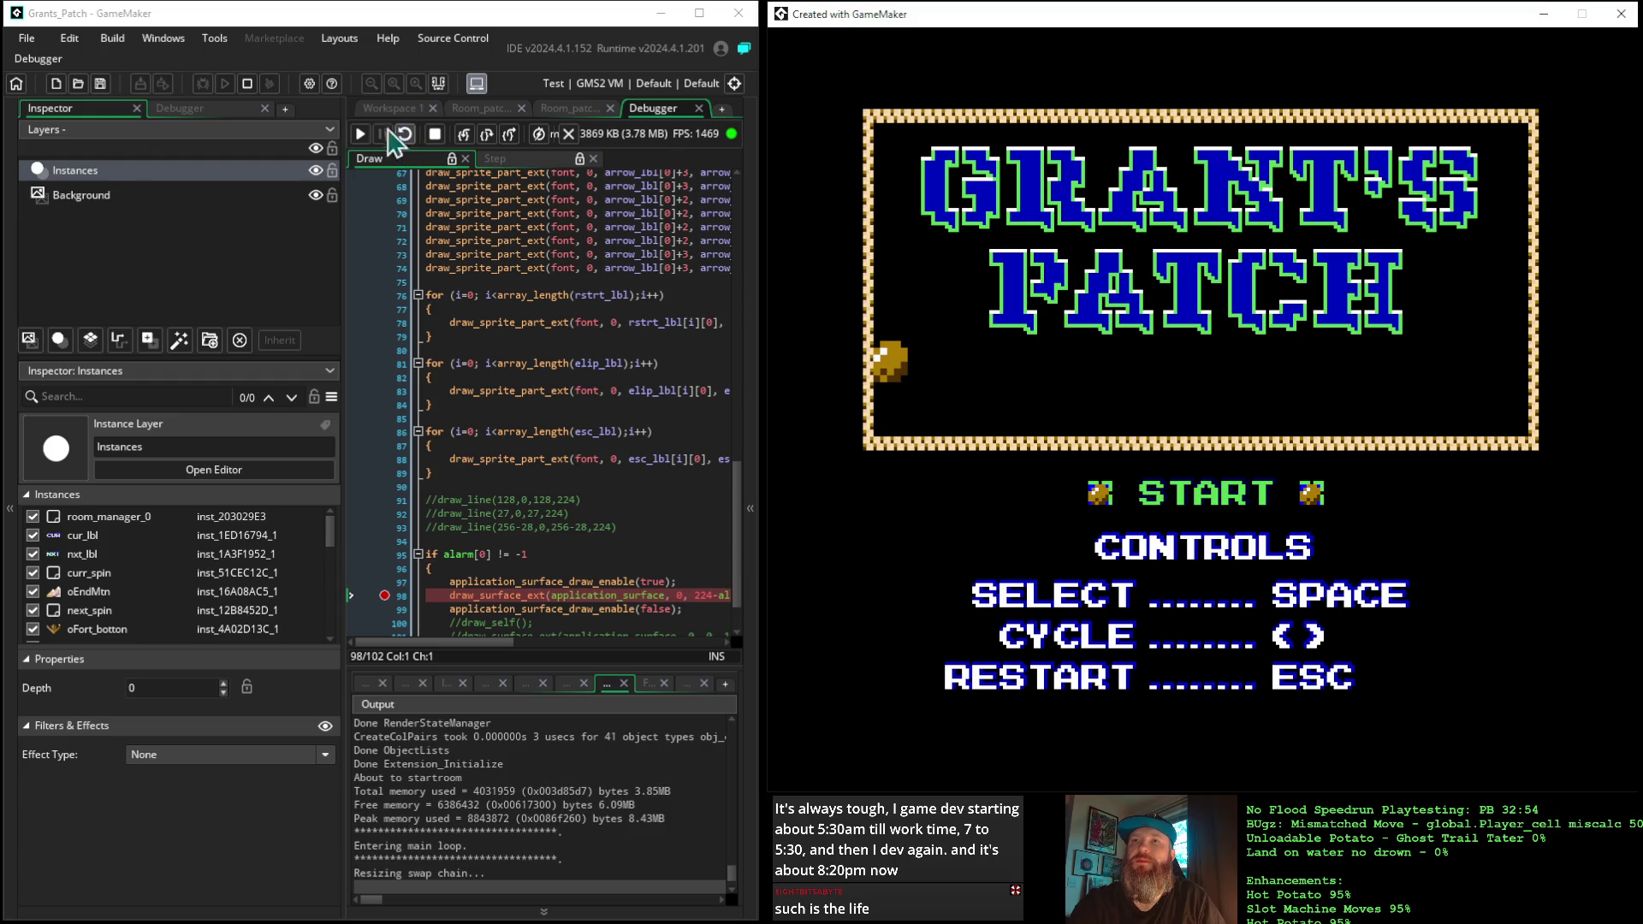
Continue the debug run past the breakpoint a few frames, then stop the game
{"action": "left_click", "coordinate": [360, 135]}
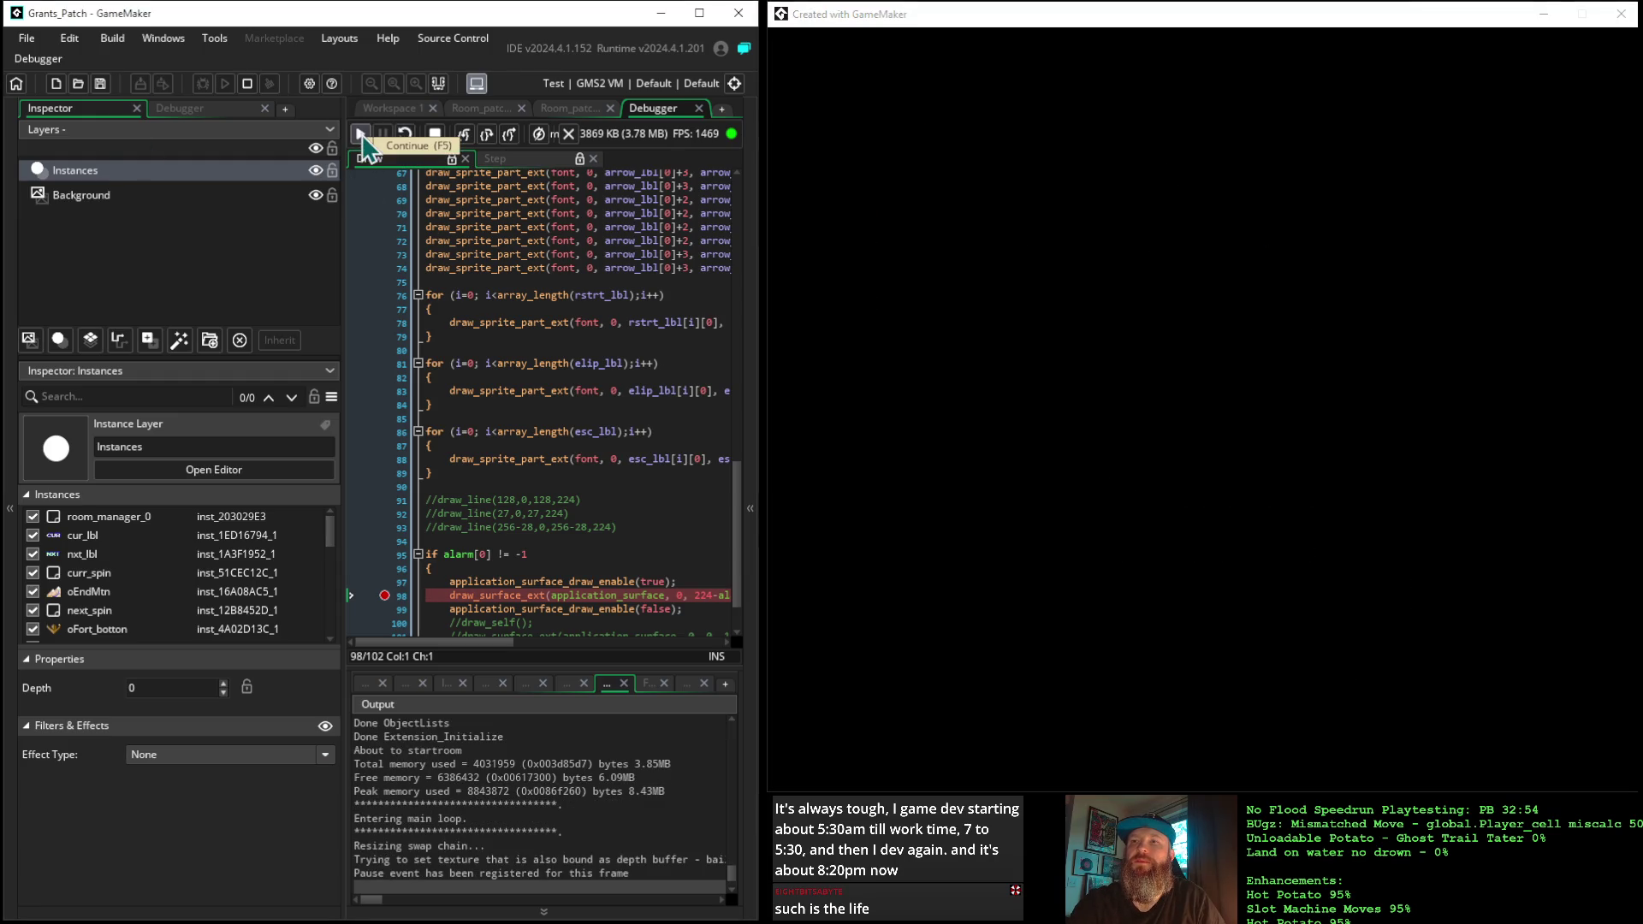
{"action": "left_click", "coordinate": [360, 135]}
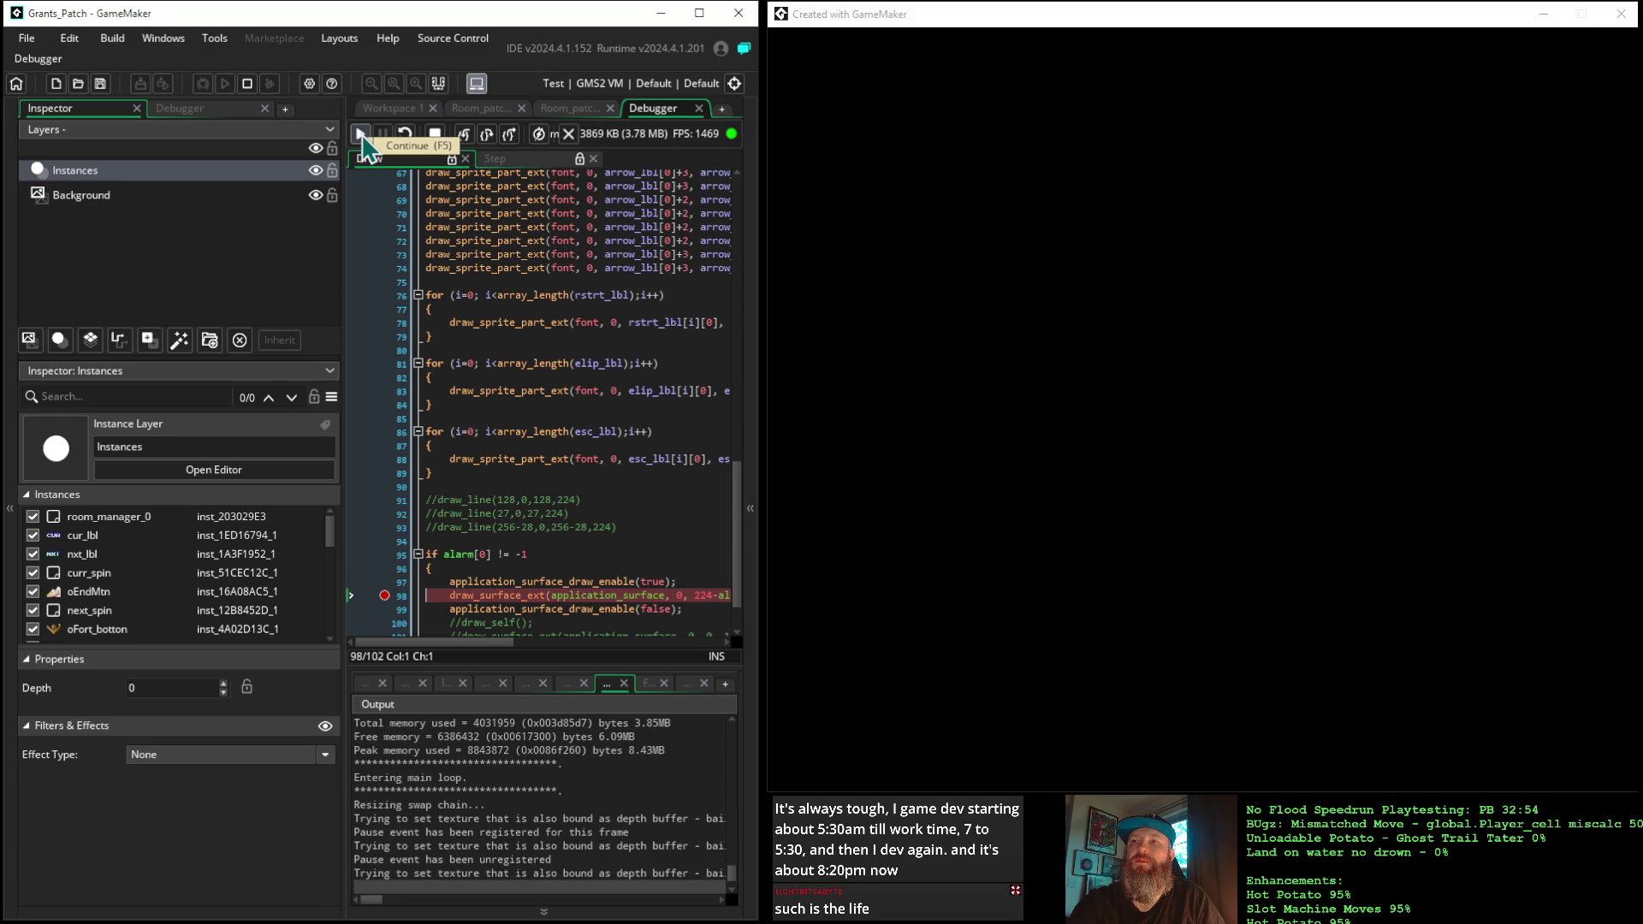
{"action": "left_click", "coordinate": [362, 137]}
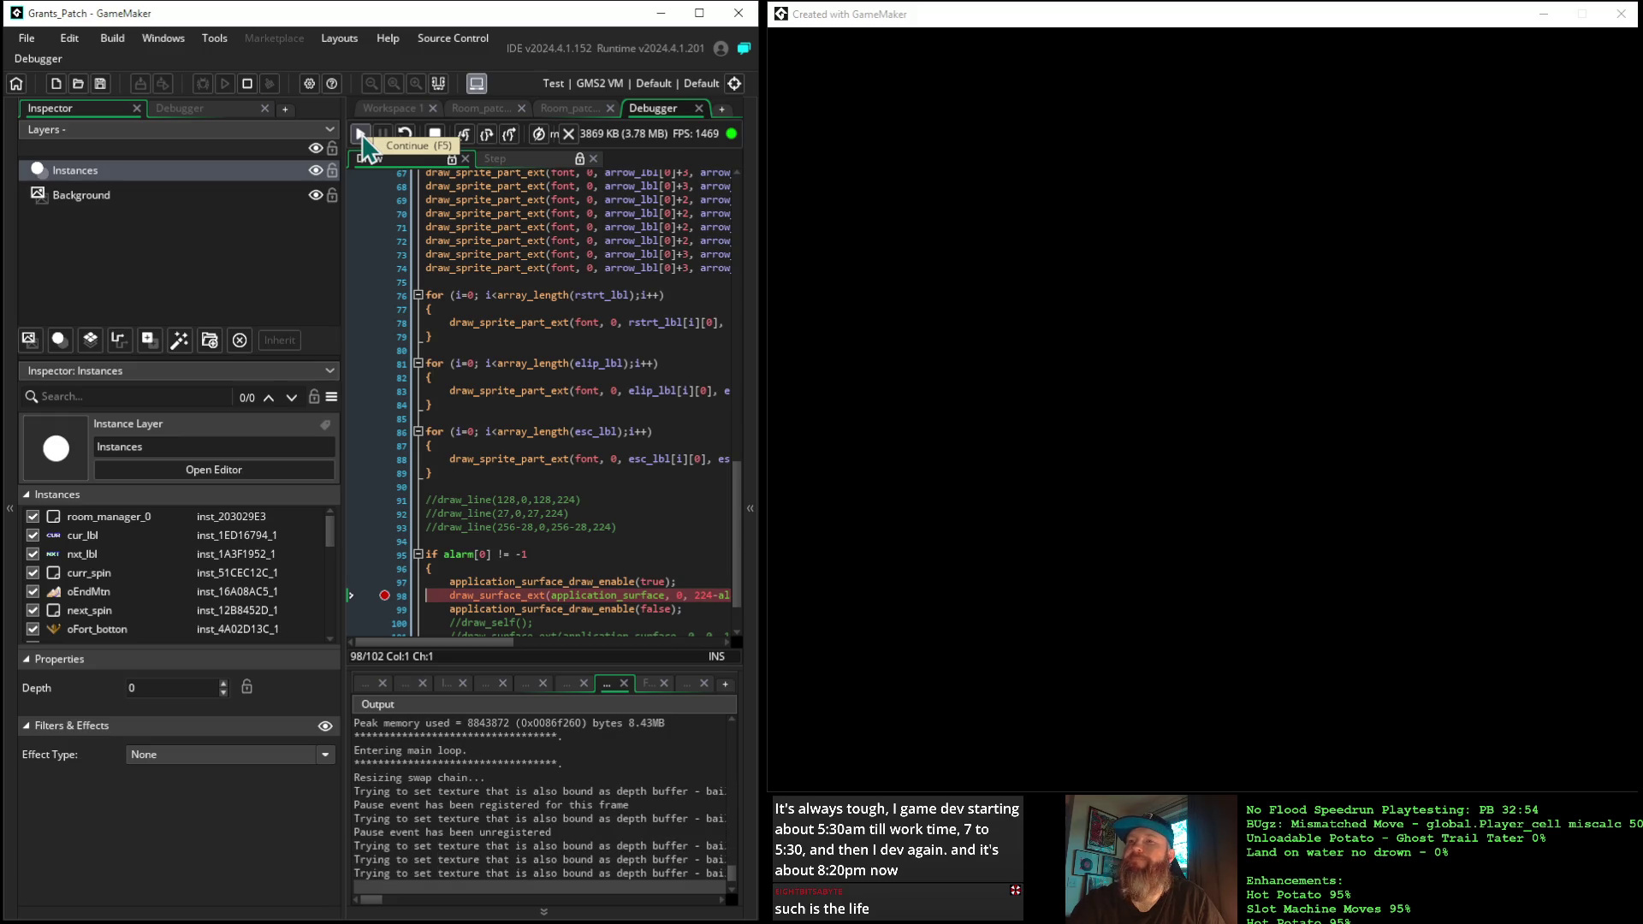
{"action": "left_click", "coordinate": [435, 137]}
Comment out application_surface_draw_enable(false); on line 99 and relaunch in the debugger
{"action": "left_click", "coordinate": [451, 609]}
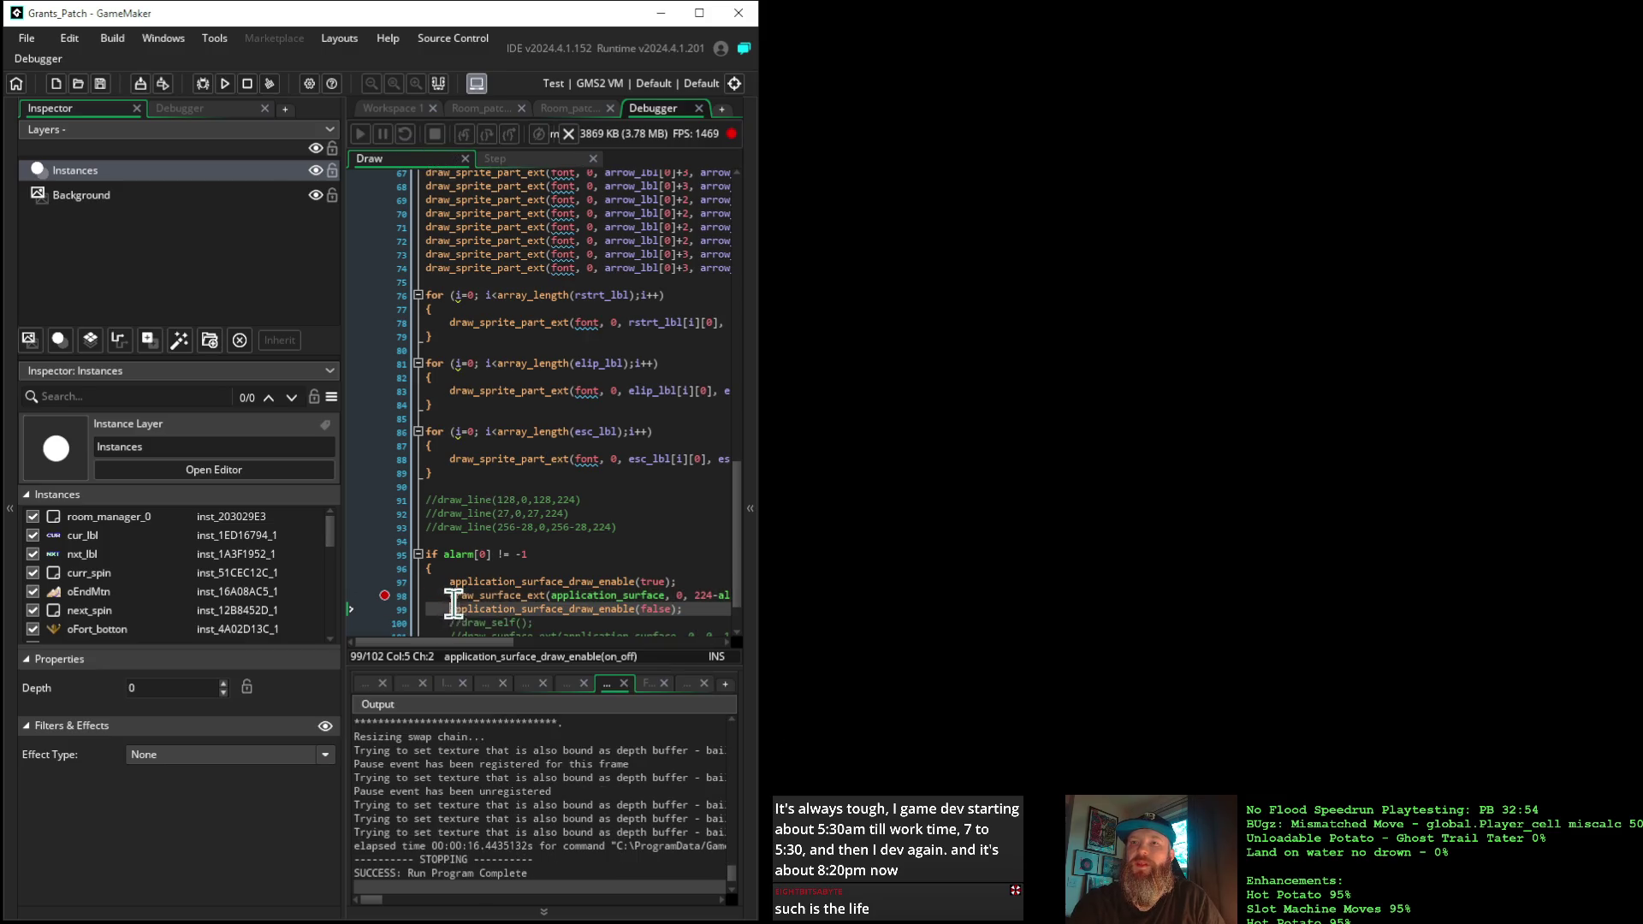
{"action": "type", "text": "//"}
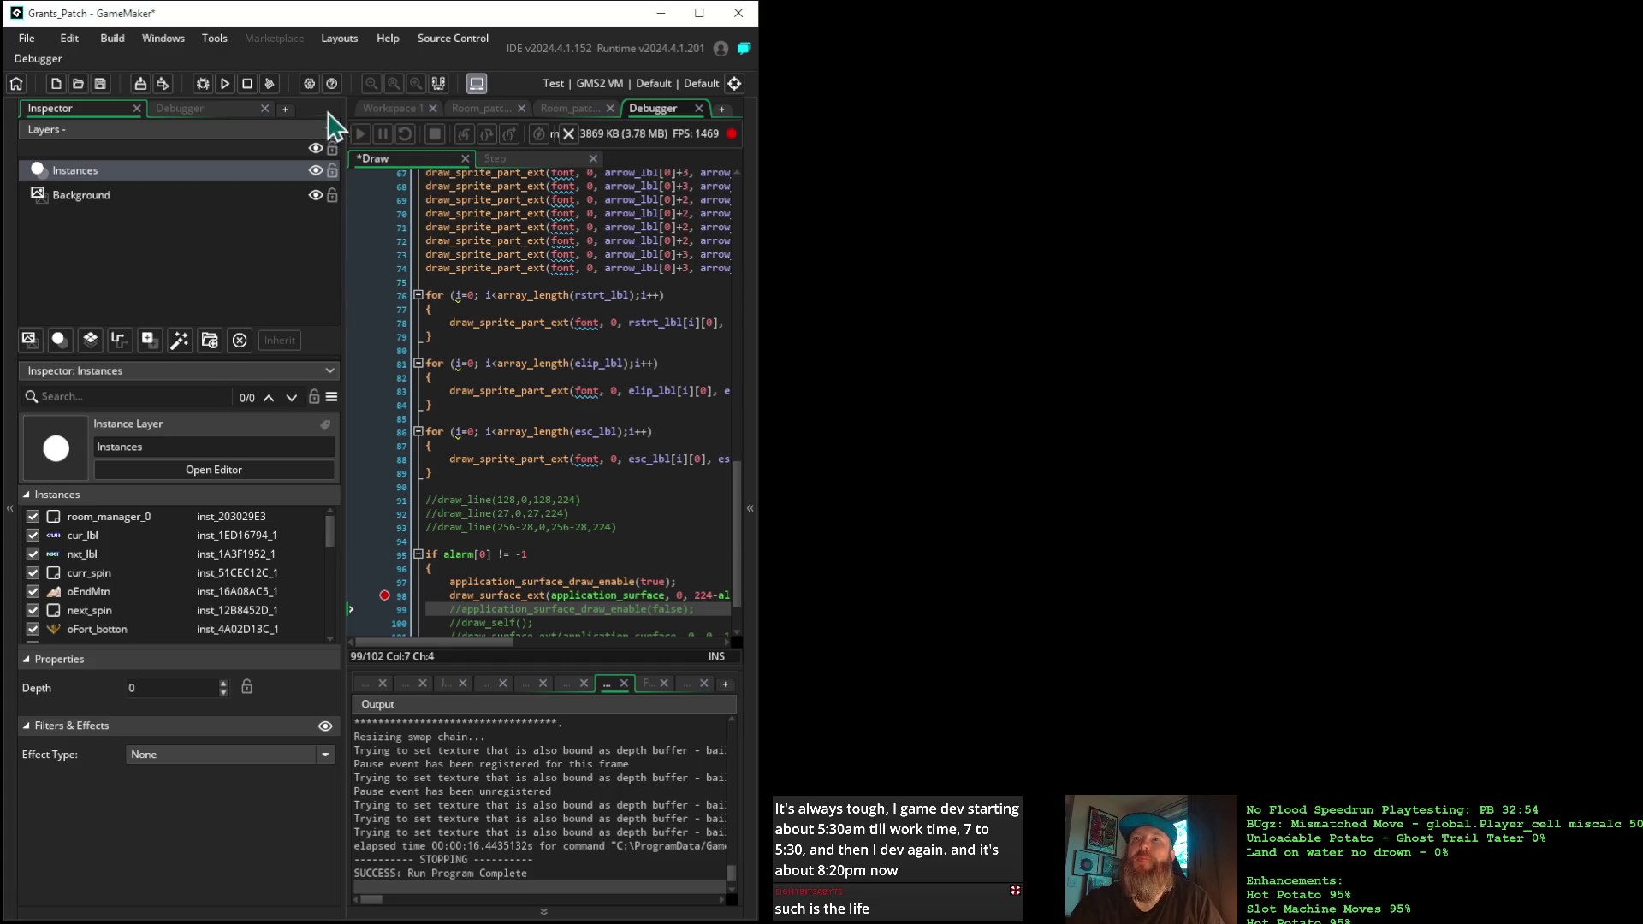
{"action": "left_click", "coordinate": [203, 84]}
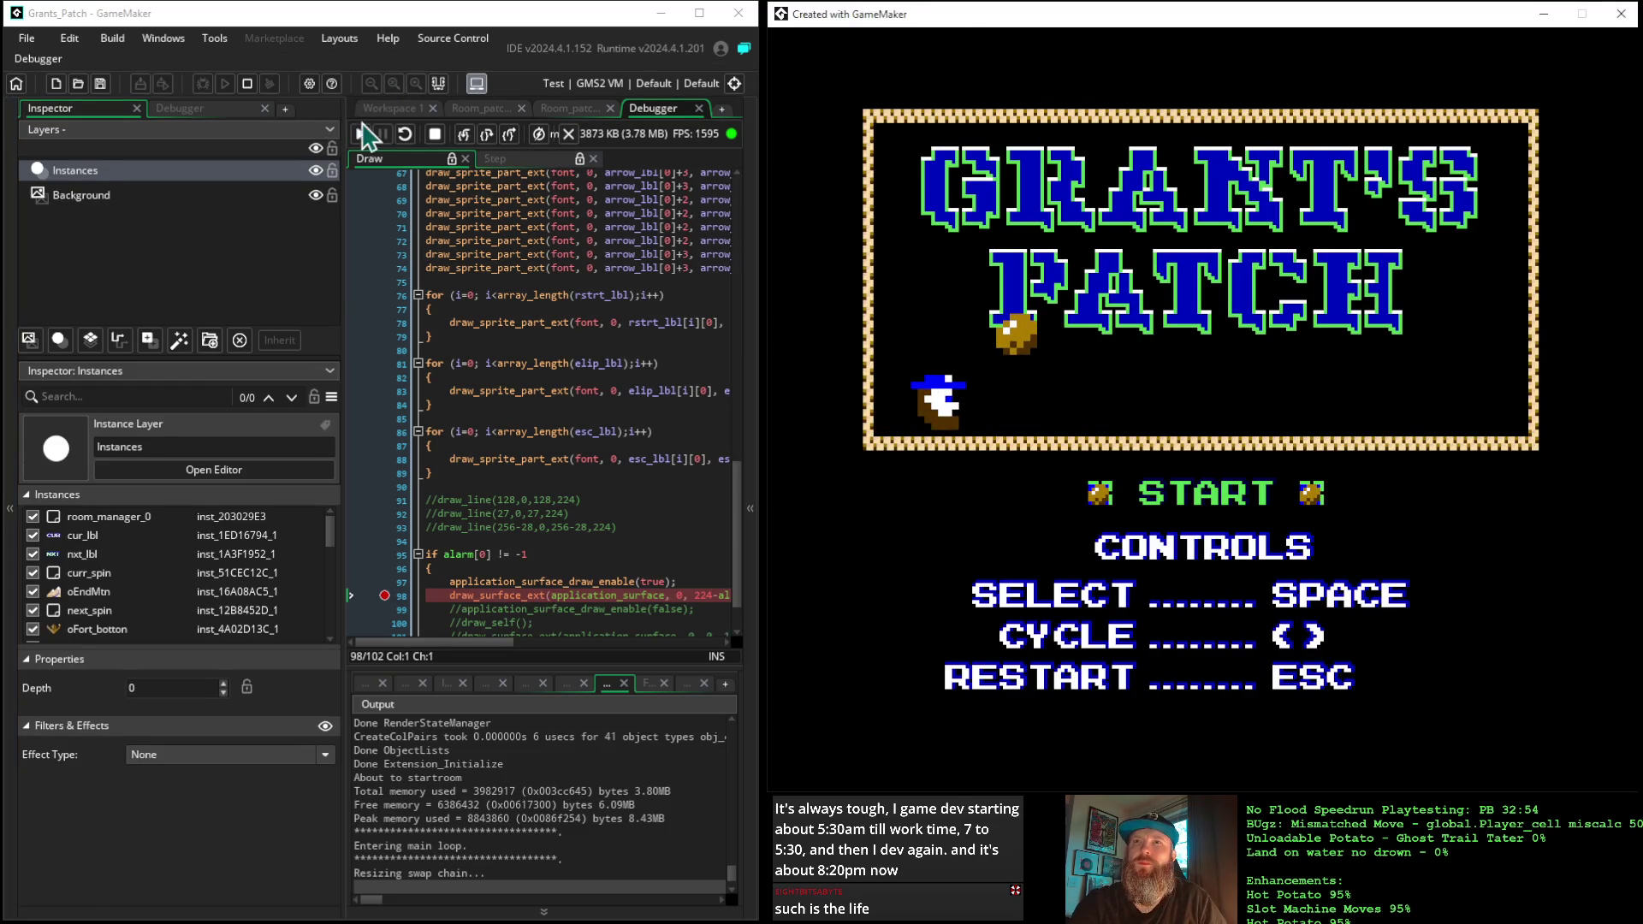
Step the game frame by frame past the line-98 breakpoint fifteen times, then let it run
{"action": "left_click", "coordinate": [360, 136]}
{"action": "left_click", "coordinate": [361, 139]}
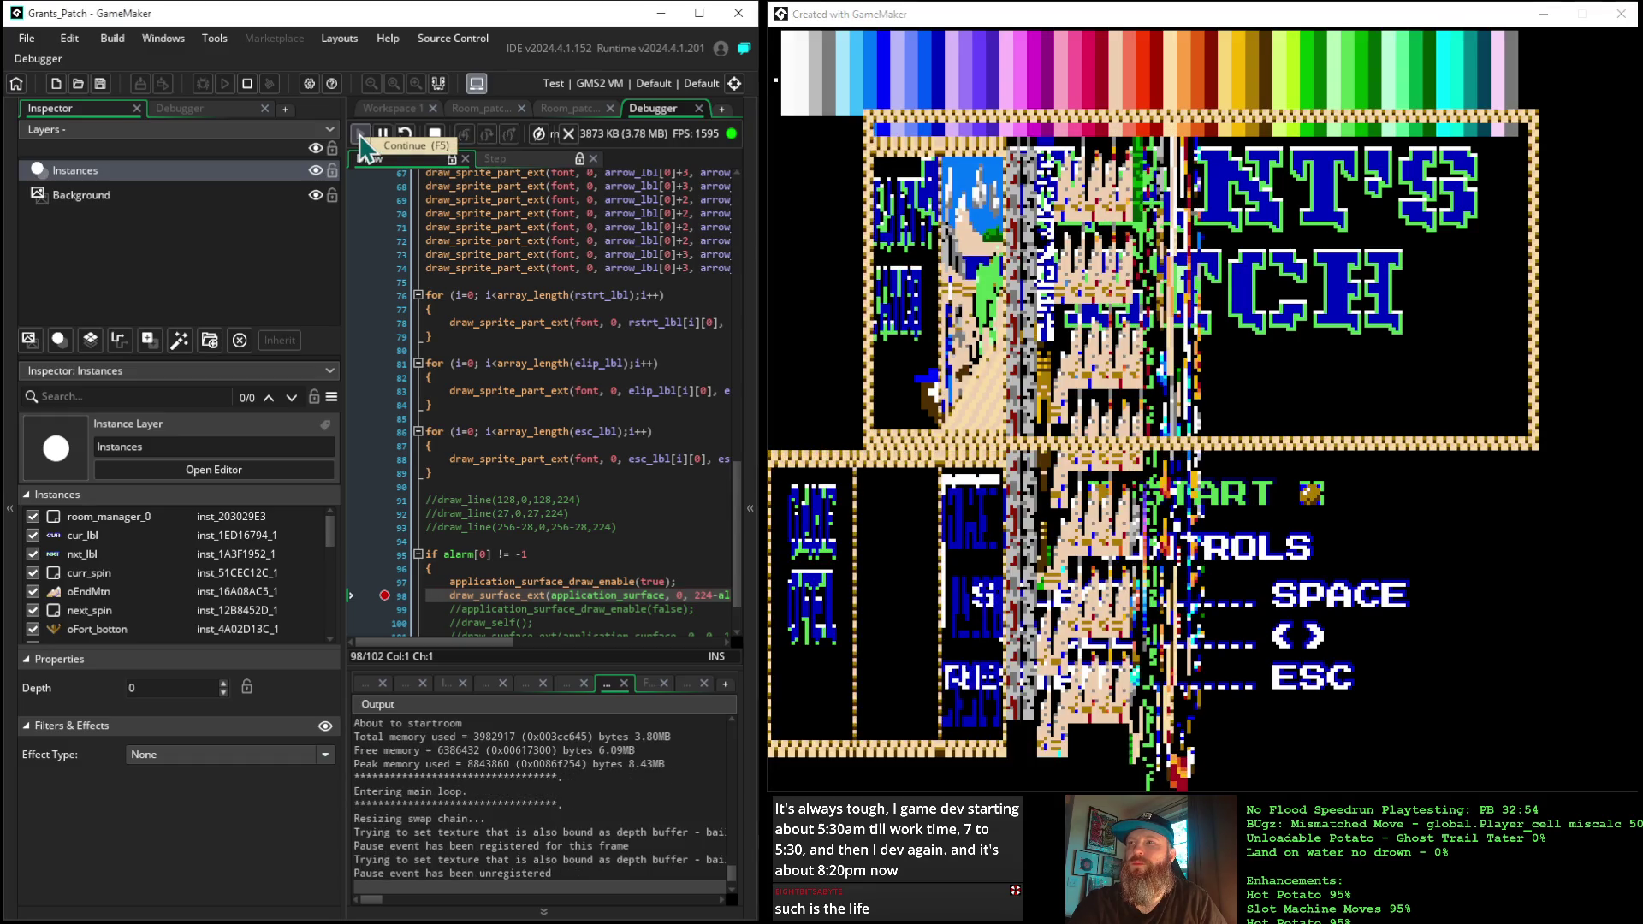
{"action": "left_click", "coordinate": [361, 139]}
{"action": "left_click", "coordinate": [361, 139]}
{"action": "left_click", "coordinate": [361, 139]}
{"action": "left_click", "coordinate": [361, 139]}
{"action": "left_click", "coordinate": [361, 139]}
{"action": "left_click", "coordinate": [361, 138]}
{"action": "left_click", "coordinate": [361, 138]}
{"action": "left_click", "coordinate": [361, 139]}
{"action": "left_click", "coordinate": [362, 138]}
{"action": "left_click", "coordinate": [363, 139]}
{"action": "left_click", "coordinate": [365, 139]}
{"action": "left_click", "coordinate": [365, 139]}
{"action": "left_click", "coordinate": [365, 140]}
{"action": "left_click", "coordinate": [365, 139]}
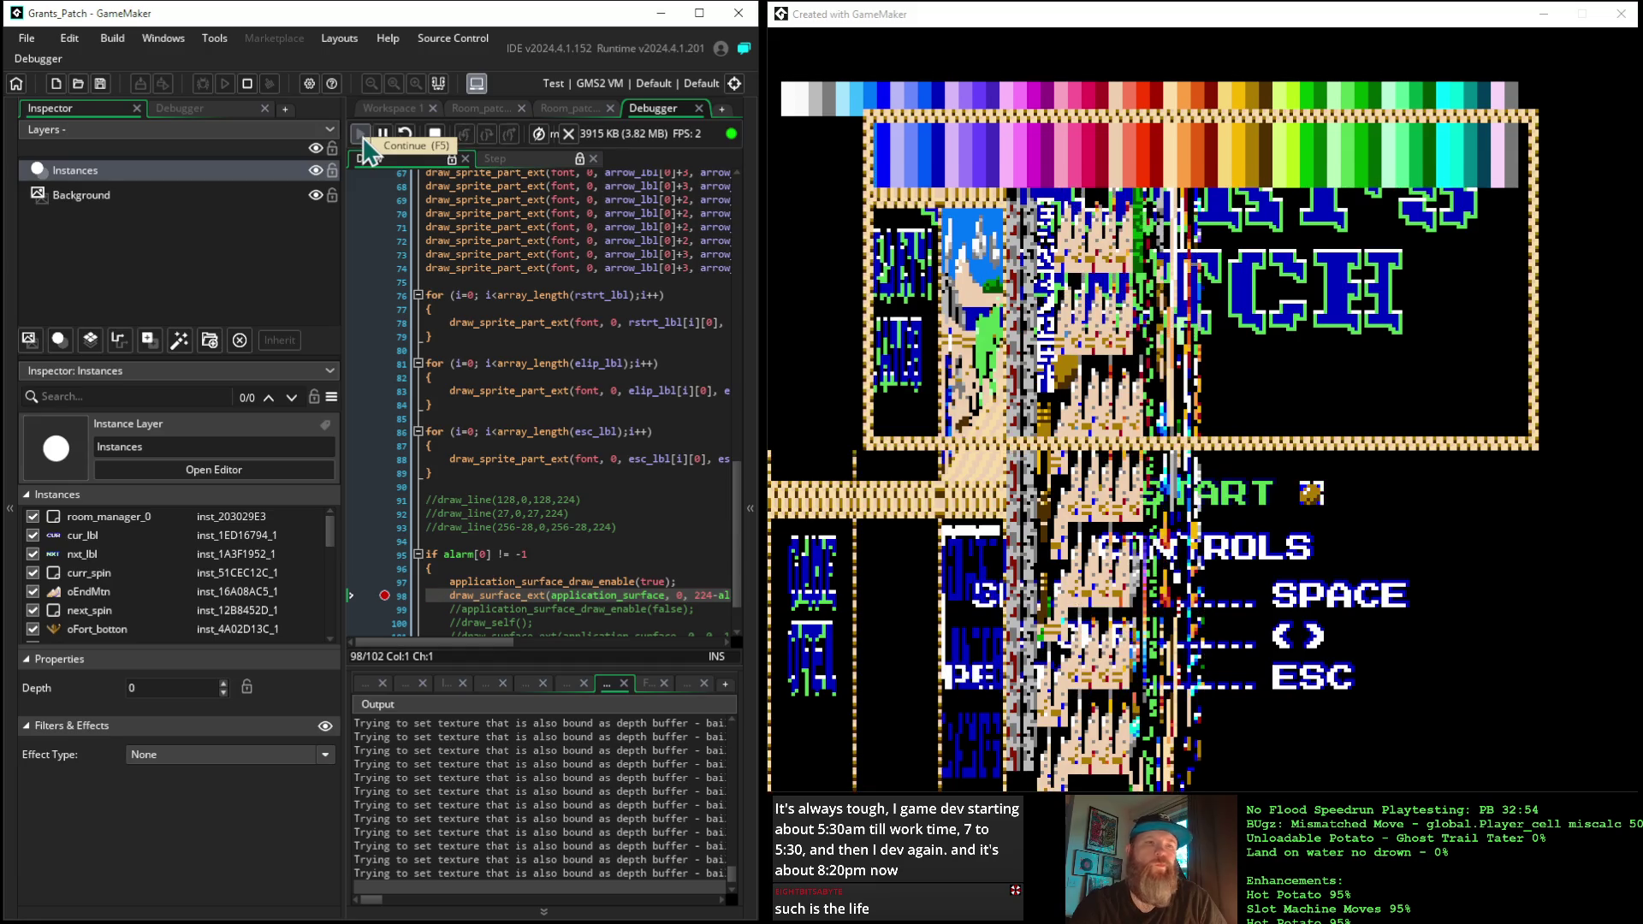
{"action": "key", "text": "F5"}
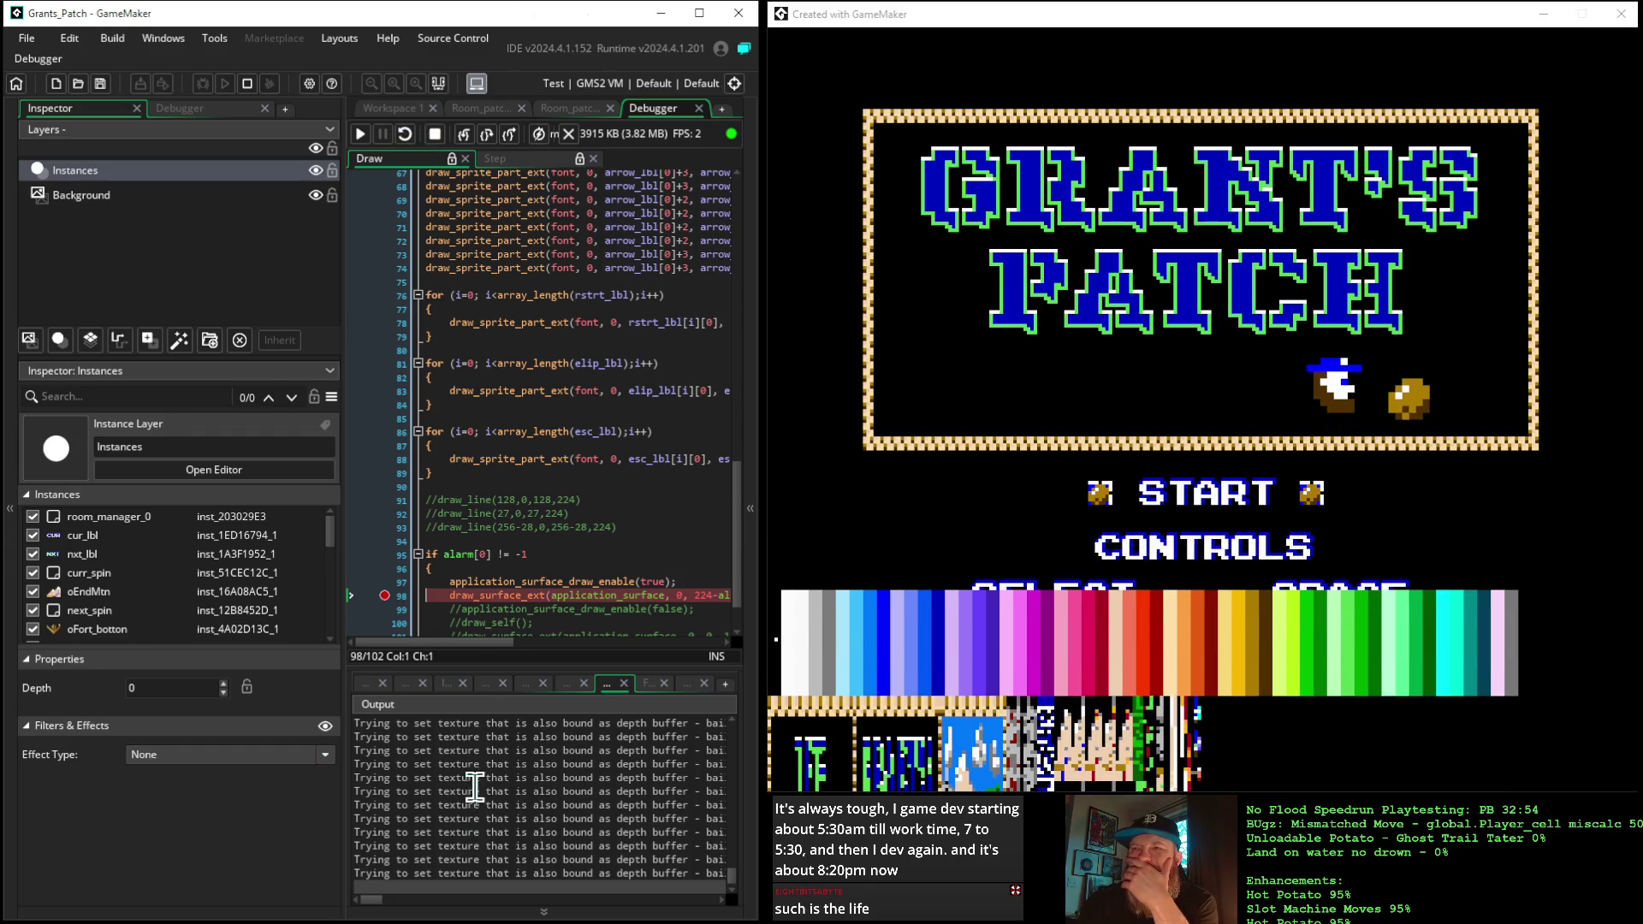
Place the caret after the x-scale value on line 98 and stop the game
{"action": "mouse_move", "coordinate": [468, 642]}
{"action": "left_mouse_down"}
{"action": "mouse_move", "coordinate": [561, 668]}
{"action": "mouse_move", "coordinate": [502, 667]}
{"action": "mouse_move", "coordinate": [599, 667]}
{"action": "mouse_move", "coordinate": [536, 652]}
{"action": "mouse_move", "coordinate": [568, 663]}
{"action": "left_mouse_up"}
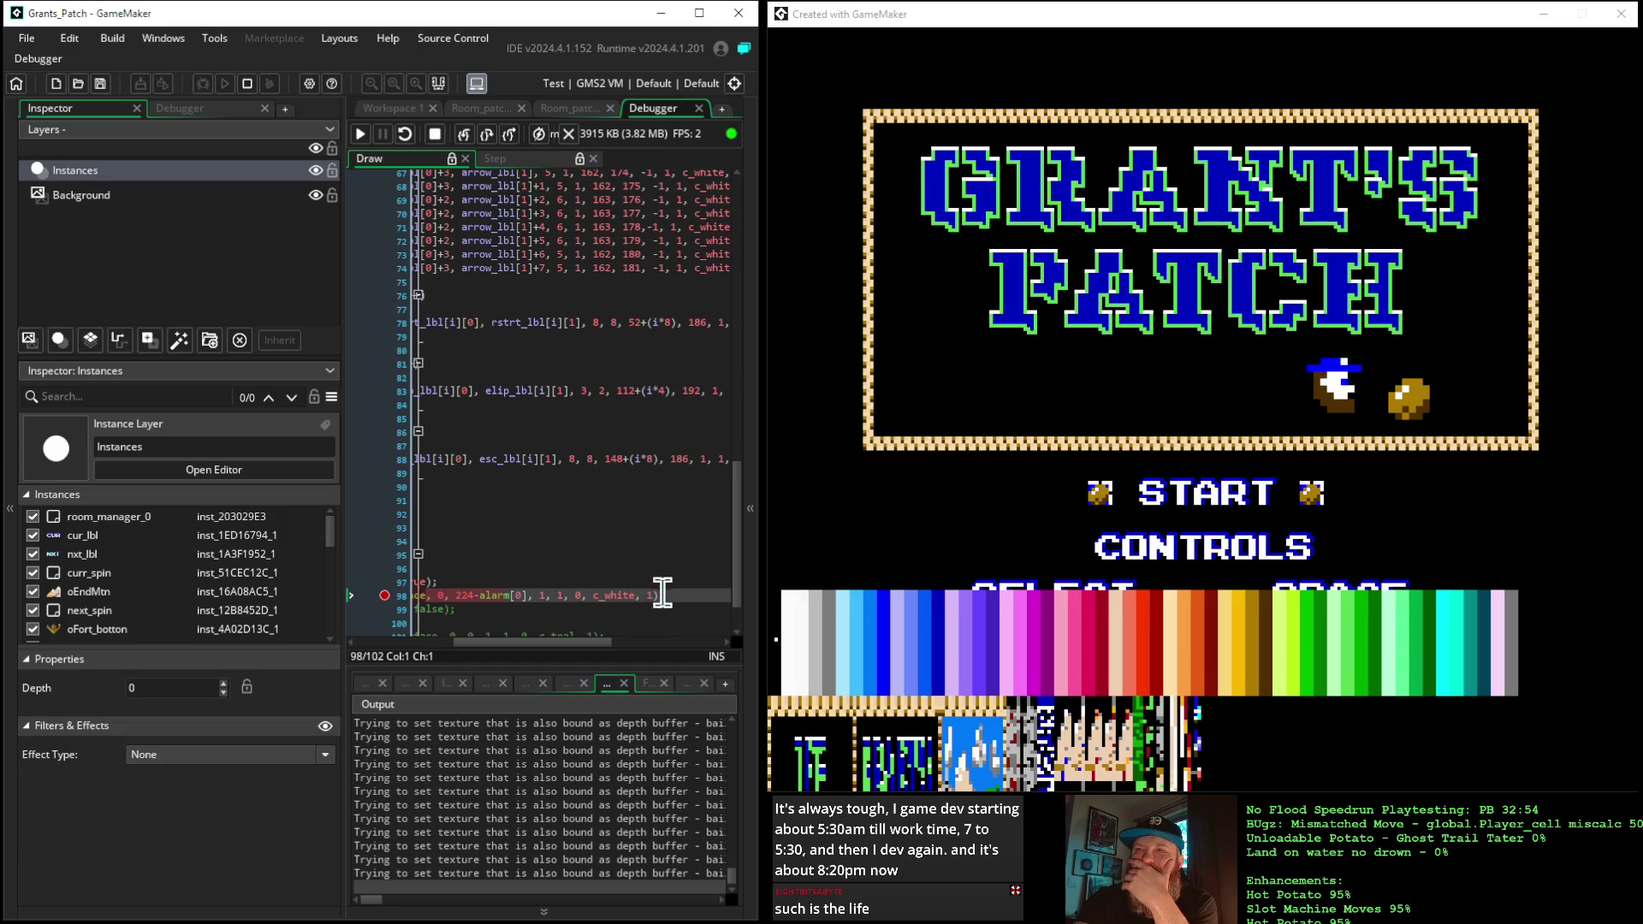
{"action": "left_click", "coordinate": [546, 595]}
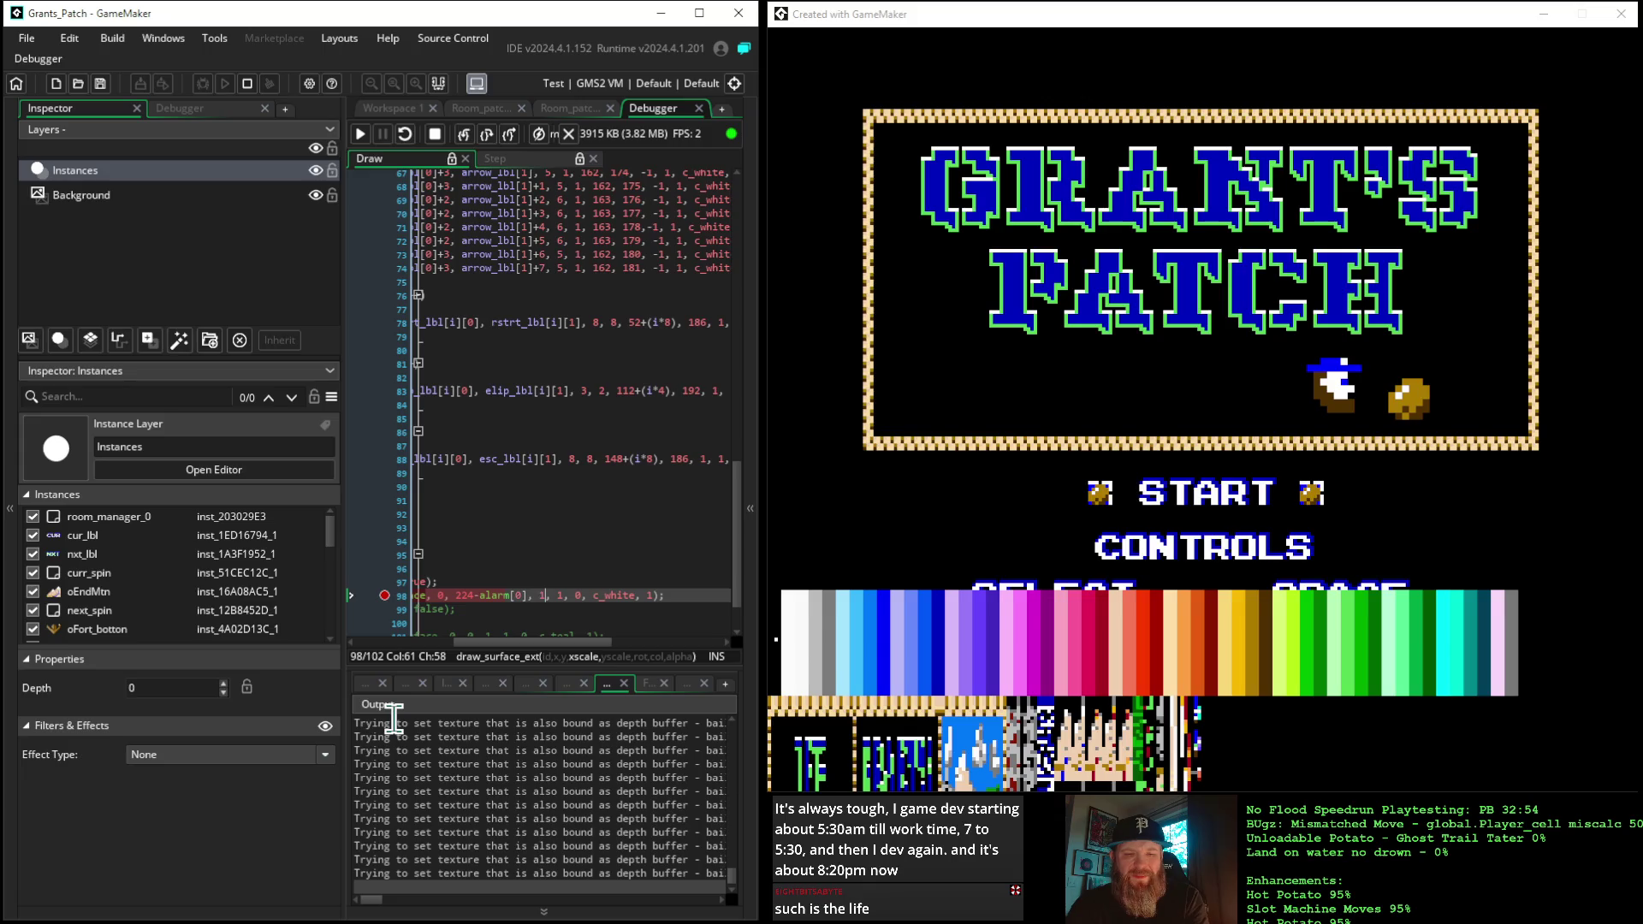
{"action": "left_click", "coordinate": [435, 133]}
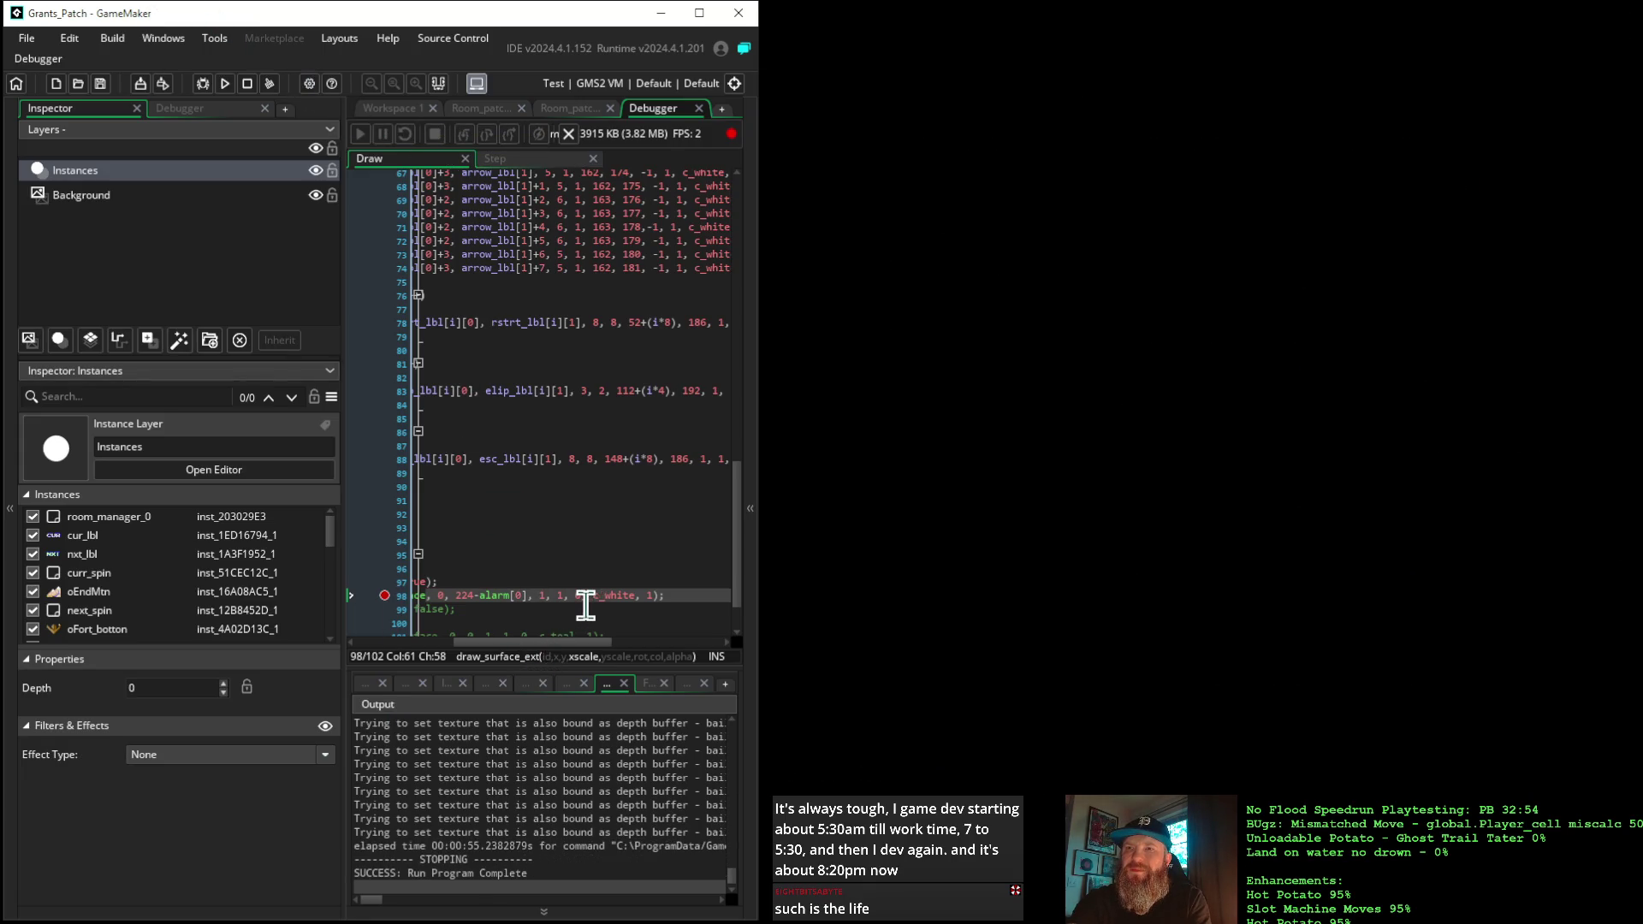
Change line 98's draw_surface_ext x-scale from 1 to 10 and launch a debug run
{"action": "type", "text": "0"}
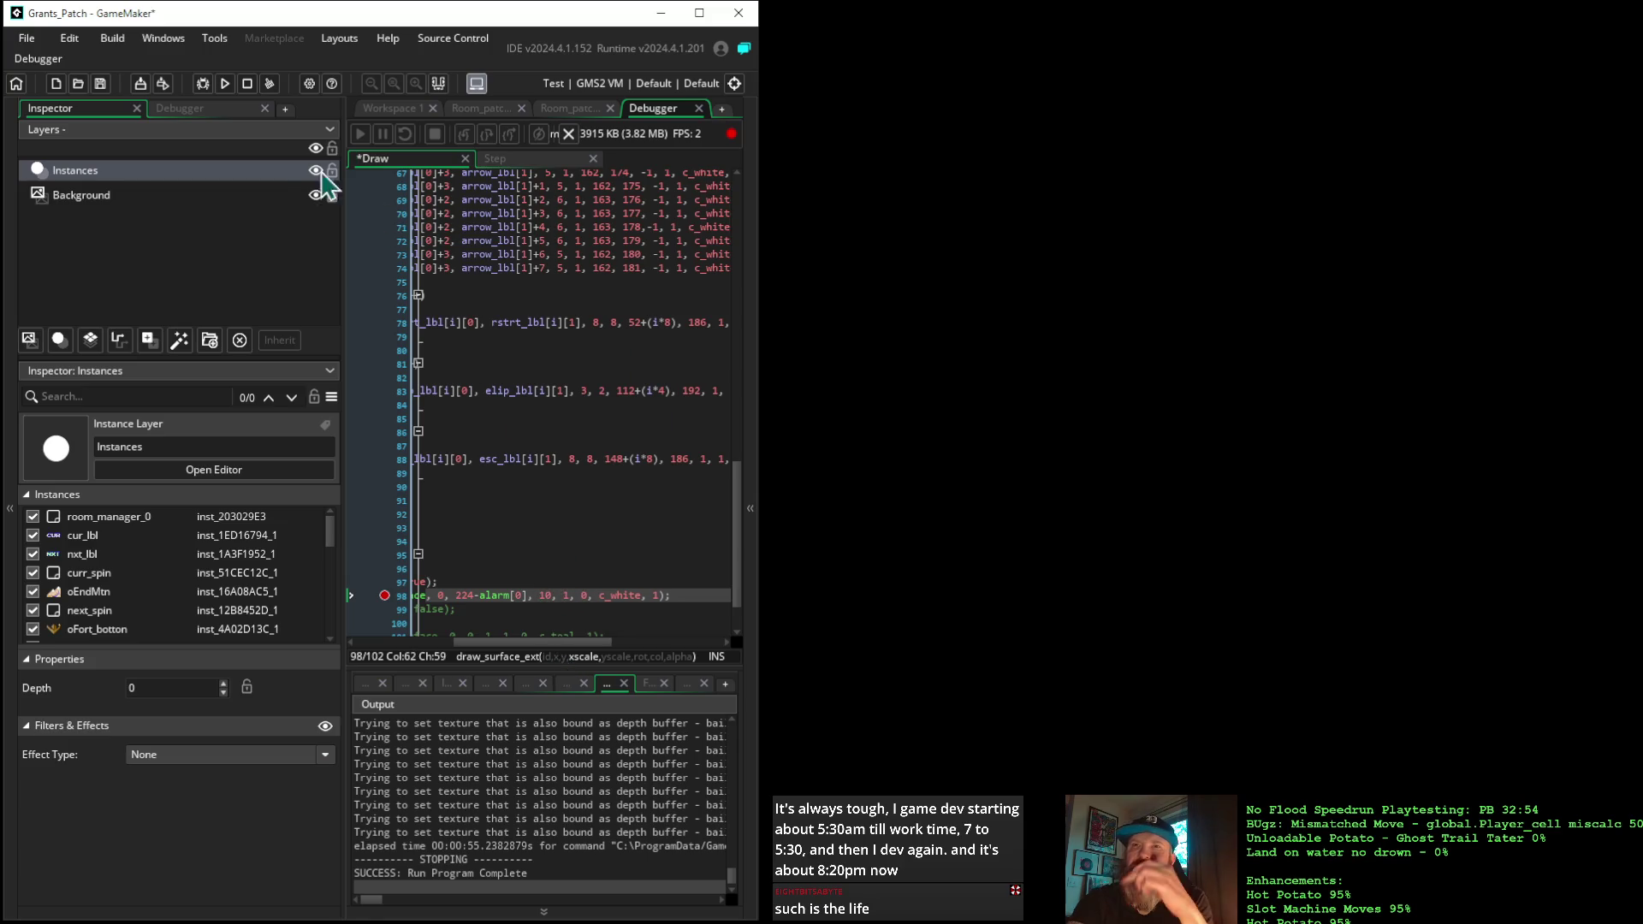
{"action": "left_click", "coordinate": [225, 83]}
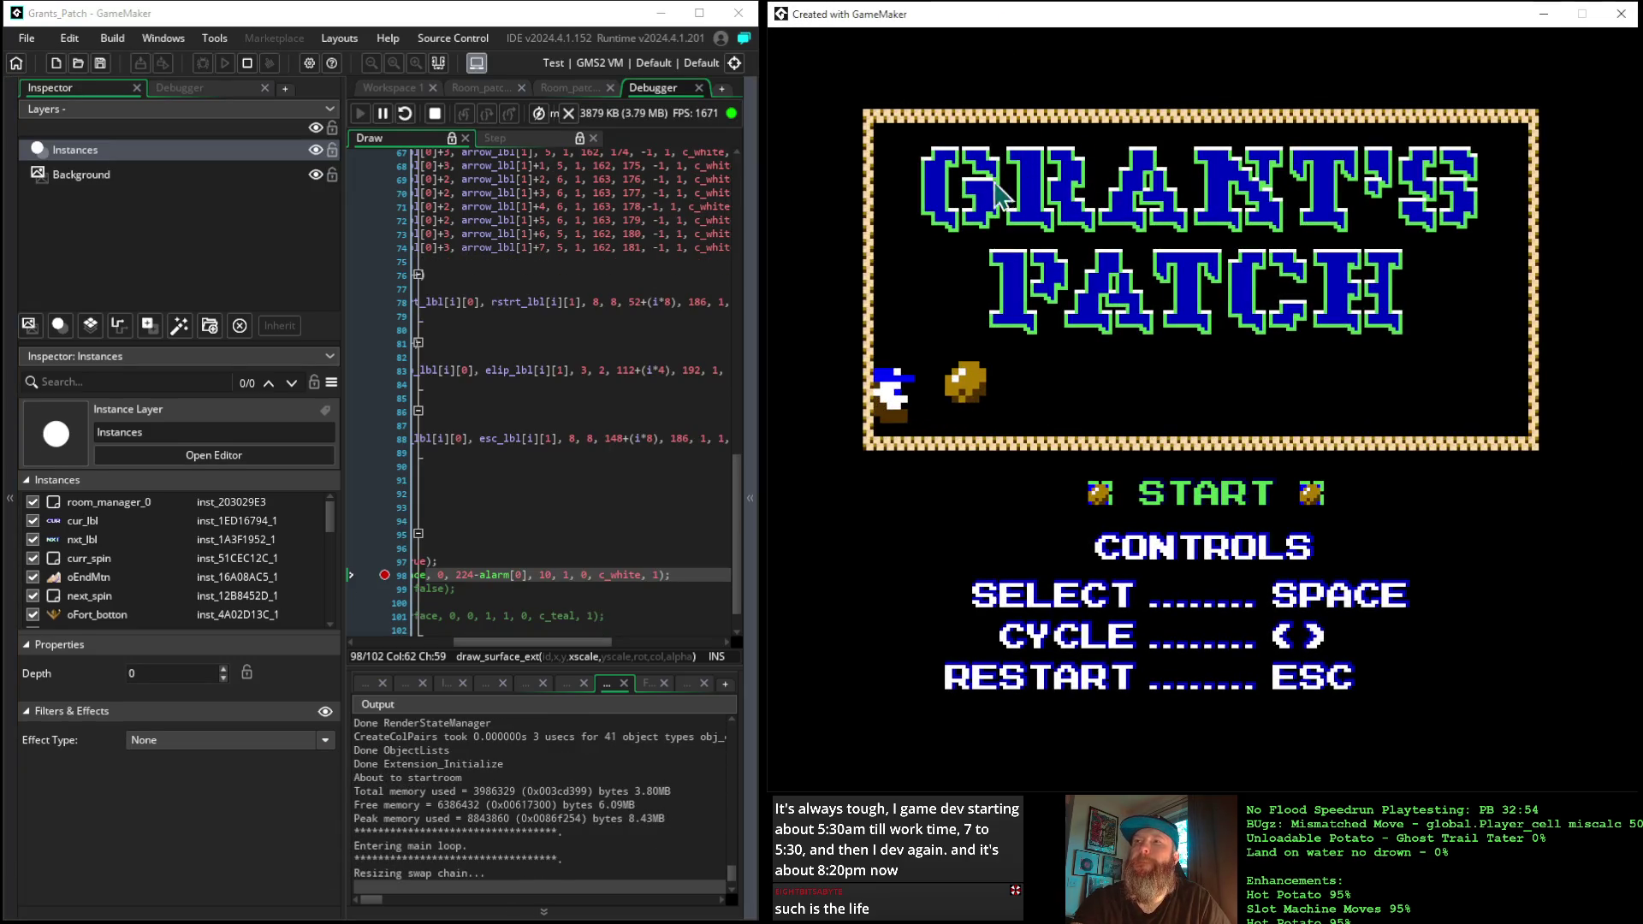
{"action": "left_click", "coordinate": [359, 135]}
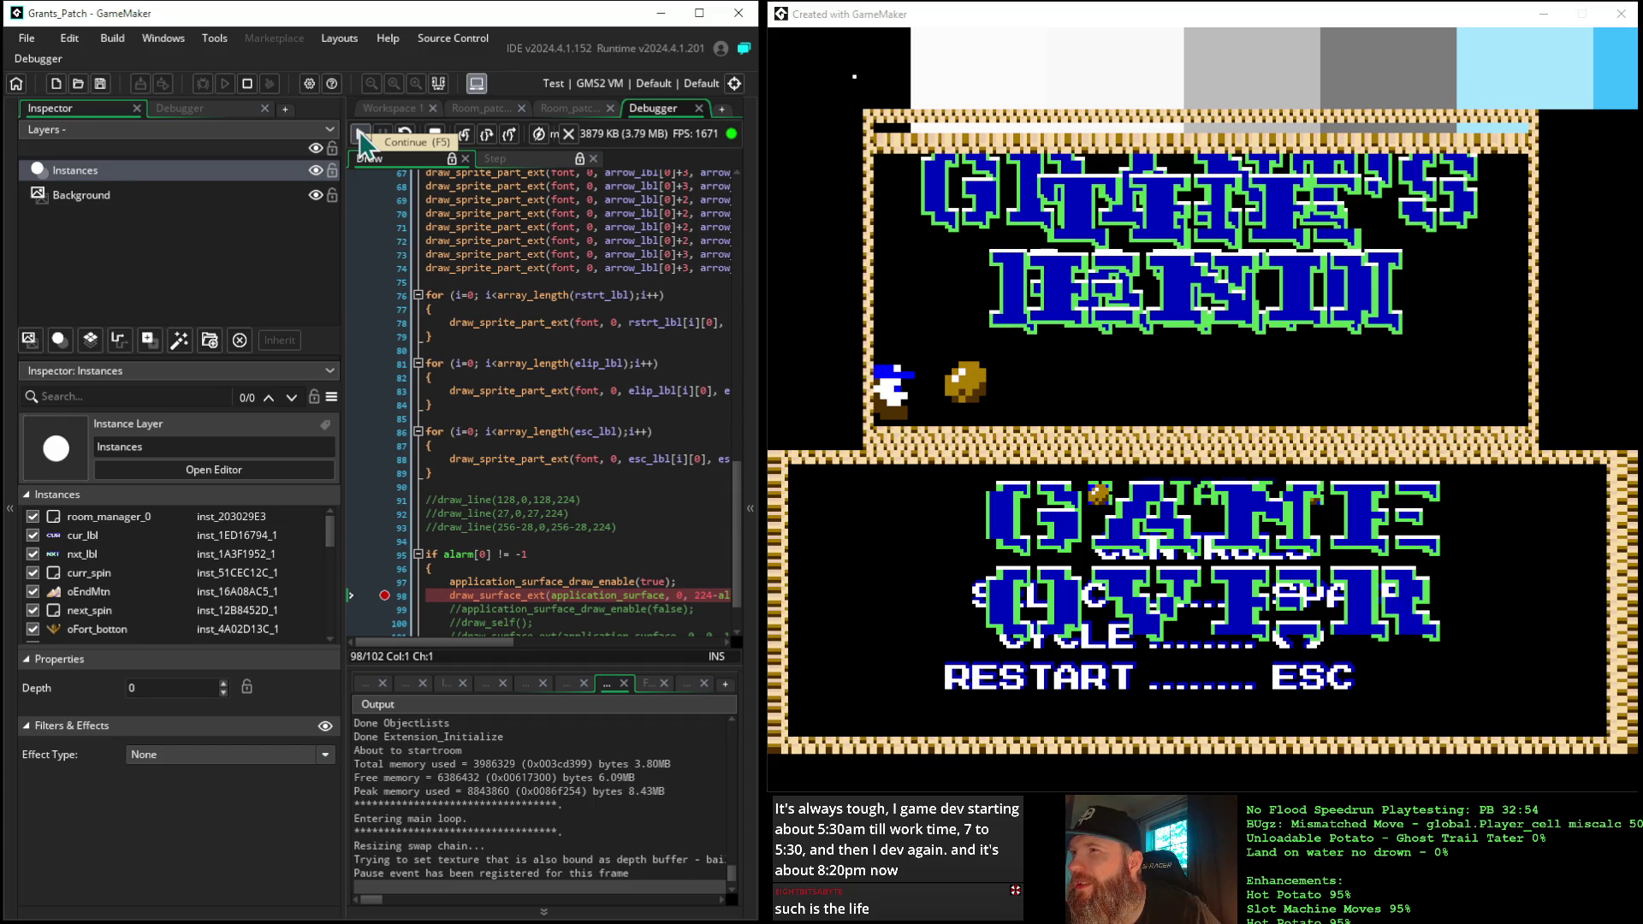
Continue past the breakpoint seven more times, let the game run on, then stop it
{"action": "left_click", "coordinate": [360, 136]}
{"action": "left_click", "coordinate": [359, 135]}
{"action": "left_click", "coordinate": [359, 135]}
{"action": "left_click", "coordinate": [359, 135]}
{"action": "left_click", "coordinate": [360, 135]}
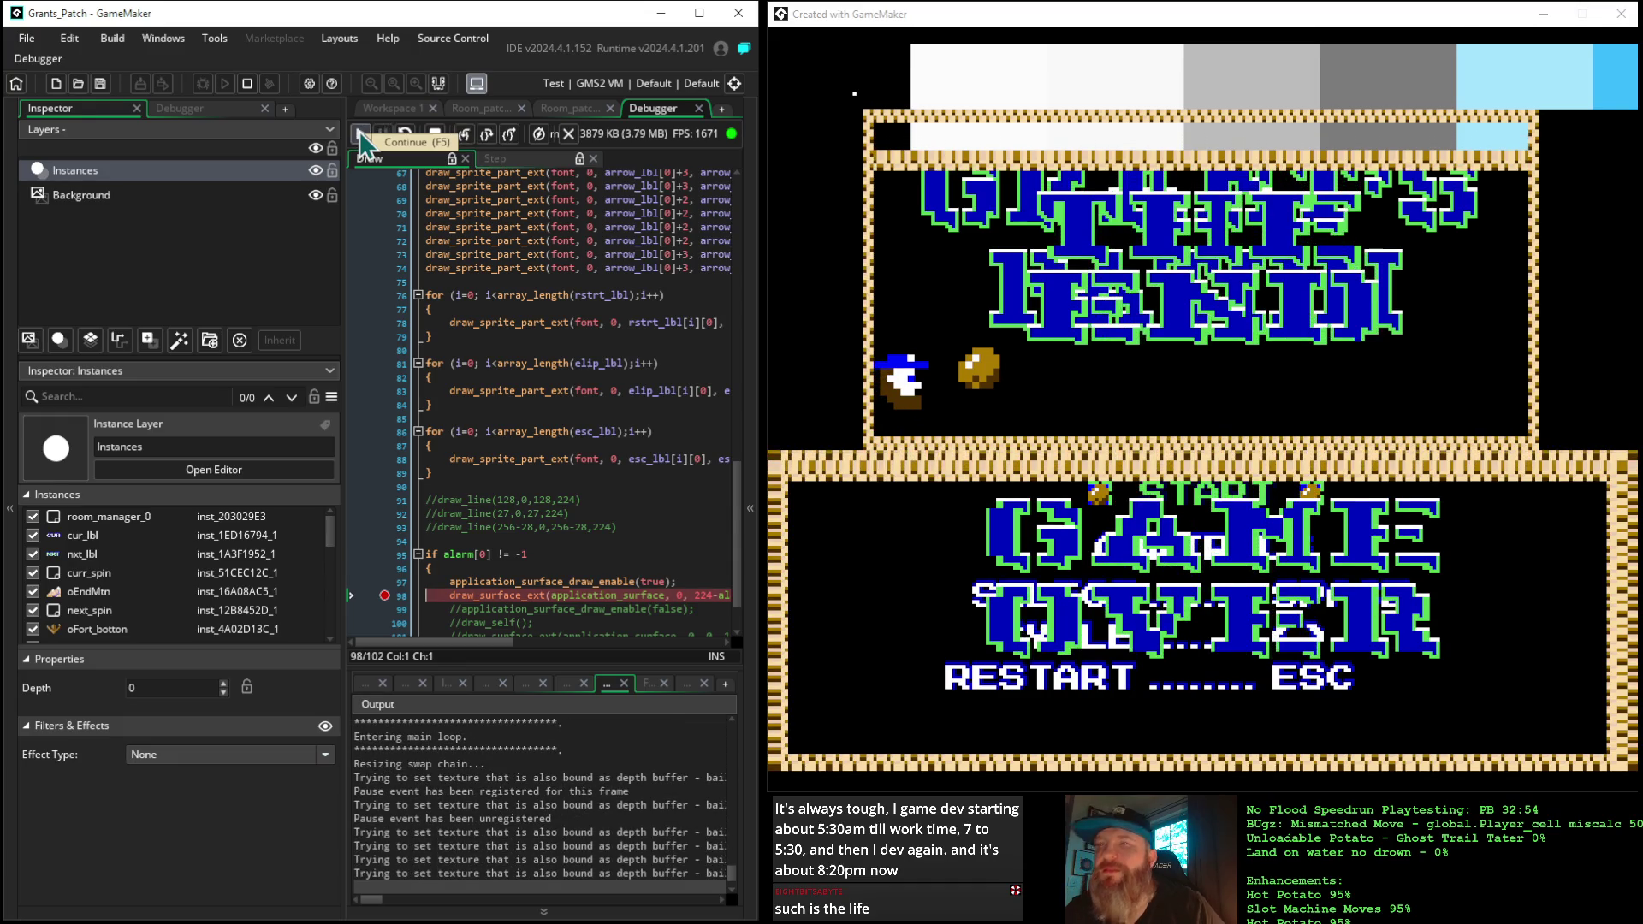
{"action": "left_click", "coordinate": [359, 135]}
{"action": "left_click", "coordinate": [360, 135]}
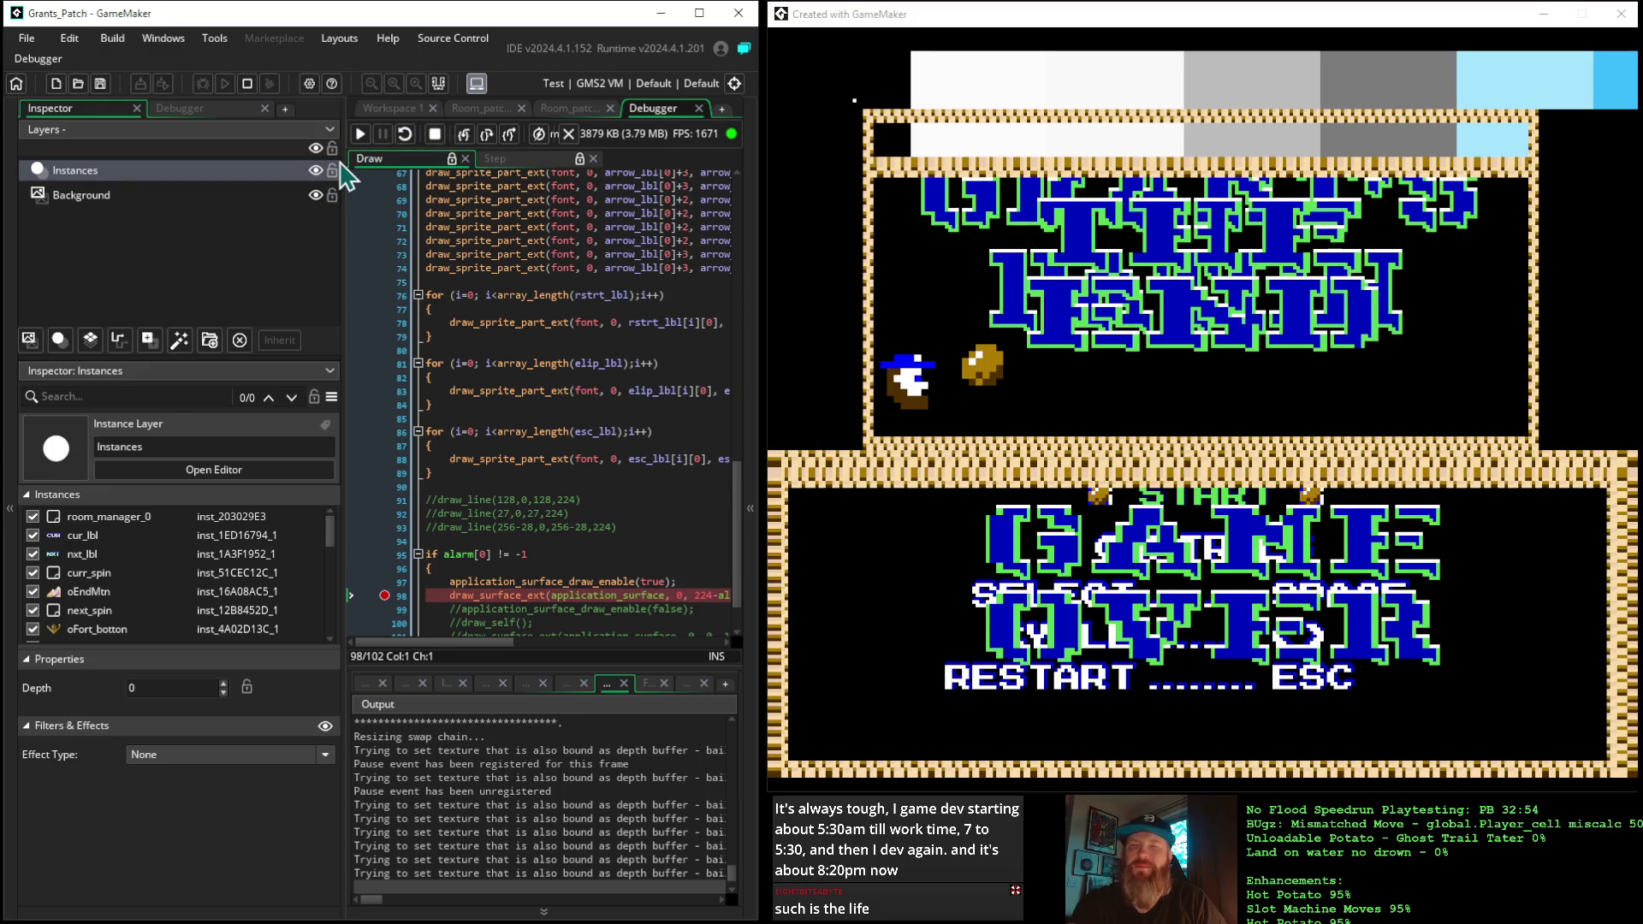
{"action": "key", "text": "F5"}
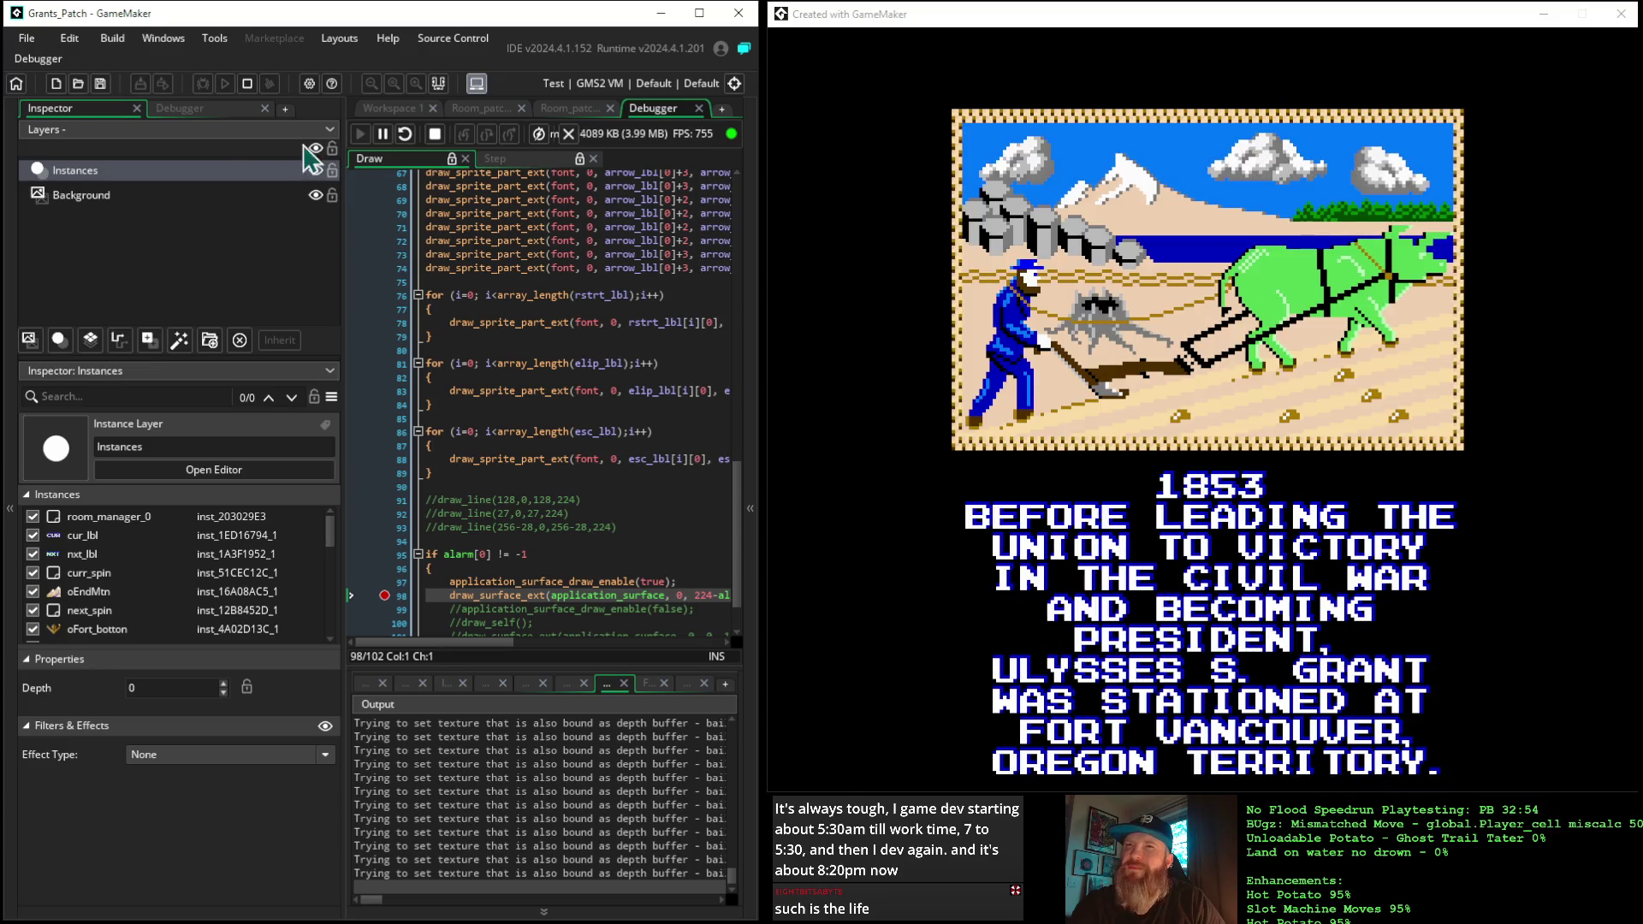
{"action": "left_click", "coordinate": [247, 83]}
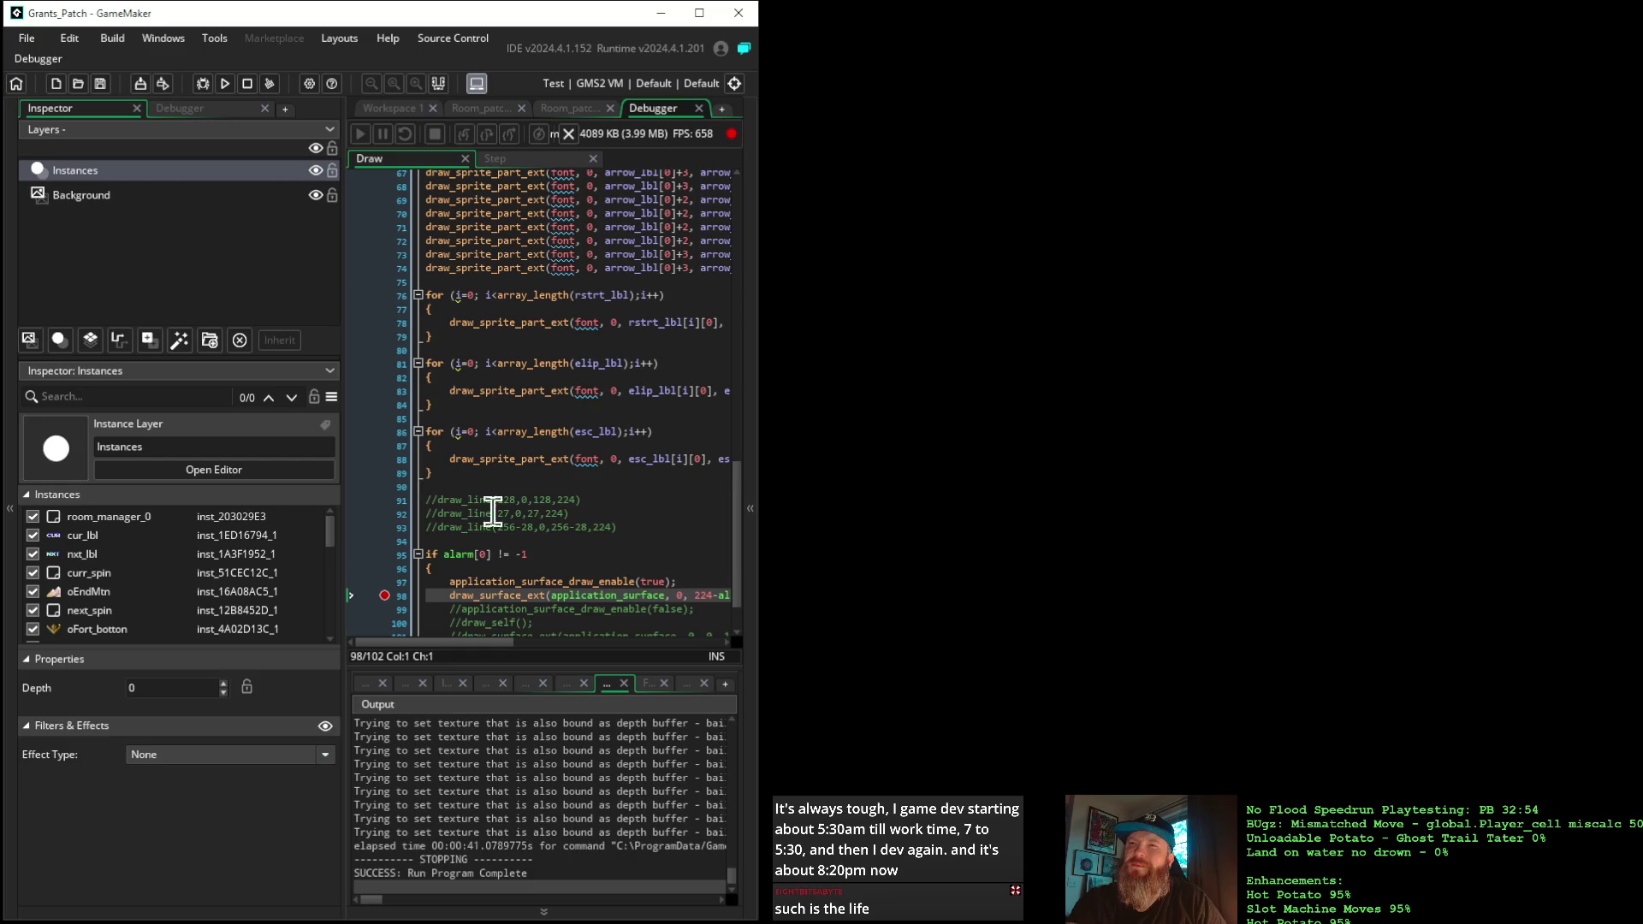
Change the draw_surface_ext x-scale on line 98 from 10 back to 1
{"action": "scroll", "coordinate": [667, 511], "scroll_direction": "down", "scroll_amount": 2}
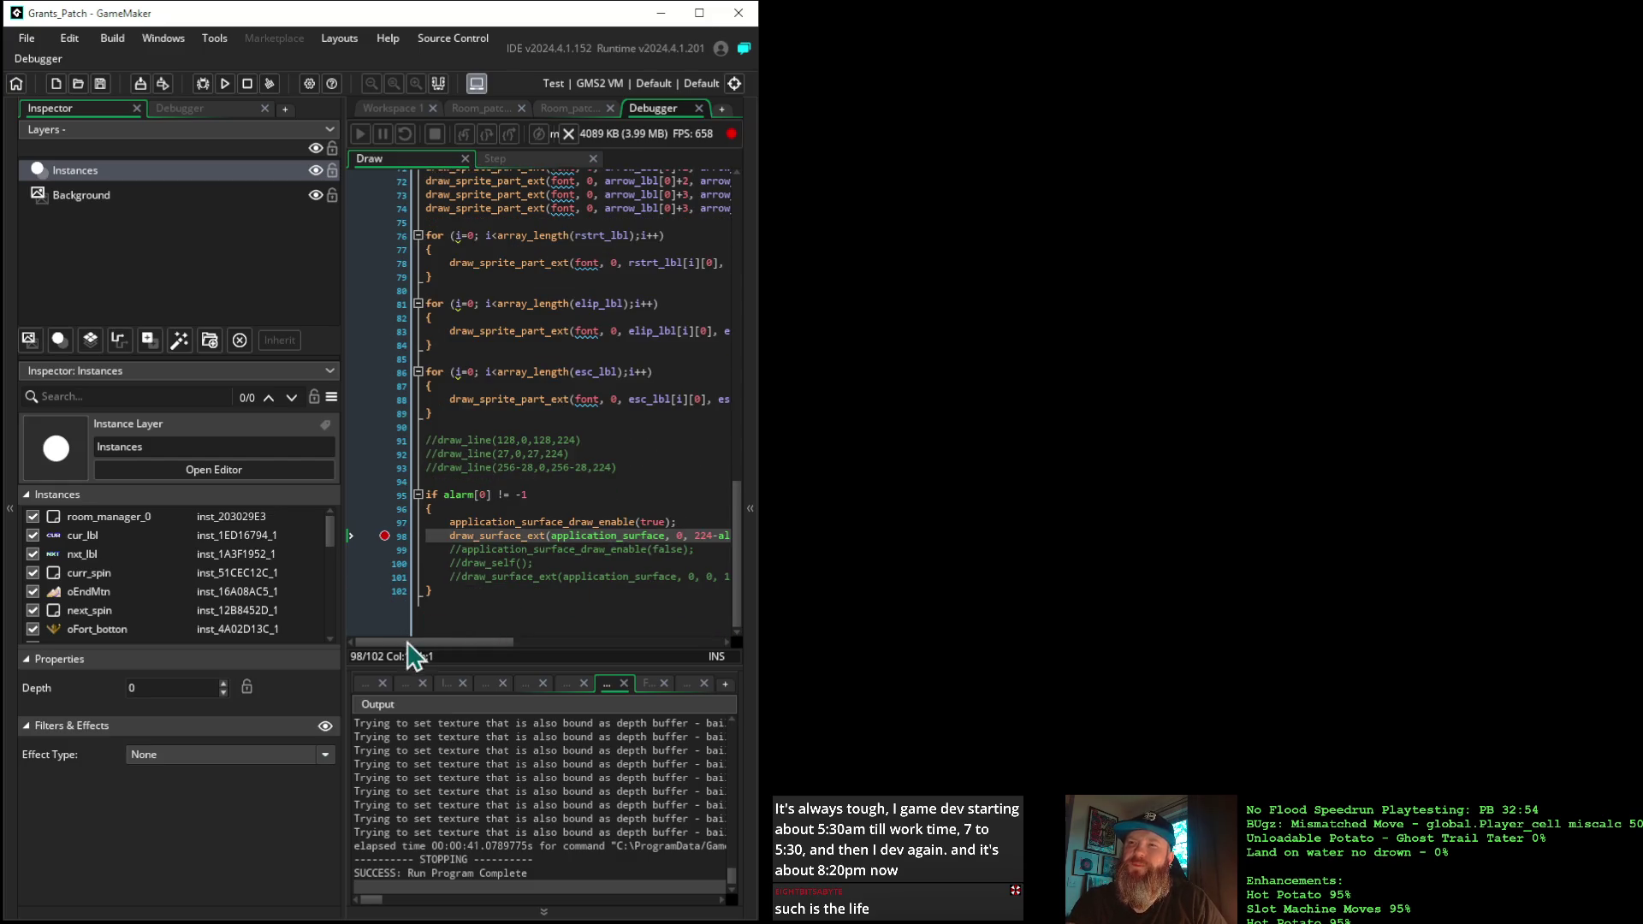
{"action": "left_click_drag", "start_coordinate": [402, 648], "coordinate": [502, 651]}
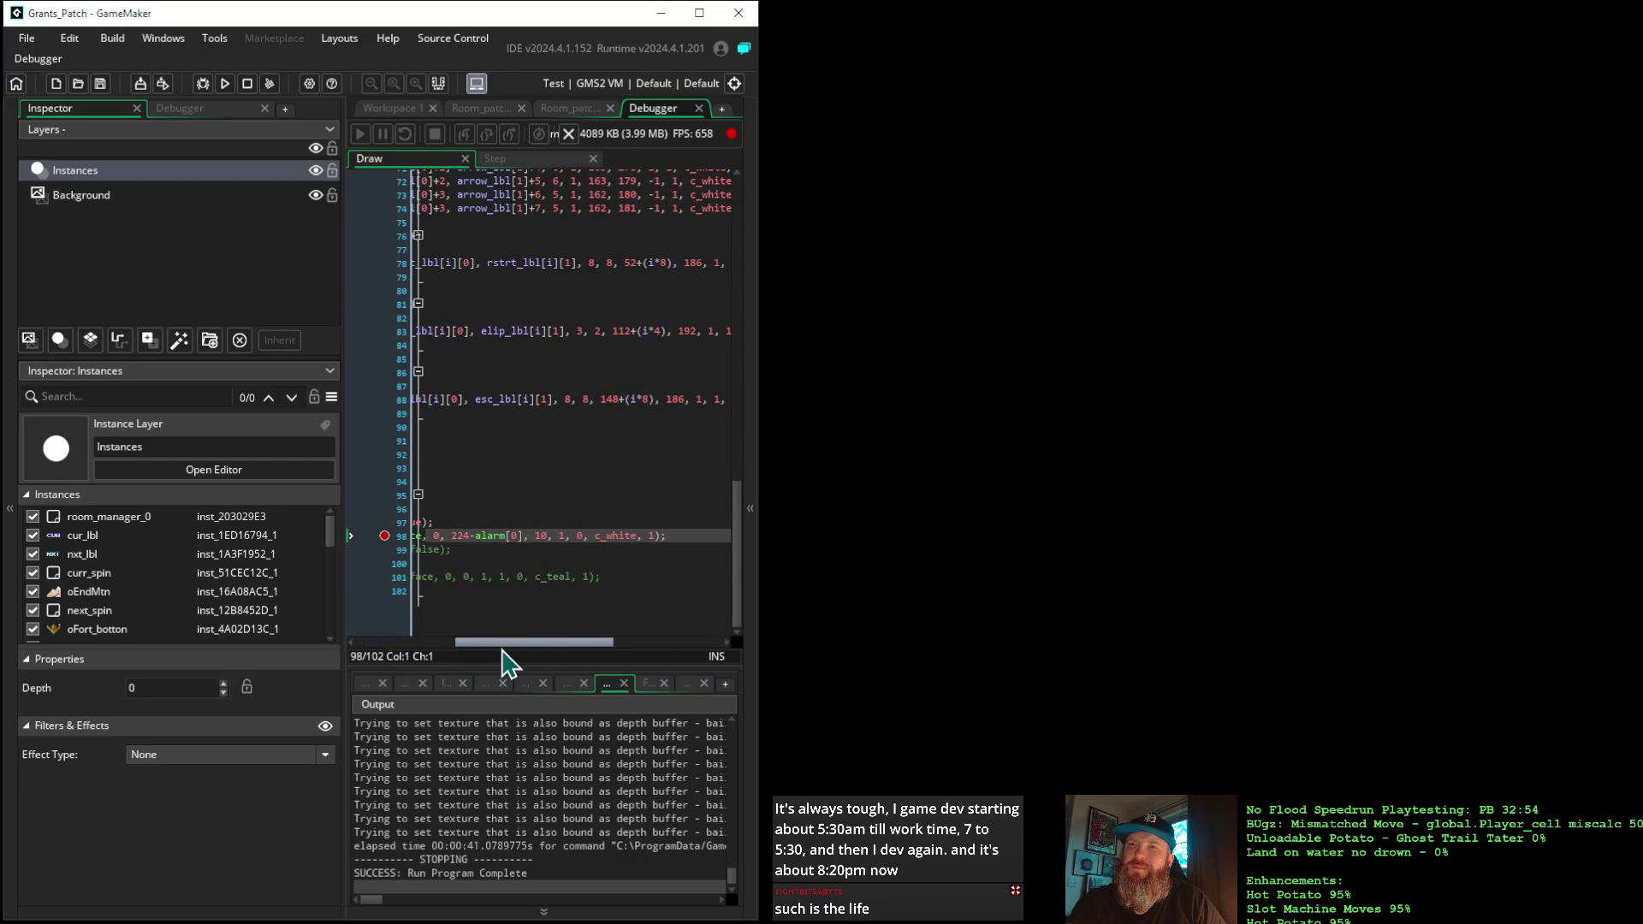
{"action": "left_click", "coordinate": [548, 535]}
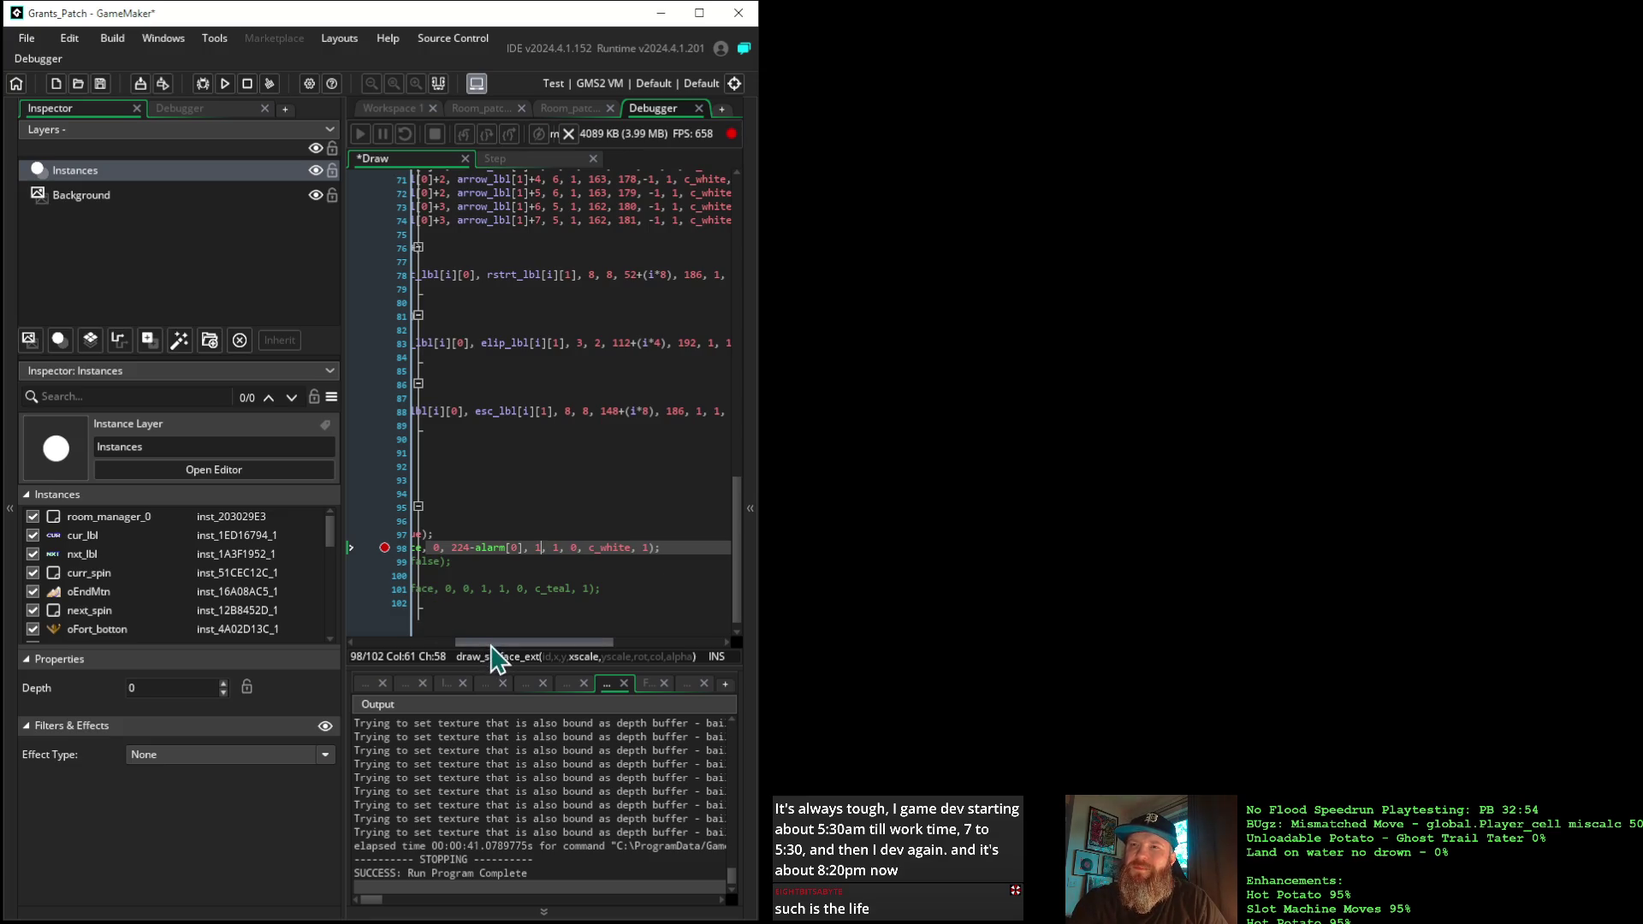
{"action": "left_click_drag", "start_coordinate": [487, 644], "coordinate": [337, 611]}
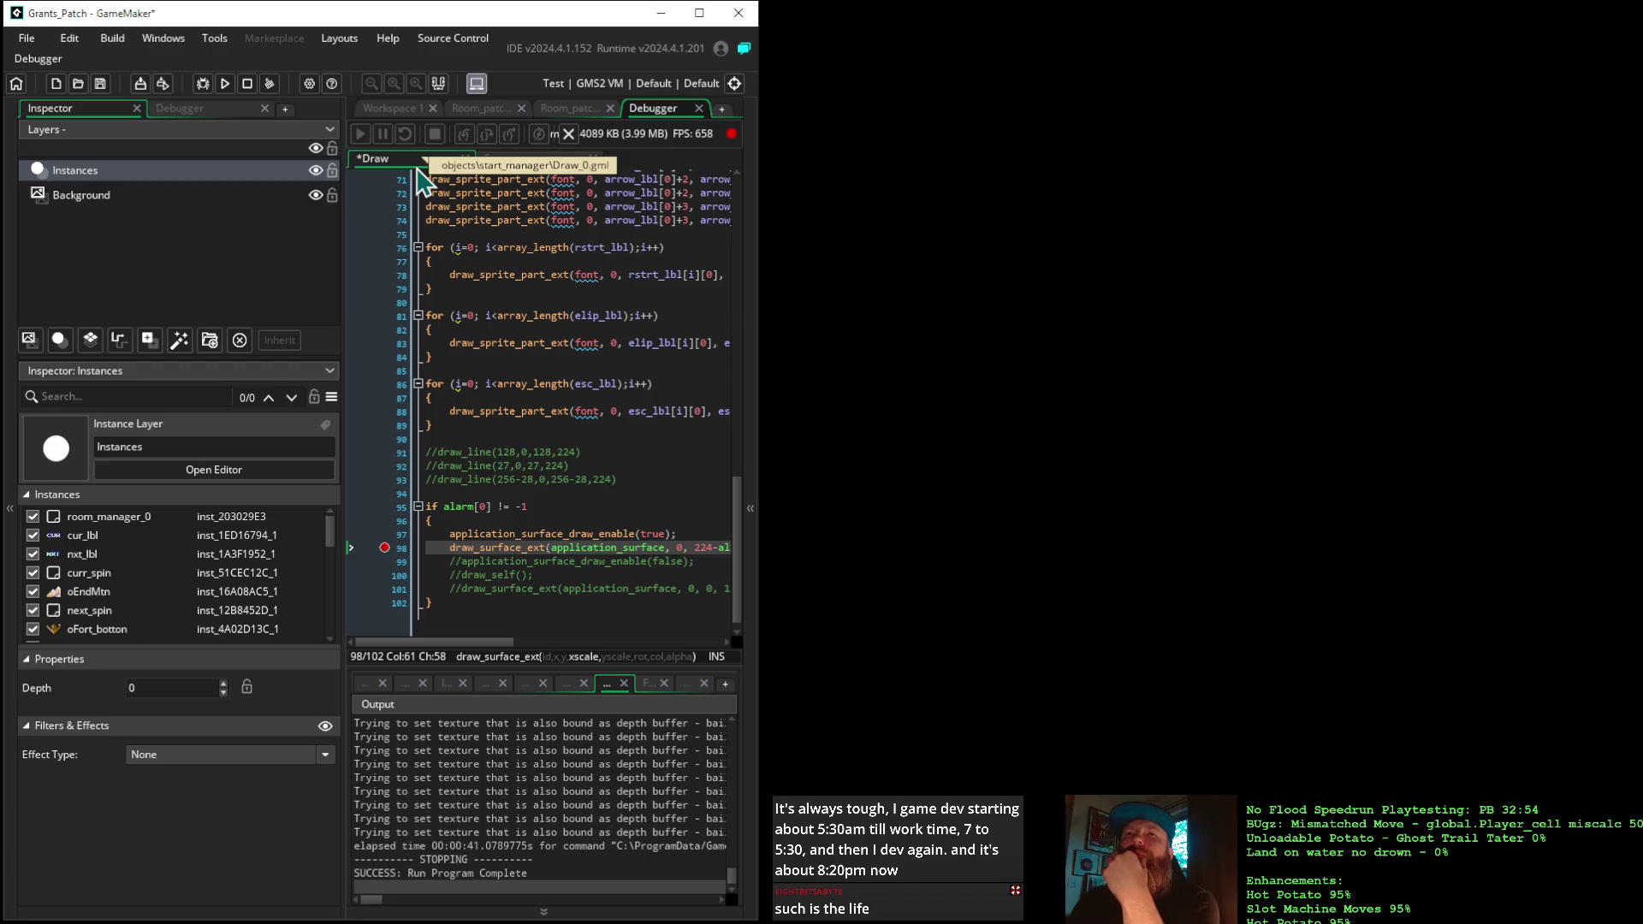
Inspect the room's Background layer, then reselect the Instances layer
{"action": "left_click", "coordinate": [173, 153]}
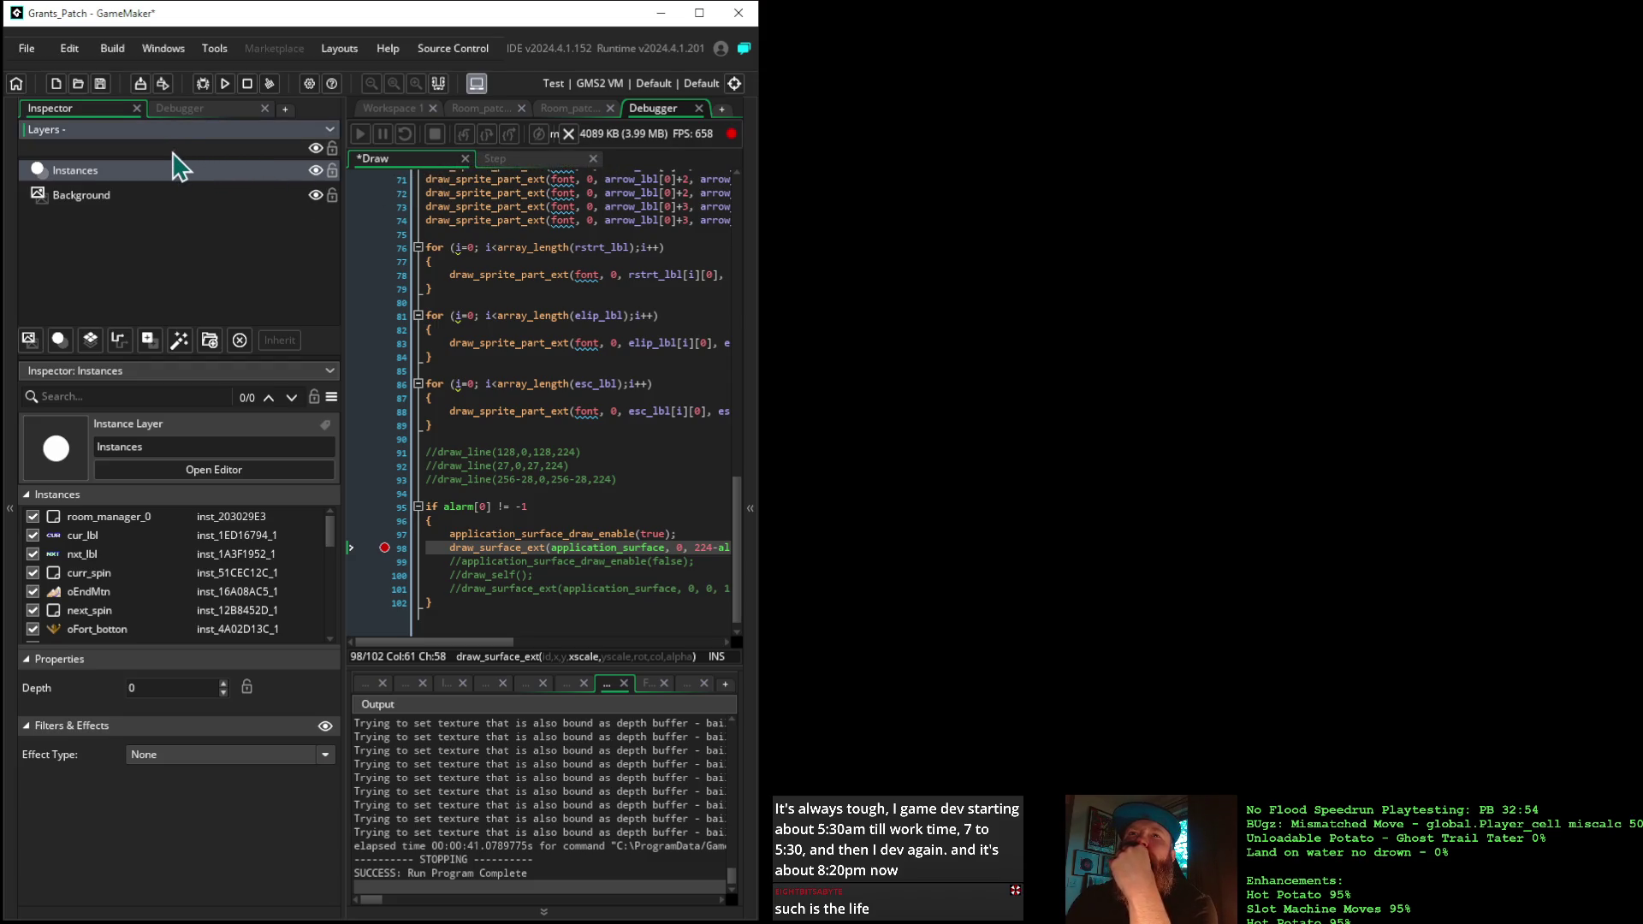
{"action": "left_click", "coordinate": [133, 193]}
{"action": "left_click", "coordinate": [142, 171]}
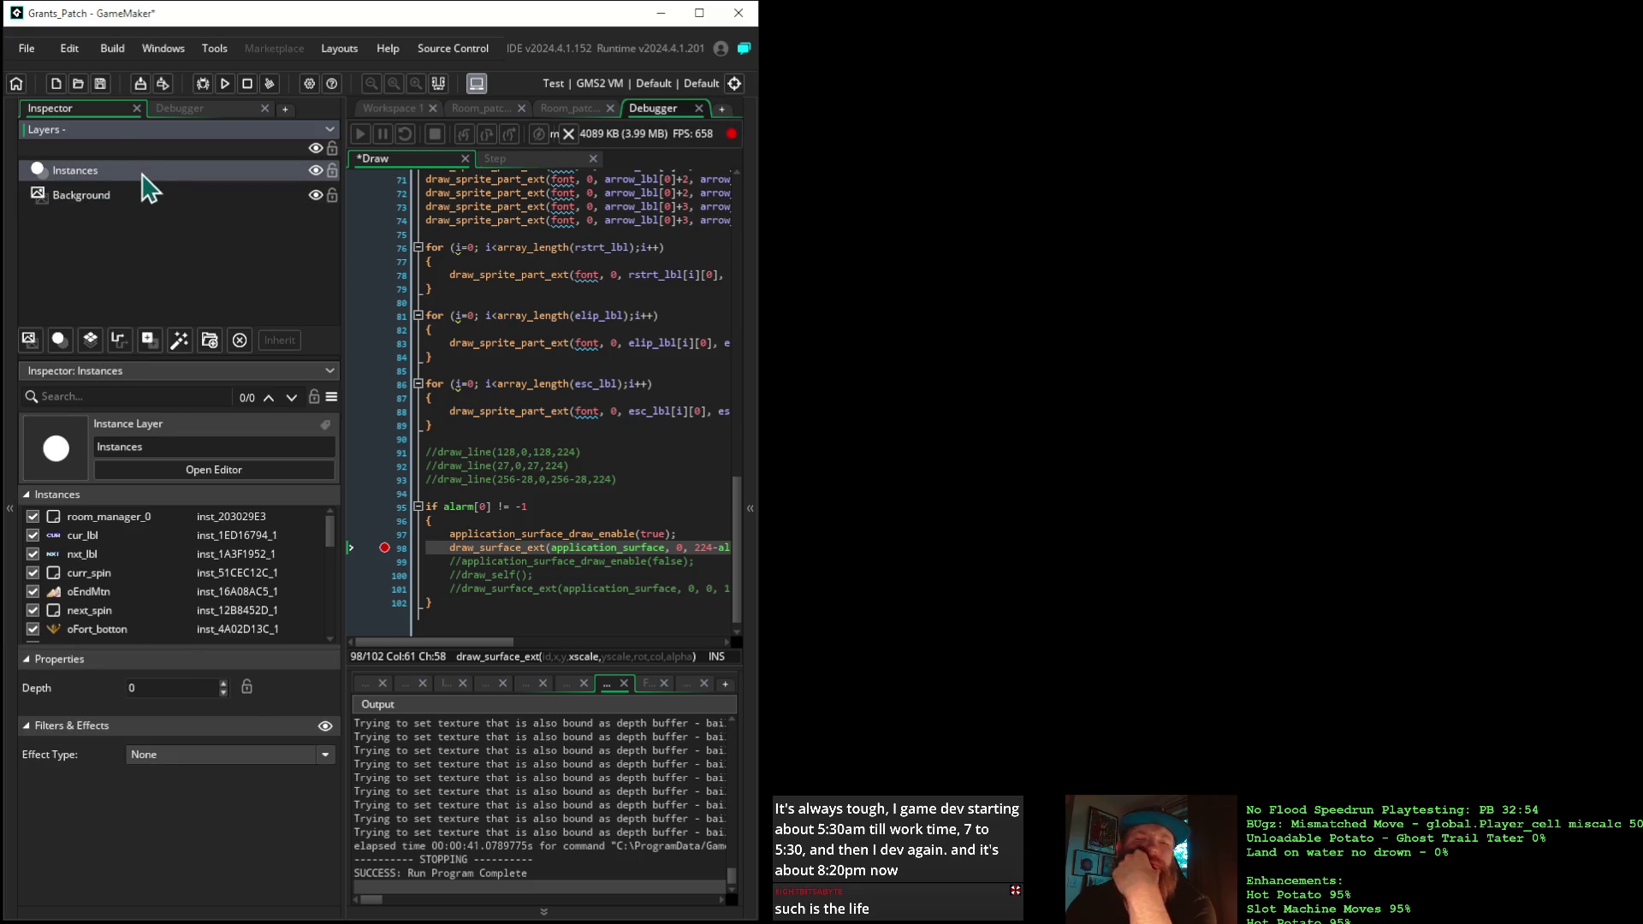
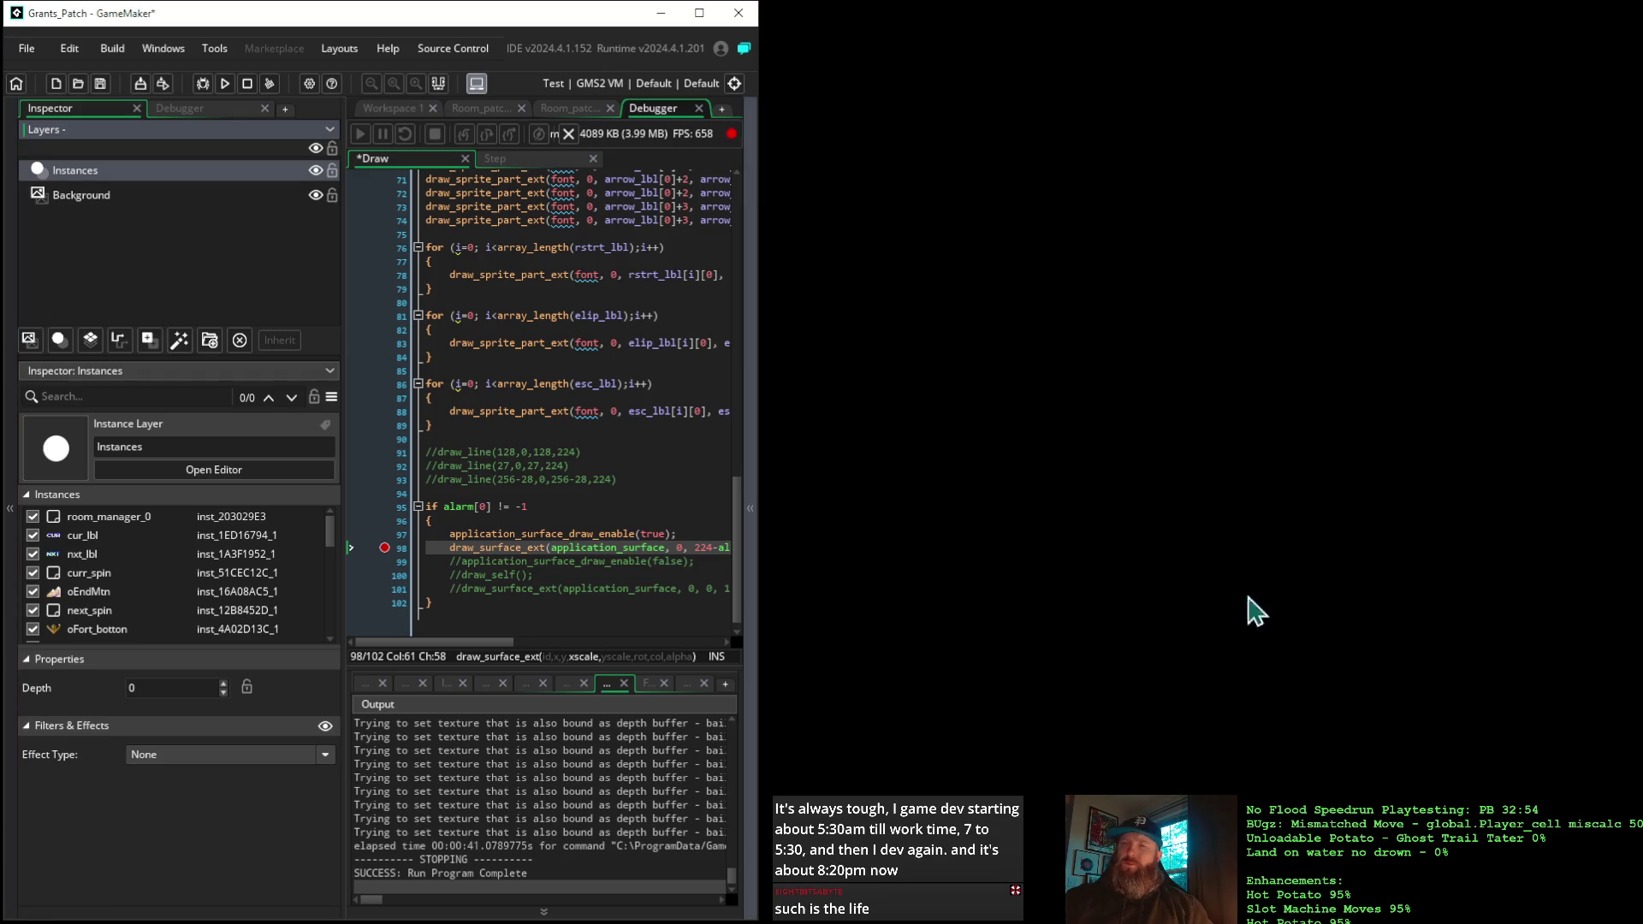
Change line 98's y argument to 224+alarm[0] and run the game
{"action": "left_click", "coordinate": [717, 548]}
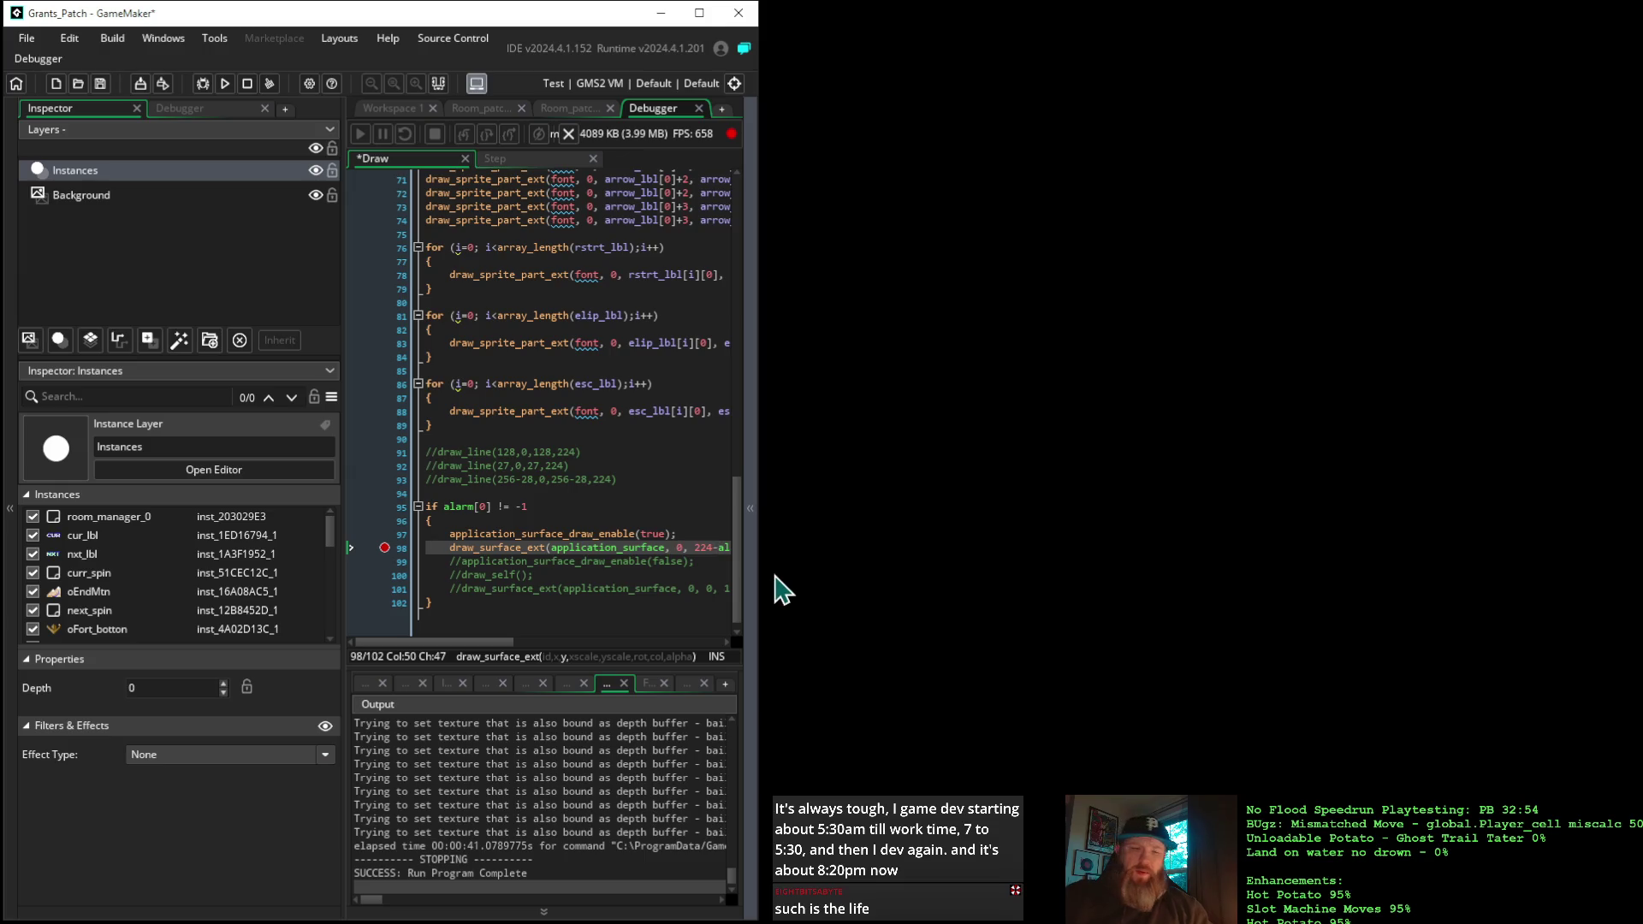
{"action": "type", "text": "+"}
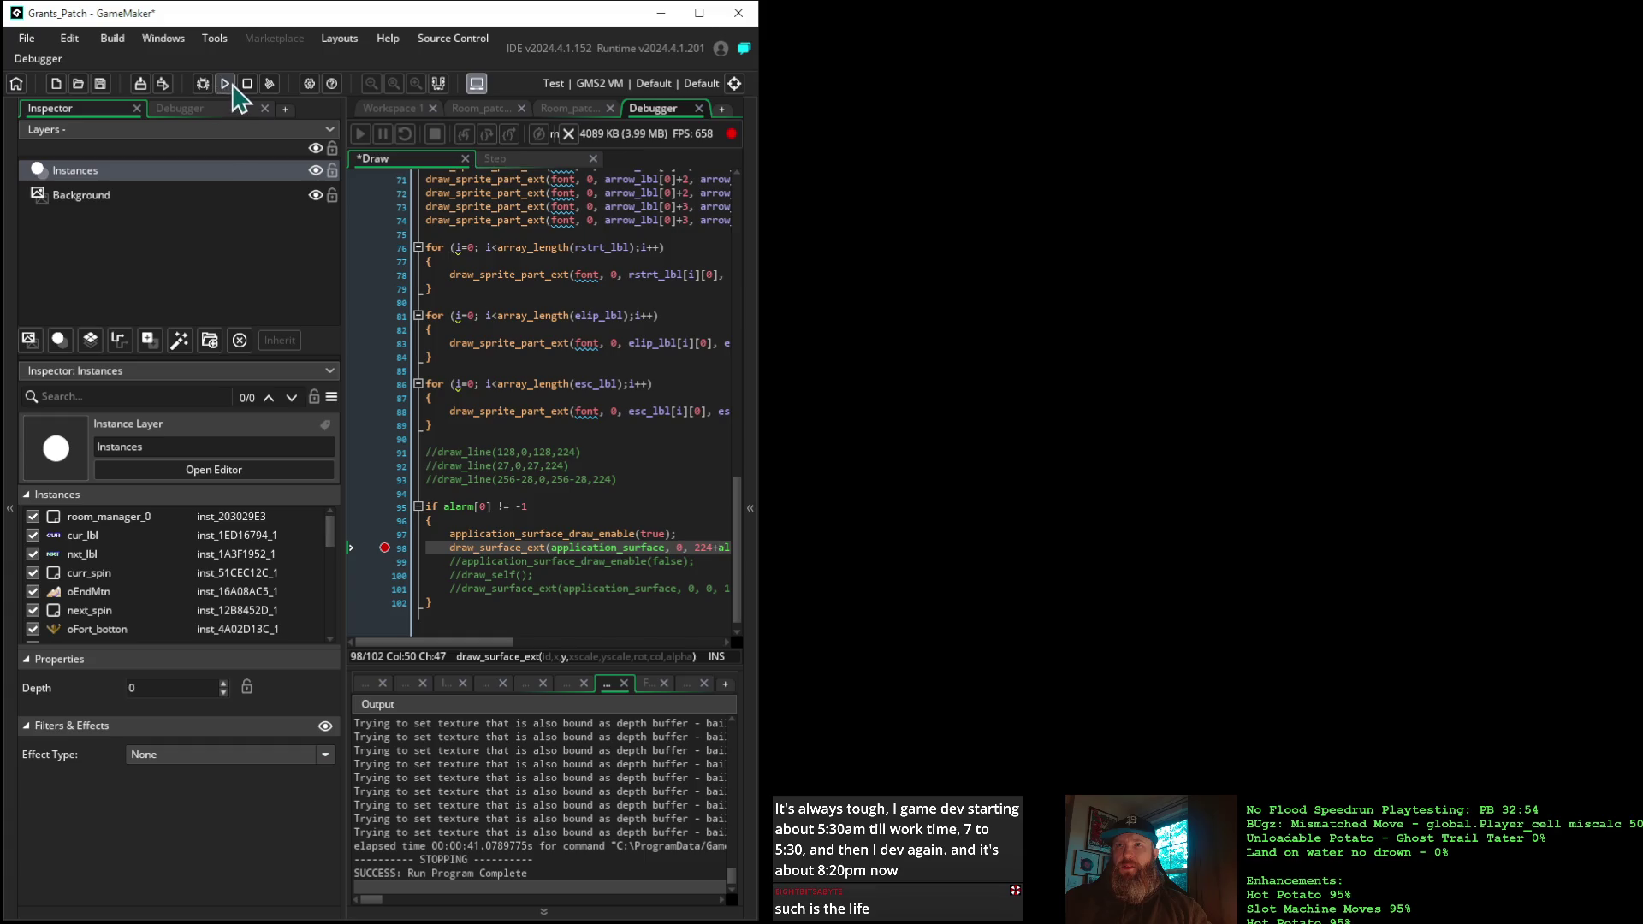
{"action": "left_click", "coordinate": [203, 85]}
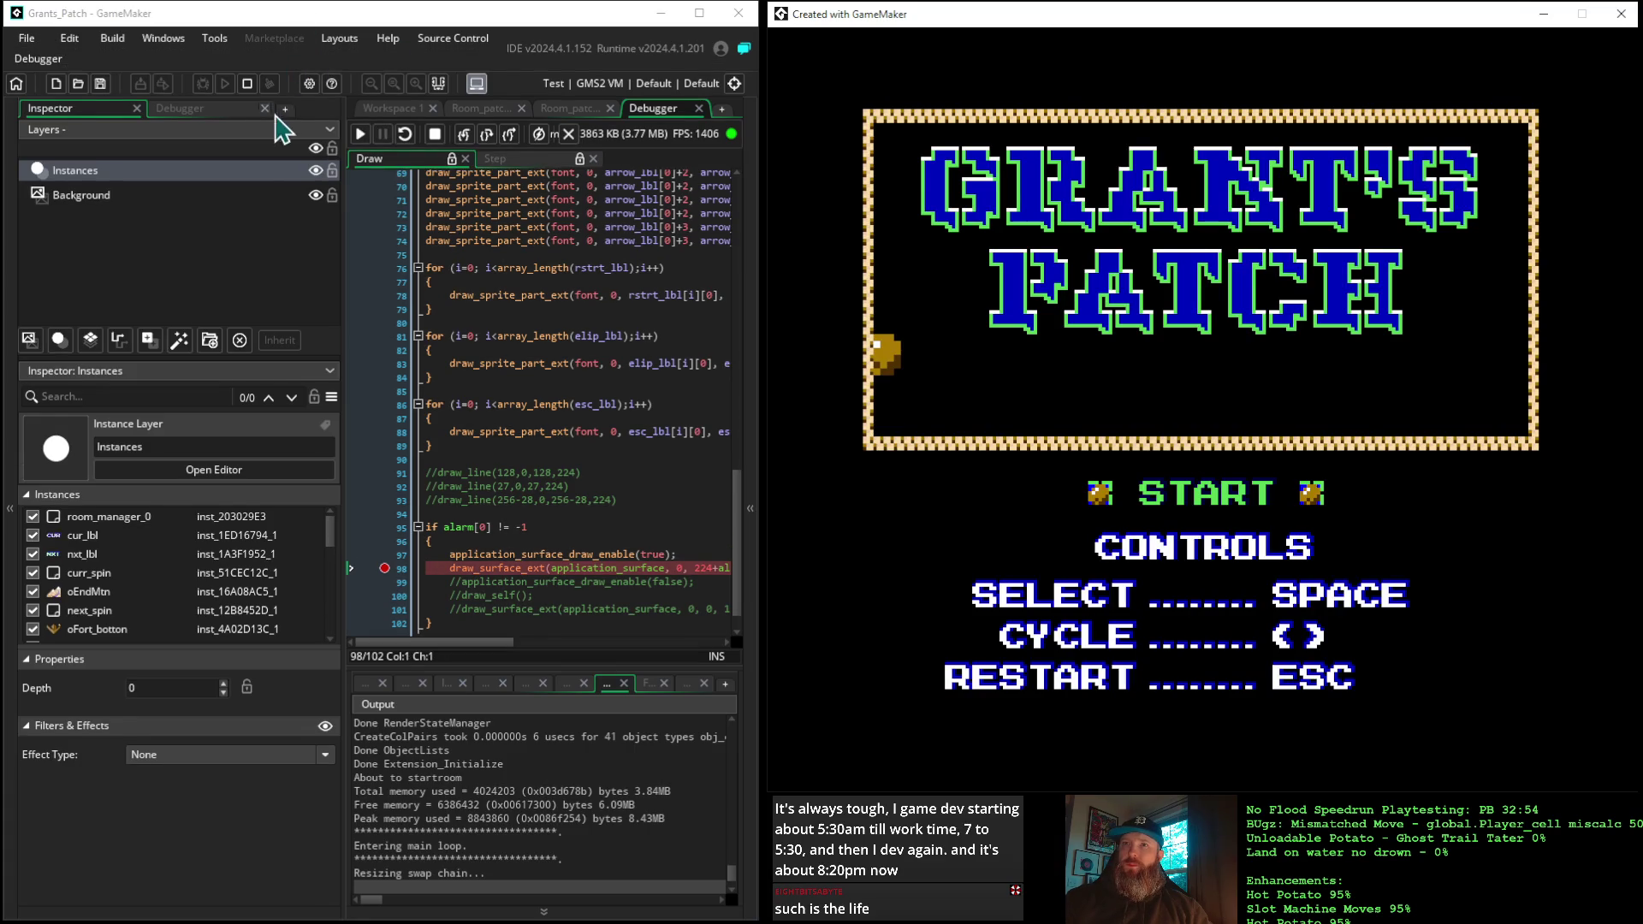
Continue past the line 98 breakpoint frame by frame, let the title scroll in, then close the game
{"action": "left_click", "coordinate": [360, 137]}
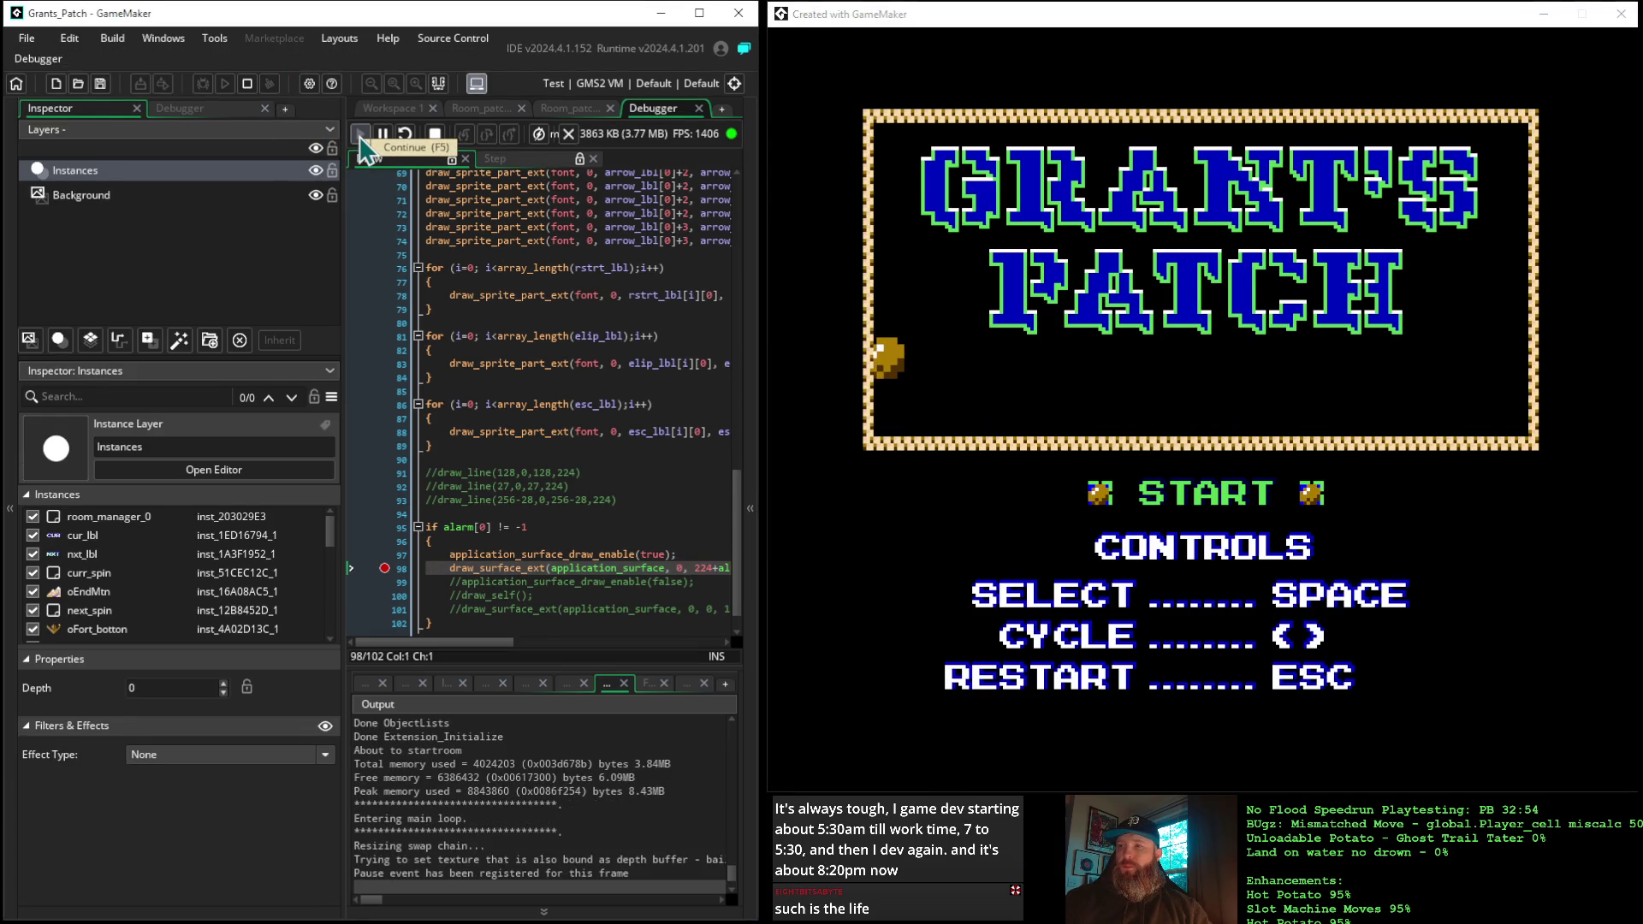
{"action": "left_click", "coordinate": [360, 137]}
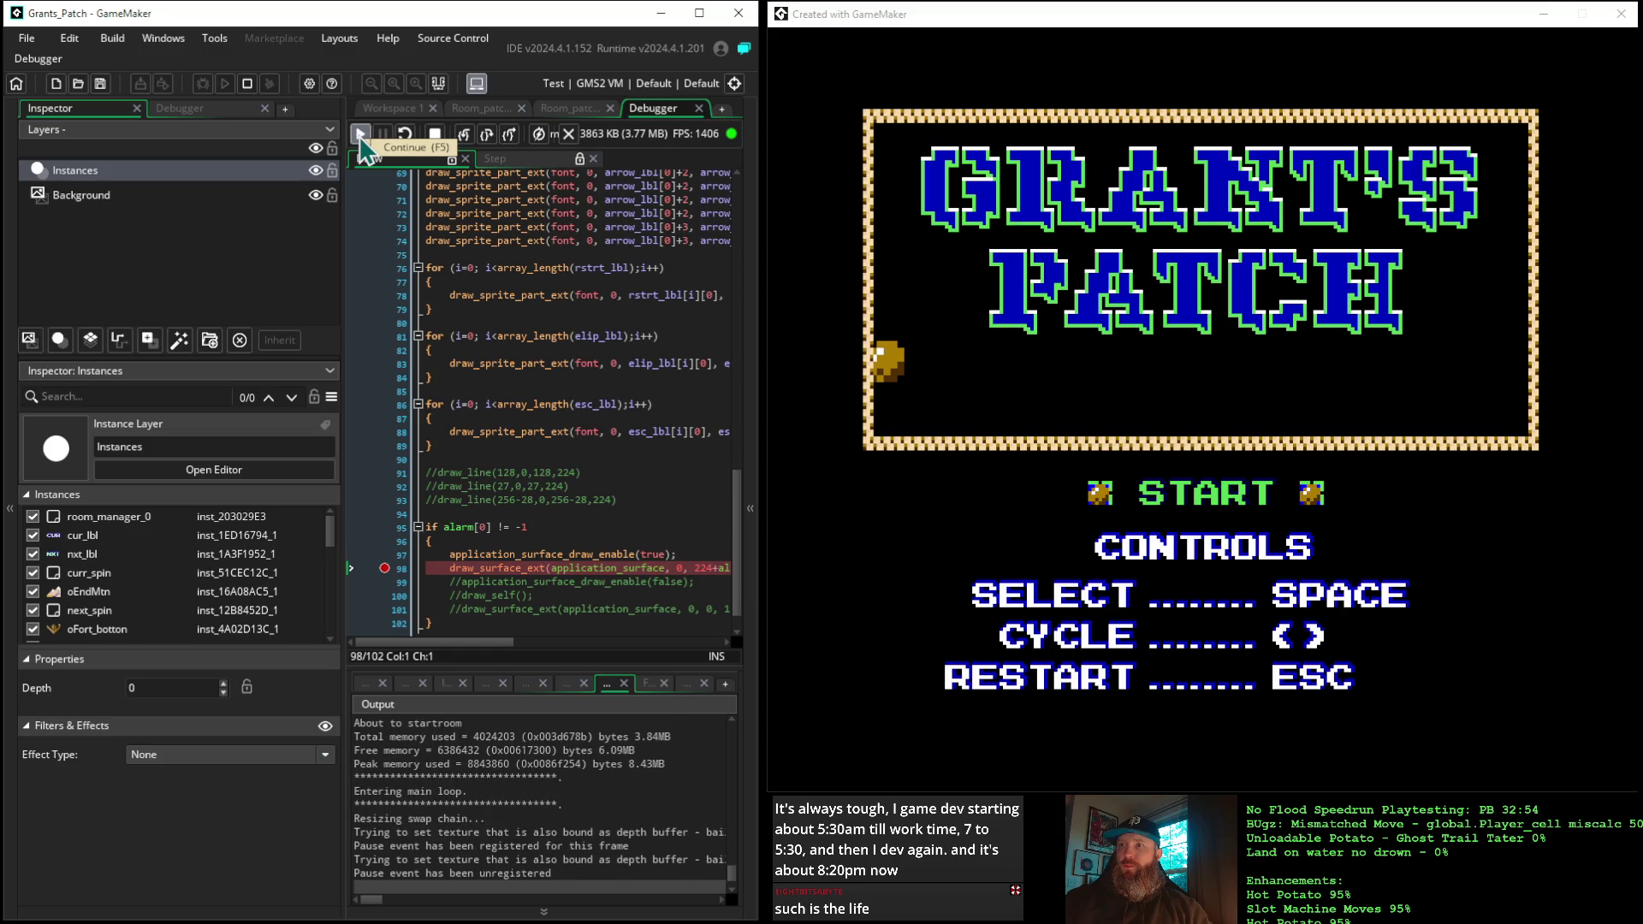
{"action": "left_click", "coordinate": [360, 137]}
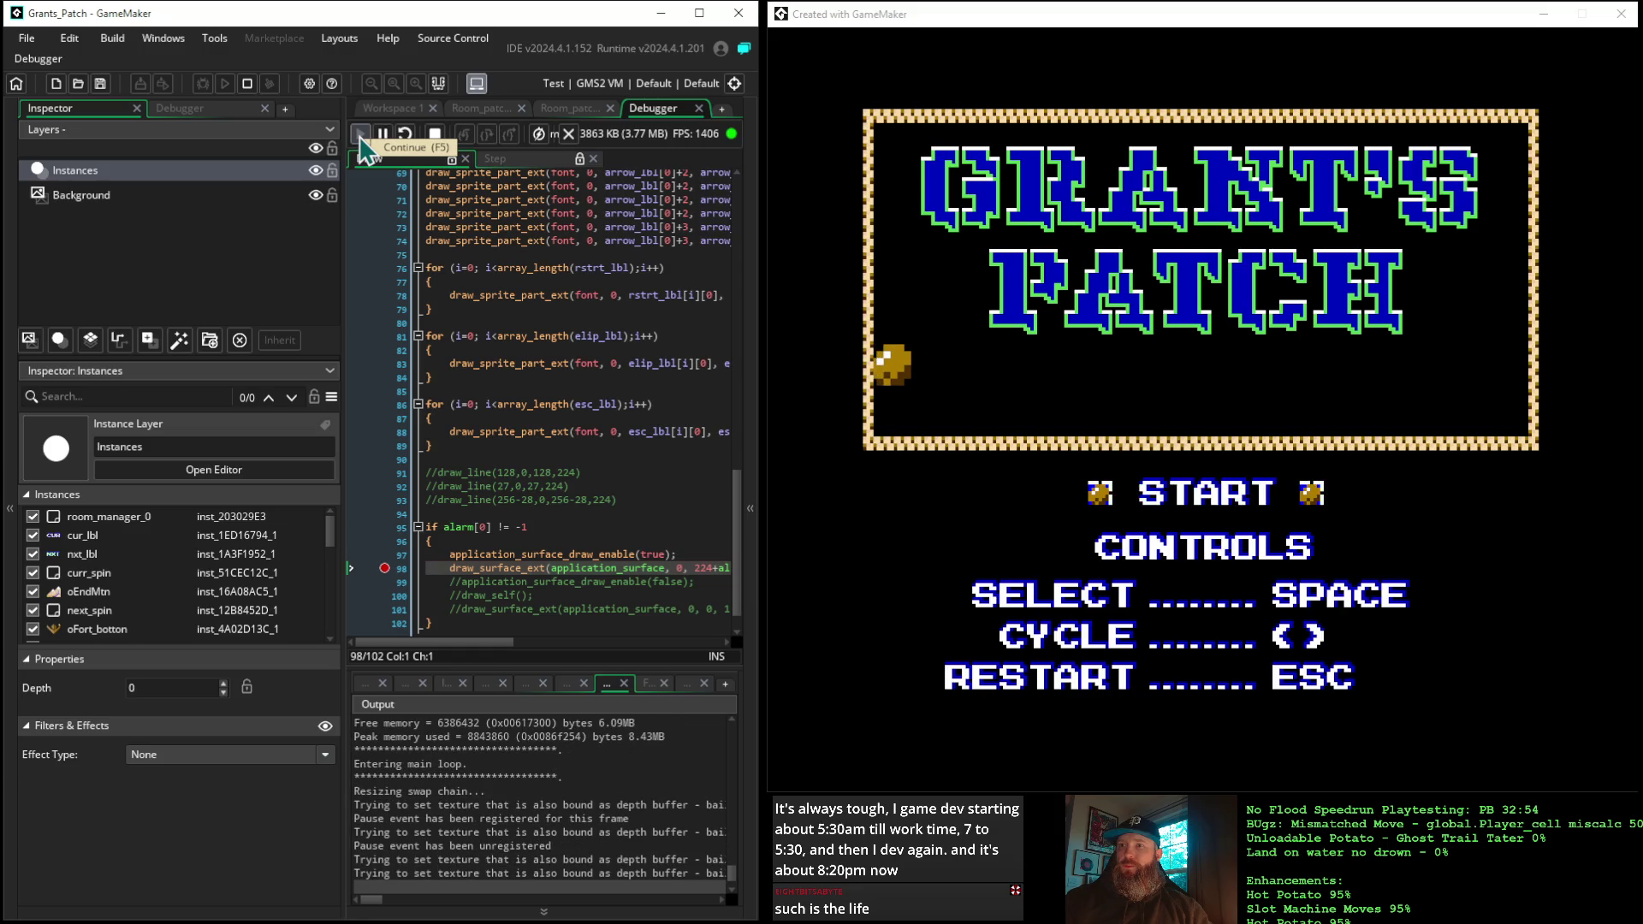
{"action": "left_click", "coordinate": [360, 137]}
{"action": "left_click", "coordinate": [357, 135]}
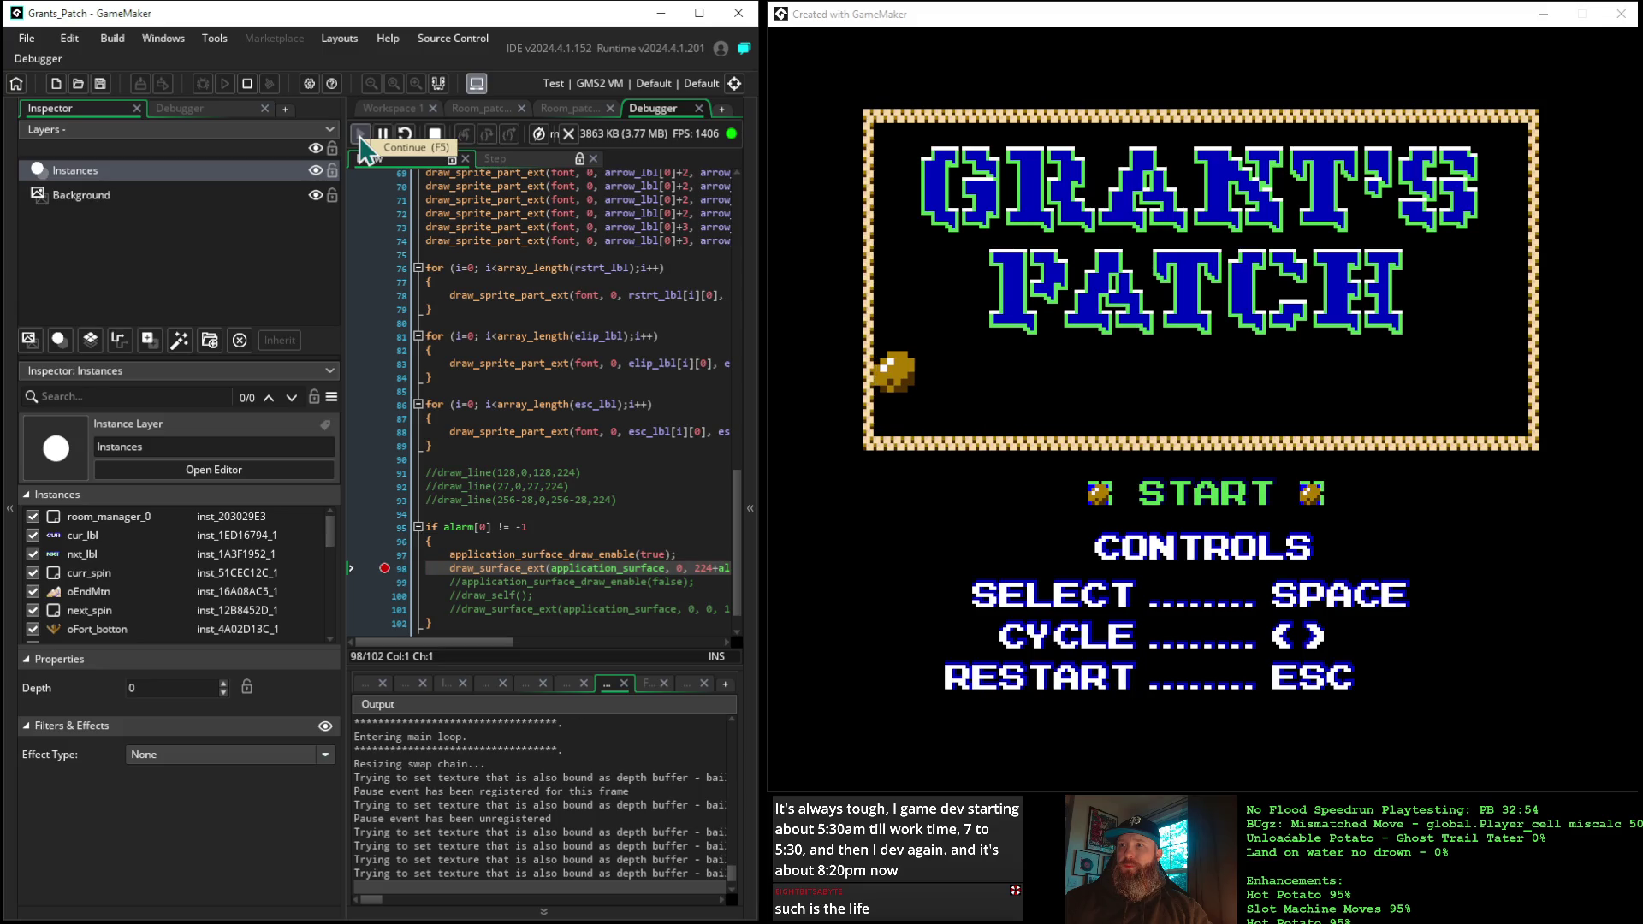
{"action": "left_click", "coordinate": [358, 135]}
{"action": "left_click", "coordinate": [357, 135]}
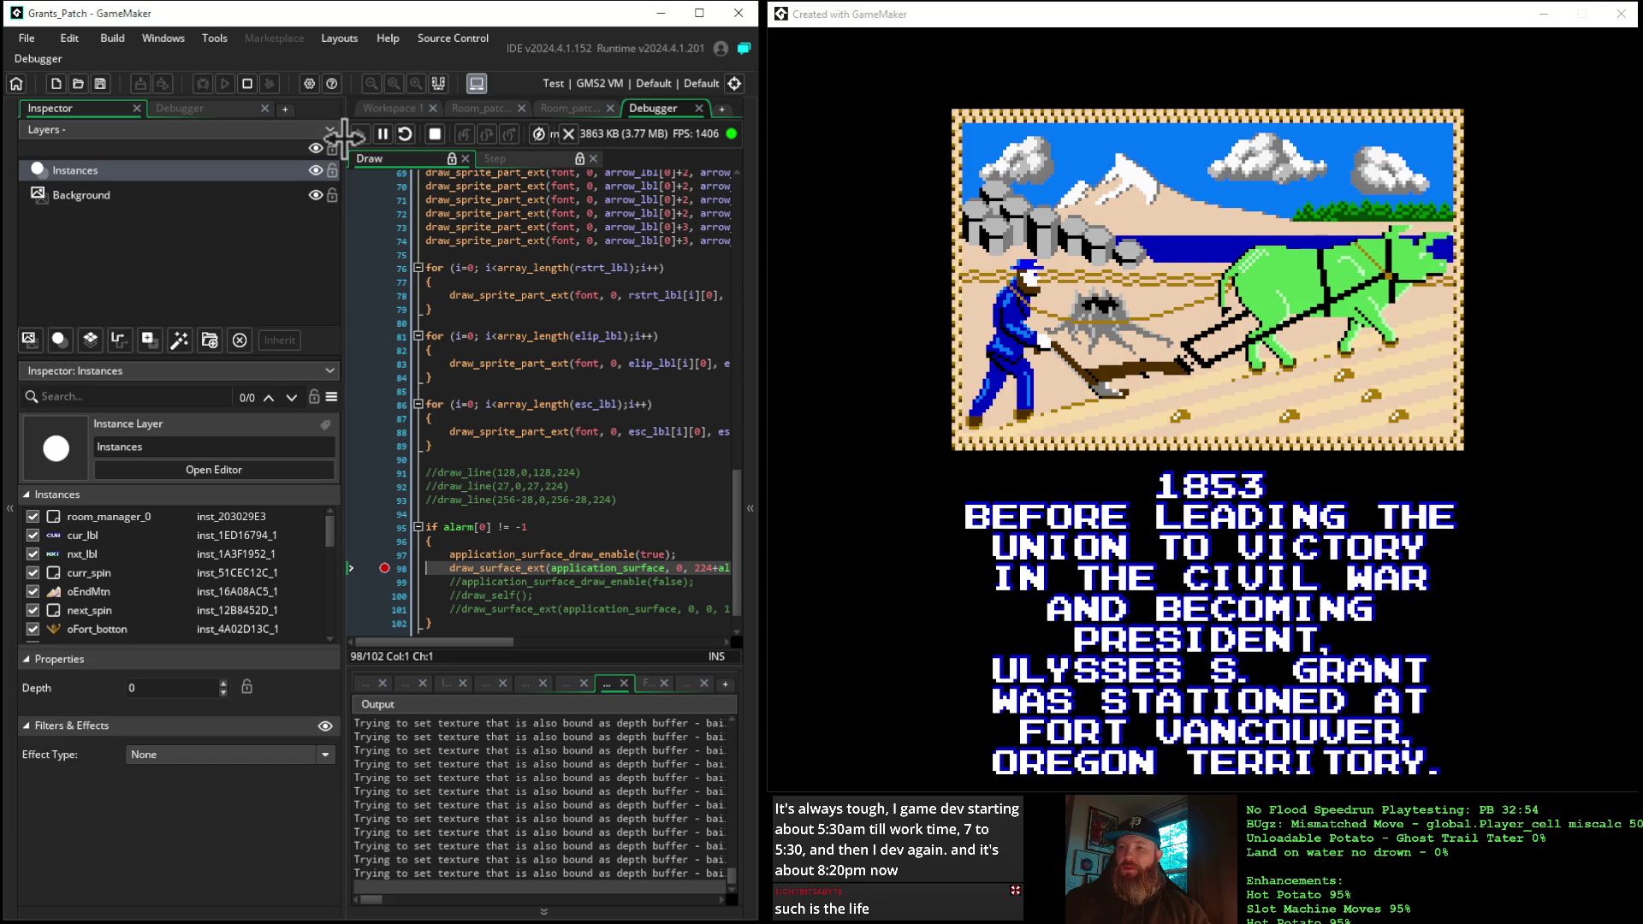
{"action": "left_click", "coordinate": [1625, 10]}
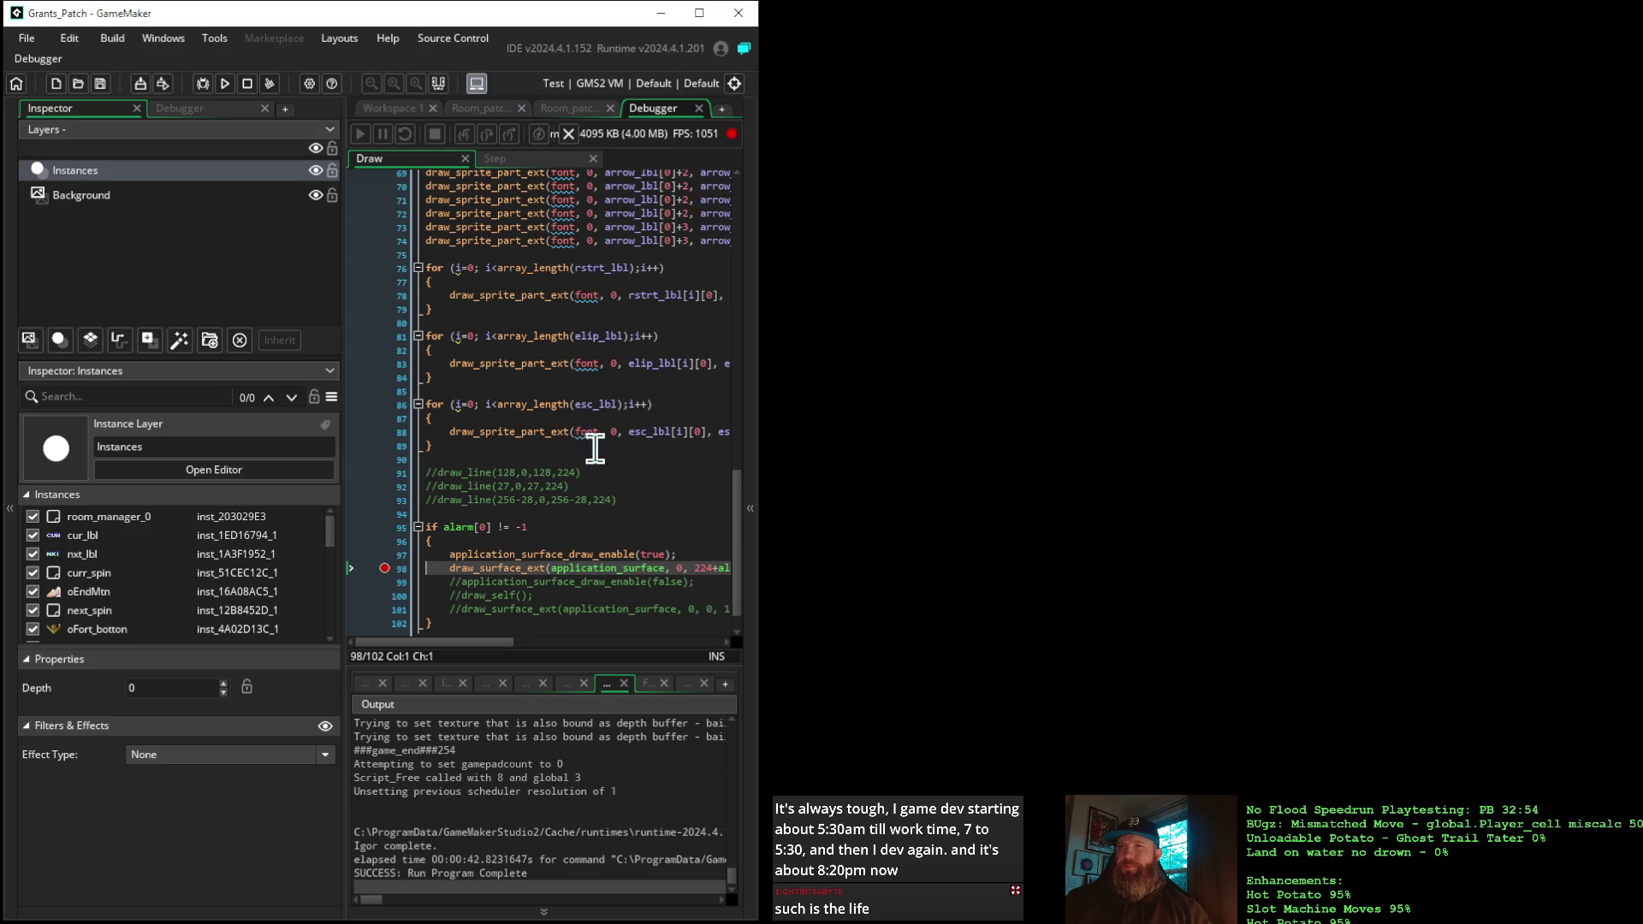
Revert line 98's y argument to 224-alarm[0]
{"action": "scroll", "coordinate": [595, 447], "scroll_direction": "down", "scroll_amount": 1}
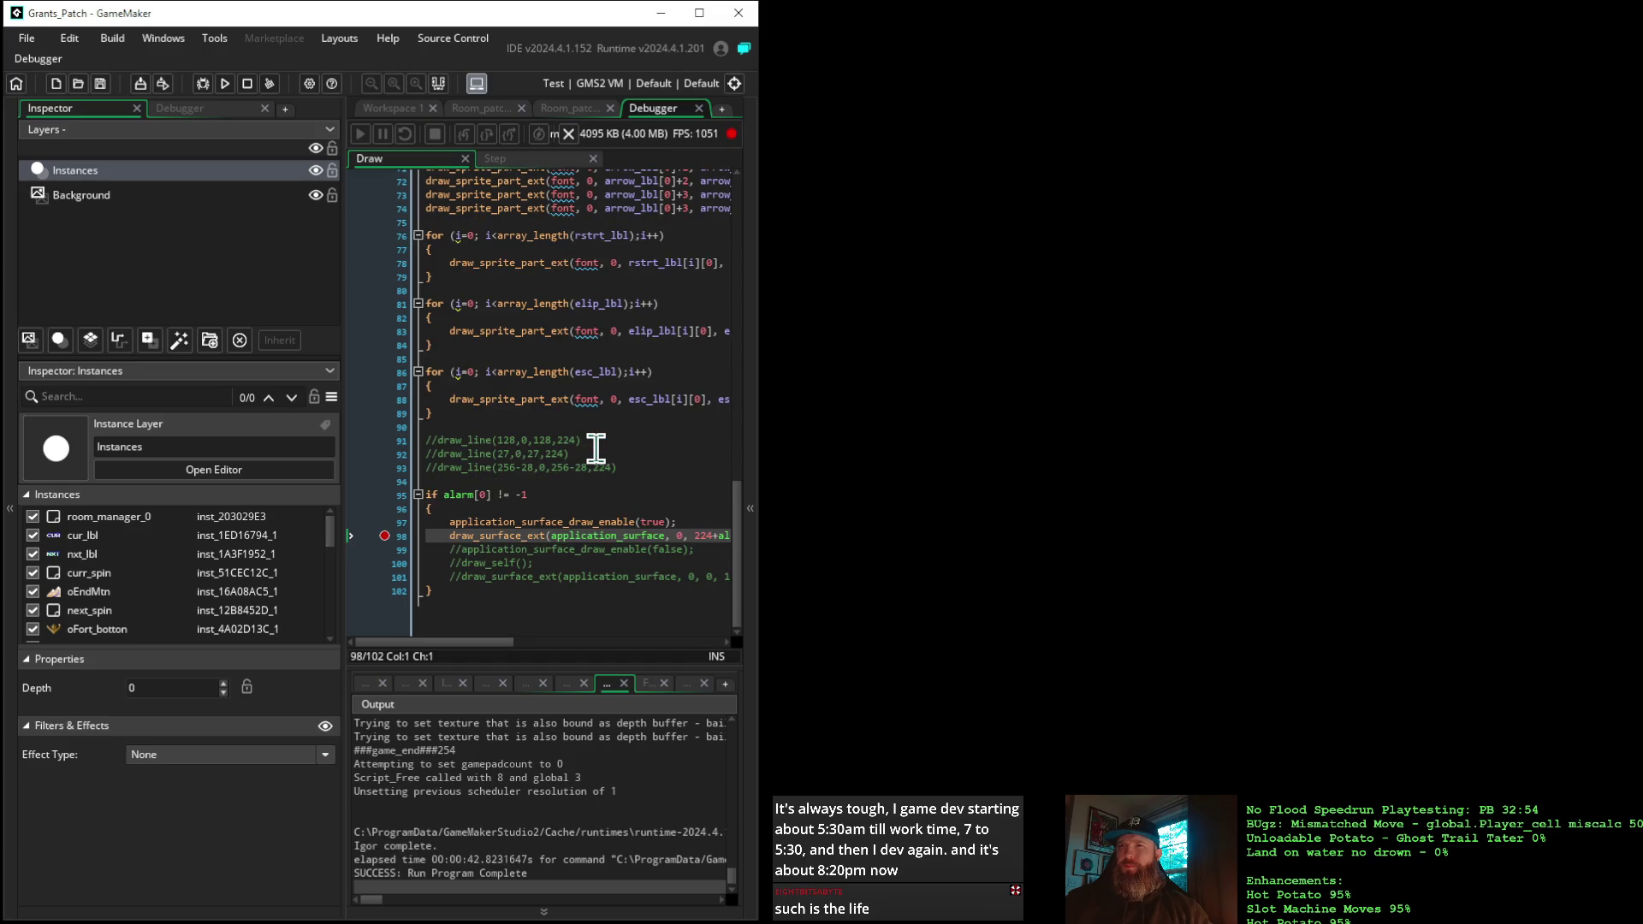
{"action": "left_click", "coordinate": [720, 535]}
{"action": "key", "text": "BackSpace"}
{"action": "type", "text": "-"}
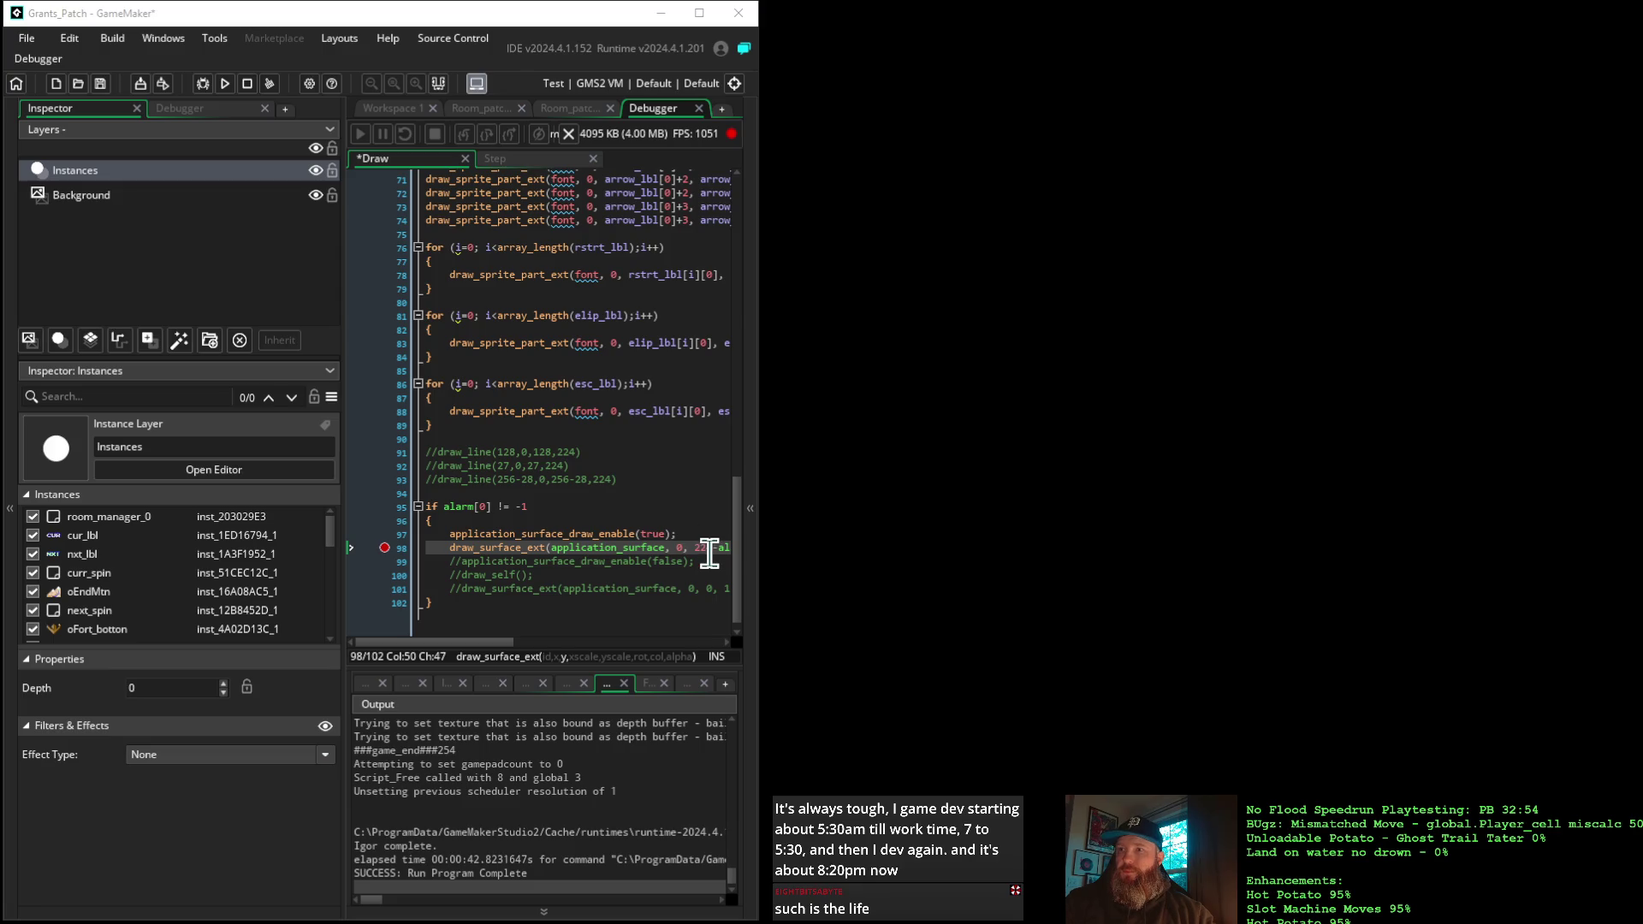
Replace the 224- prefix with a -224 suffix so y reads alarm[0]-224, and run the game
{"action": "mouse_move", "coordinate": [715, 549]}
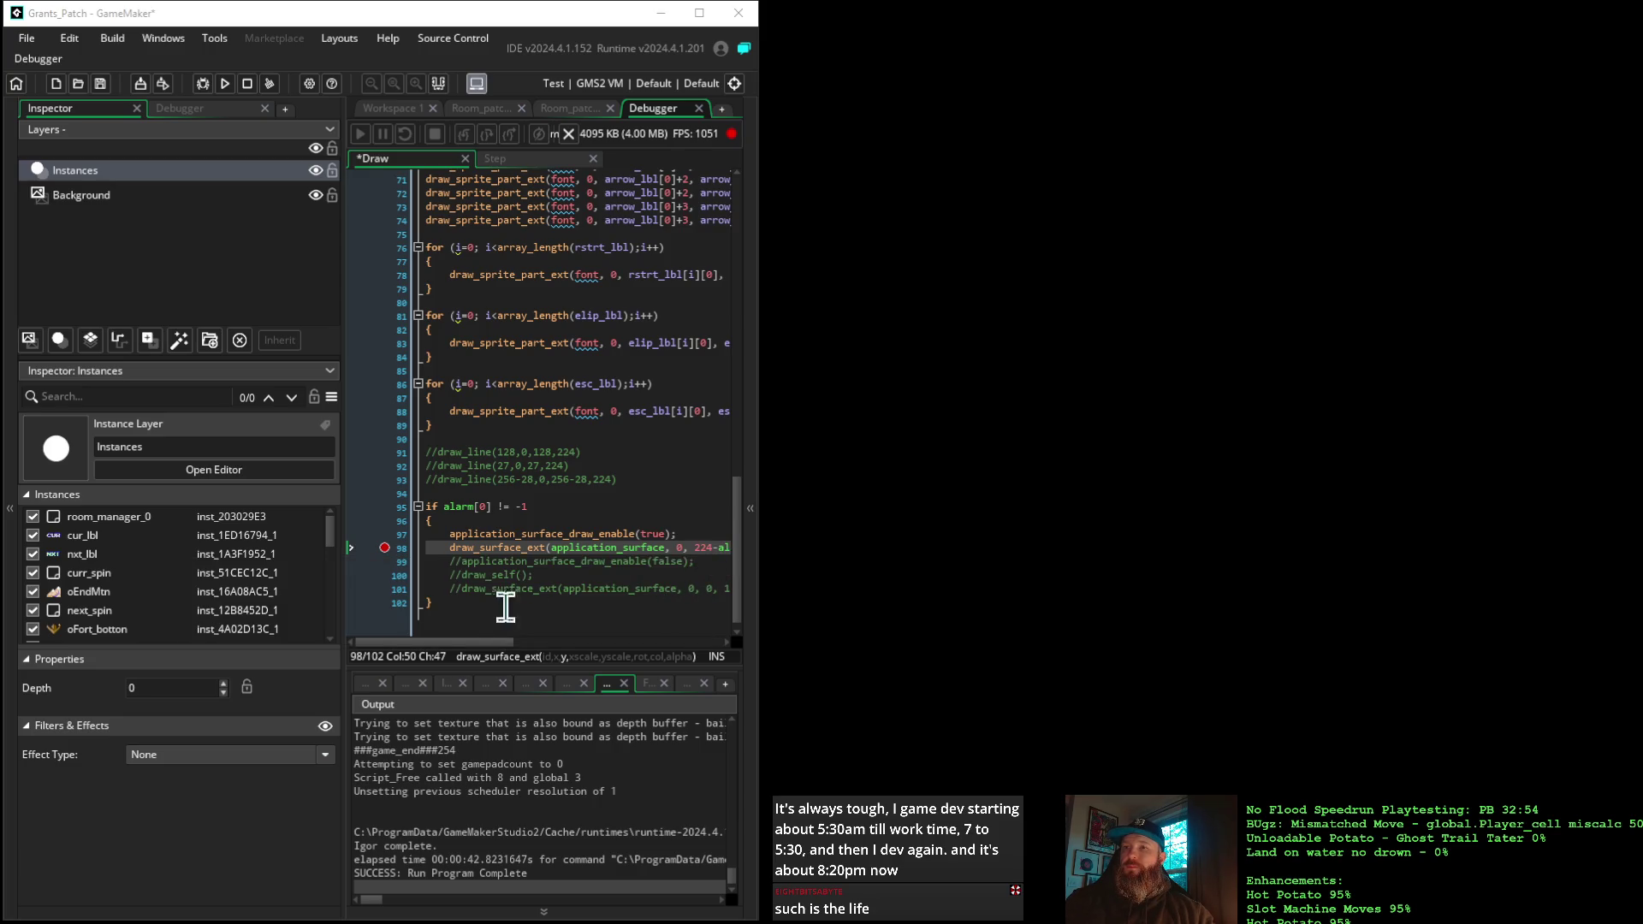
{"action": "left_click_drag", "start_coordinate": [459, 654], "coordinate": [533, 657]}
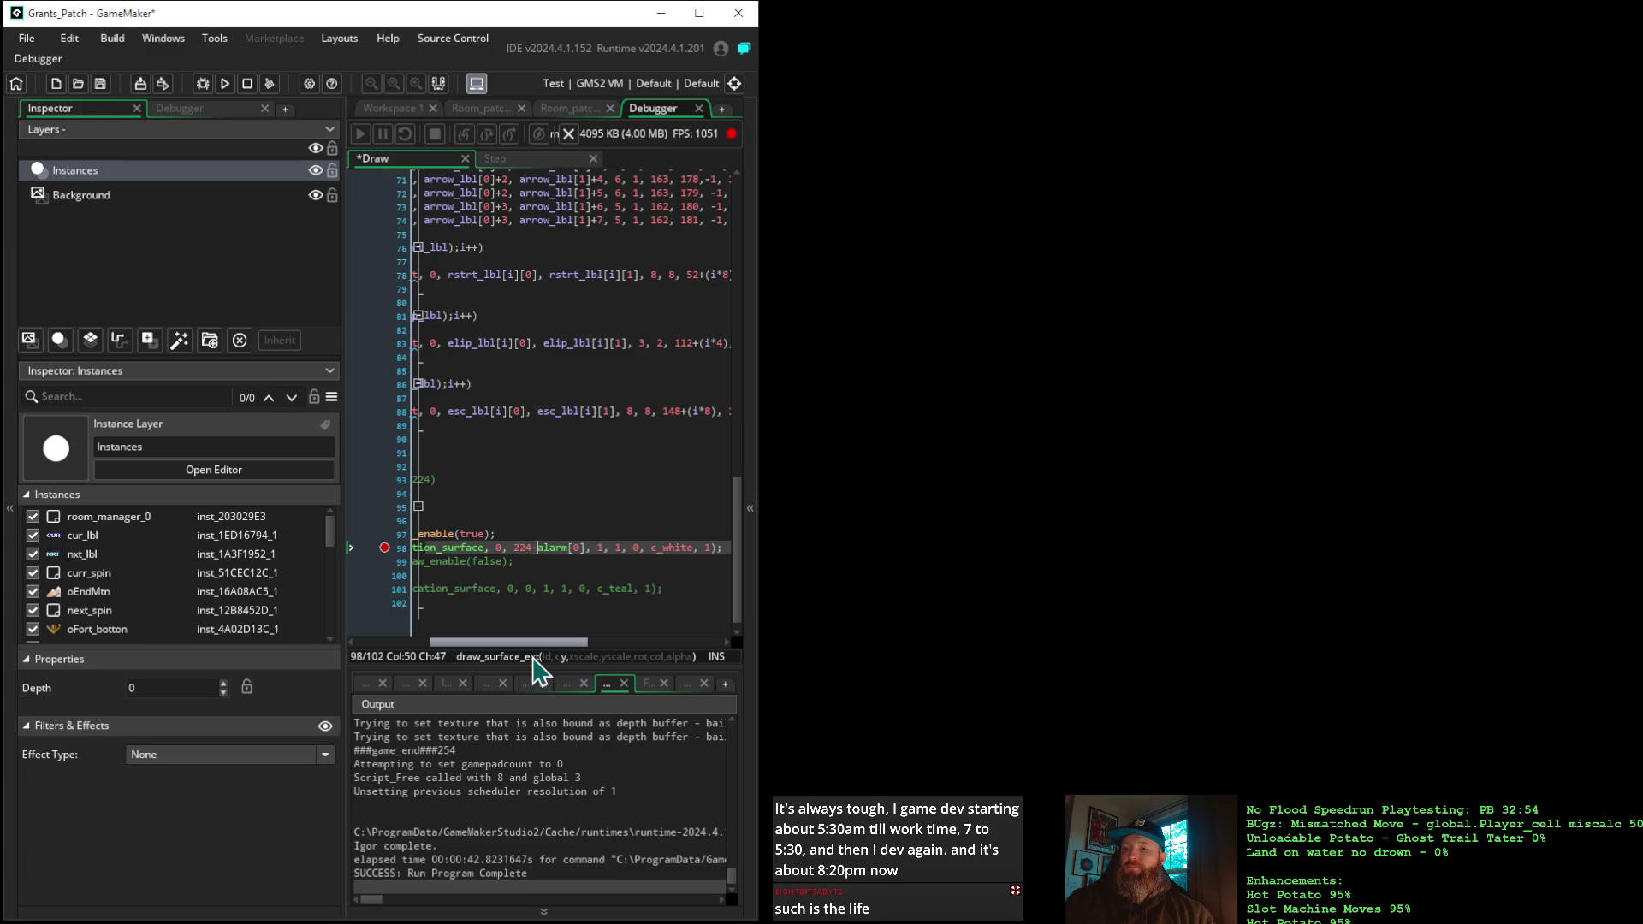
{"action": "left_click_drag", "start_coordinate": [533, 657], "coordinate": [528, 664]}
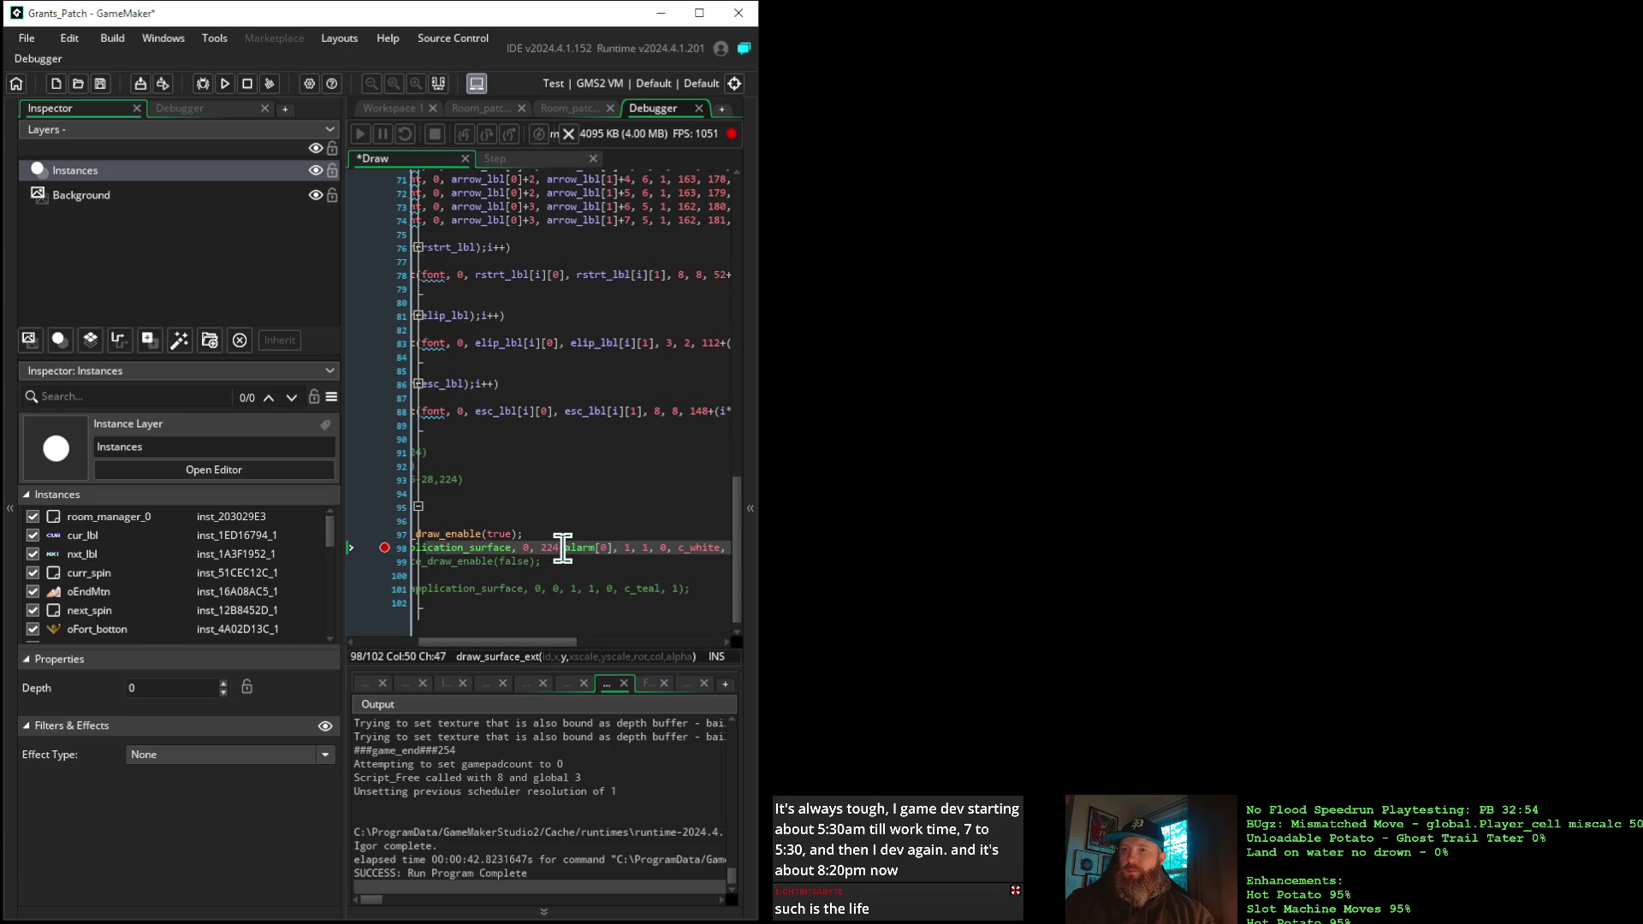
{"action": "key", "text": "BackSpace"}
{"action": "key", "text": "BackSpace"}
{"action": "key", "text": "BackSpace"}
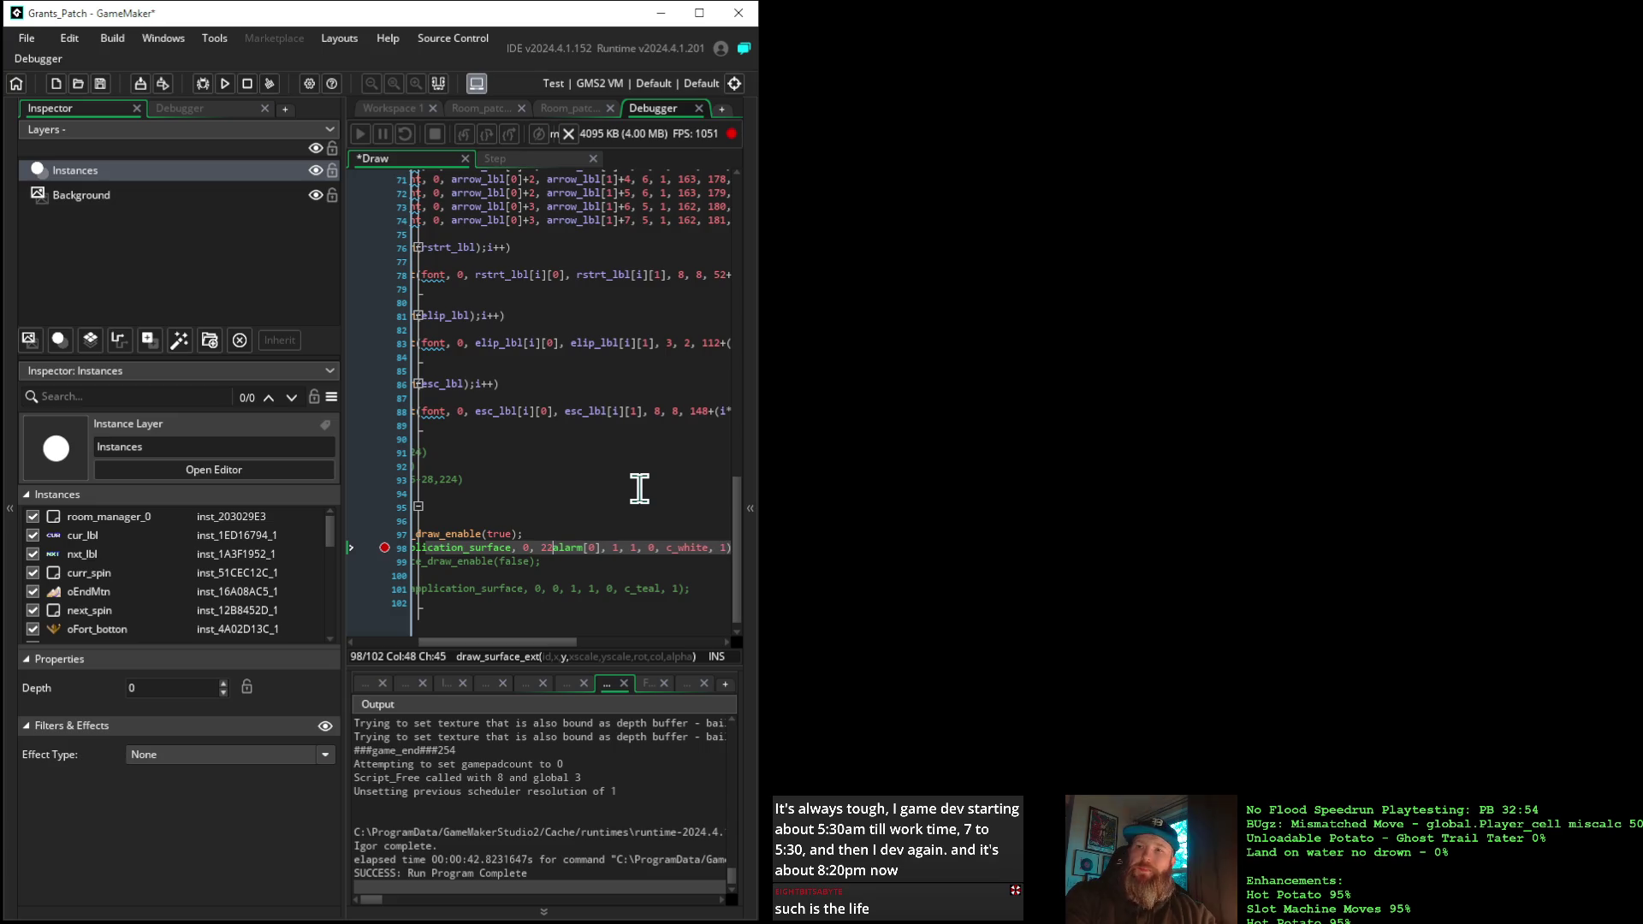
{"action": "key", "text": "Right"}
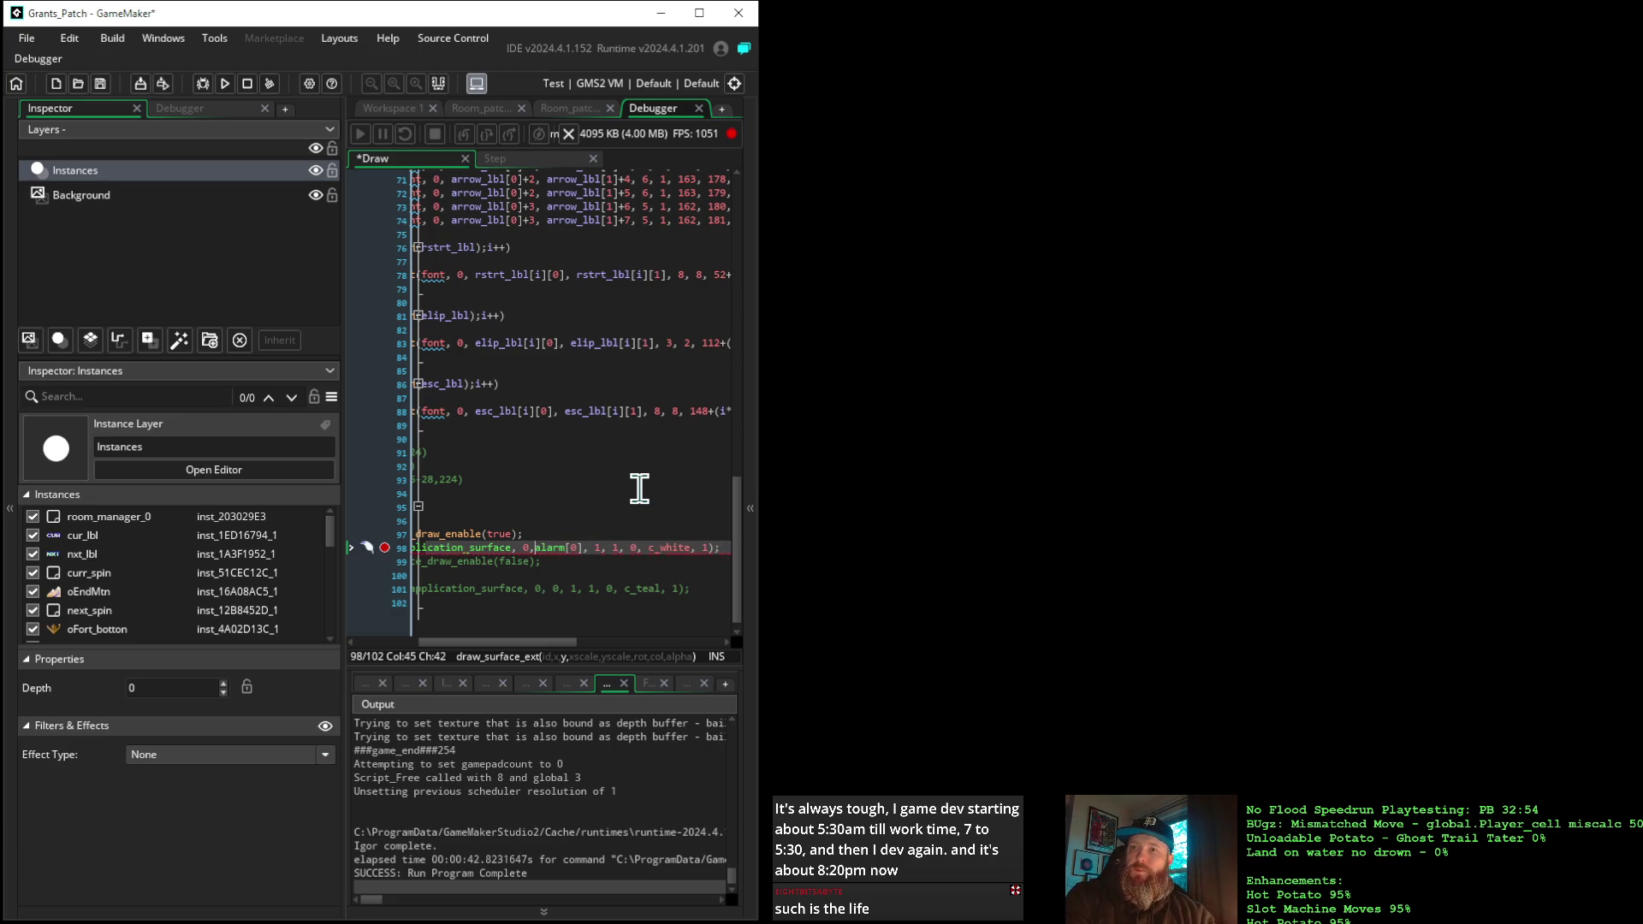
{"action": "key", "text": "Right"}
{"action": "key", "text": "Right"}
{"action": "key", "text": "Right"}
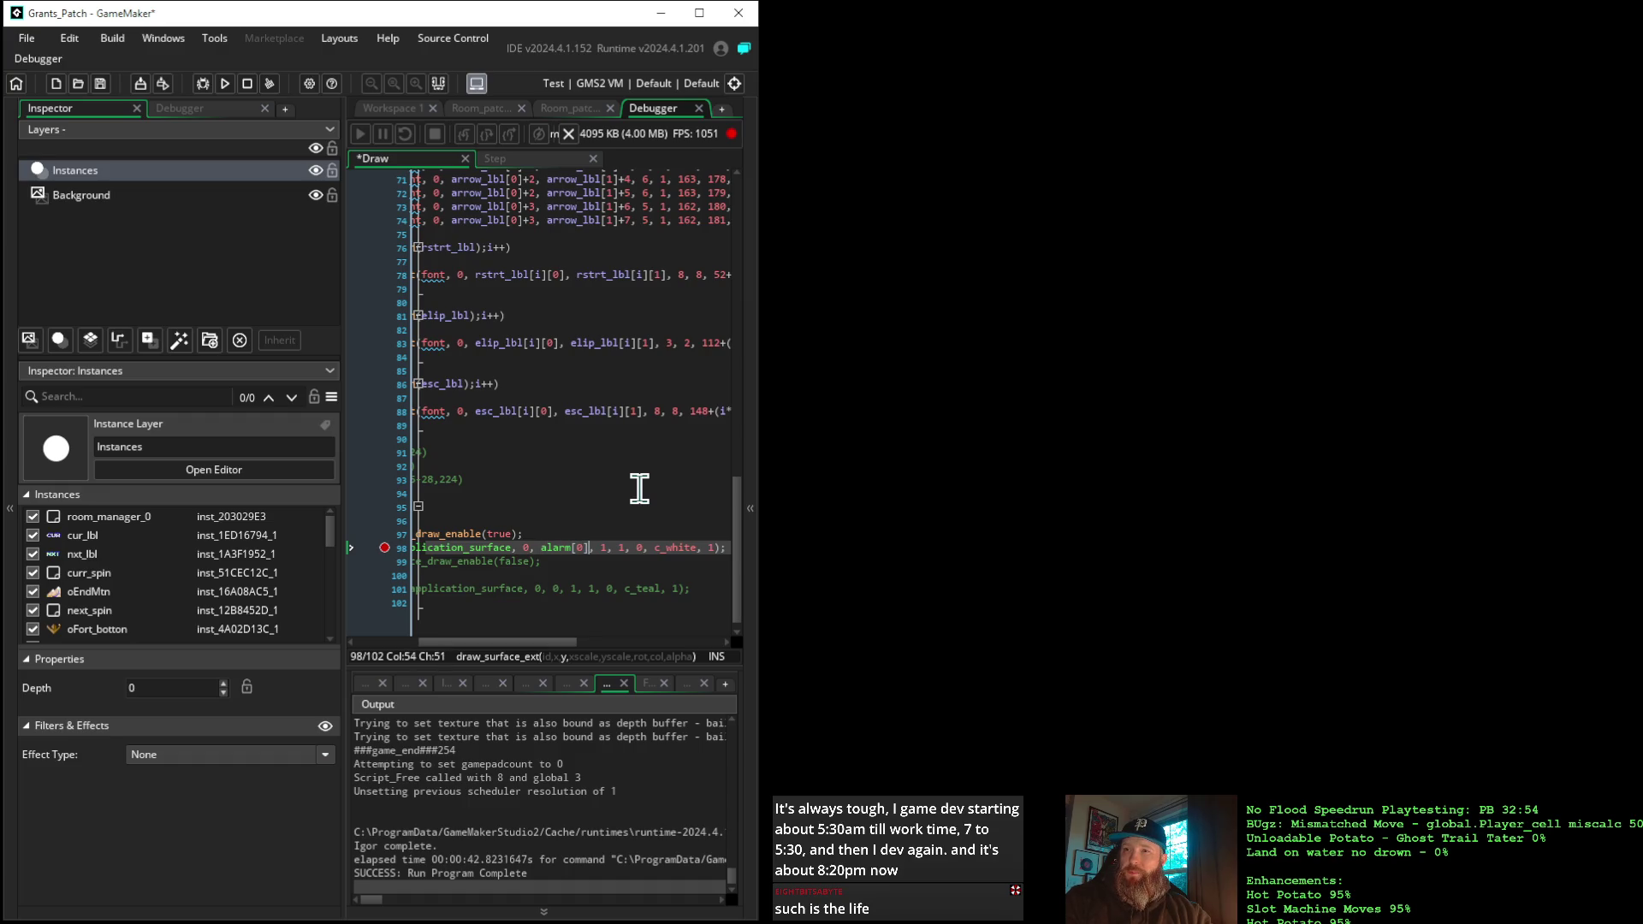
{"action": "type", "text": "-224"}
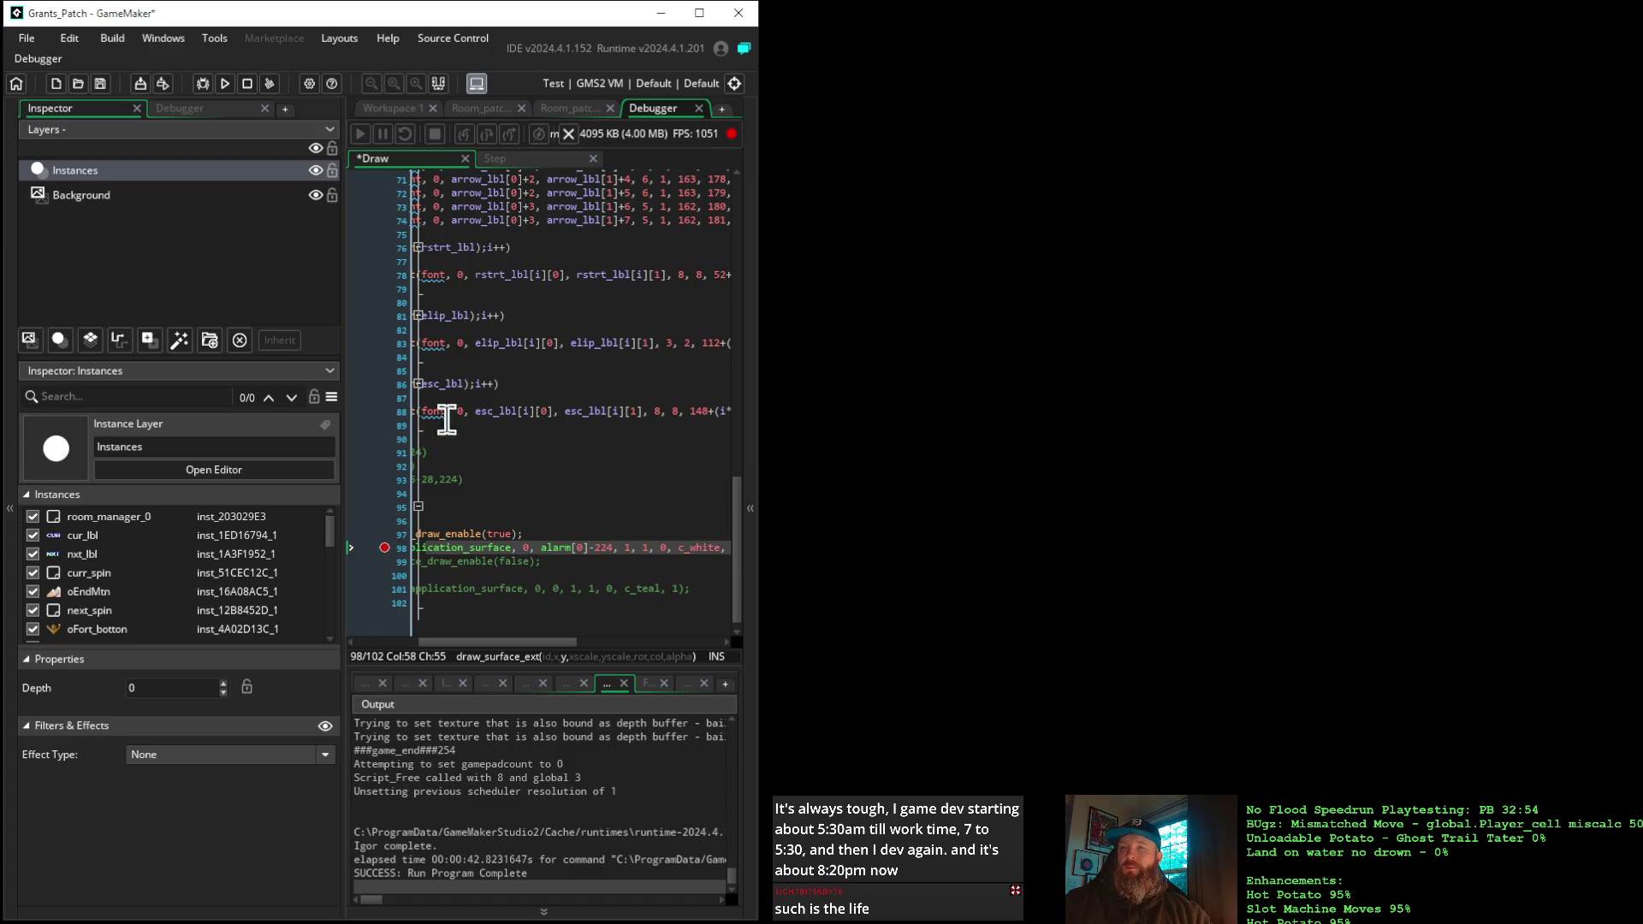
{"action": "left_click", "coordinate": [203, 86]}
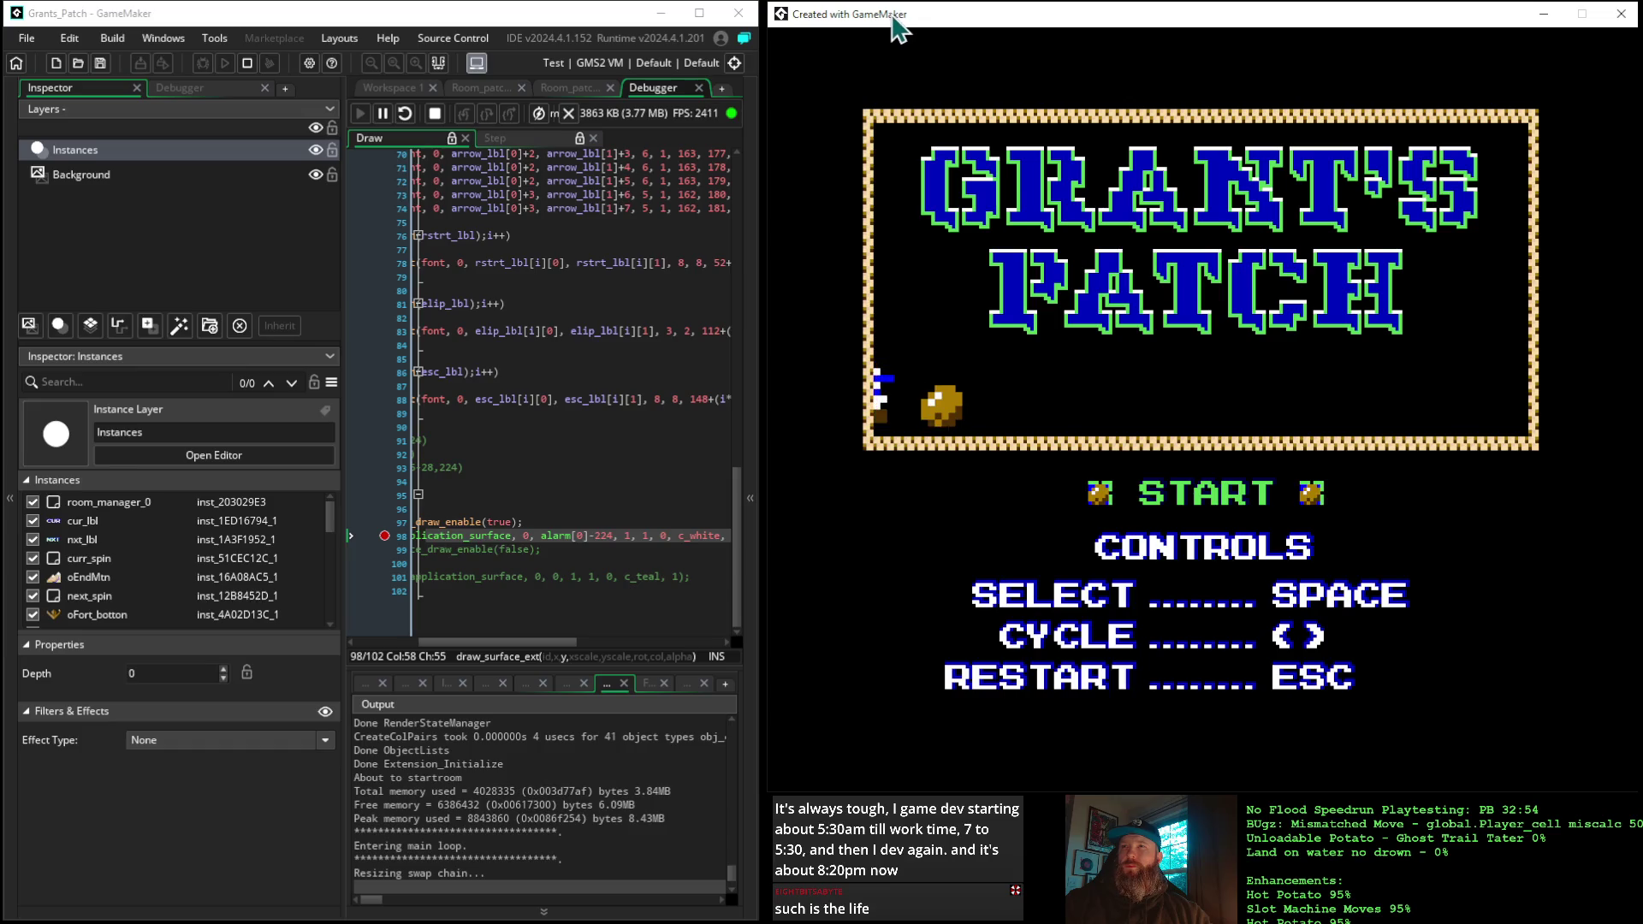
Continue past the line 98 breakpoint, let the title and 1853 intro play, then stop the game
{"action": "left_click", "coordinate": [362, 135]}
{"action": "left_click", "coordinate": [362, 135]}
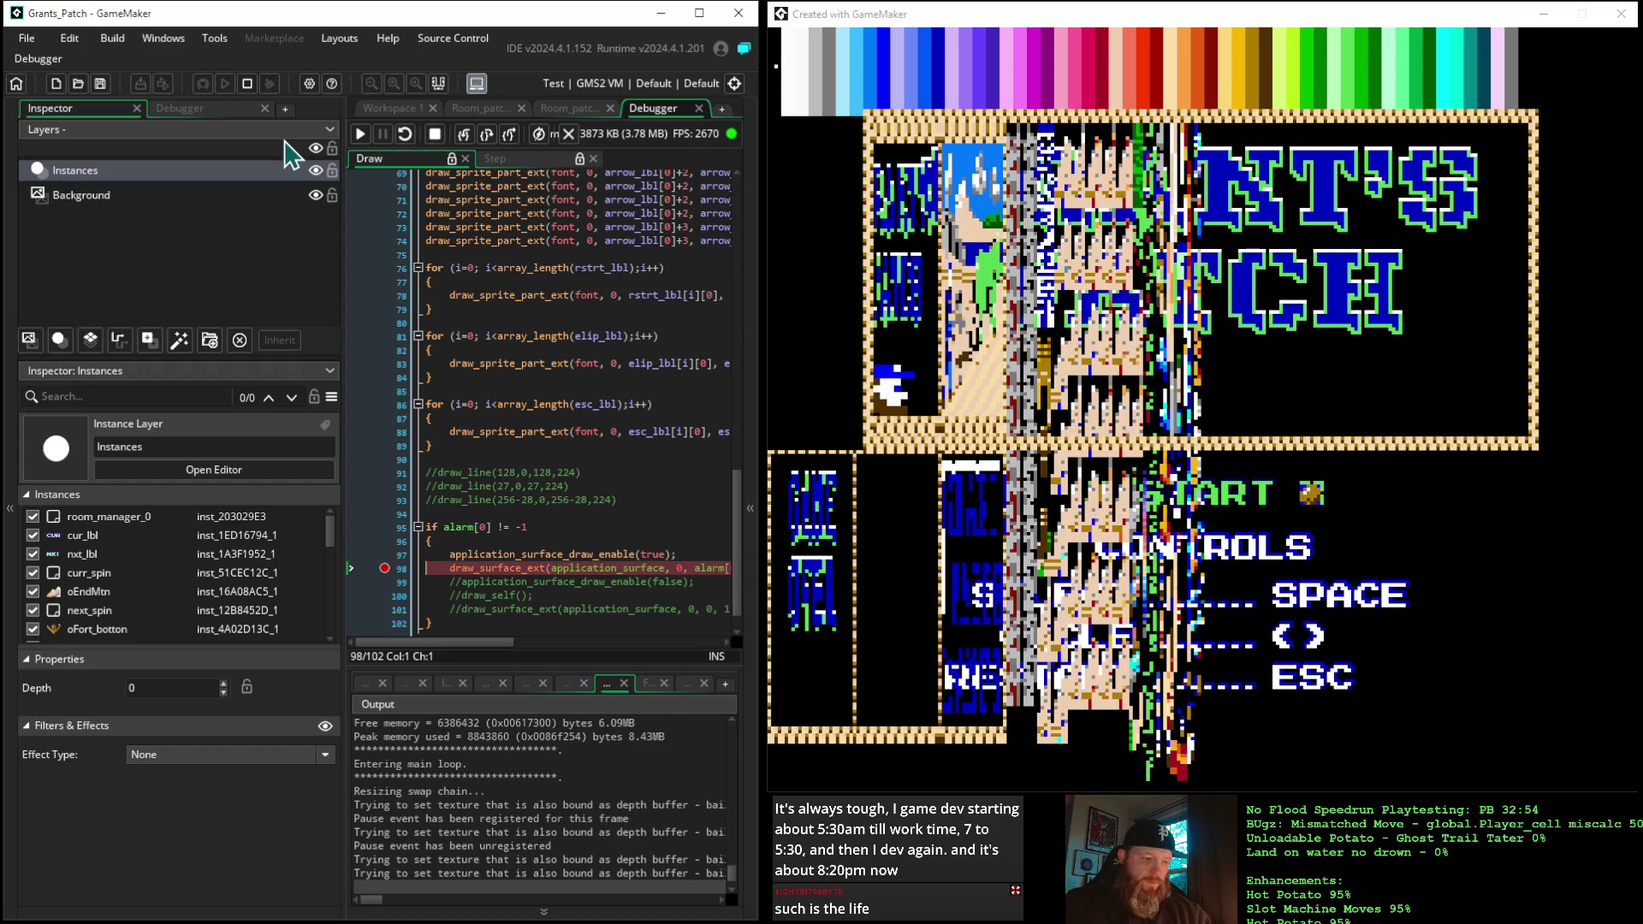
{"action": "key", "text": "F5"}
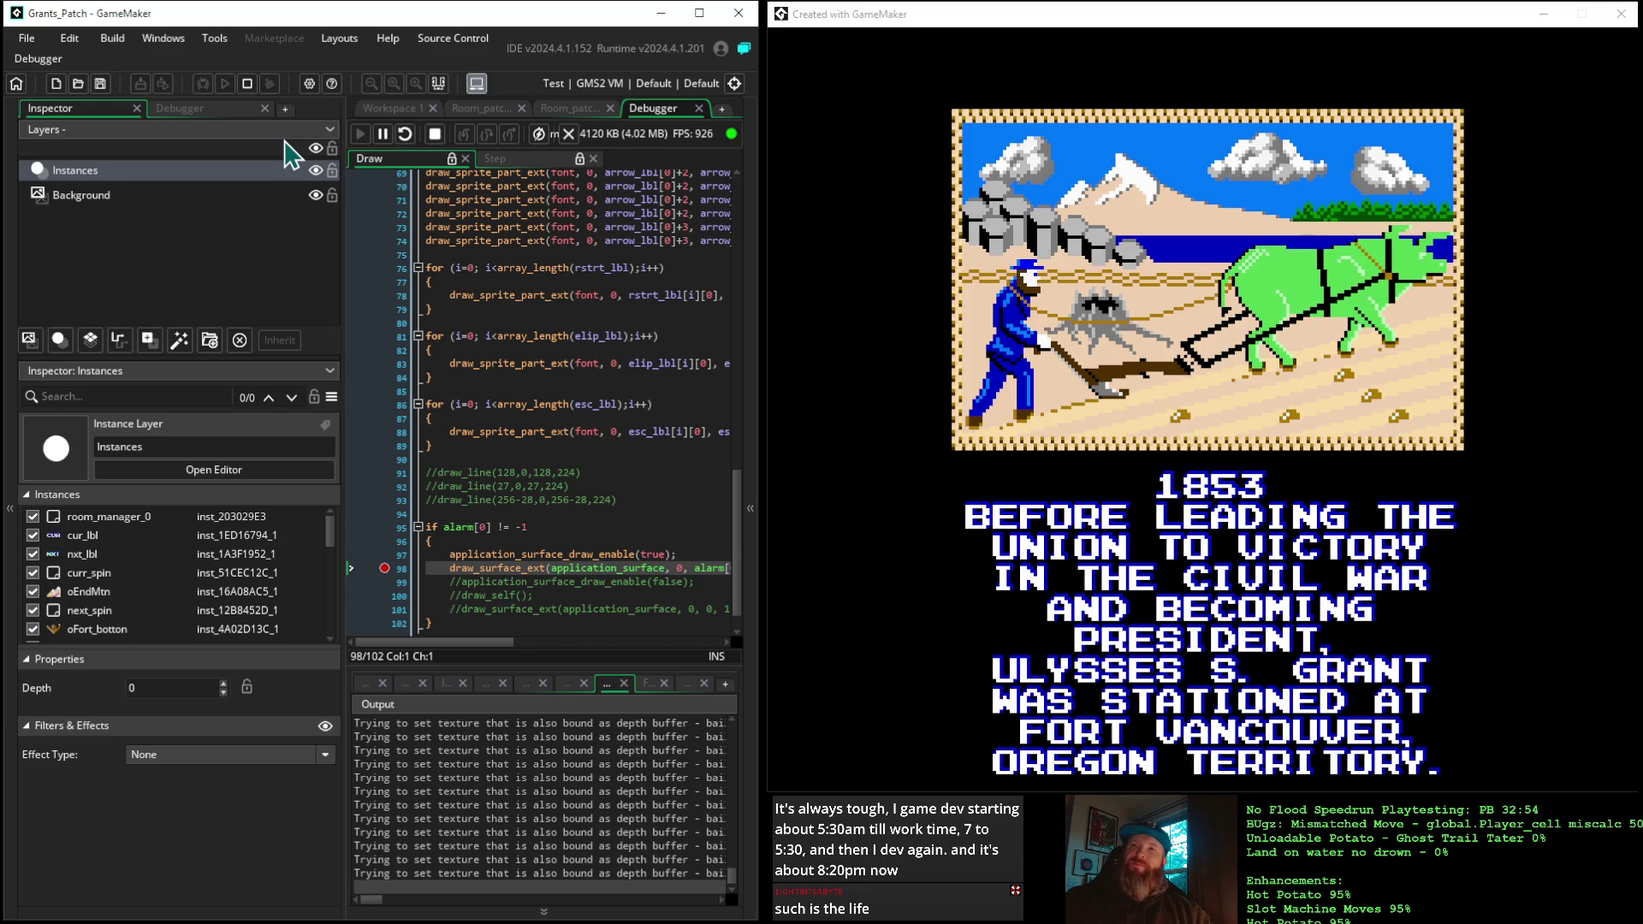
{"action": "left_click", "coordinate": [435, 134]}
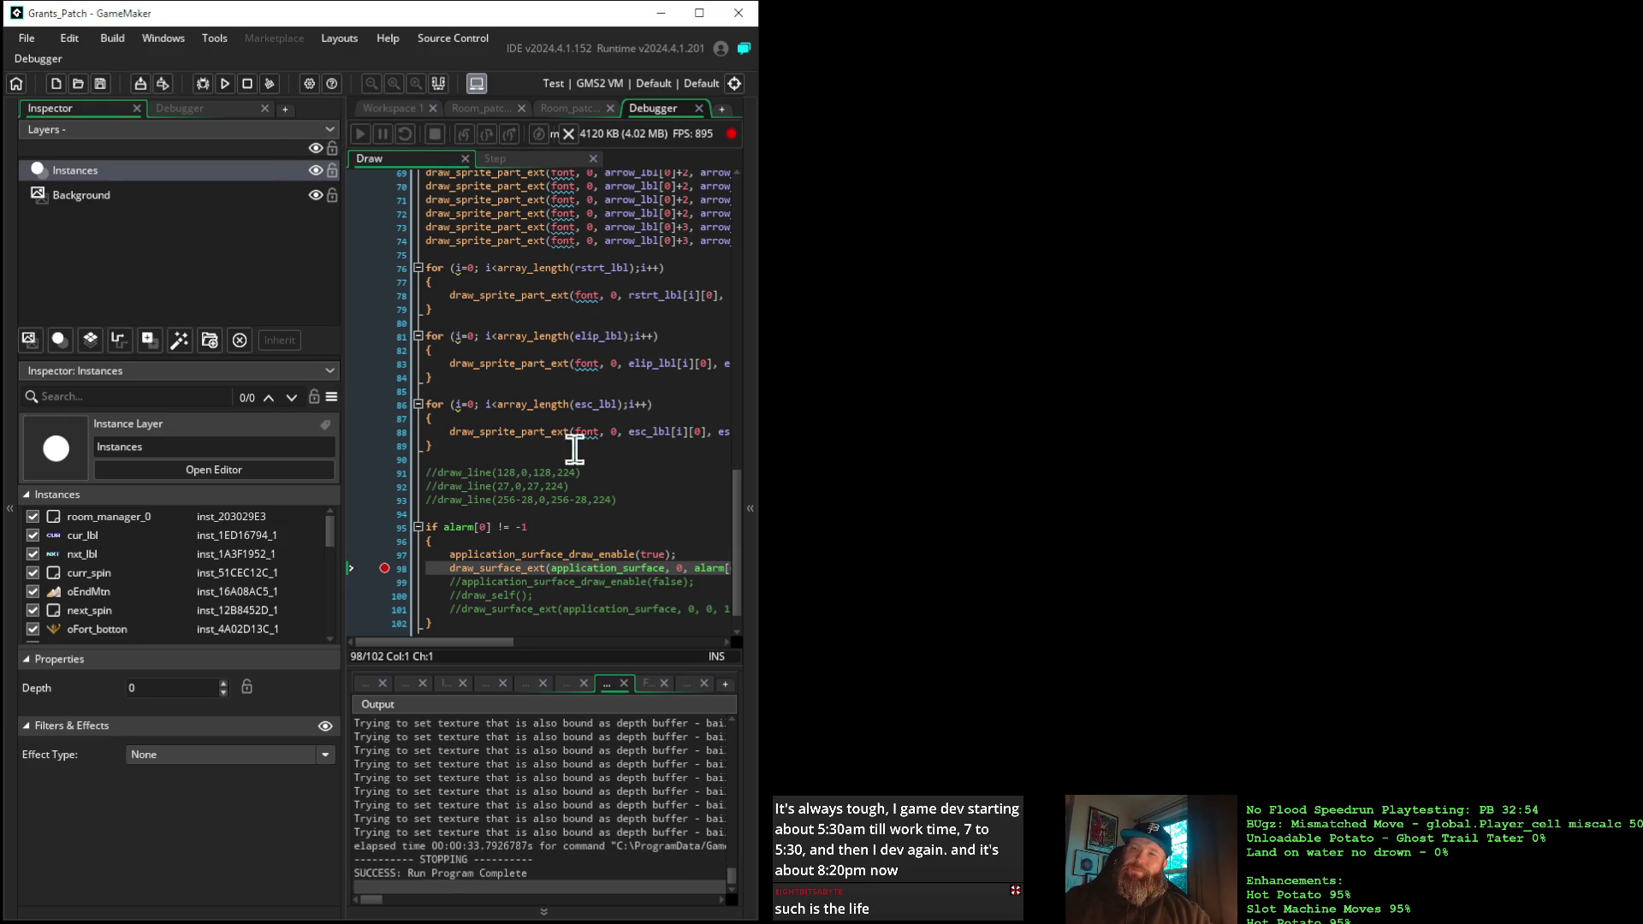
Bring up the start_manager events code window and collapse the Objects asset folder
{"action": "scroll", "coordinate": [631, 565], "scroll_direction": "down", "scroll_amount": 1}
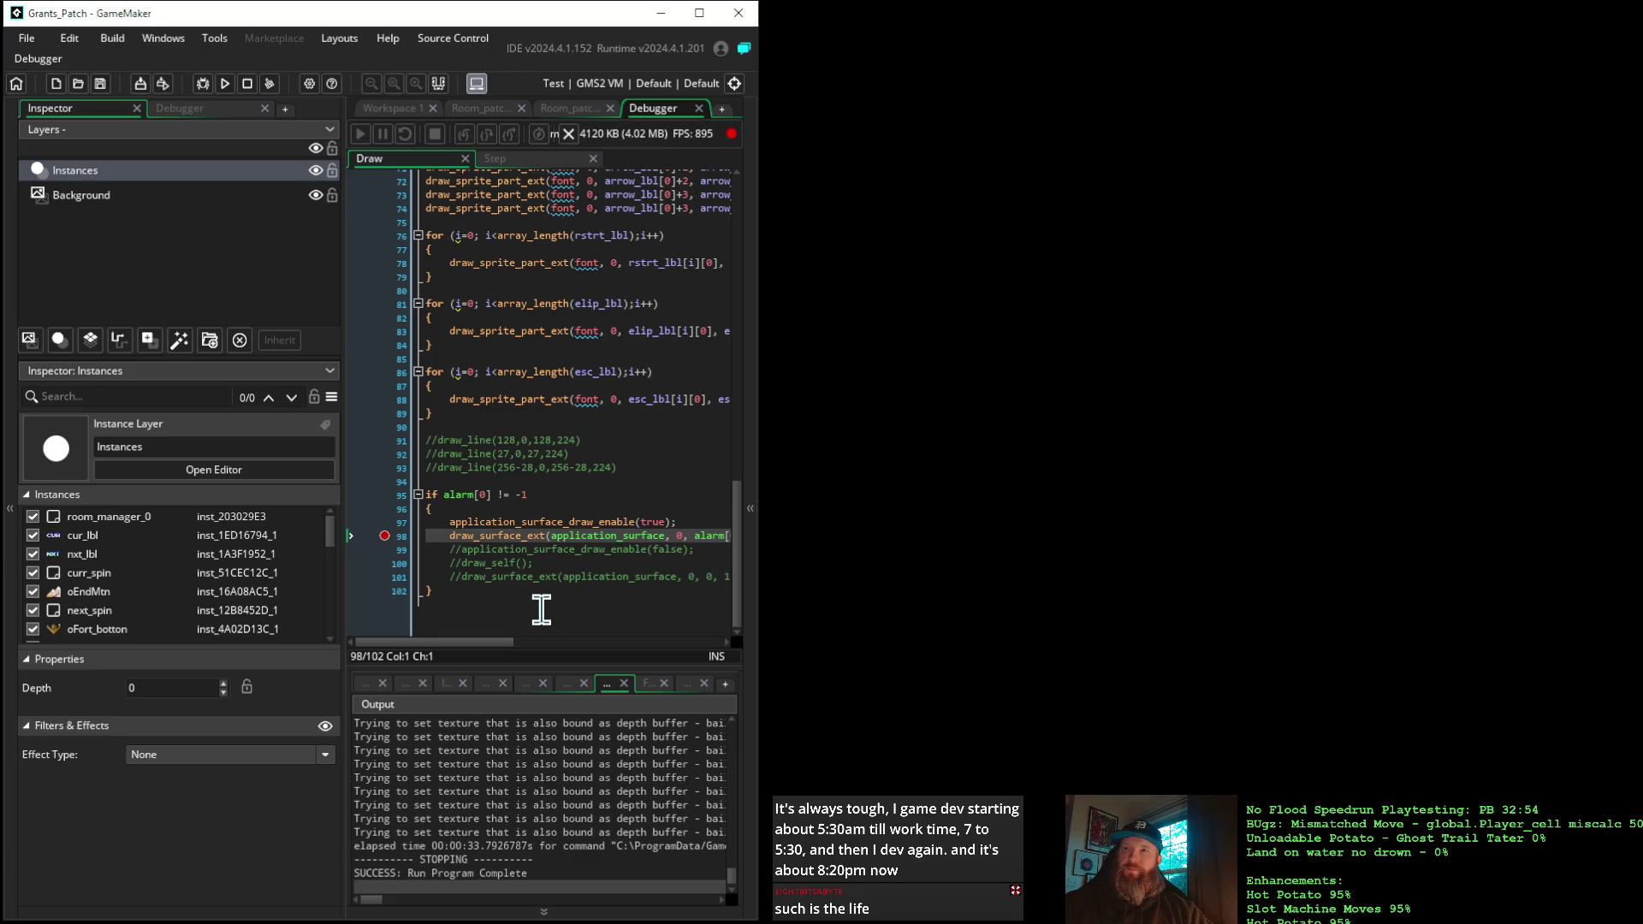
{"action": "left_click", "coordinate": [392, 110]}
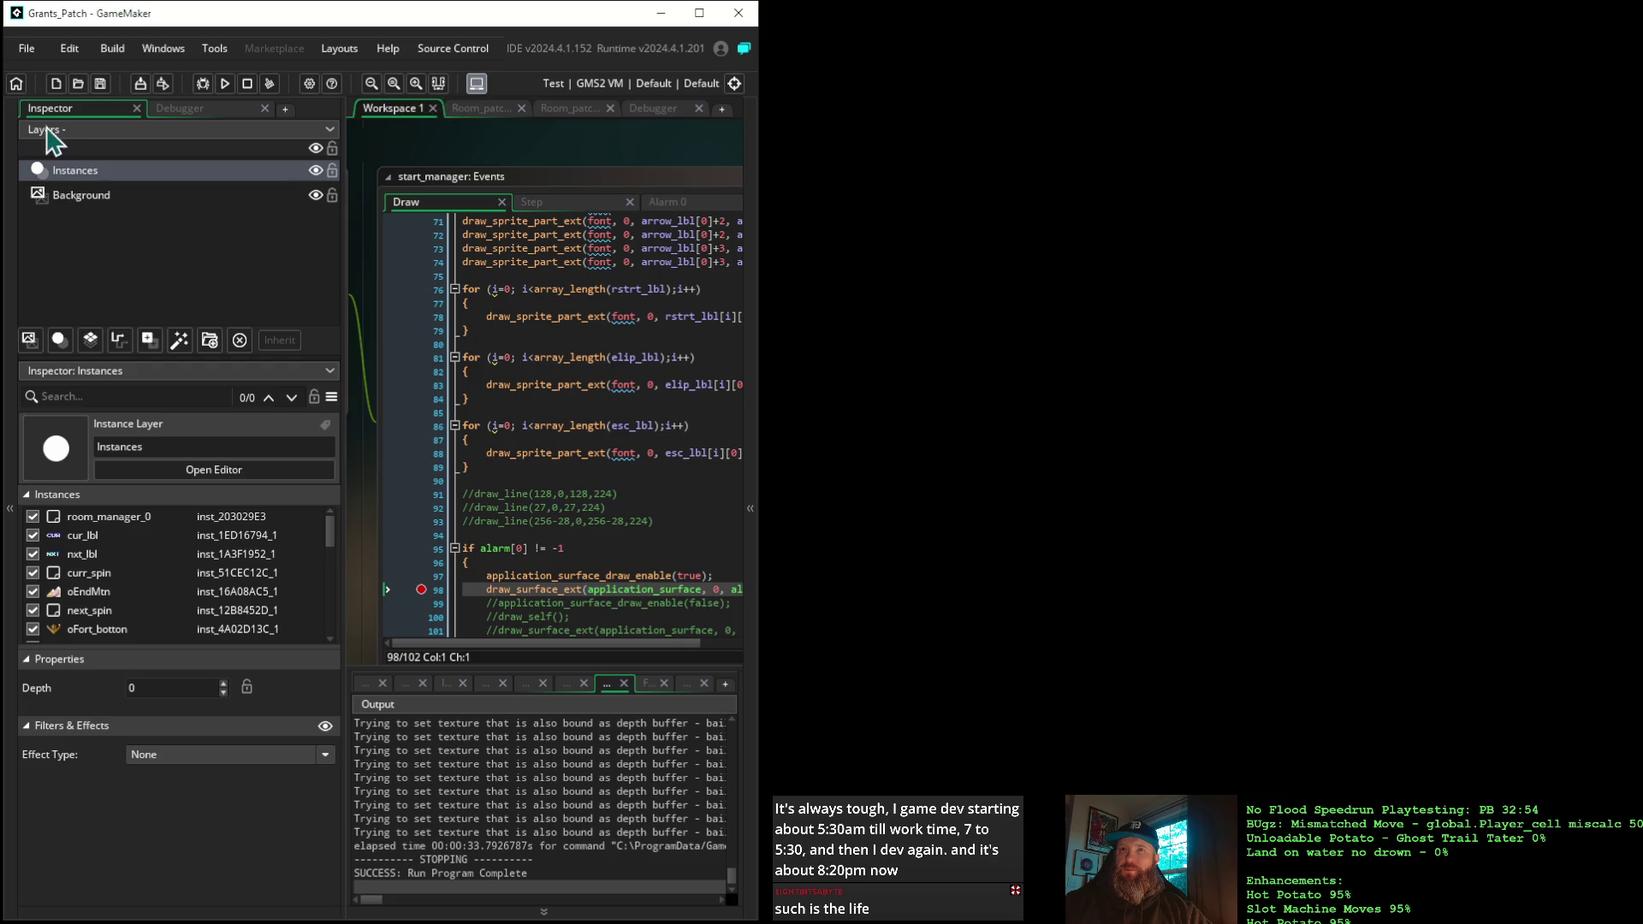
{"action": "left_click", "coordinate": [73, 171]}
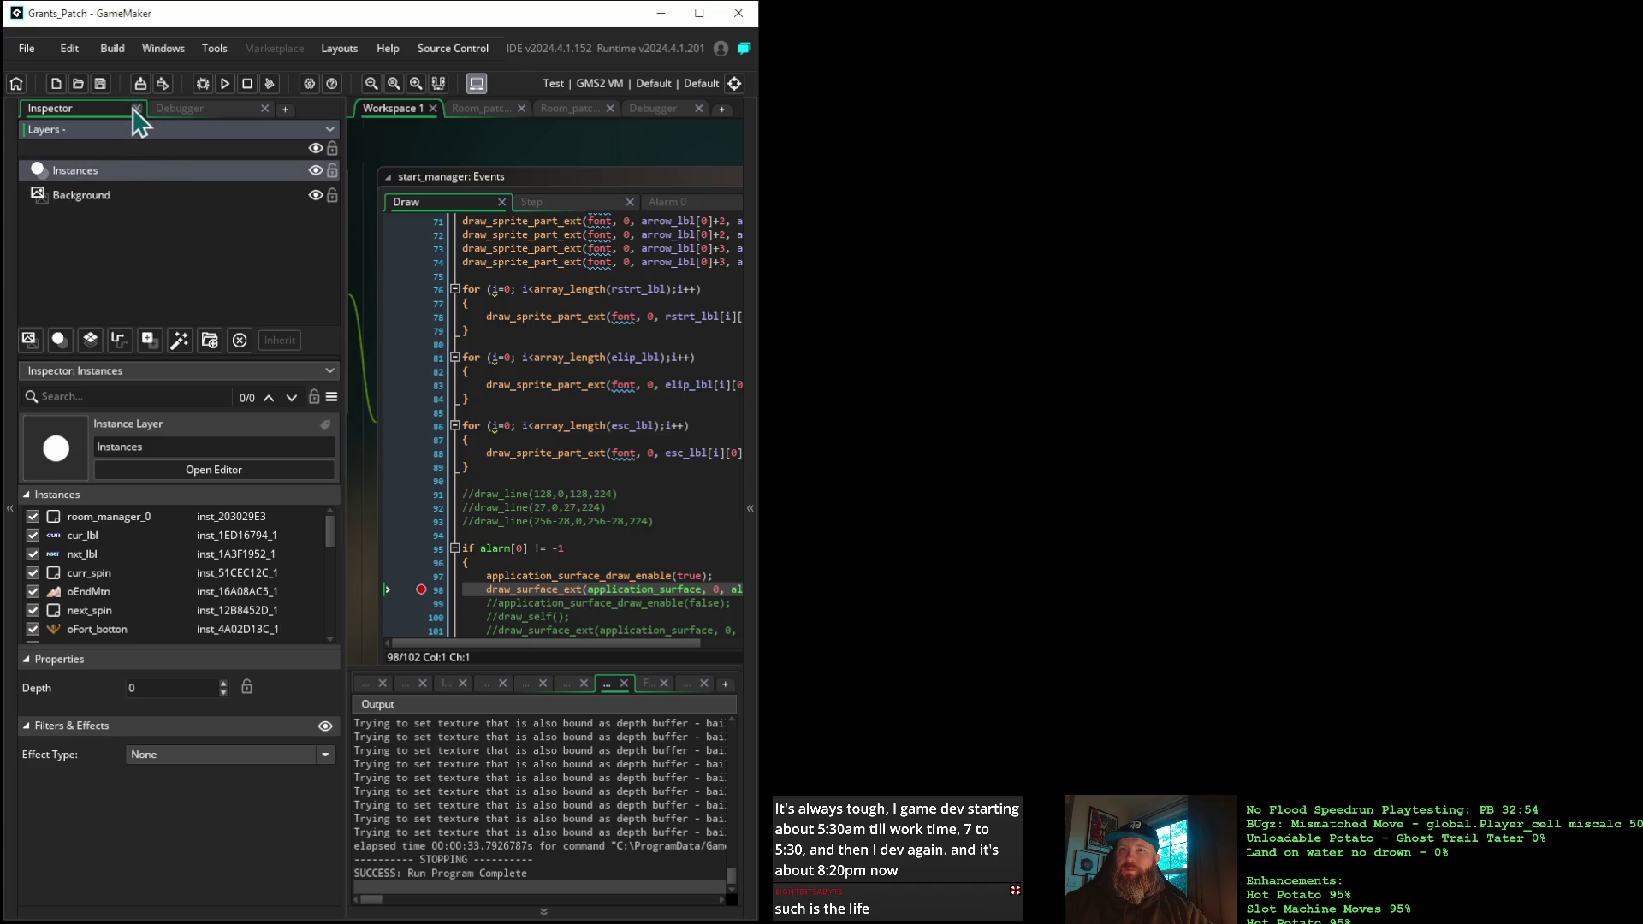
{"action": "scroll", "coordinate": [199, 612], "scroll_direction": "down", "scroll_amount": 2}
{"action": "scroll", "coordinate": [199, 603], "scroll_direction": "up", "scroll_amount": 2}
{"action": "mouse_move", "coordinate": [759, 340]}
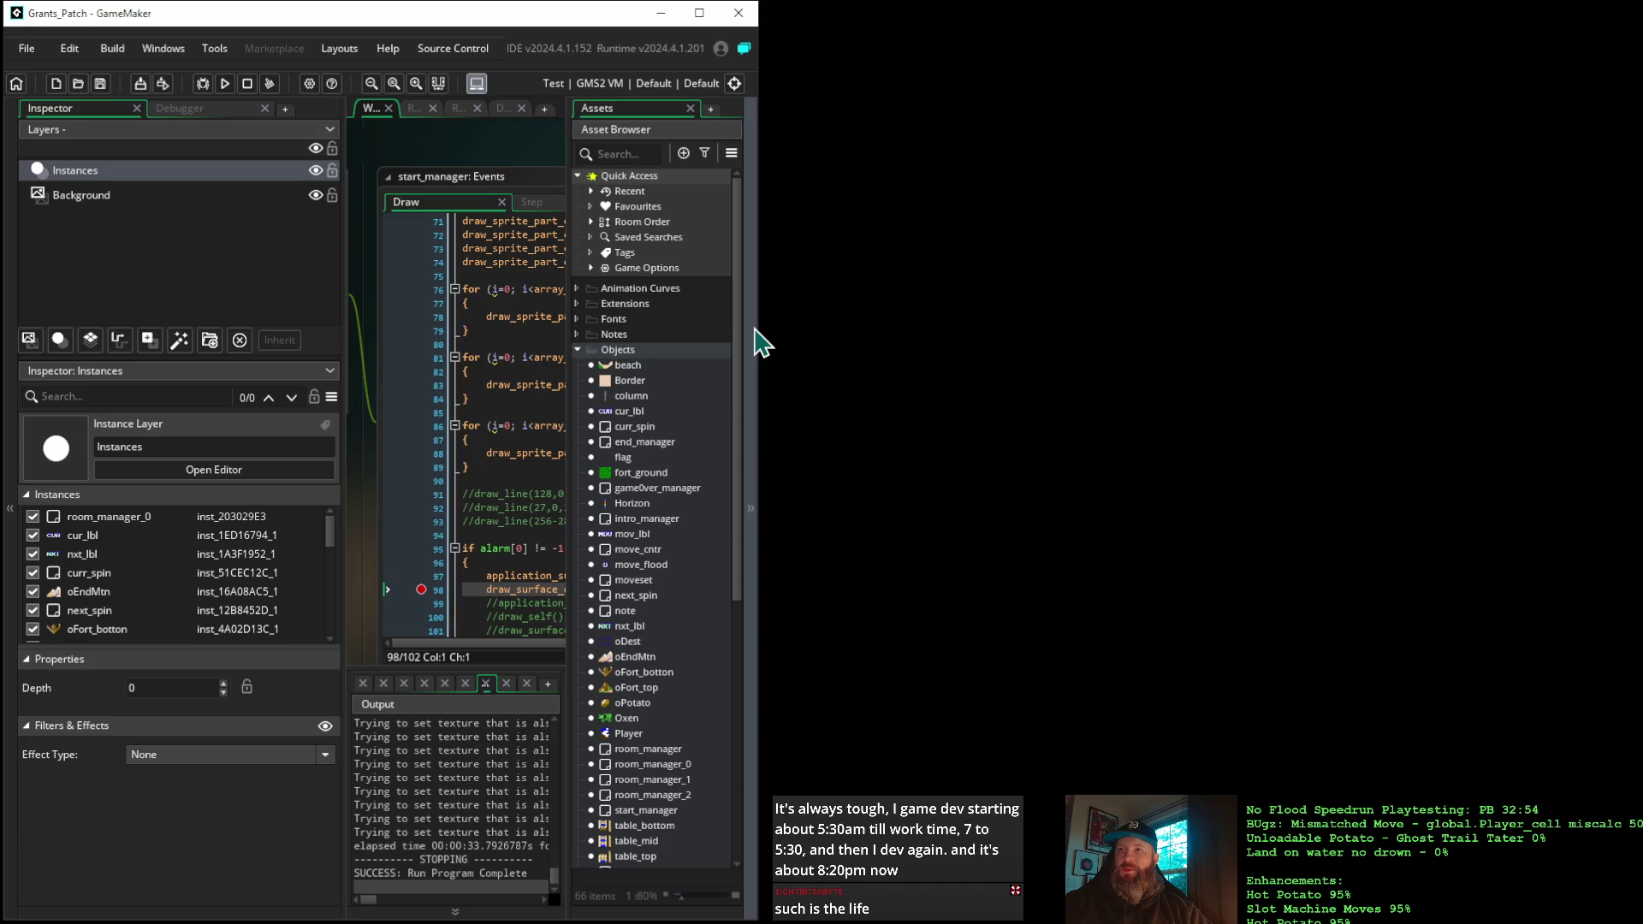
{"action": "left_click", "coordinate": [578, 350]}
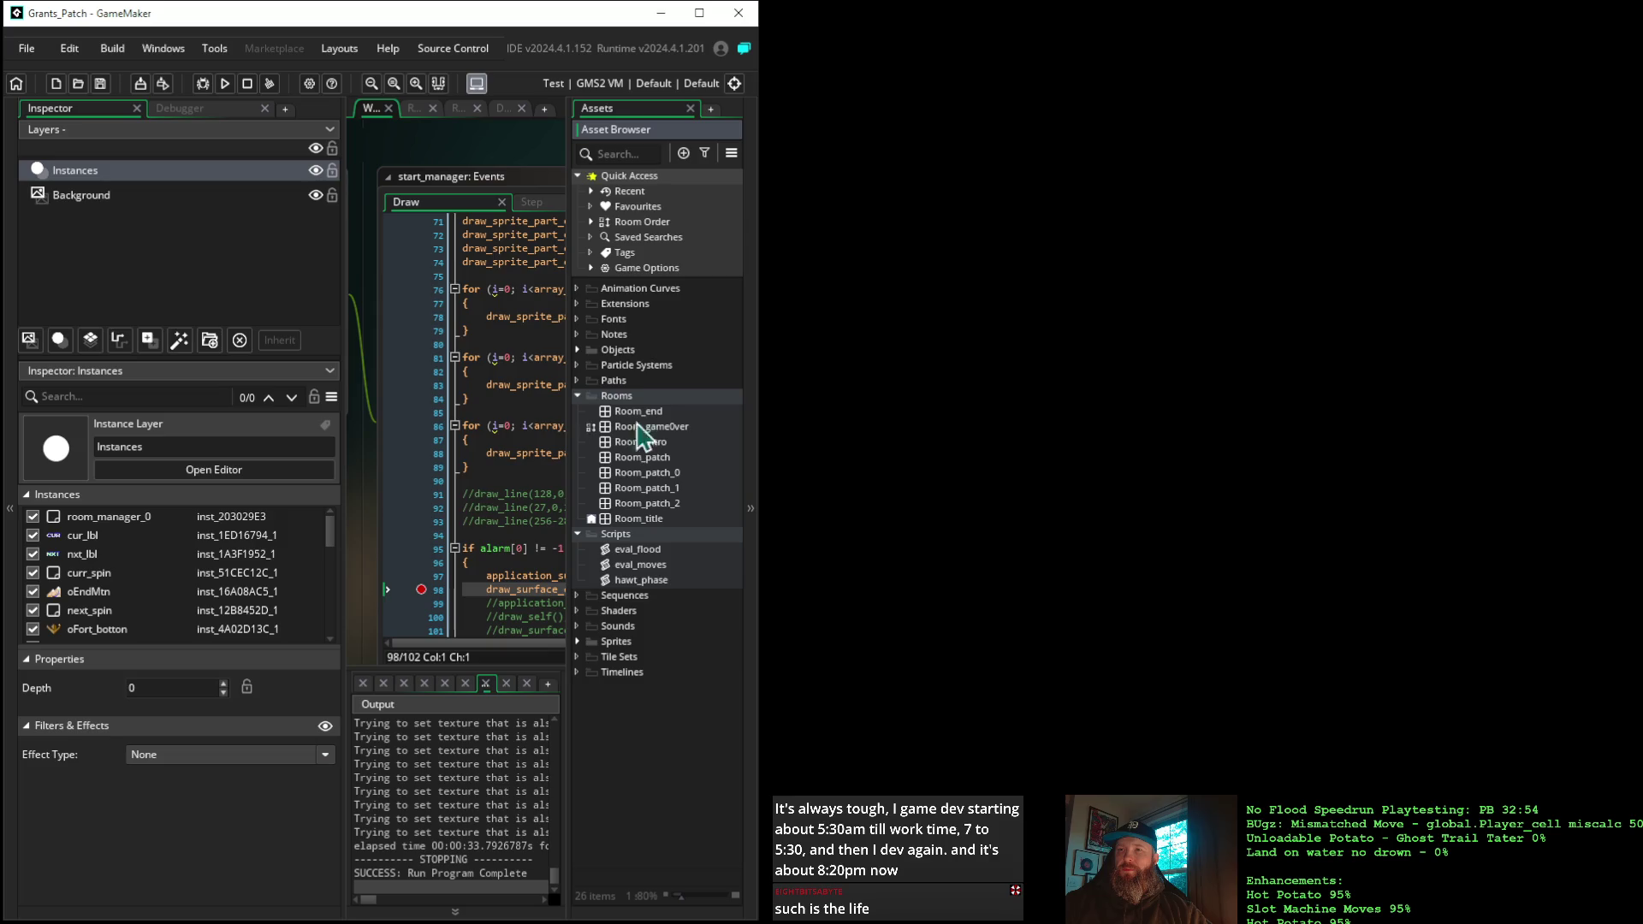
Inspect Room_title's settings and Instances layer, then open Room_title in the room editor
{"action": "left_click", "coordinate": [640, 520]}
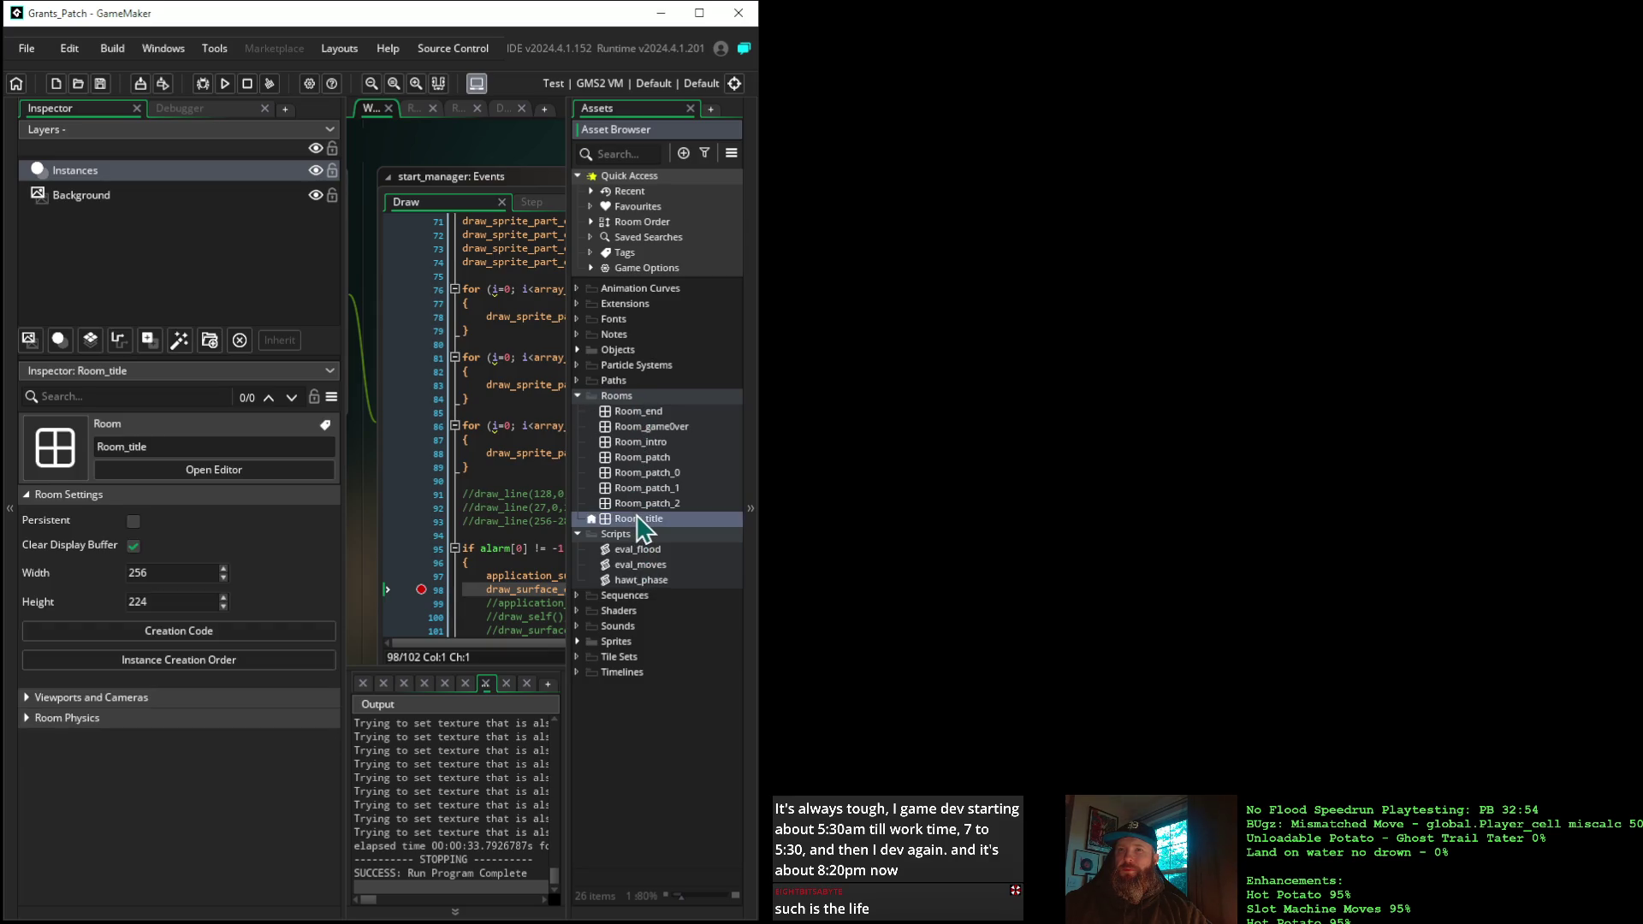
{"action": "left_click", "coordinate": [74, 175]}
{"action": "left_click", "coordinate": [75, 195]}
{"action": "left_click", "coordinate": [81, 171]}
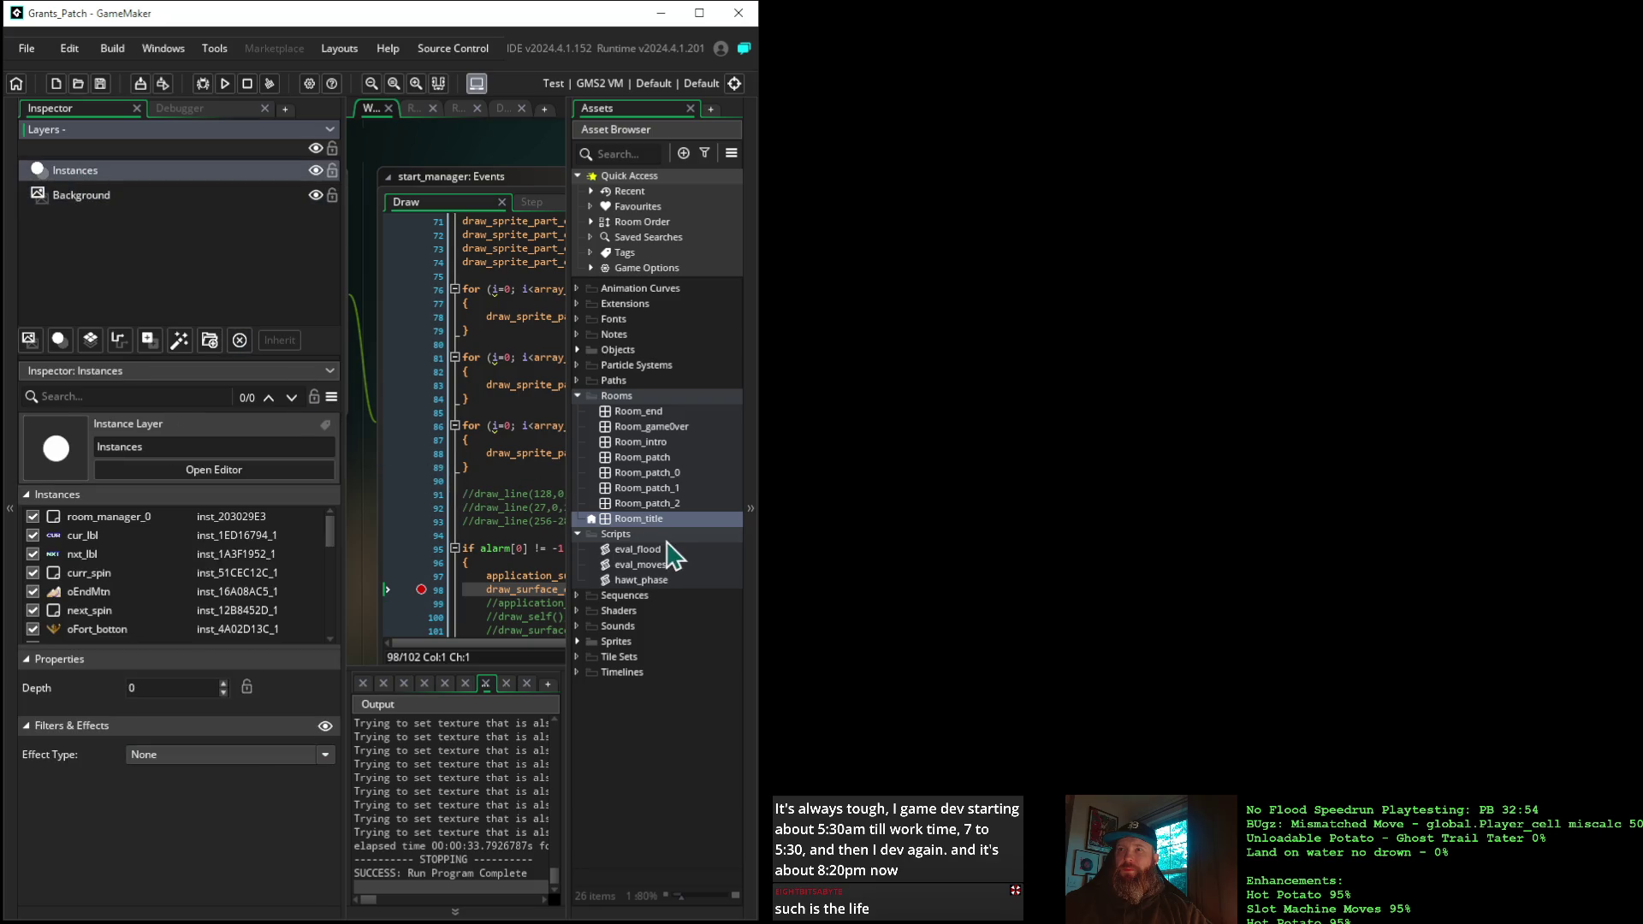
{"action": "left_click", "coordinate": [636, 521]}
{"action": "left_click", "coordinate": [636, 520]}
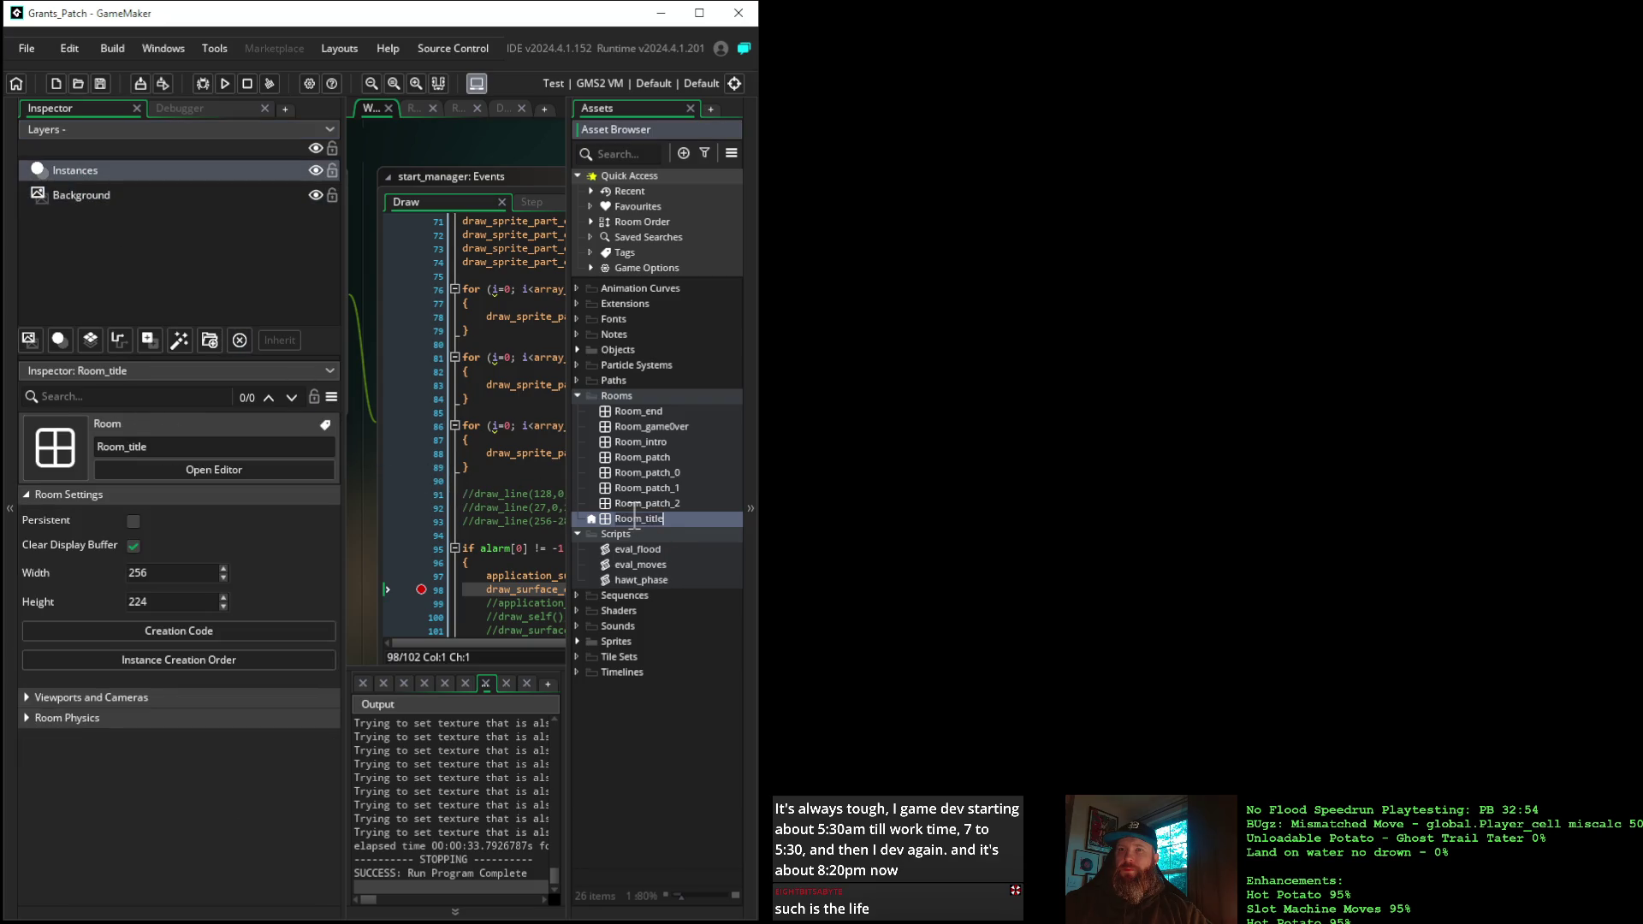
{"action": "left_click", "coordinate": [633, 504]}
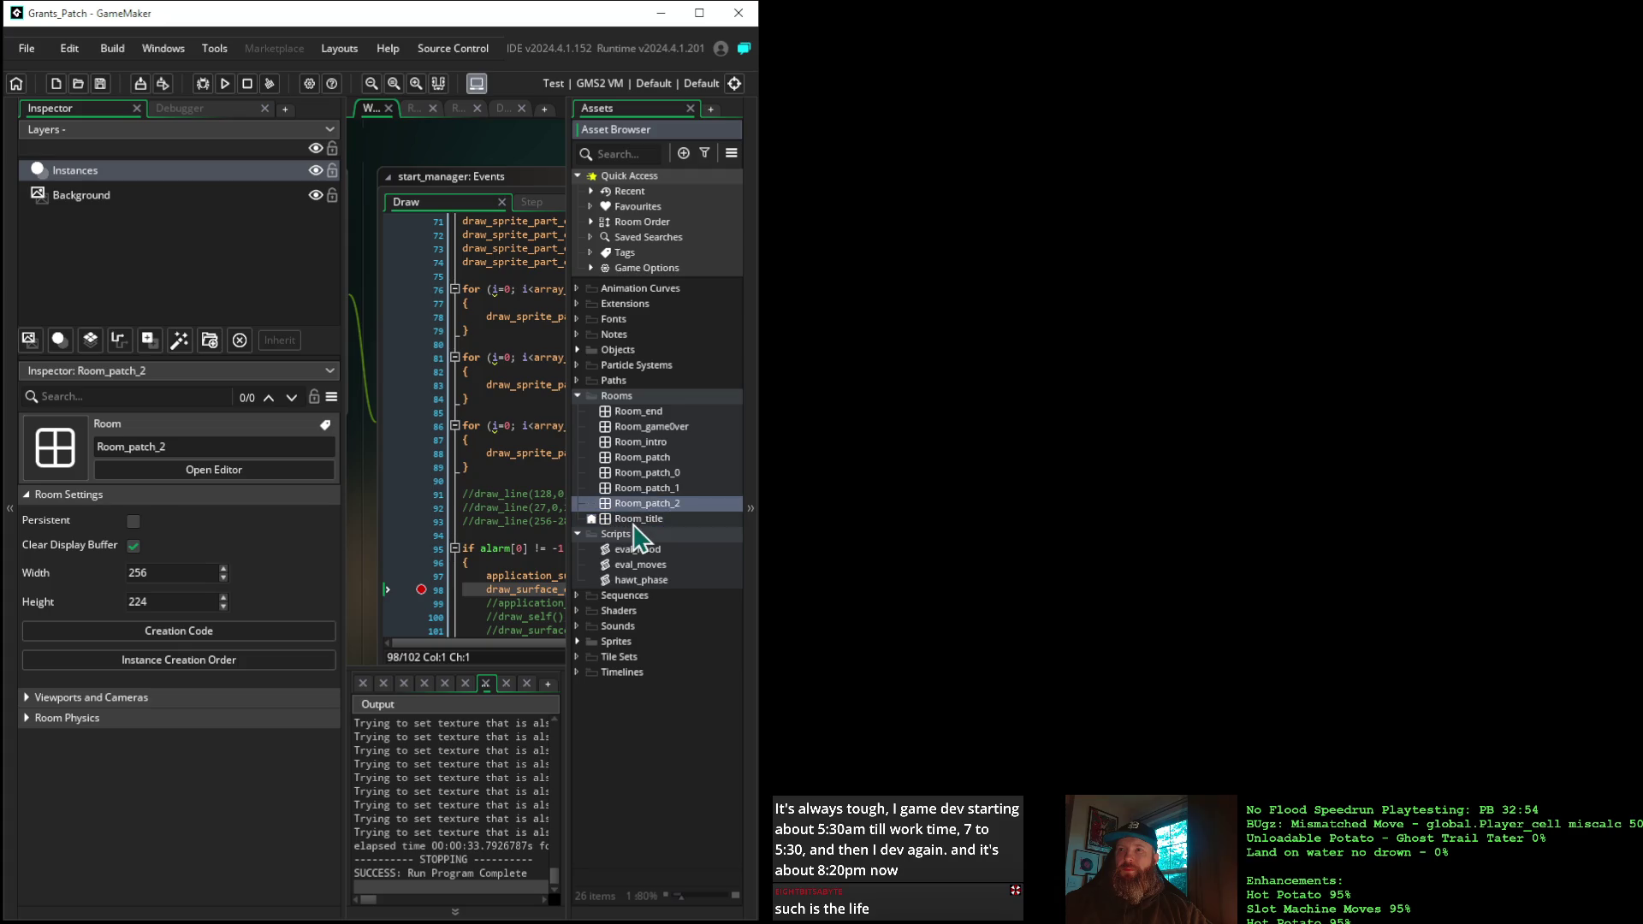
{"action": "left_click", "coordinate": [634, 520]}
{"action": "right_click", "coordinate": [634, 520]}
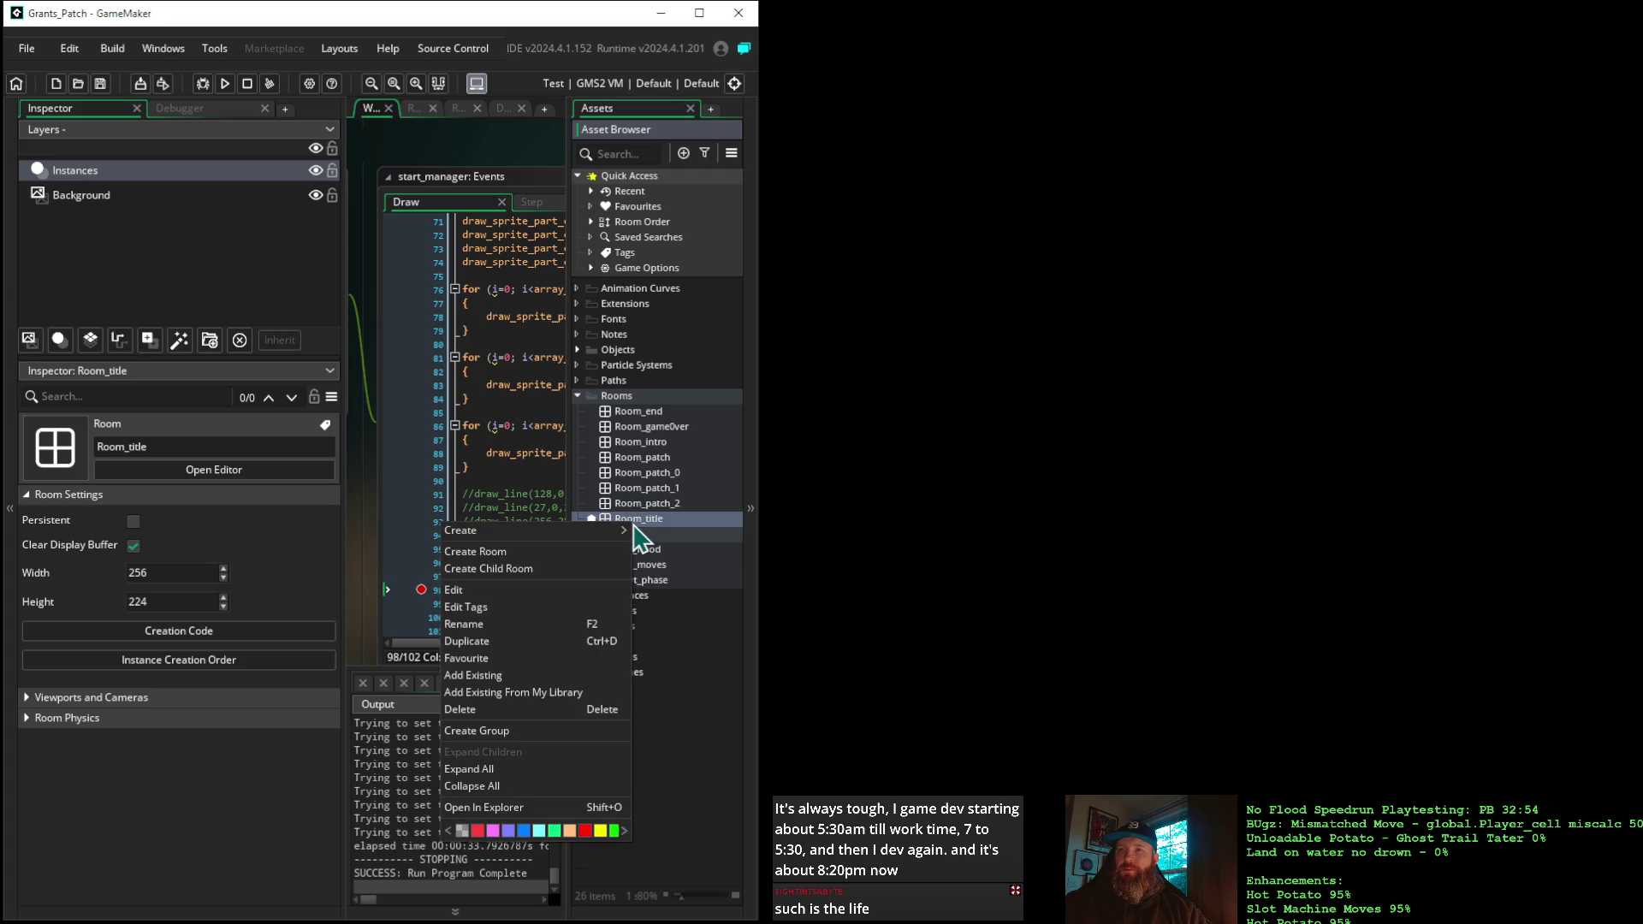
{"action": "double_click", "coordinate": [643, 521]}
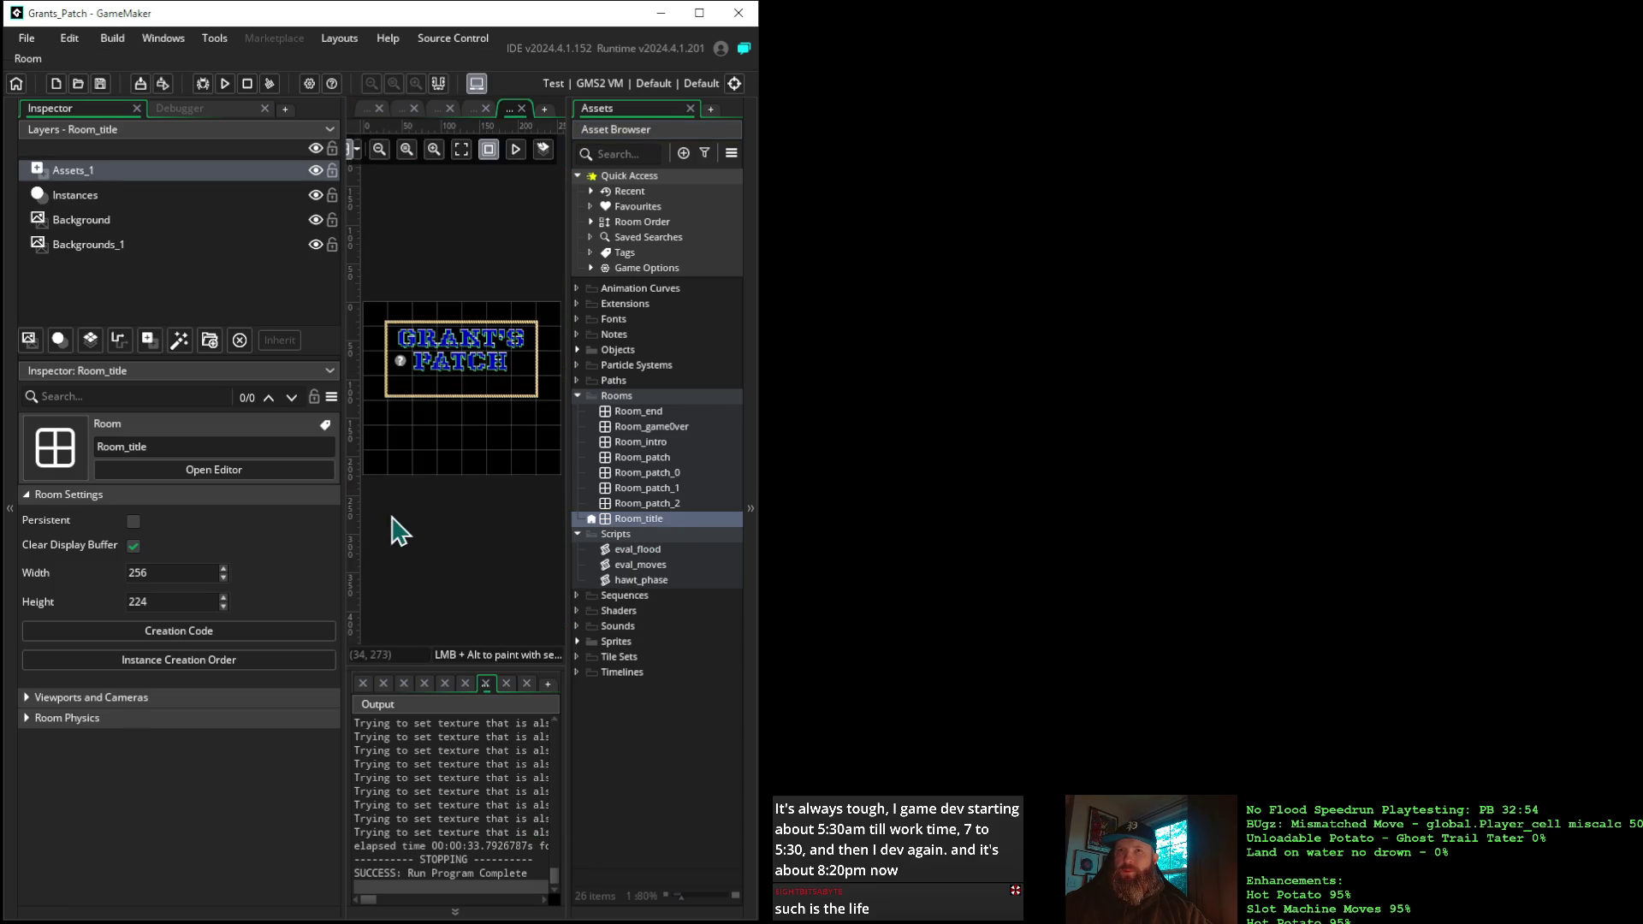
Check the Instances and title_plaque layers, toggling title_plaque's export off and back on, then view Background
{"action": "left_click", "coordinate": [100, 198]}
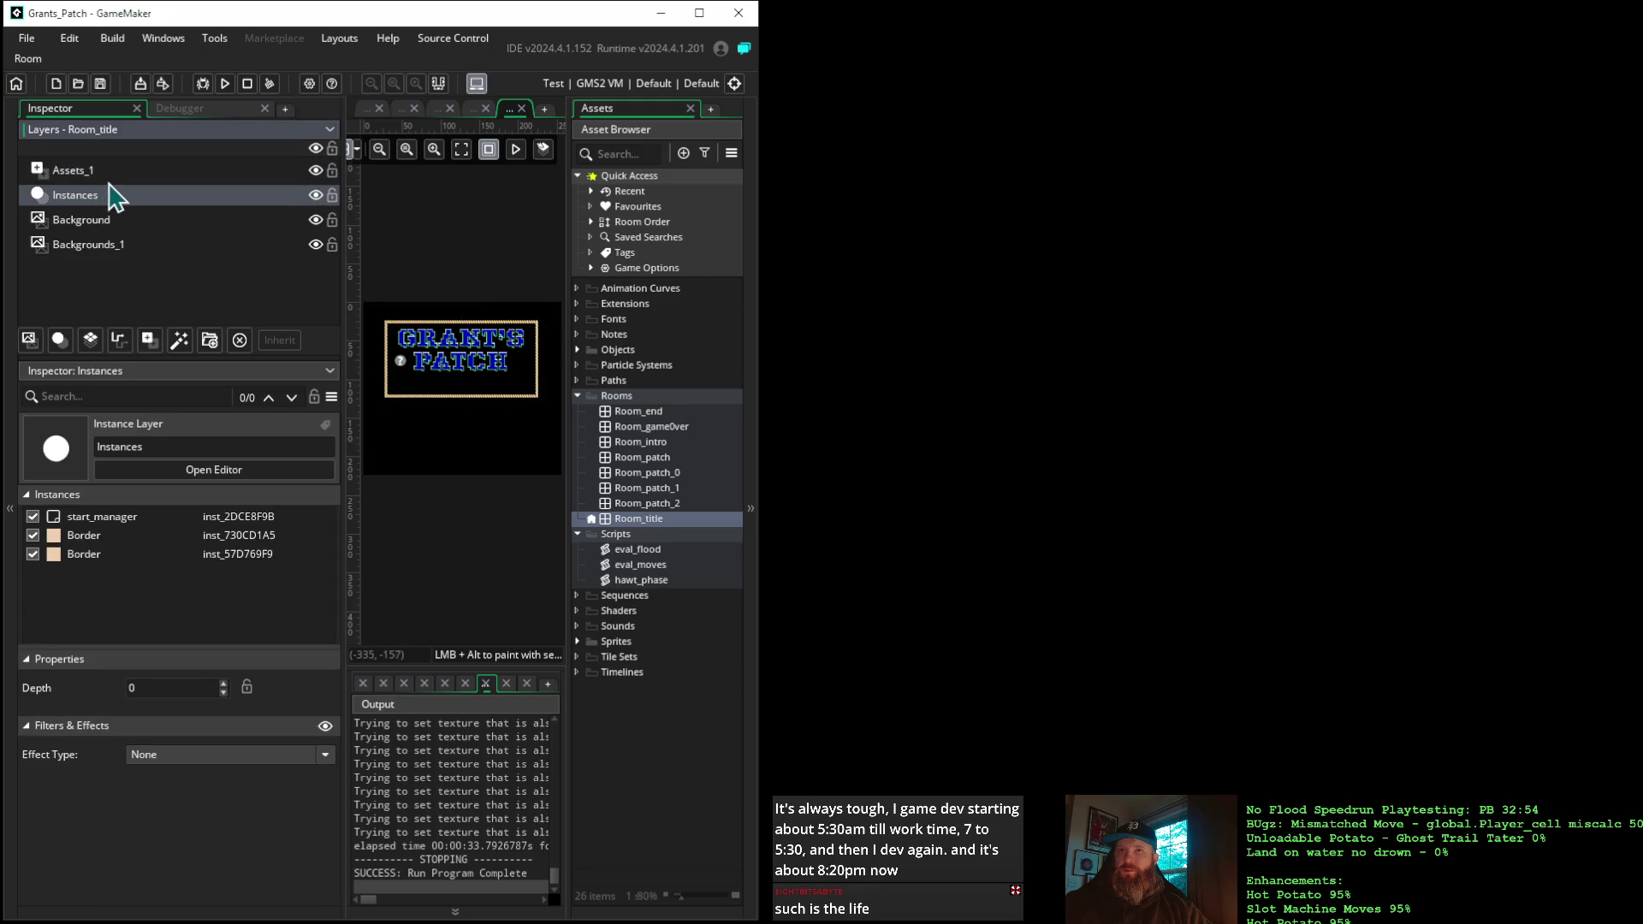
{"action": "left_click", "coordinate": [111, 170]}
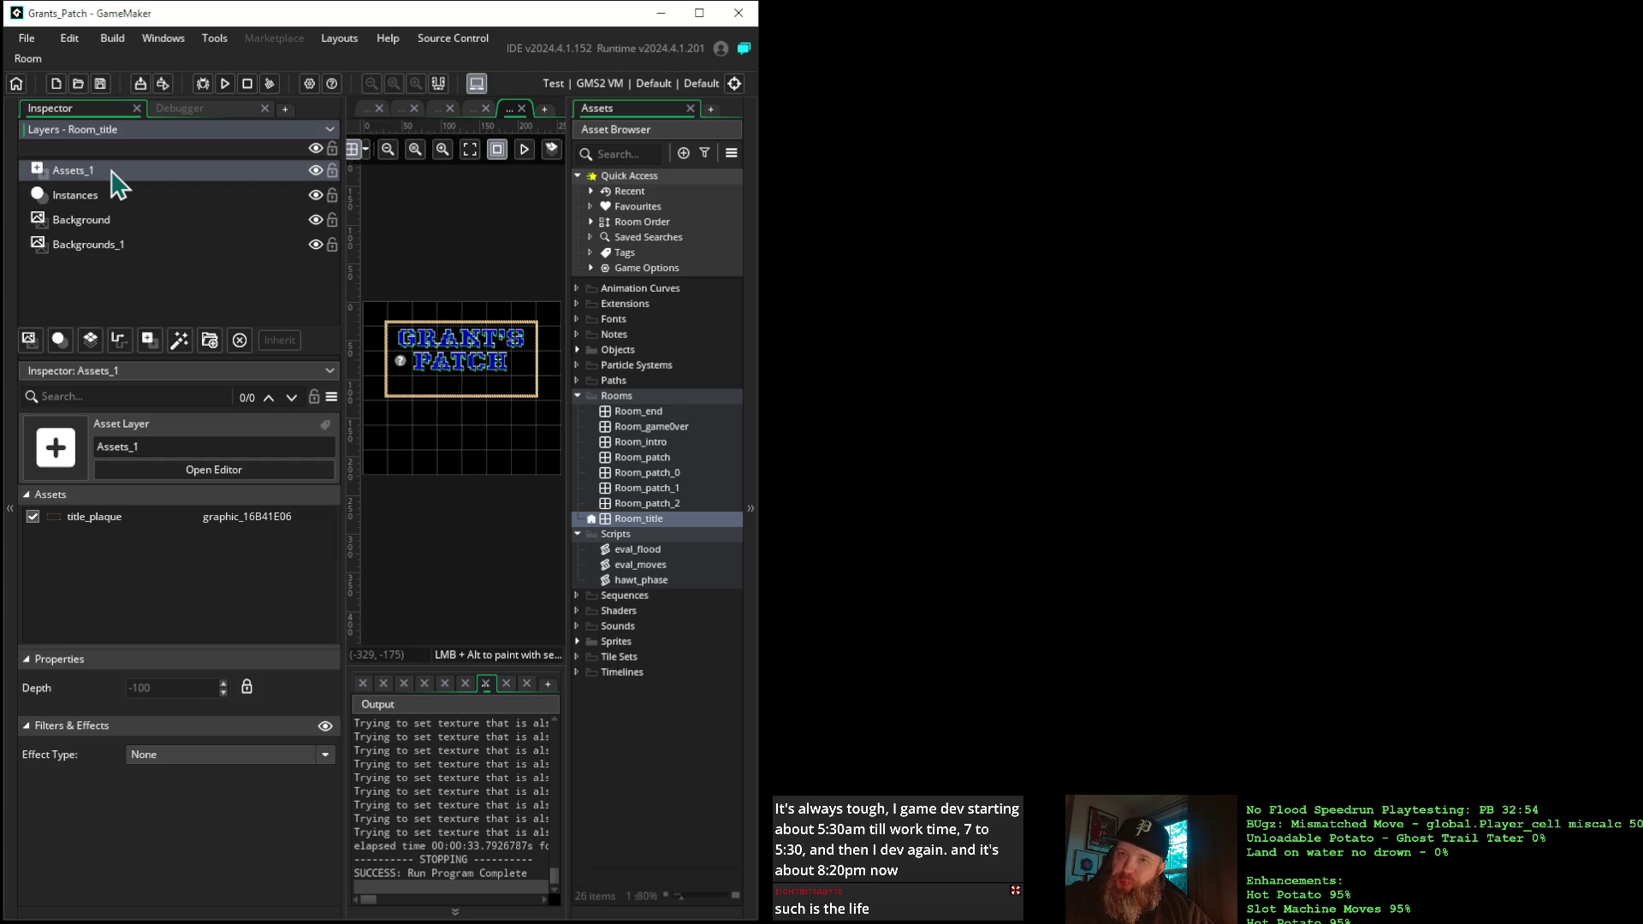
{"action": "left_click", "coordinate": [32, 518]}
{"action": "left_click", "coordinate": [32, 518]}
{"action": "left_click", "coordinate": [33, 519]}
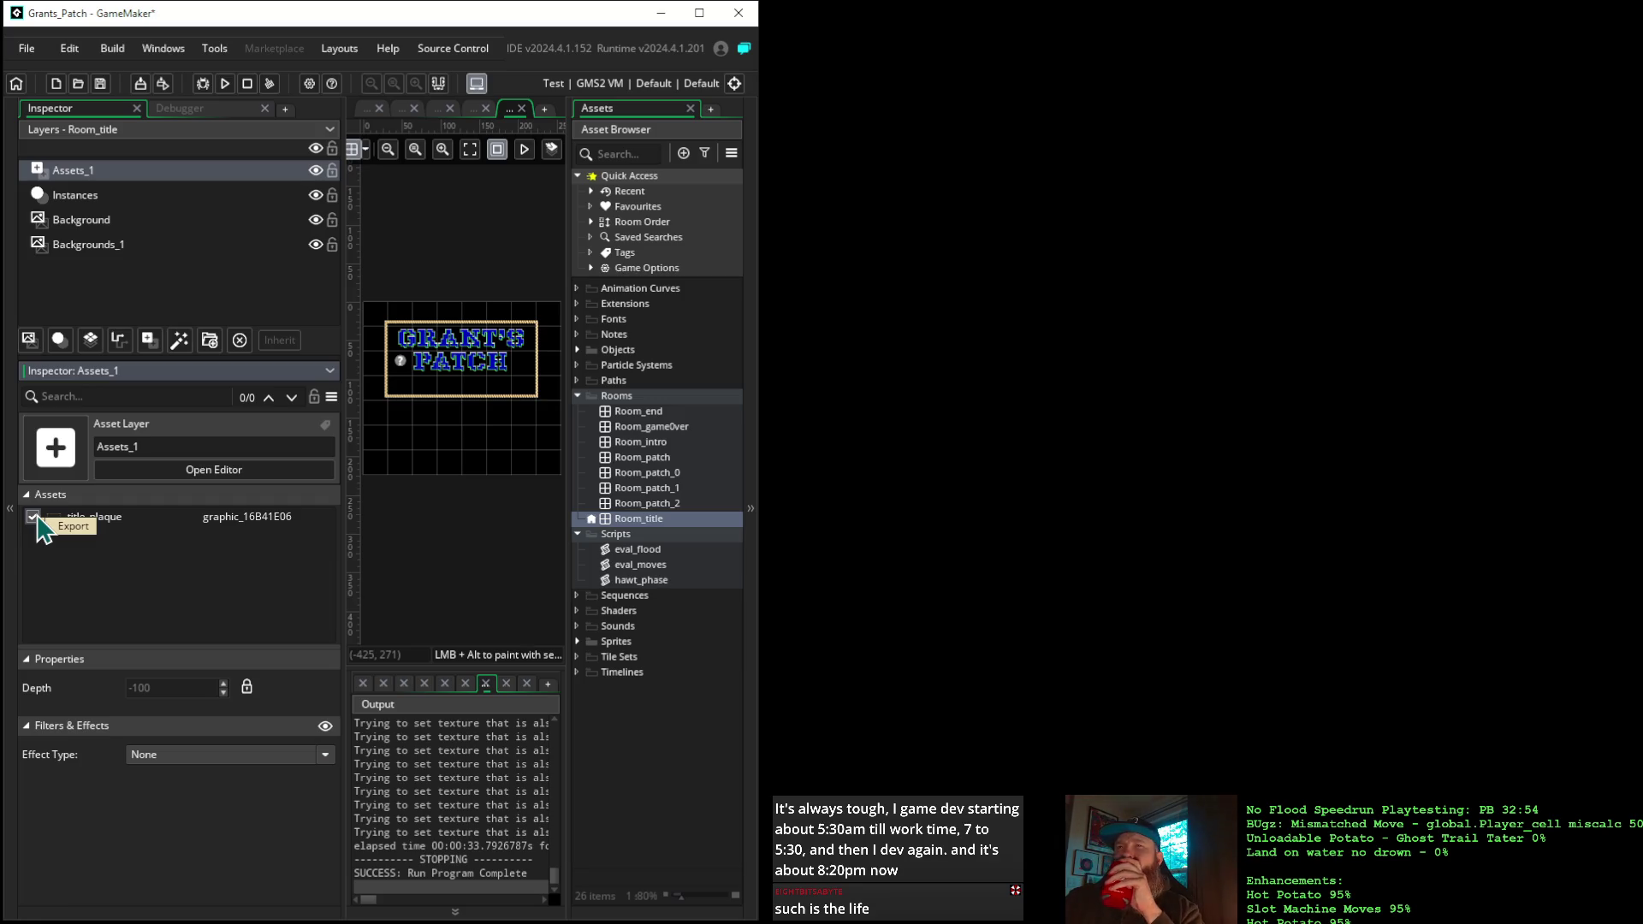
{"action": "left_click", "coordinate": [86, 220]}
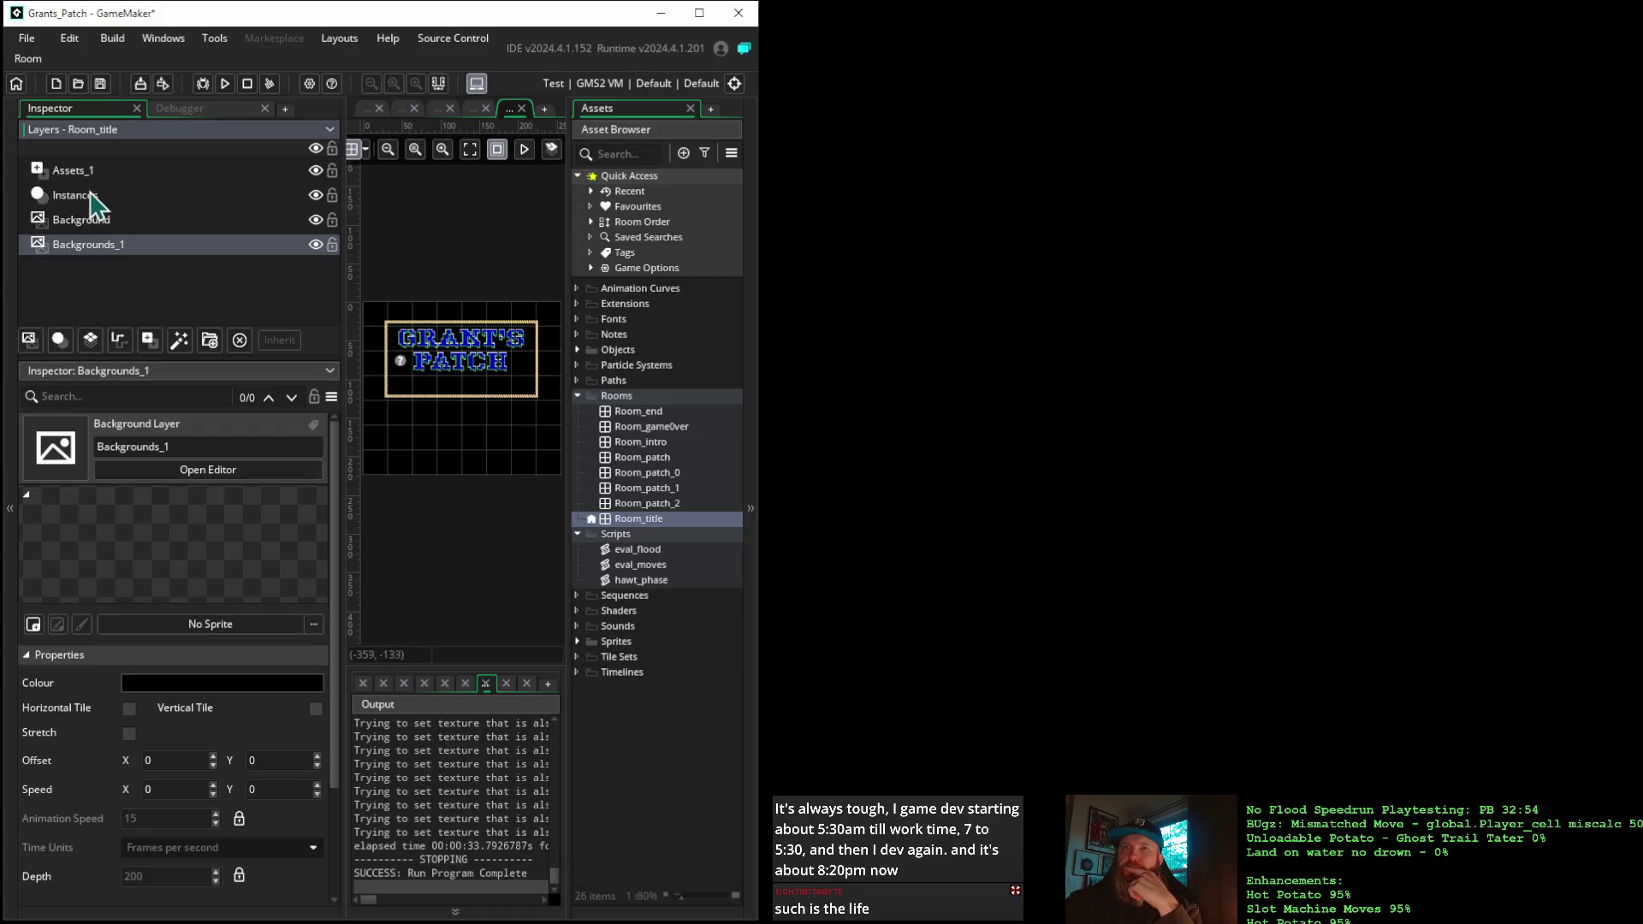
Inspect start_manager and both Border instances (at 0,26 and 226,24), then expand the Objects folder
{"action": "left_click", "coordinate": [90, 195]}
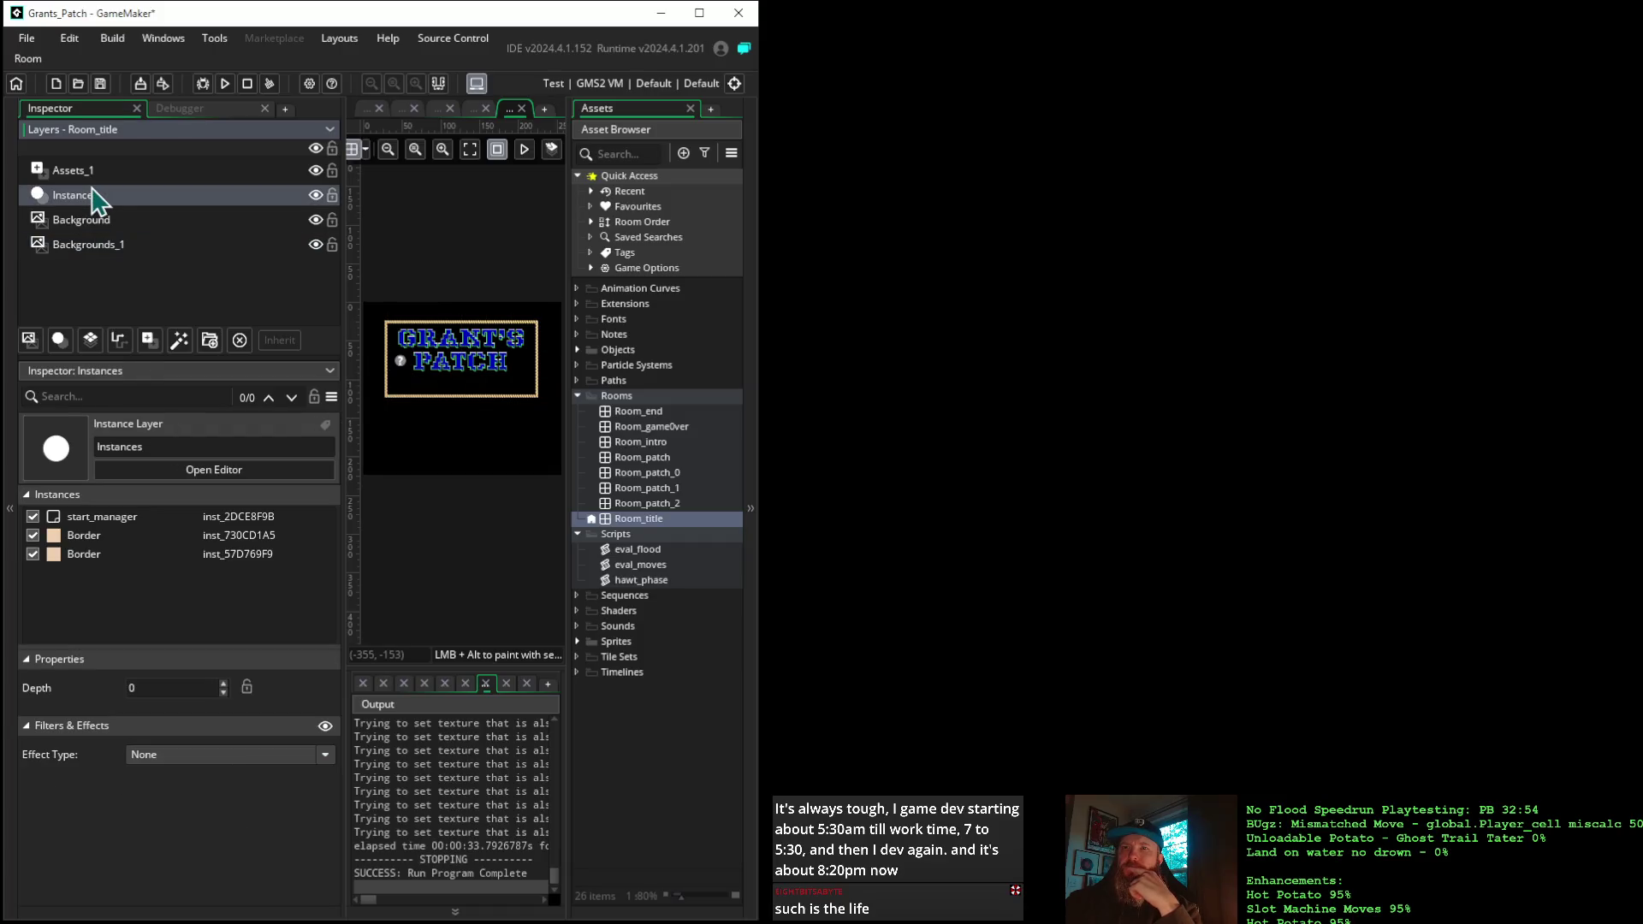
{"action": "left_click", "coordinate": [121, 521]}
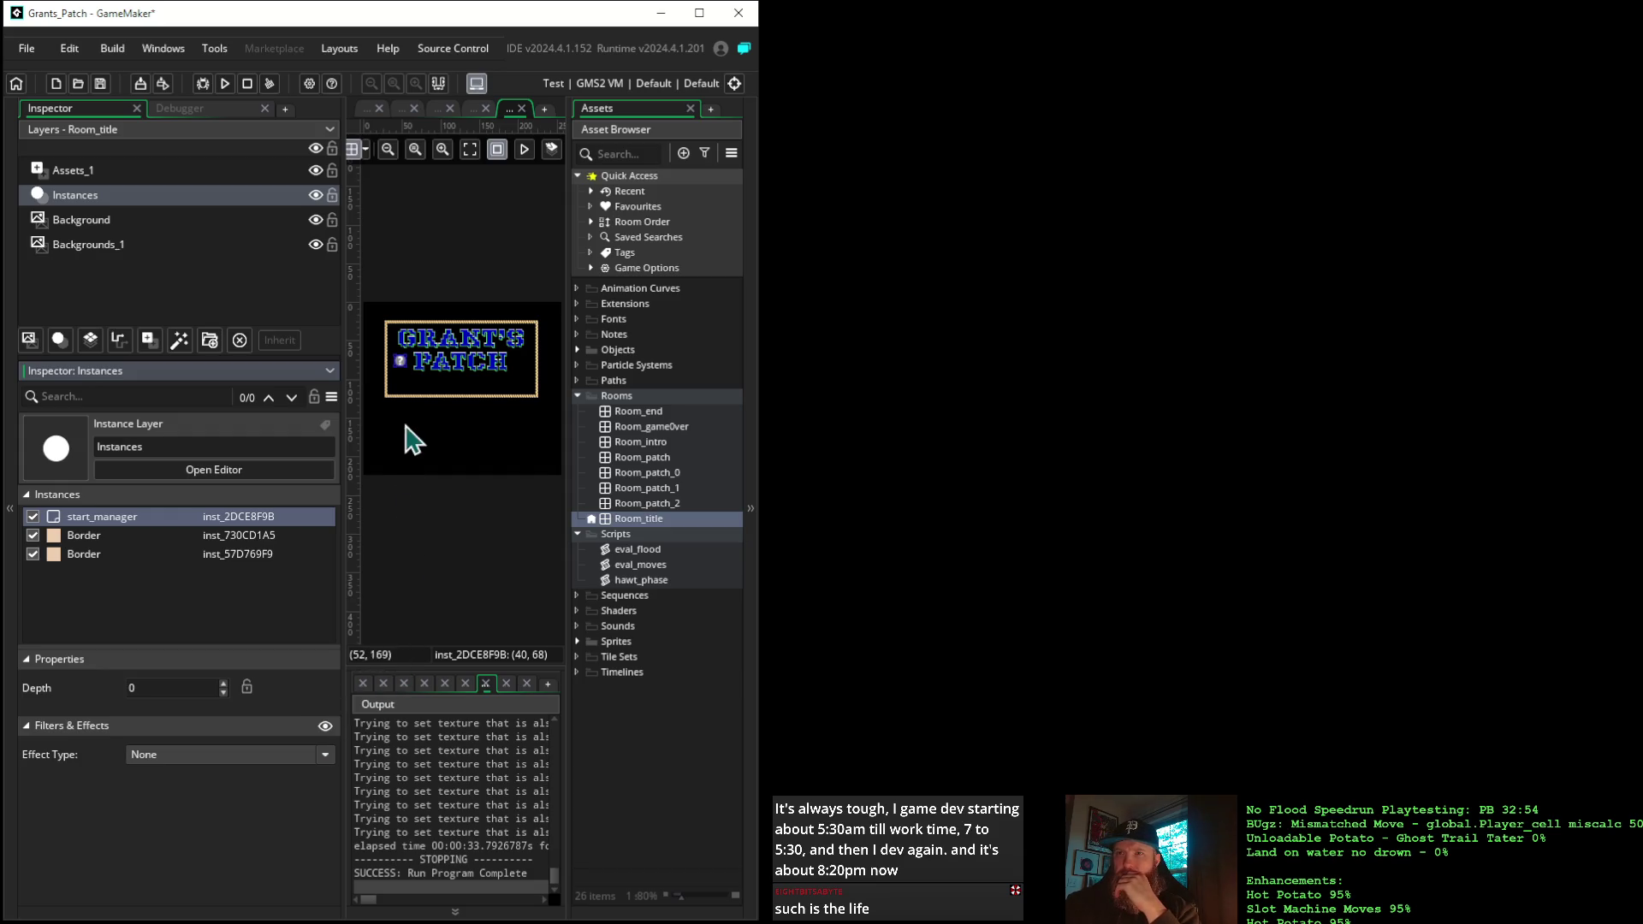
{"action": "left_click", "coordinate": [374, 360]}
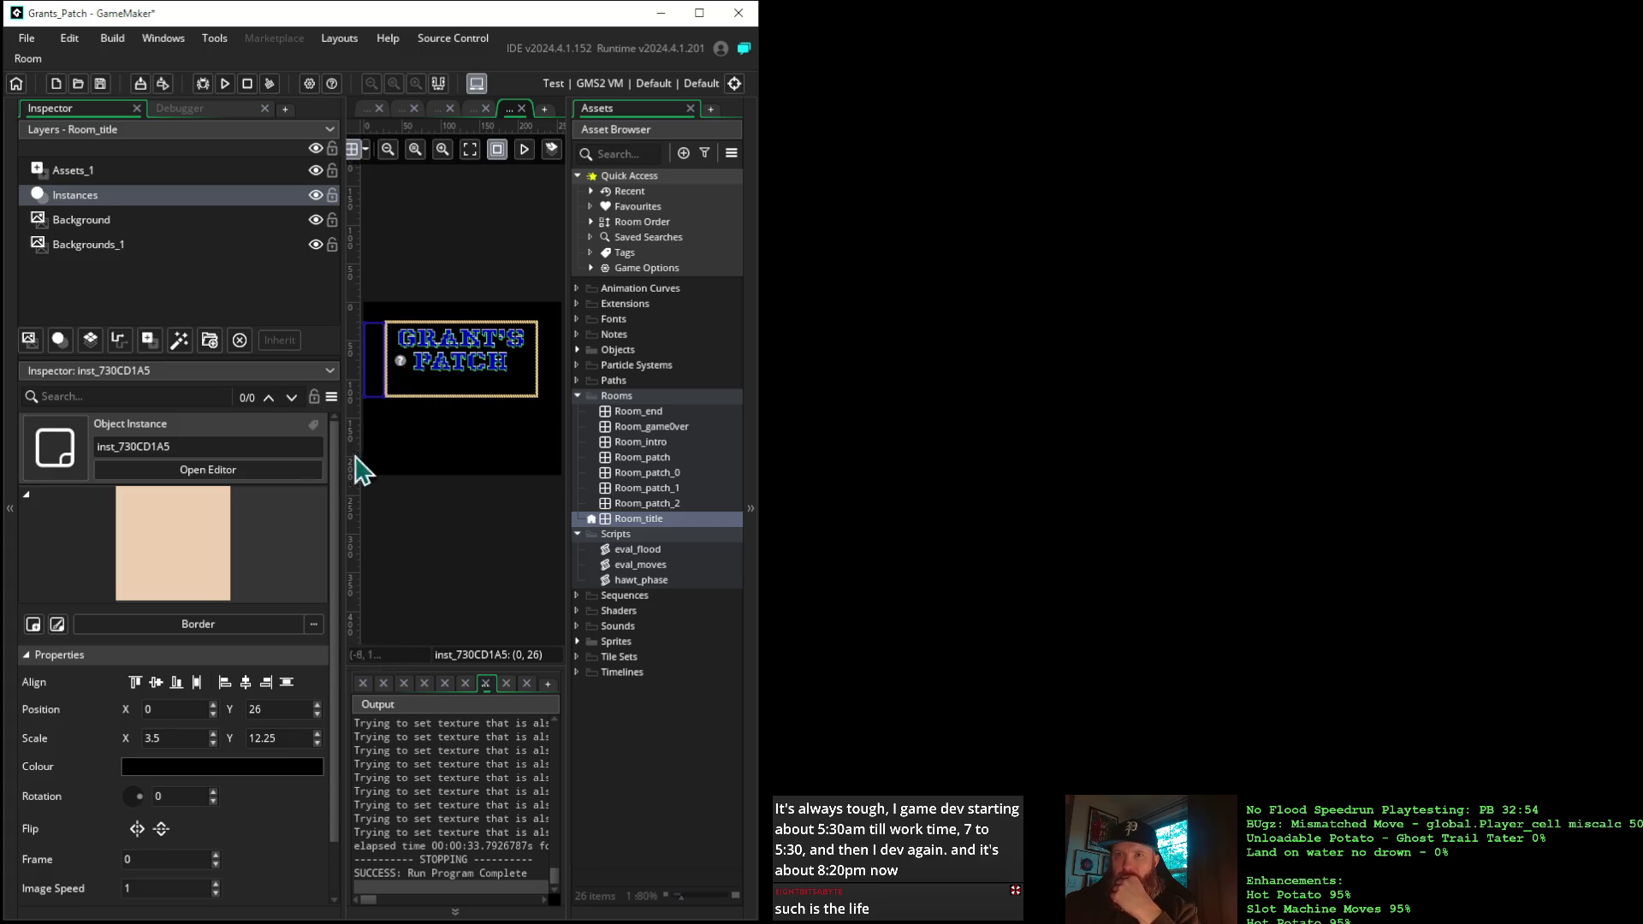
{"action": "left_click", "coordinate": [258, 564]}
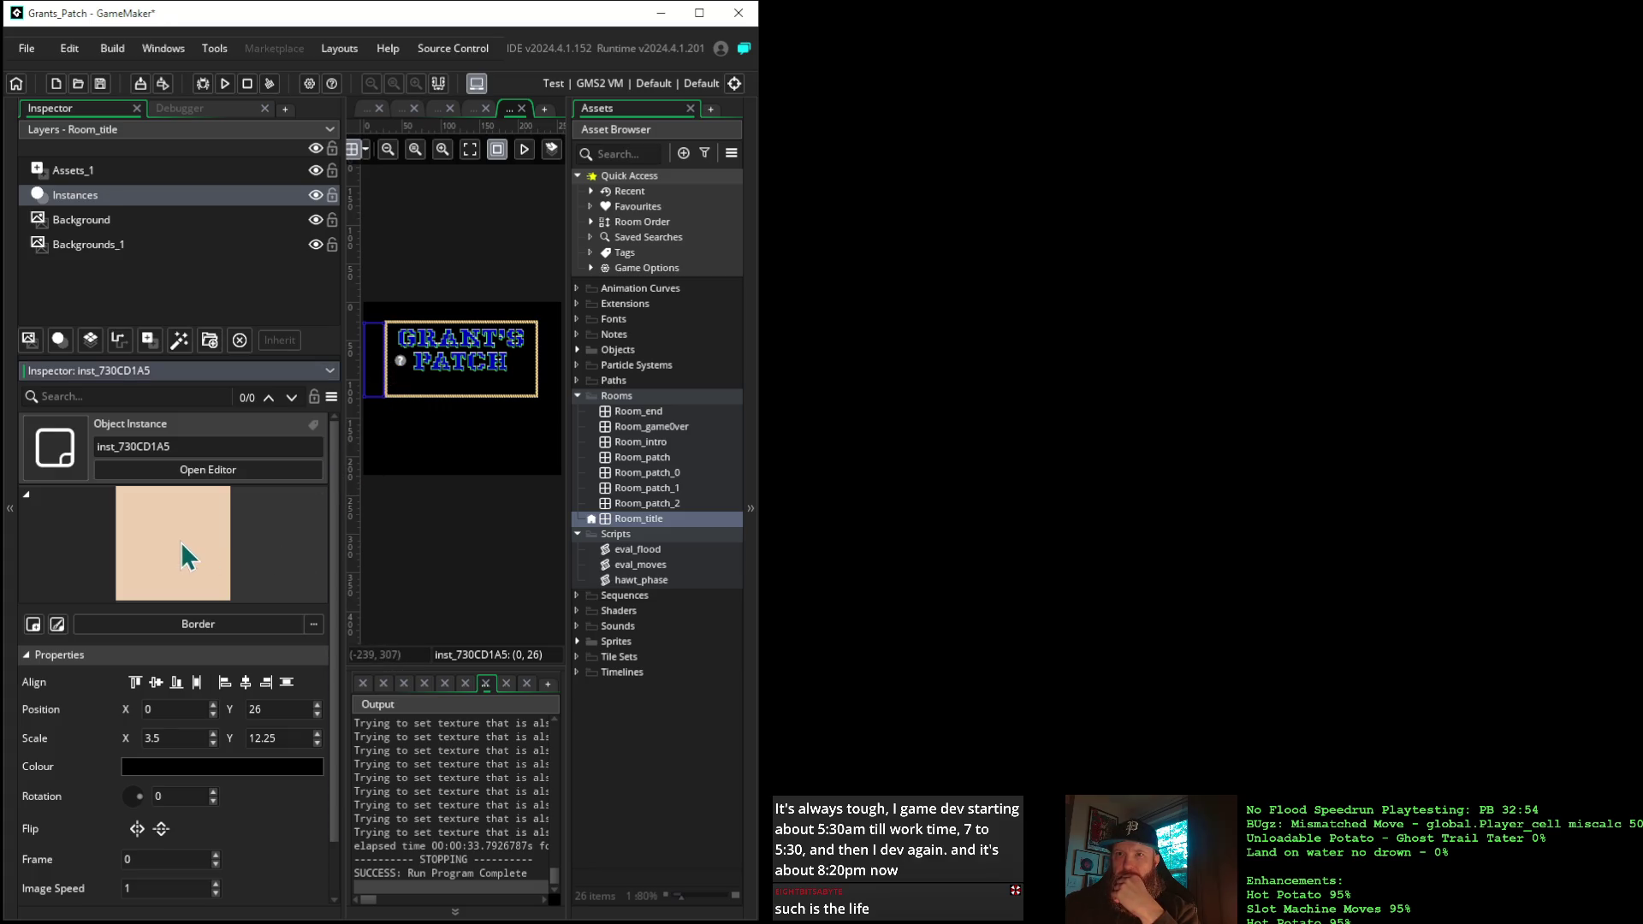
{"action": "scroll", "coordinate": [274, 821], "scroll_direction": "down", "scroll_amount": 1}
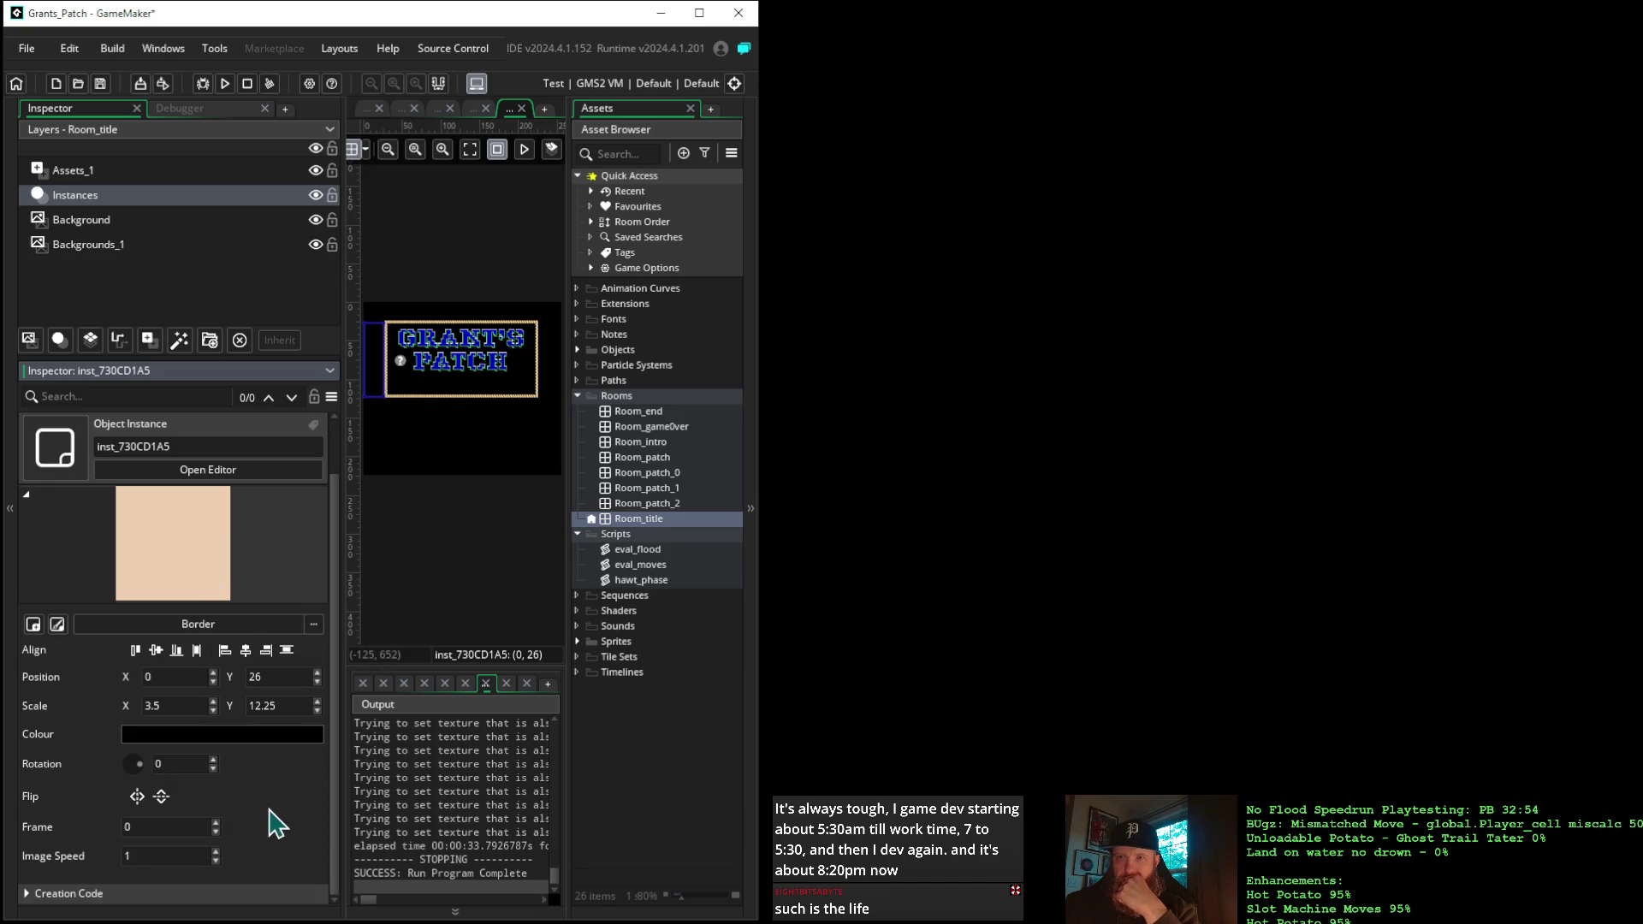
{"action": "left_click", "coordinate": [556, 363]}
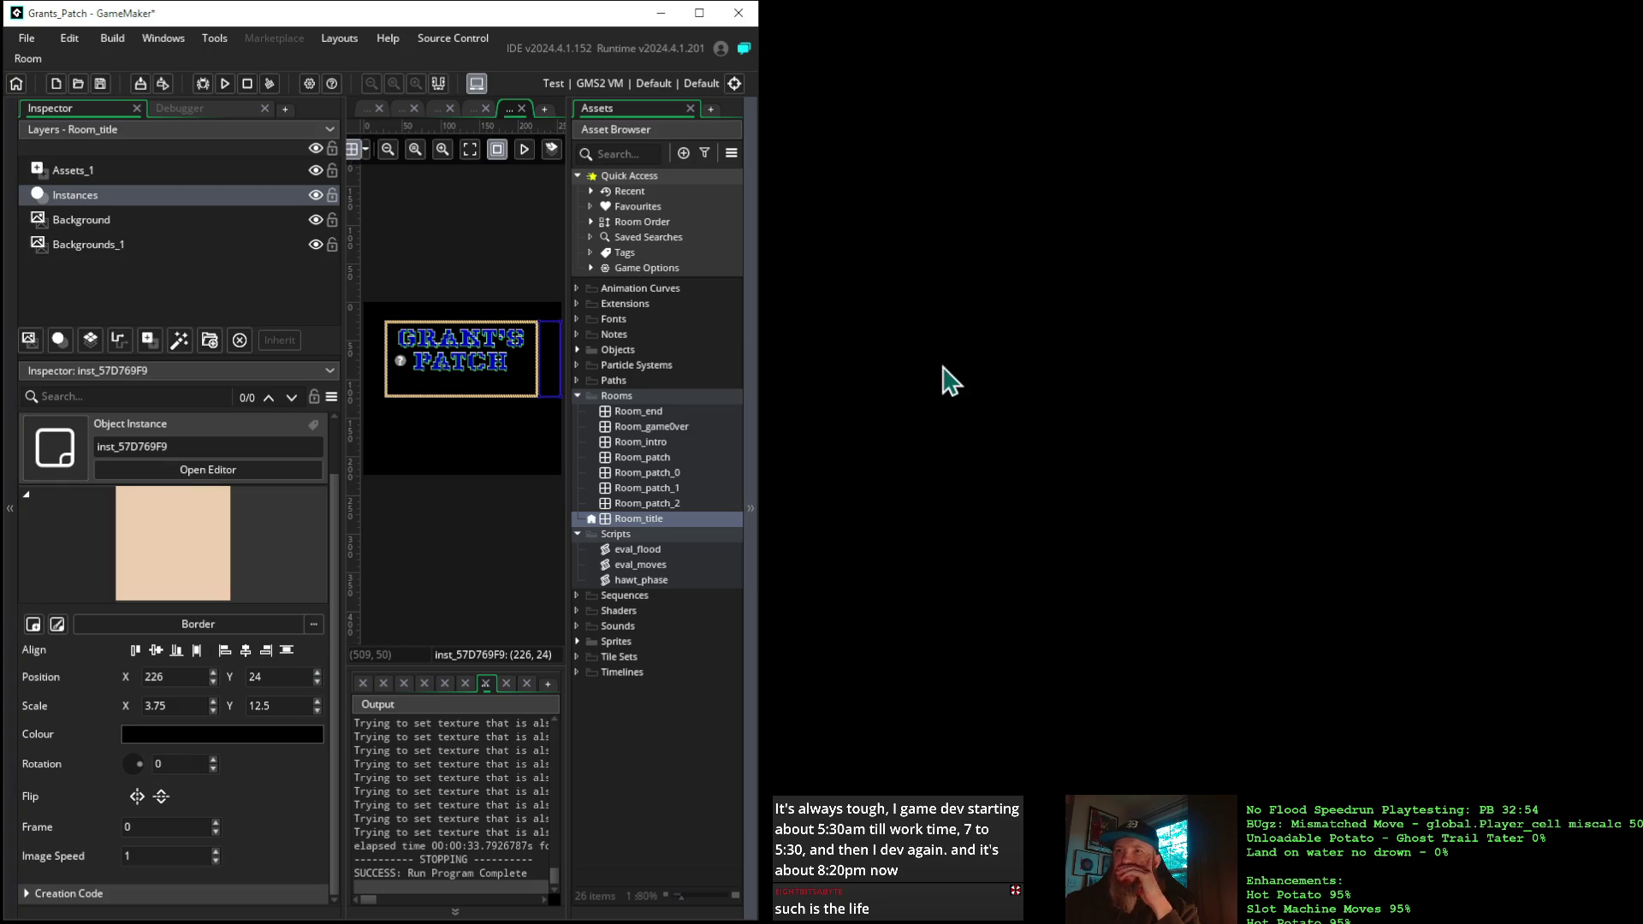
{"action": "left_click", "coordinate": [578, 350]}
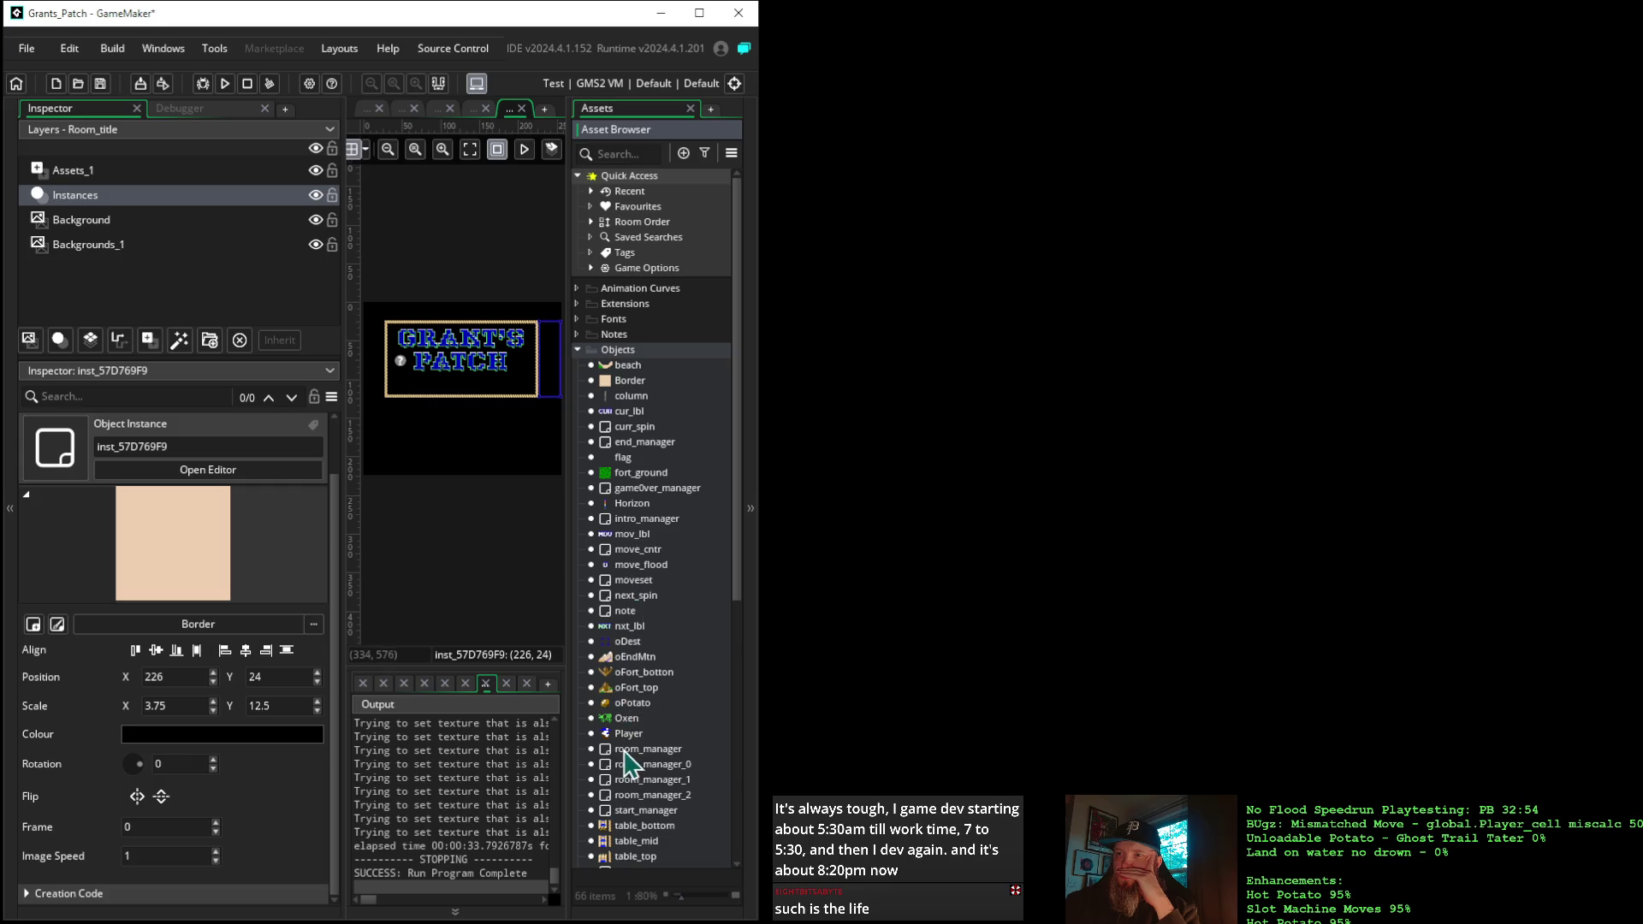
Open start_manager's Create event code, collapse the asset list, and run the game
{"action": "left_click", "coordinate": [650, 811]}
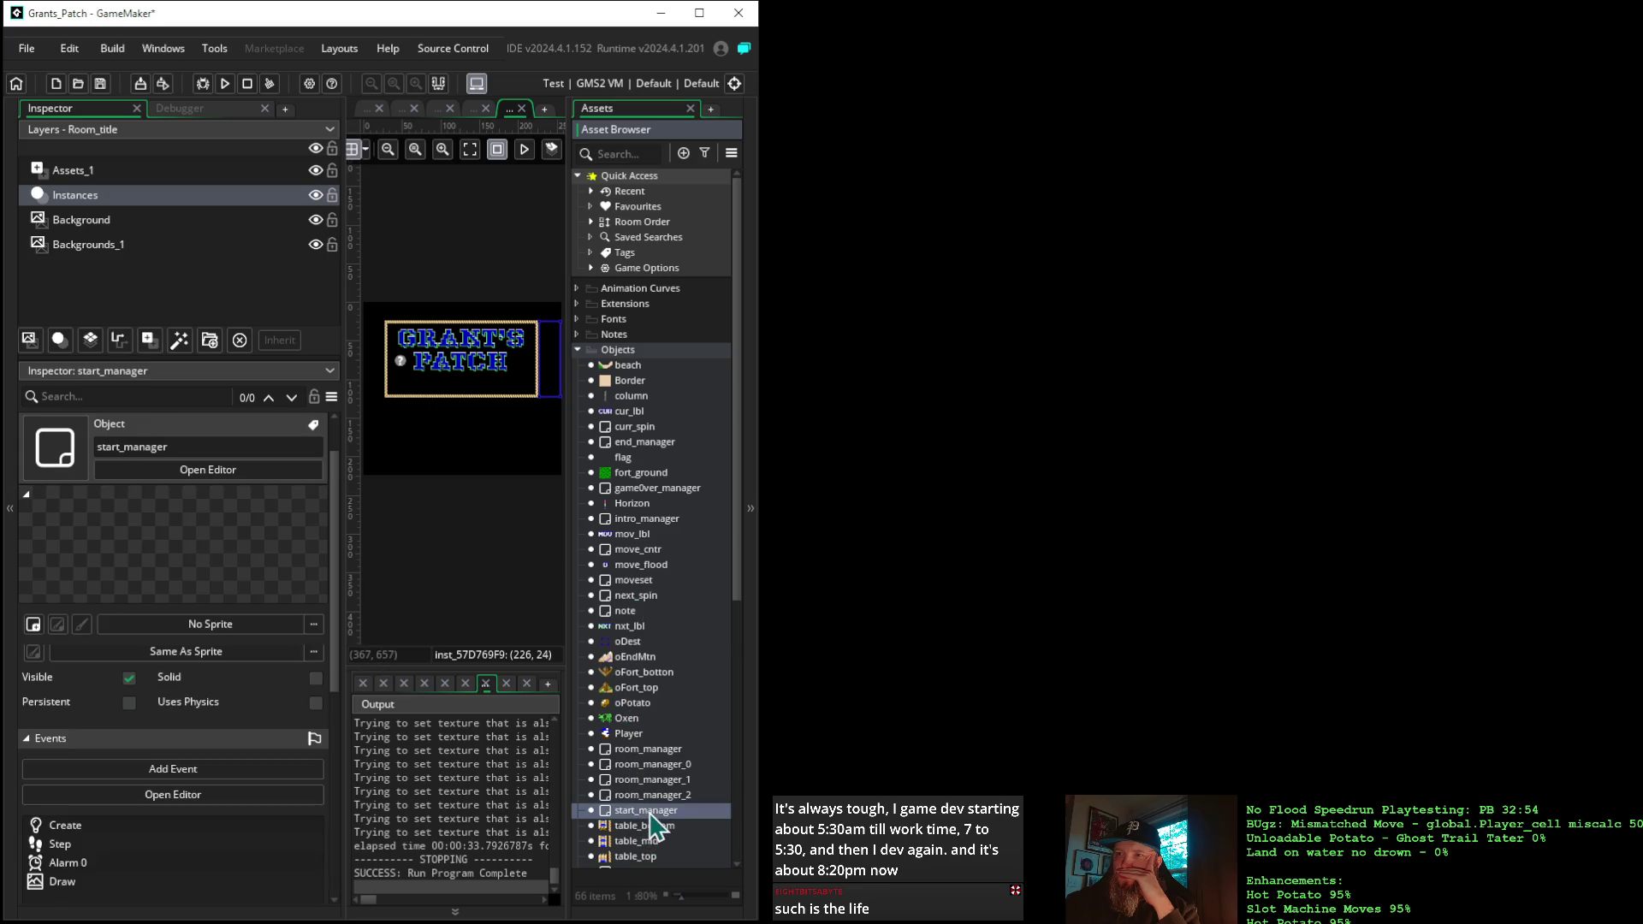
{"action": "double_click", "coordinate": [650, 813]}
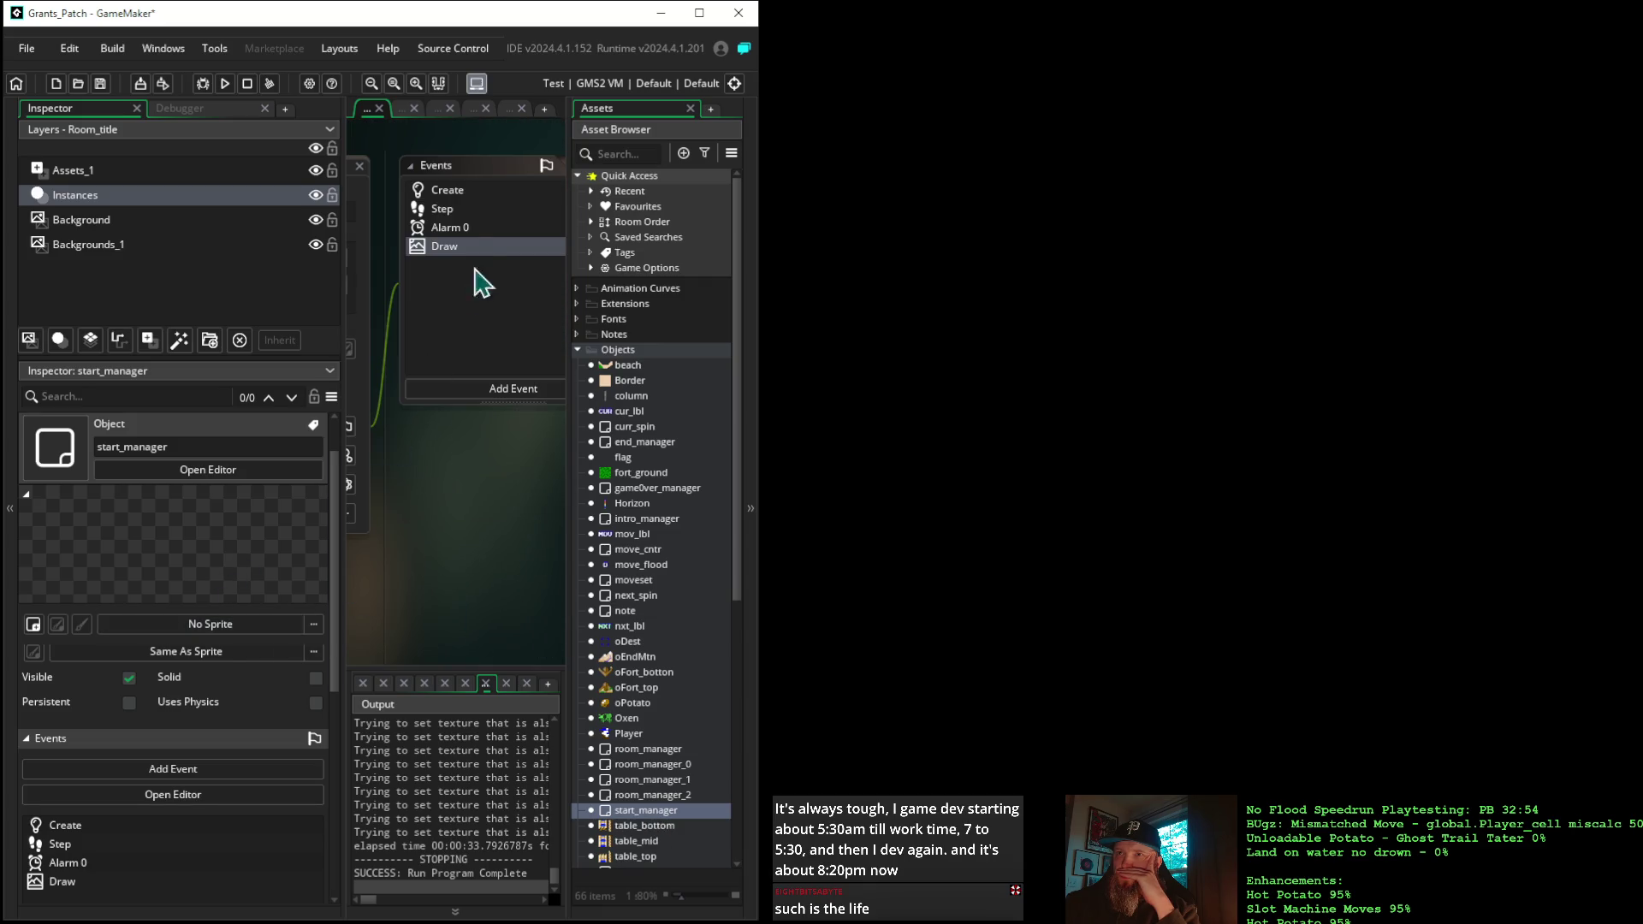
{"action": "left_click", "coordinate": [447, 190]}
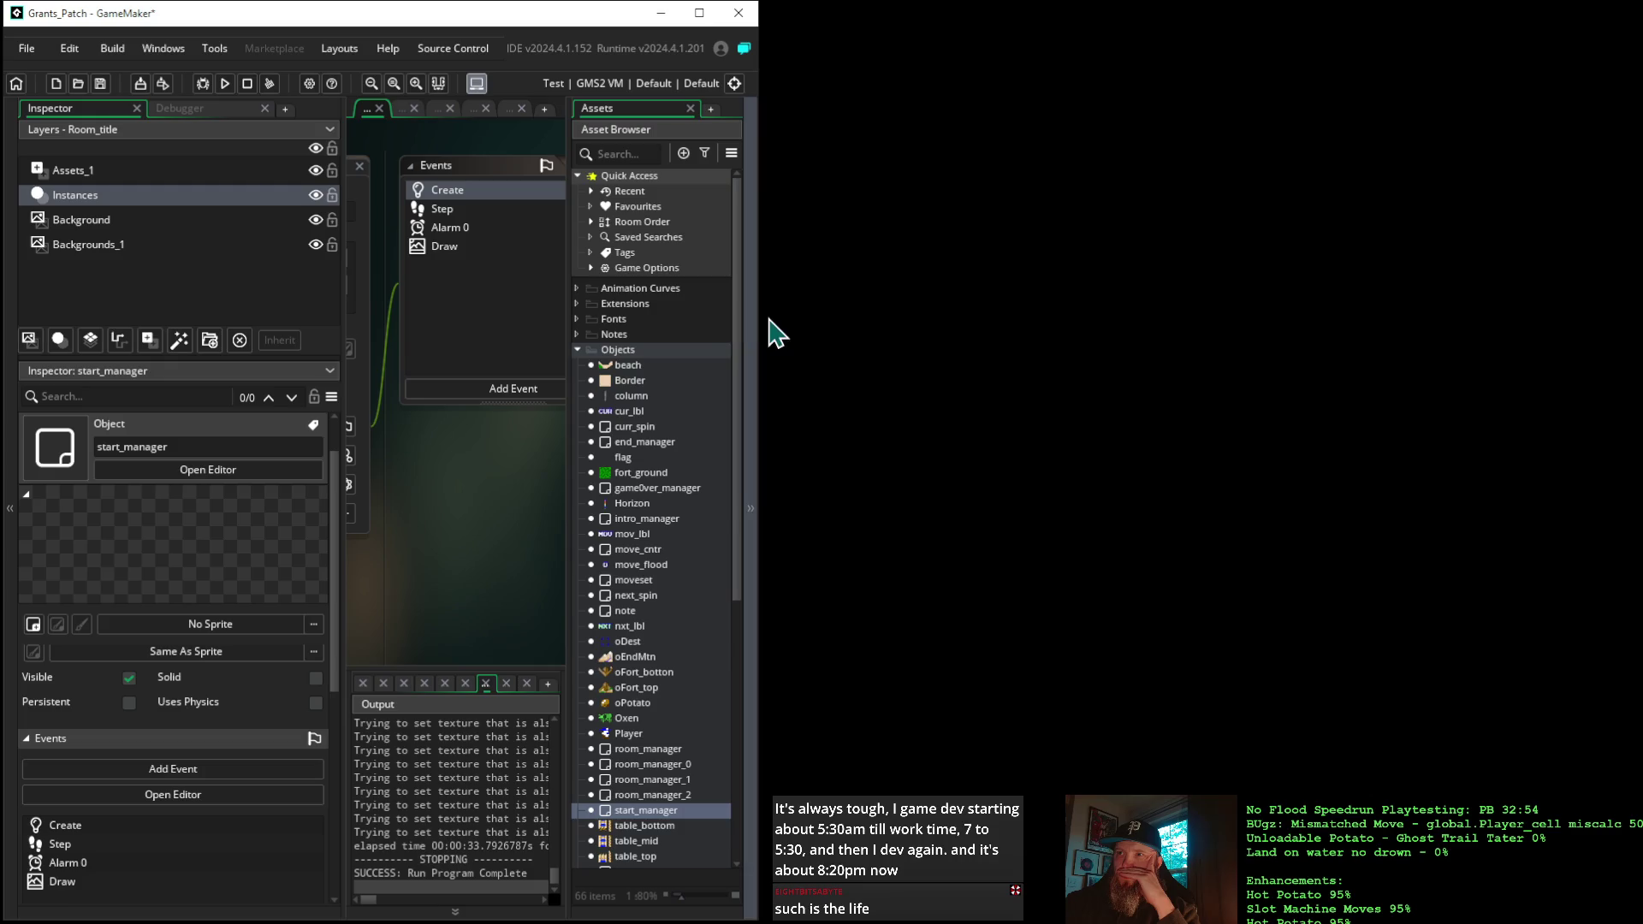
{"action": "left_click", "coordinate": [759, 318]}
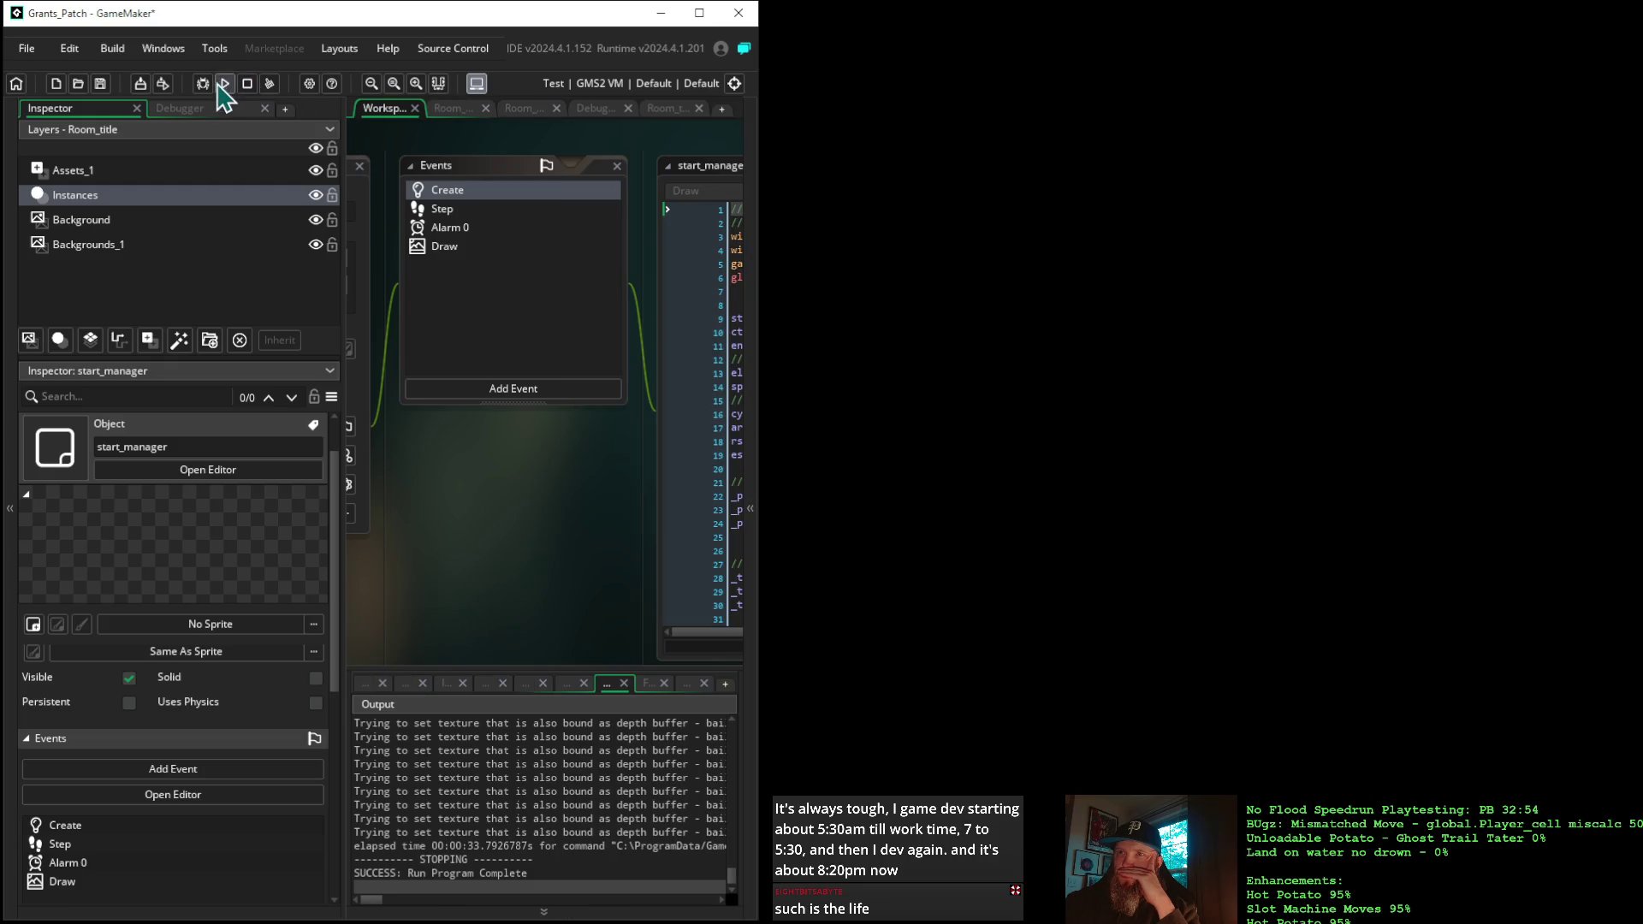
{"action": "left_click", "coordinate": [225, 83]}
Pan the workspace to review start_manager's Create code while the game runs, then reopen the asset list
{"action": "mouse_move", "coordinate": [577, 498]}
{"action": "left_mouse_down"}
{"action": "mouse_move", "coordinate": [457, 484]}
{"action": "mouse_move", "coordinate": [344, 494]}
{"action": "mouse_move", "coordinate": [323, 514]}
{"action": "left_mouse_up"}
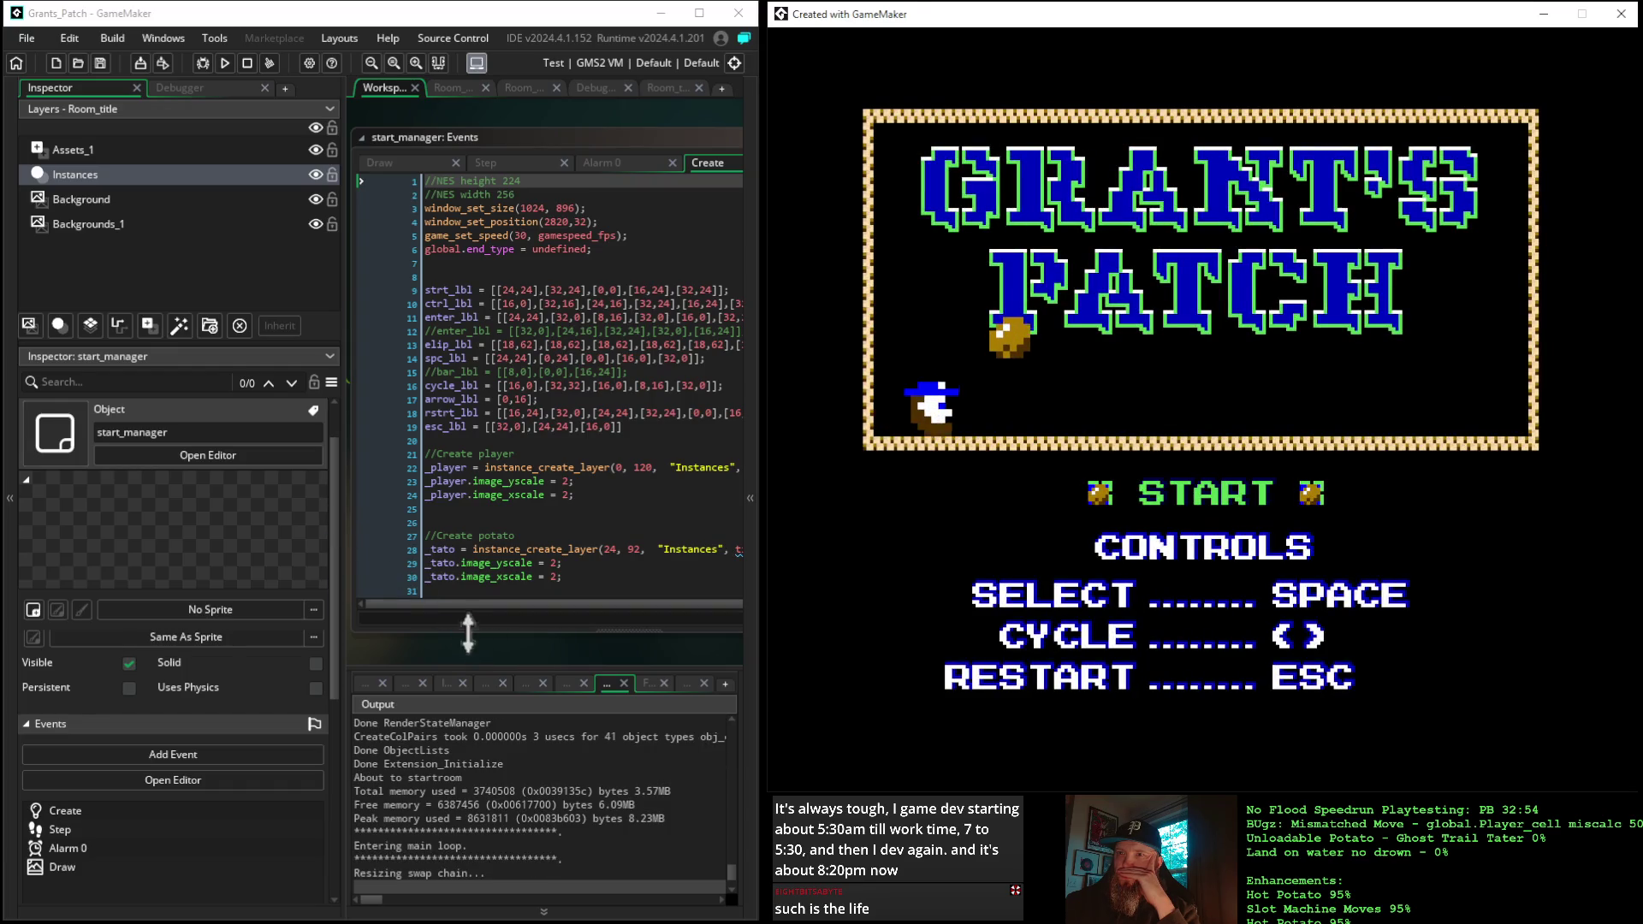
{"action": "mouse_move", "coordinate": [469, 659]}
{"action": "left_mouse_down"}
{"action": "mouse_move", "coordinate": [513, 653]}
{"action": "mouse_move", "coordinate": [479, 651]}
{"action": "left_mouse_up"}
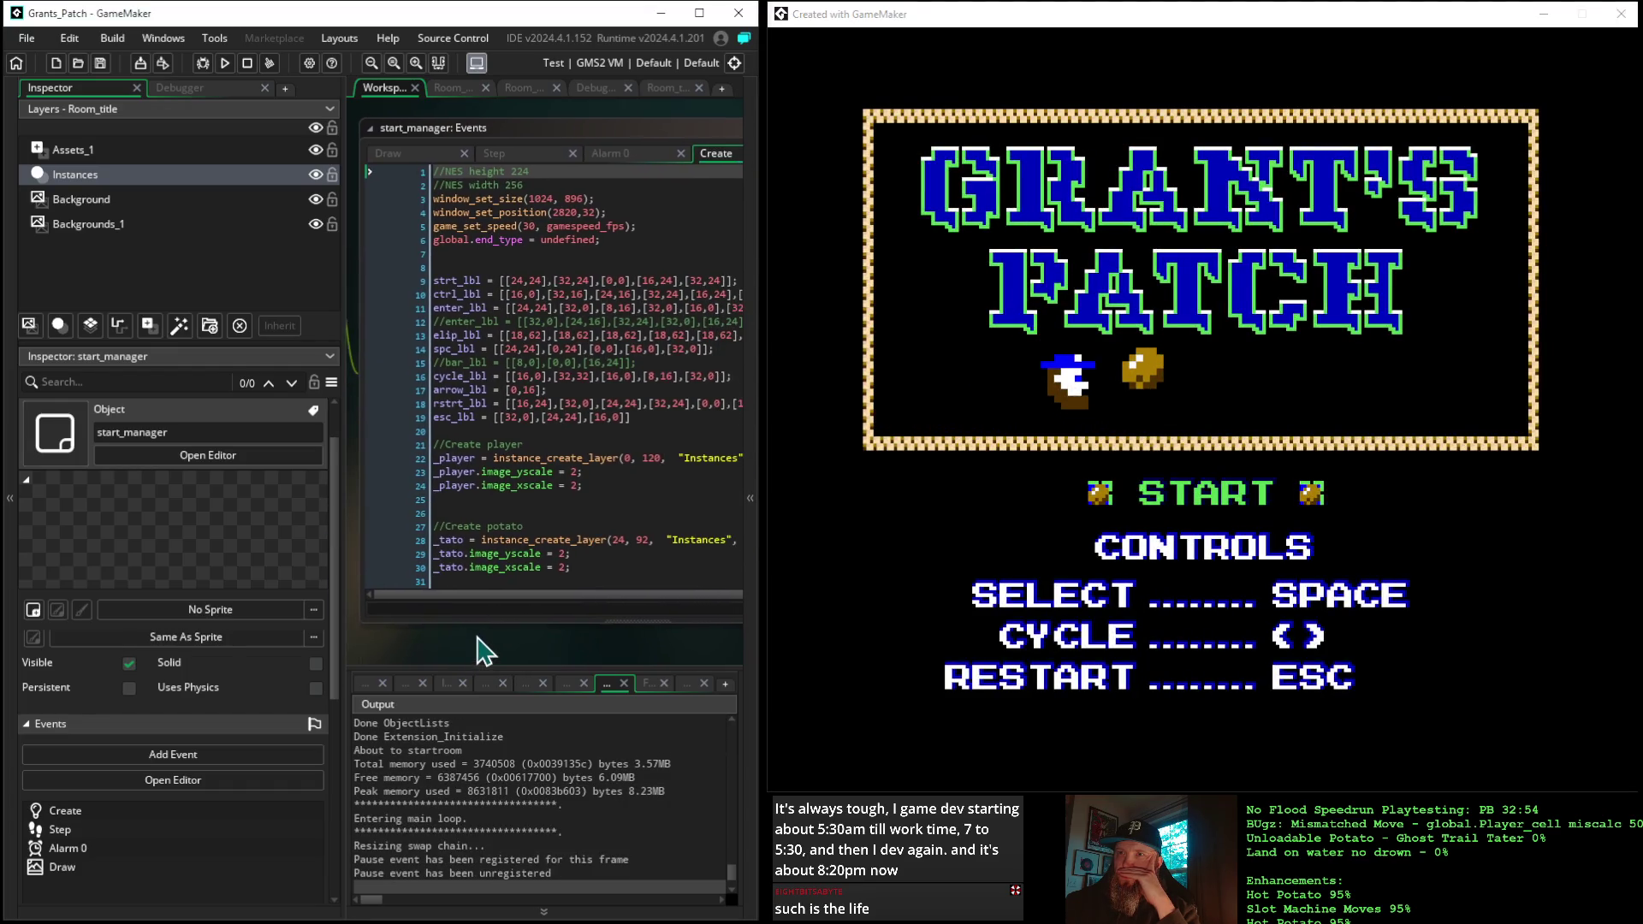
{"action": "scroll", "coordinate": [479, 650], "scroll_direction": "left", "scroll_amount": 1}
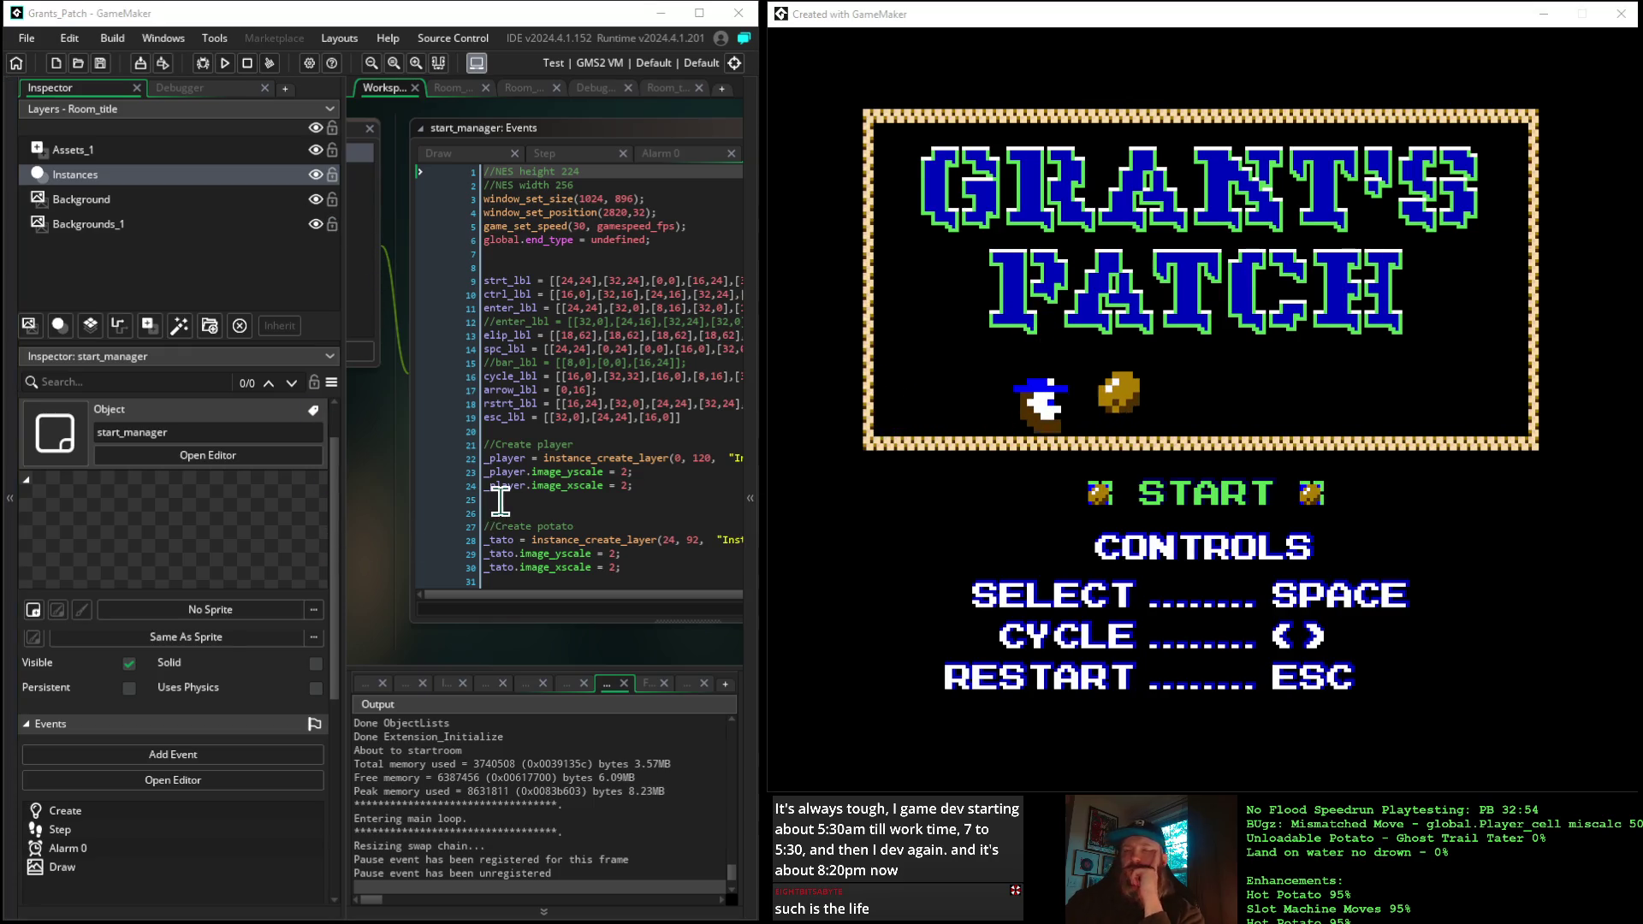
{"action": "mouse_move", "coordinate": [501, 479]}
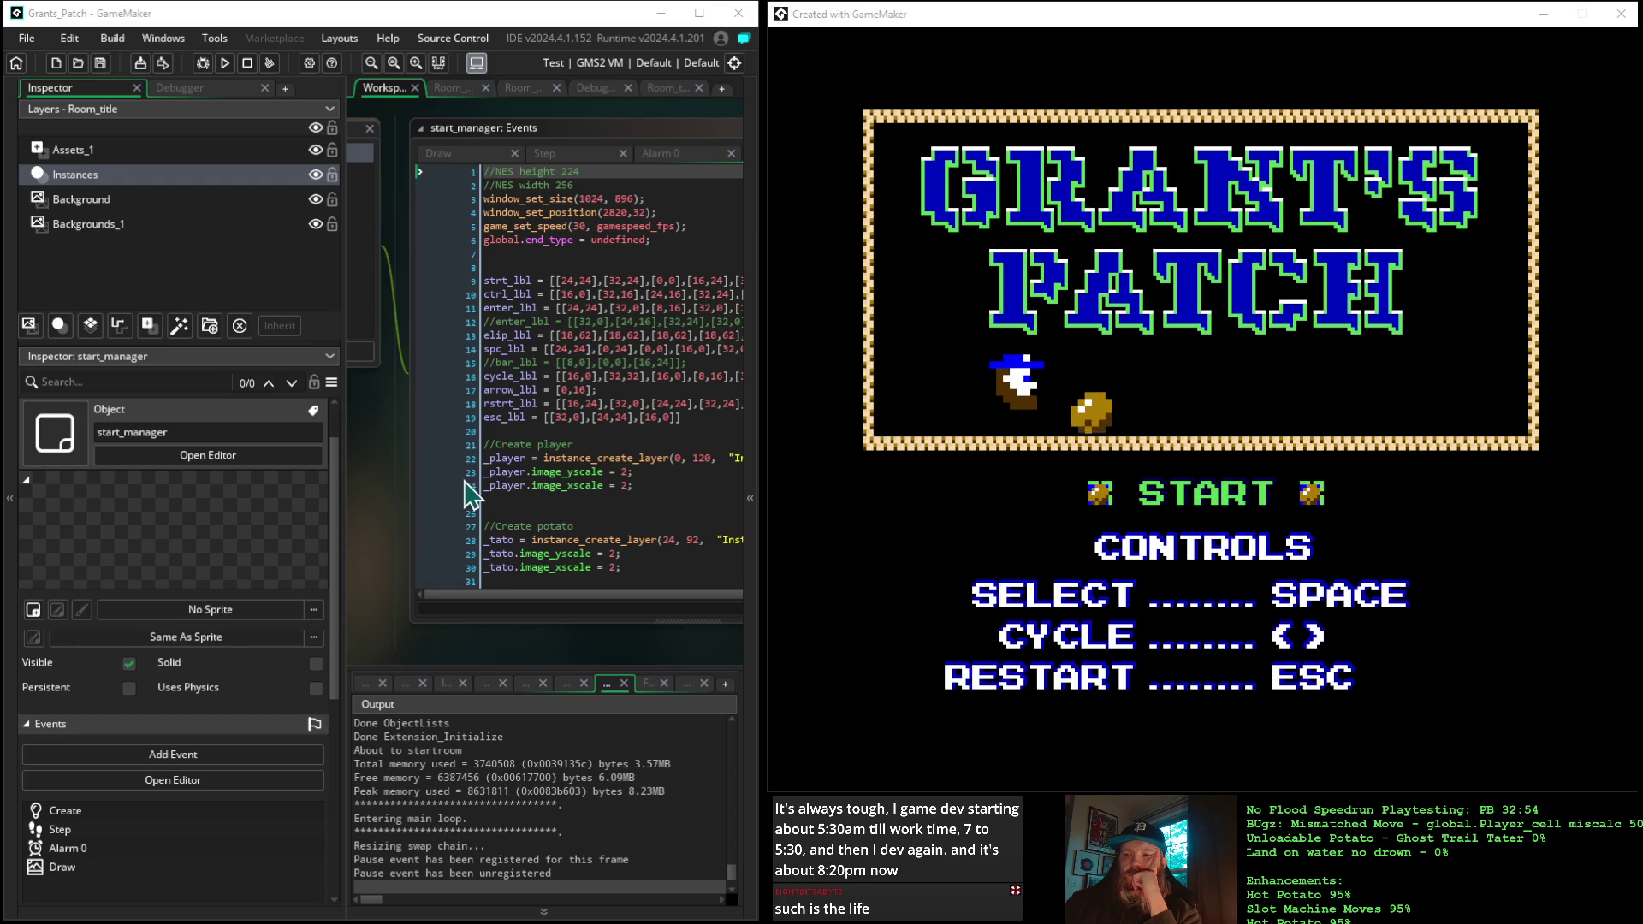
{"action": "mouse_move", "coordinate": [396, 470]}
{"action": "left_mouse_down"}
{"action": "mouse_move", "coordinate": [671, 543]}
{"action": "mouse_move", "coordinate": [696, 513]}
{"action": "mouse_move", "coordinate": [396, 454]}
{"action": "left_mouse_up"}
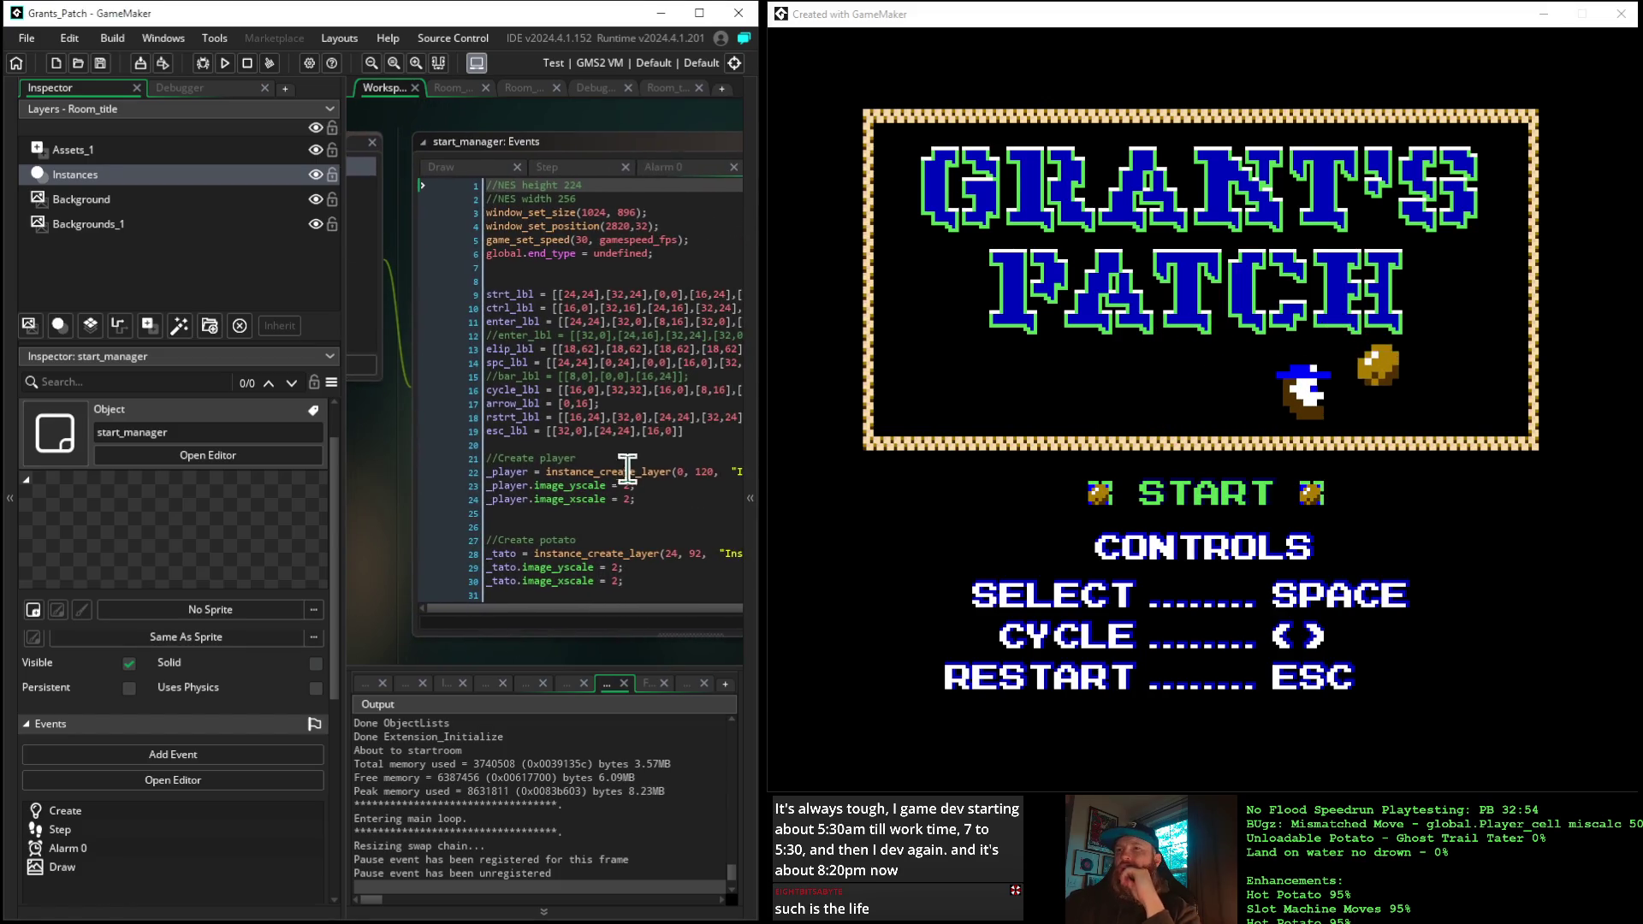
{"action": "left_click", "coordinate": [750, 457]}
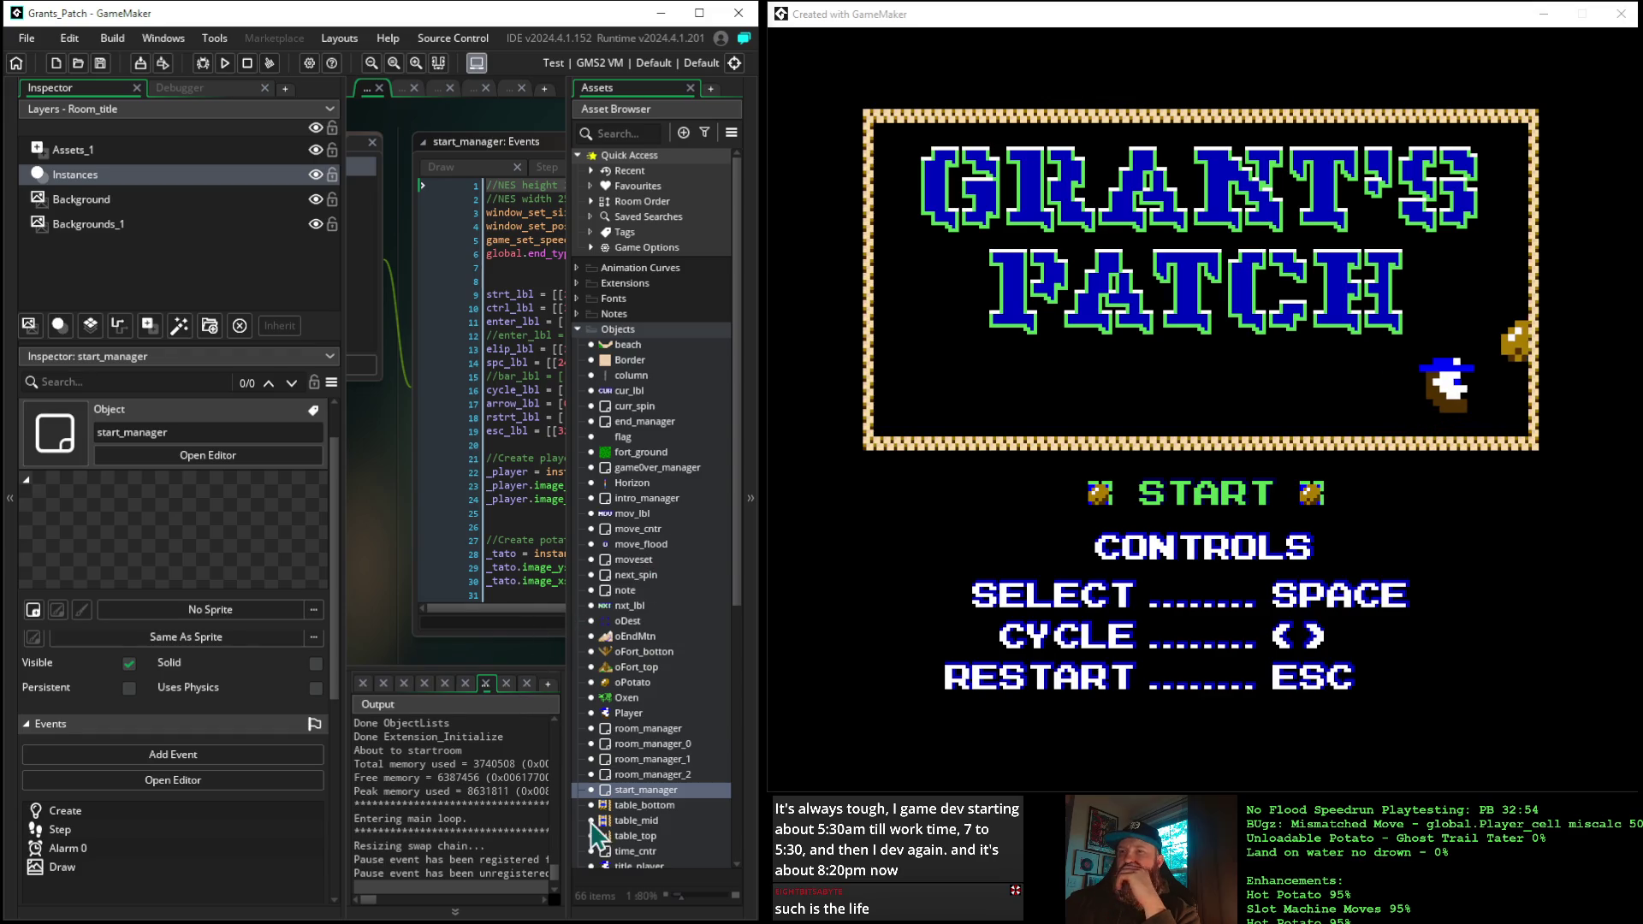
Check the Room_intro, Room_patch_2 and Room_title settings, ending on Room_title with the asset list collapsed
{"action": "scroll", "coordinate": [620, 752], "scroll_direction": "down", "scroll_amount": 10}
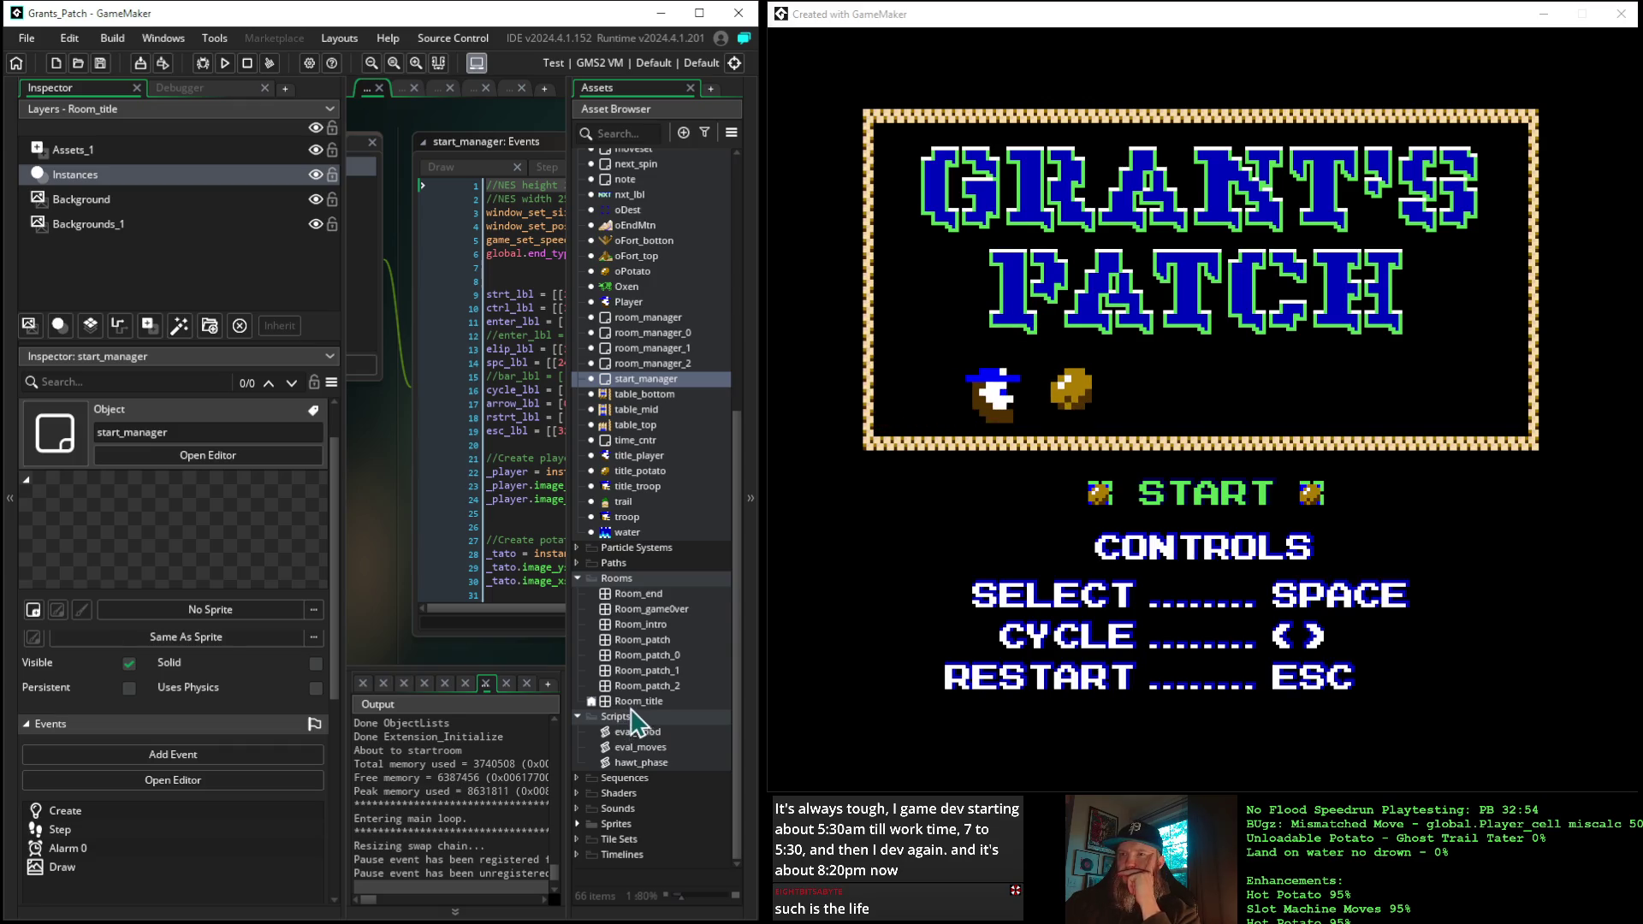
{"action": "left_click", "coordinate": [644, 627]}
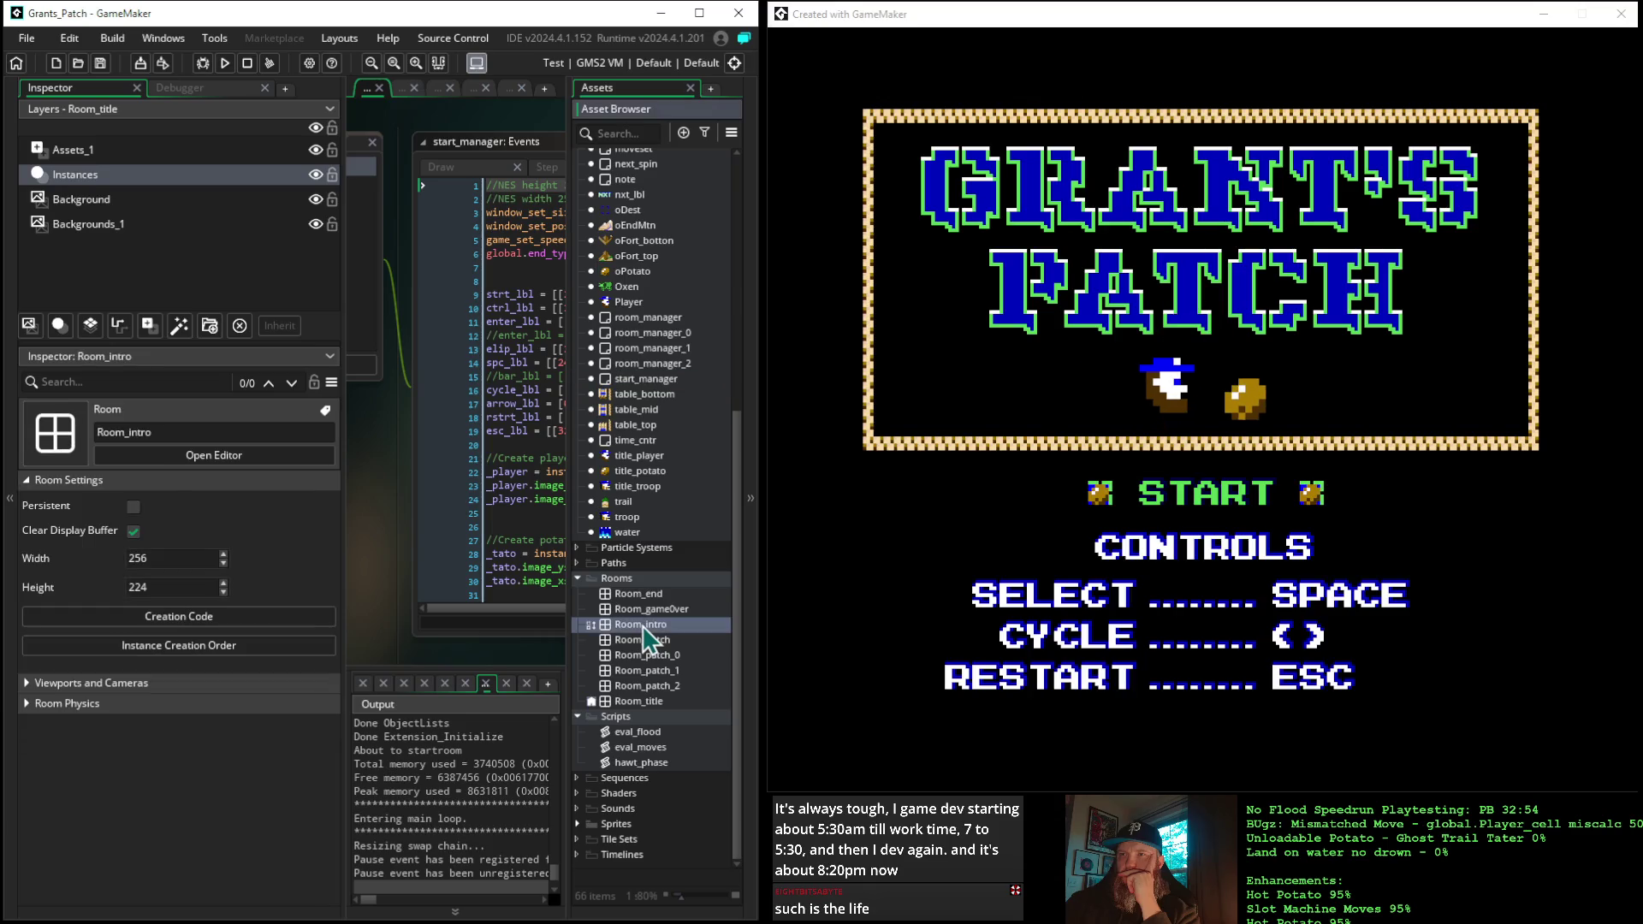
{"action": "left_click", "coordinate": [635, 702]}
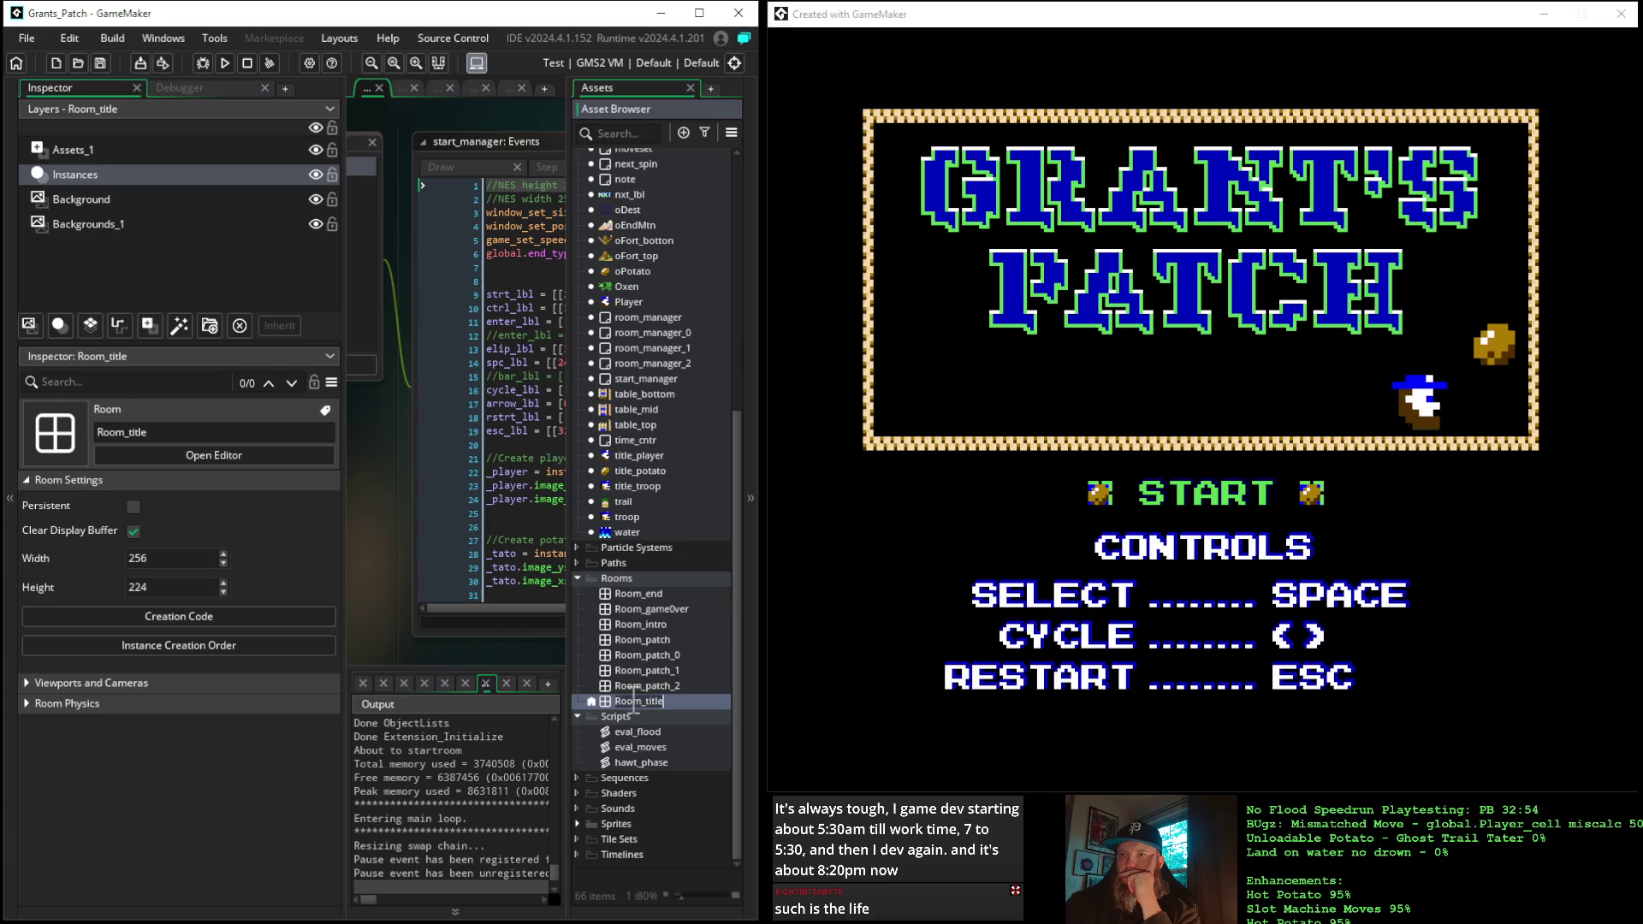
{"action": "left_click", "coordinate": [634, 685]}
{"action": "left_click", "coordinate": [638, 704]}
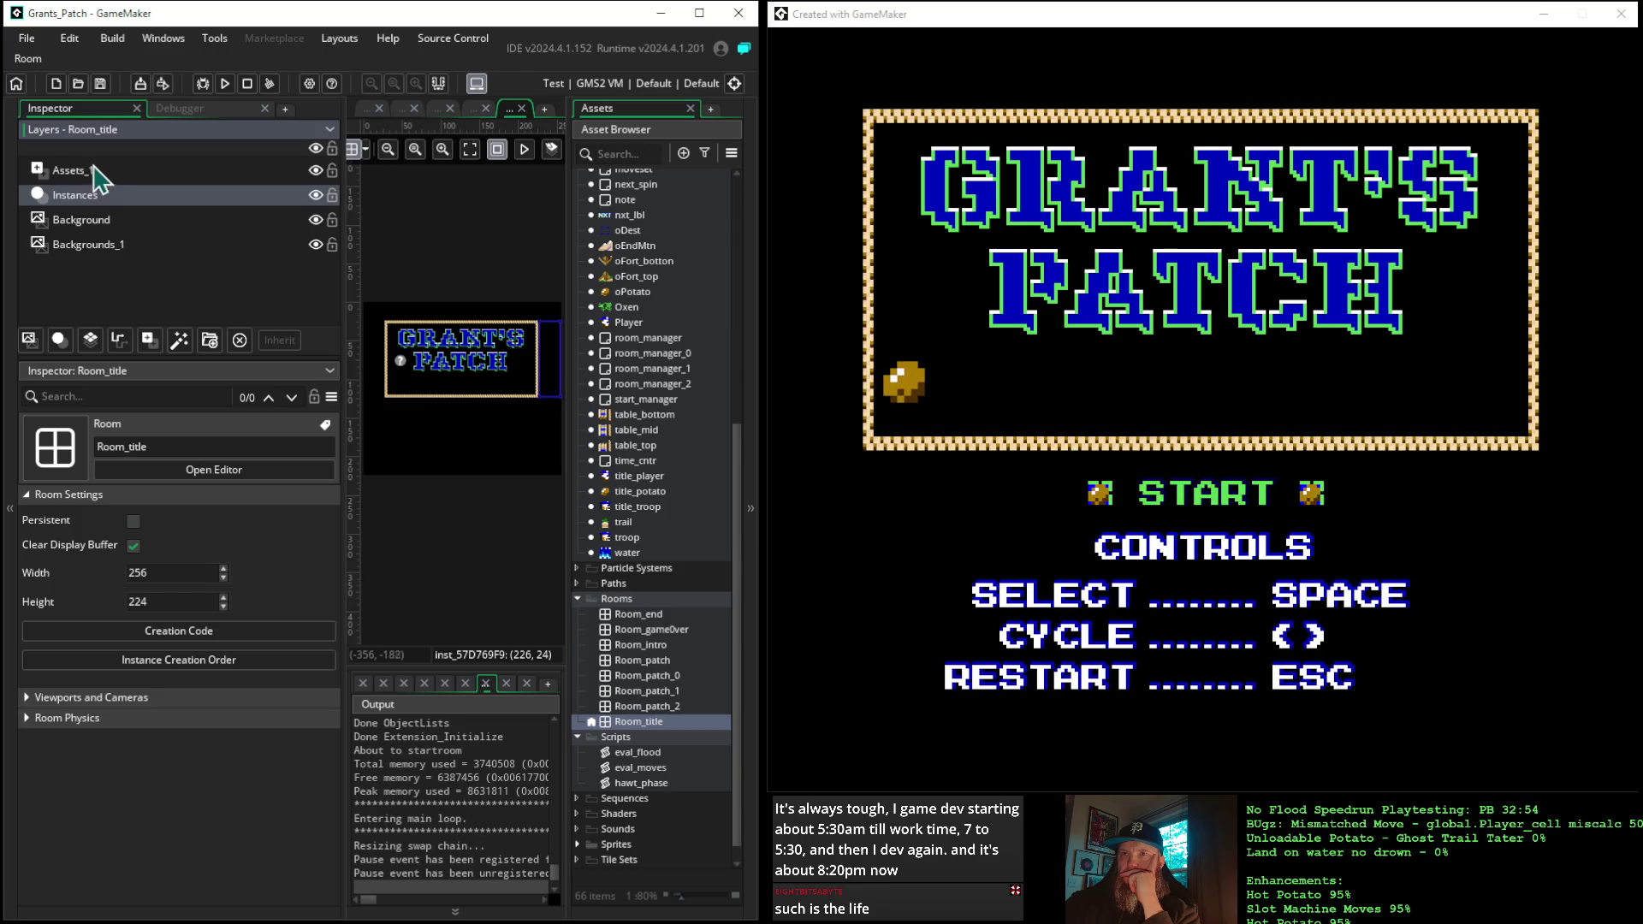
{"action": "left_click", "coordinate": [753, 291]}
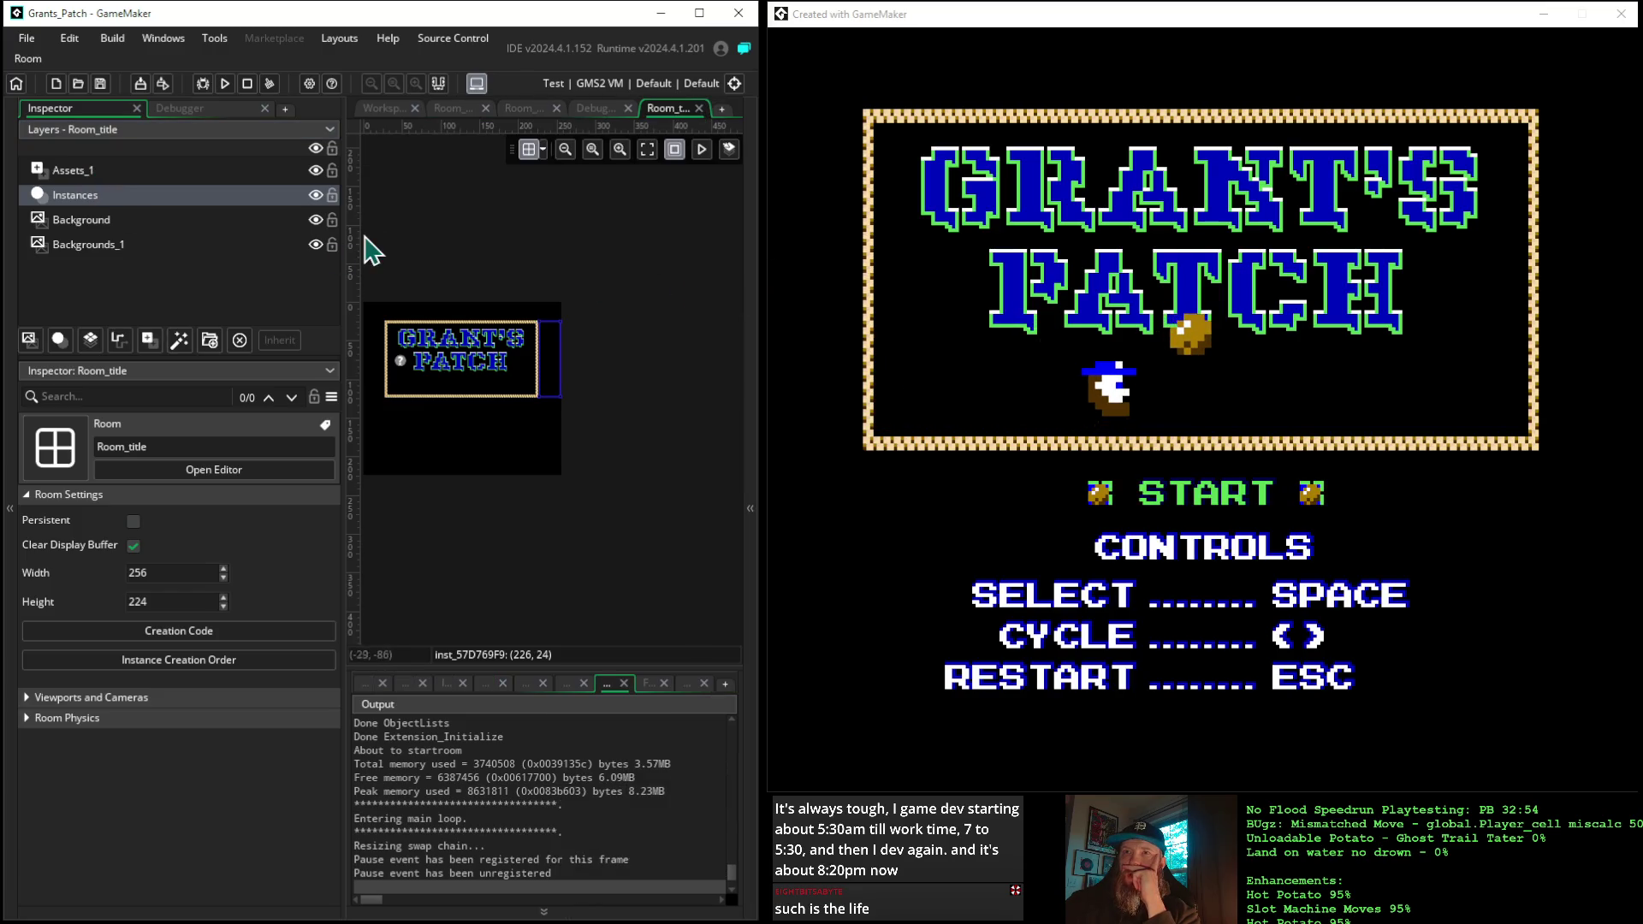
Widen the Room_title editor, zoom to fit the room, and inspect the left Border instance
{"action": "mouse_move", "coordinate": [341, 230]}
{"action": "left_mouse_down"}
{"action": "mouse_move", "coordinate": [172, 183]}
{"action": "mouse_move", "coordinate": [293, 189]}
{"action": "left_mouse_up"}
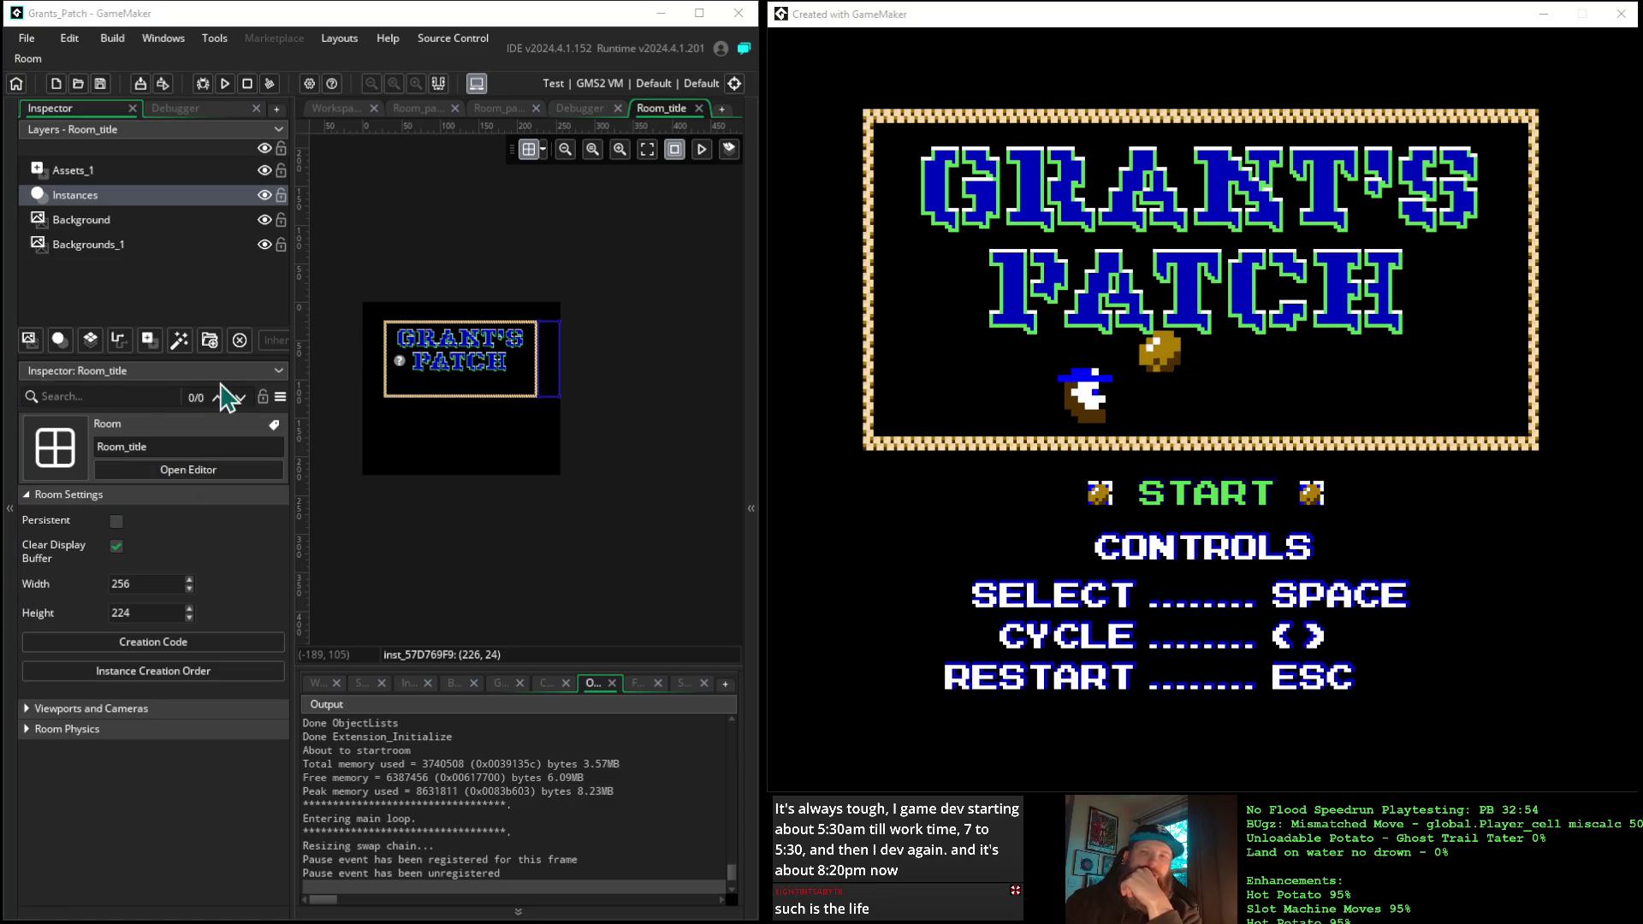
{"action": "left_click", "coordinate": [647, 151]}
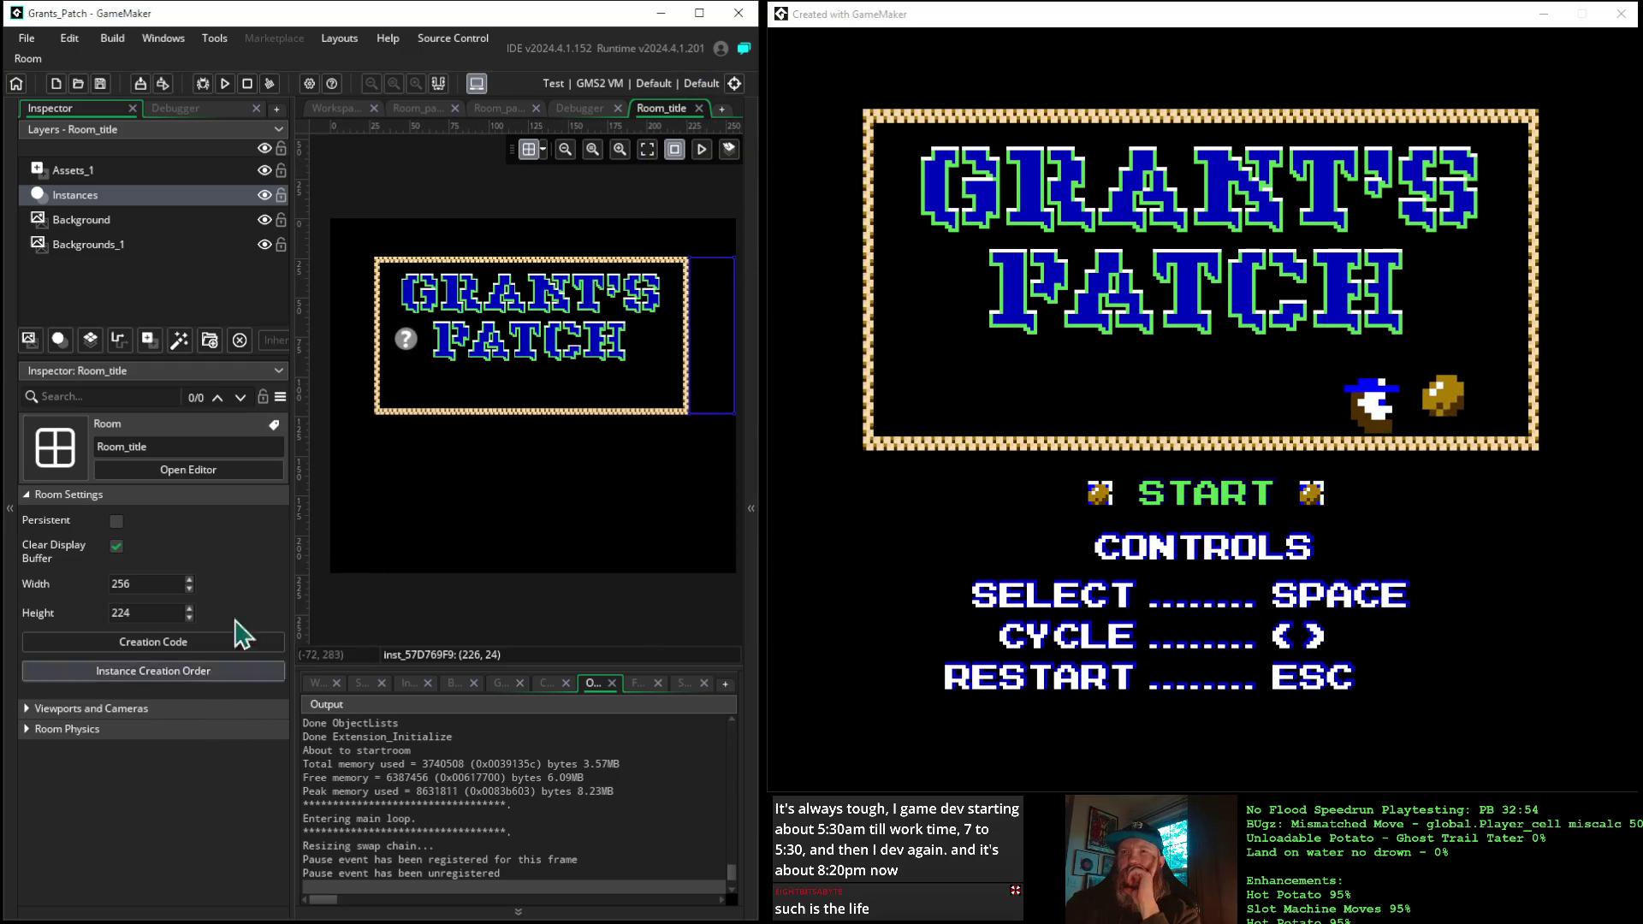
{"action": "left_click", "coordinate": [366, 340]}
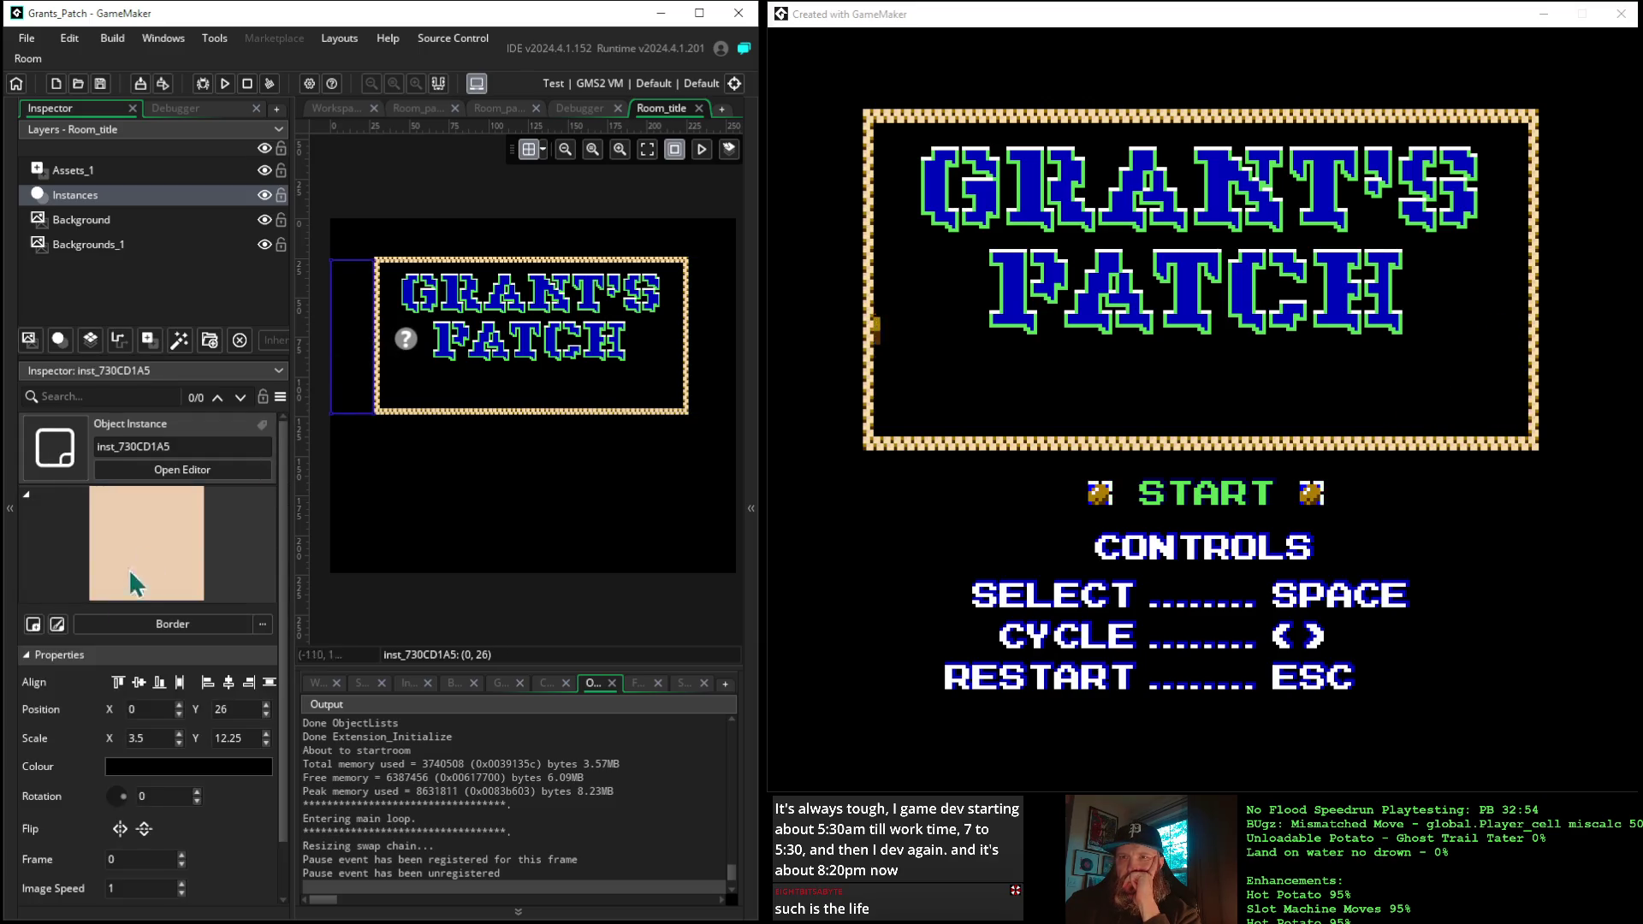
{"action": "left_click", "coordinate": [26, 656]}
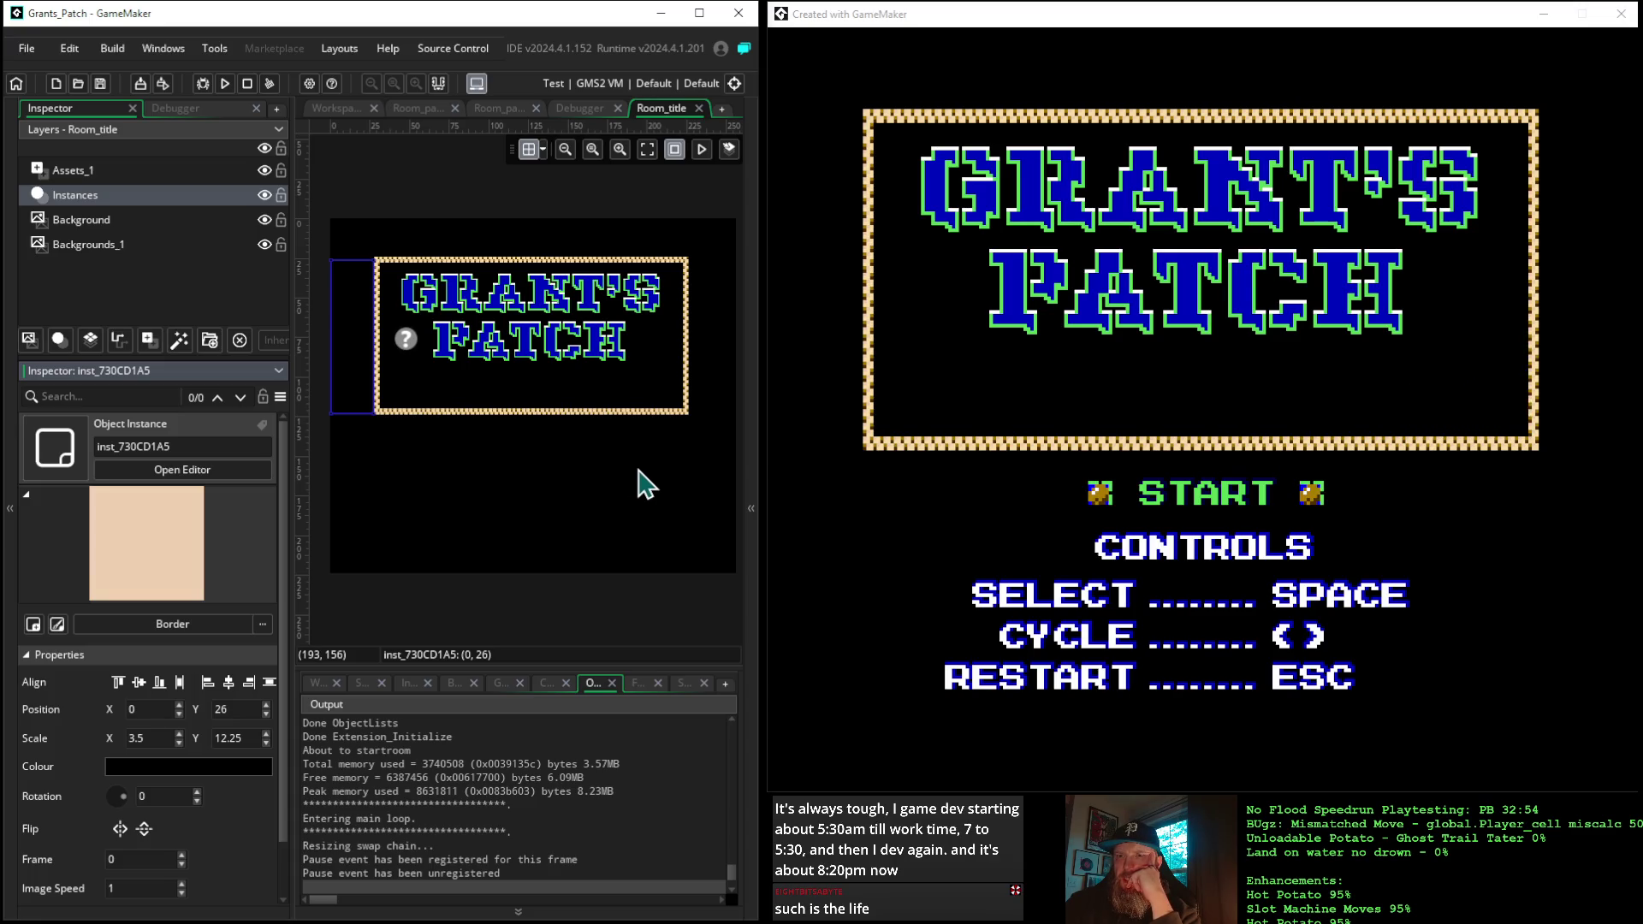
{"action": "left_click", "coordinate": [750, 433]}
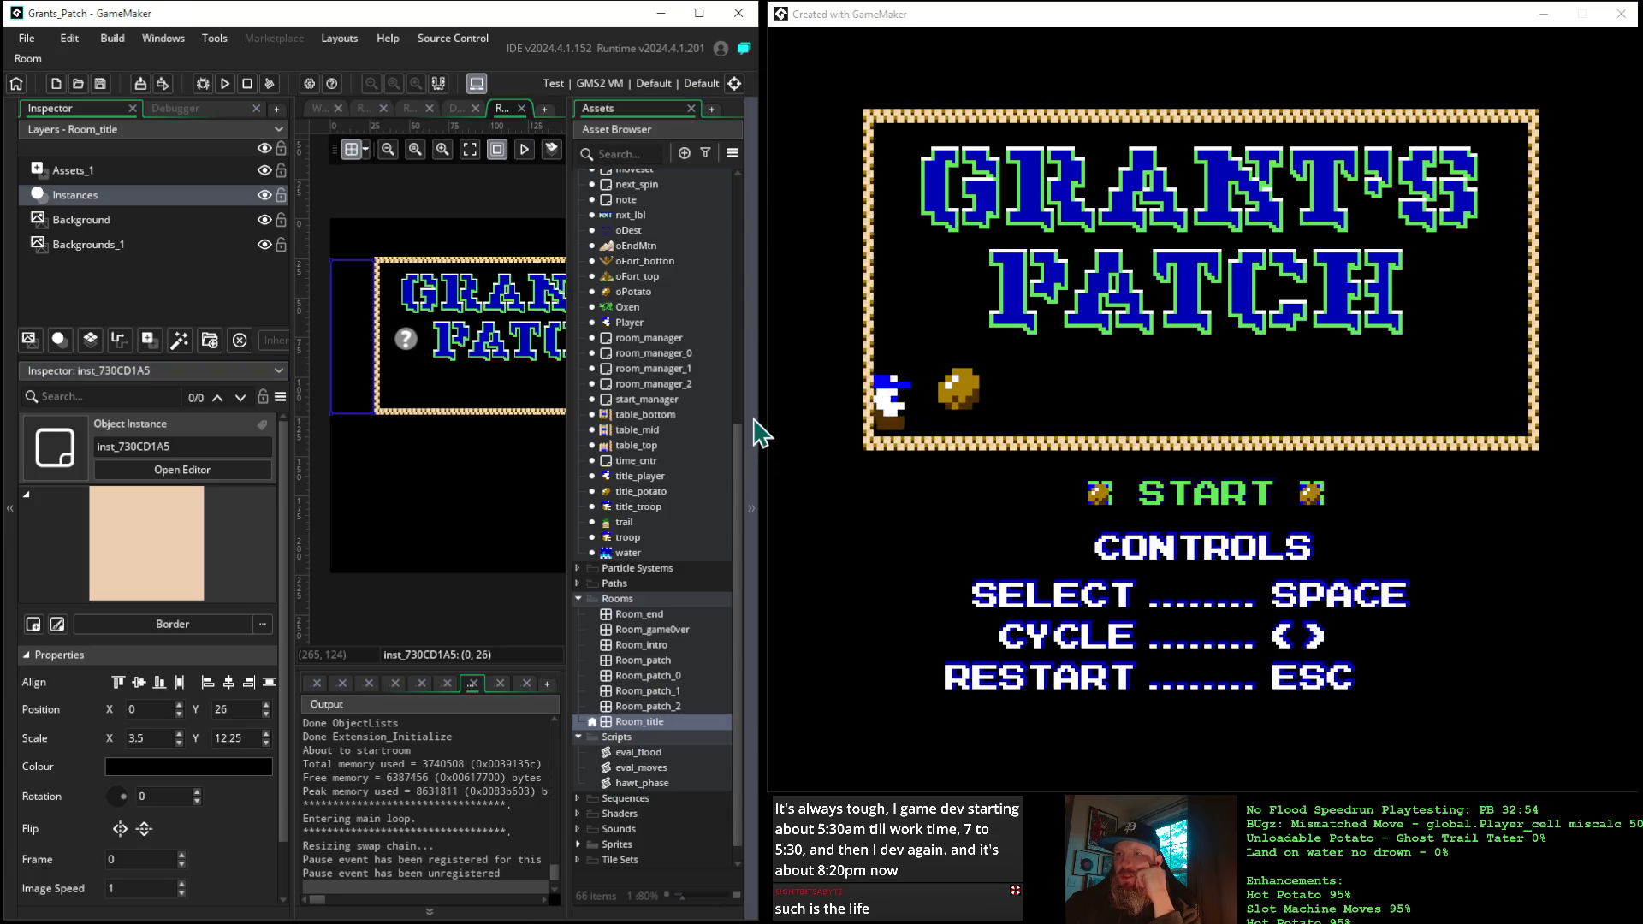
Review the Border object (Sprite5, no events) and its variable definitions, then close its editor
{"action": "scroll", "coordinate": [666, 472], "scroll_direction": "up", "scroll_amount": 7}
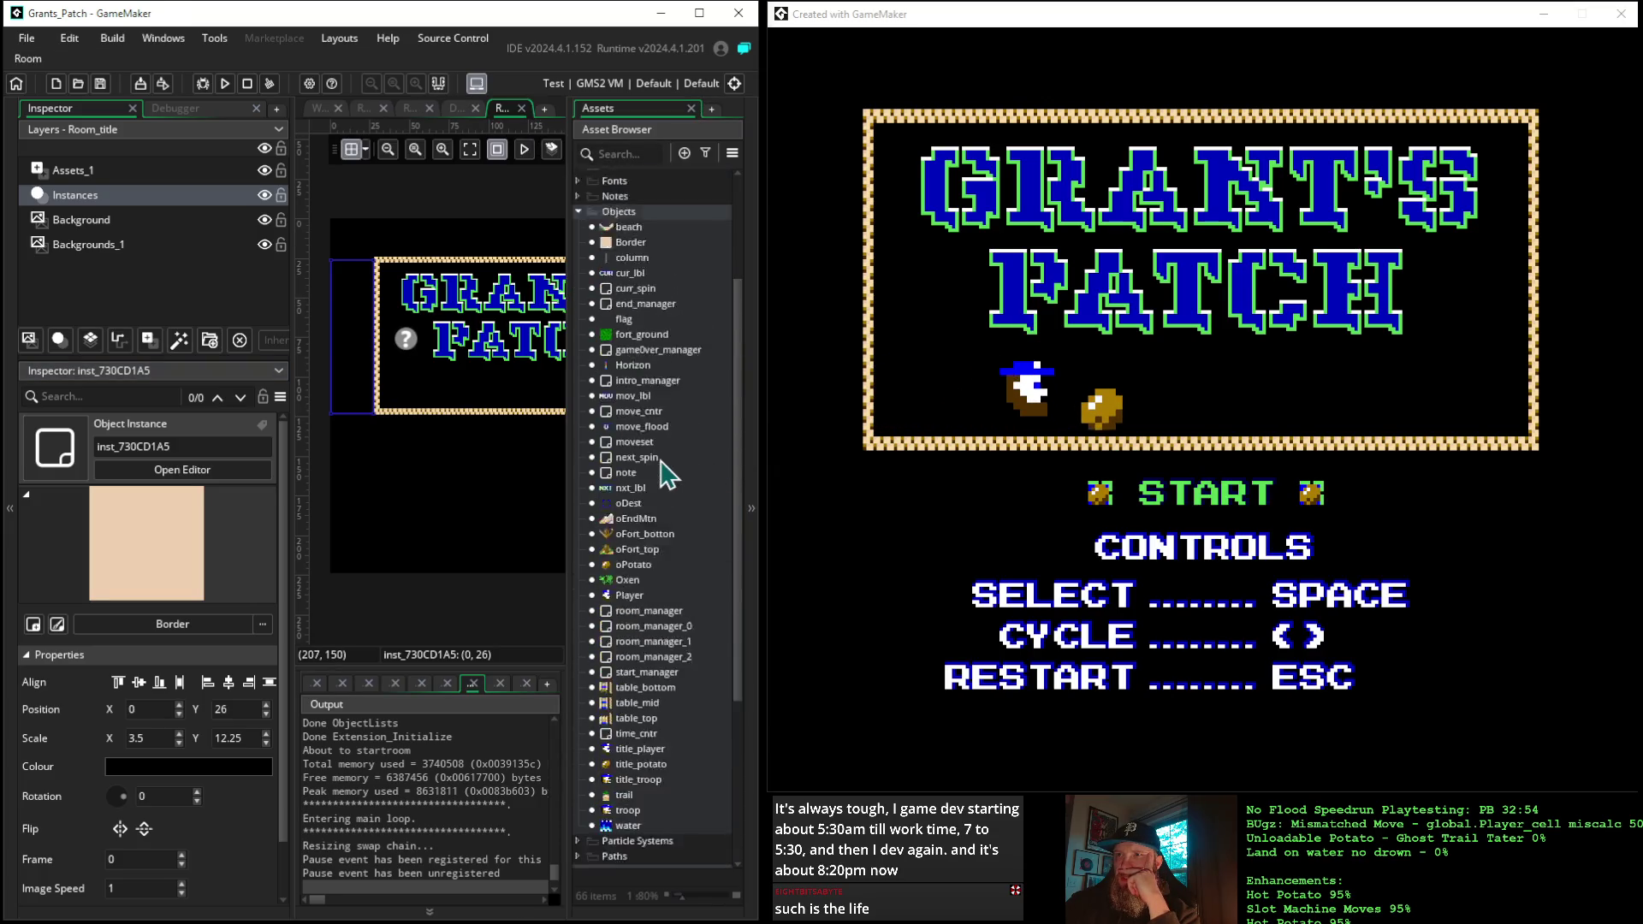
{"action": "double_click", "coordinate": [630, 317]}
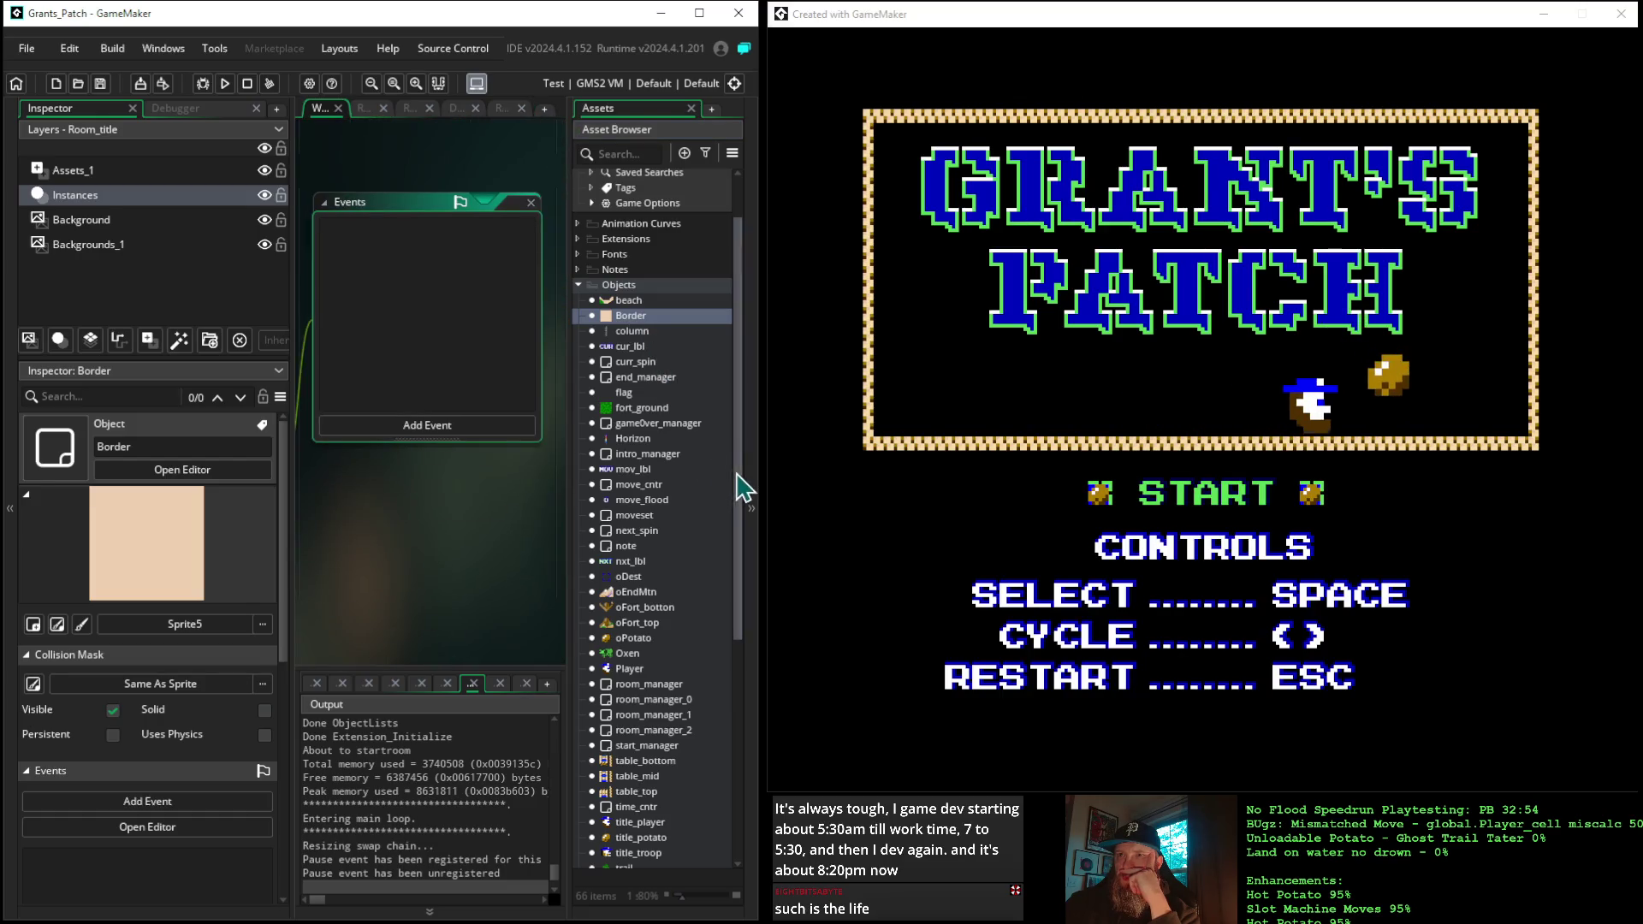
{"action": "left_click", "coordinate": [759, 507]}
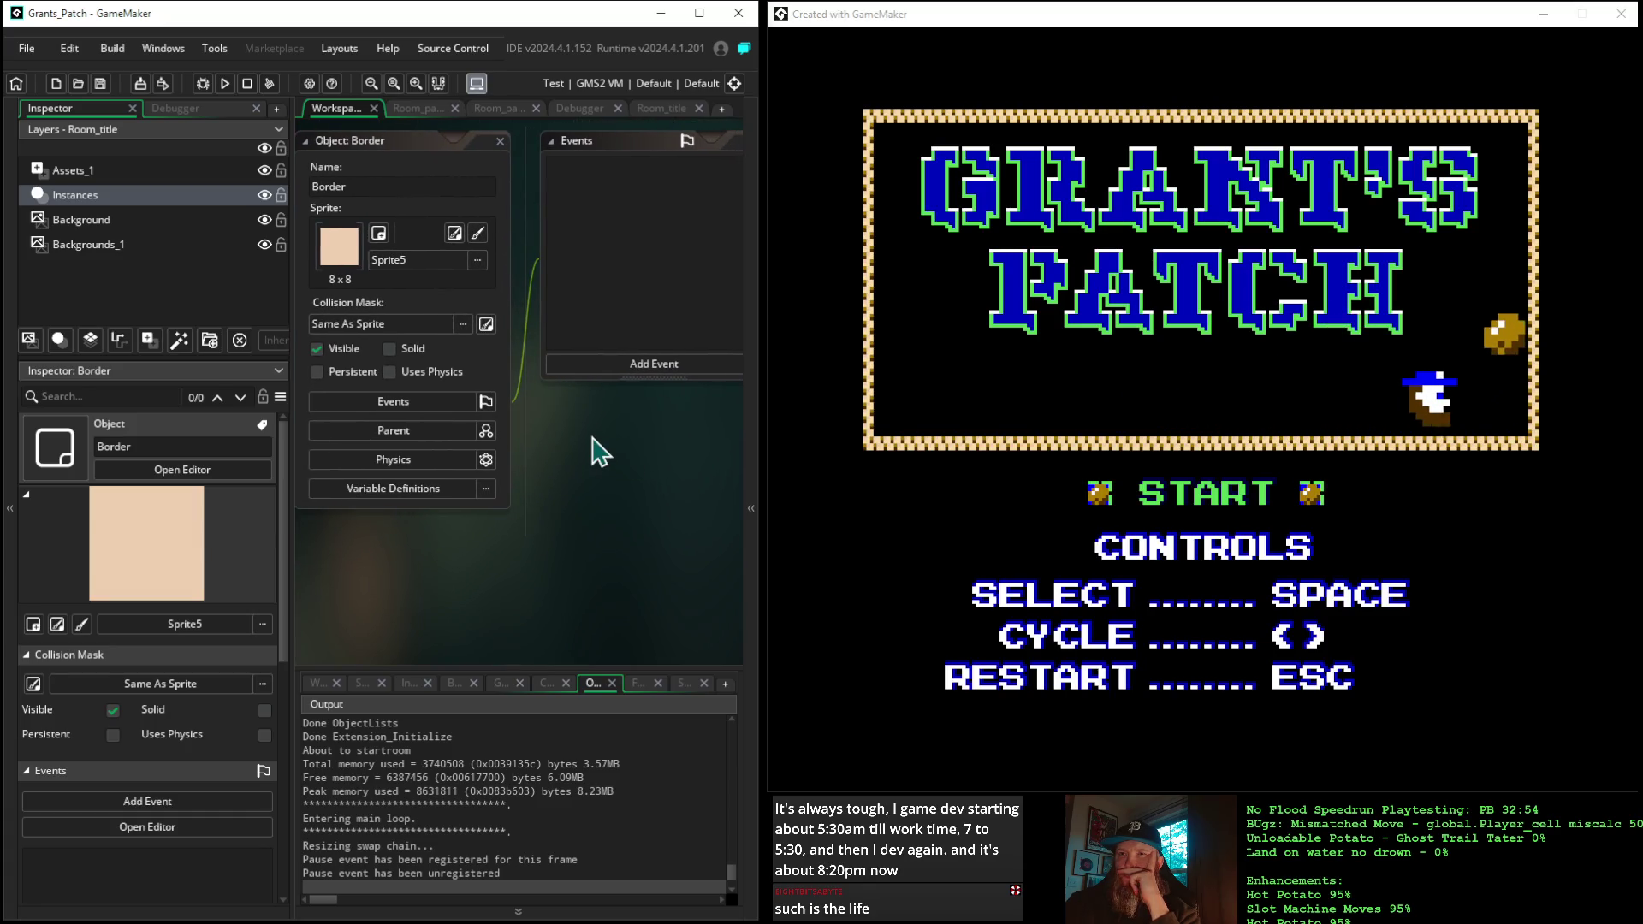
{"action": "left_click", "coordinate": [414, 492]}
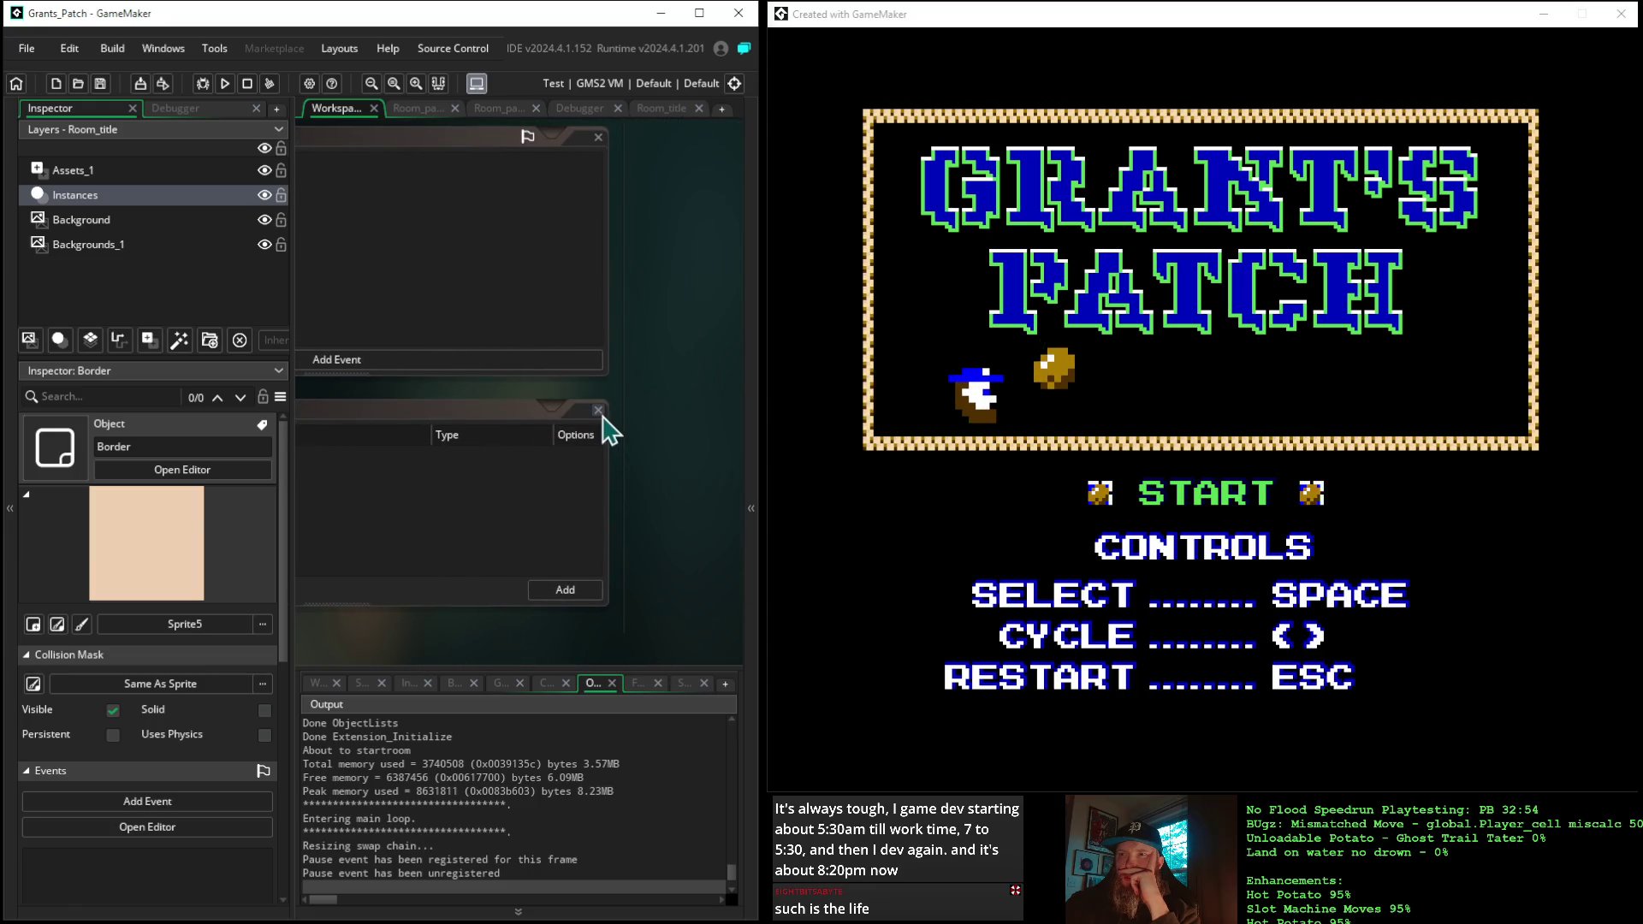
{"action": "key", "text": "Escape"}
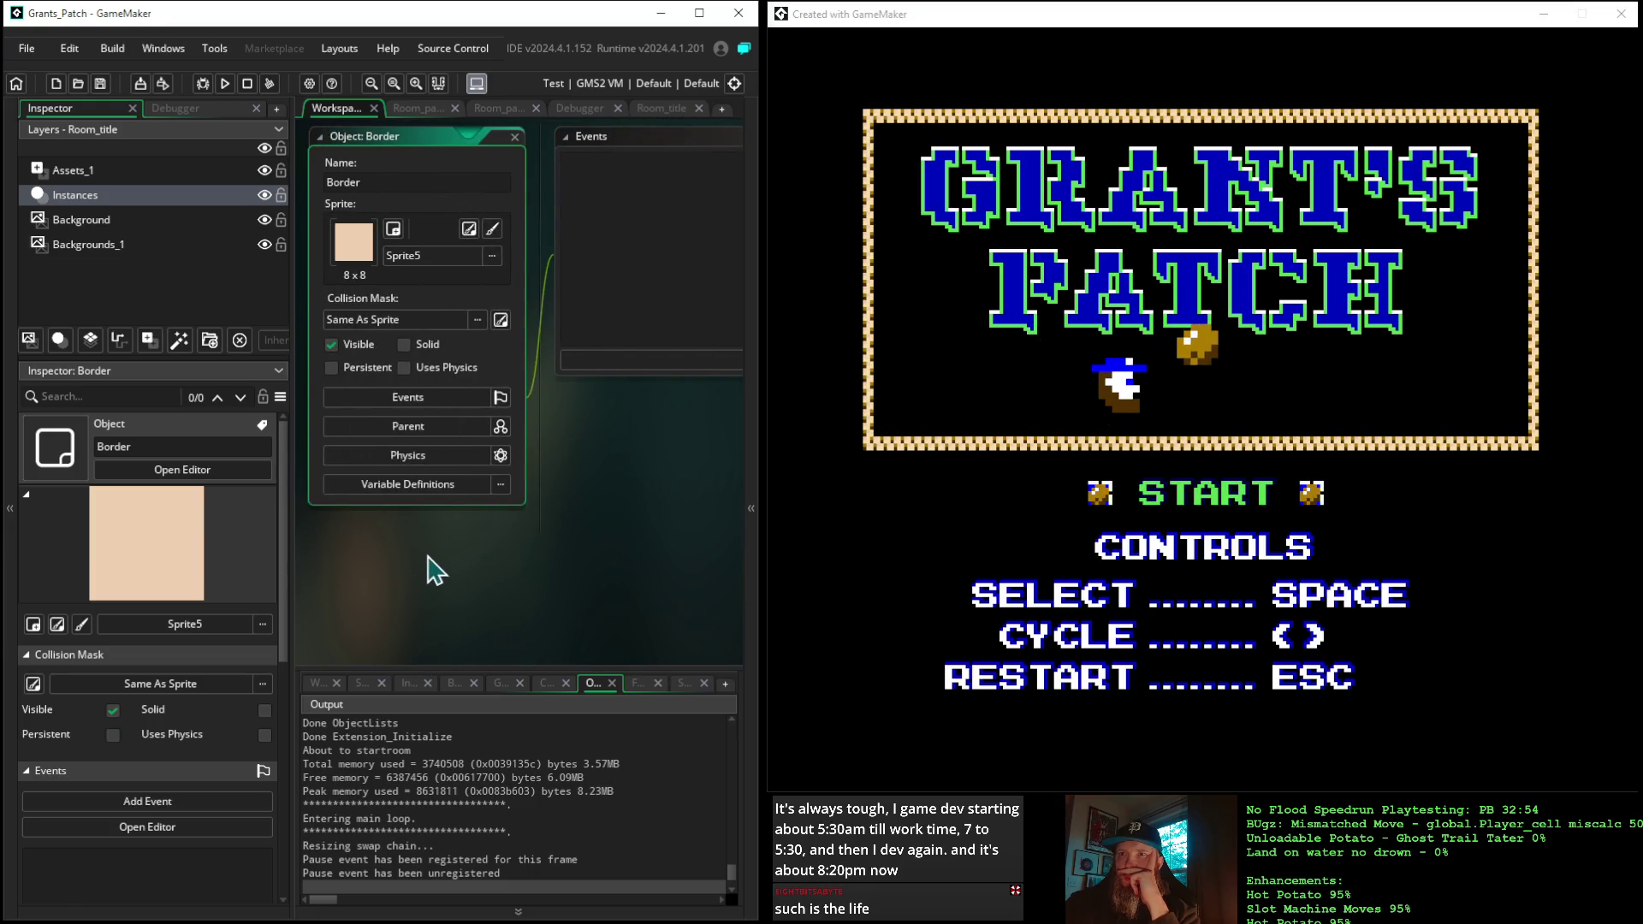
{"action": "left_click_drag", "start_coordinate": [415, 616], "coordinate": [491, 680]}
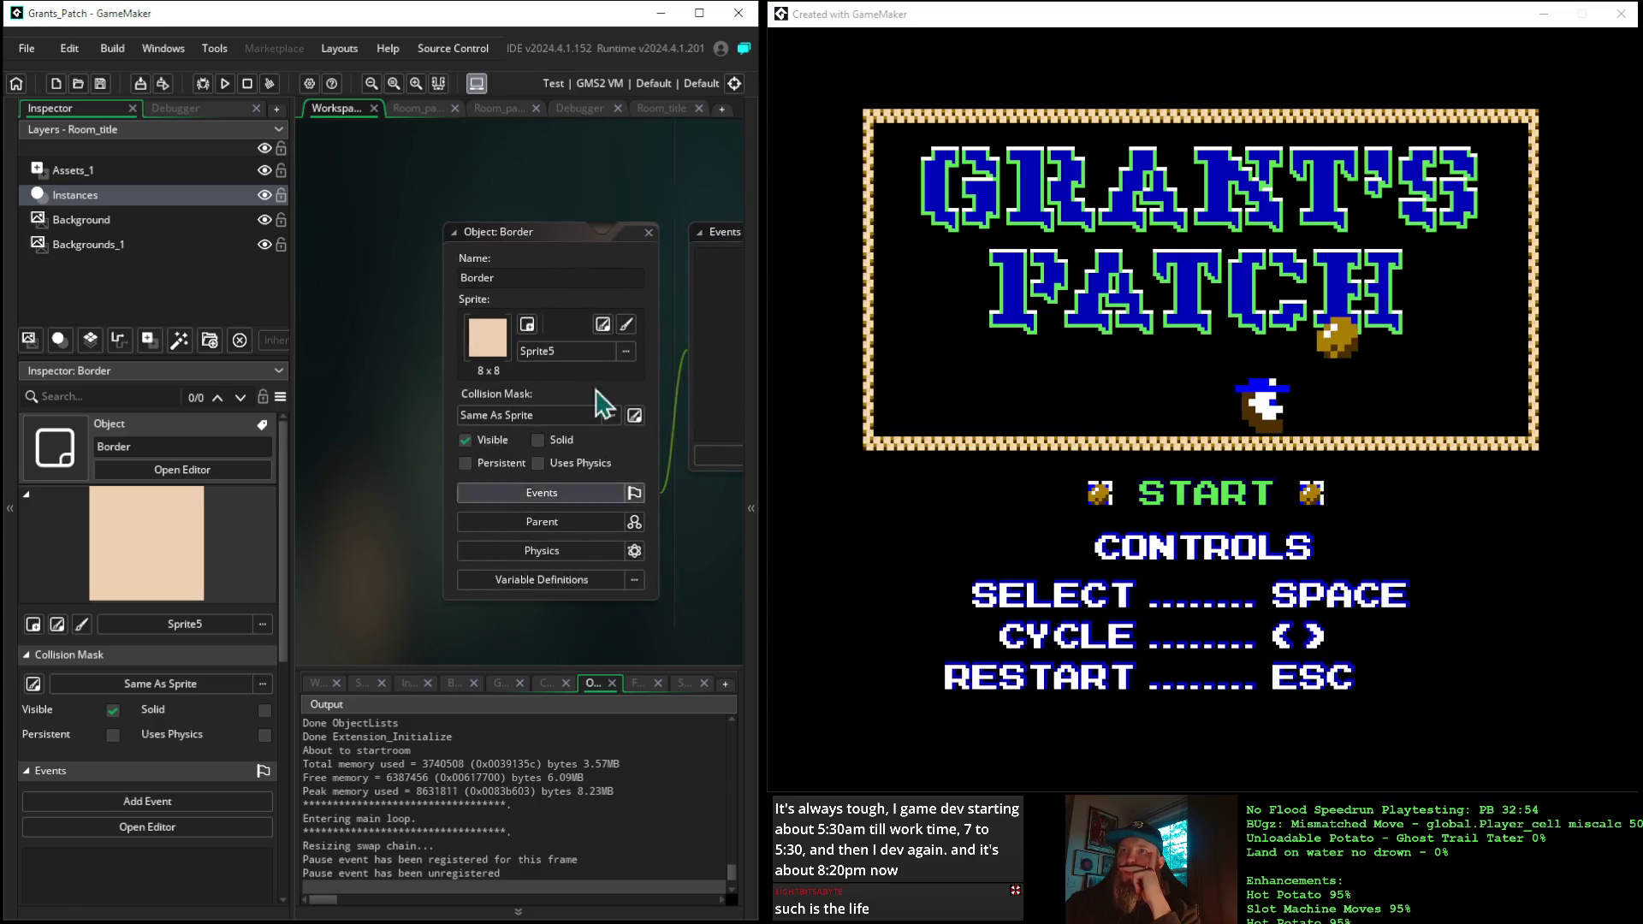
{"action": "left_click", "coordinate": [648, 233]}
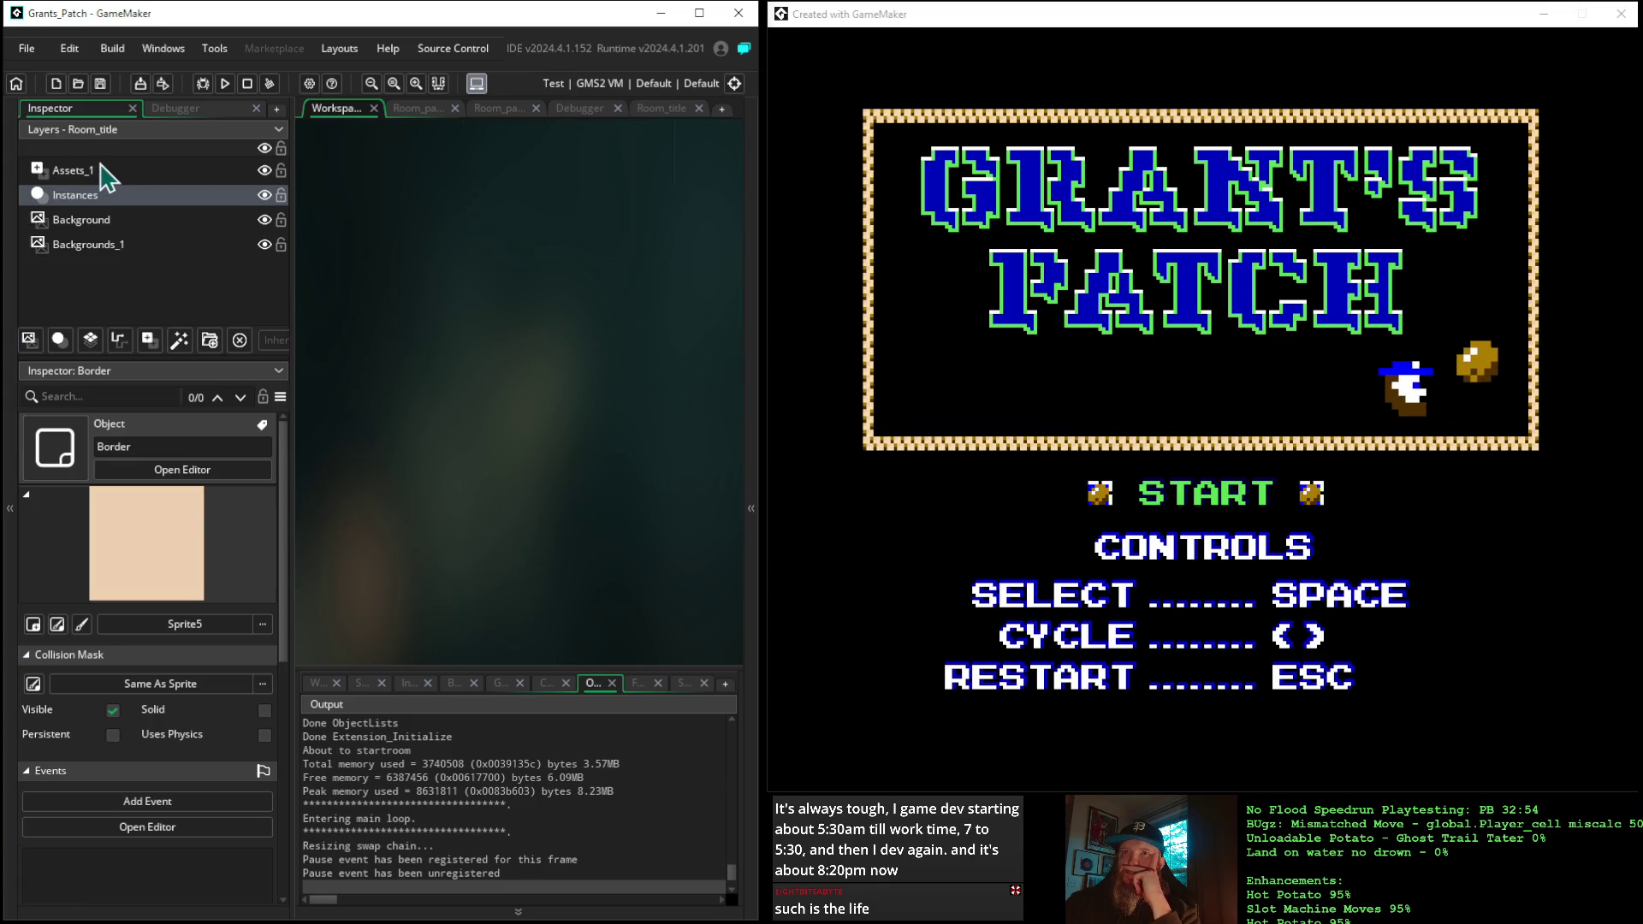
Inspect Room_title's Instances layer, checking the start_manager instance and both Border instances
{"action": "left_click", "coordinate": [111, 172]}
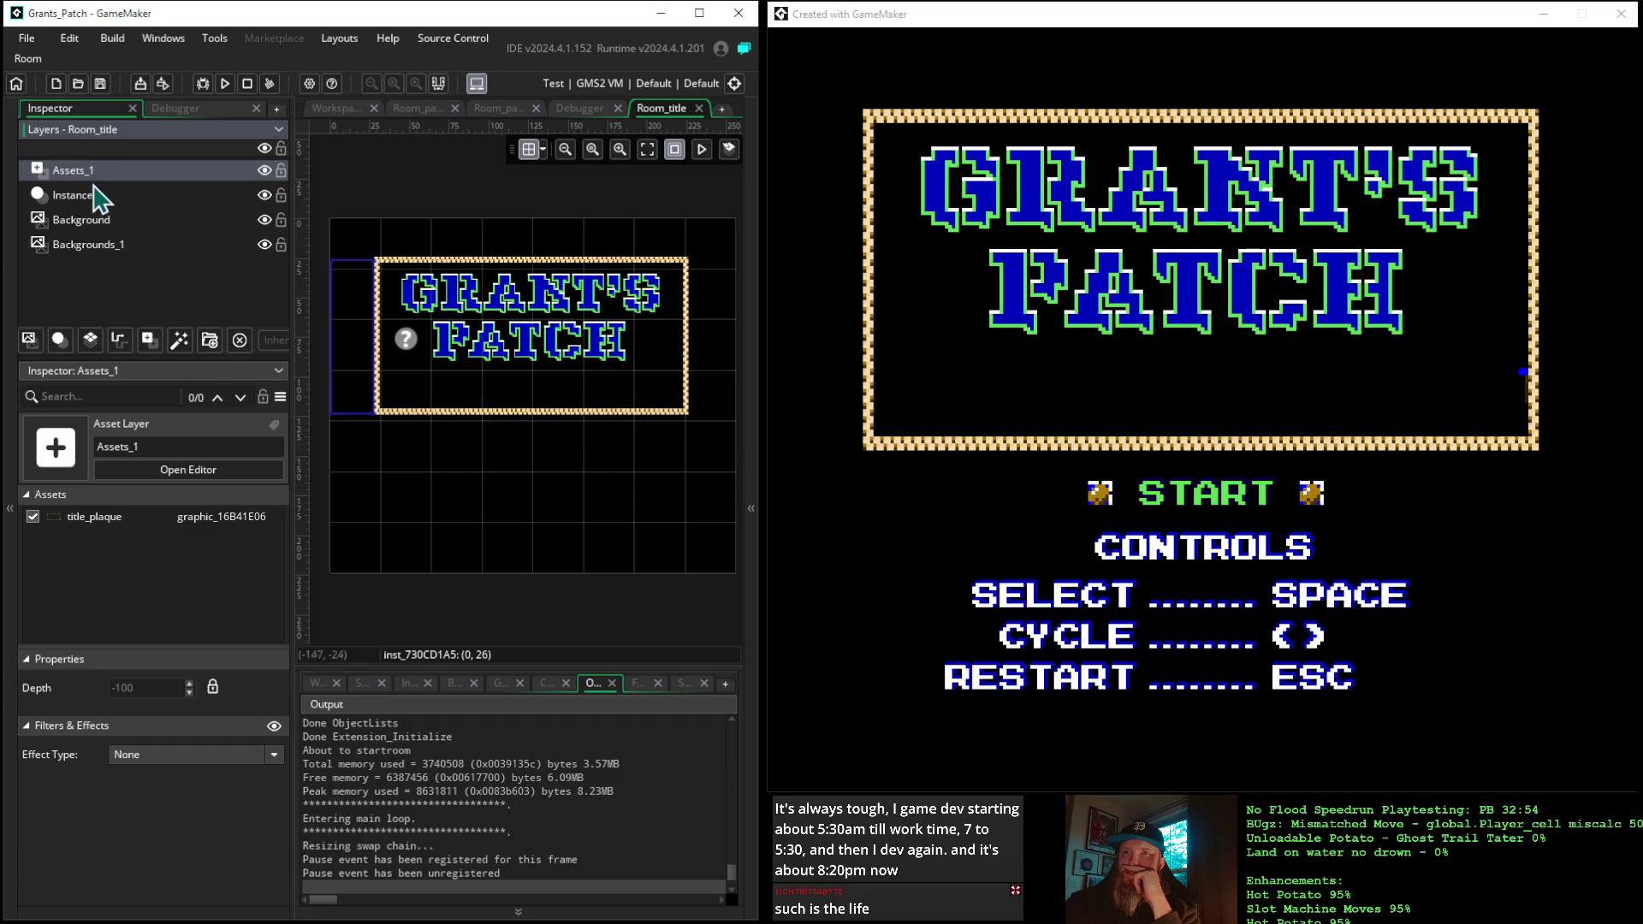
{"action": "left_click", "coordinate": [75, 196]}
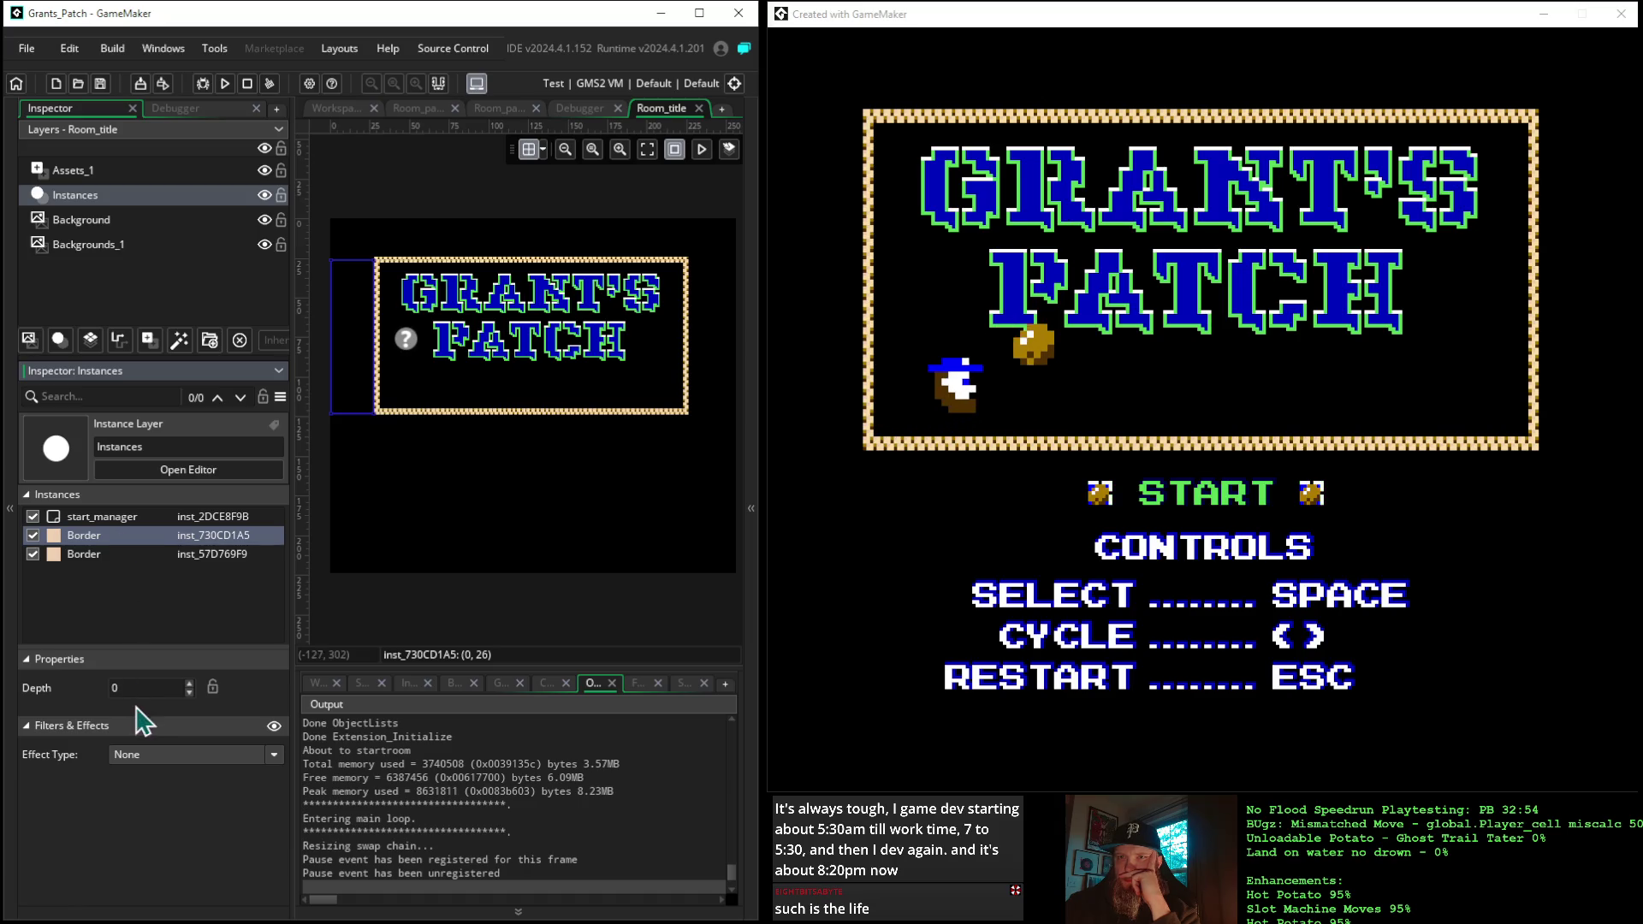
{"action": "left_click", "coordinate": [121, 556]}
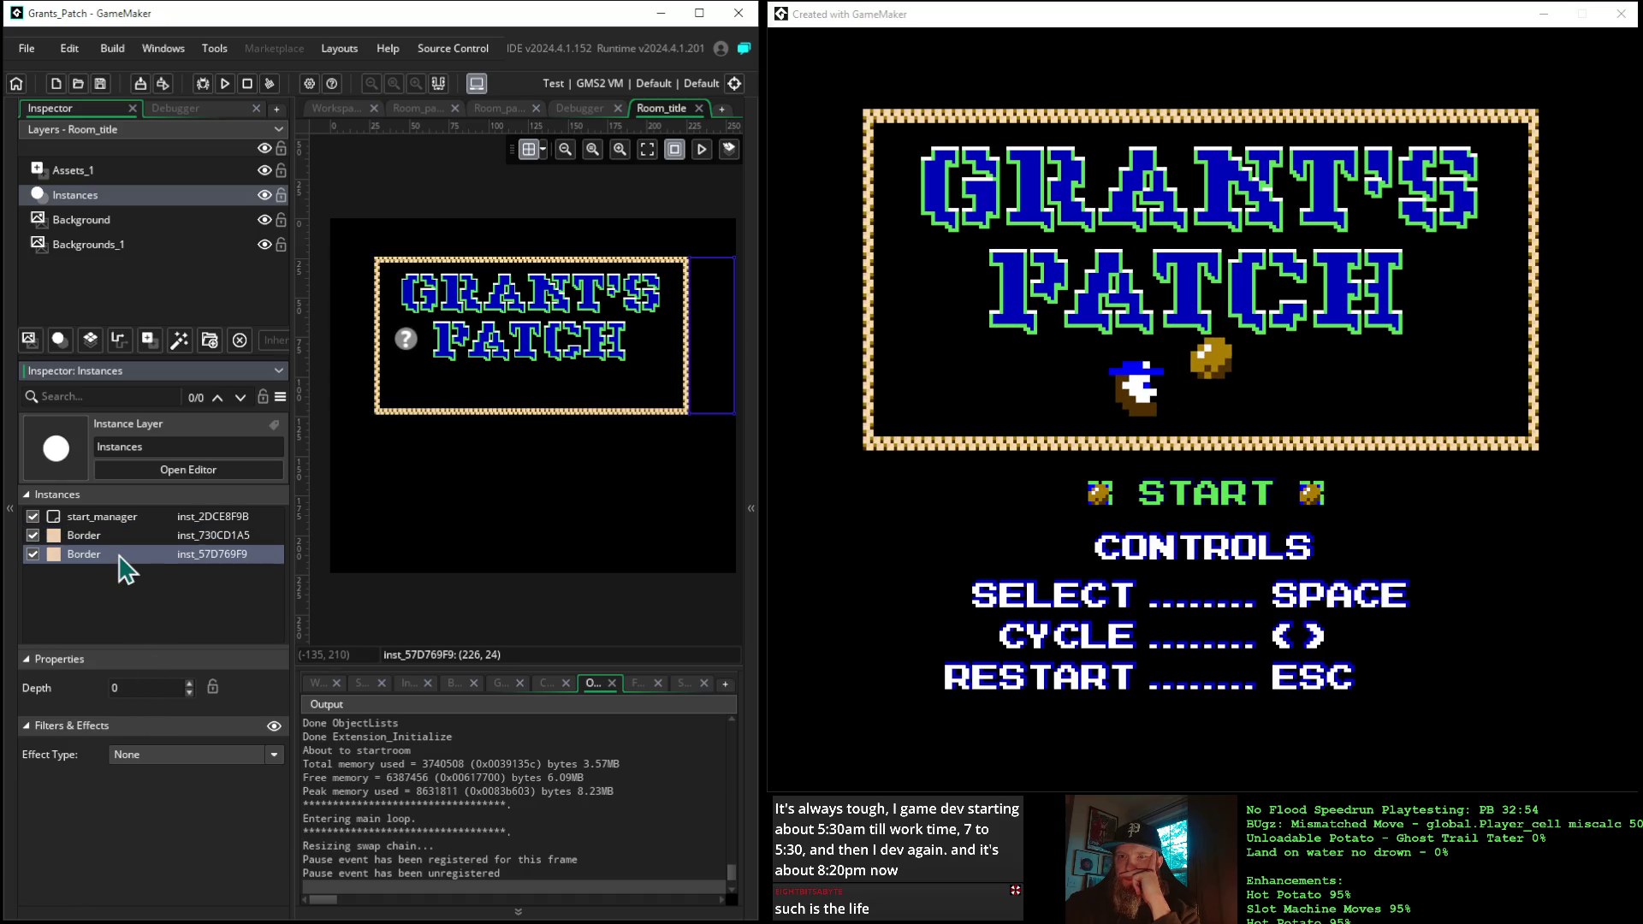
{"action": "left_click", "coordinate": [100, 518]}
{"action": "left_click", "coordinate": [101, 536]}
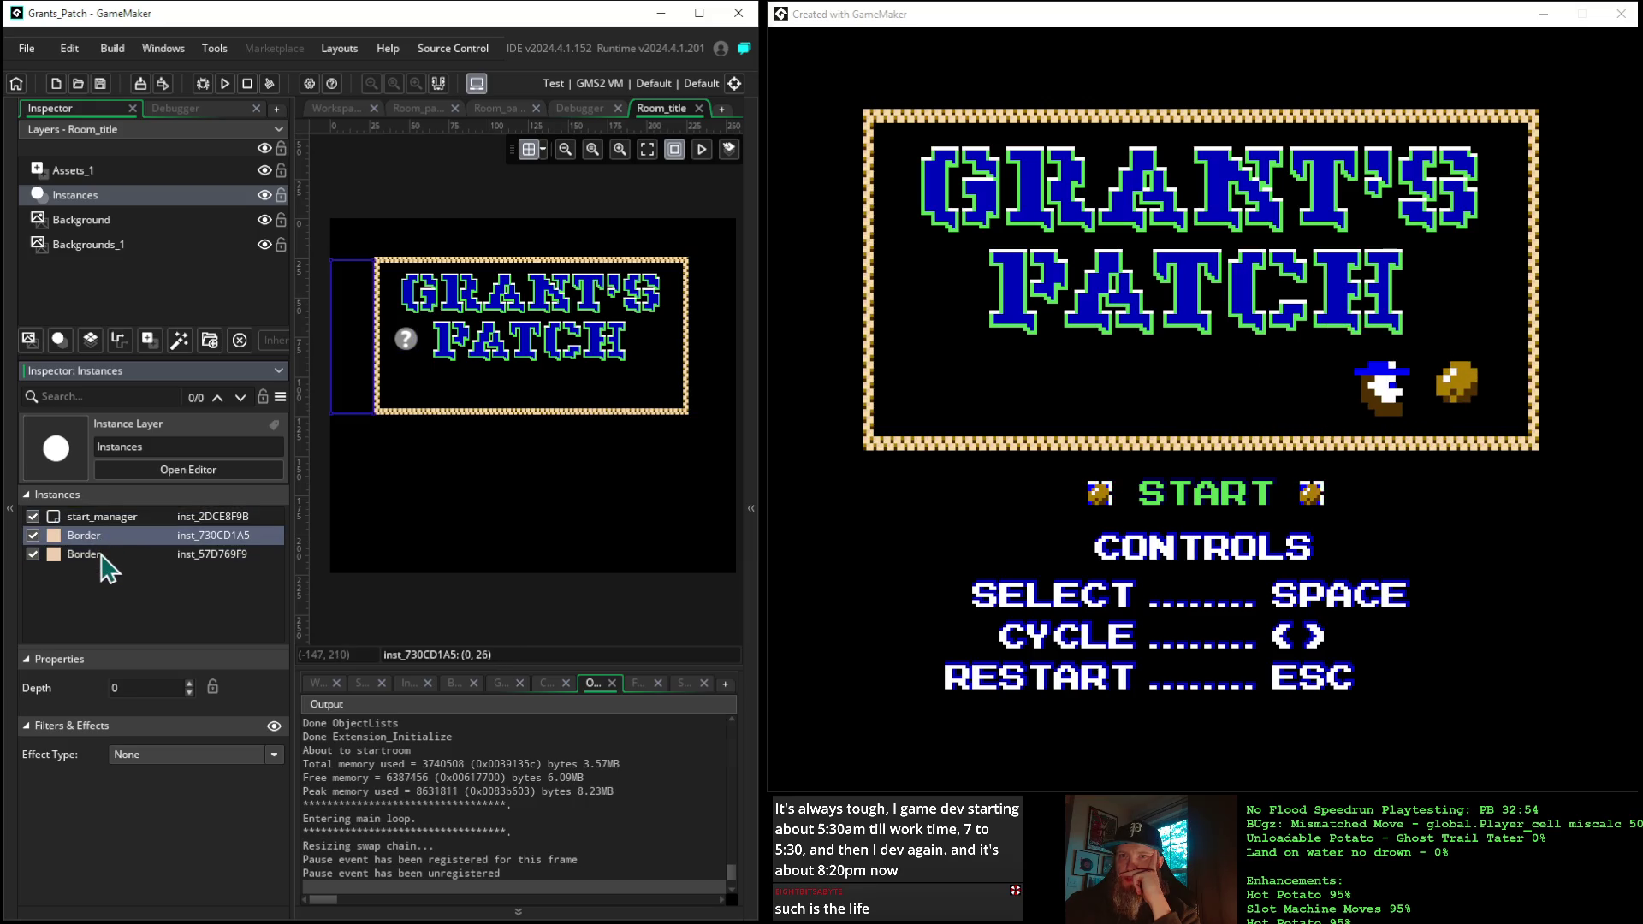
{"action": "left_click", "coordinate": [102, 553]}
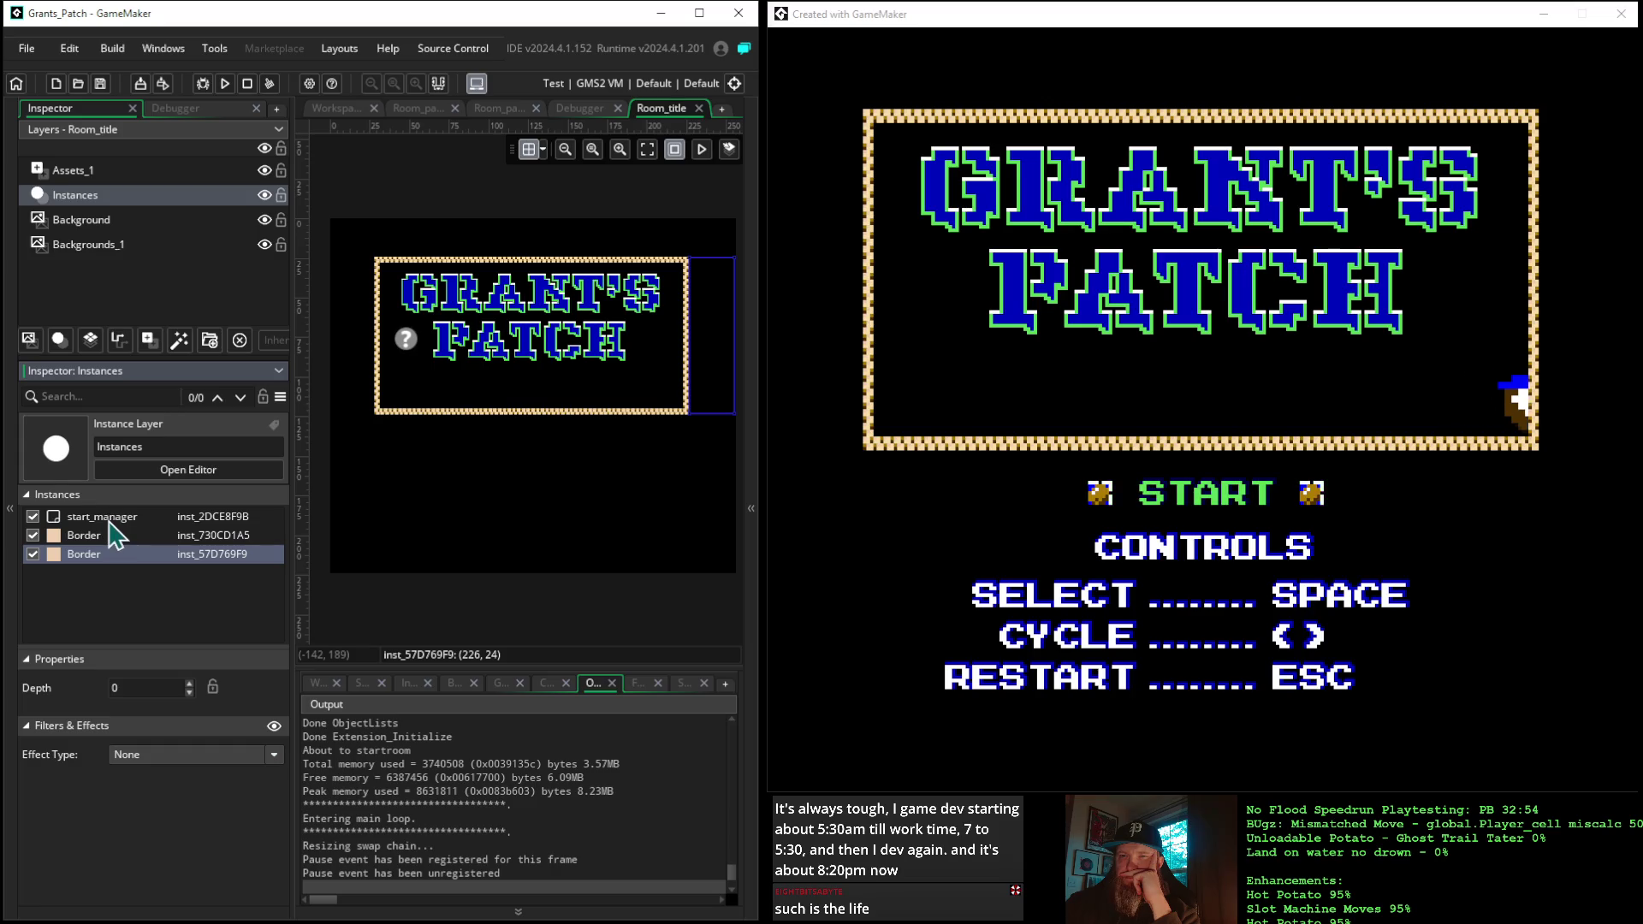
{"action": "left_click", "coordinate": [109, 520]}
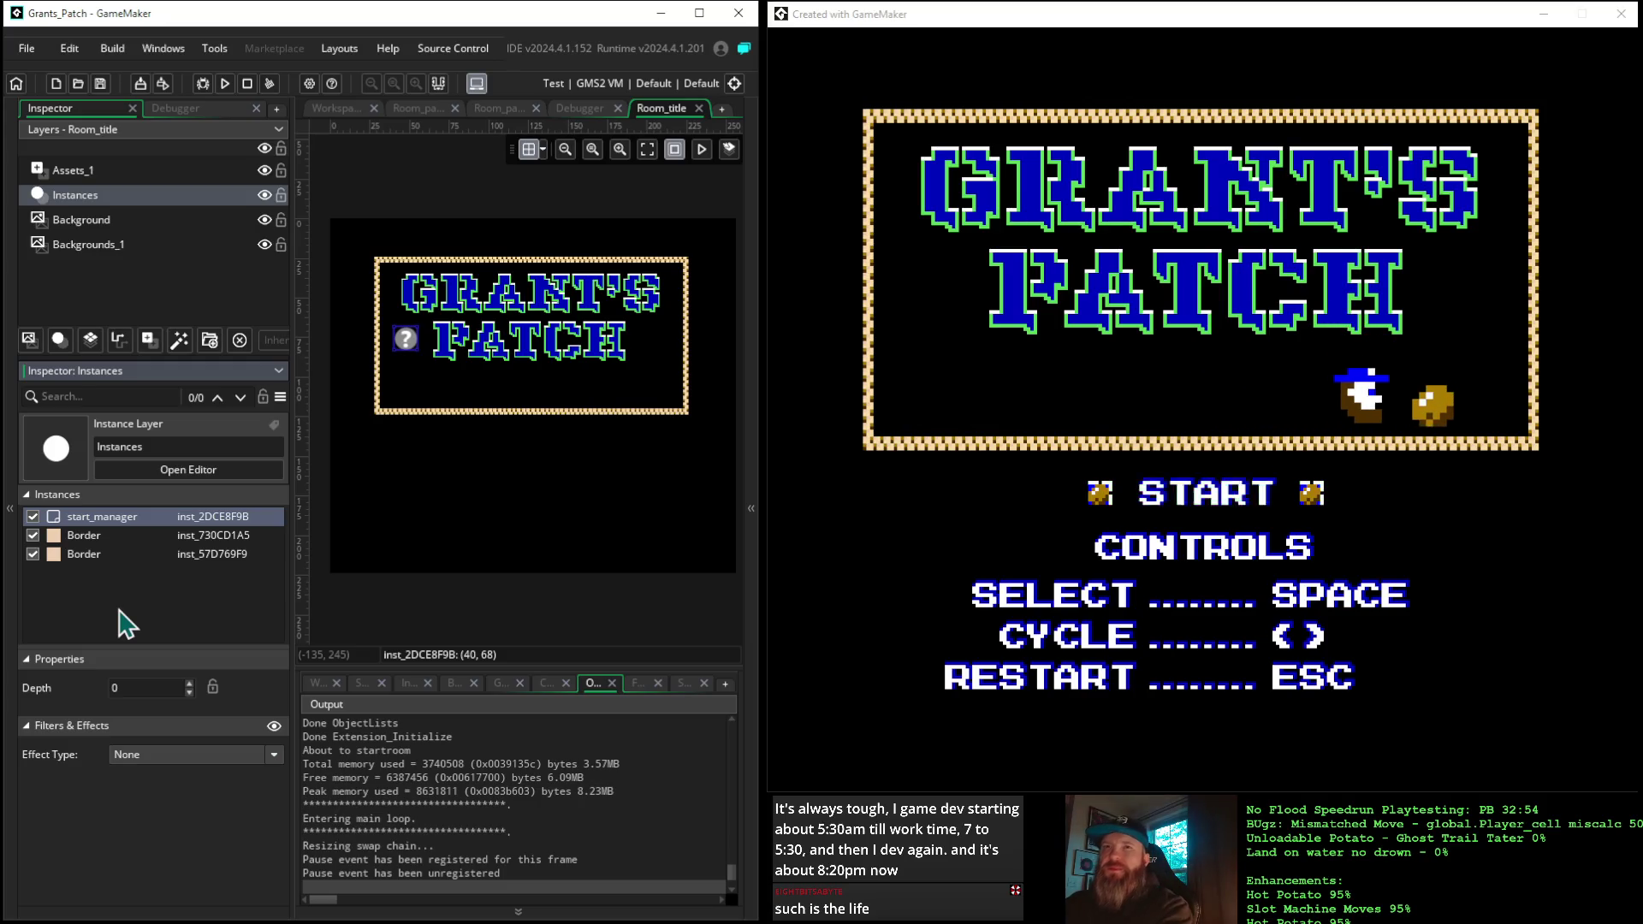
{"action": "left_click", "coordinate": [86, 171]}
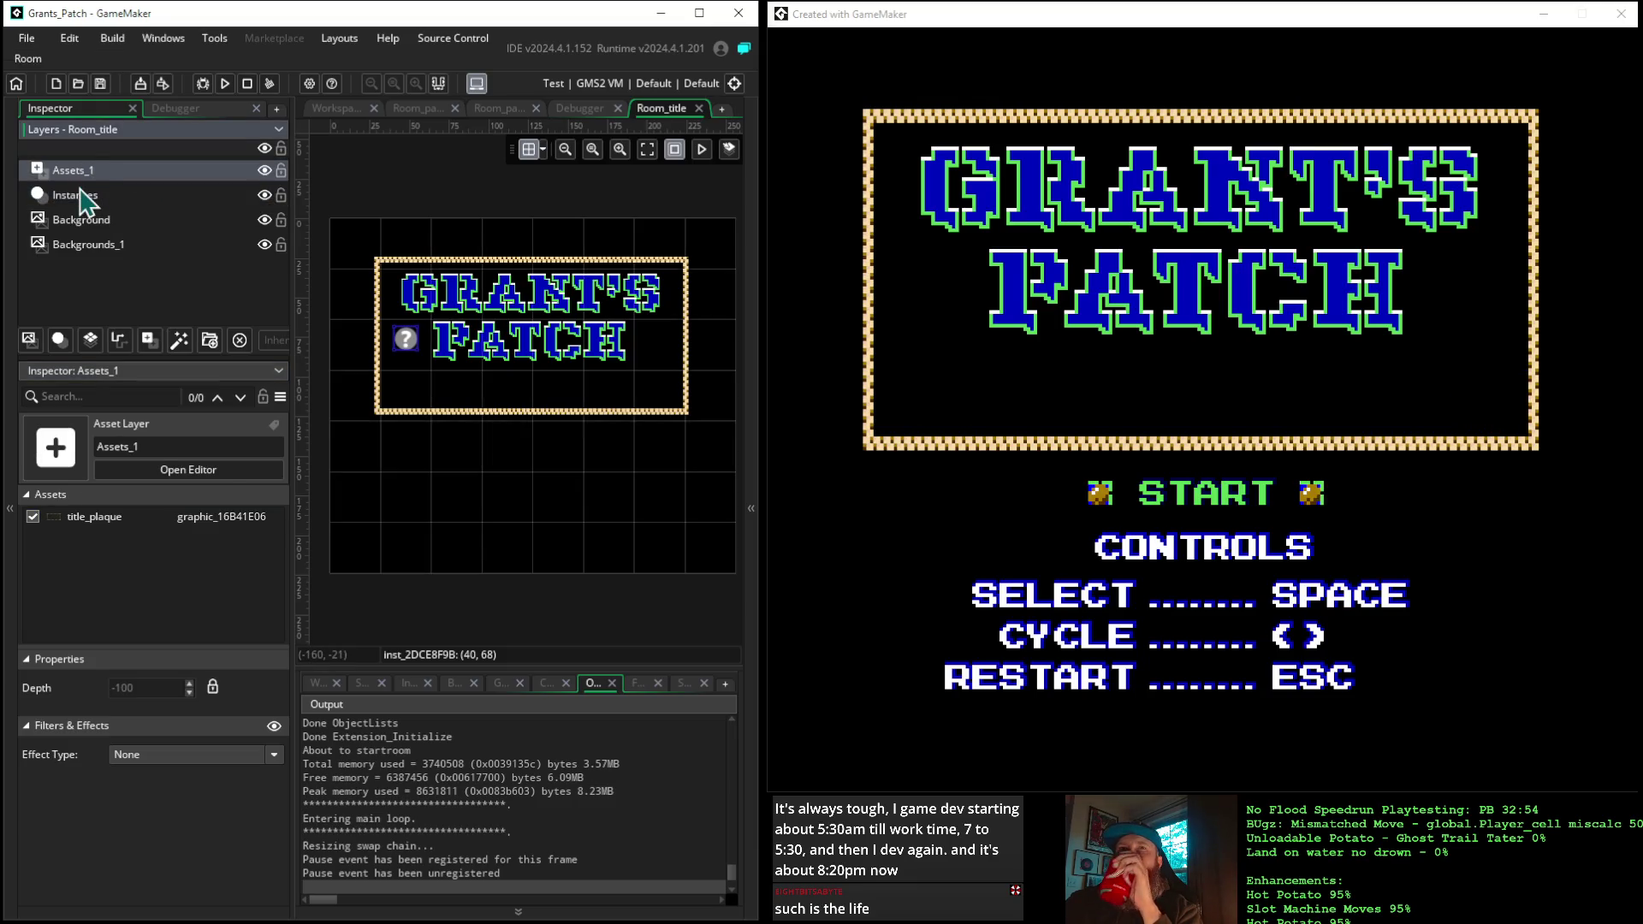
{"action": "left_click", "coordinate": [83, 199]}
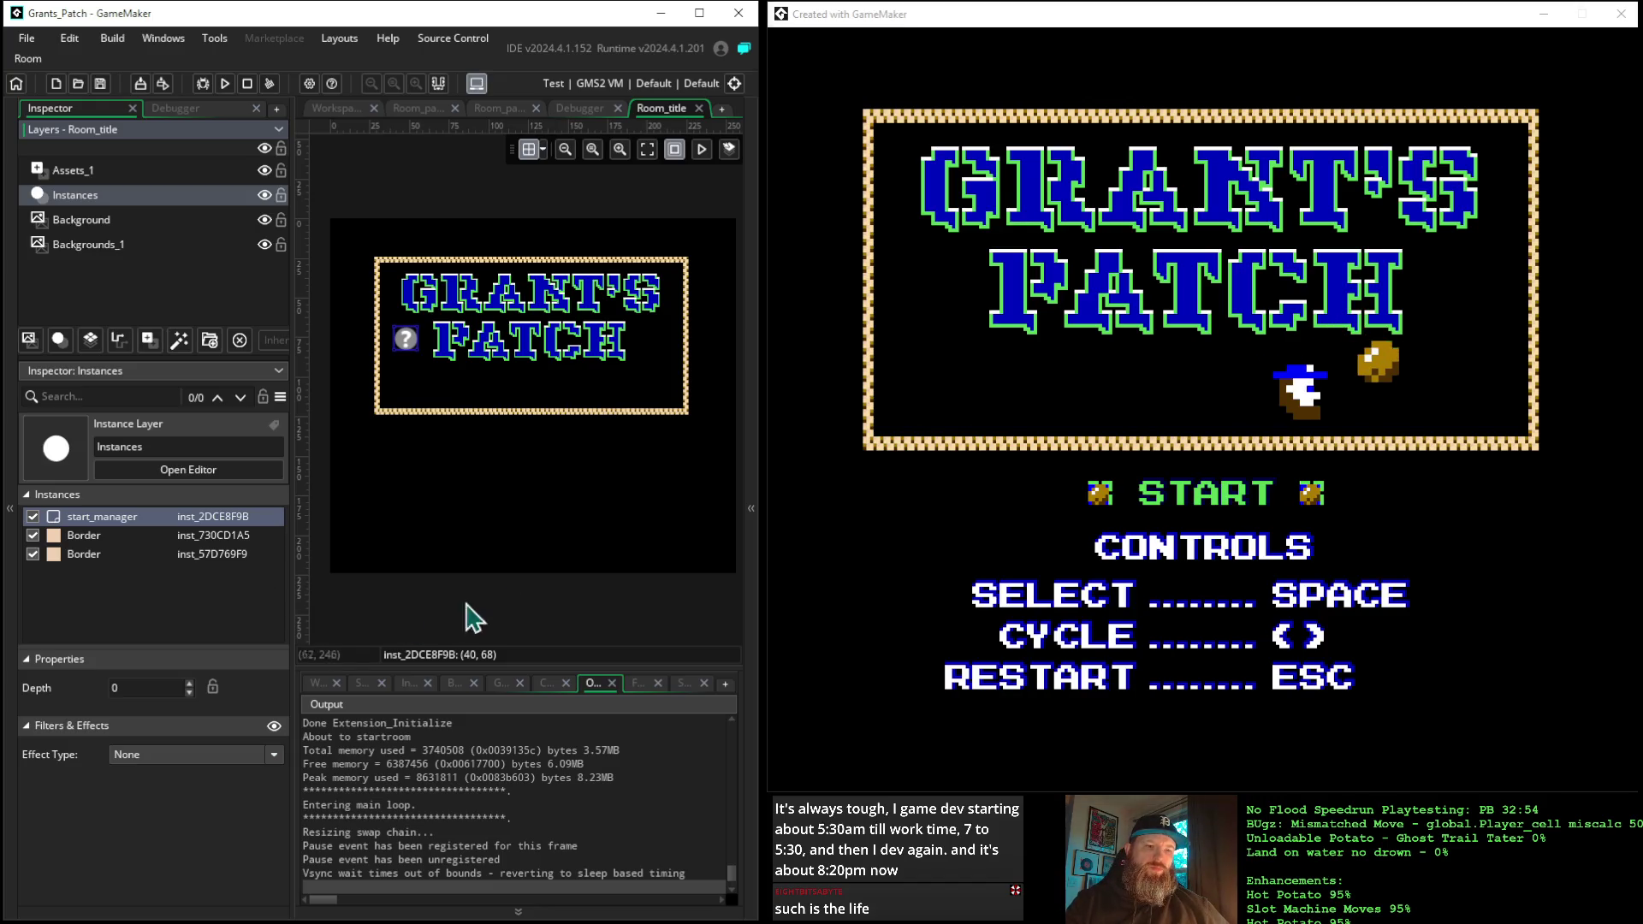
{"action": "left_click", "coordinate": [749, 512]}
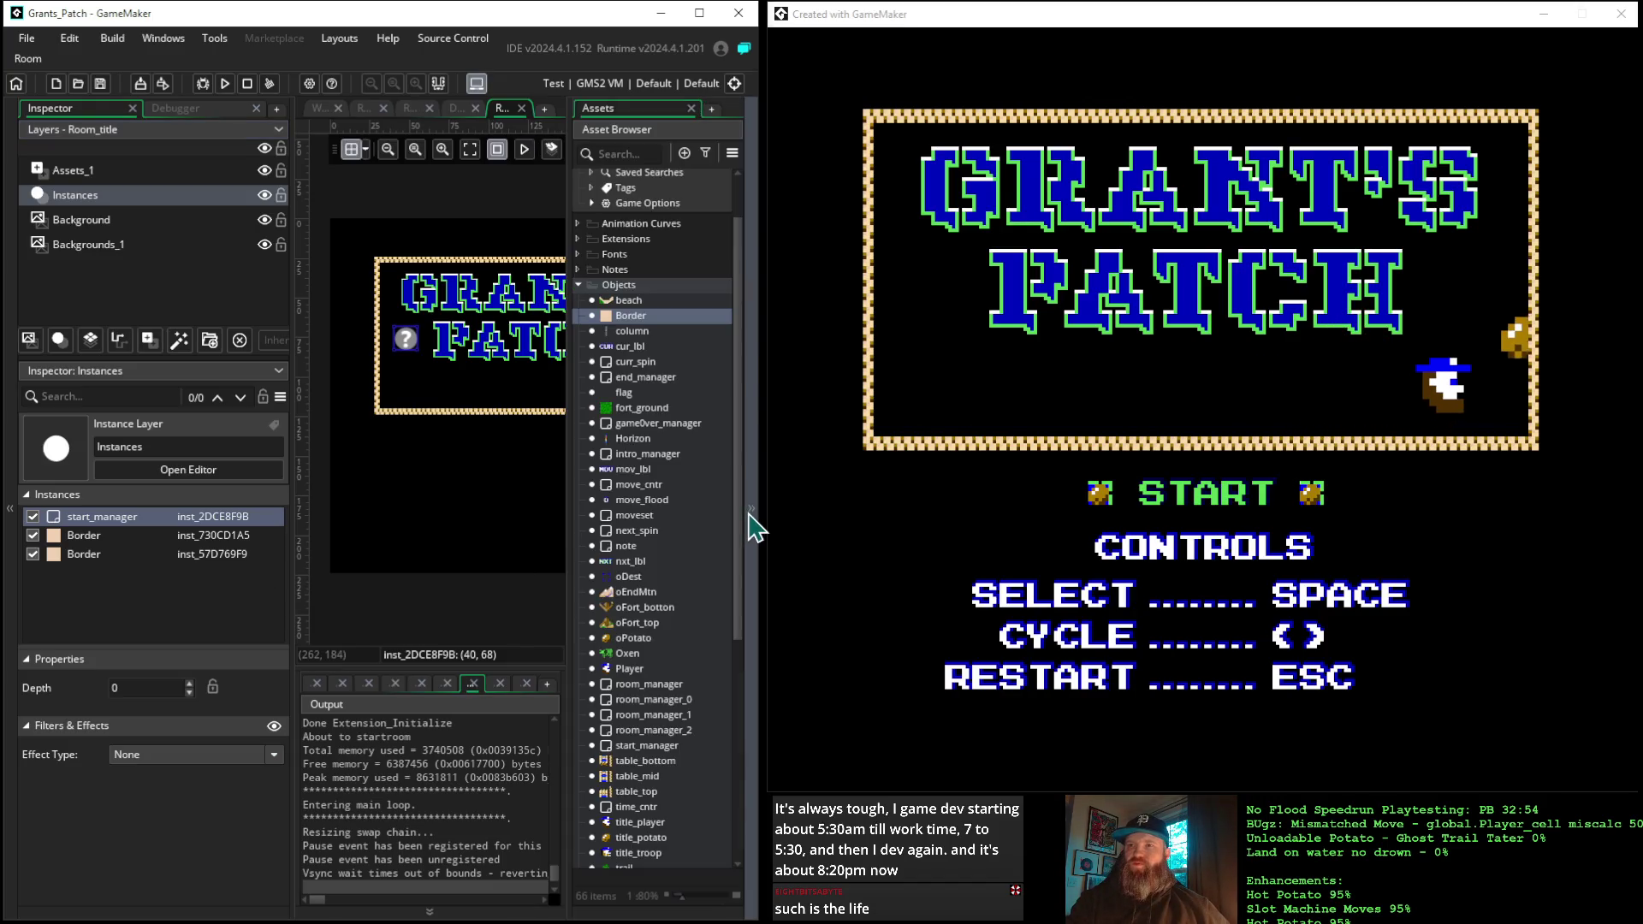
Collapse the Rooms and Scripts folders and expand Objects to list every object
{"action": "left_click", "coordinate": [578, 285]}
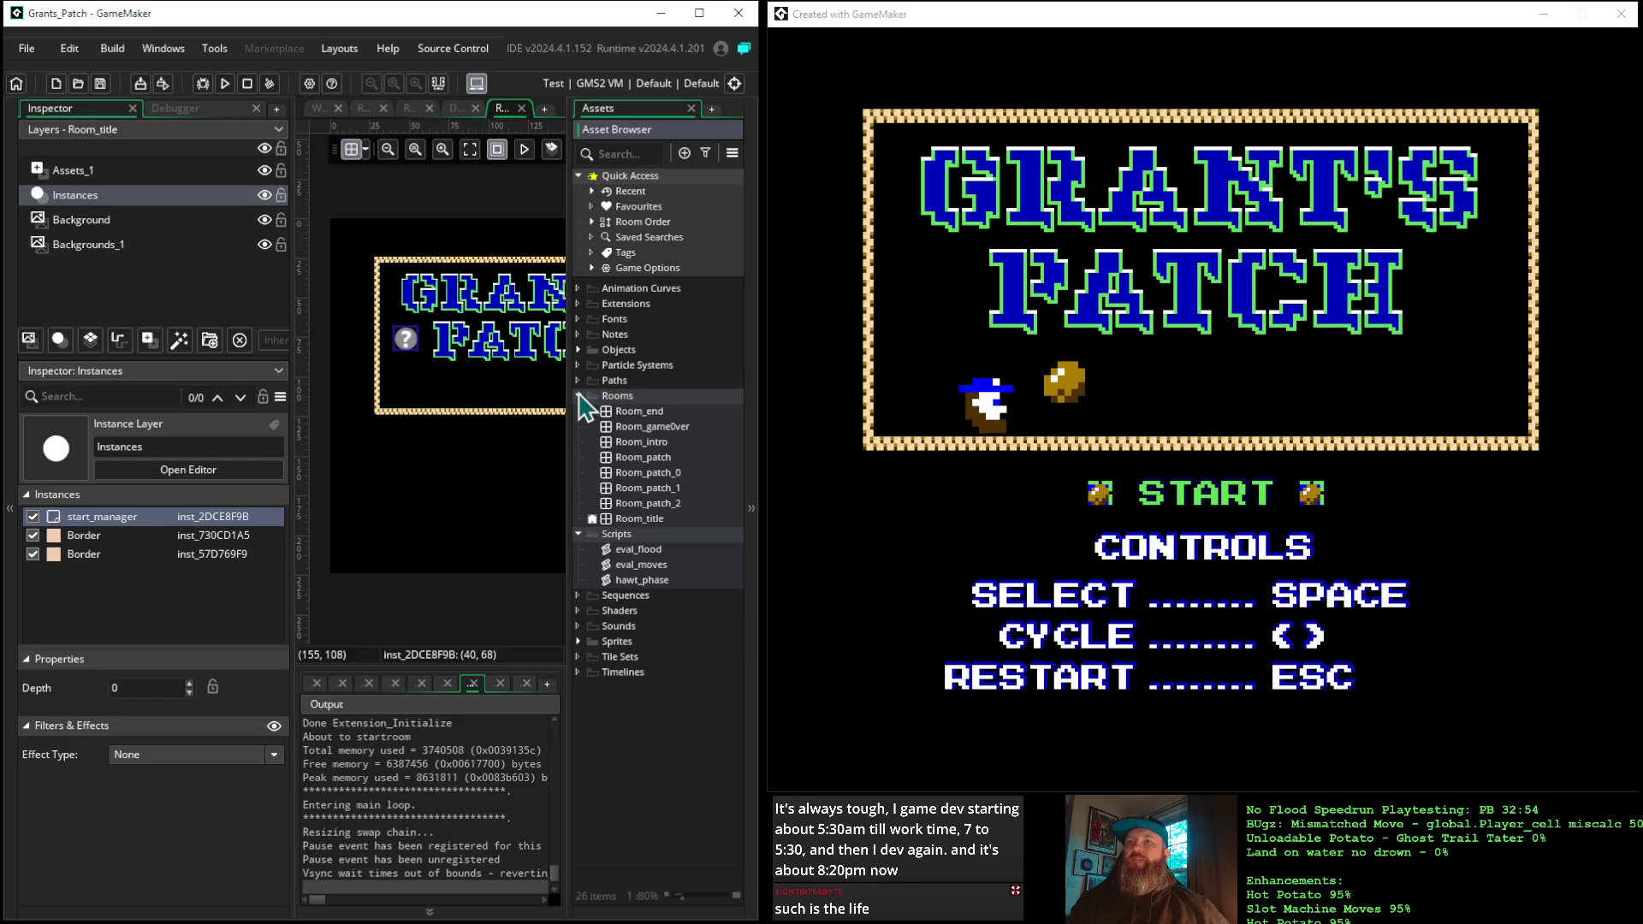
{"action": "left_click", "coordinate": [579, 395]}
{"action": "left_click", "coordinate": [576, 412]}
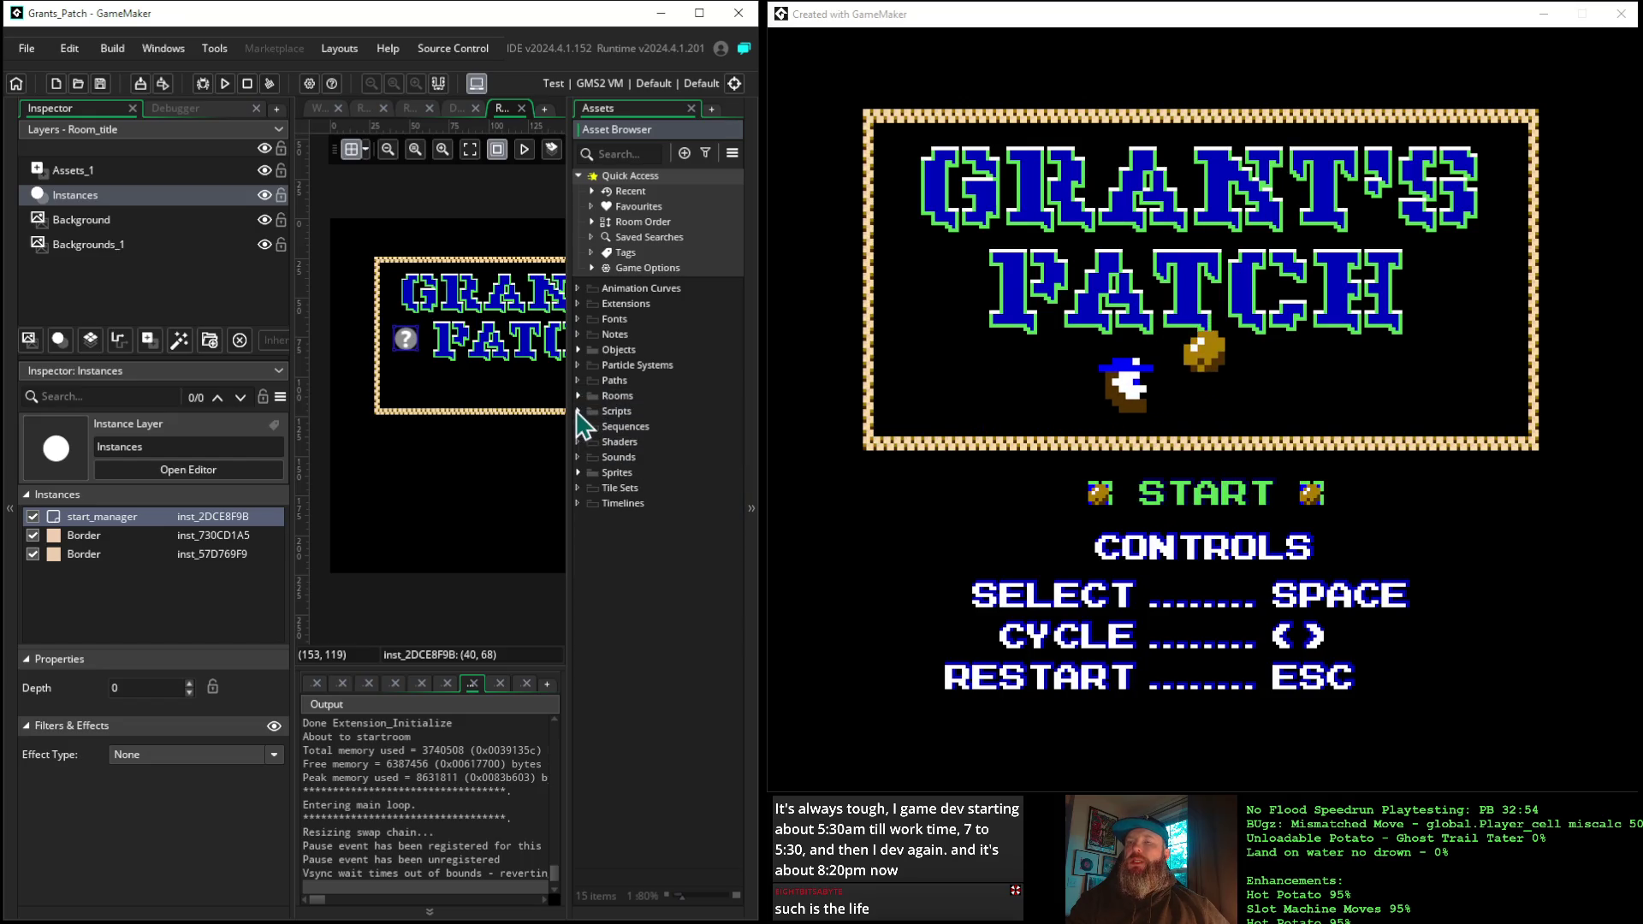
{"action": "left_click", "coordinate": [579, 350]}
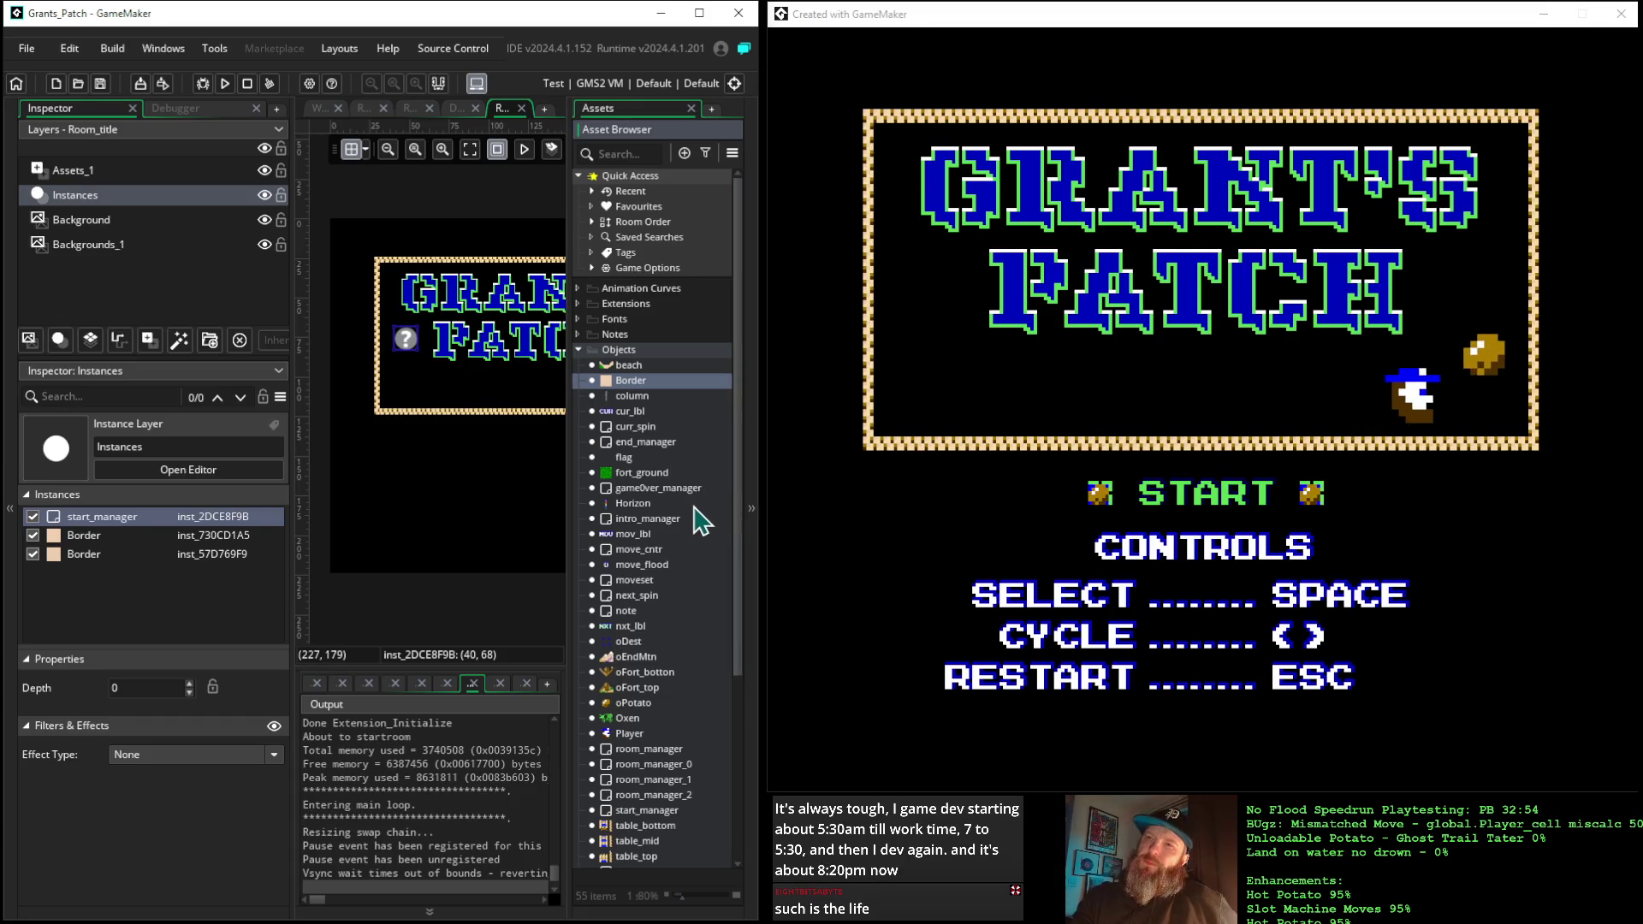
Inspect intro_manager, then select the start_manager object
{"action": "left_click", "coordinate": [656, 519]}
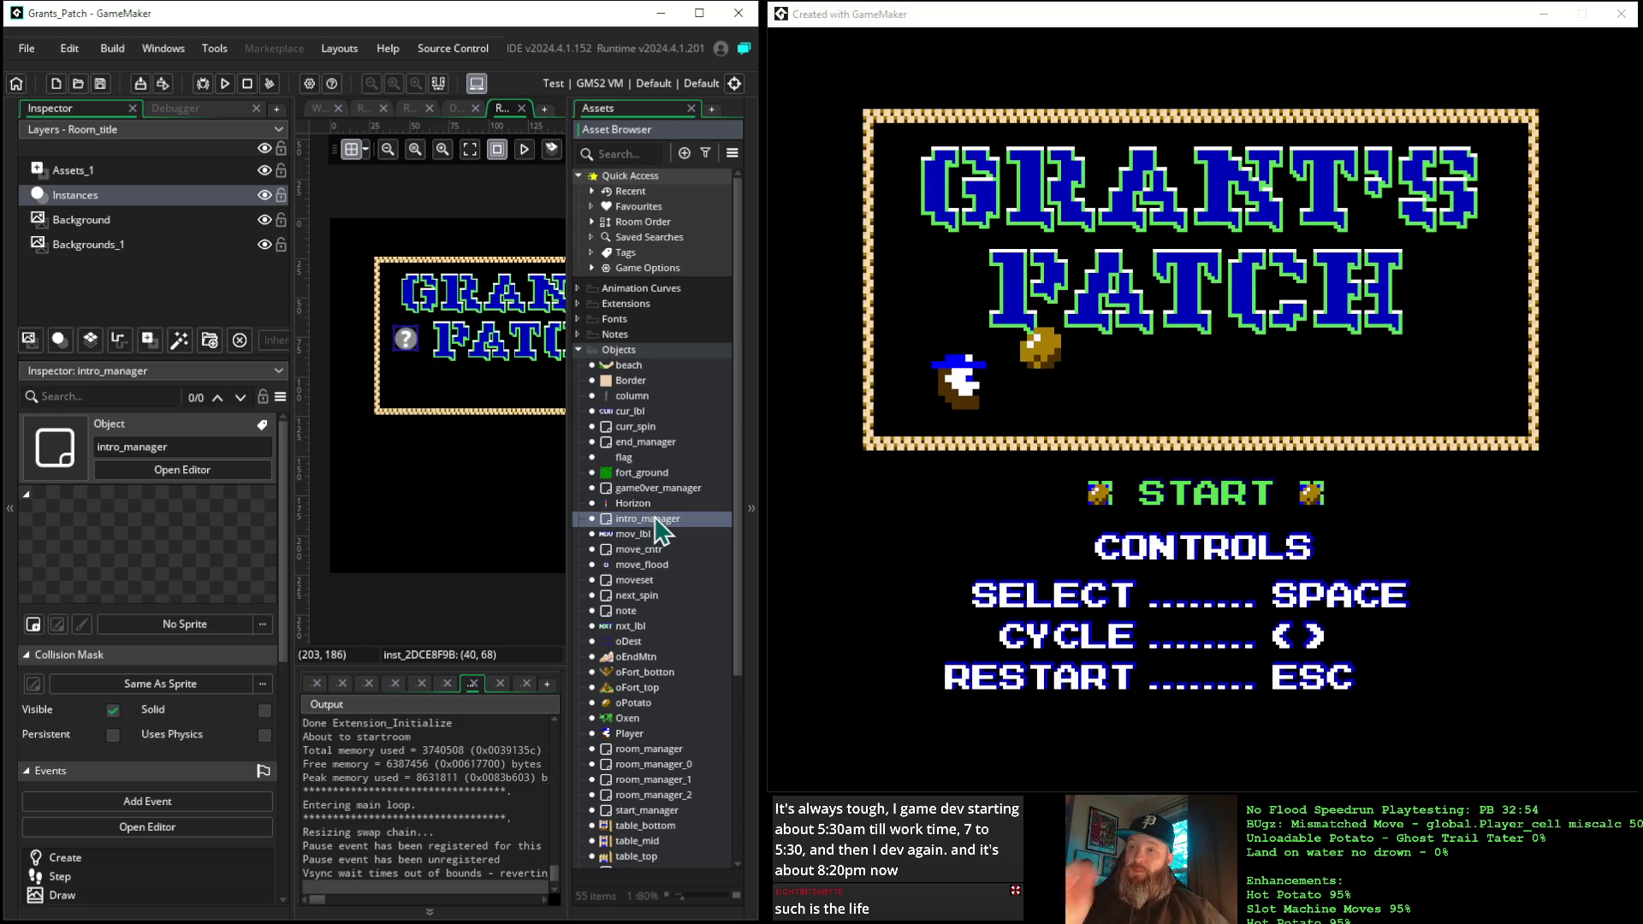
{"action": "scroll", "coordinate": [661, 533], "scroll_direction": "down", "scroll_amount": 1}
{"action": "scroll", "coordinate": [663, 535], "scroll_direction": "down", "scroll_amount": 4}
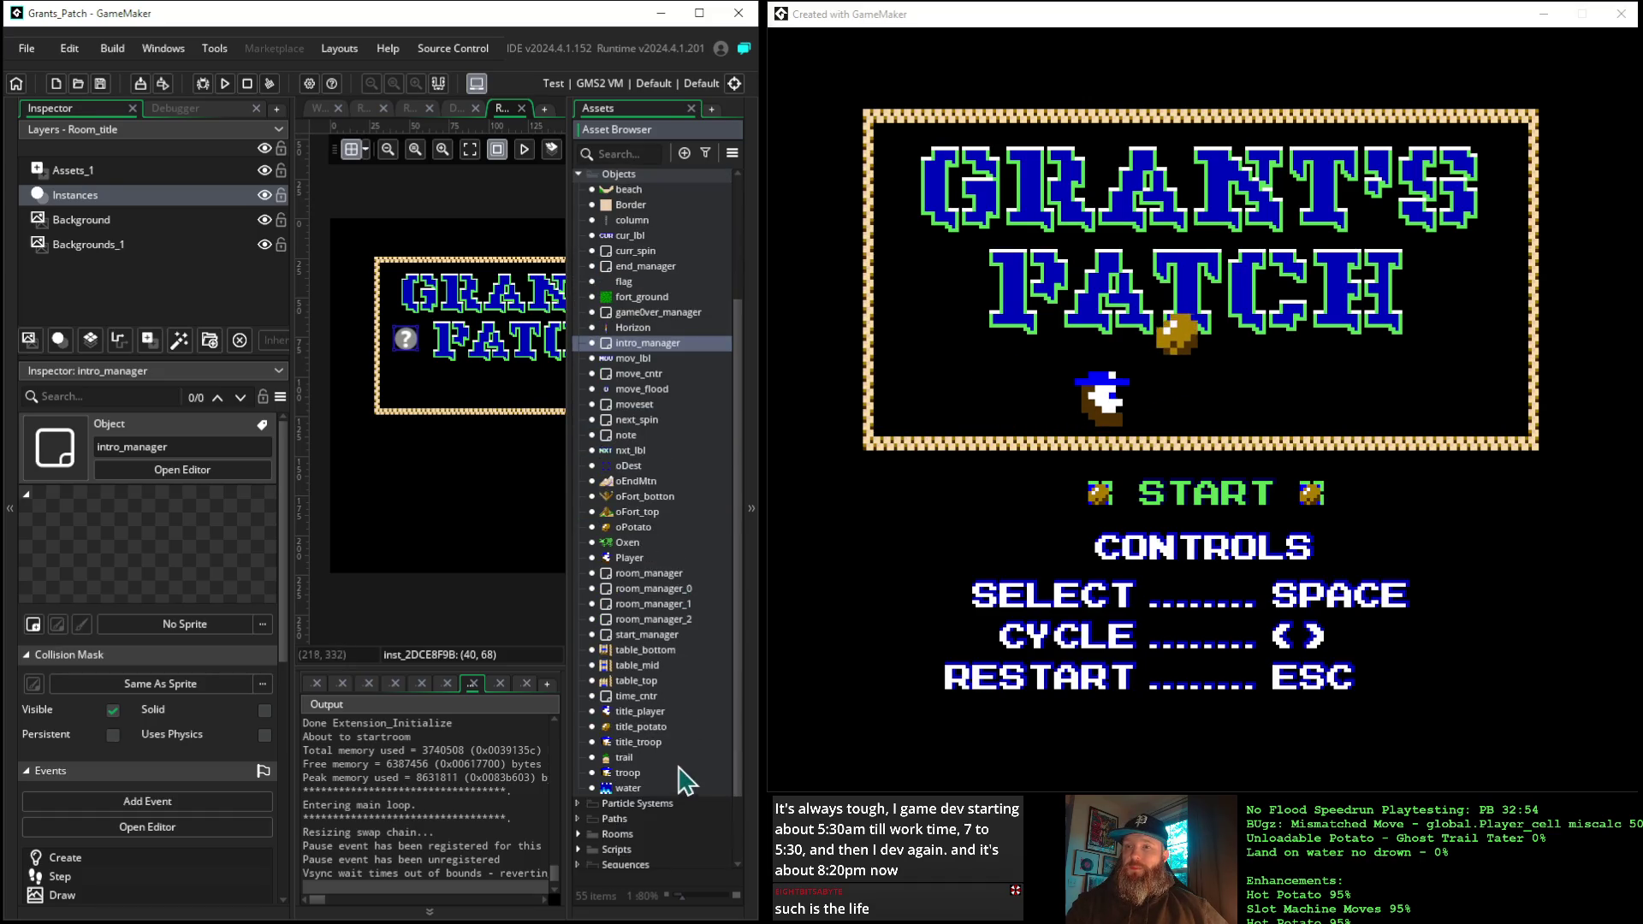
{"action": "left_click", "coordinate": [645, 635]}
Open start_manager's editor and variable definitions, panning toward its code window
{"action": "double_click", "coordinate": [644, 635]}
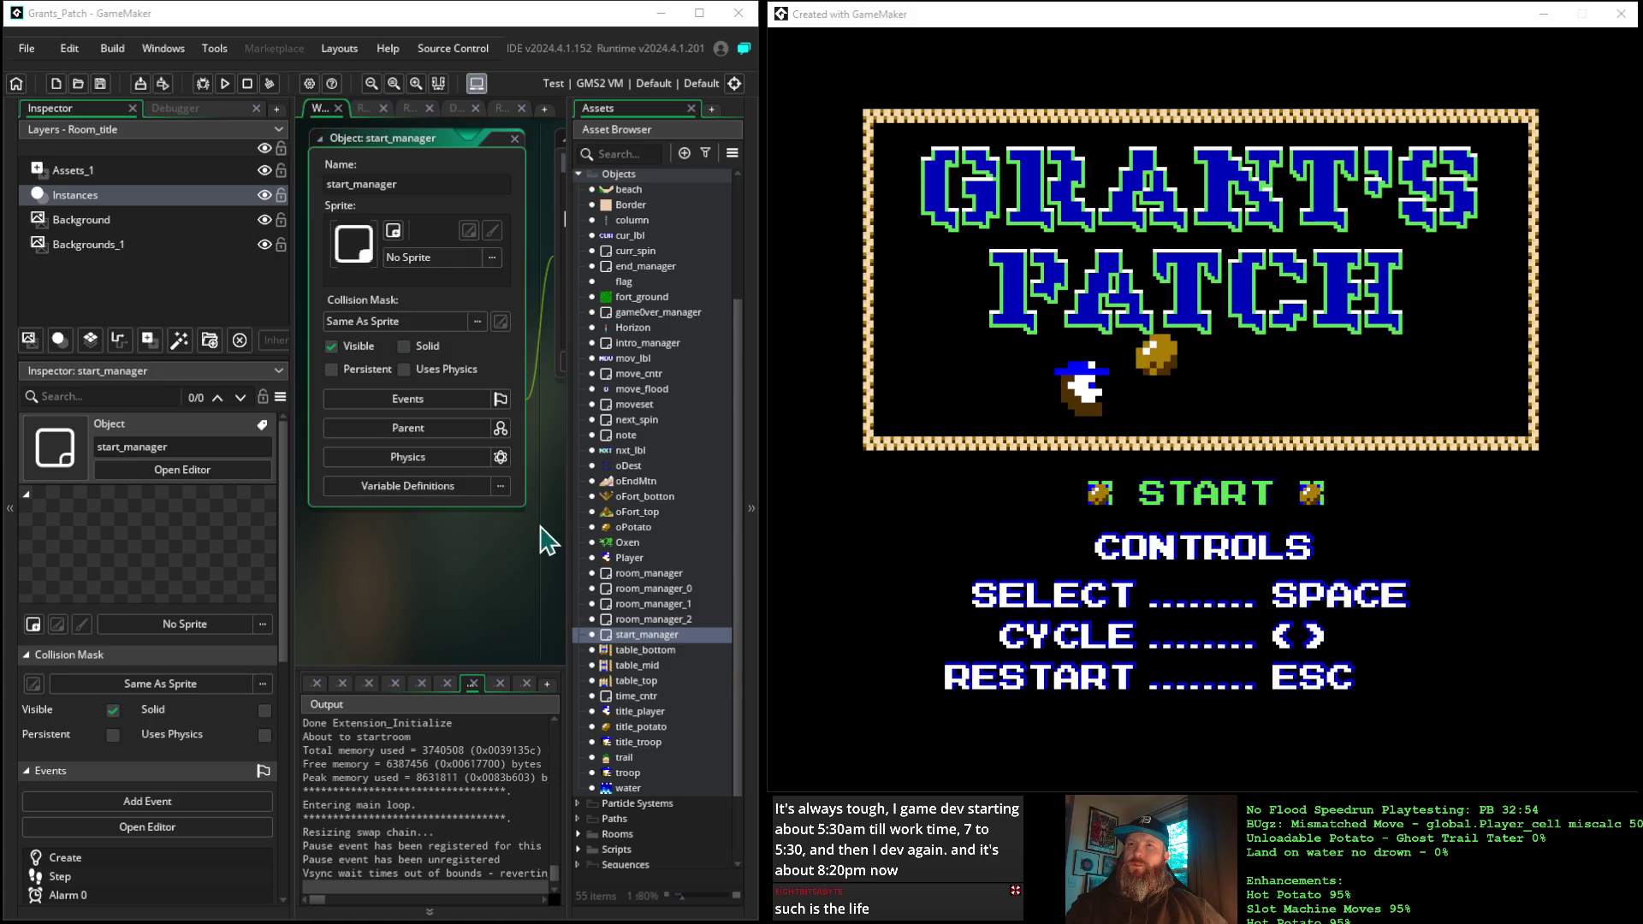
{"action": "mouse_move", "coordinate": [543, 576]}
{"action": "left_mouse_down"}
{"action": "mouse_move", "coordinate": [396, 543]}
{"action": "mouse_move", "coordinate": [510, 557]}
{"action": "left_mouse_up"}
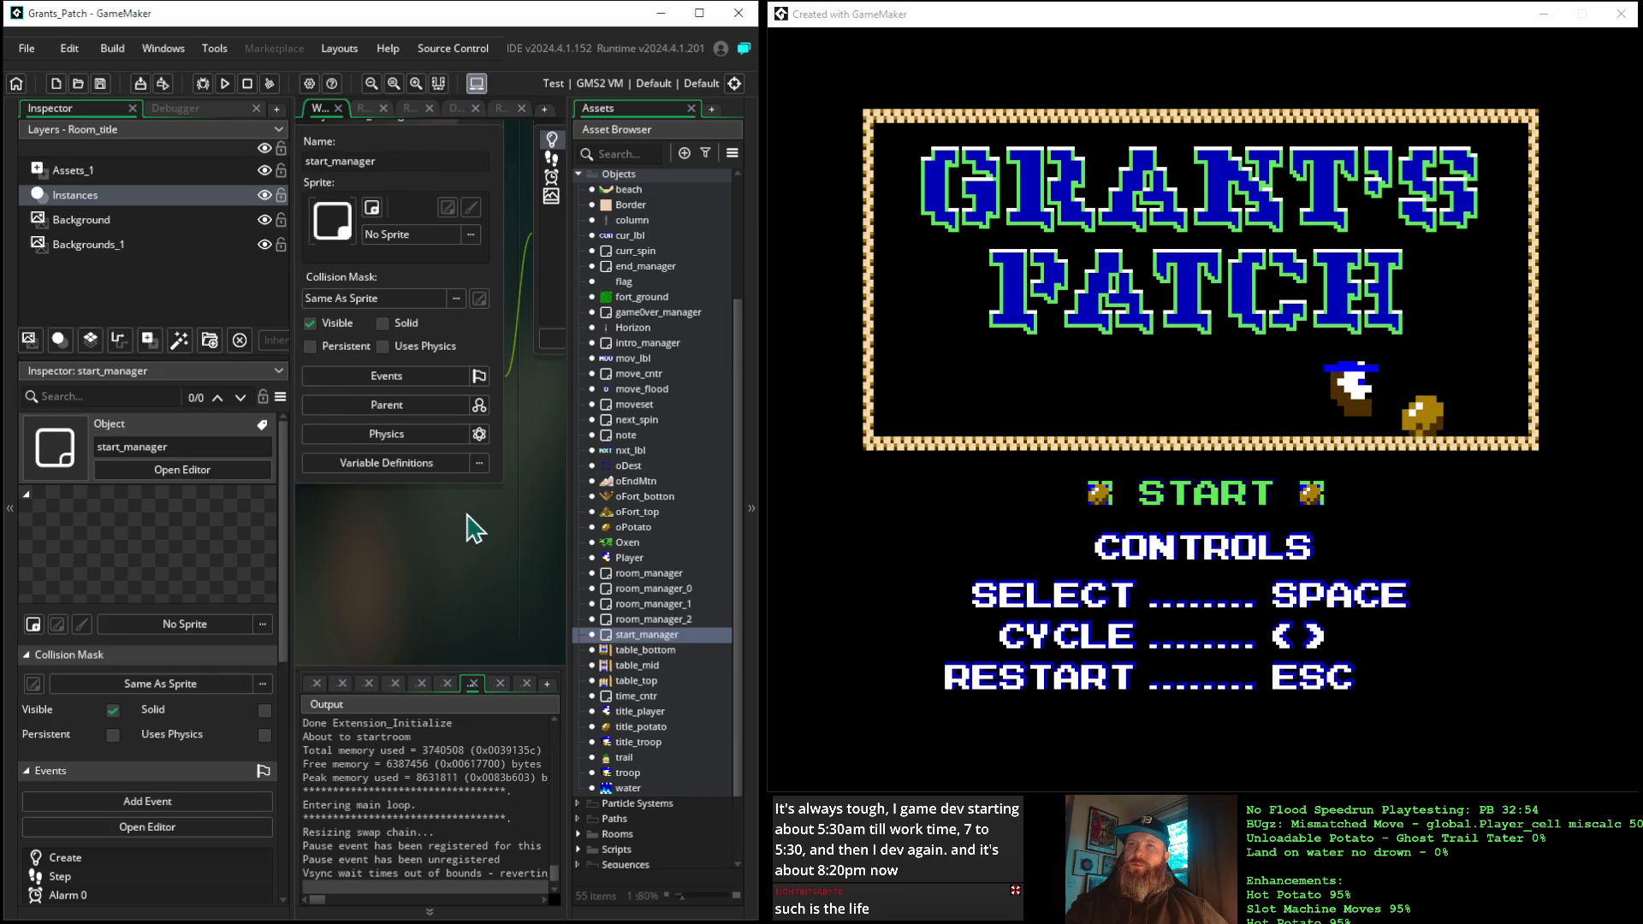
{"action": "left_click", "coordinate": [399, 466]}
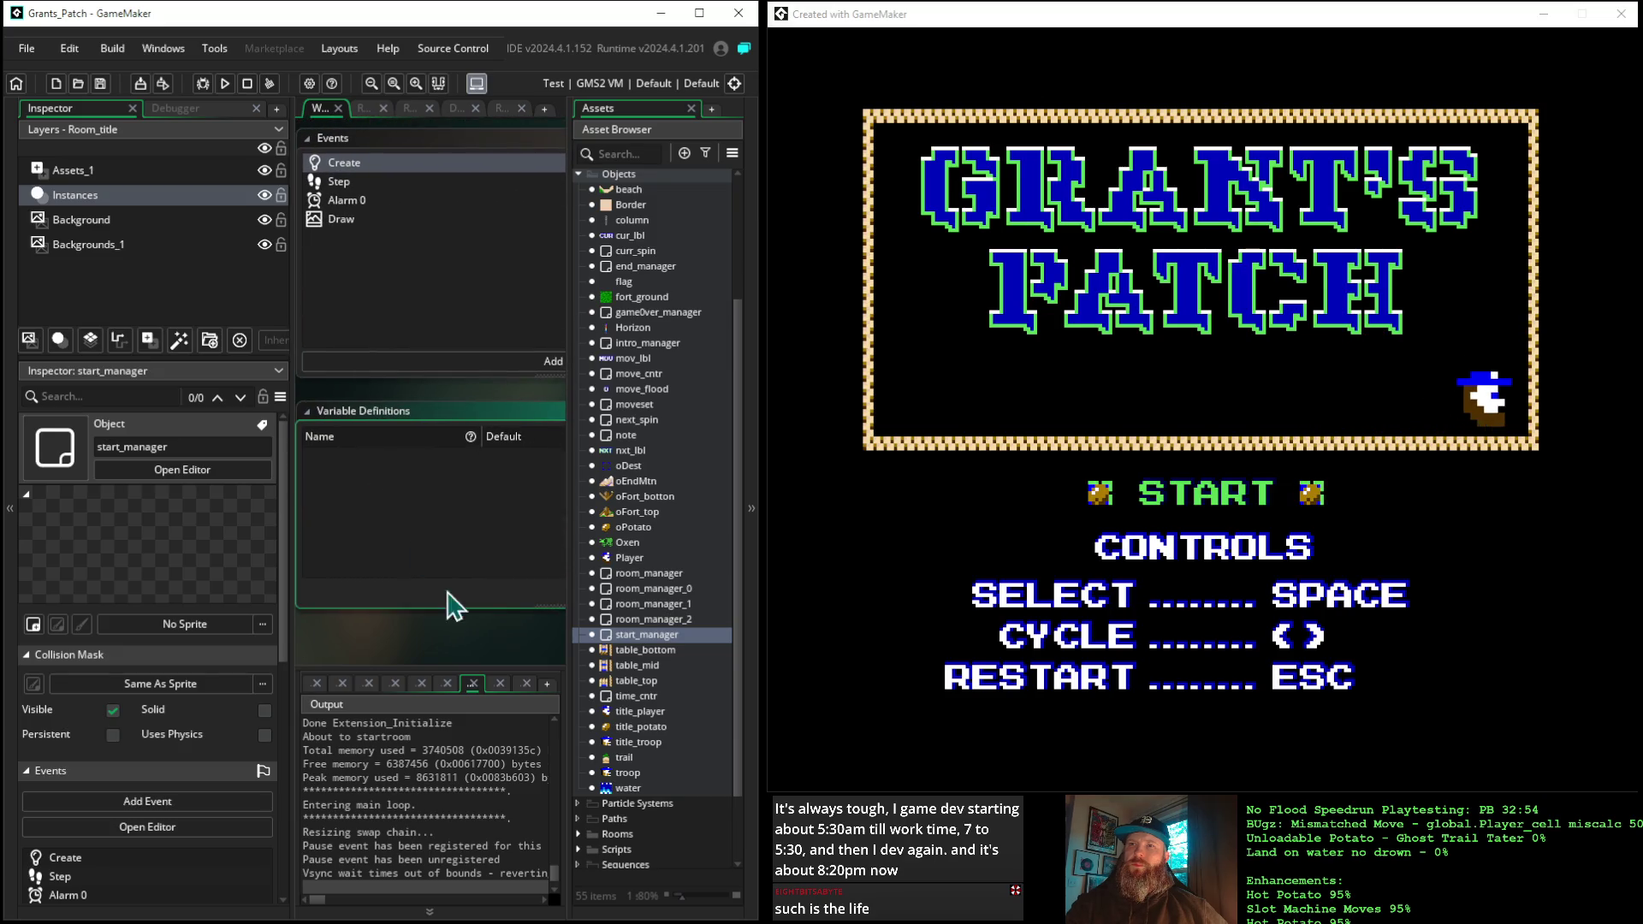
{"action": "mouse_move", "coordinate": [522, 640]}
{"action": "left_mouse_down"}
{"action": "mouse_move", "coordinate": [274, 642]}
{"action": "mouse_move", "coordinate": [272, 625]}
{"action": "left_mouse_up"}
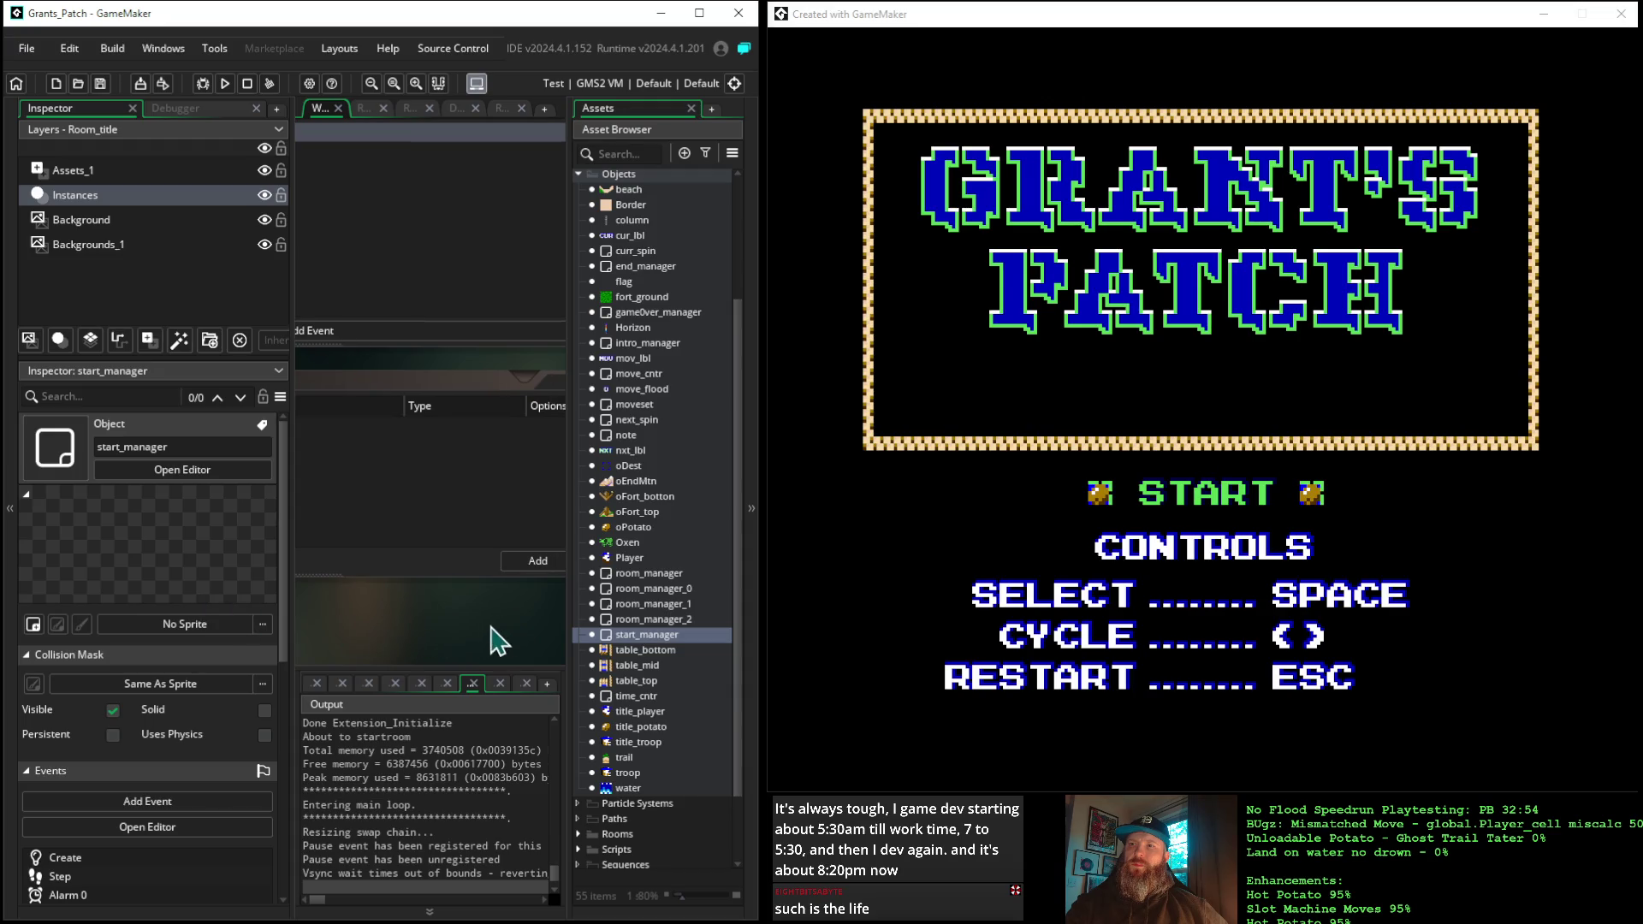
{"action": "left_click_drag", "start_coordinate": [498, 639], "coordinate": [342, 653]}
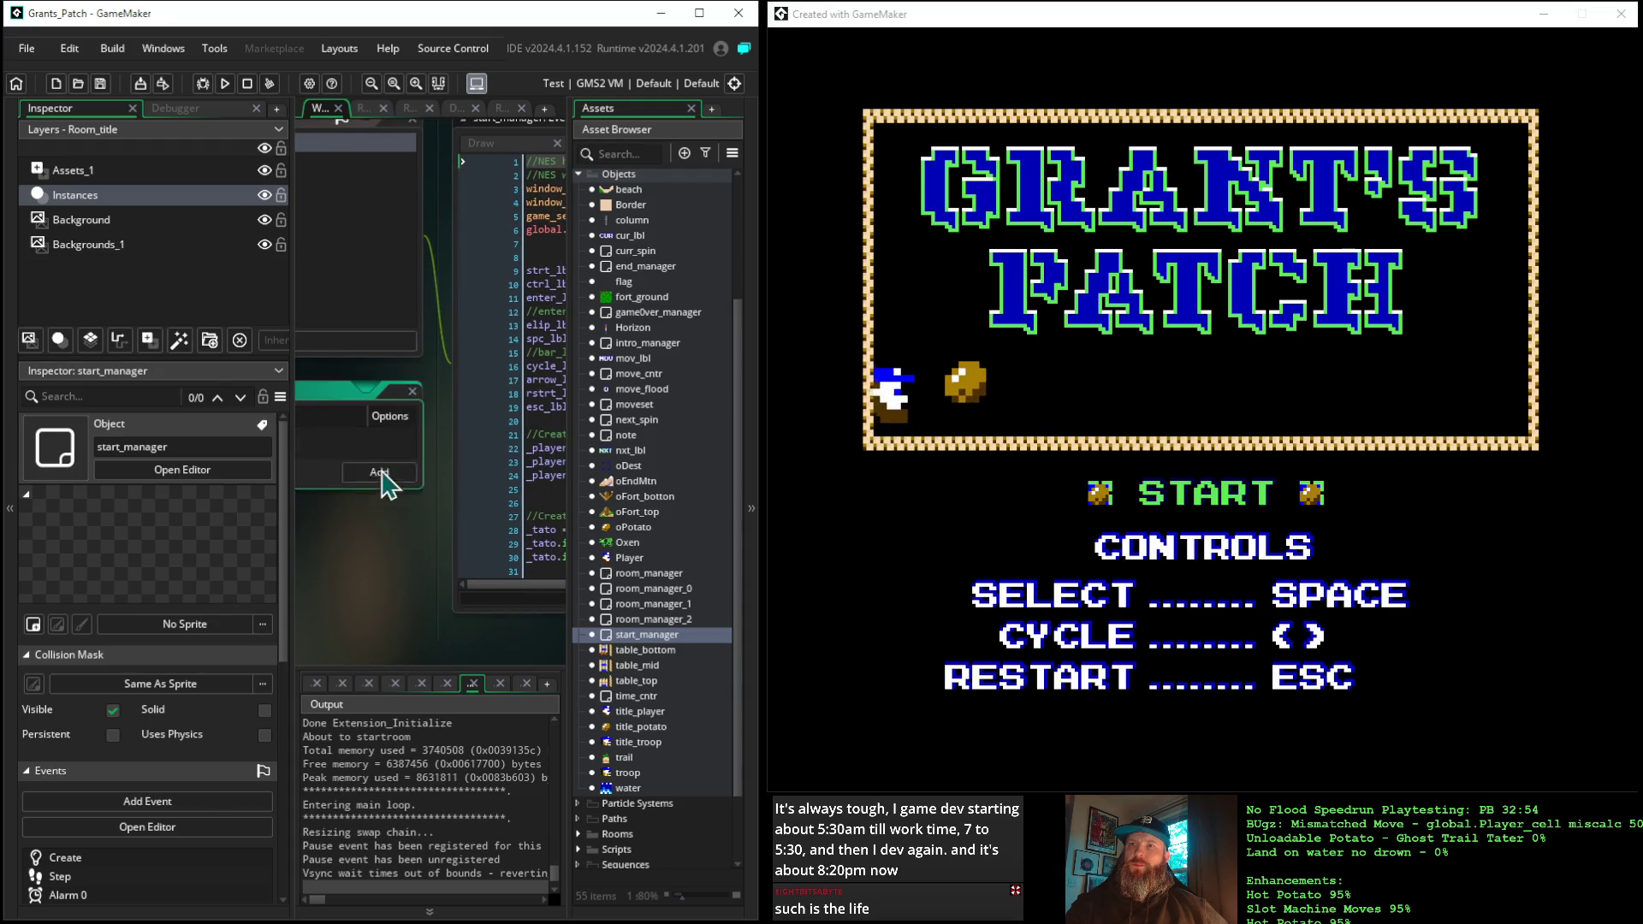
{"action": "mouse_move", "coordinate": [348, 543]}
{"action": "left_mouse_down"}
{"action": "mouse_move", "coordinate": [557, 542]}
{"action": "mouse_move", "coordinate": [326, 517]}
{"action": "left_mouse_up"}
{"action": "left_click_drag", "start_coordinate": [537, 539], "coordinate": [396, 532]}
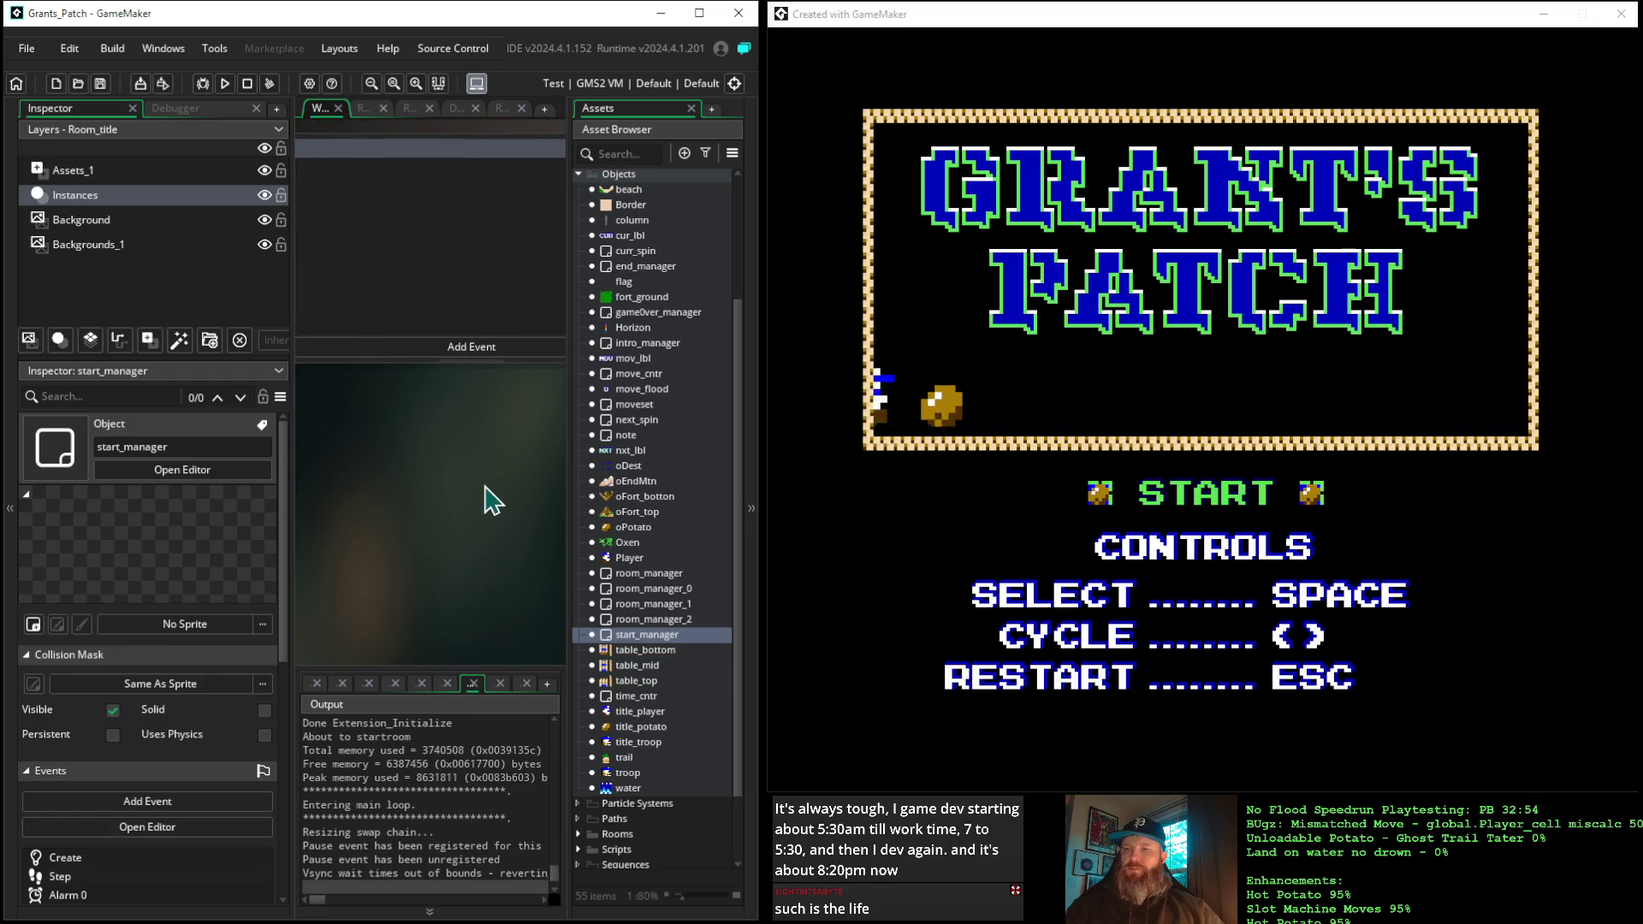
{"action": "left_click_drag", "start_coordinate": [428, 513], "coordinate": [377, 515]}
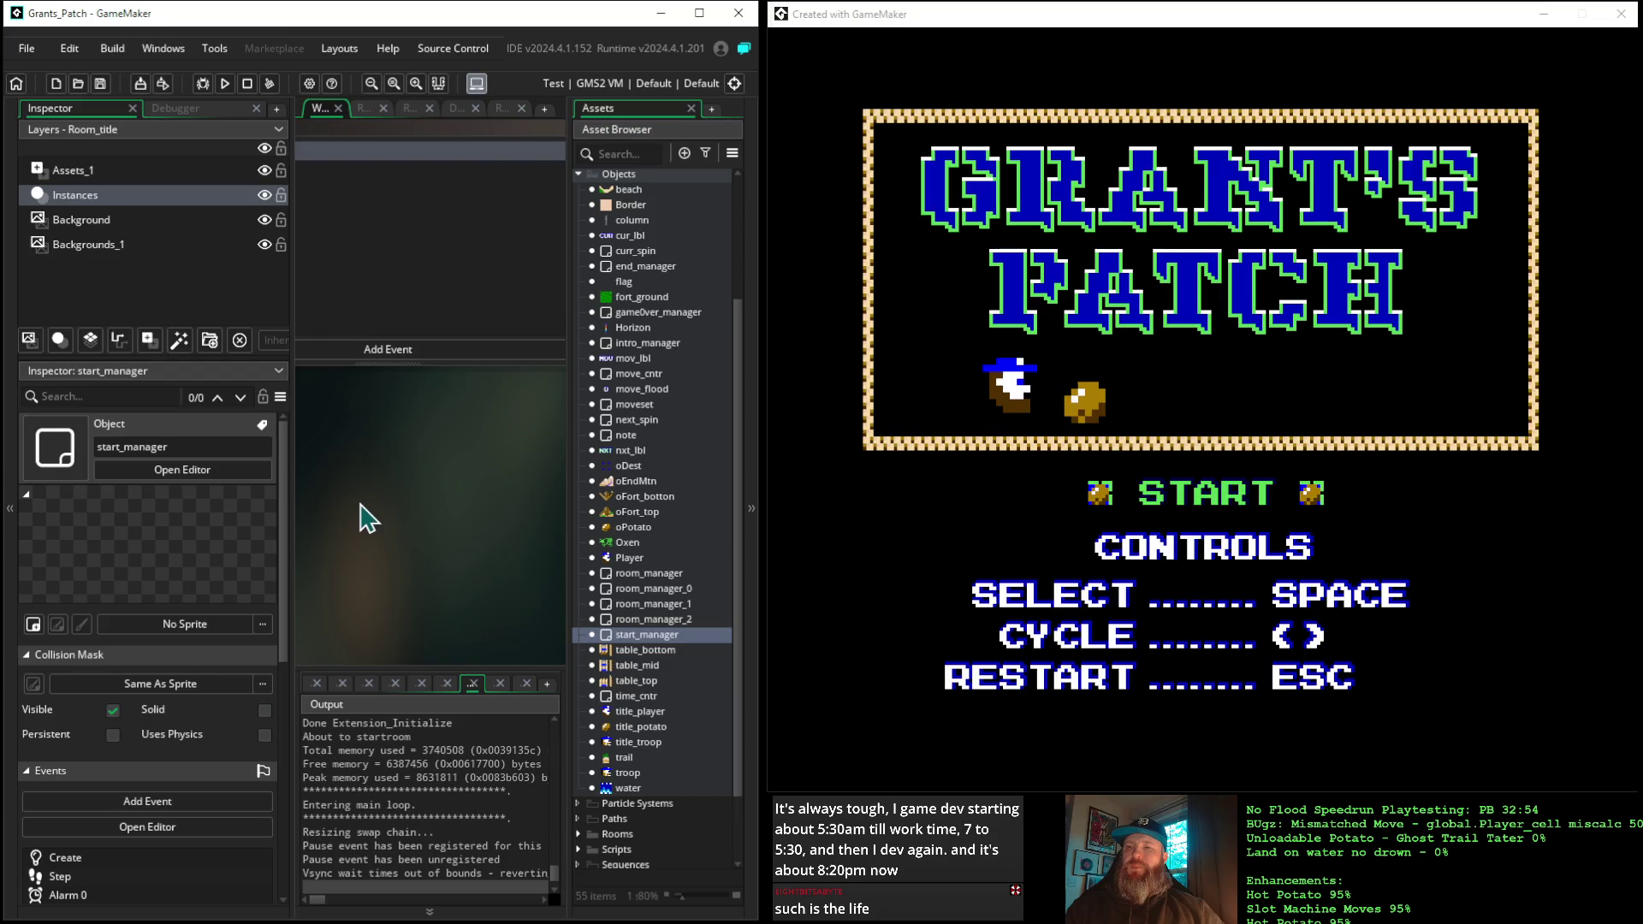
{"action": "mouse_move", "coordinate": [535, 513]}
{"action": "left_mouse_down"}
{"action": "mouse_move", "coordinate": [327, 532]}
{"action": "mouse_move", "coordinate": [707, 525]}
{"action": "mouse_move", "coordinate": [479, 532]}
{"action": "mouse_move", "coordinate": [598, 617]}
{"action": "left_mouse_up"}
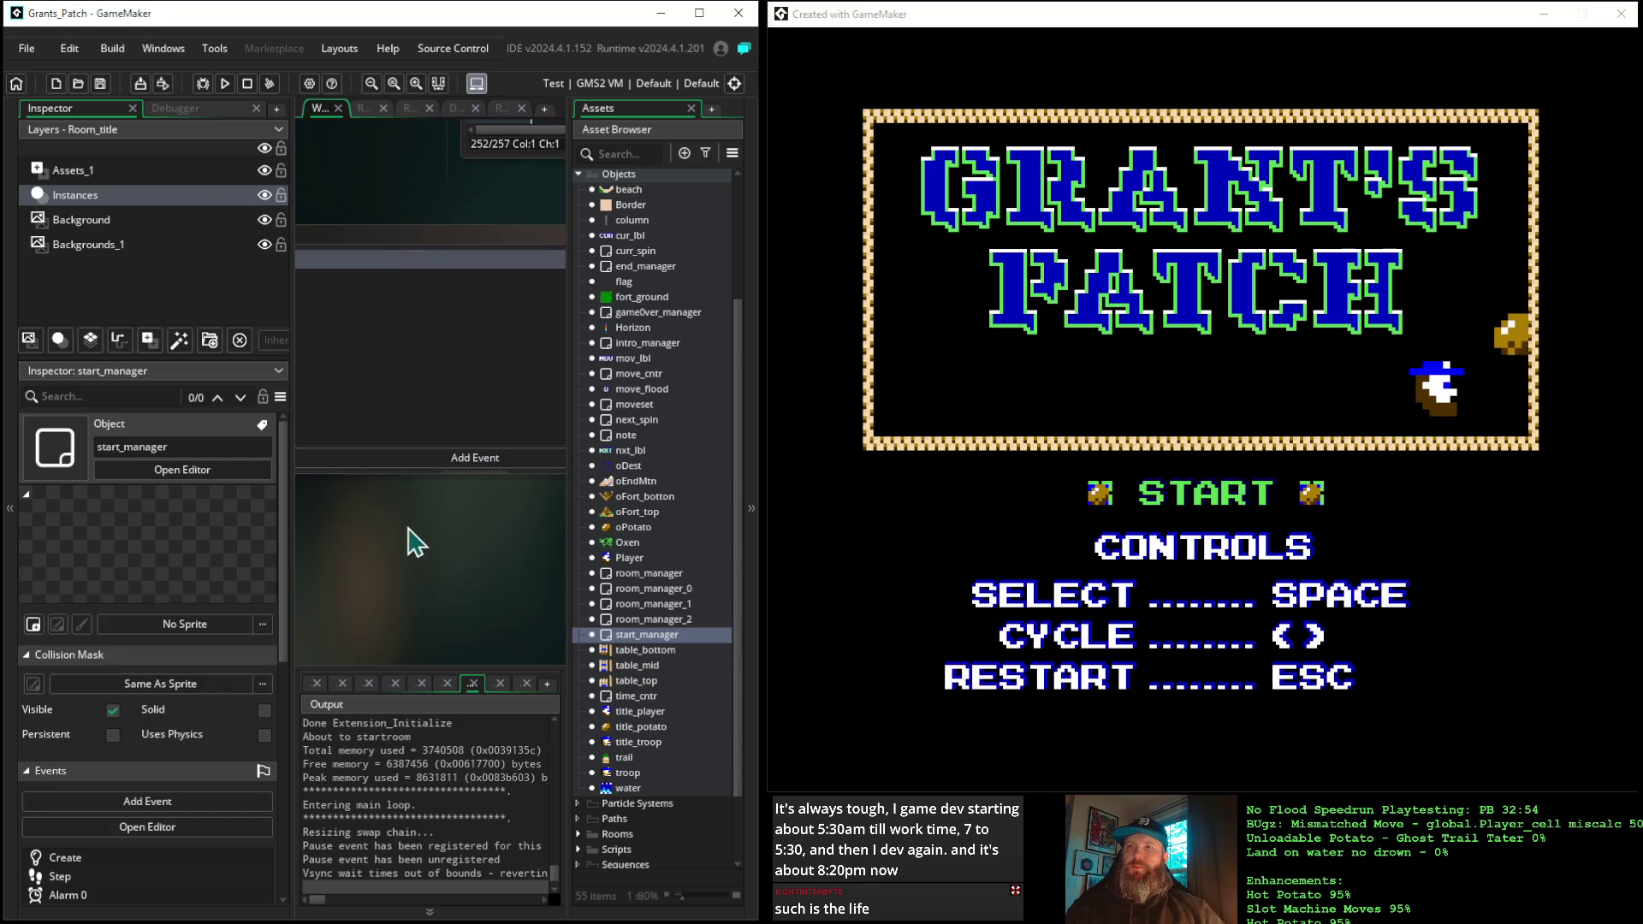
Narrow the start_manager events window and pan until its Create code shows in full
{"action": "left_click", "coordinate": [752, 492]}
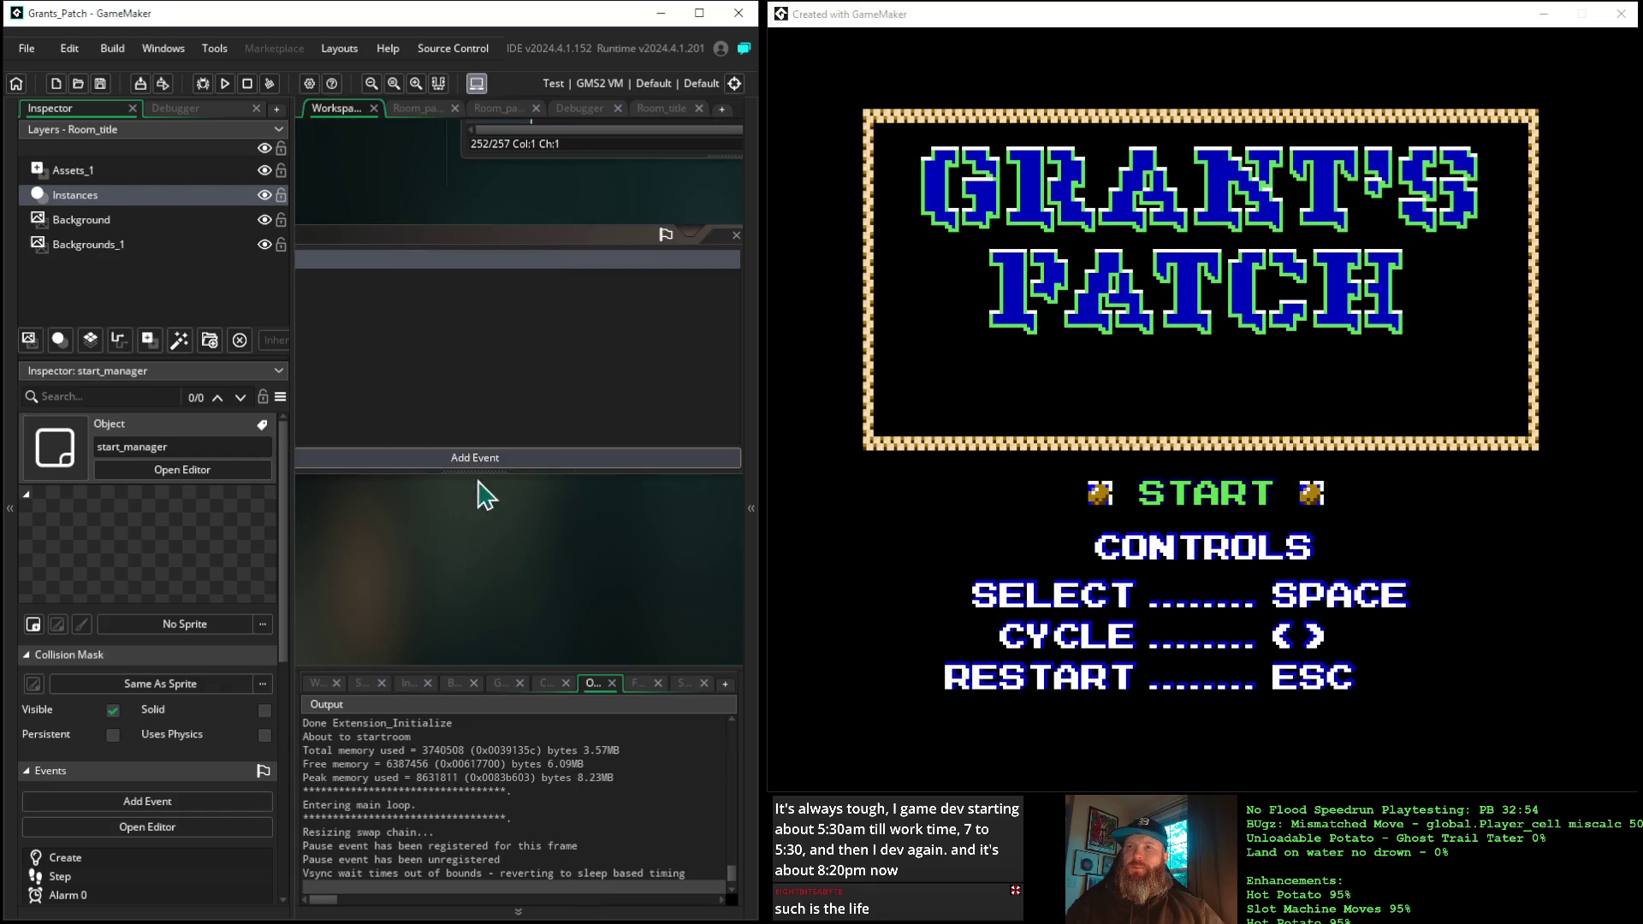
{"action": "left_click_drag", "start_coordinate": [496, 539], "coordinate": [359, 531]}
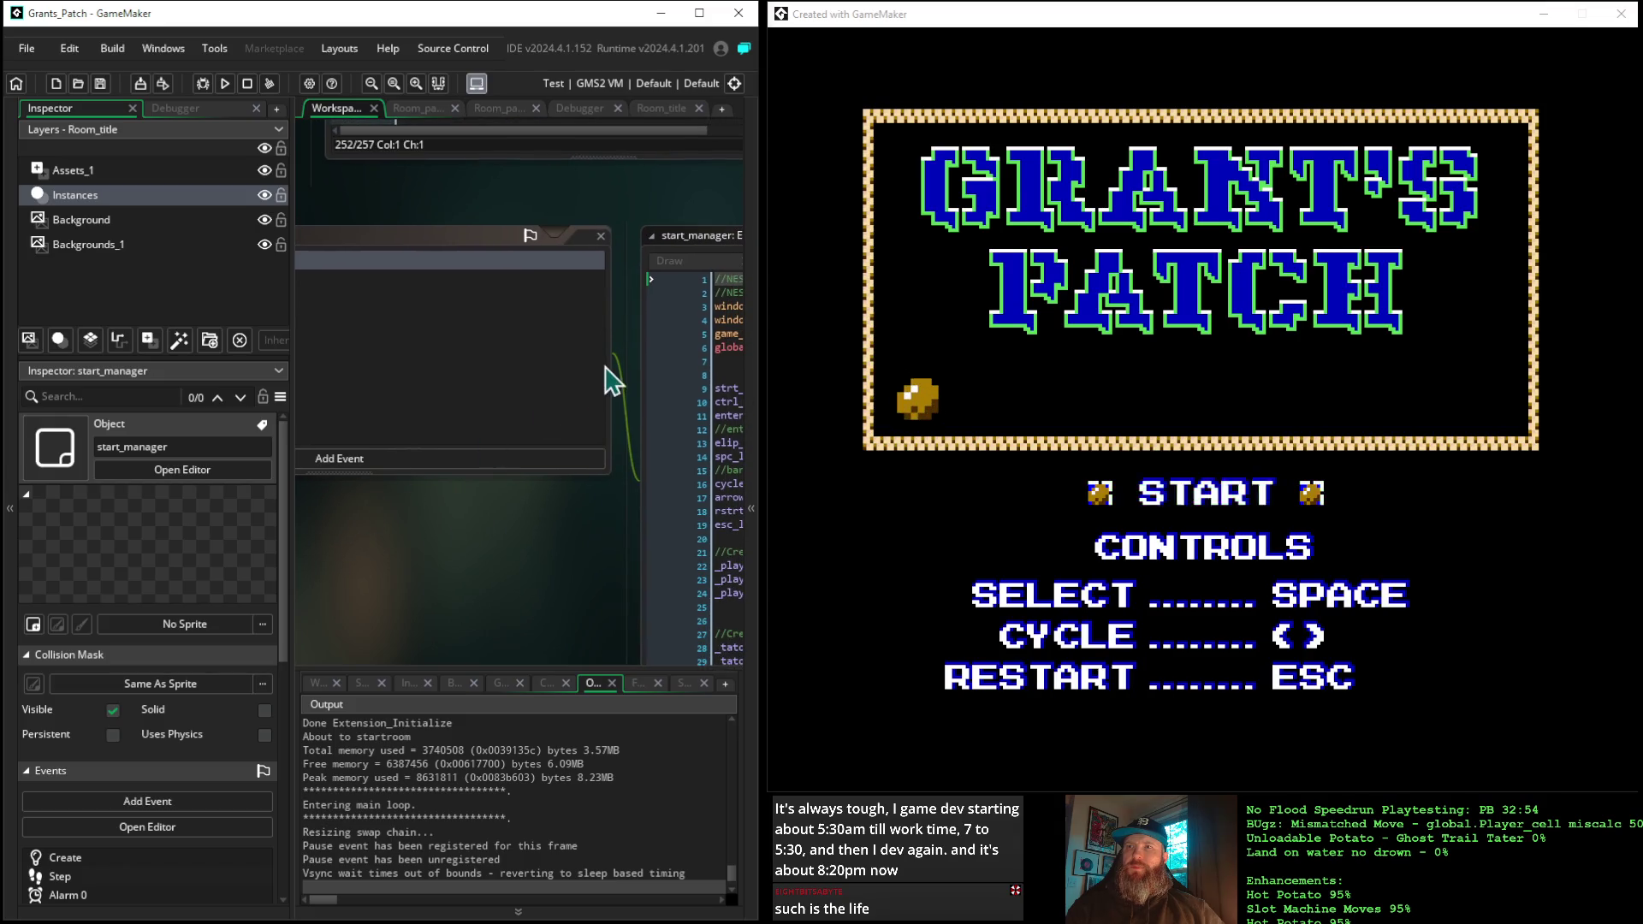
{"action": "left_click", "coordinate": [492, 246]}
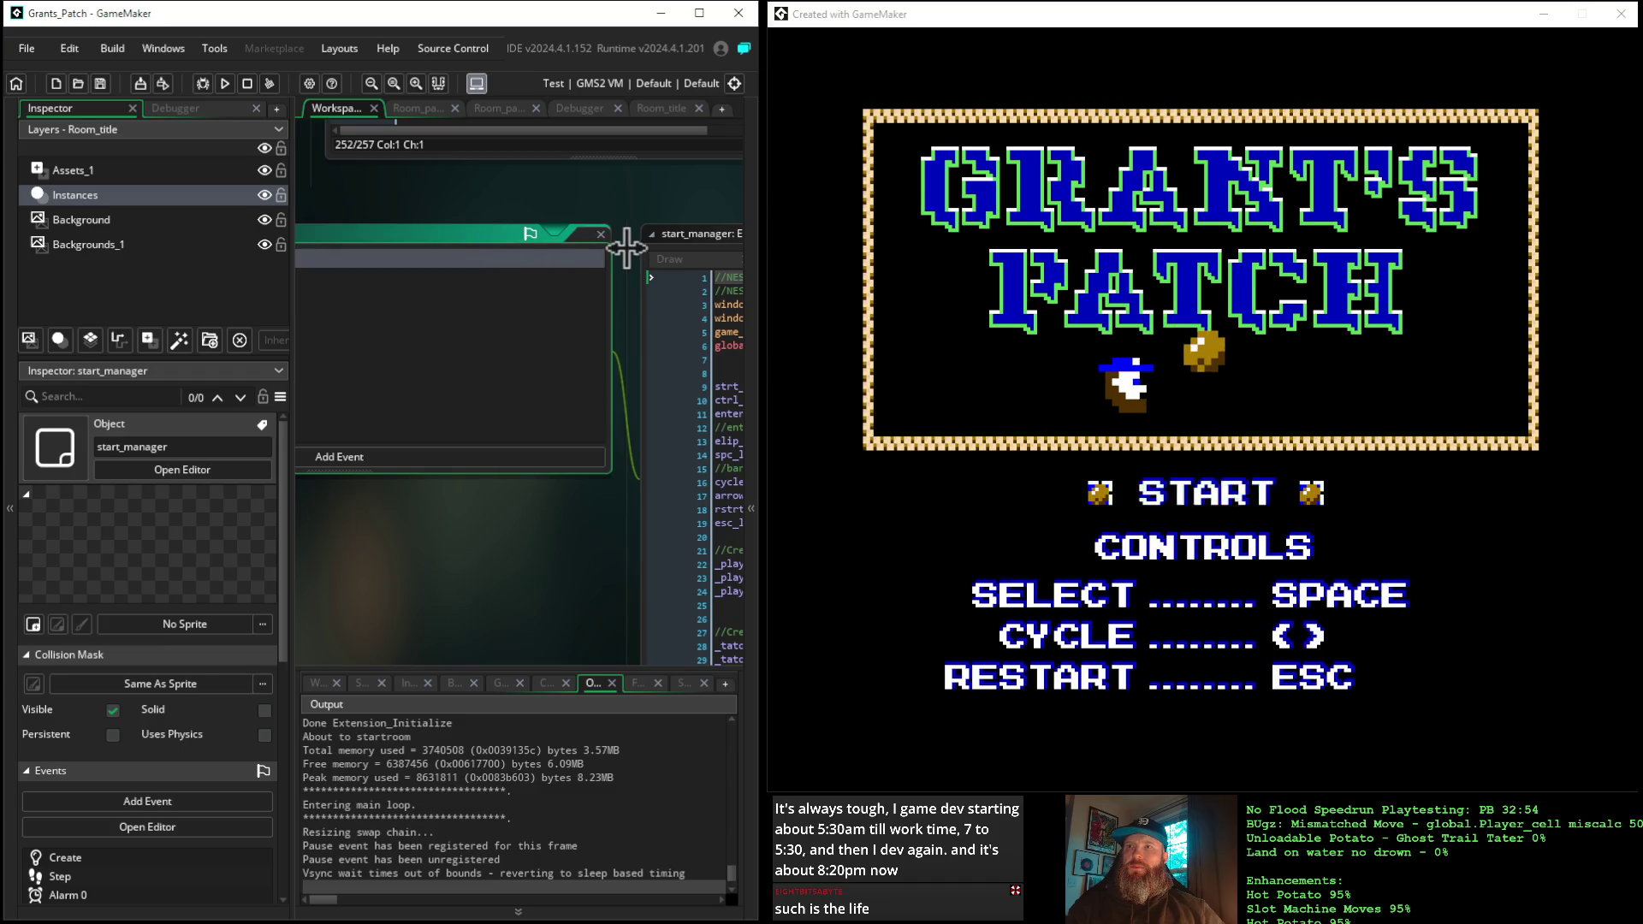
{"action": "scroll", "coordinate": [513, 564], "scroll_direction": "down", "scroll_amount": 2}
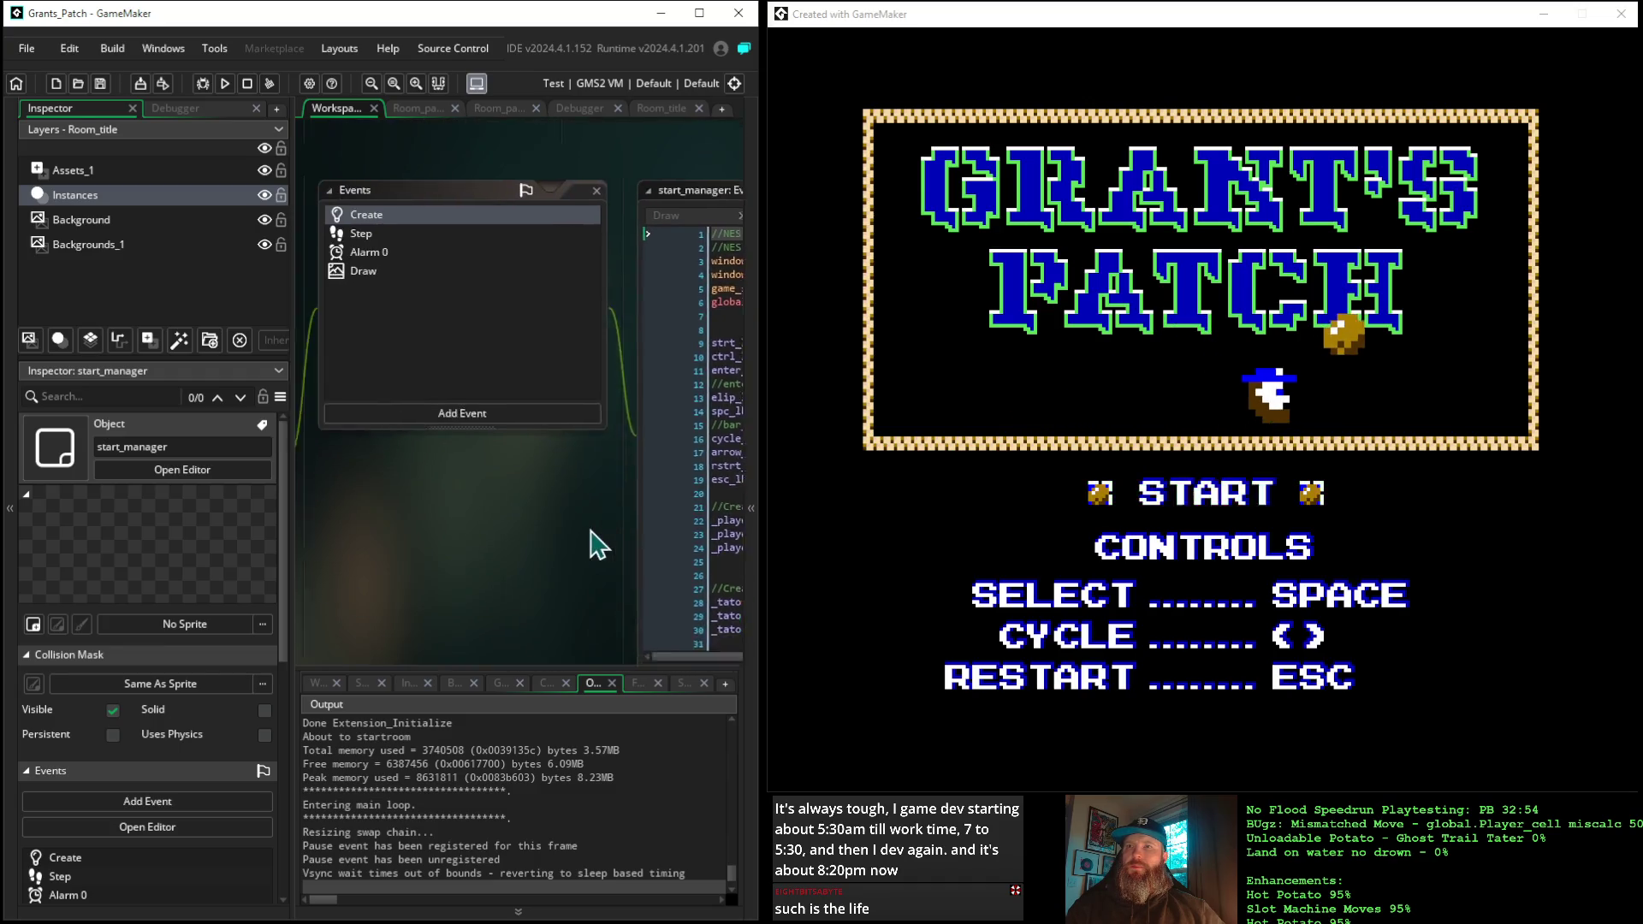
{"action": "scroll", "coordinate": [599, 544], "scroll_direction": "up", "scroll_amount": 2}
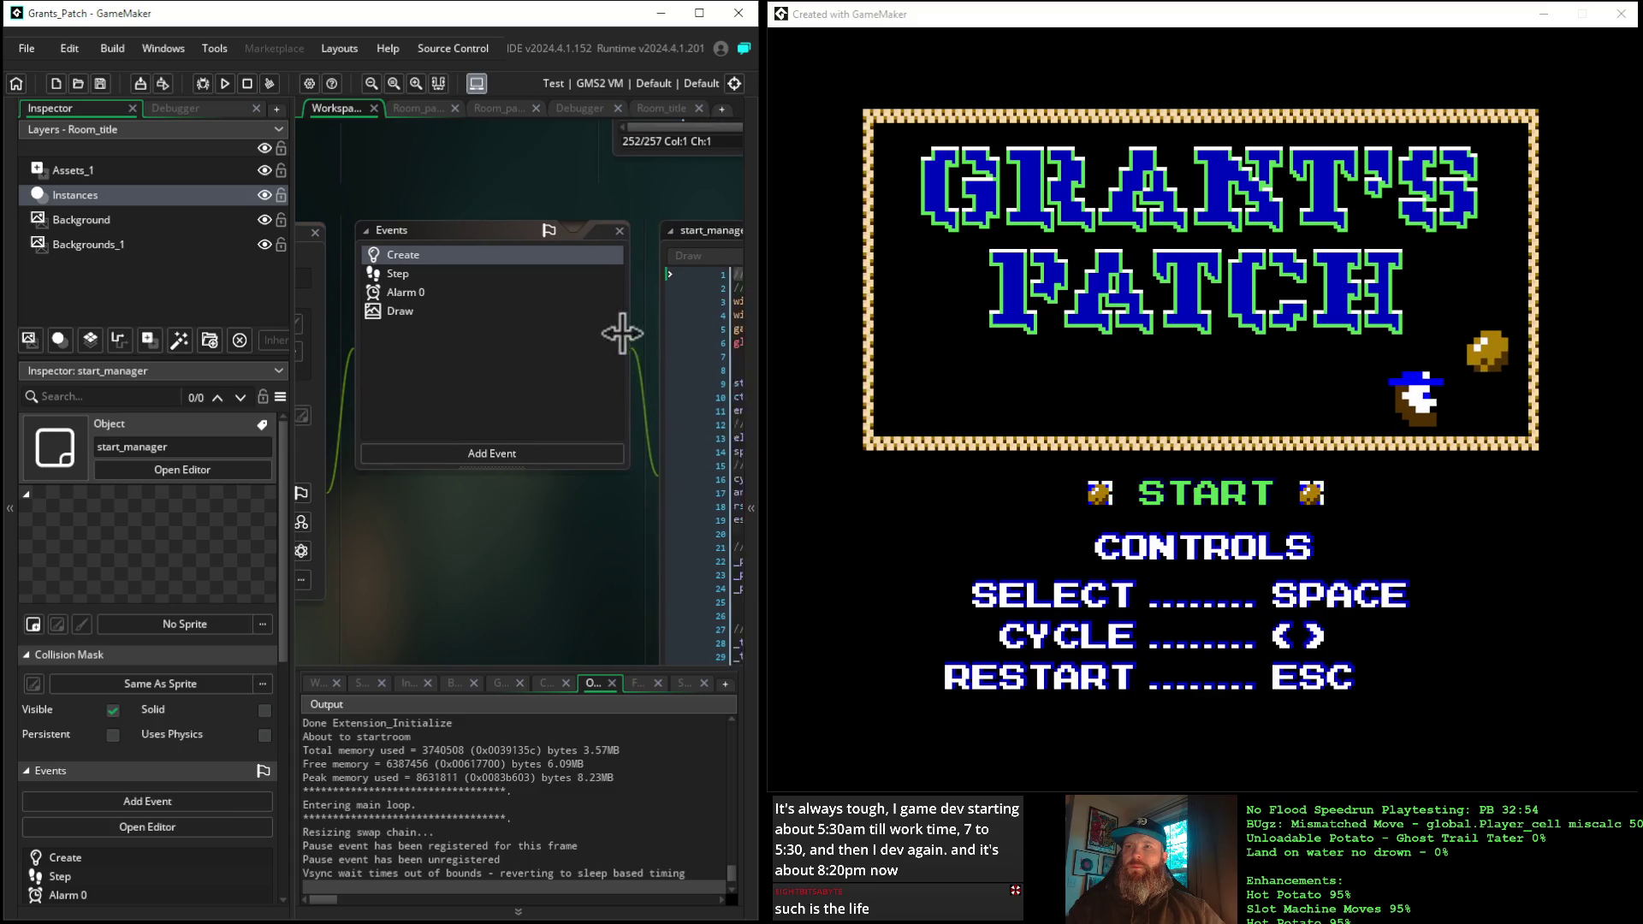
{"action": "left_click_drag", "start_coordinate": [622, 334], "coordinate": [476, 319]}
{"action": "mouse_move", "coordinate": [408, 598]}
{"action": "left_mouse_down"}
{"action": "mouse_move", "coordinate": [573, 554]}
{"action": "mouse_move", "coordinate": [449, 524]}
{"action": "mouse_move", "coordinate": [481, 524]}
{"action": "left_mouse_up"}
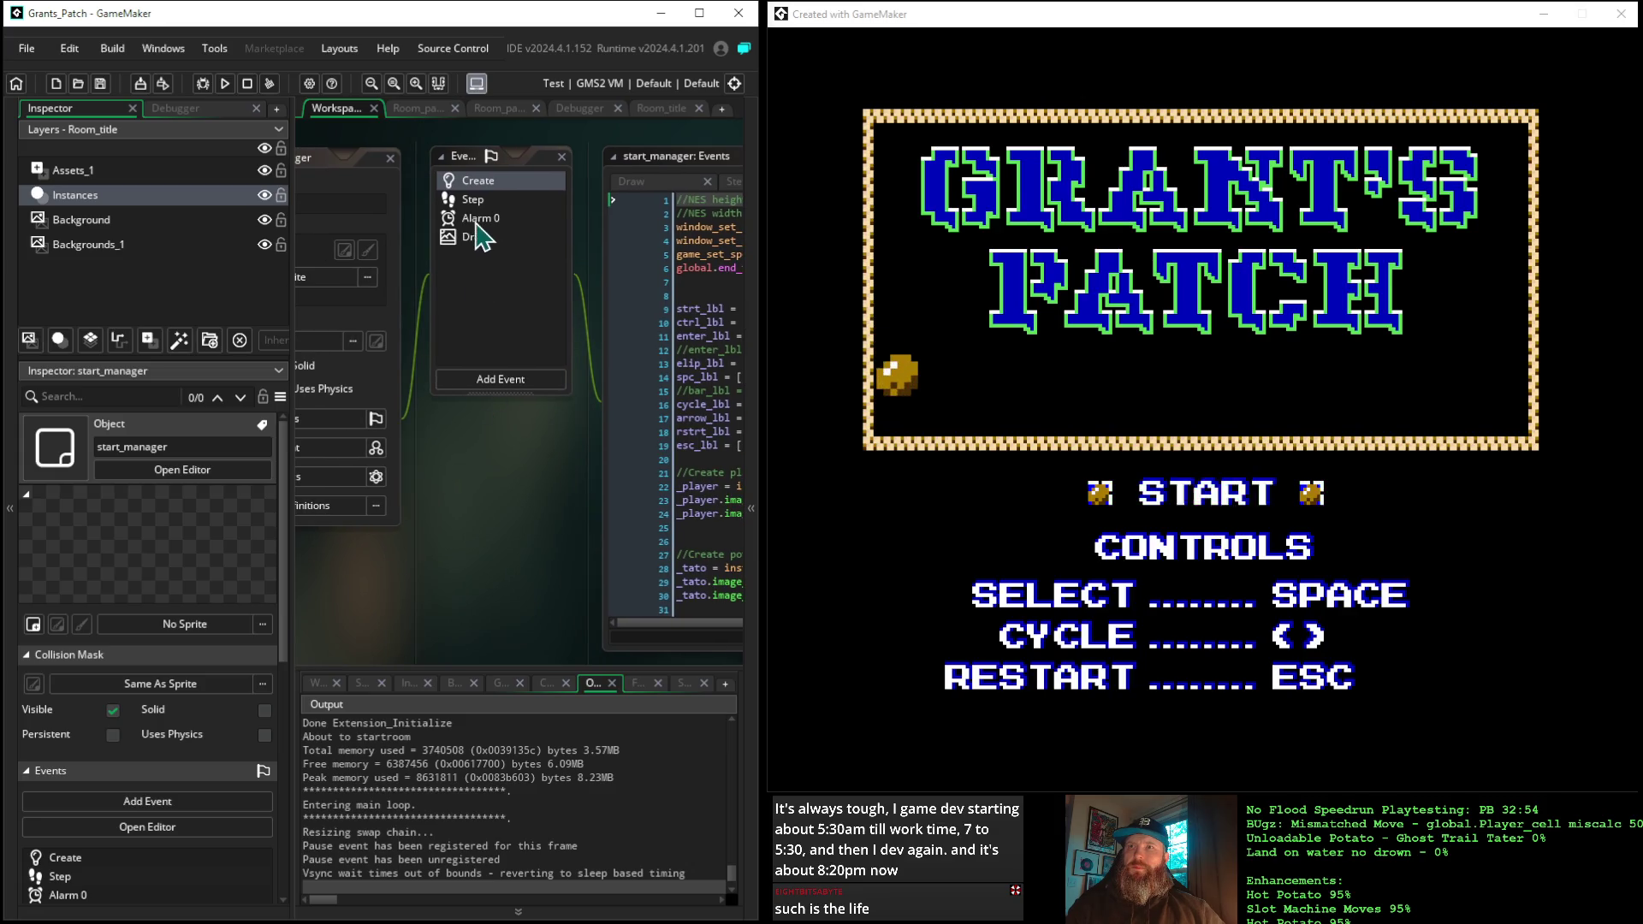
{"action": "mouse_move", "coordinate": [469, 169]}
{"action": "left_mouse_down"}
{"action": "mouse_move", "coordinate": [462, 573]}
{"action": "mouse_move", "coordinate": [356, 576]}
{"action": "mouse_move", "coordinate": [525, 359]}
{"action": "mouse_move", "coordinate": [484, 172]}
{"action": "left_mouse_up"}
{"action": "left_click_drag", "start_coordinate": [523, 511], "coordinate": [254, 514]}
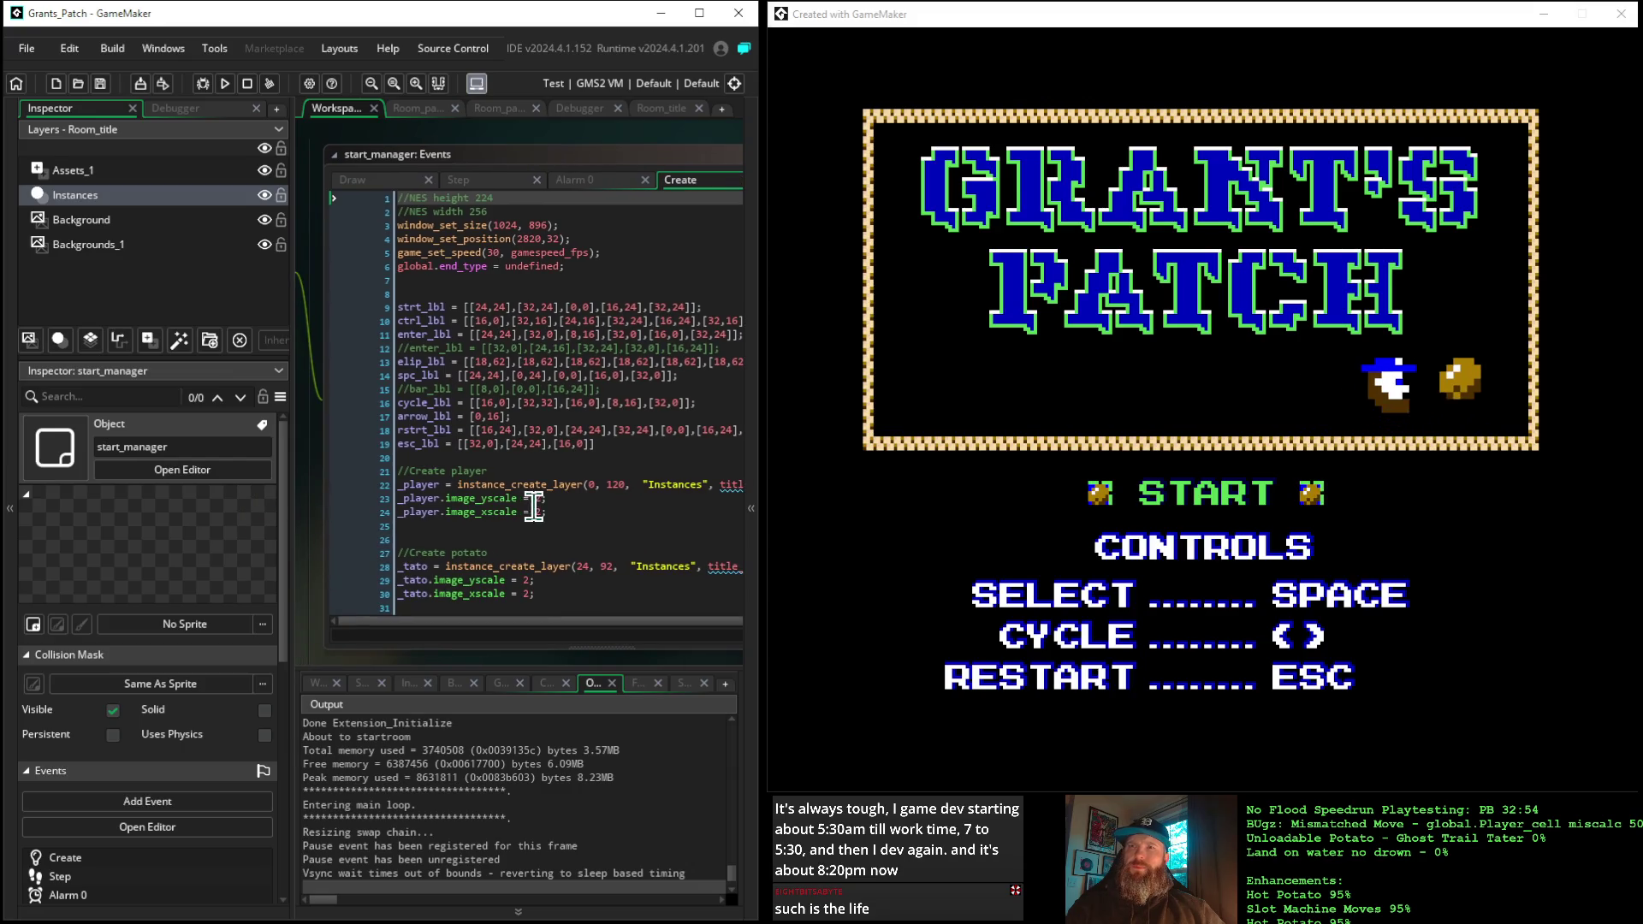
Remove the if alarm[0] surface-draw block and trailing blank lines from start_manager's Draw event
{"action": "scroll", "coordinate": [531, 514], "scroll_direction": "down", "scroll_amount": 7}
{"action": "scroll", "coordinate": [539, 513], "scroll_direction": "up", "scroll_amount": 6}
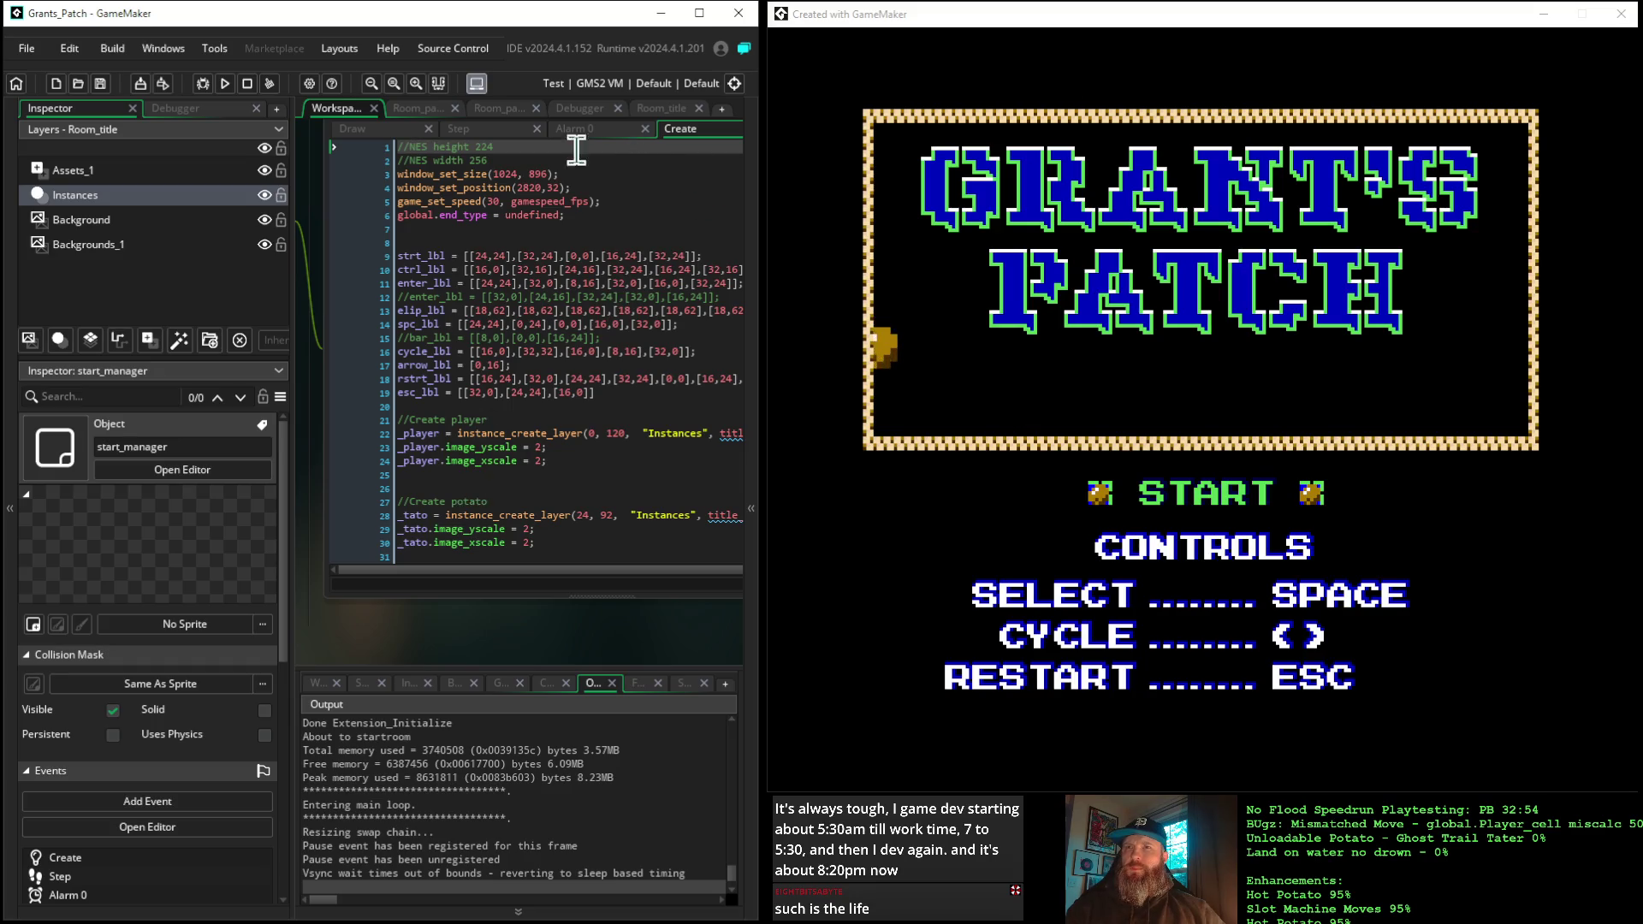
{"action": "left_click", "coordinate": [353, 128]}
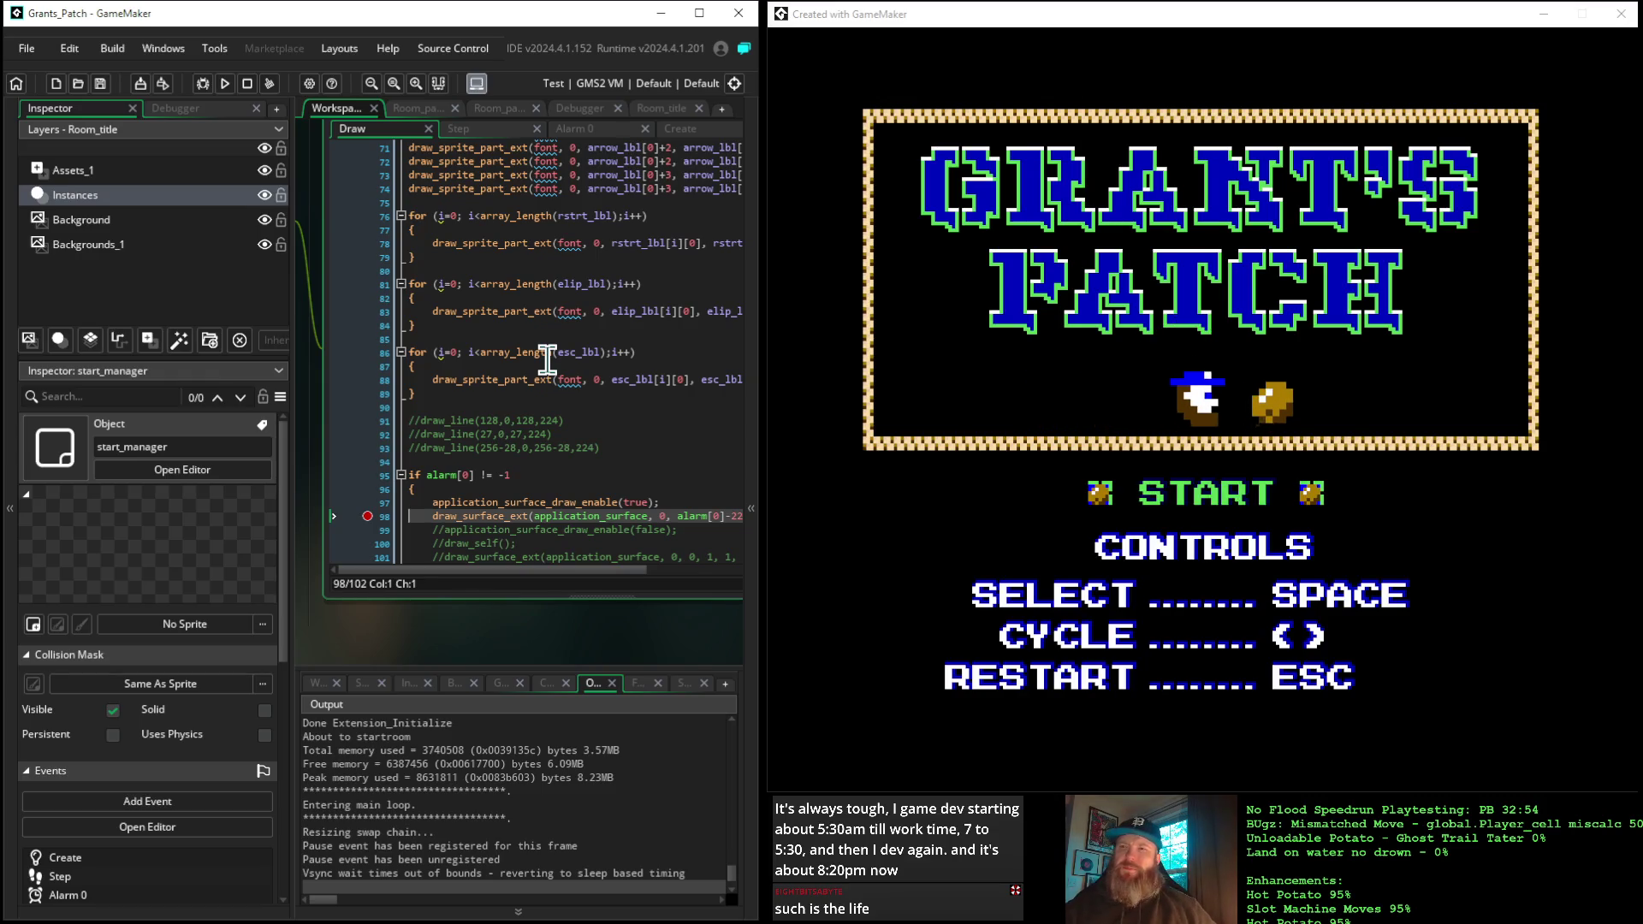
{"action": "scroll", "coordinate": [579, 417], "scroll_direction": "down", "scroll_amount": 1}
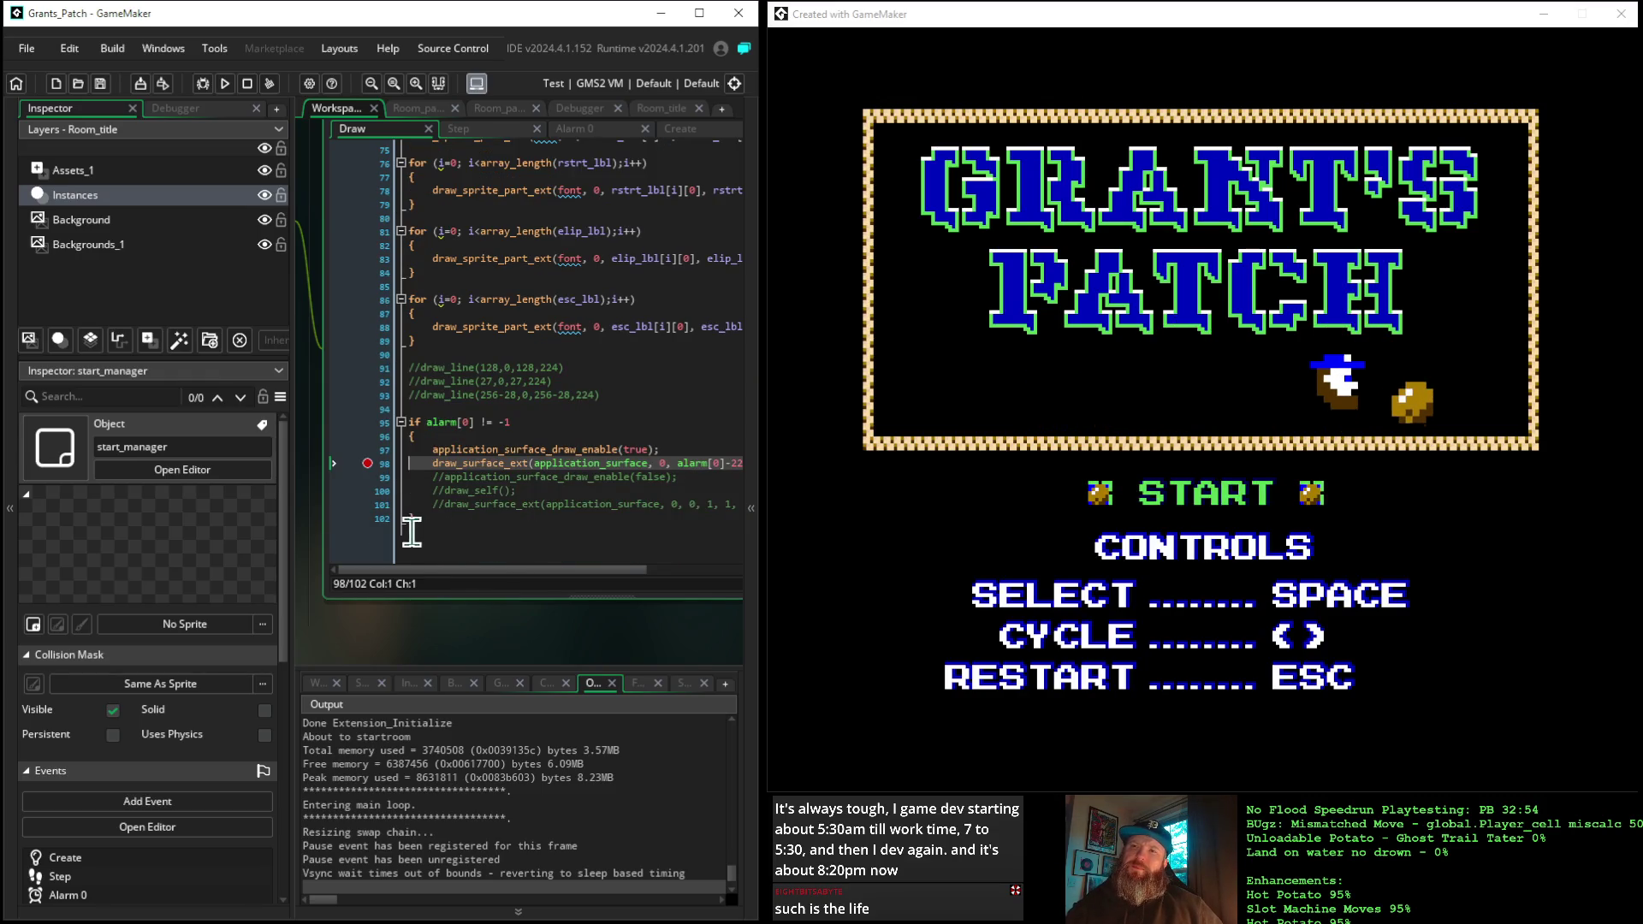
{"action": "mouse_move", "coordinate": [416, 530]}
{"action": "left_mouse_down"}
{"action": "mouse_move", "coordinate": [366, 479]}
{"action": "mouse_move", "coordinate": [362, 448]}
{"action": "left_mouse_up"}
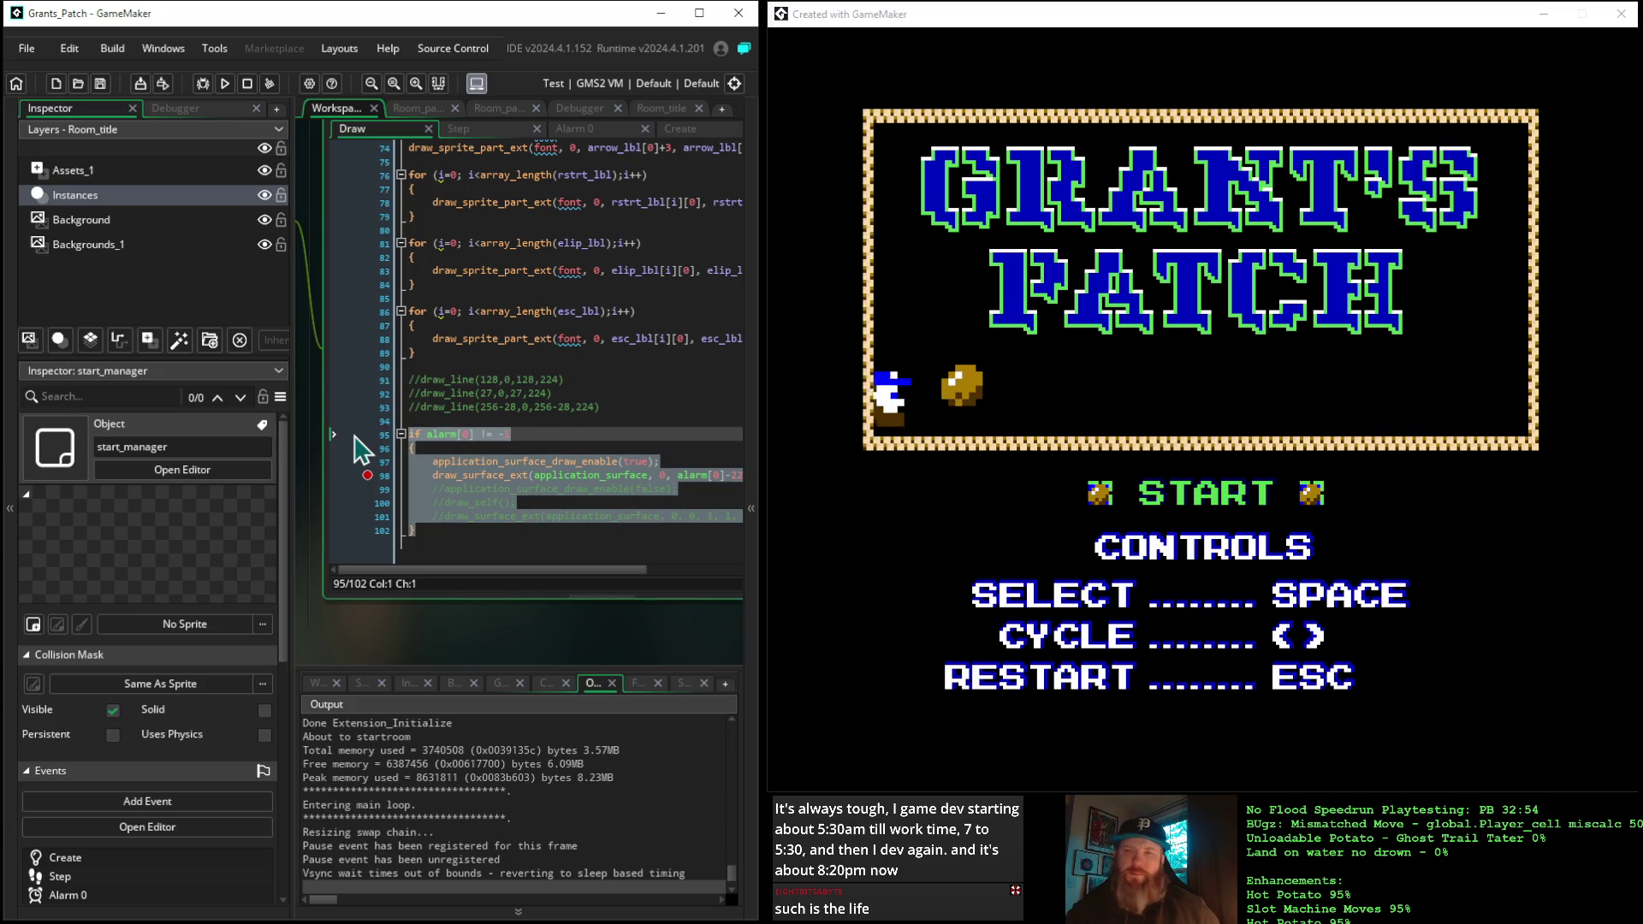
{"action": "key", "text": "Delete"}
{"action": "key", "text": "BackSpace"}
{"action": "key", "text": "BackSpace"}
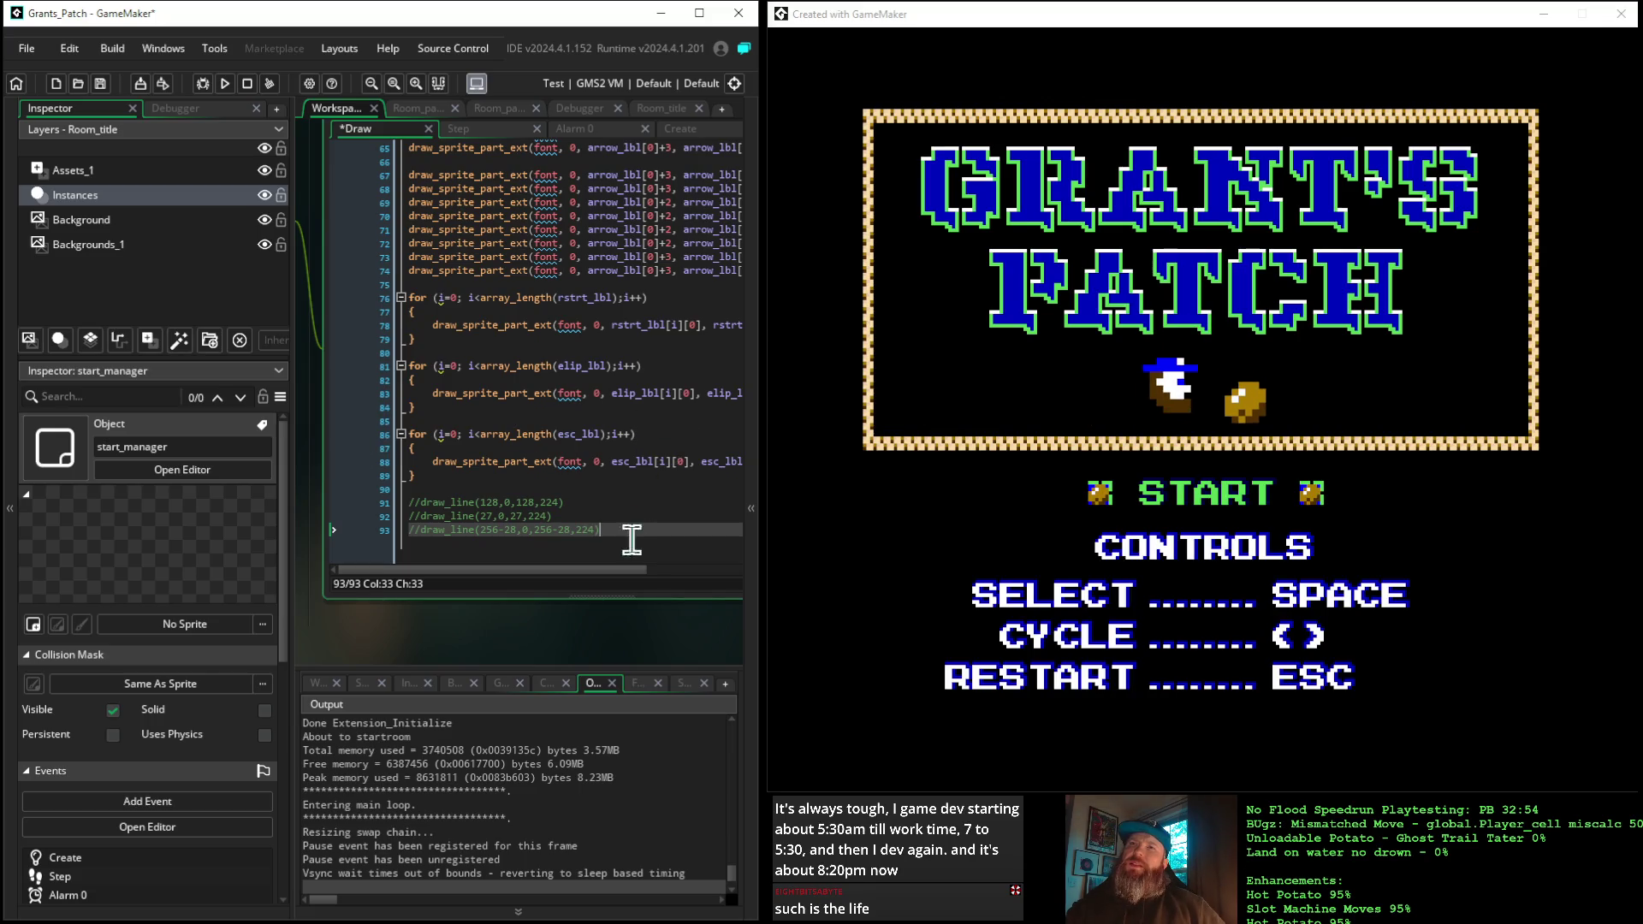
{"action": "left_click", "coordinate": [753, 542]}
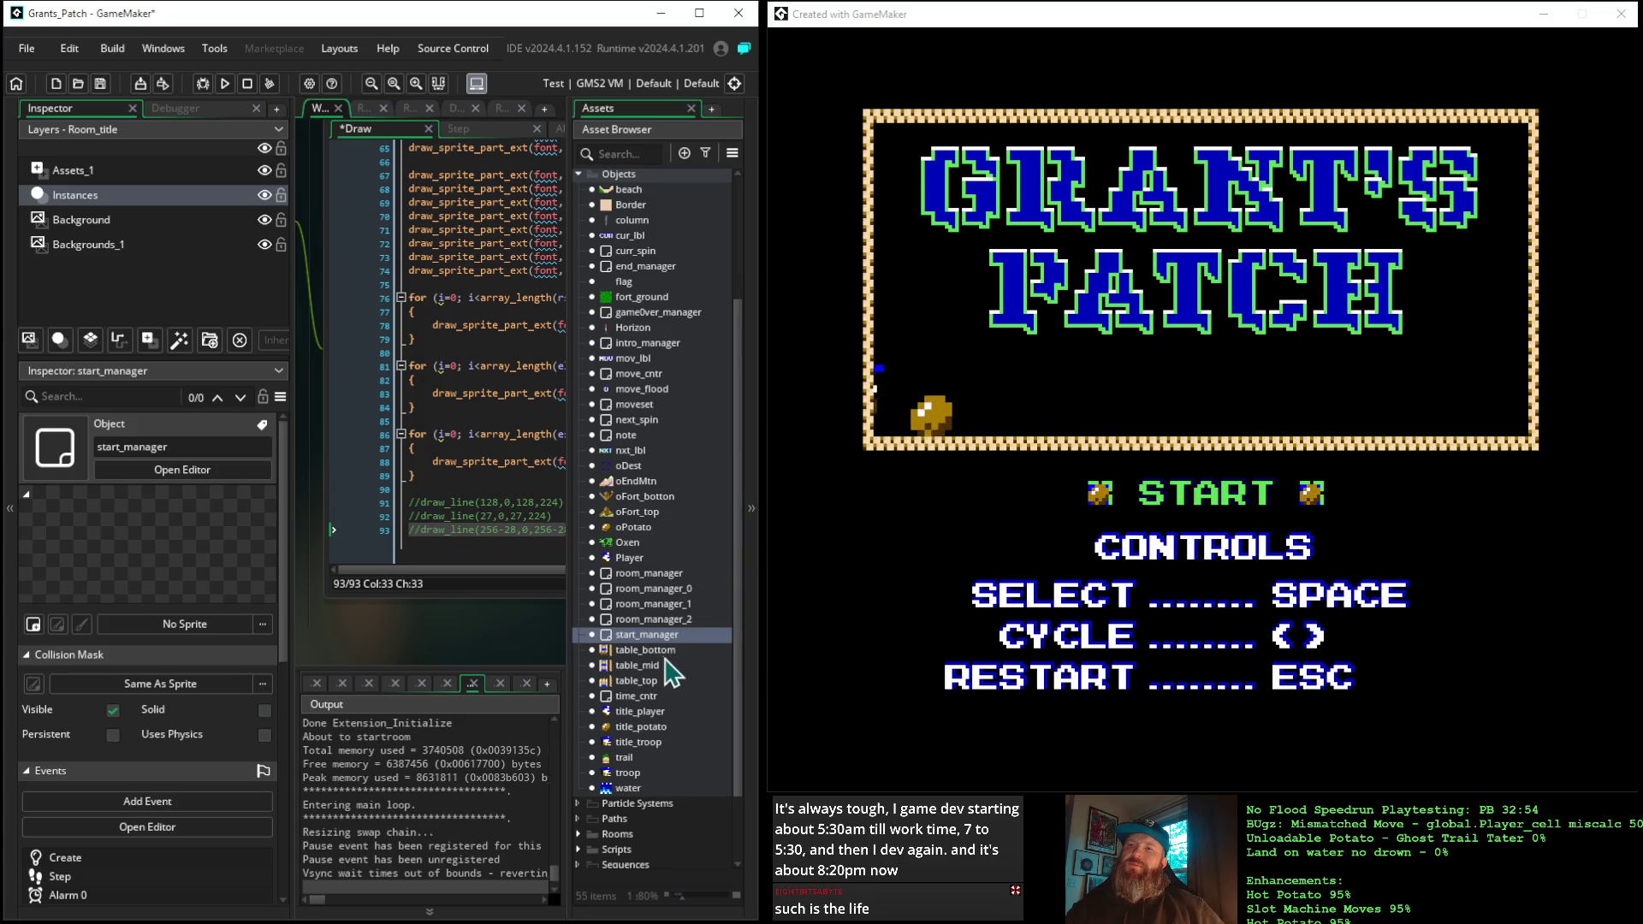
Add a Draw event to the Border object
{"action": "left_click", "coordinate": [633, 205]}
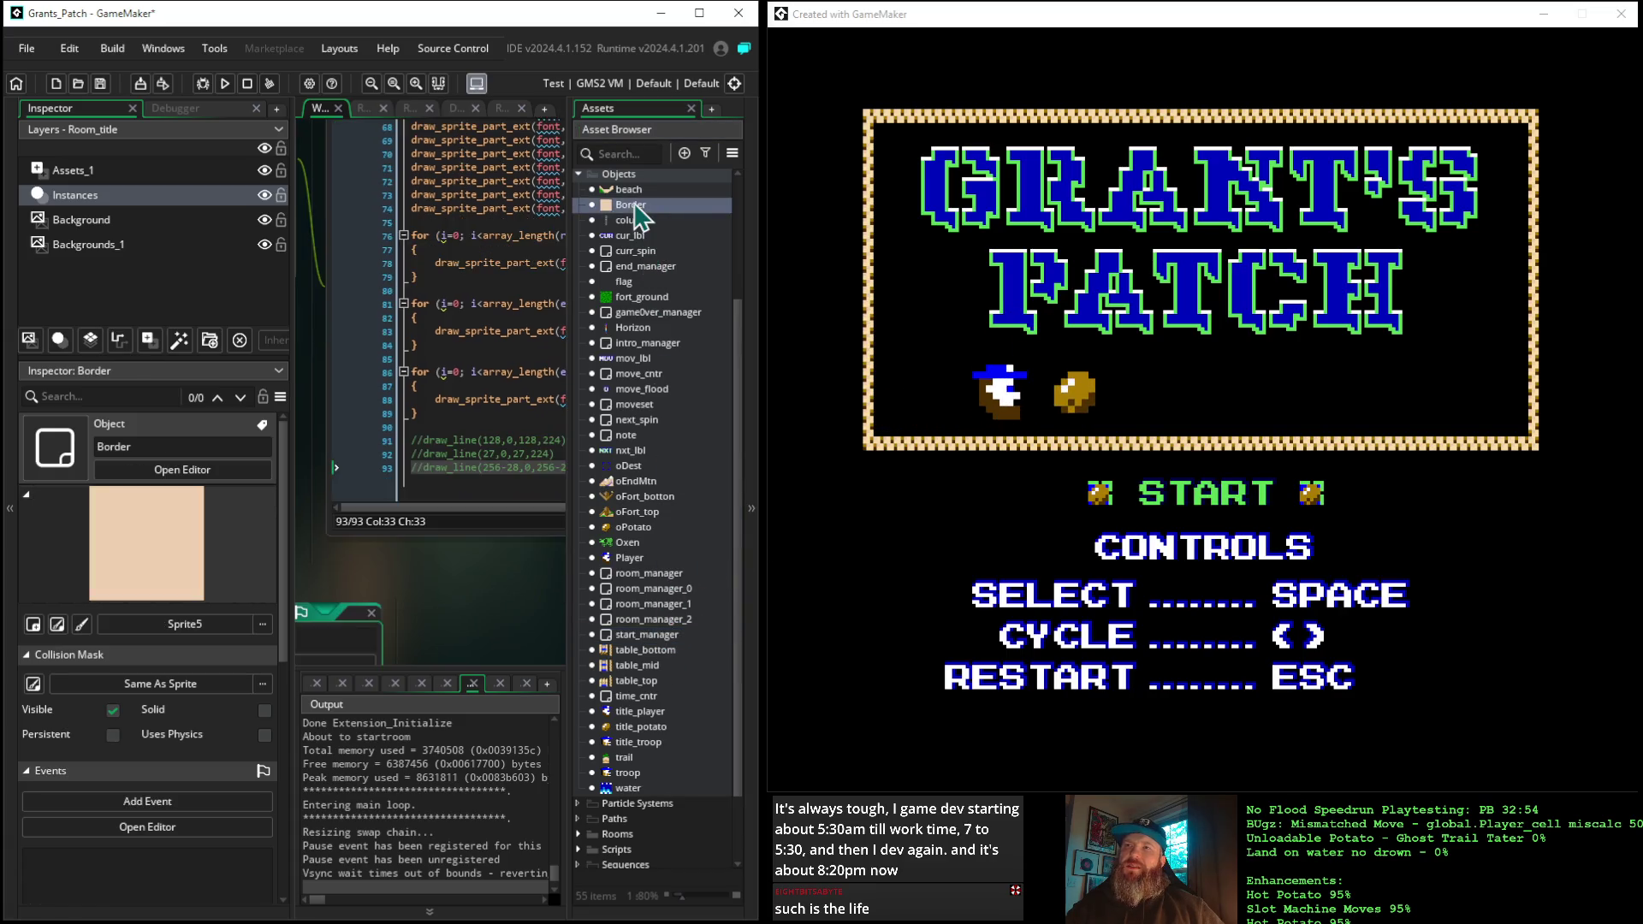
{"action": "double_click", "coordinate": [634, 207]}
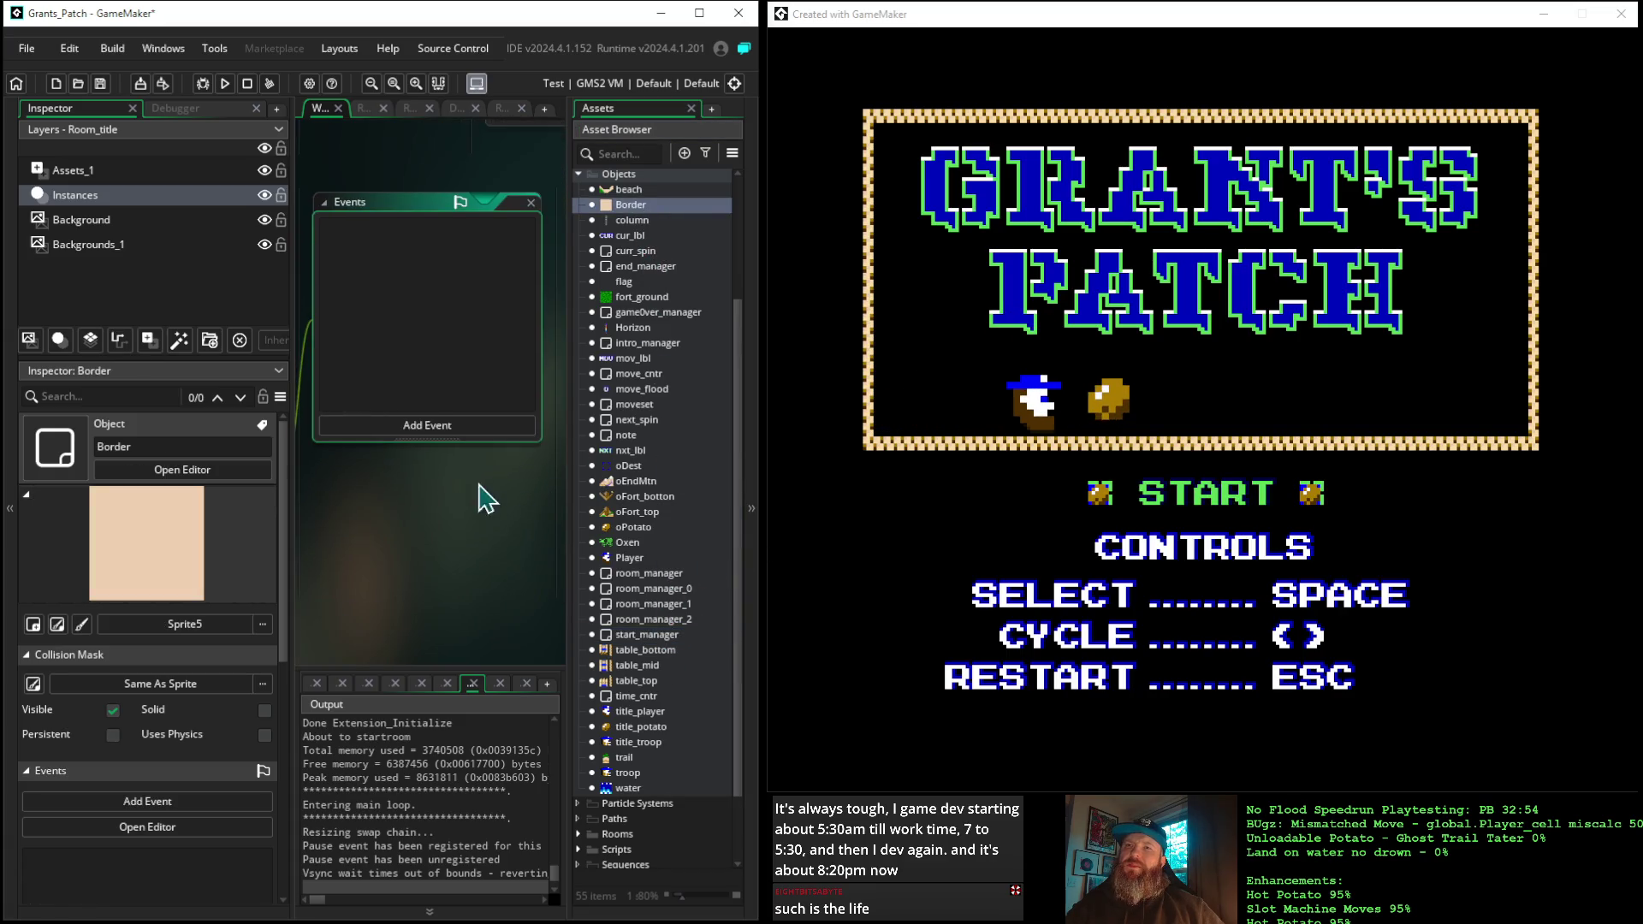
{"action": "left_click", "coordinate": [430, 437]}
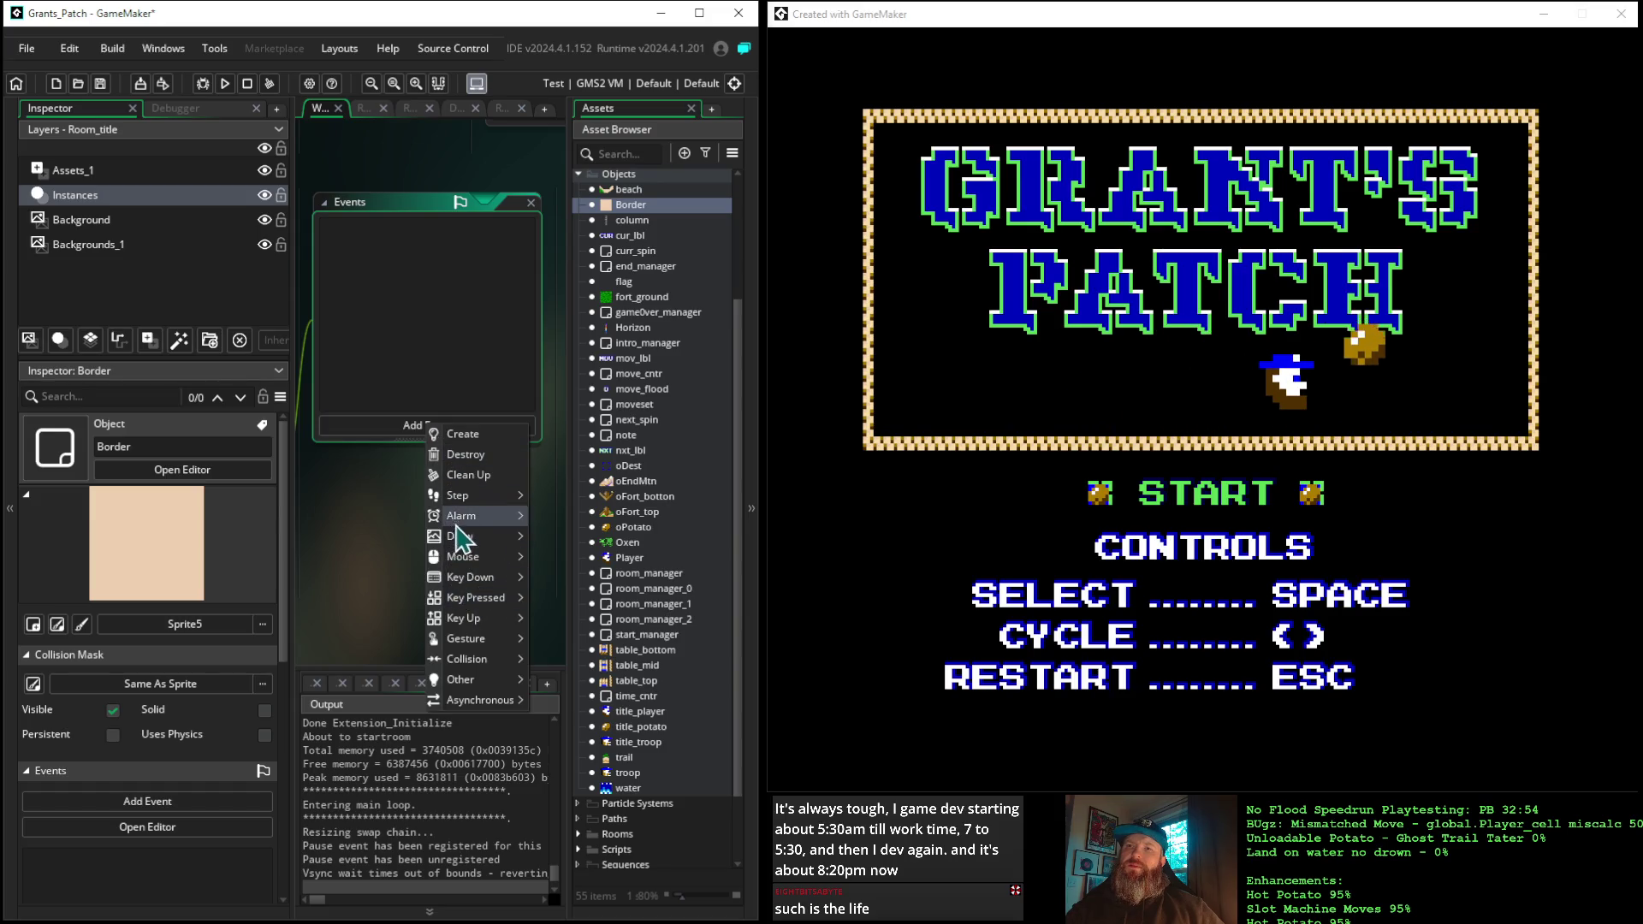
{"action": "mouse_move", "coordinate": [462, 536]}
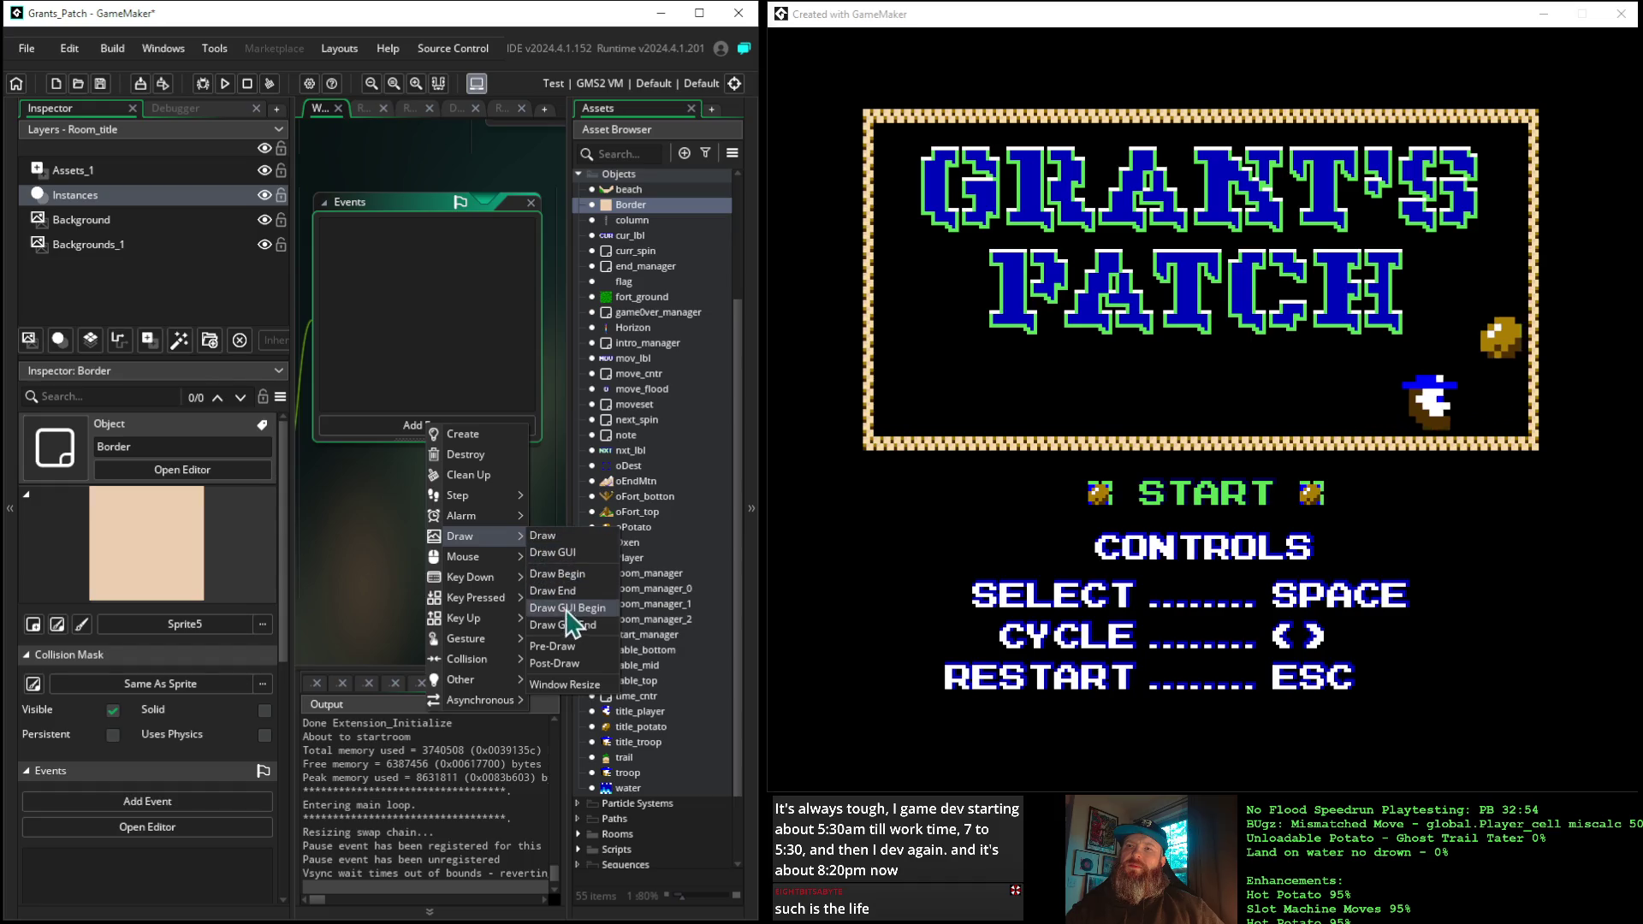
{"action": "left_click", "coordinate": [544, 535]}
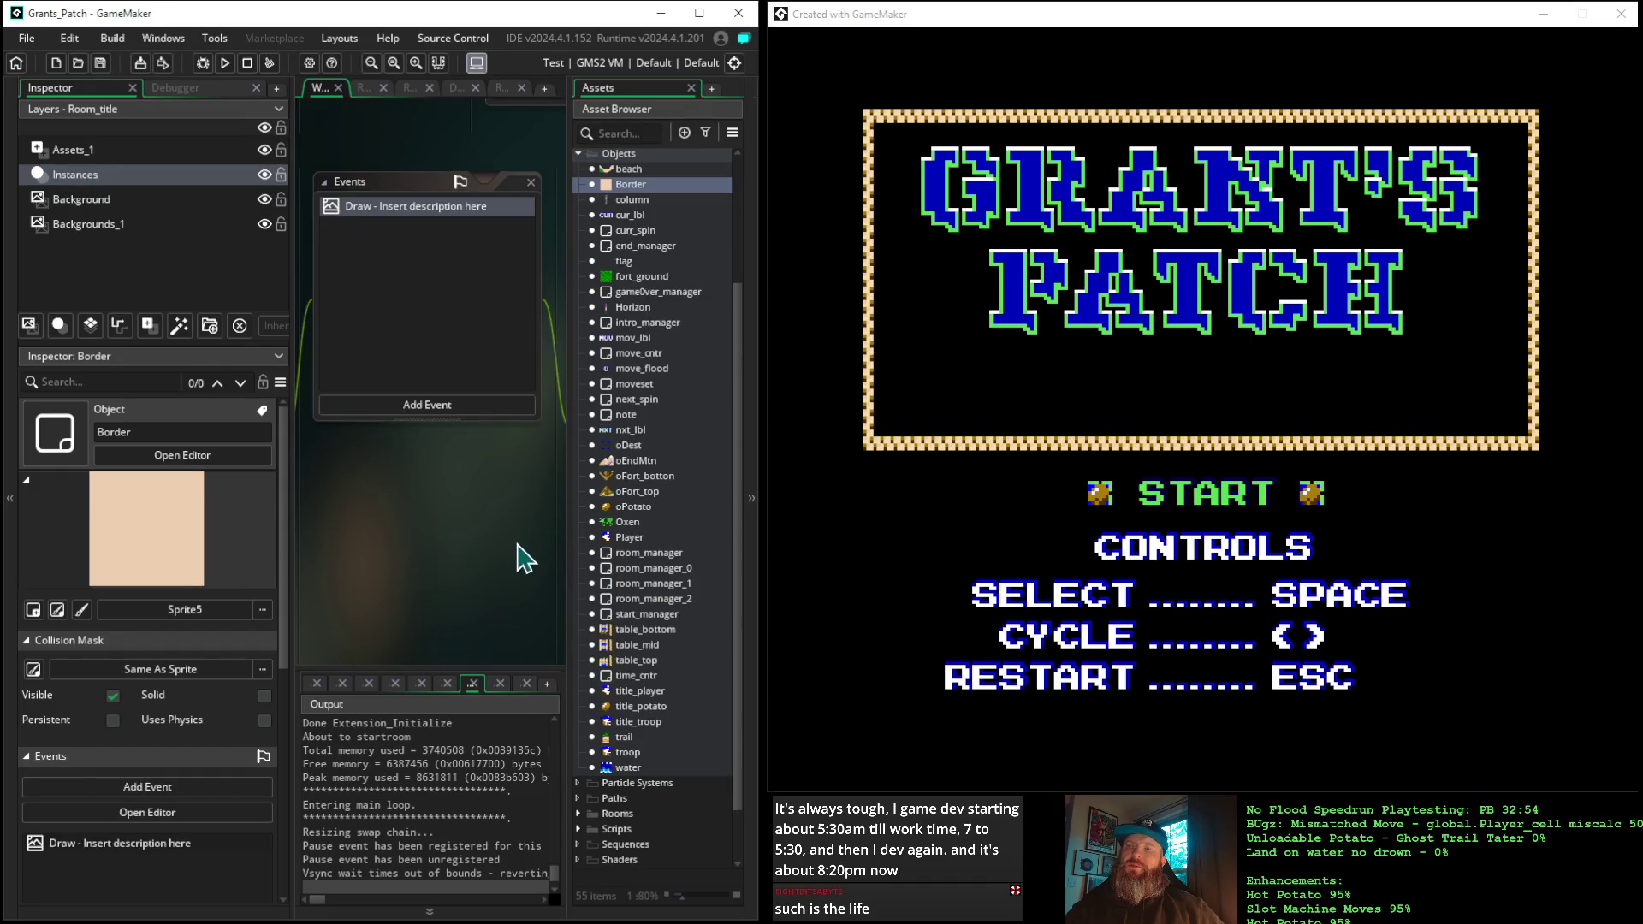
Paste the surface-draw block into Border's Draw event and change its condition to start_manager.alarm[0]
{"action": "left_click", "coordinate": [746, 550]}
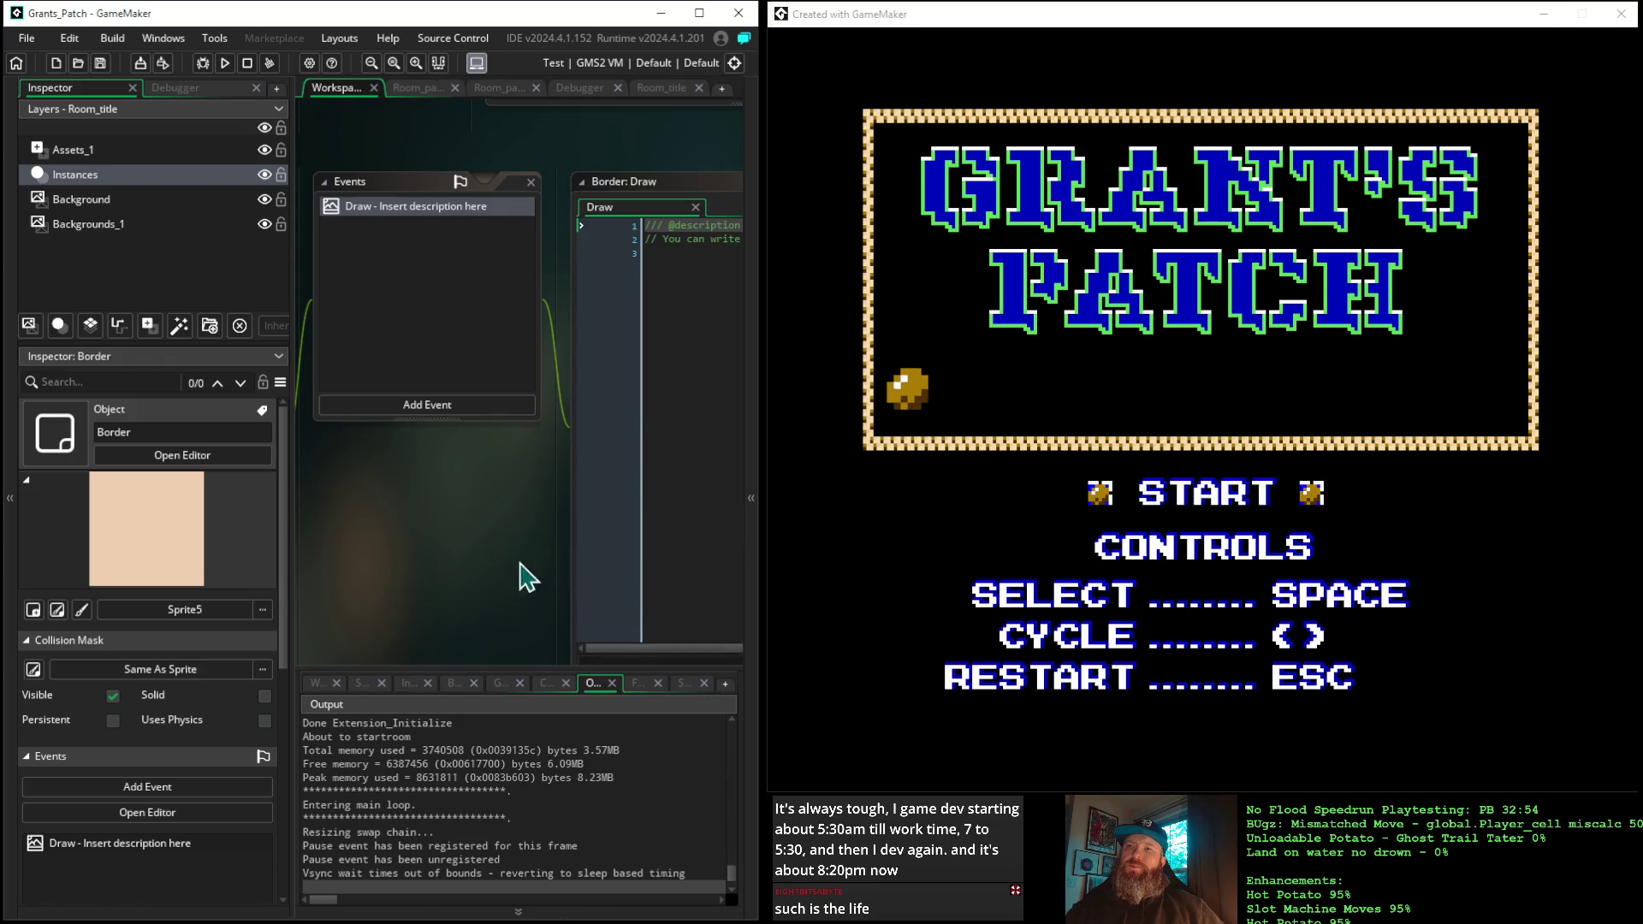
{"action": "left_click_drag", "start_coordinate": [671, 294], "coordinate": [582, 216]}
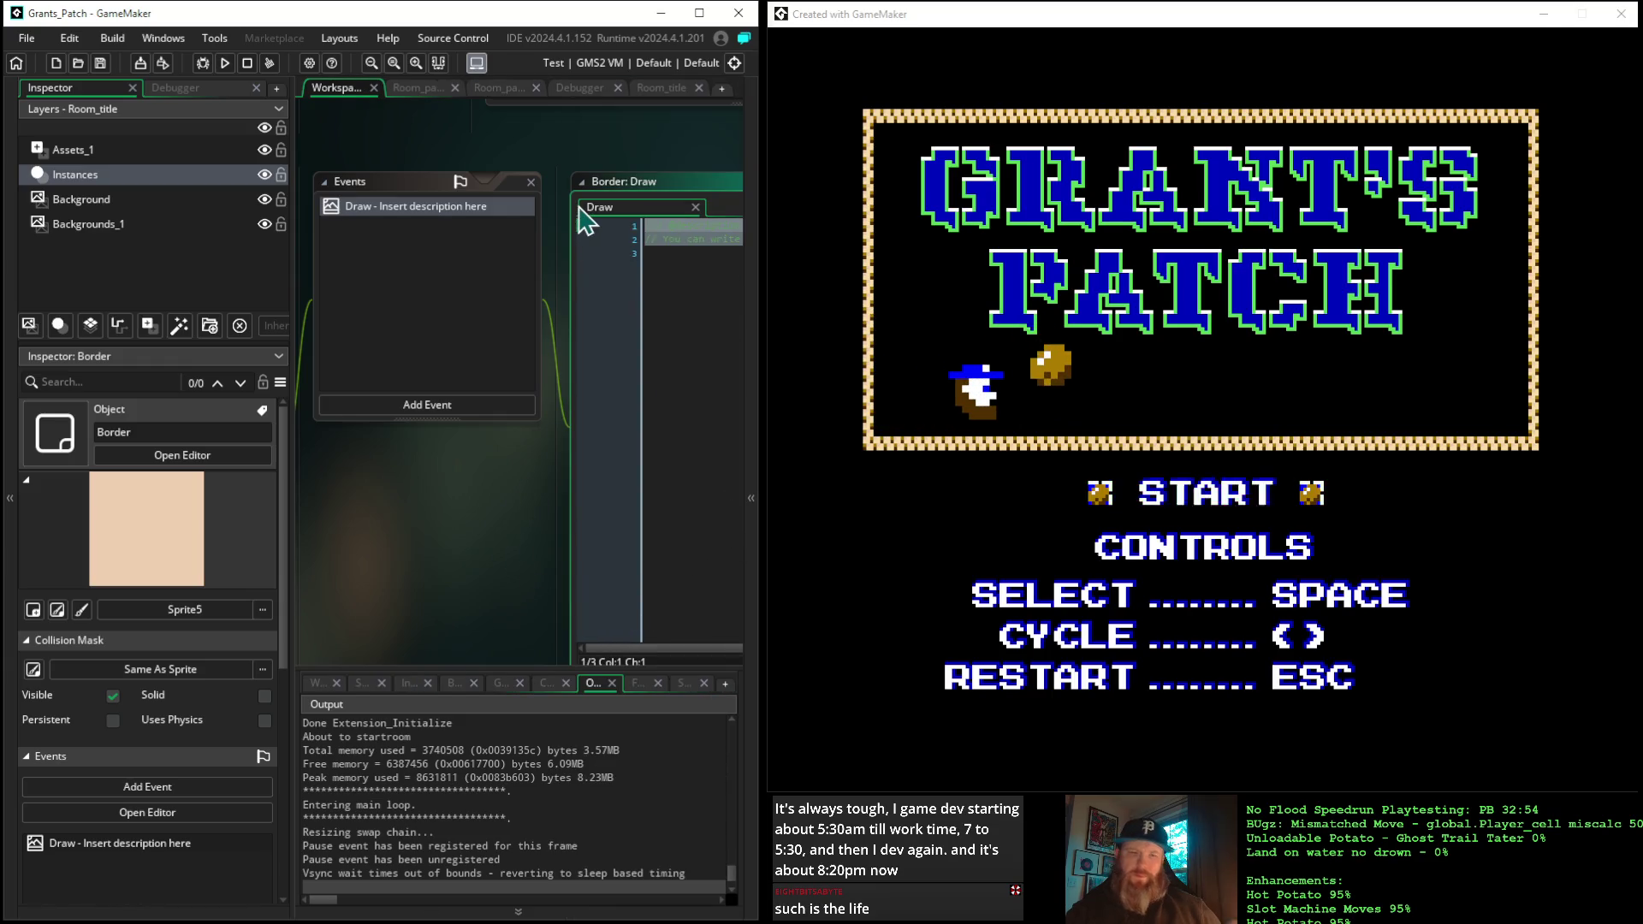
{"action": "key", "text": "ctrl+v"}
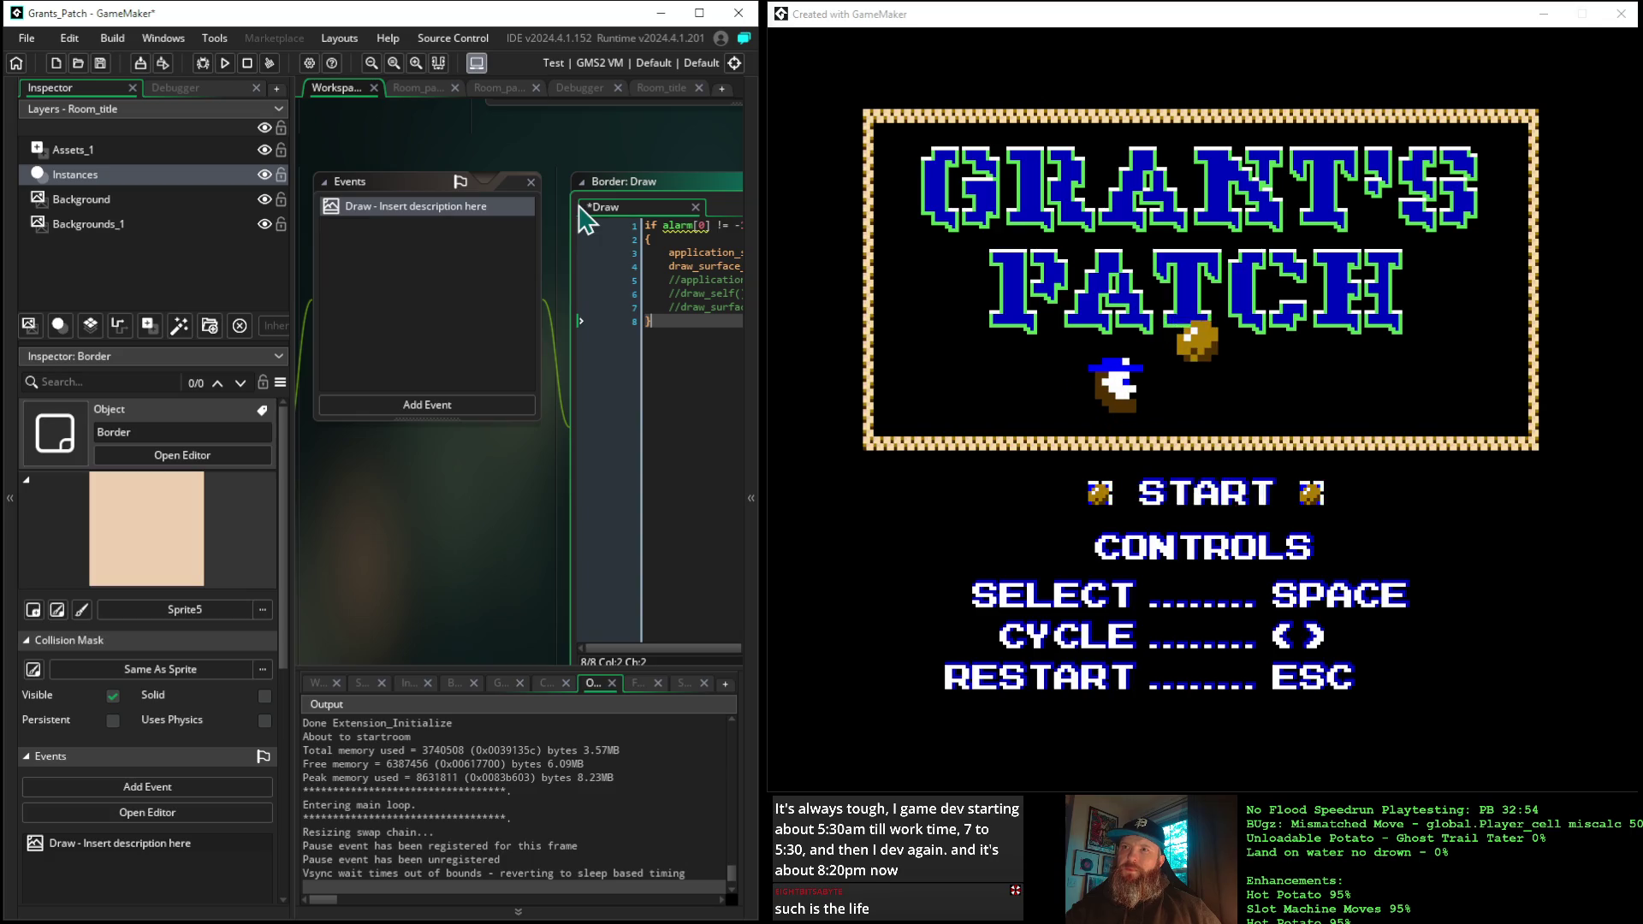
{"action": "left_click", "coordinate": [675, 228]}
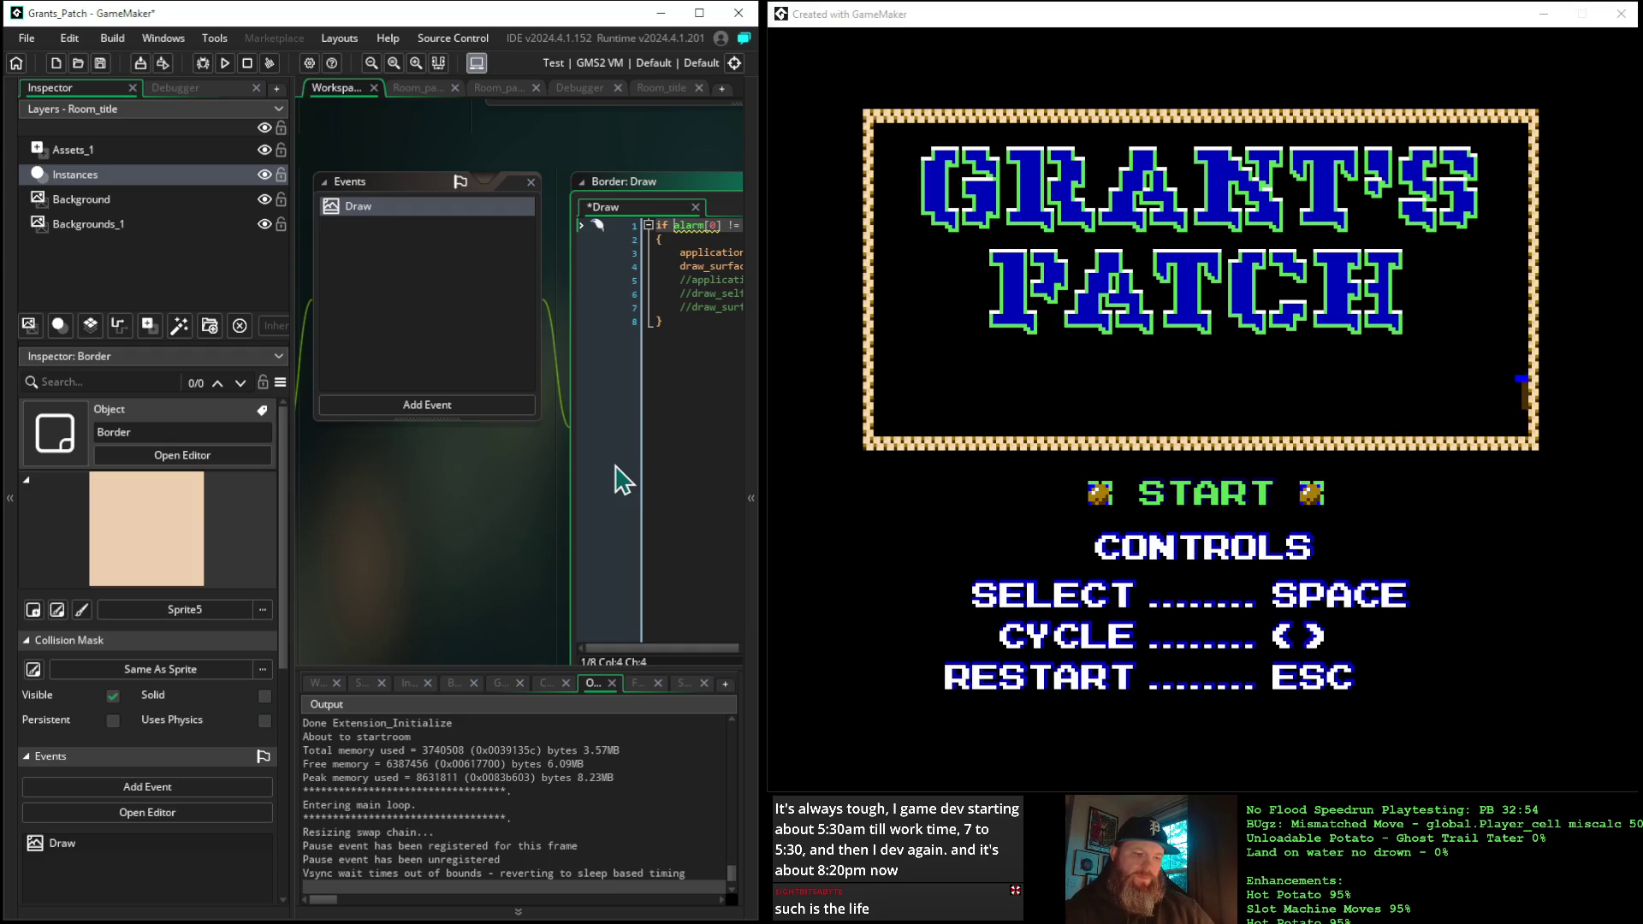
{"action": "type", "text": "sta"}
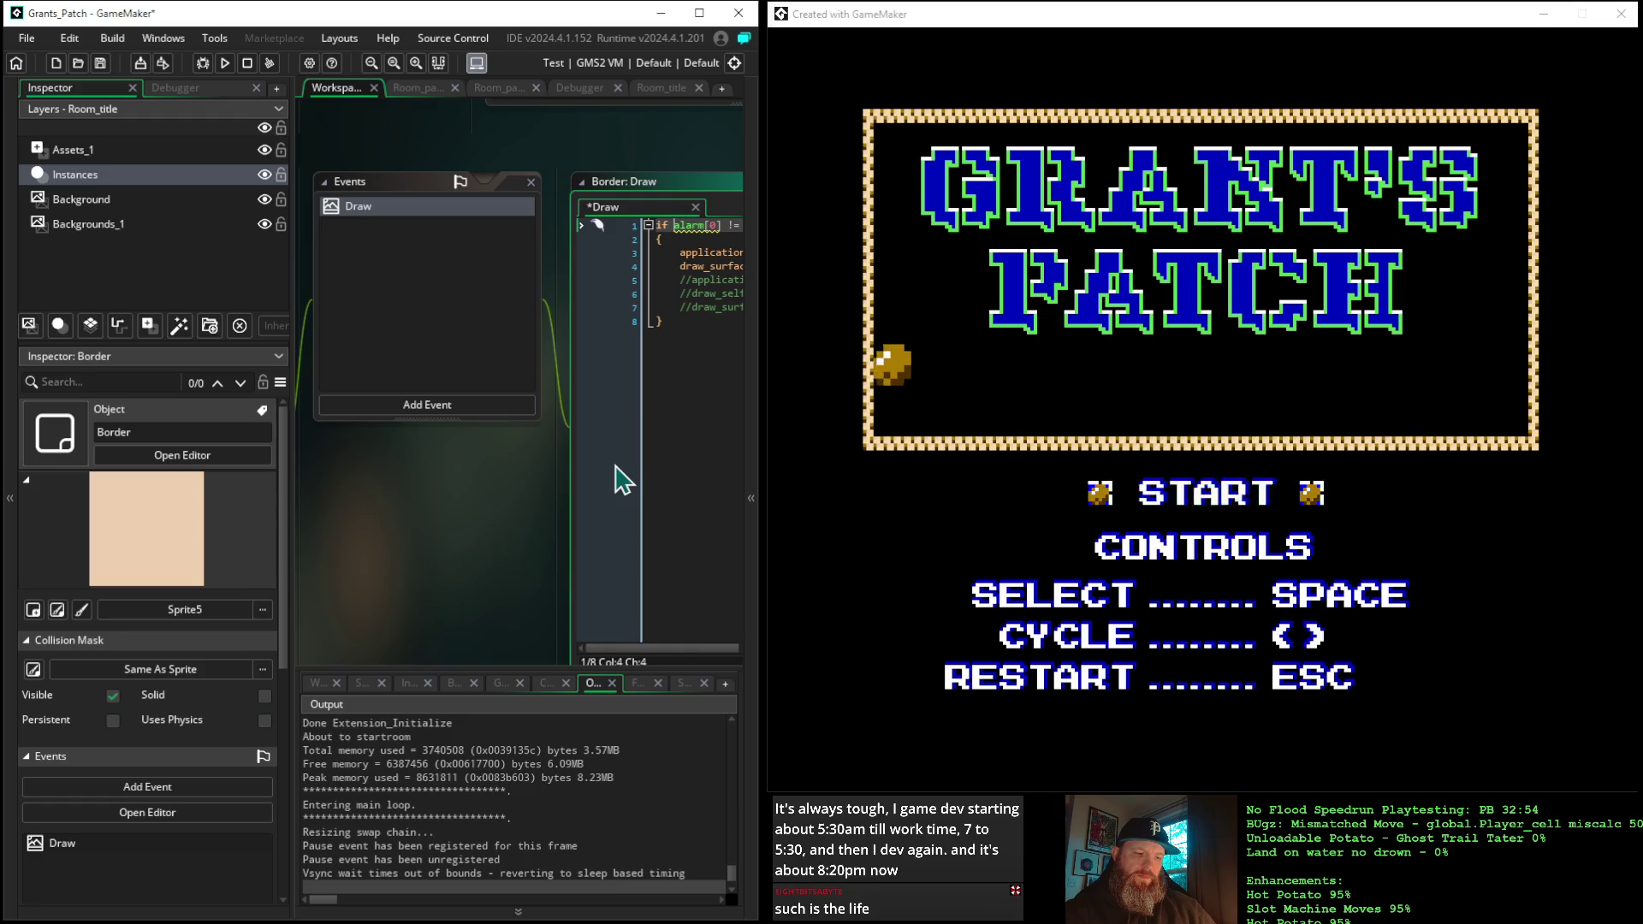
{"action": "type", "text": "rt_ma"}
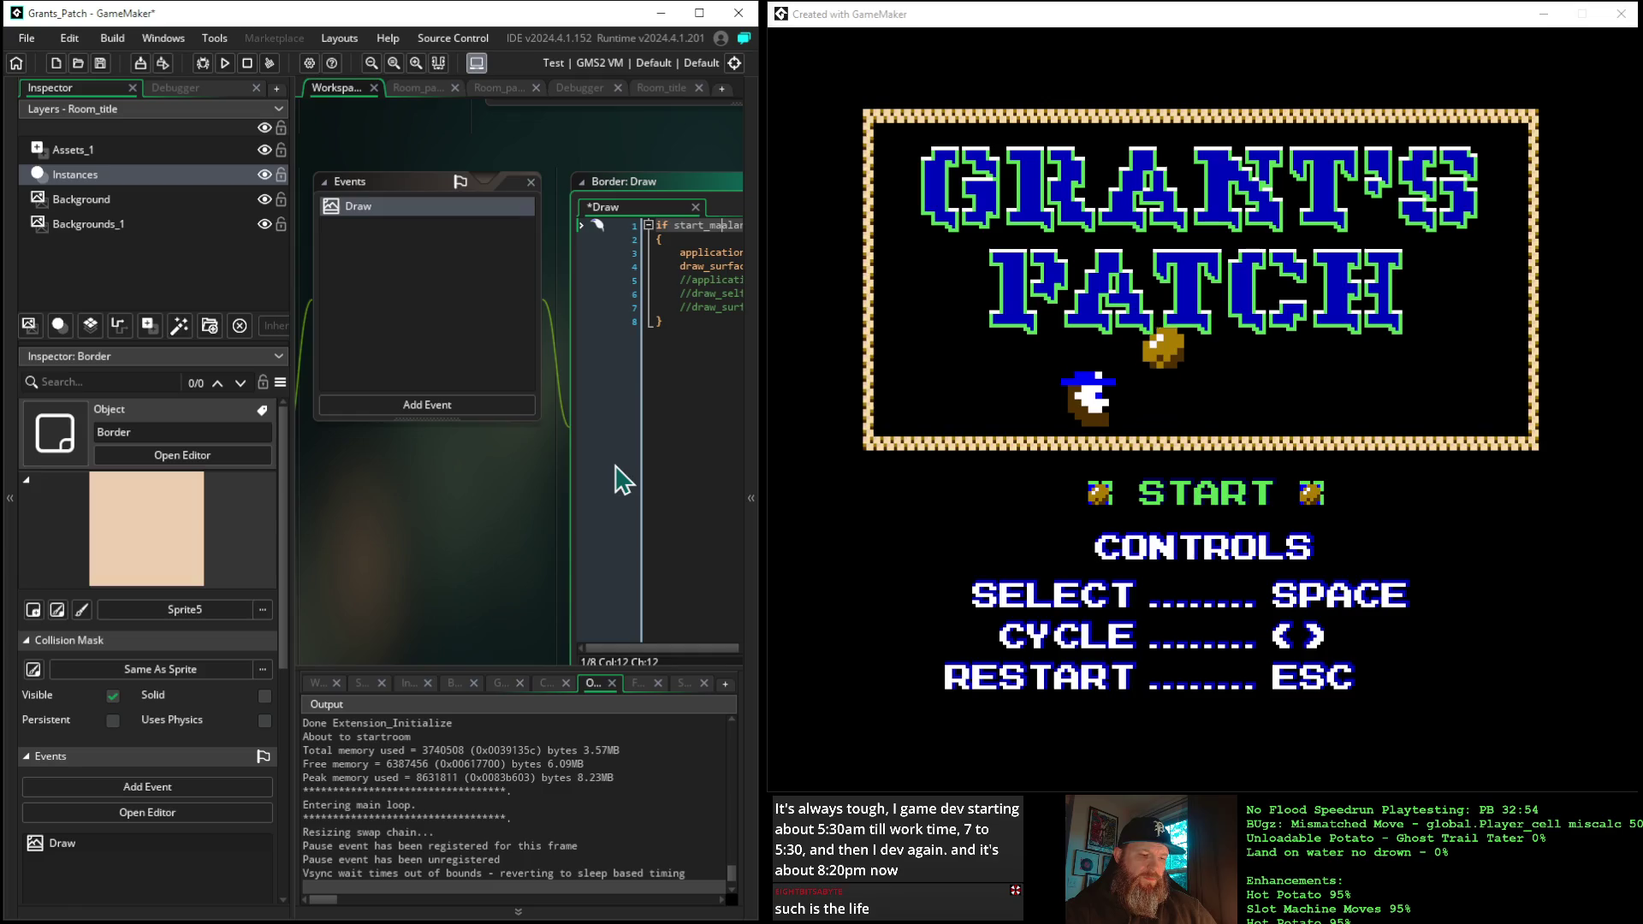
{"action": "type", "text": "nager.a"}
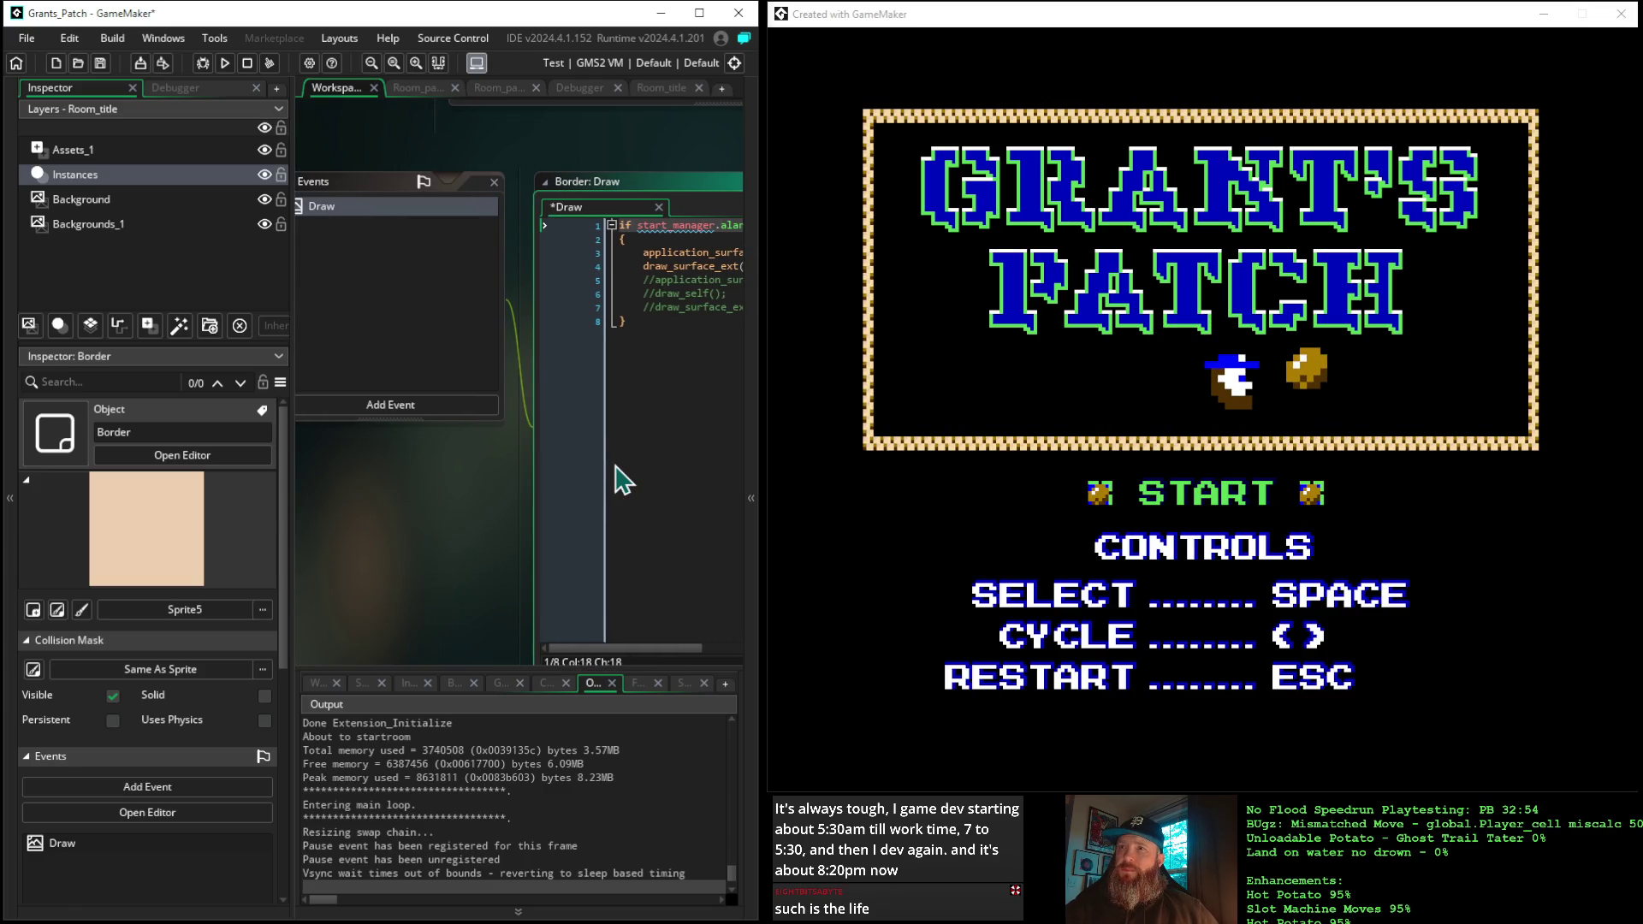
{"action": "left_click", "coordinate": [465, 510]}
{"action": "left_click_drag", "start_coordinate": [465, 511], "coordinate": [337, 496]}
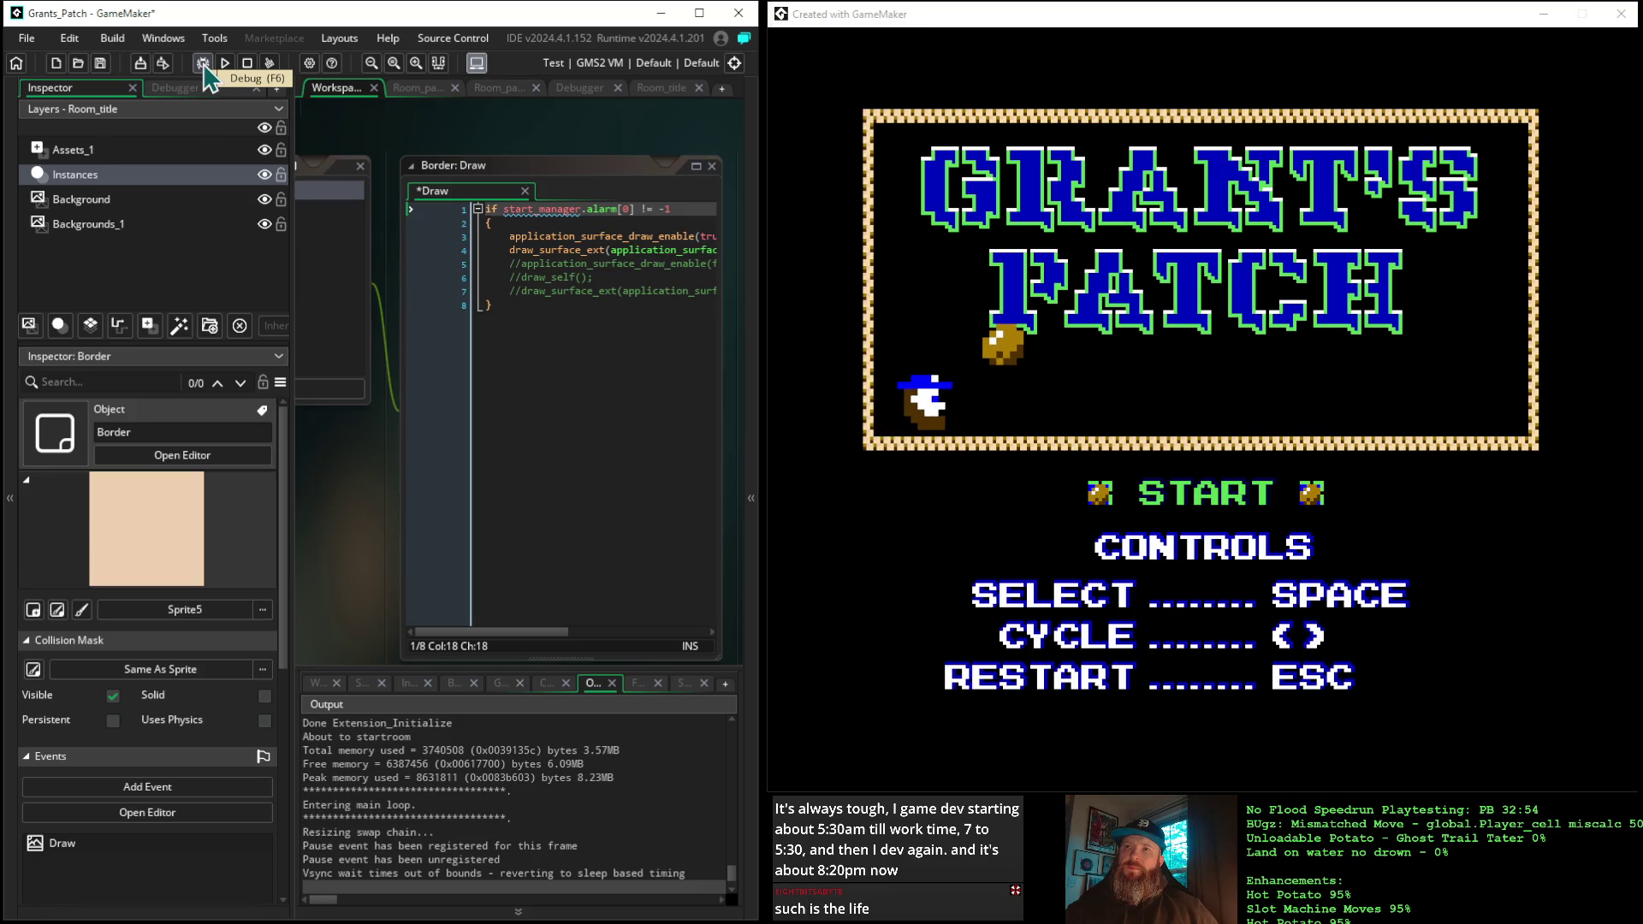
Debug the game with a breakpoint on line 4, continue past it, then stop the run
{"action": "left_click", "coordinate": [444, 250]}
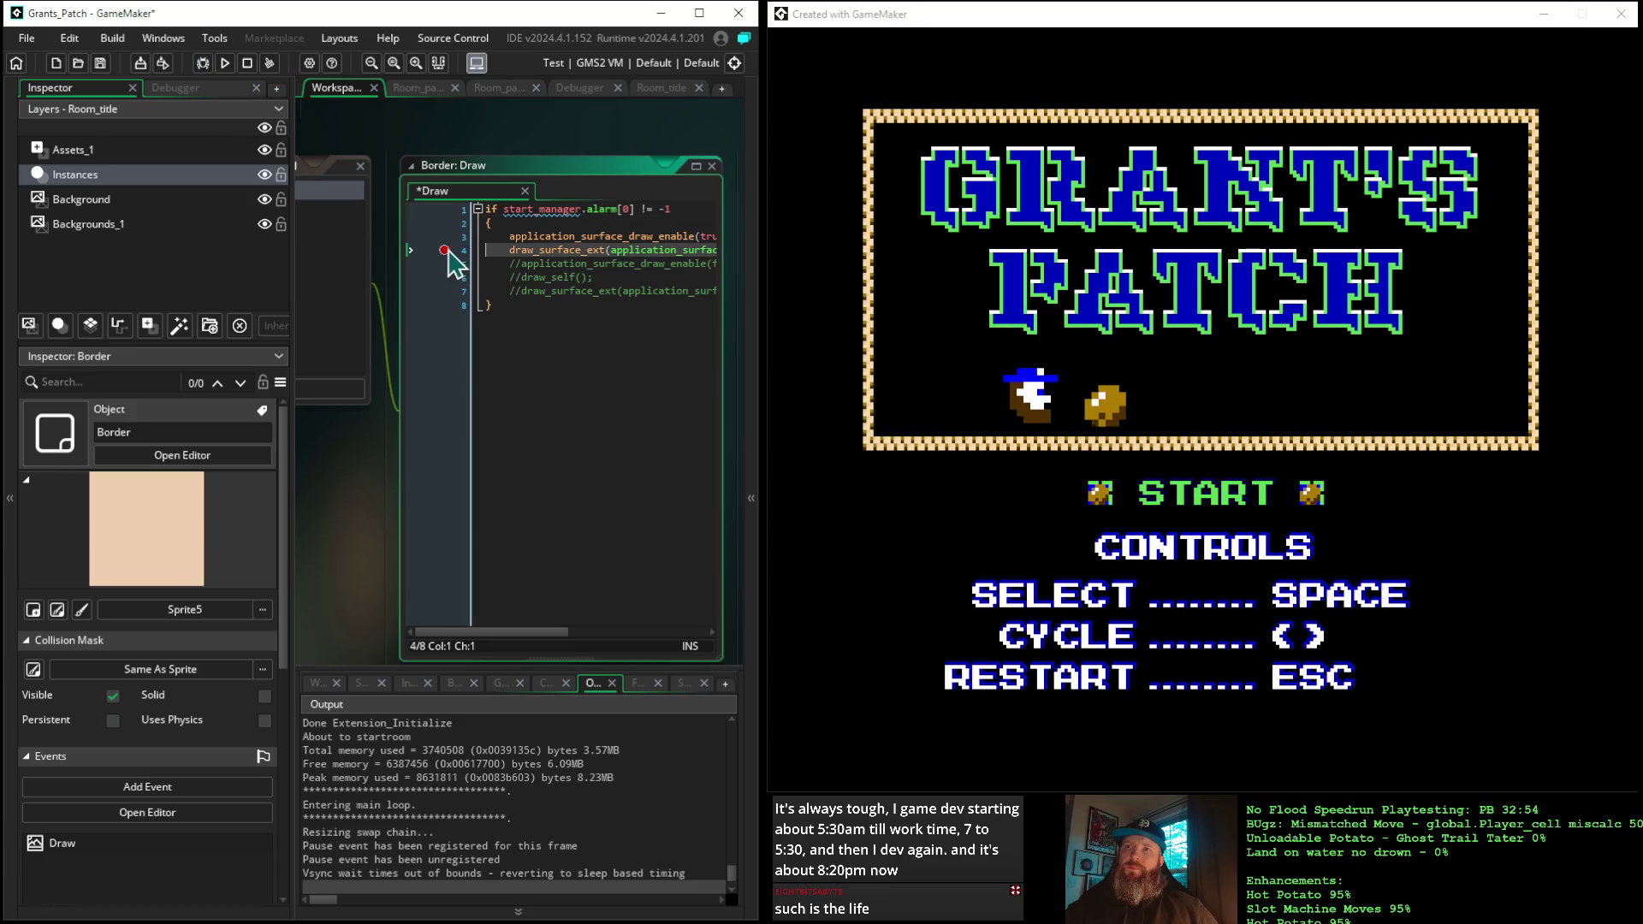
{"action": "left_click", "coordinate": [202, 63]}
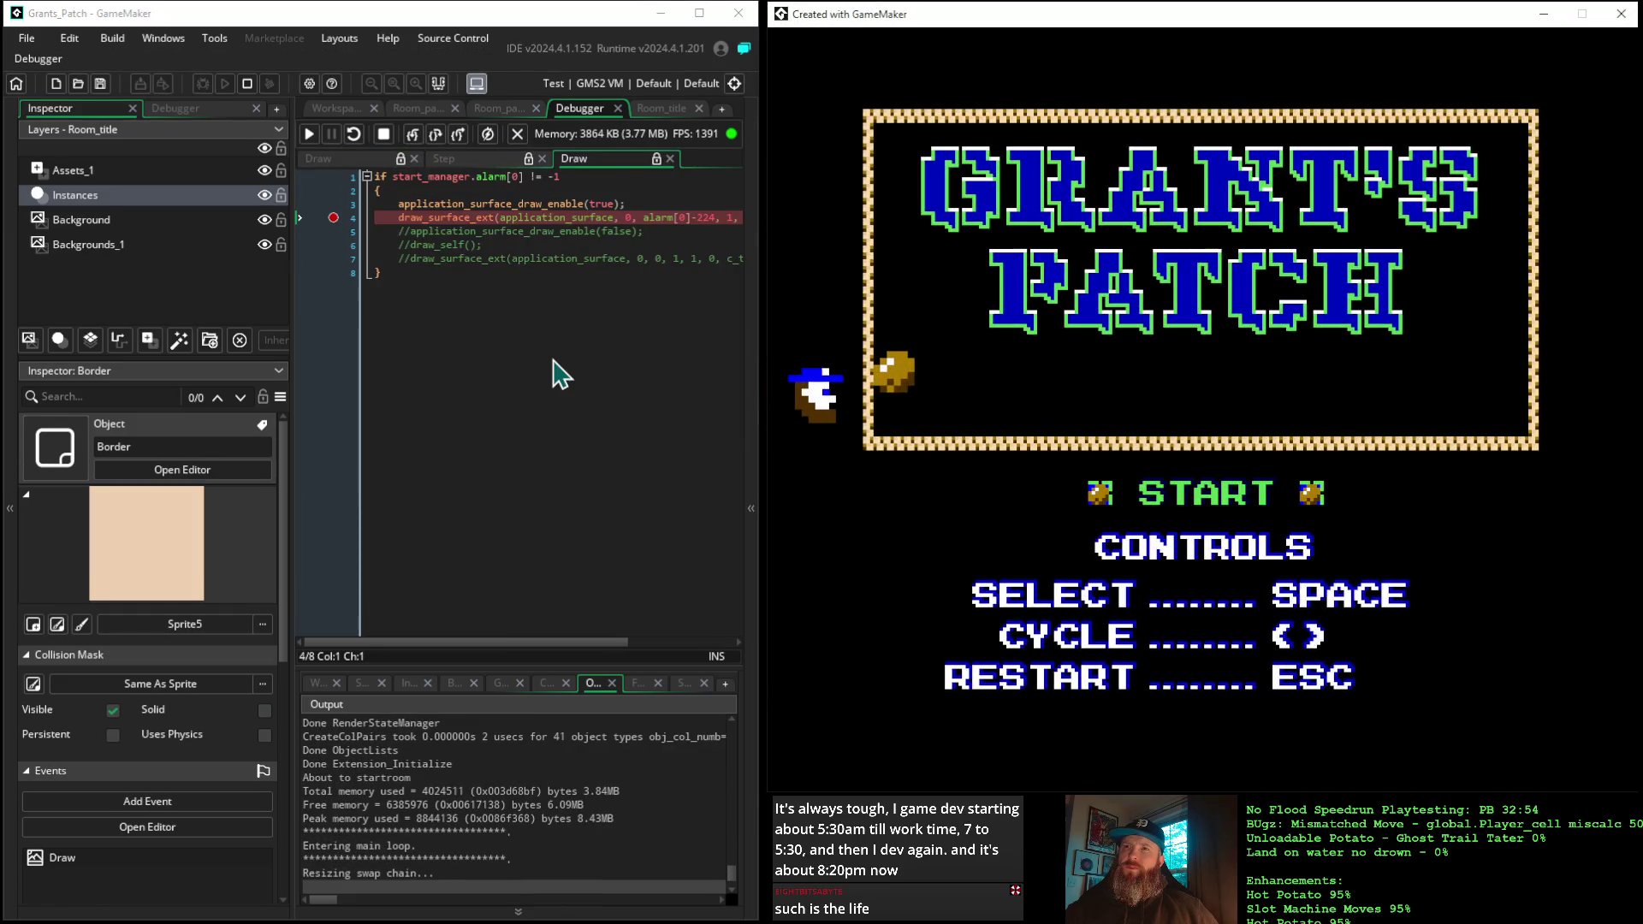
{"action": "left_click", "coordinate": [310, 137]}
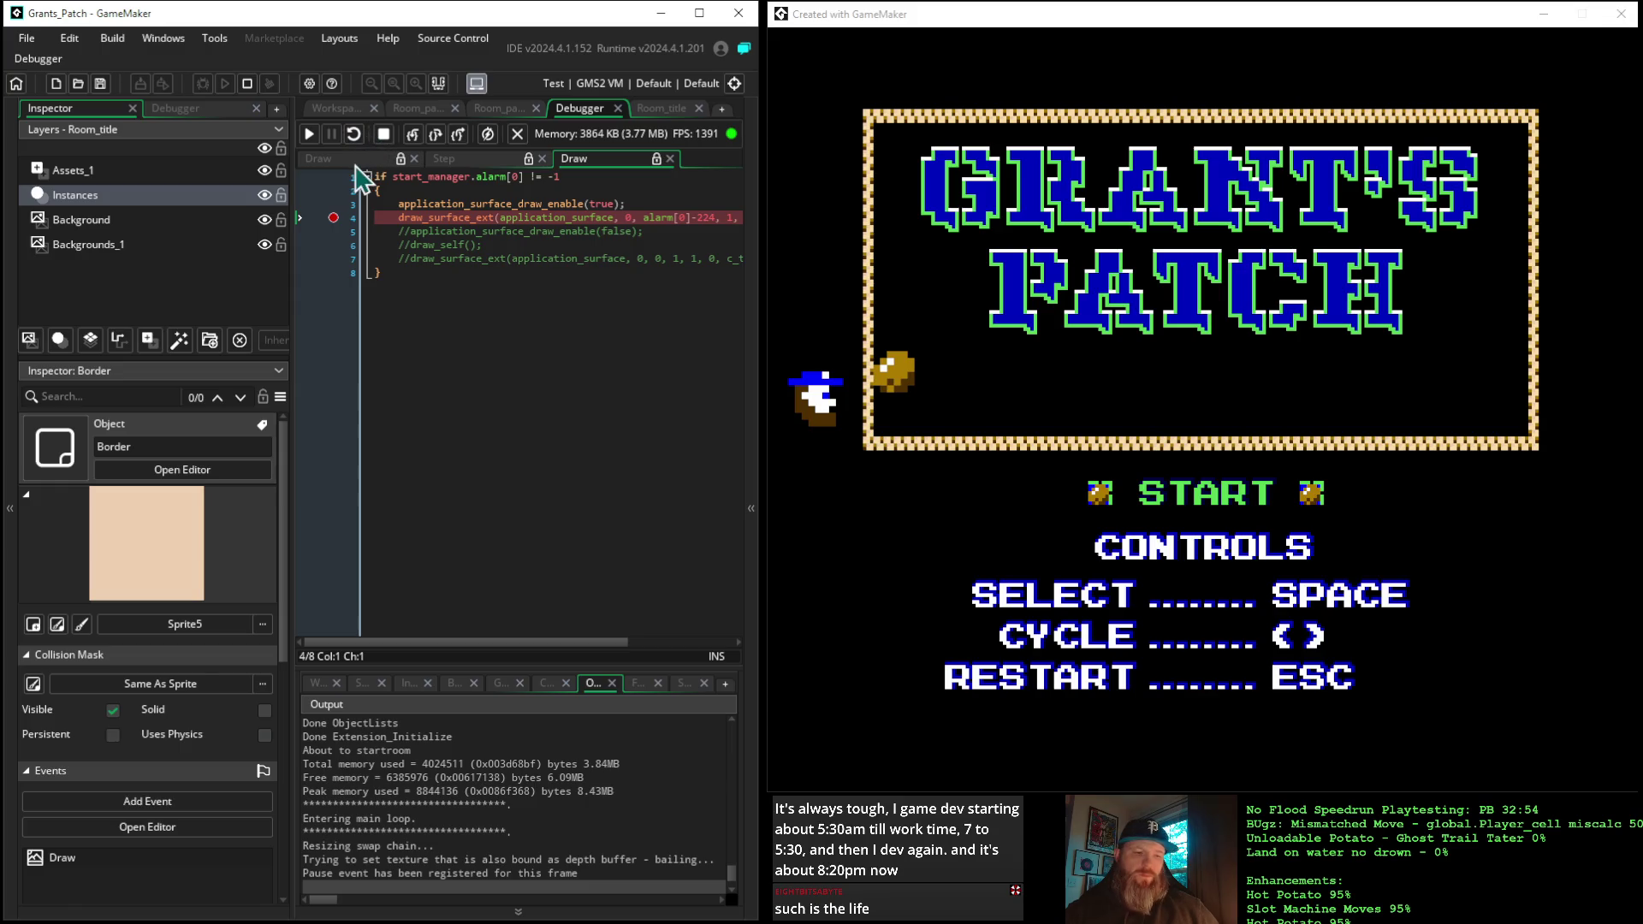
{"action": "key", "text": "F5"}
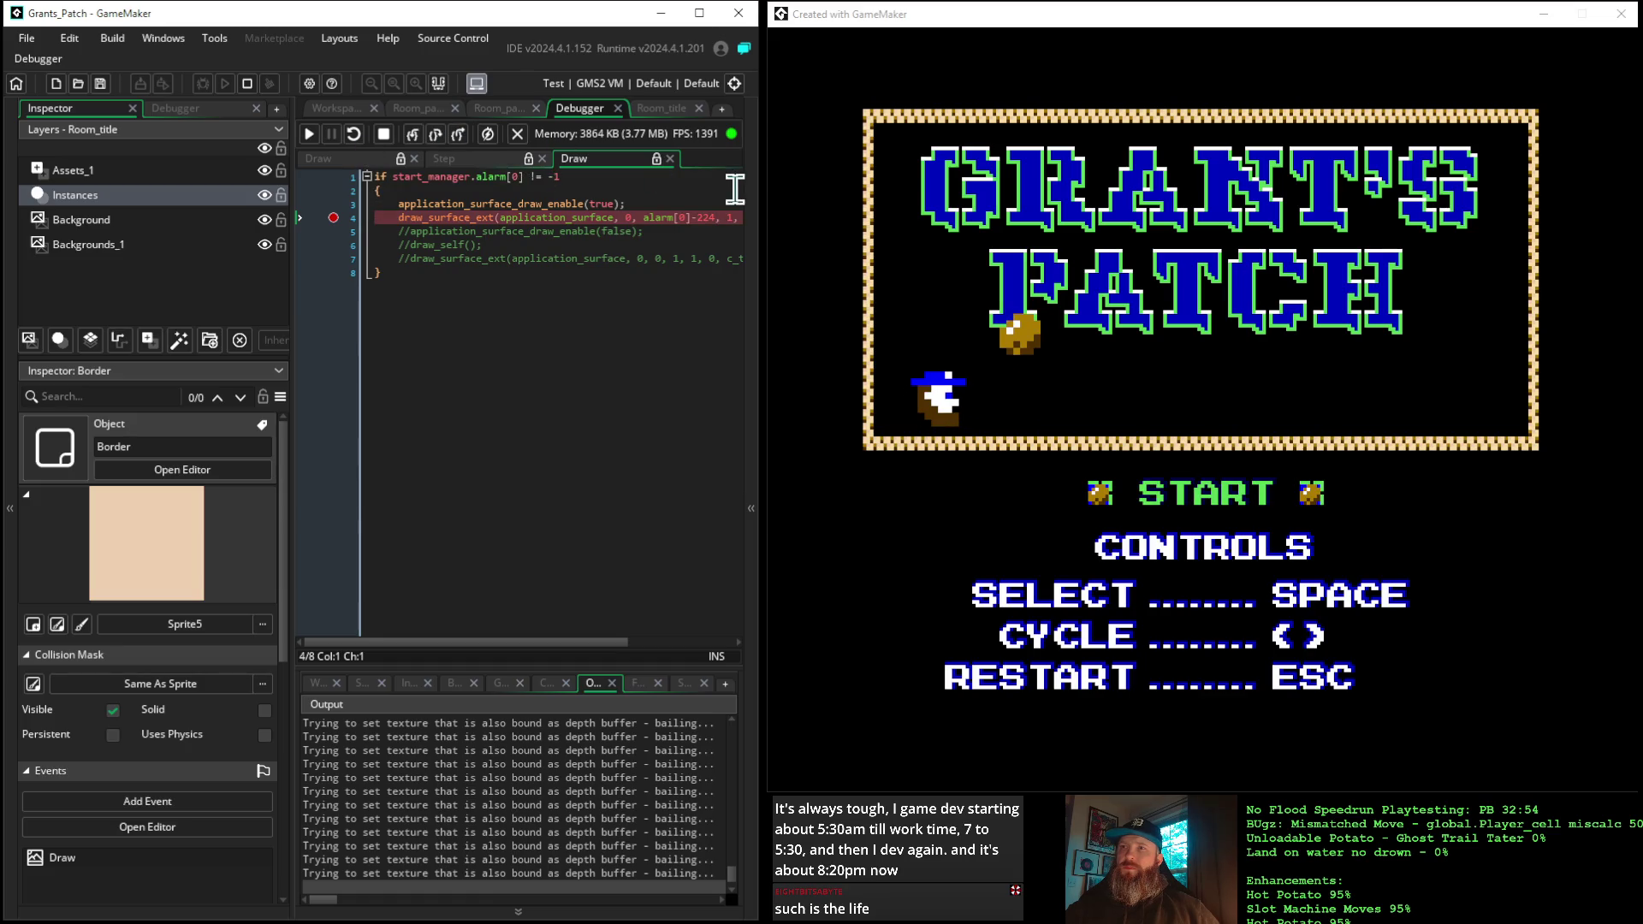
{"action": "triple_click", "coordinate": [616, 203]}
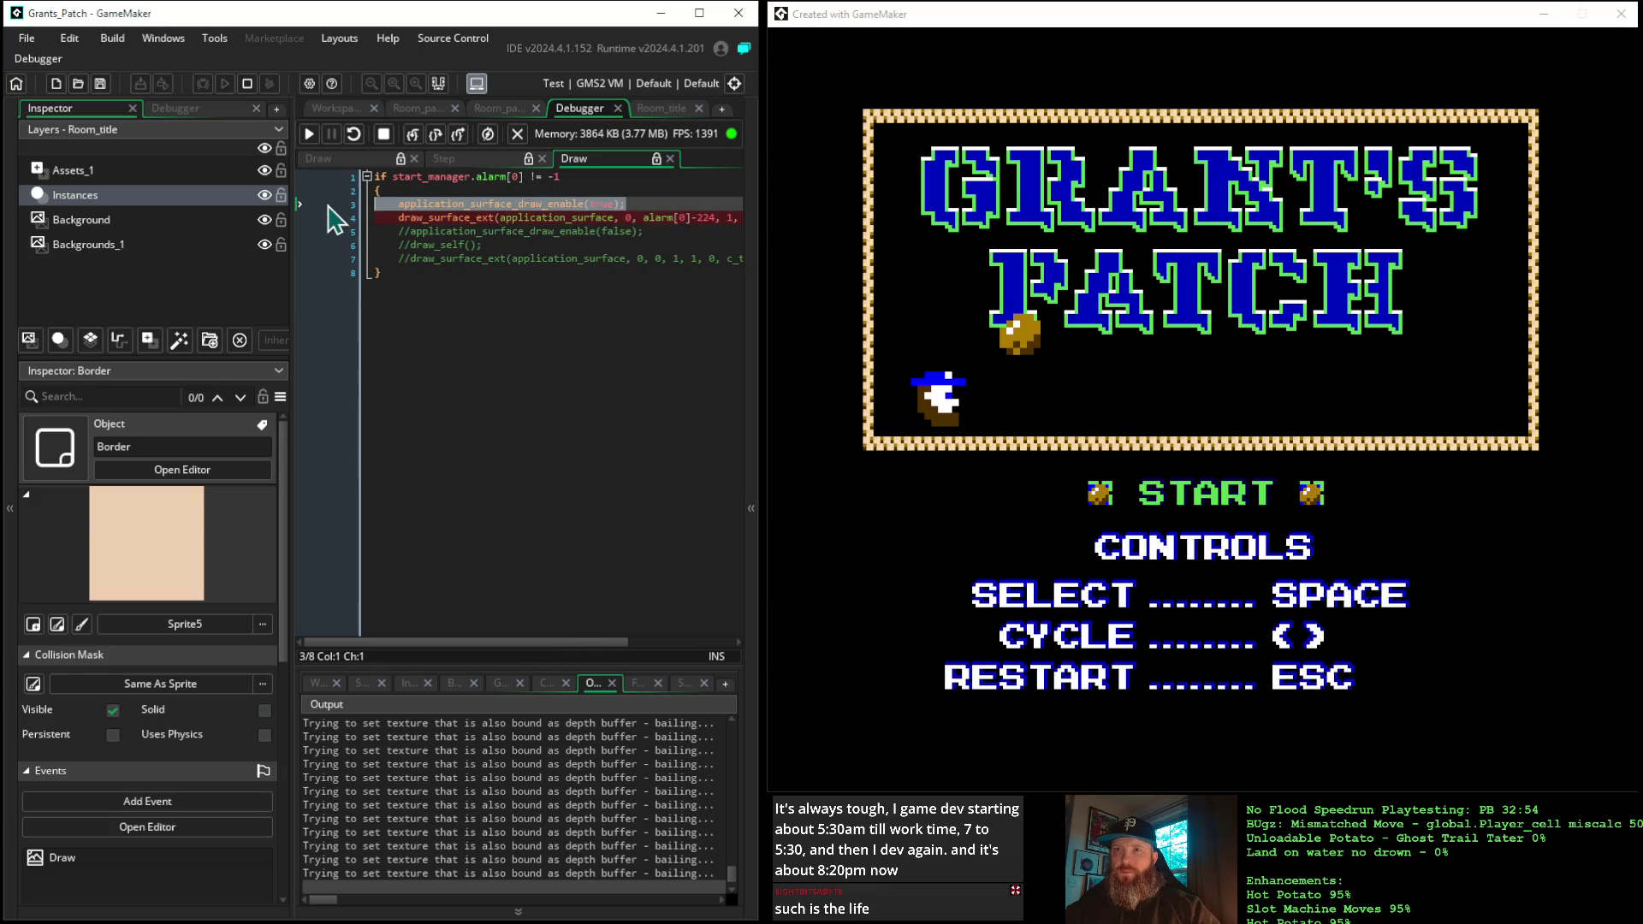
{"action": "left_click", "coordinate": [383, 136]}
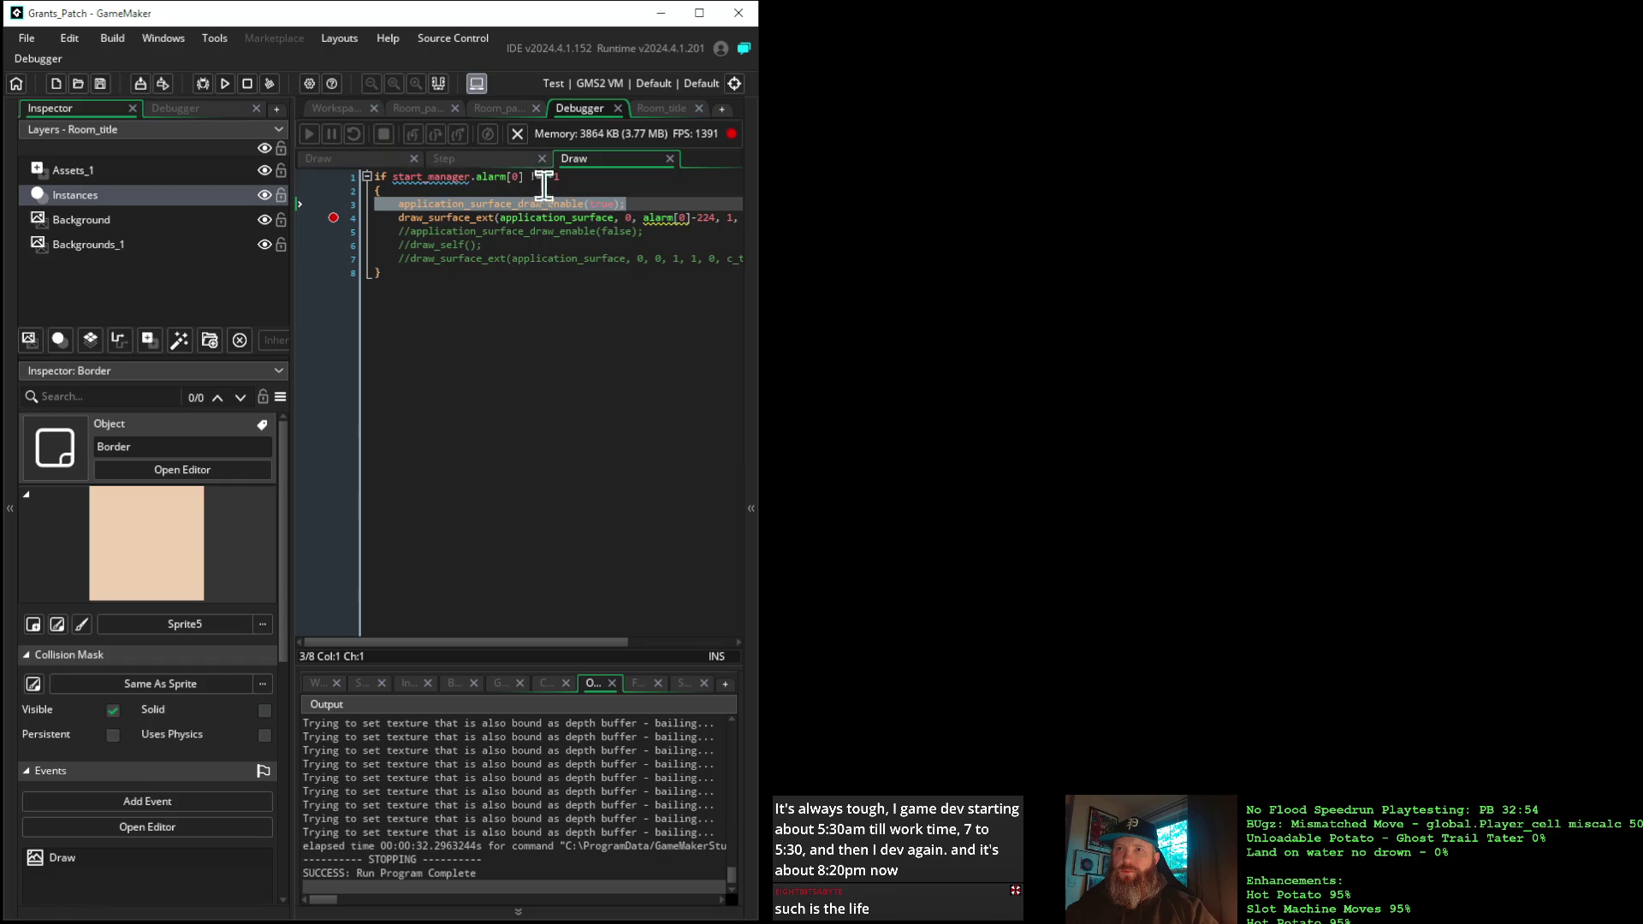
Reopen the start_manager object and bring its event code into view
{"action": "left_click", "coordinate": [334, 109]}
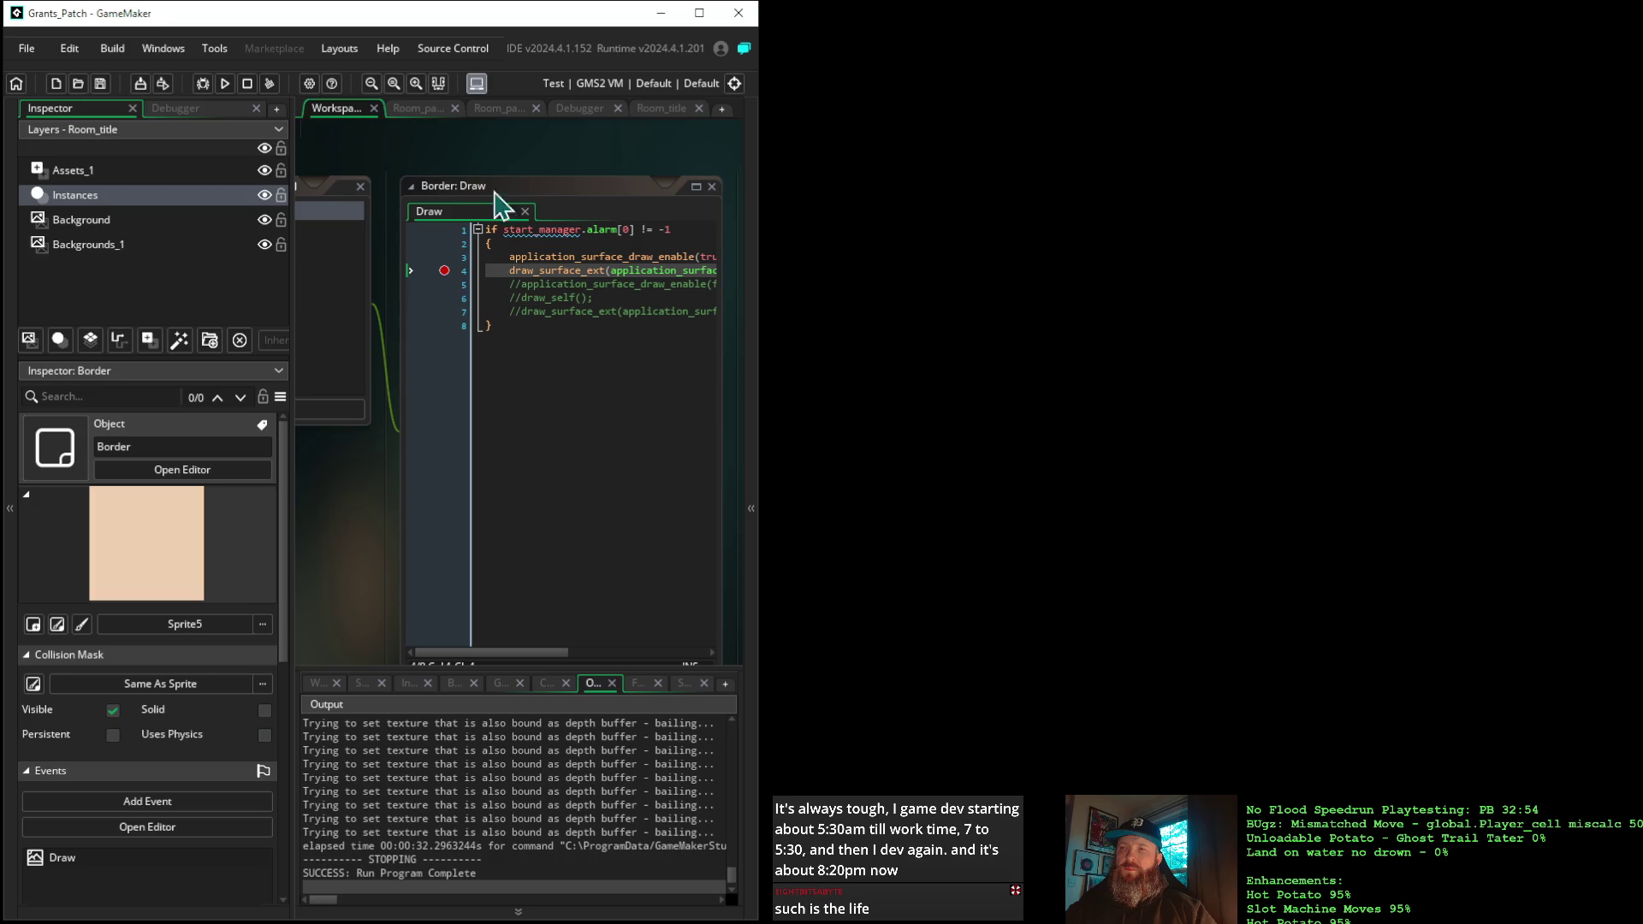
{"action": "left_click", "coordinate": [751, 359]}
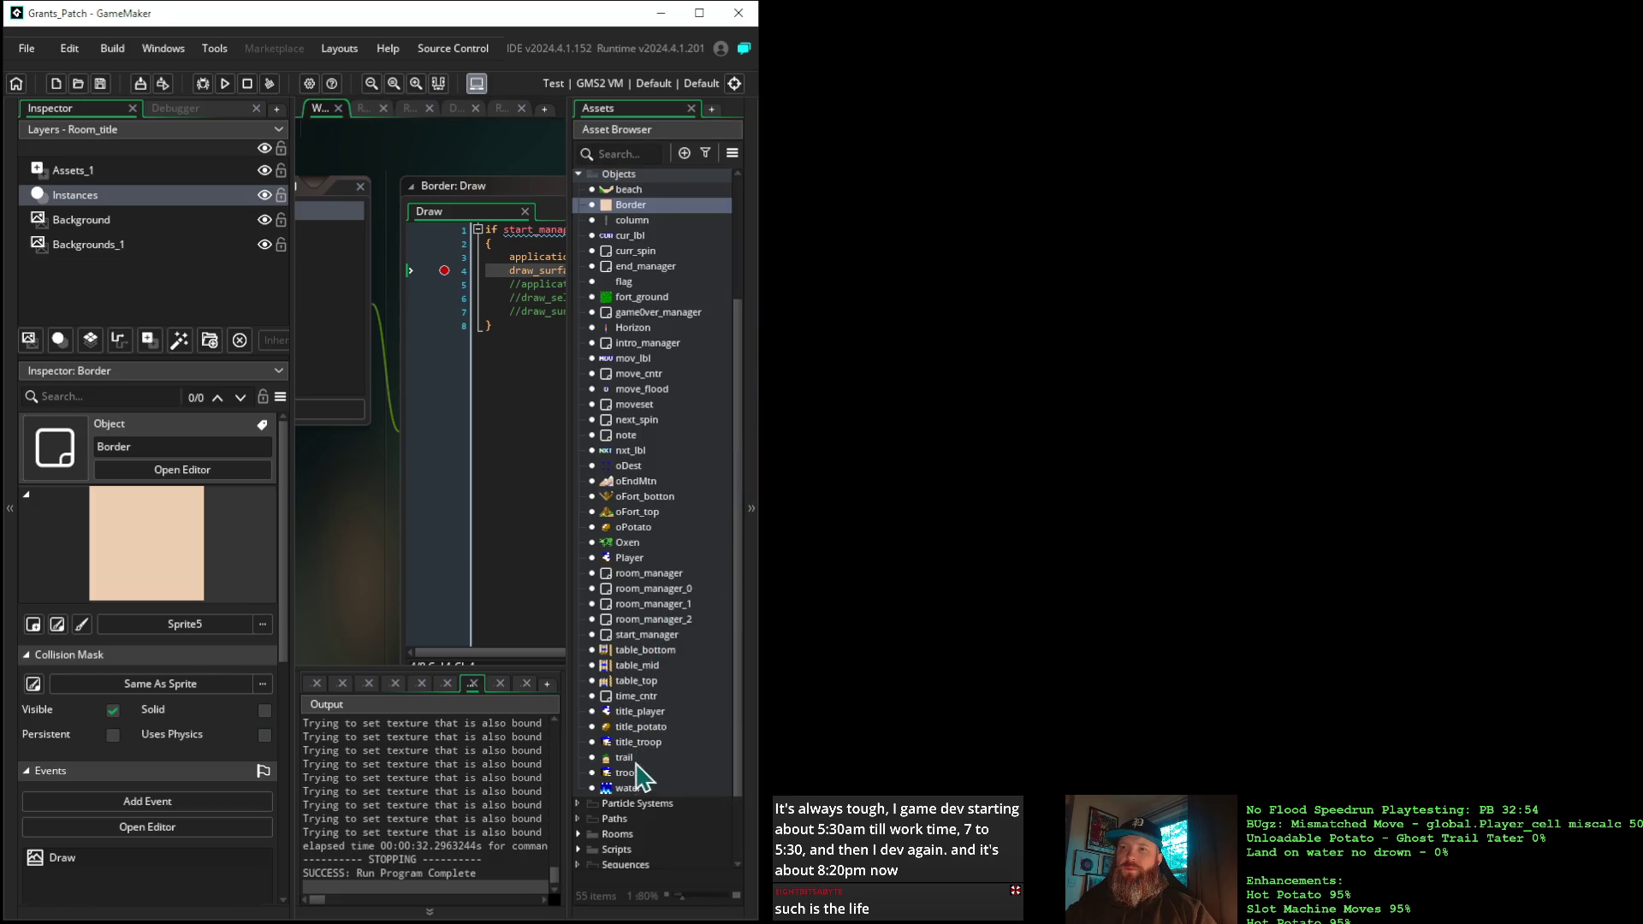
{"action": "double_click", "coordinate": [643, 634]}
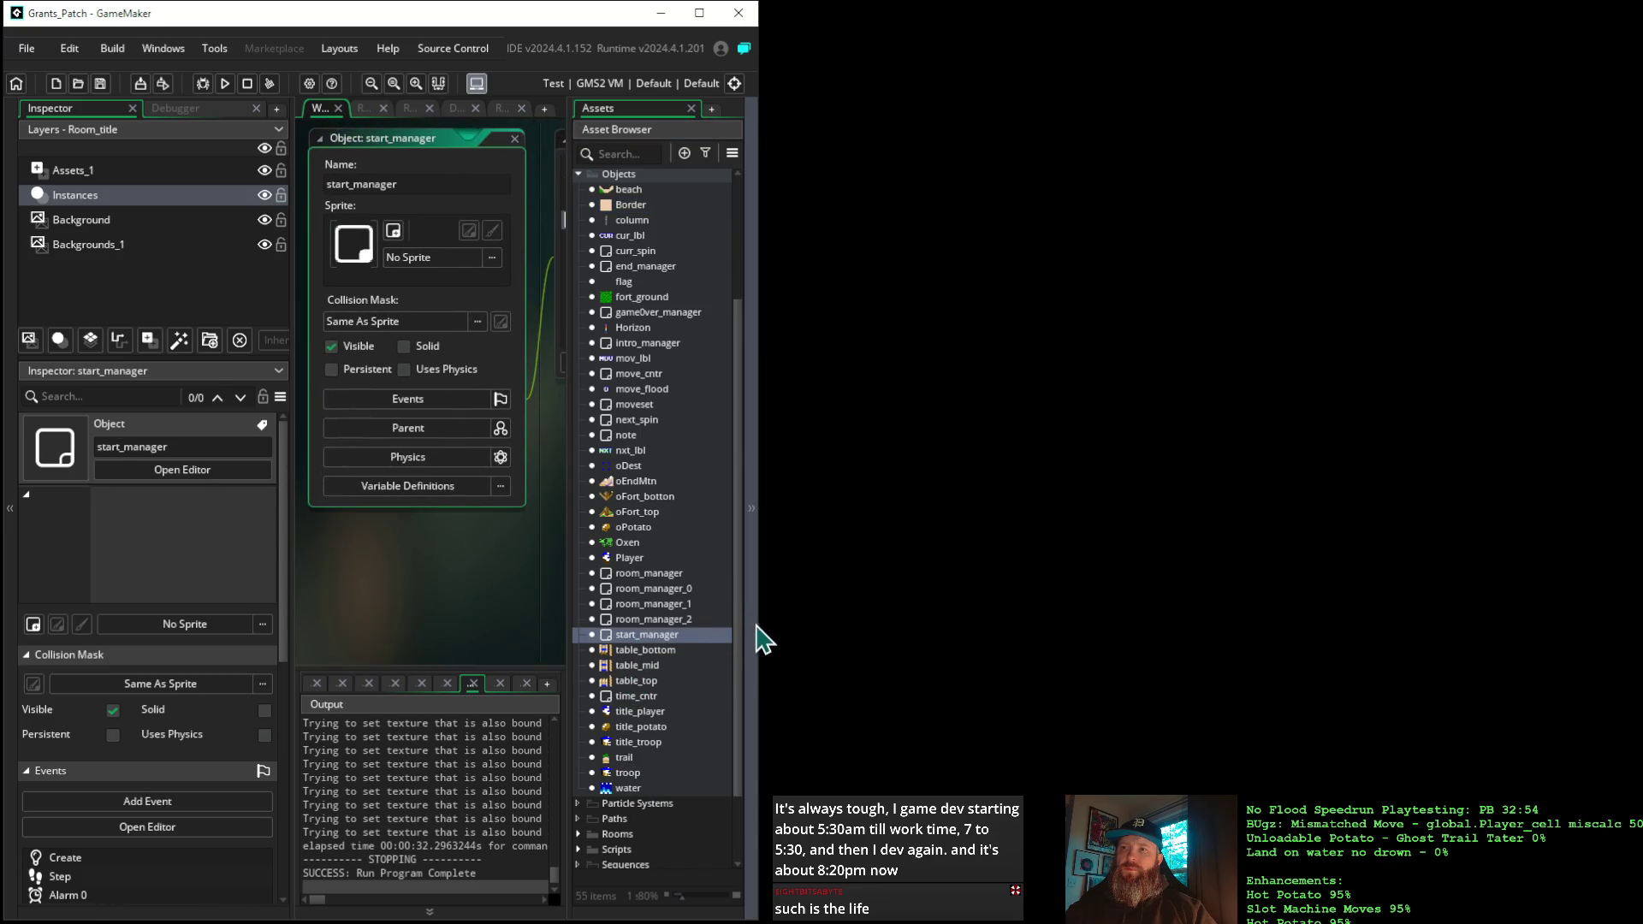
{"action": "left_click", "coordinate": [753, 637]}
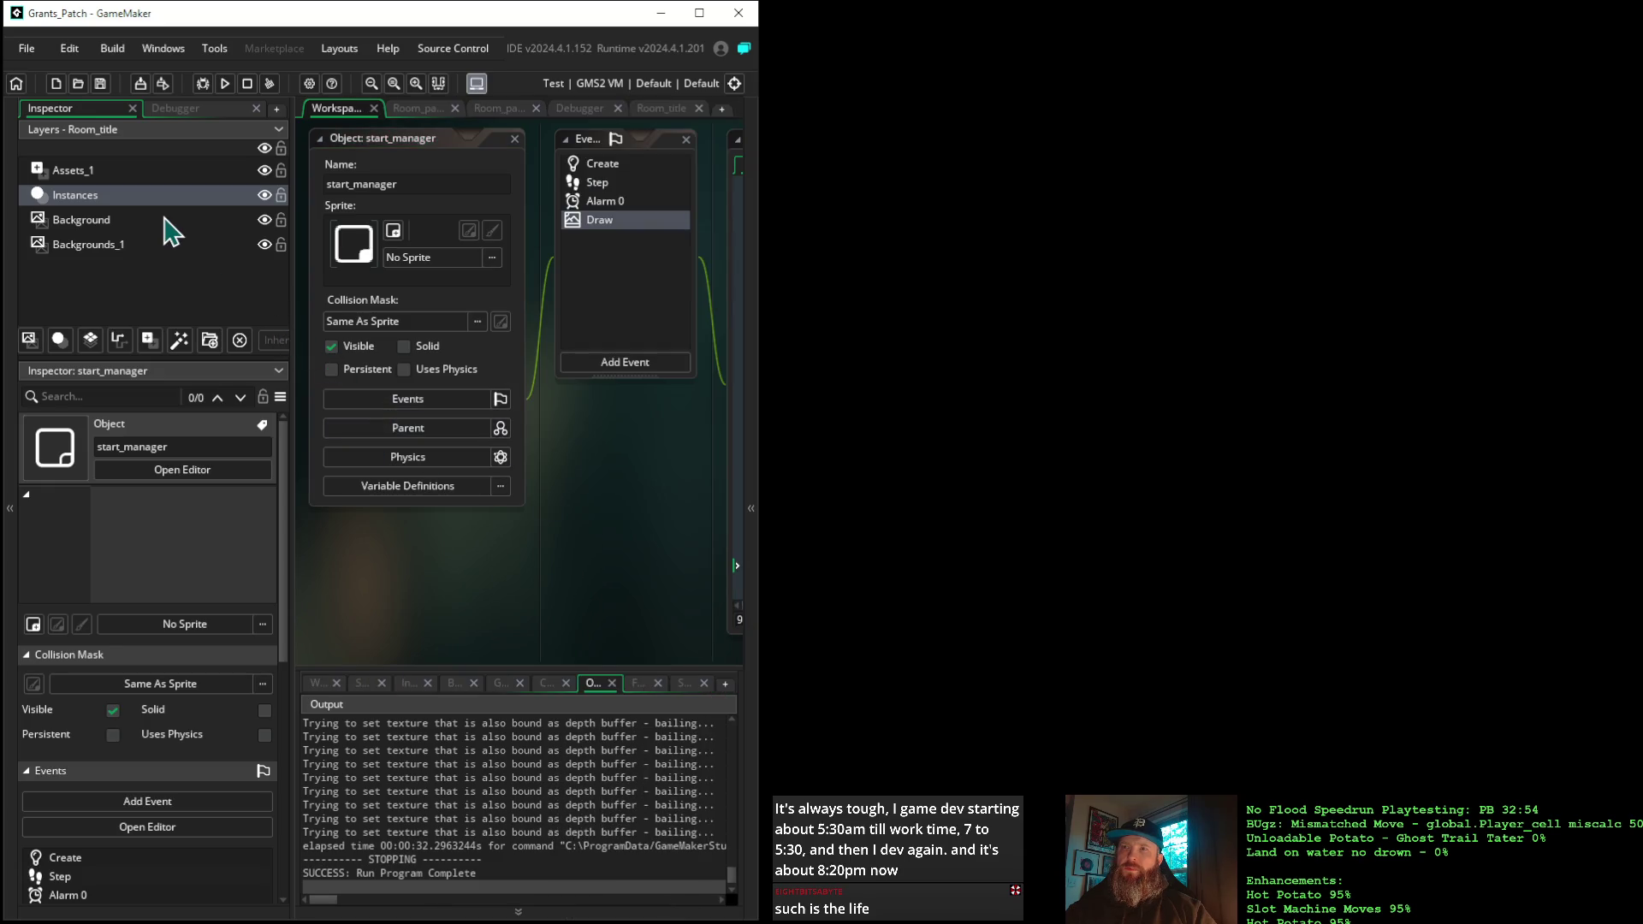
{"action": "mouse_move", "coordinate": [590, 500]}
{"action": "left_mouse_down"}
{"action": "mouse_move", "coordinate": [319, 462]}
{"action": "mouse_move", "coordinate": [570, 510]}
{"action": "mouse_move", "coordinate": [405, 472]}
{"action": "left_mouse_up"}
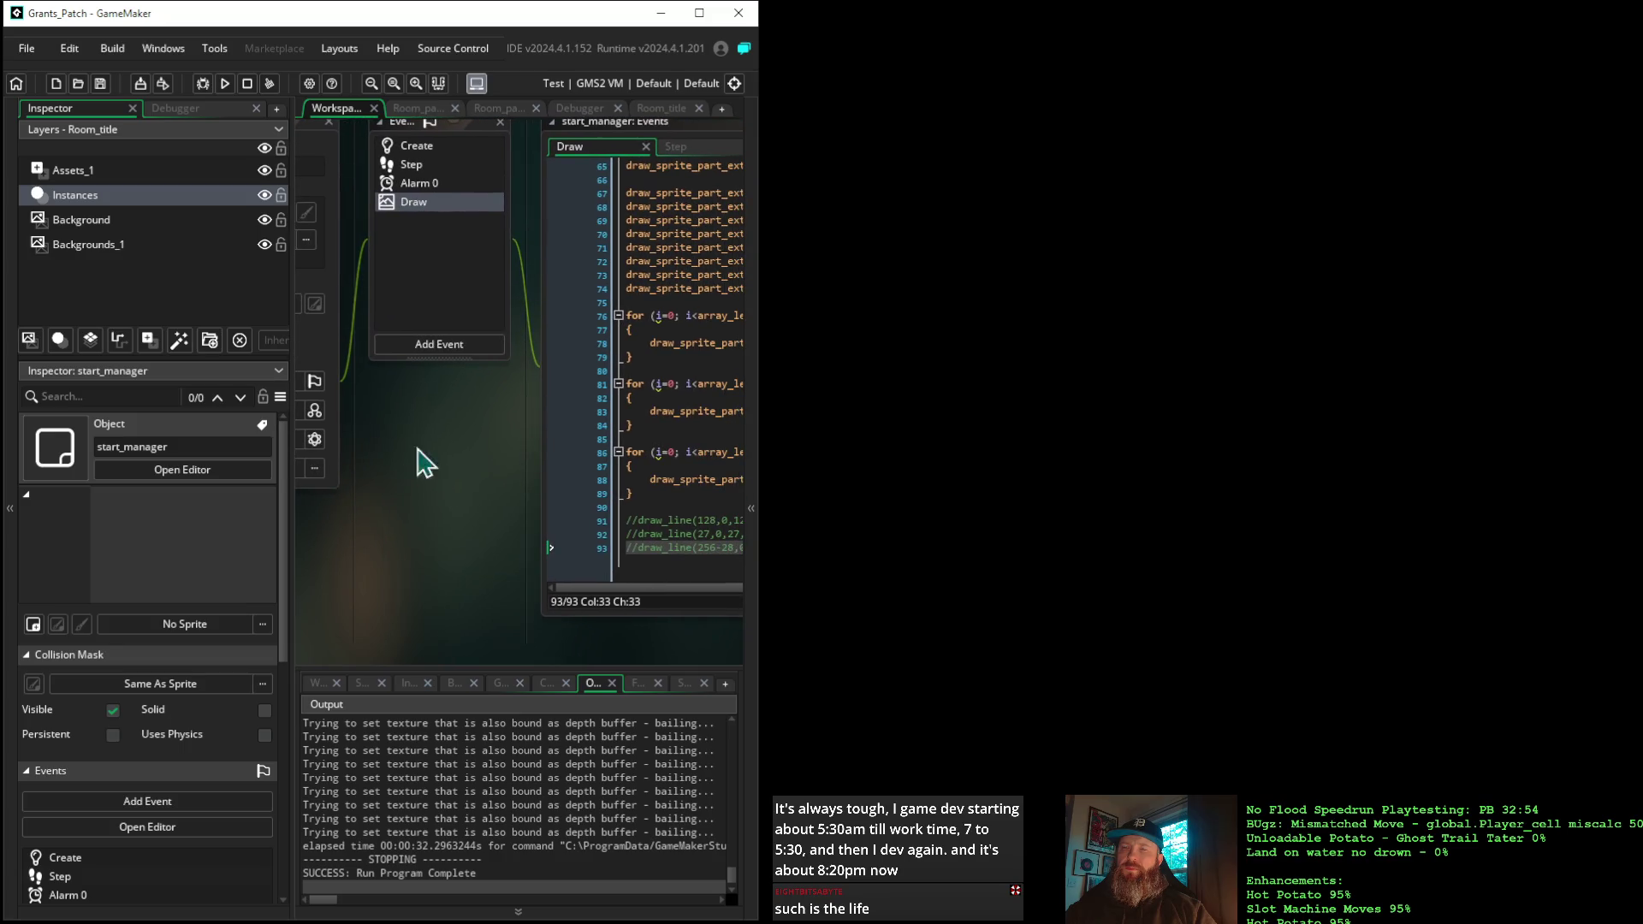
{"action": "mouse_move", "coordinate": [517, 458]}
{"action": "left_mouse_down"}
{"action": "mouse_move", "coordinate": [433, 449]}
{"action": "mouse_move", "coordinate": [465, 463]}
{"action": "mouse_move", "coordinate": [441, 468]}
{"action": "left_mouse_up"}
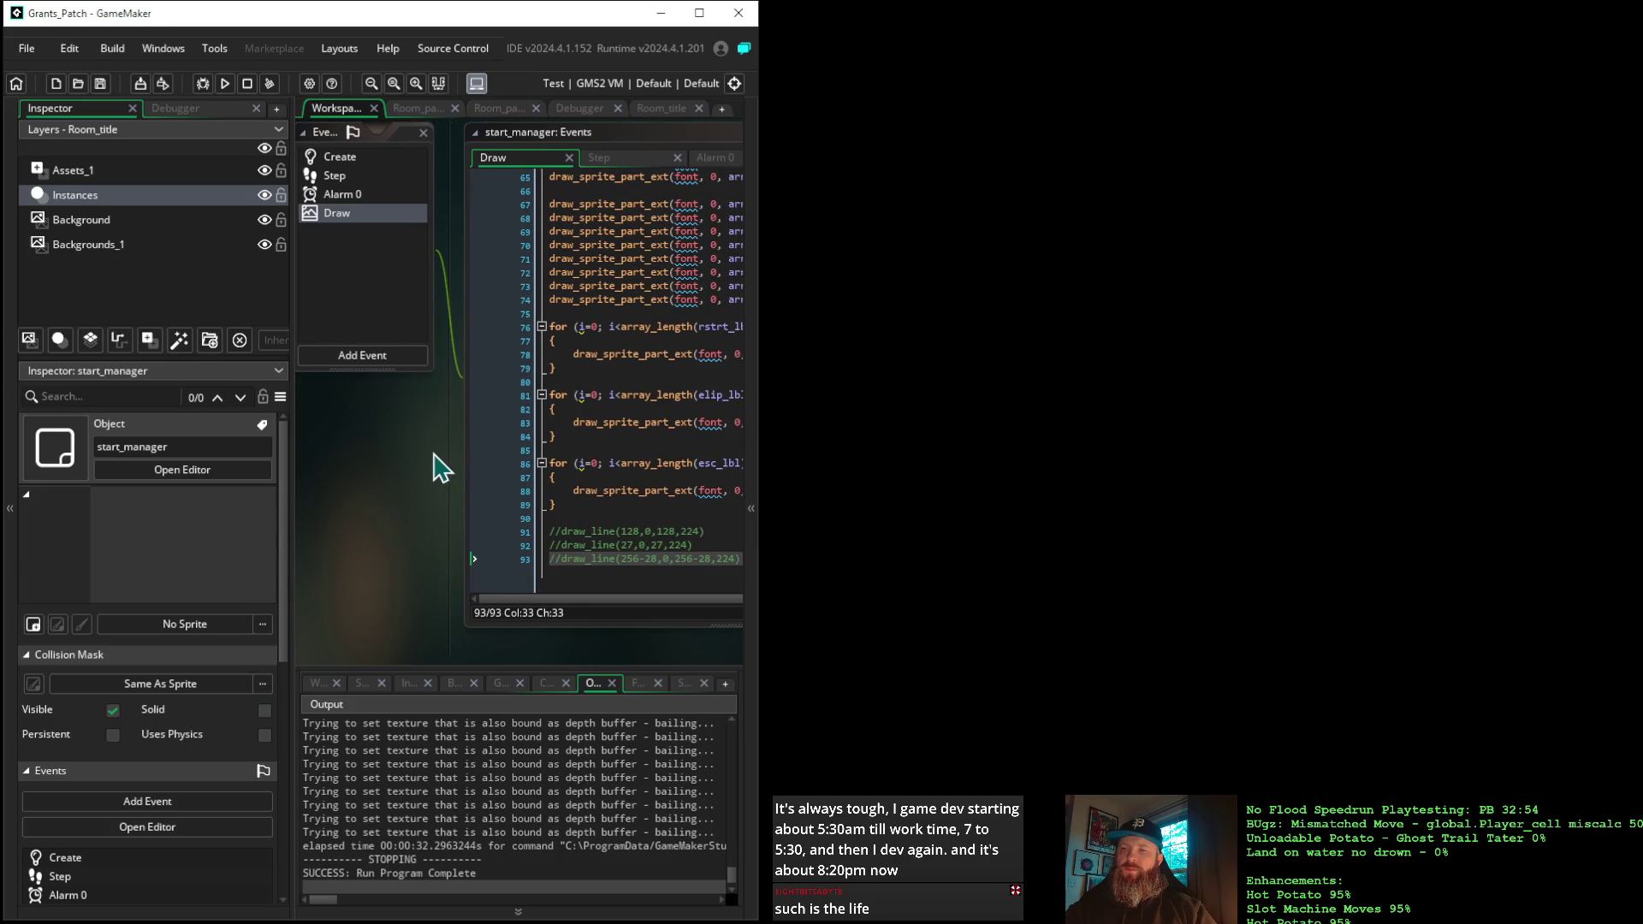
{"action": "left_click_drag", "start_coordinate": [439, 467], "coordinate": [423, 467]}
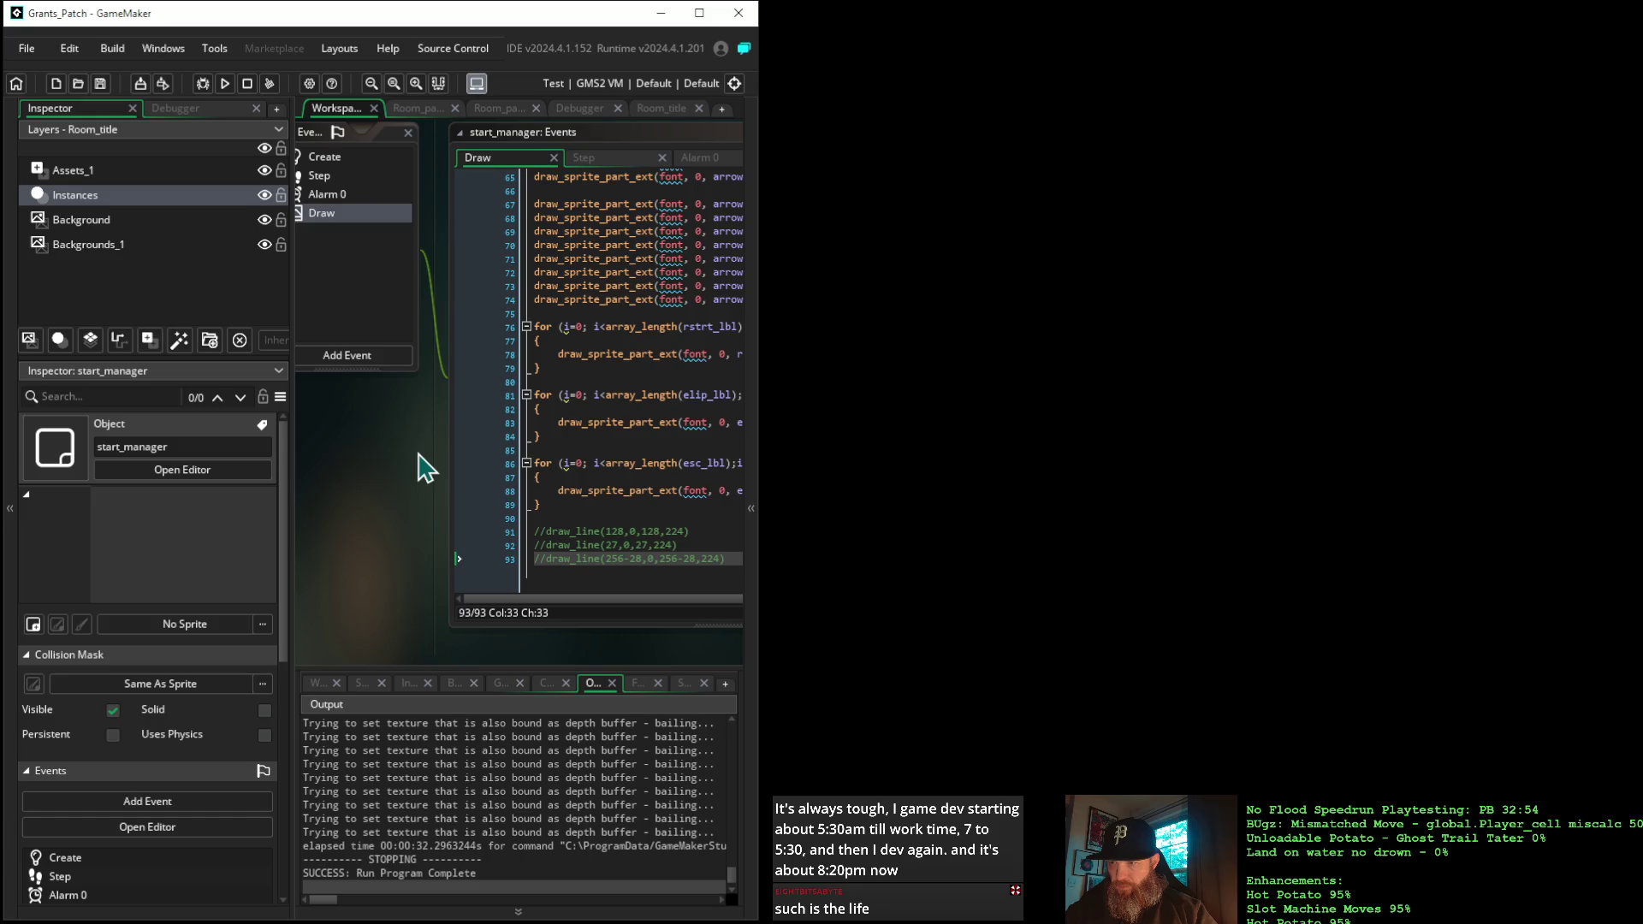
{"action": "mouse_move", "coordinate": [425, 467]}
{"action": "left_mouse_down"}
{"action": "mouse_move", "coordinate": [387, 460]}
{"action": "mouse_move", "coordinate": [374, 561]}
{"action": "mouse_move", "coordinate": [360, 477]}
{"action": "mouse_move", "coordinate": [349, 488]}
{"action": "left_mouse_up"}
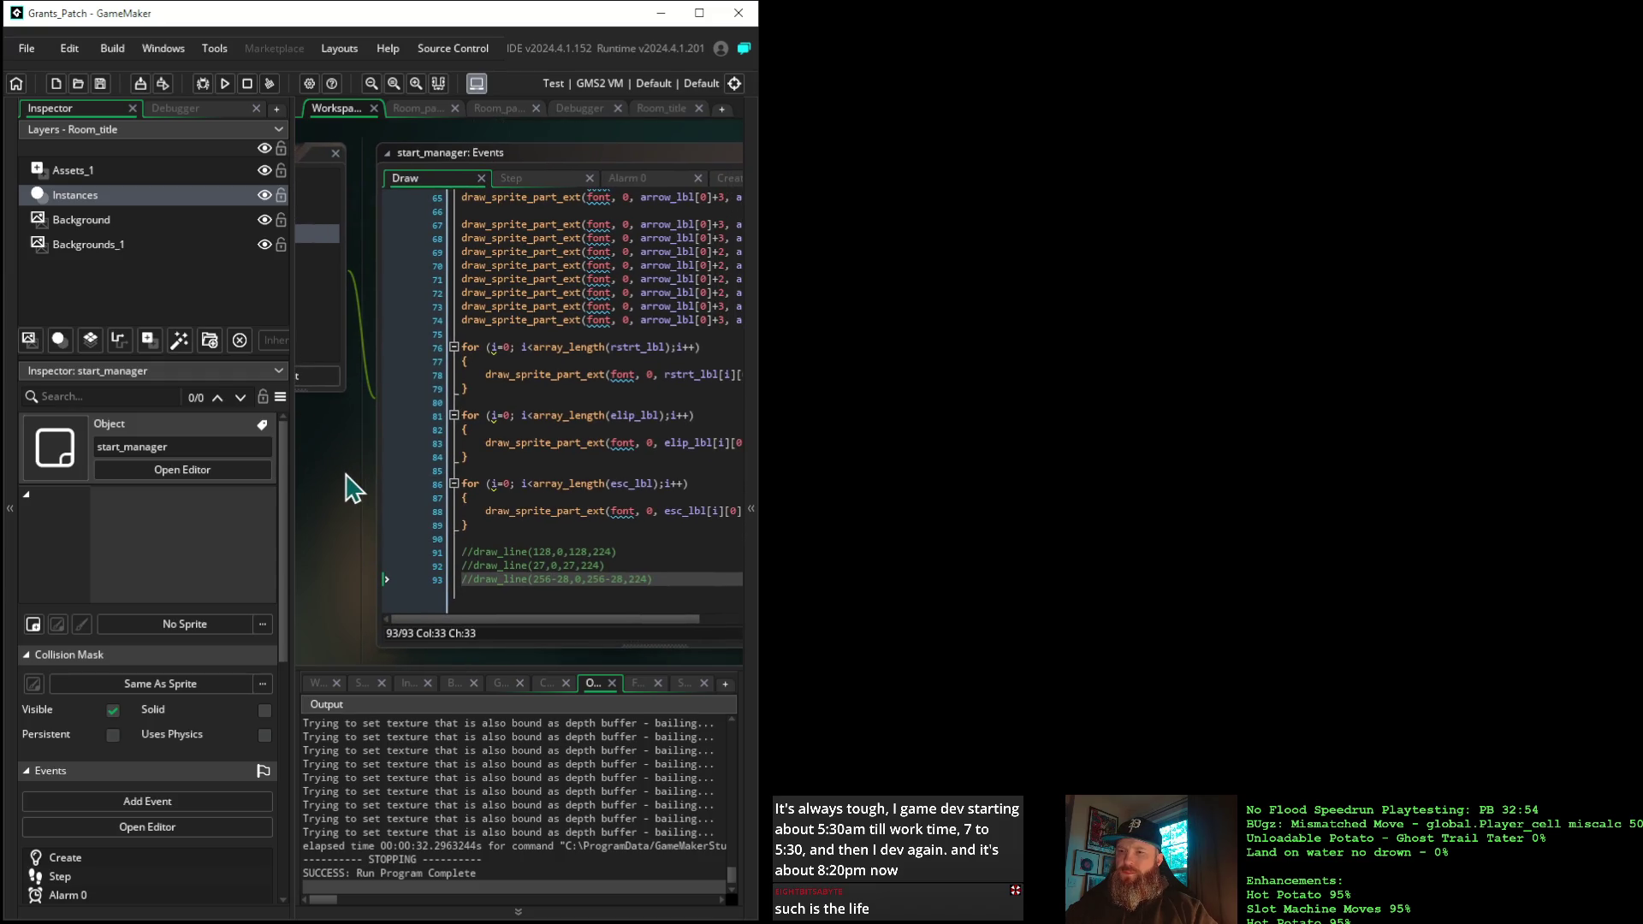
Comment out application_surface_draw_enable(false) in the Step event and start a debug run
{"action": "left_click", "coordinate": [522, 180]}
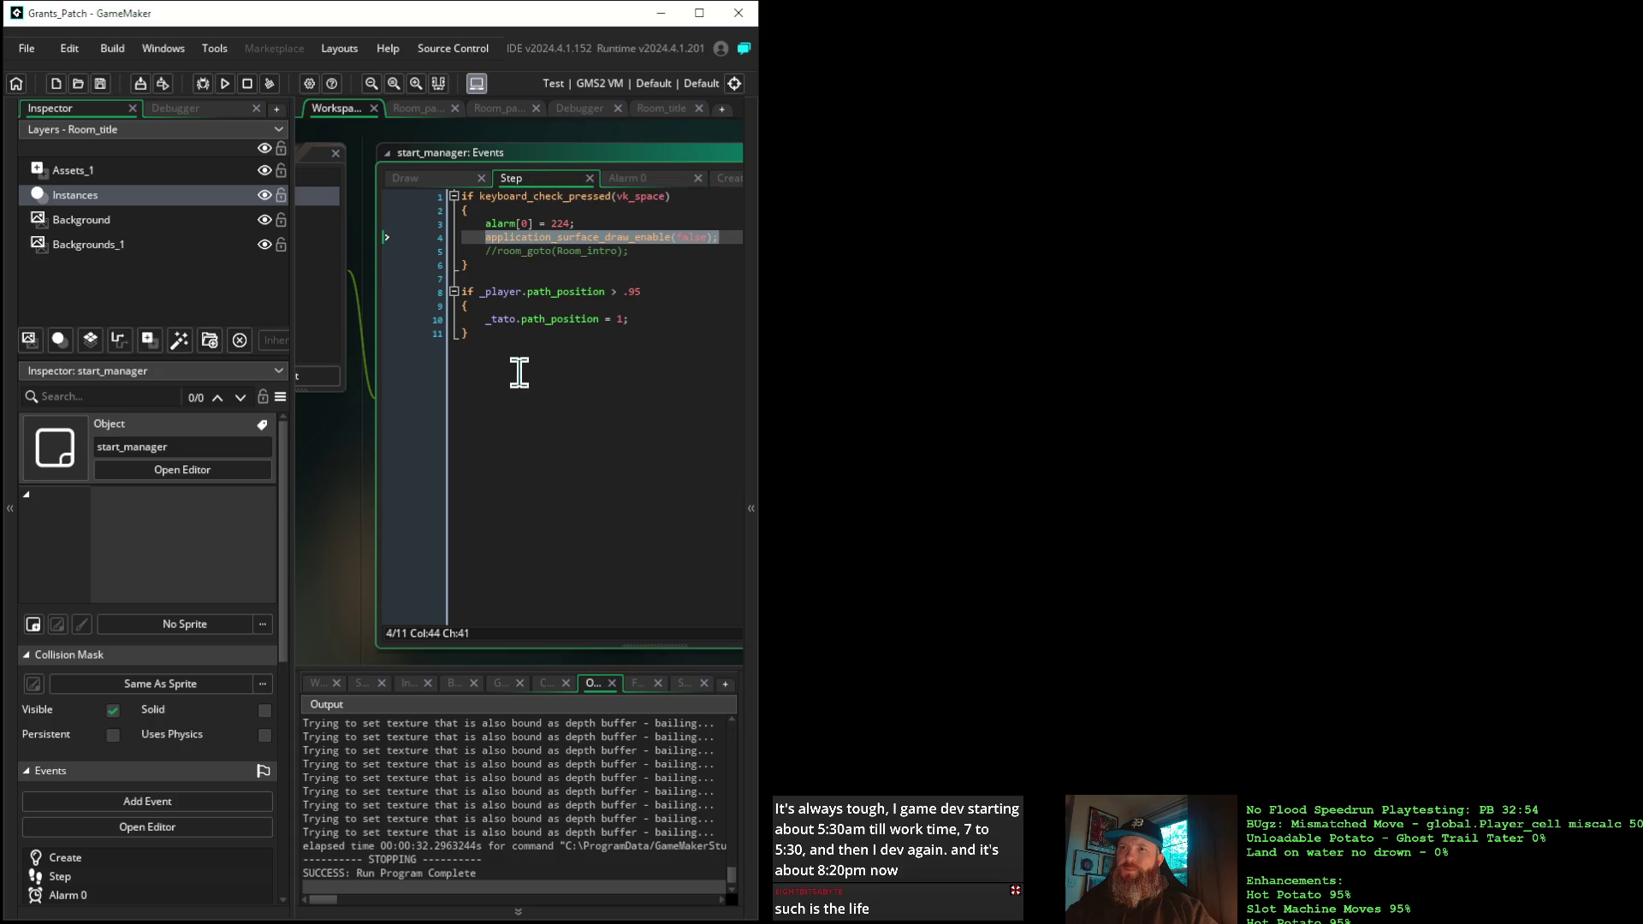
{"action": "left_click", "coordinate": [481, 238]}
{"action": "type", "text": "//"}
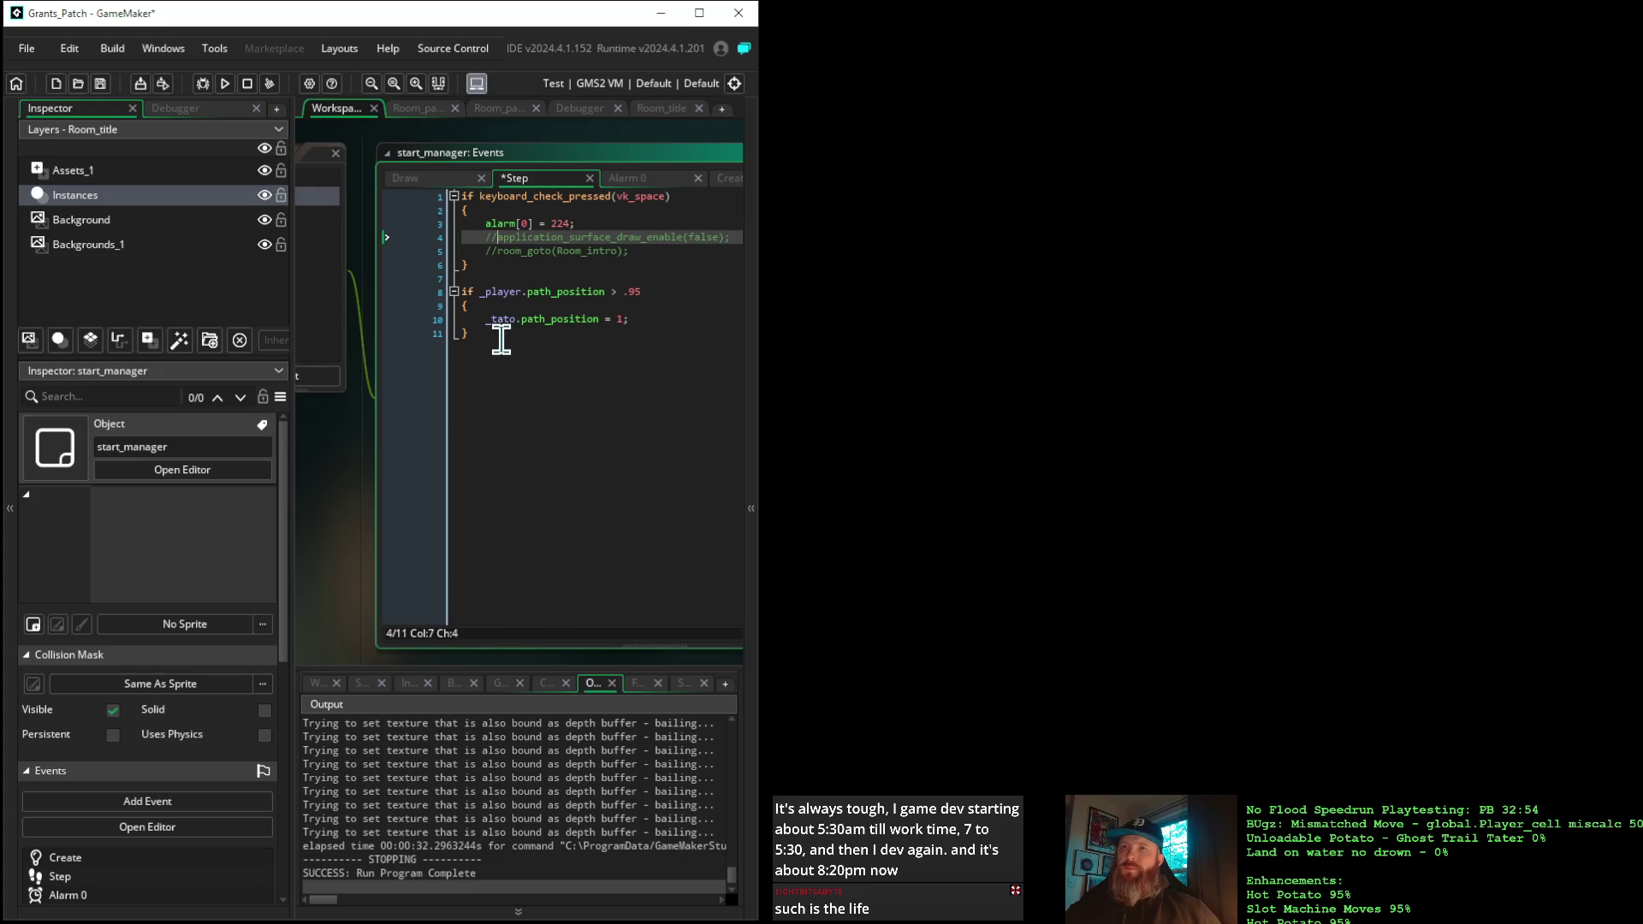
{"action": "left_click", "coordinate": [203, 83]}
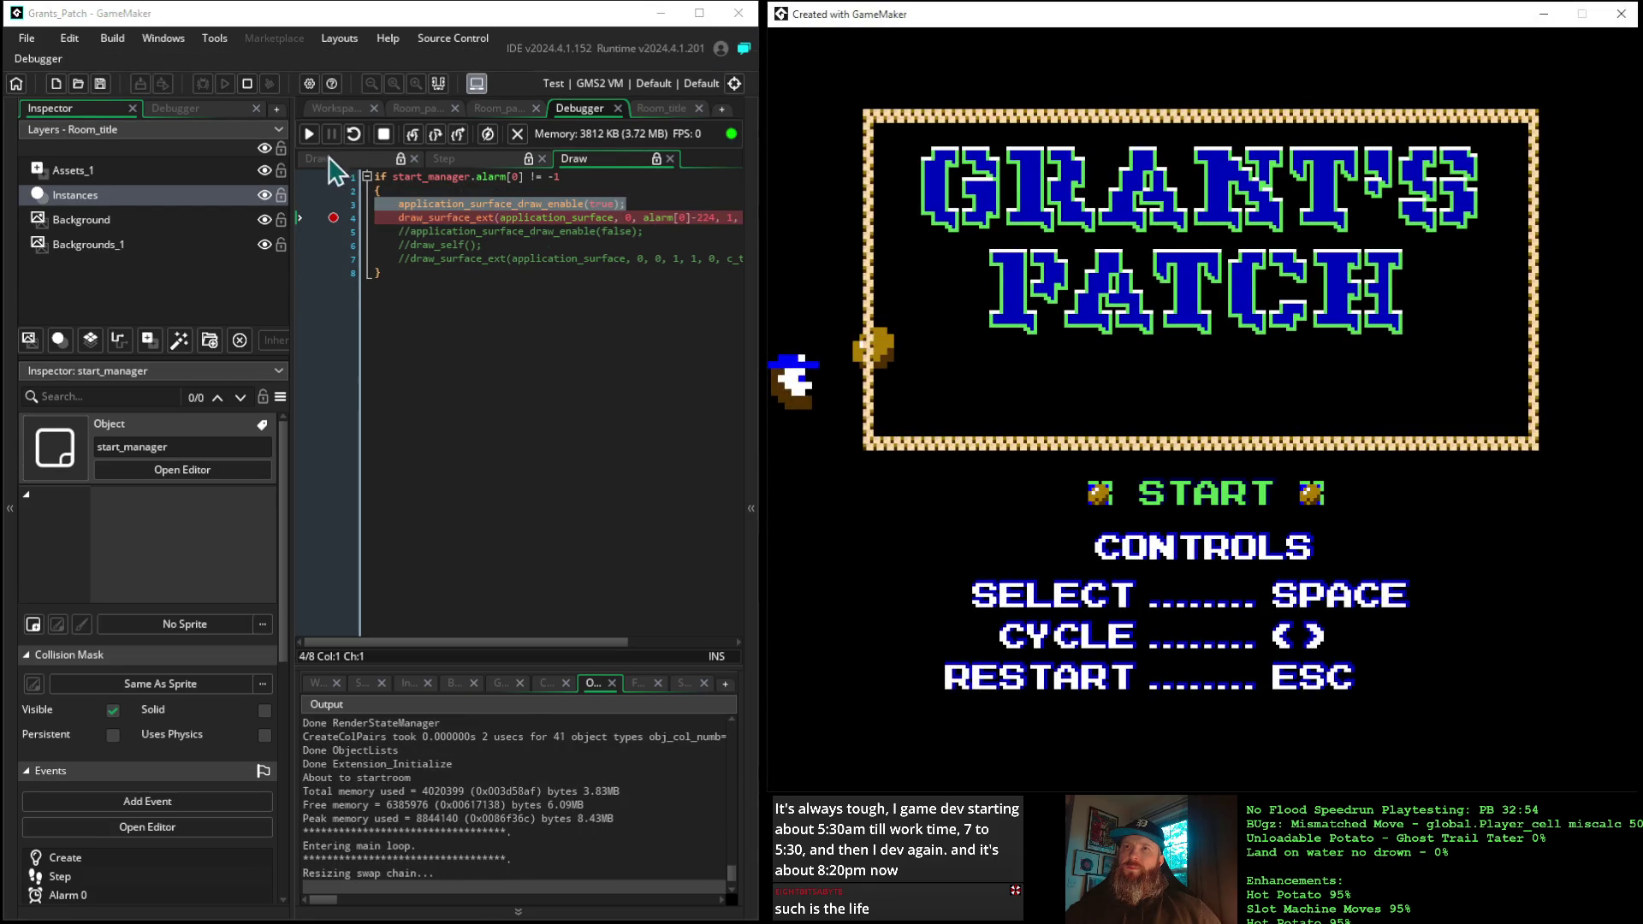
Continue past the breakpoint twice to watch the title scroll in, then stop the game
{"action": "left_click", "coordinate": [314, 142]}
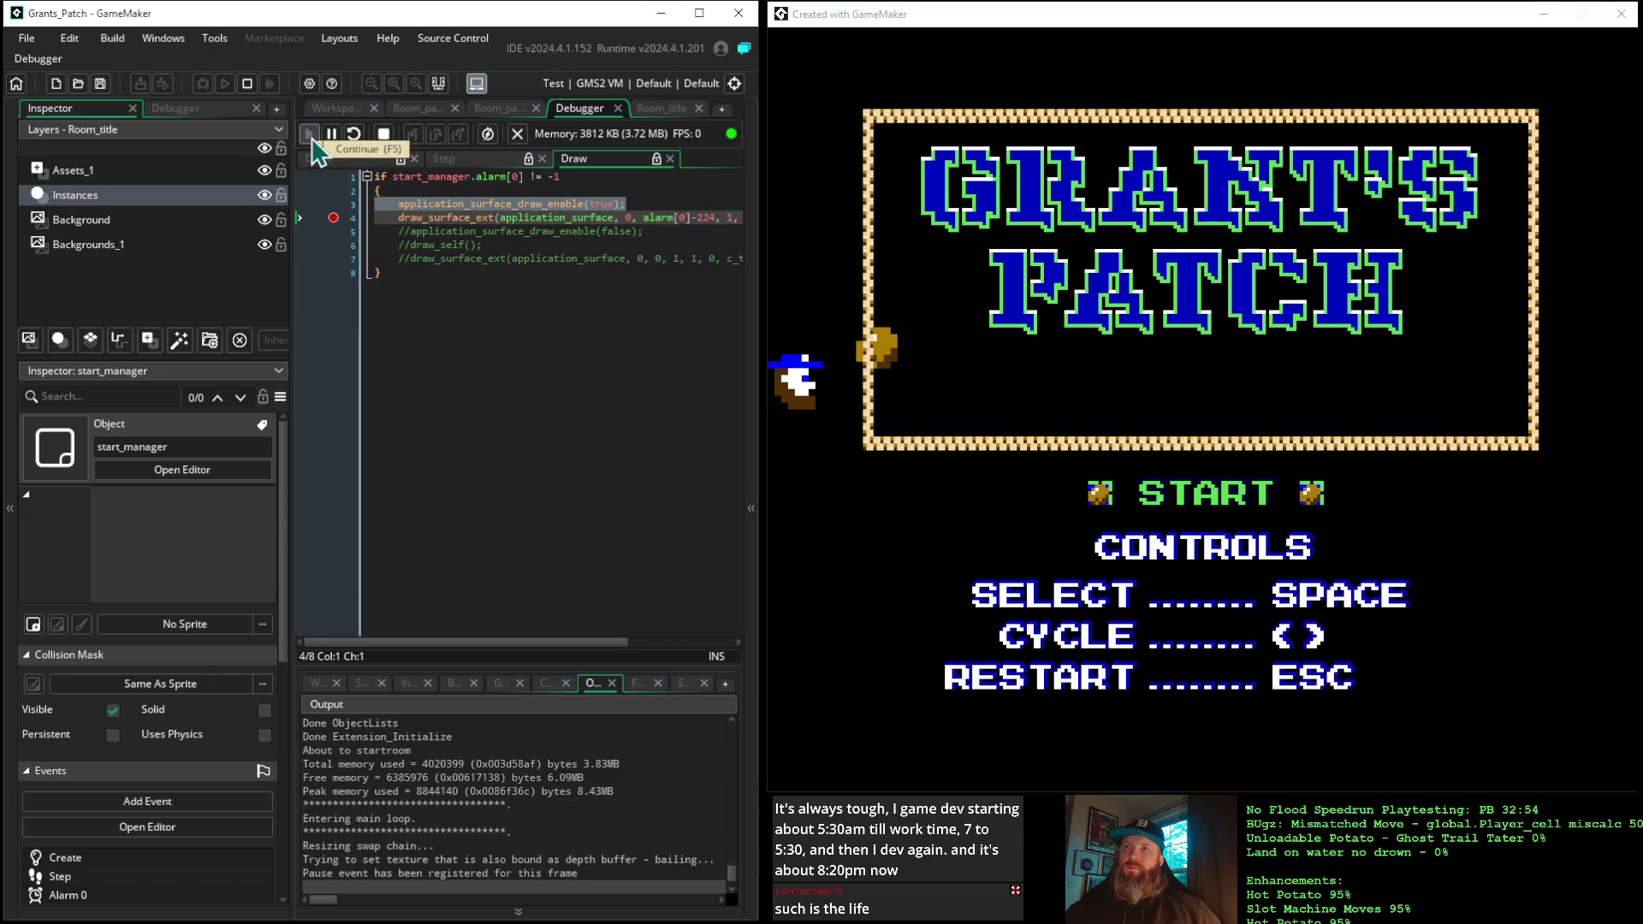
{"action": "left_click", "coordinate": [310, 134]}
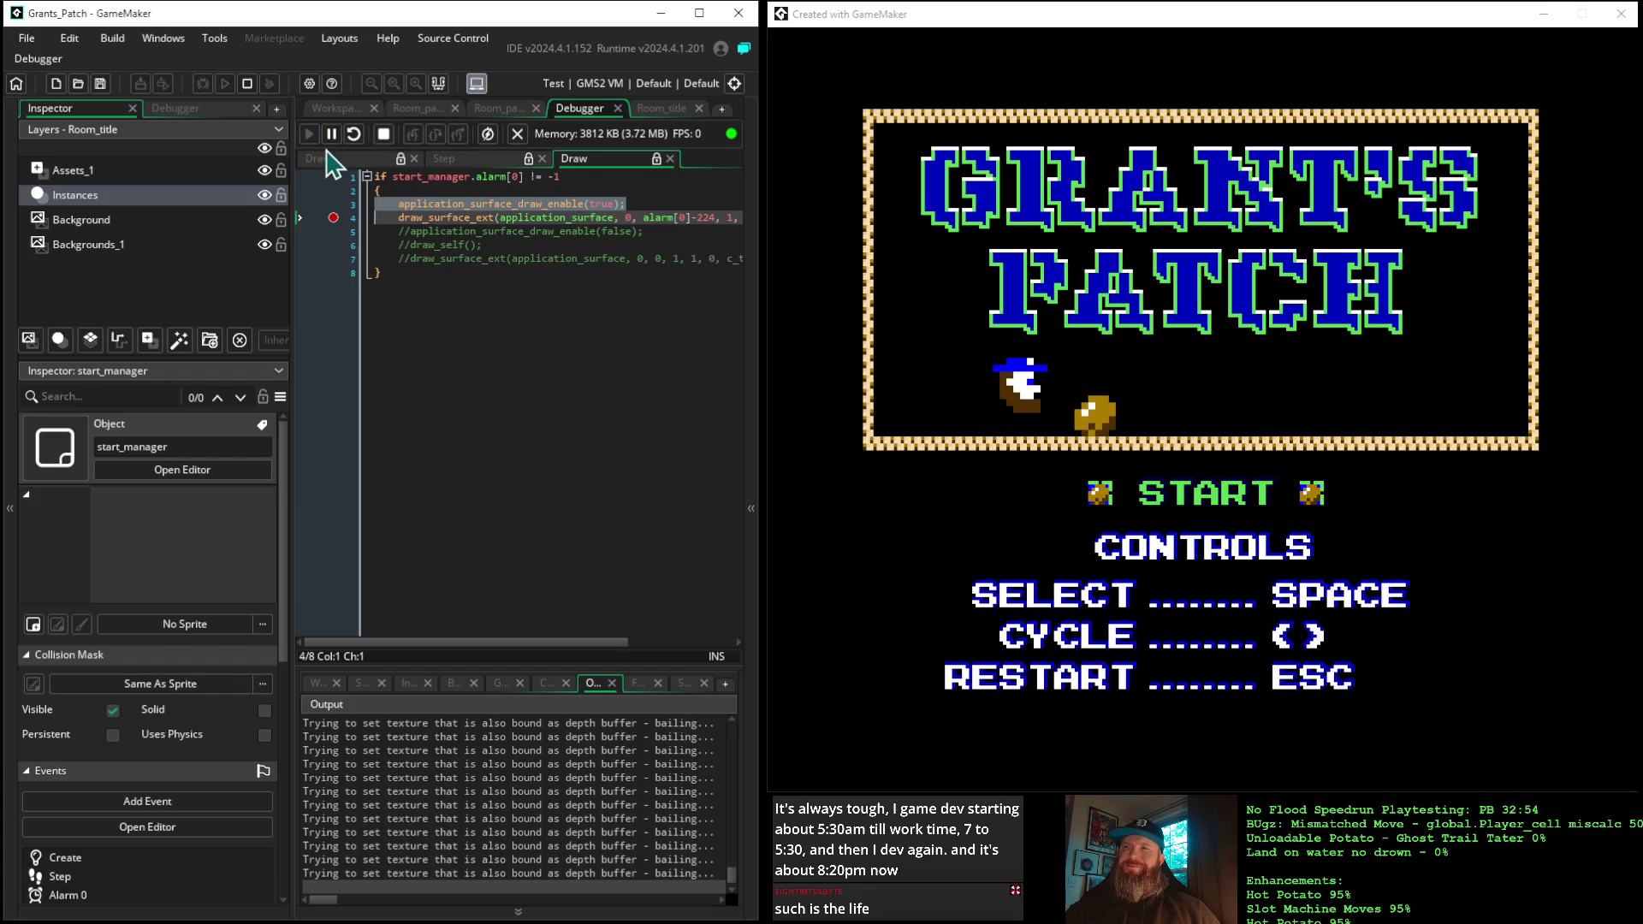
{"action": "left_click", "coordinate": [384, 137]}
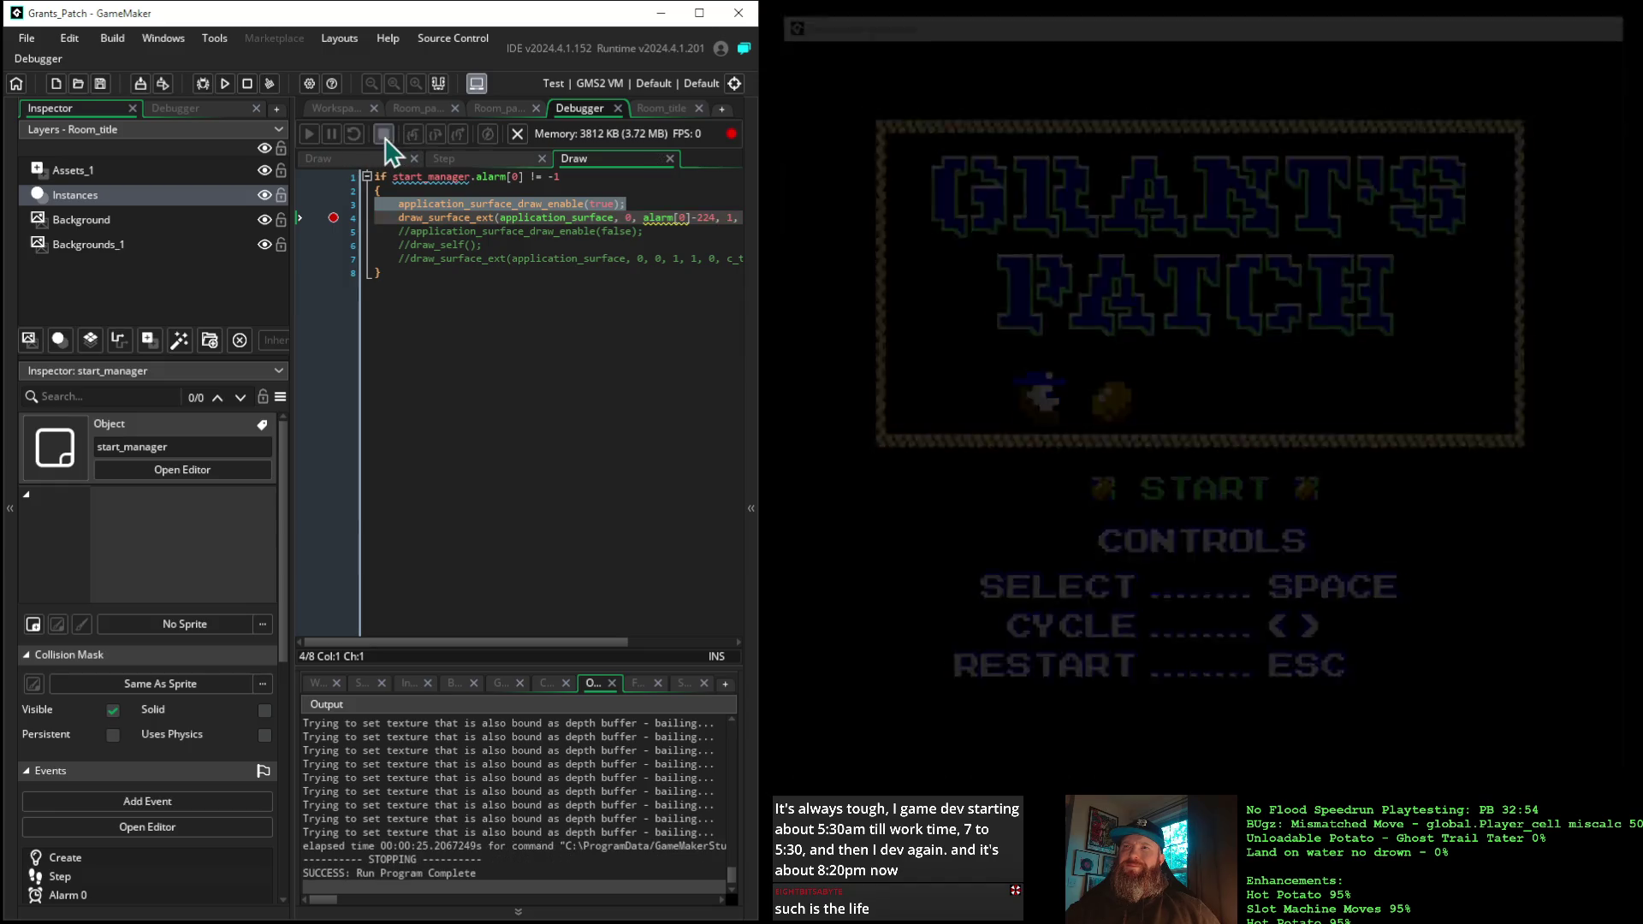
Change line 4's draw_surface_ext y argument to 224 - alarm[0] and rerun in the debugger
{"action": "left_click", "coordinate": [698, 218]}
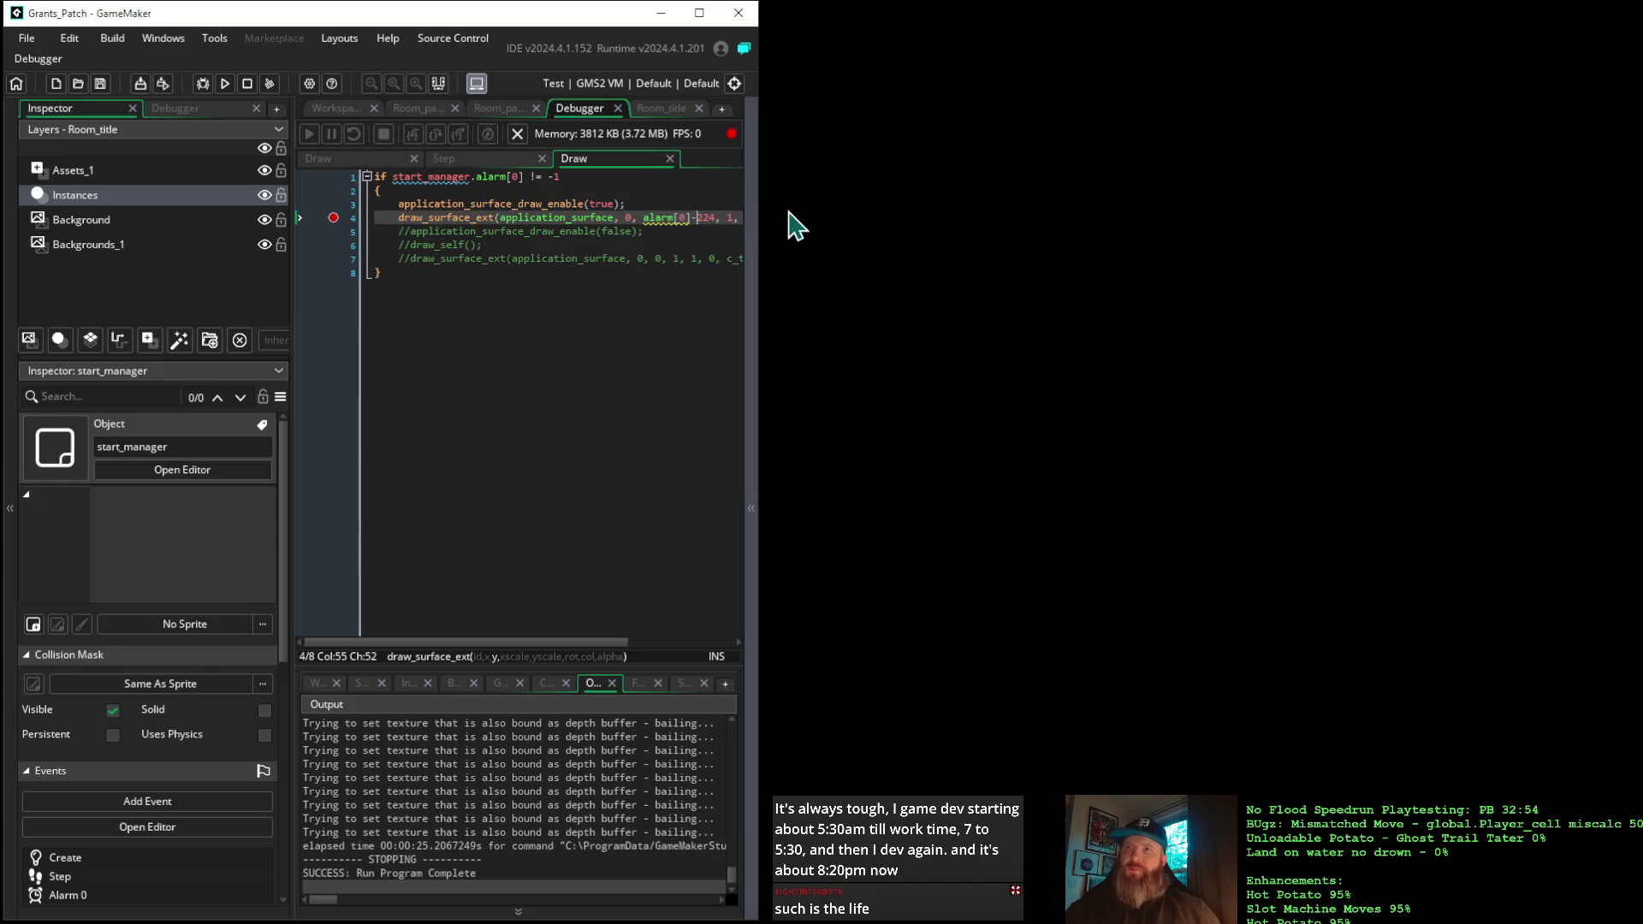
{"action": "key", "text": "Left"}
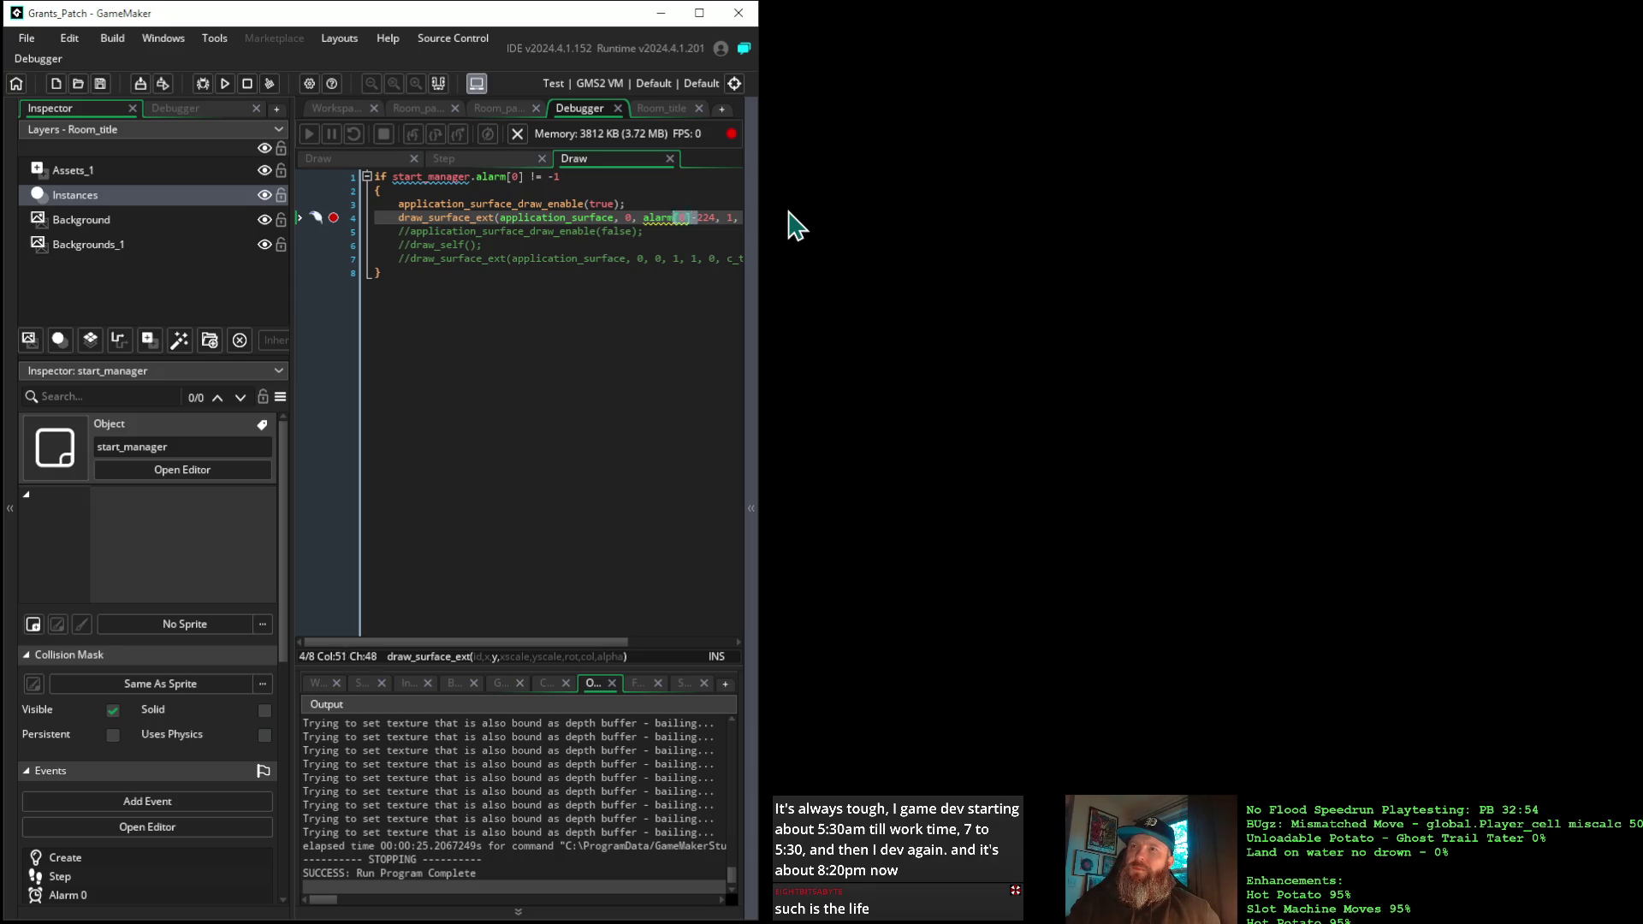
{"action": "key", "text": "BackSpace"}
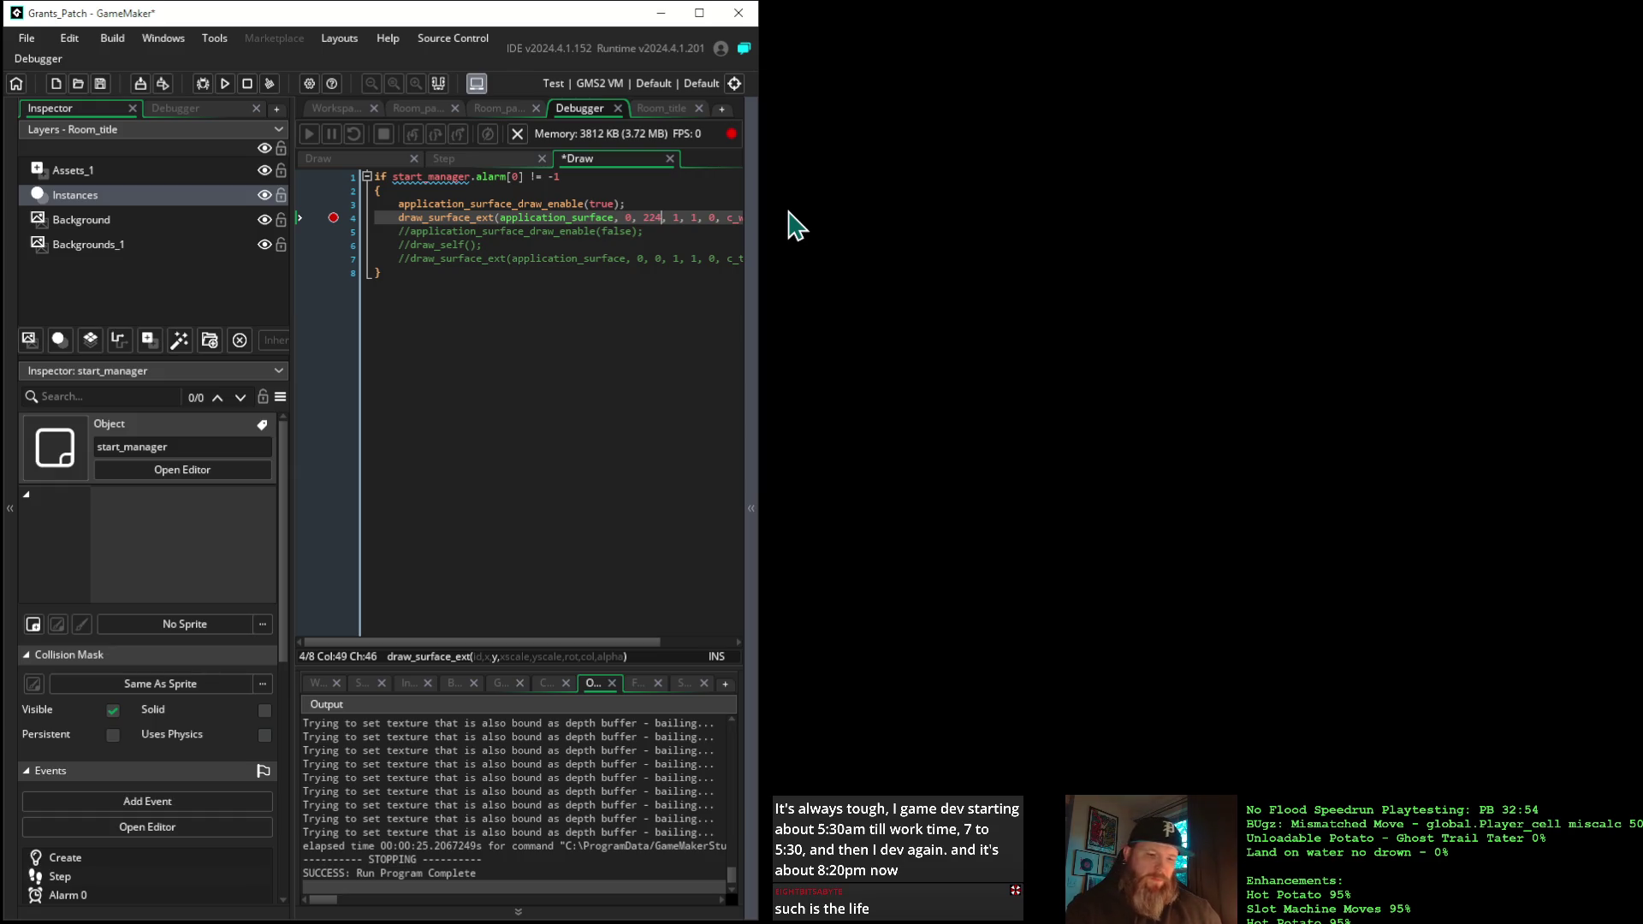
{"action": "key", "text": "ctrl+z"}
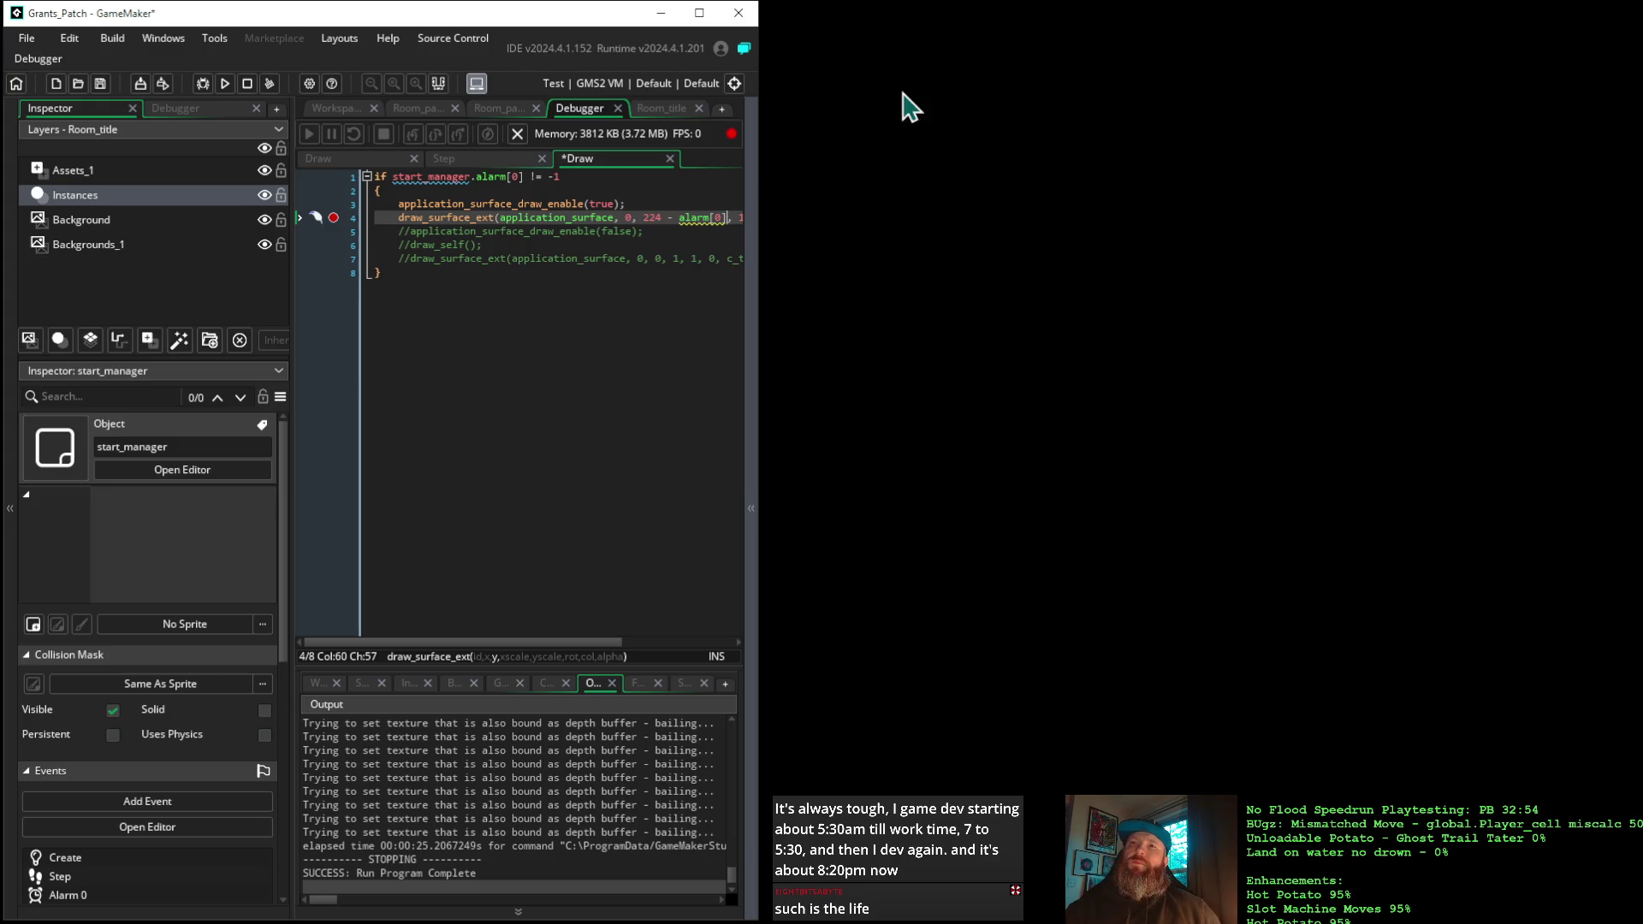
{"action": "left_click", "coordinate": [206, 83]}
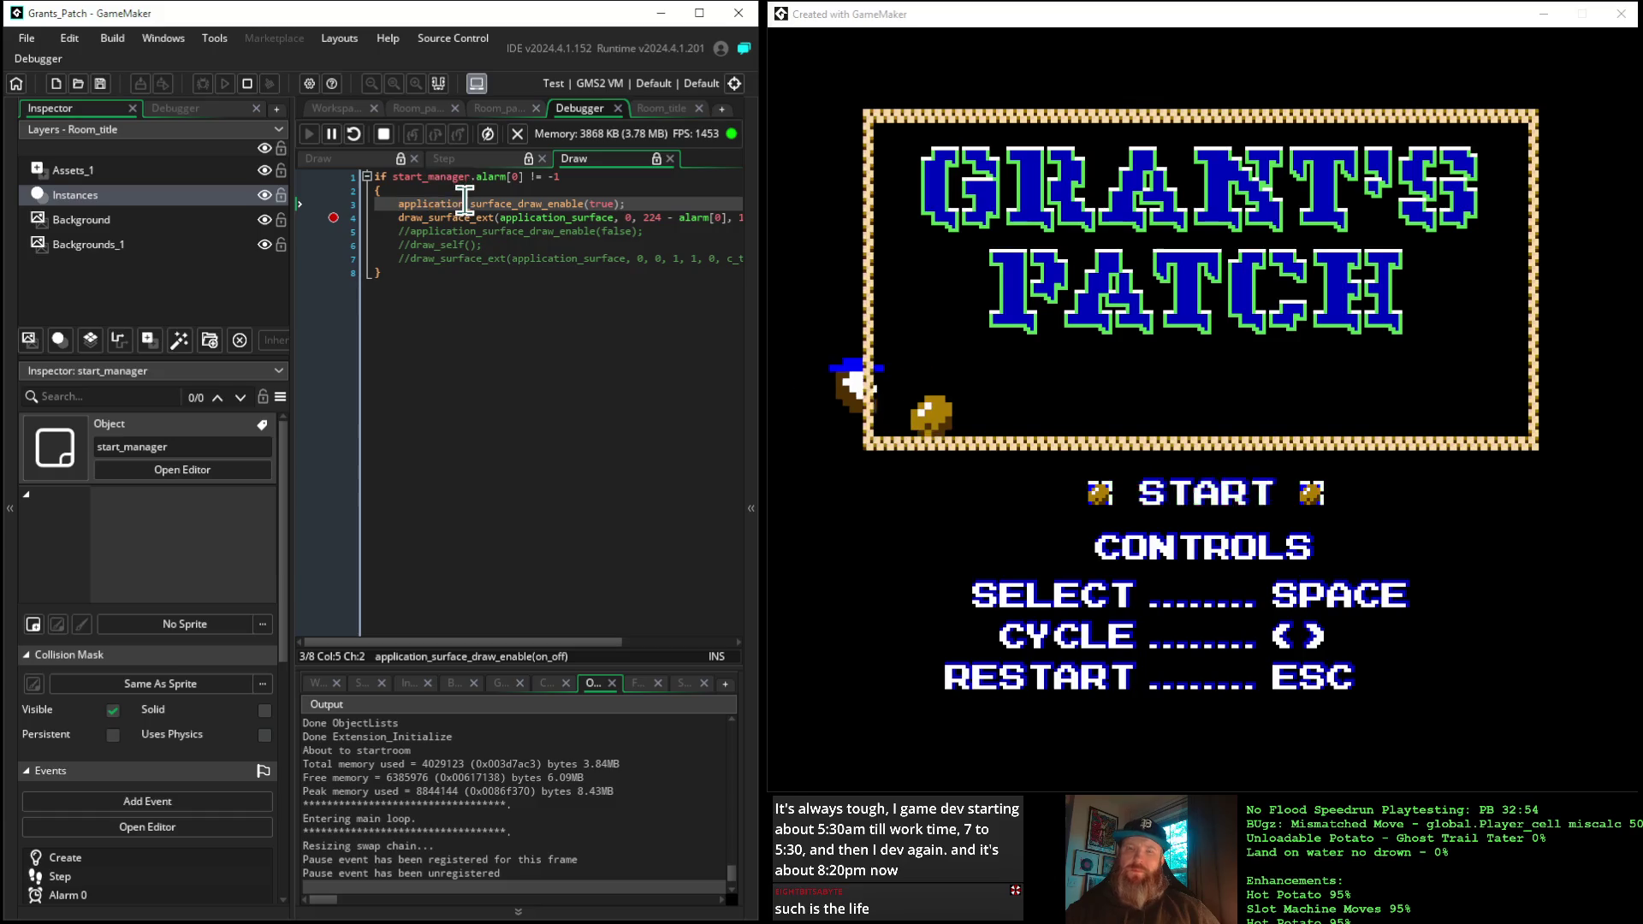
Stop the game, comment out application_surface_draw_enable(true) on line 3 with //, and relaunch in debug
{"action": "left_click", "coordinate": [384, 135]}
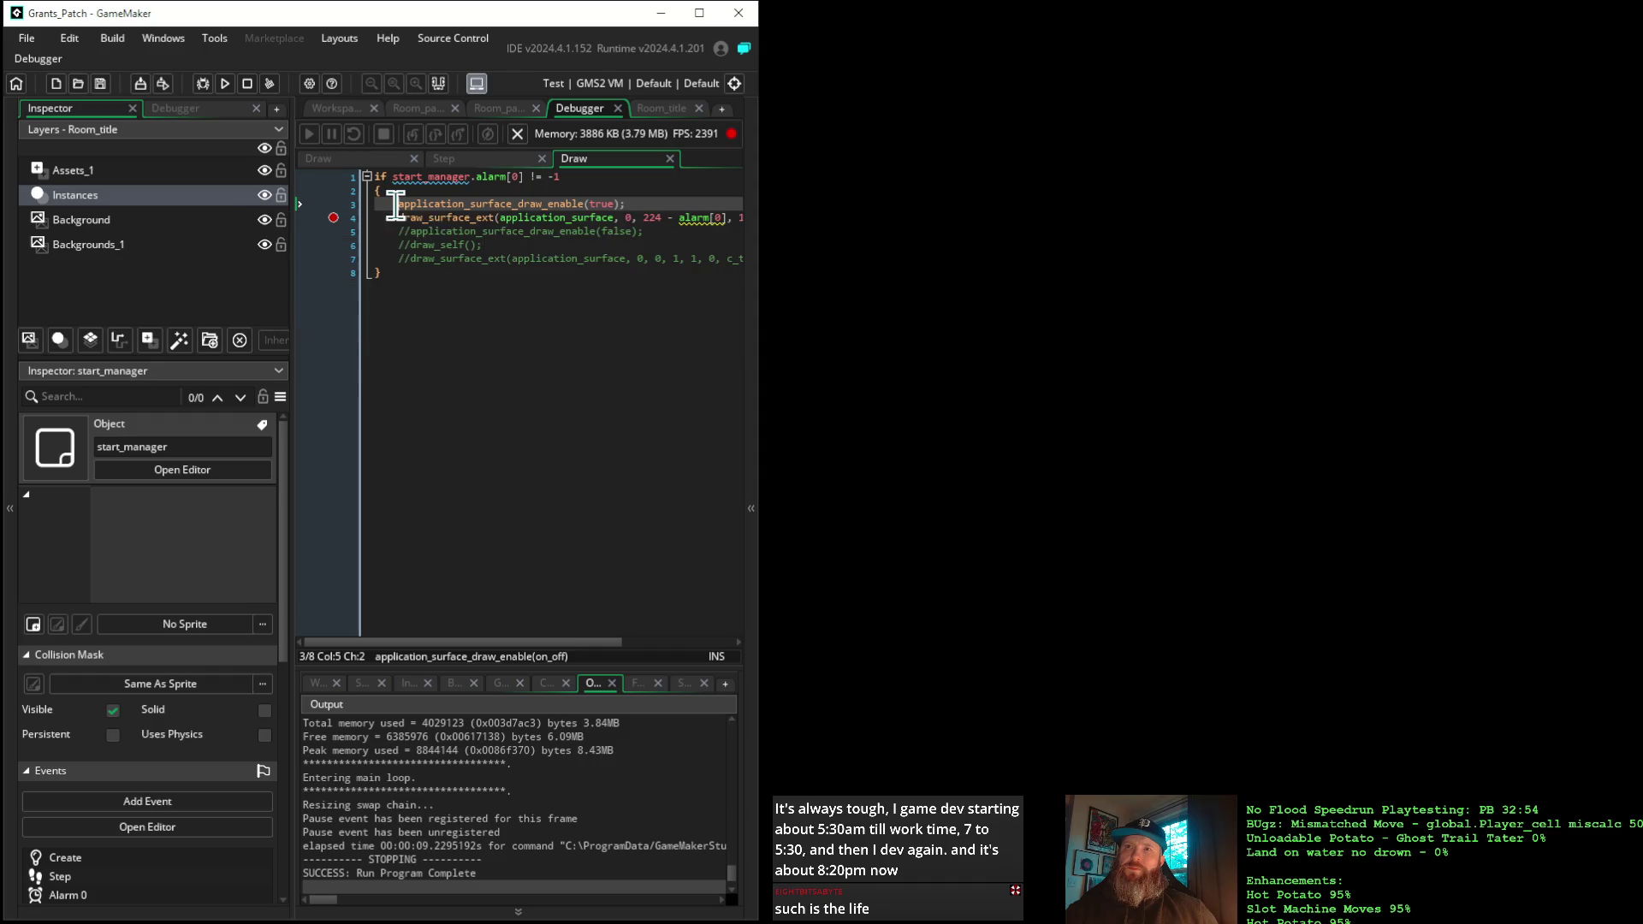
{"action": "type", "text": "//"}
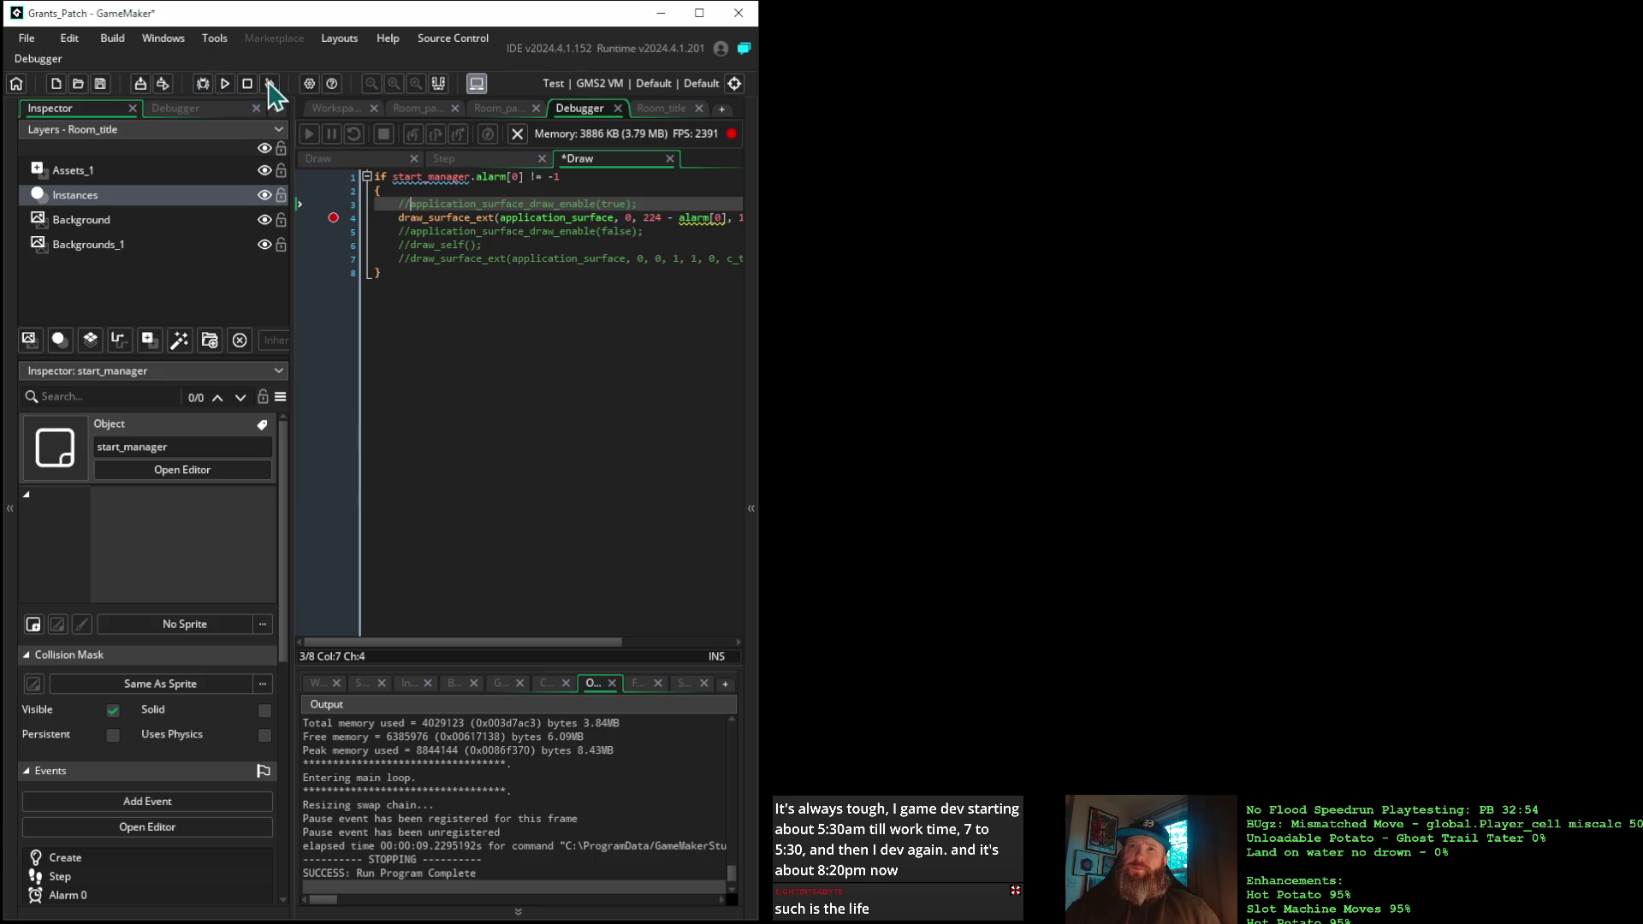
{"action": "left_click", "coordinate": [206, 83]}
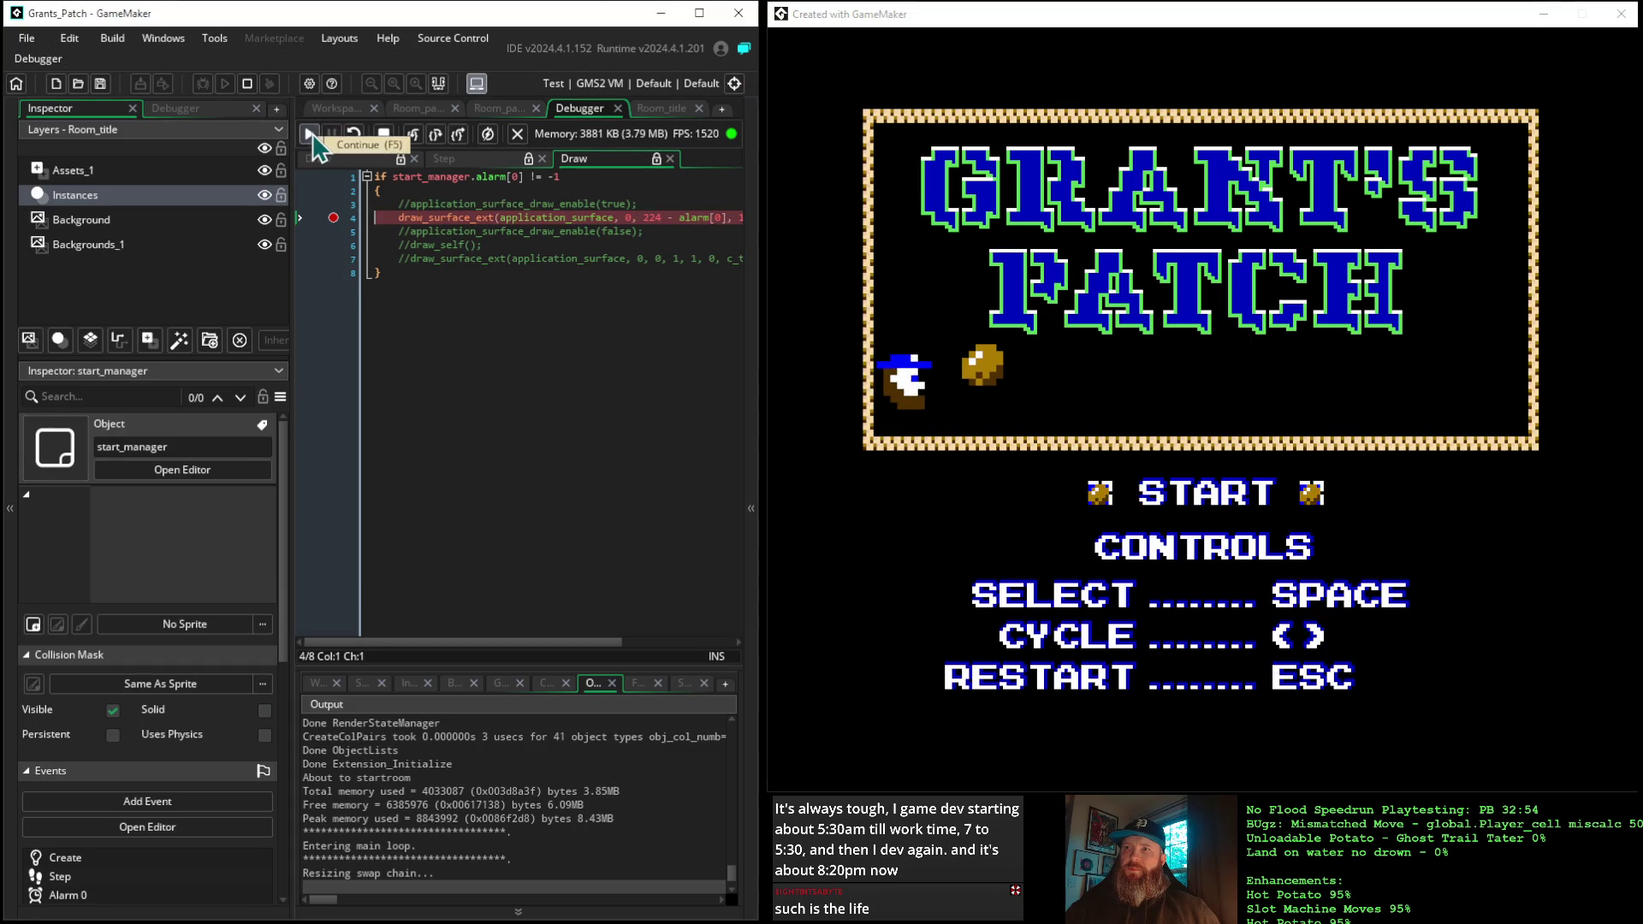
Resume past the breakpoint twice, watch the title scroll-in play, then stop the game
{"action": "left_click", "coordinate": [310, 134]}
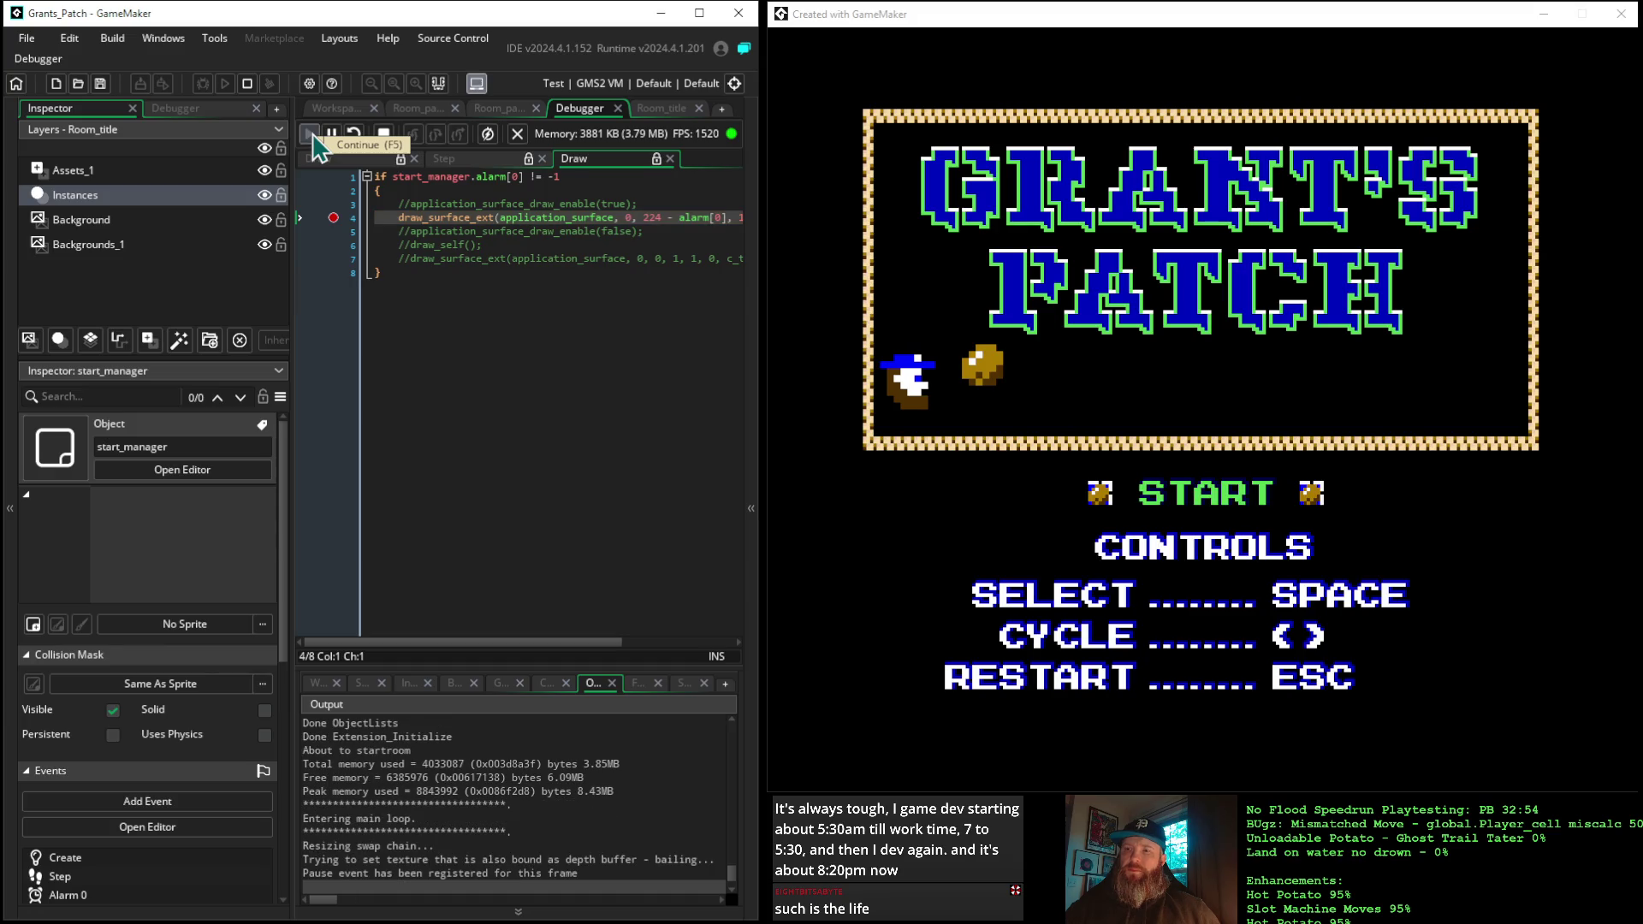
{"action": "left_click", "coordinate": [310, 134]}
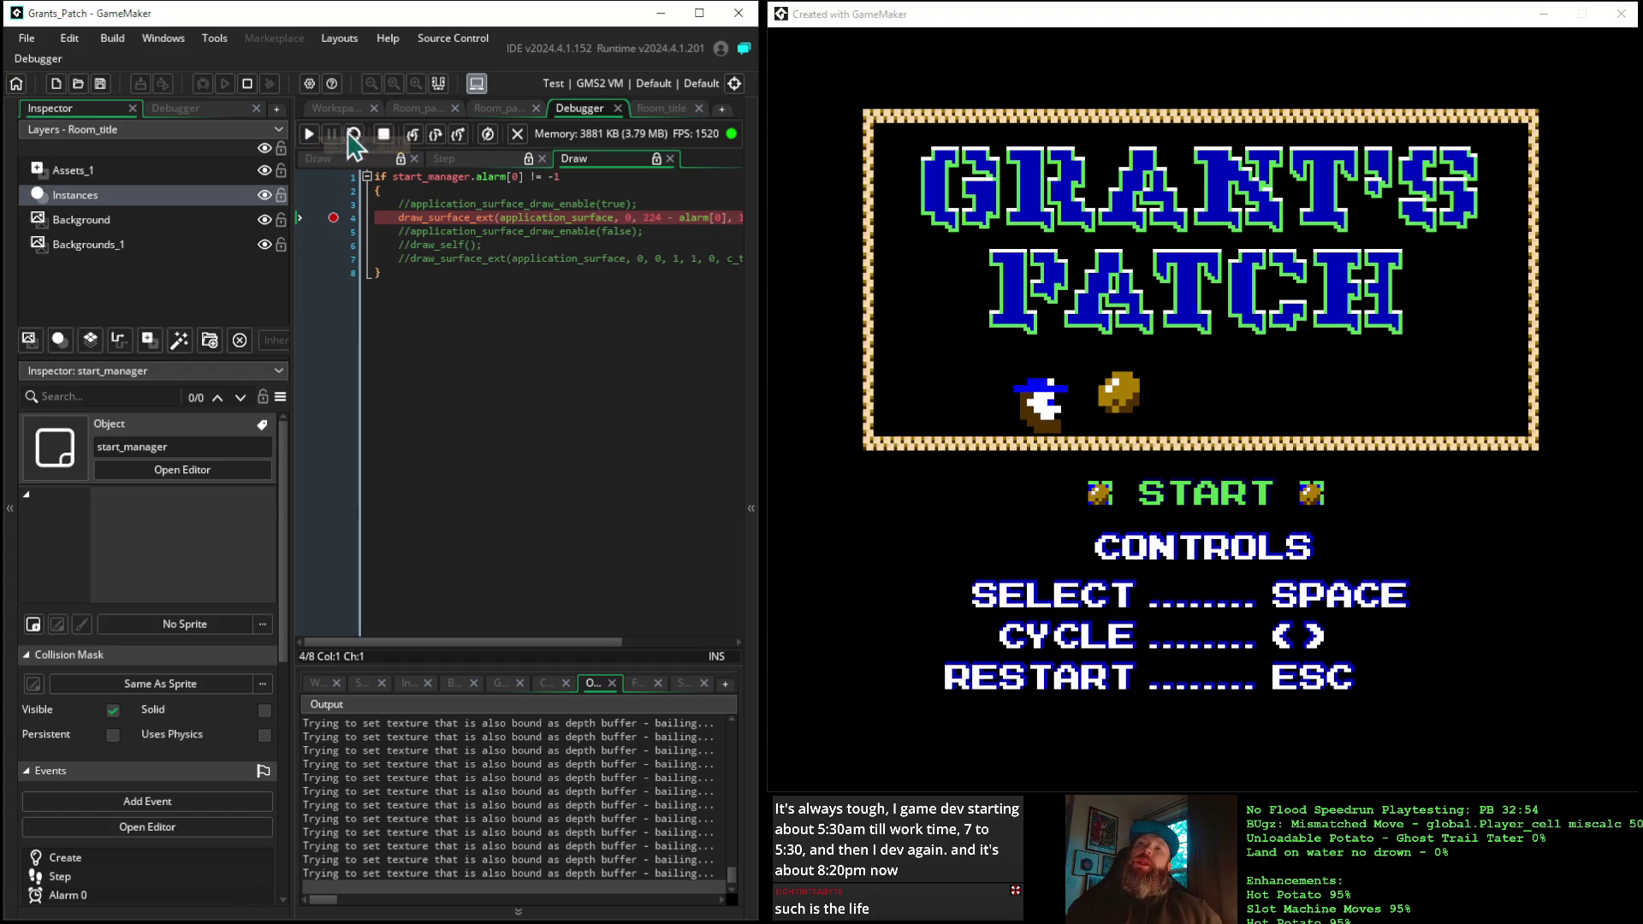
{"action": "left_click", "coordinate": [384, 134]}
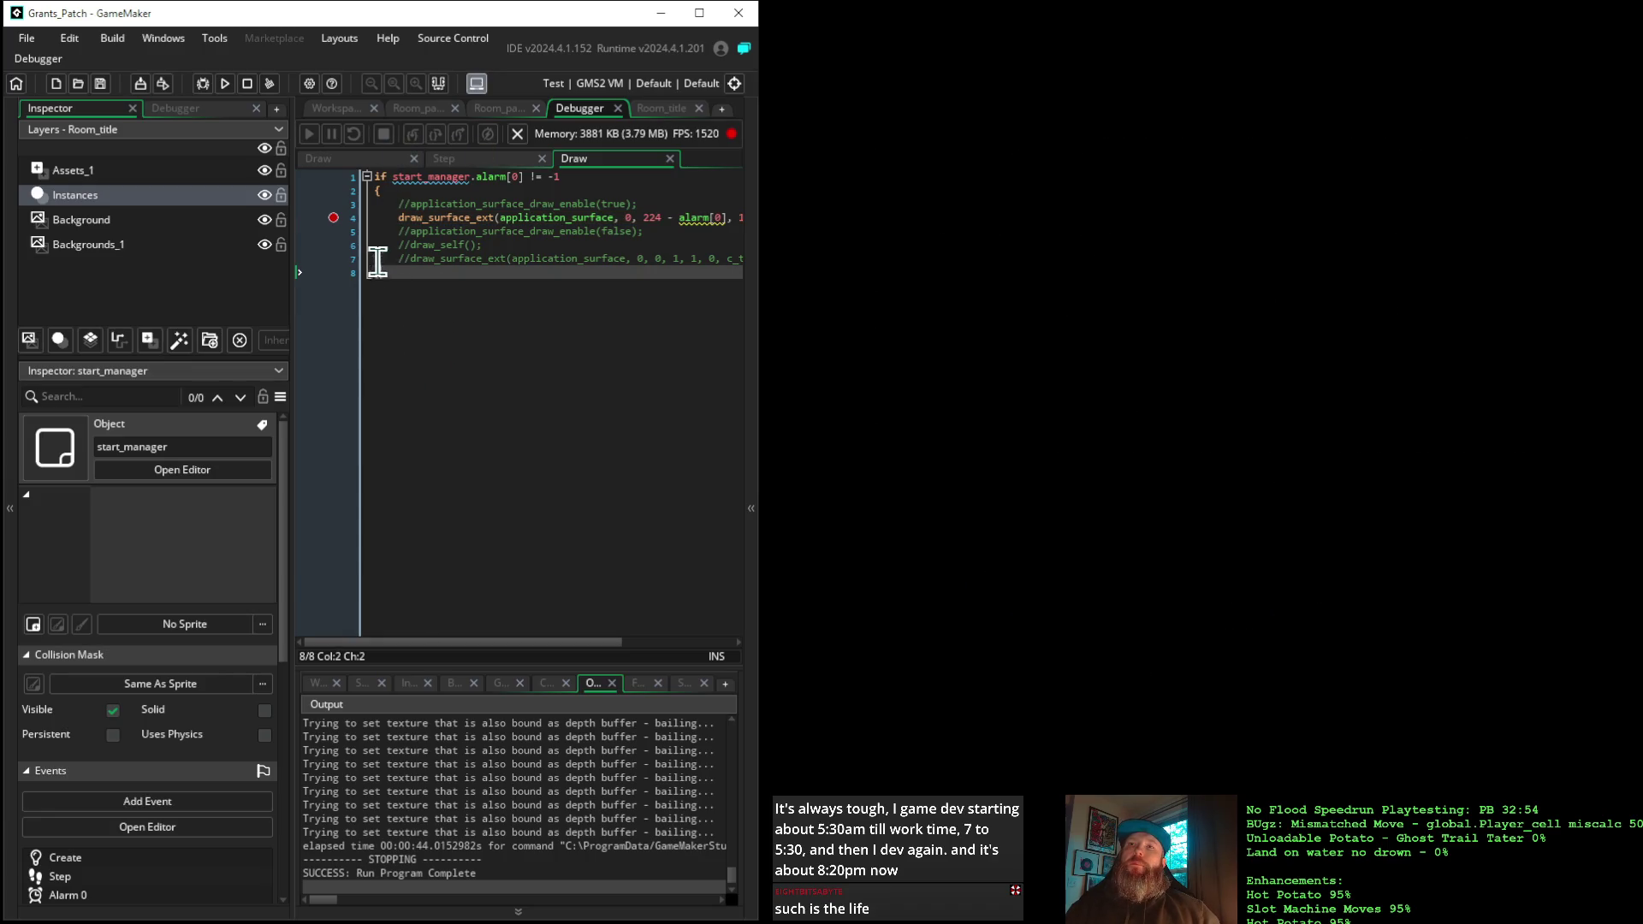
Clear all code from the debugger's Draw copy, close it, and return to start_manager's workspace
{"action": "left_click_drag", "start_coordinate": [397, 272], "coordinate": [306, 180]}
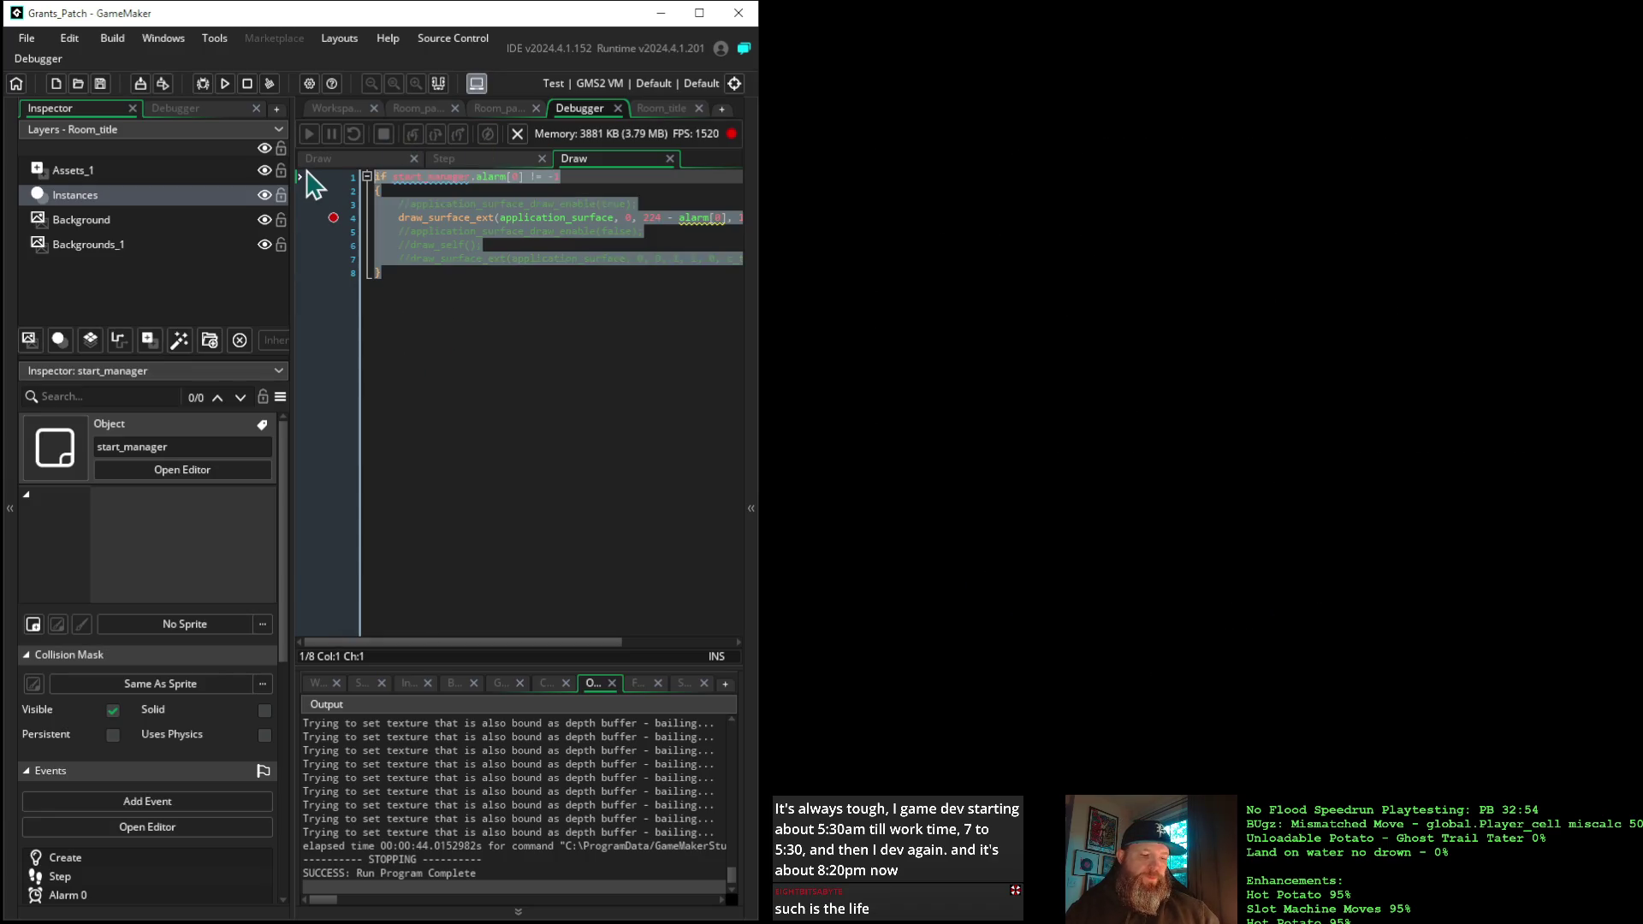
{"action": "key", "text": "Delete"}
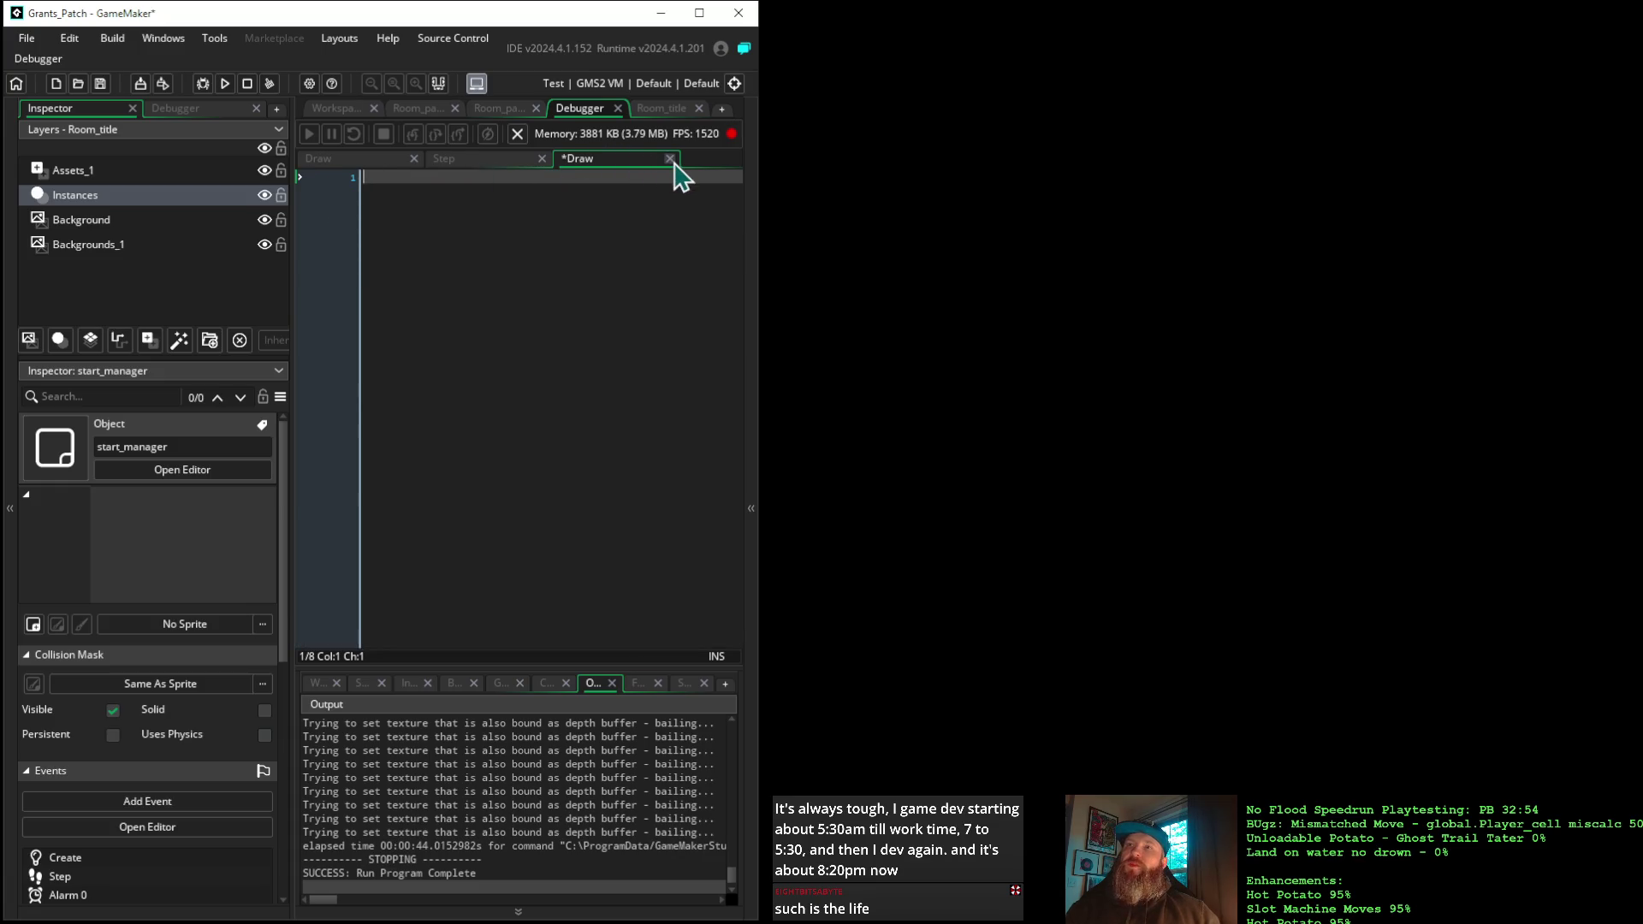
{"action": "left_click", "coordinate": [671, 159]}
{"action": "left_click", "coordinate": [338, 110]}
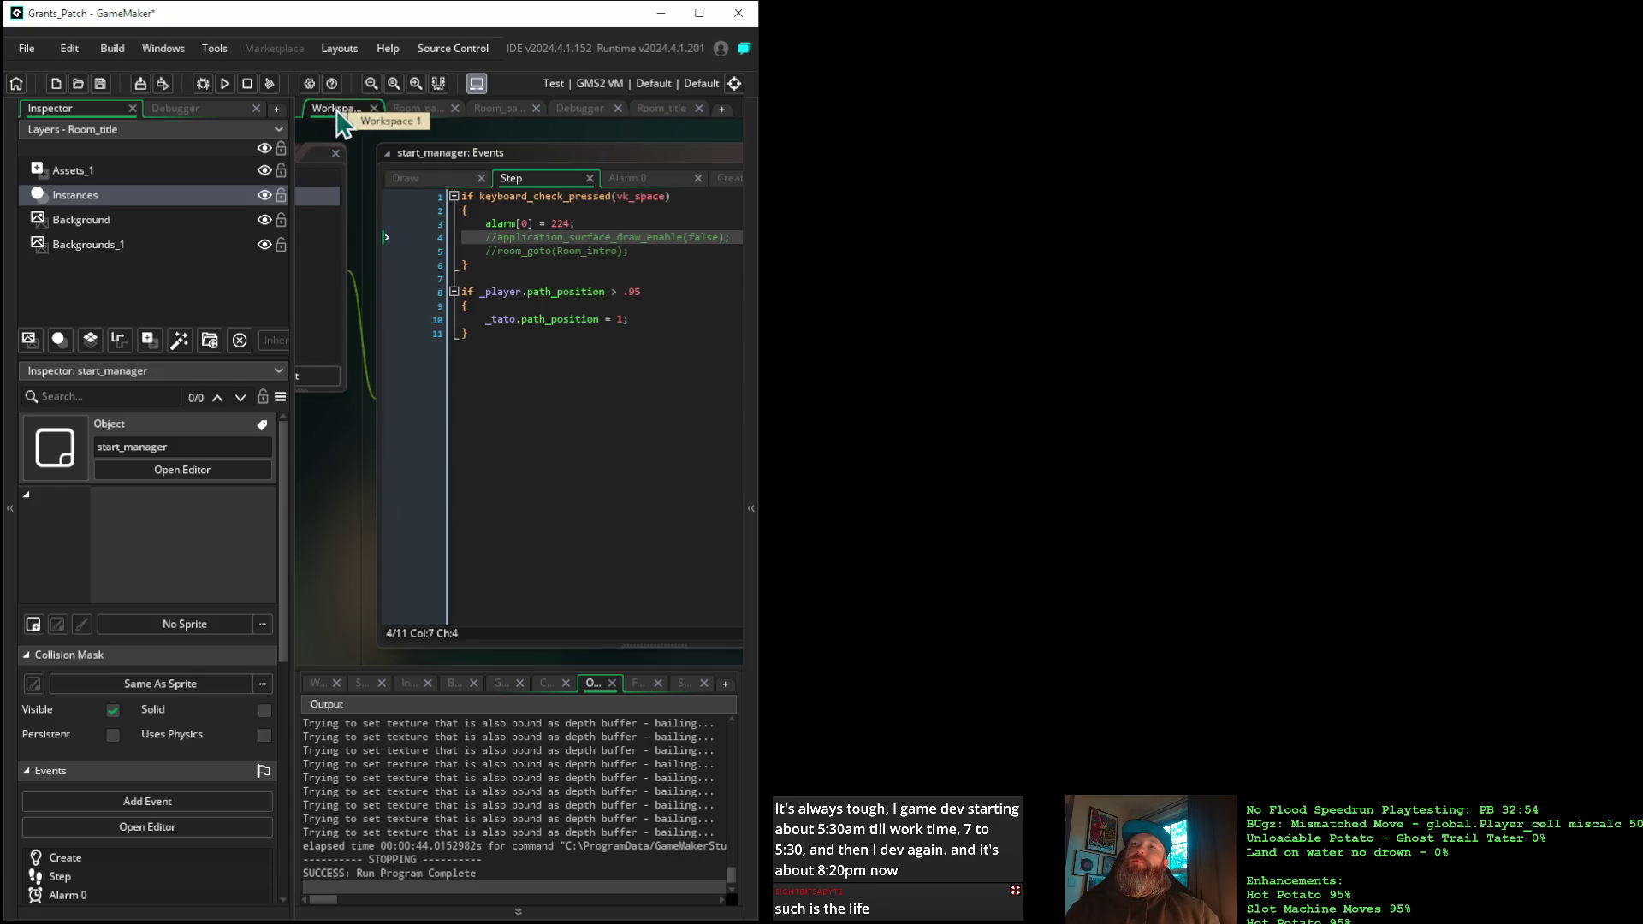
{"action": "mouse_move", "coordinate": [346, 511]}
{"action": "left_mouse_down"}
{"action": "mouse_move", "coordinate": [530, 495]}
{"action": "mouse_move", "coordinate": [630, 537]}
{"action": "left_mouse_up"}
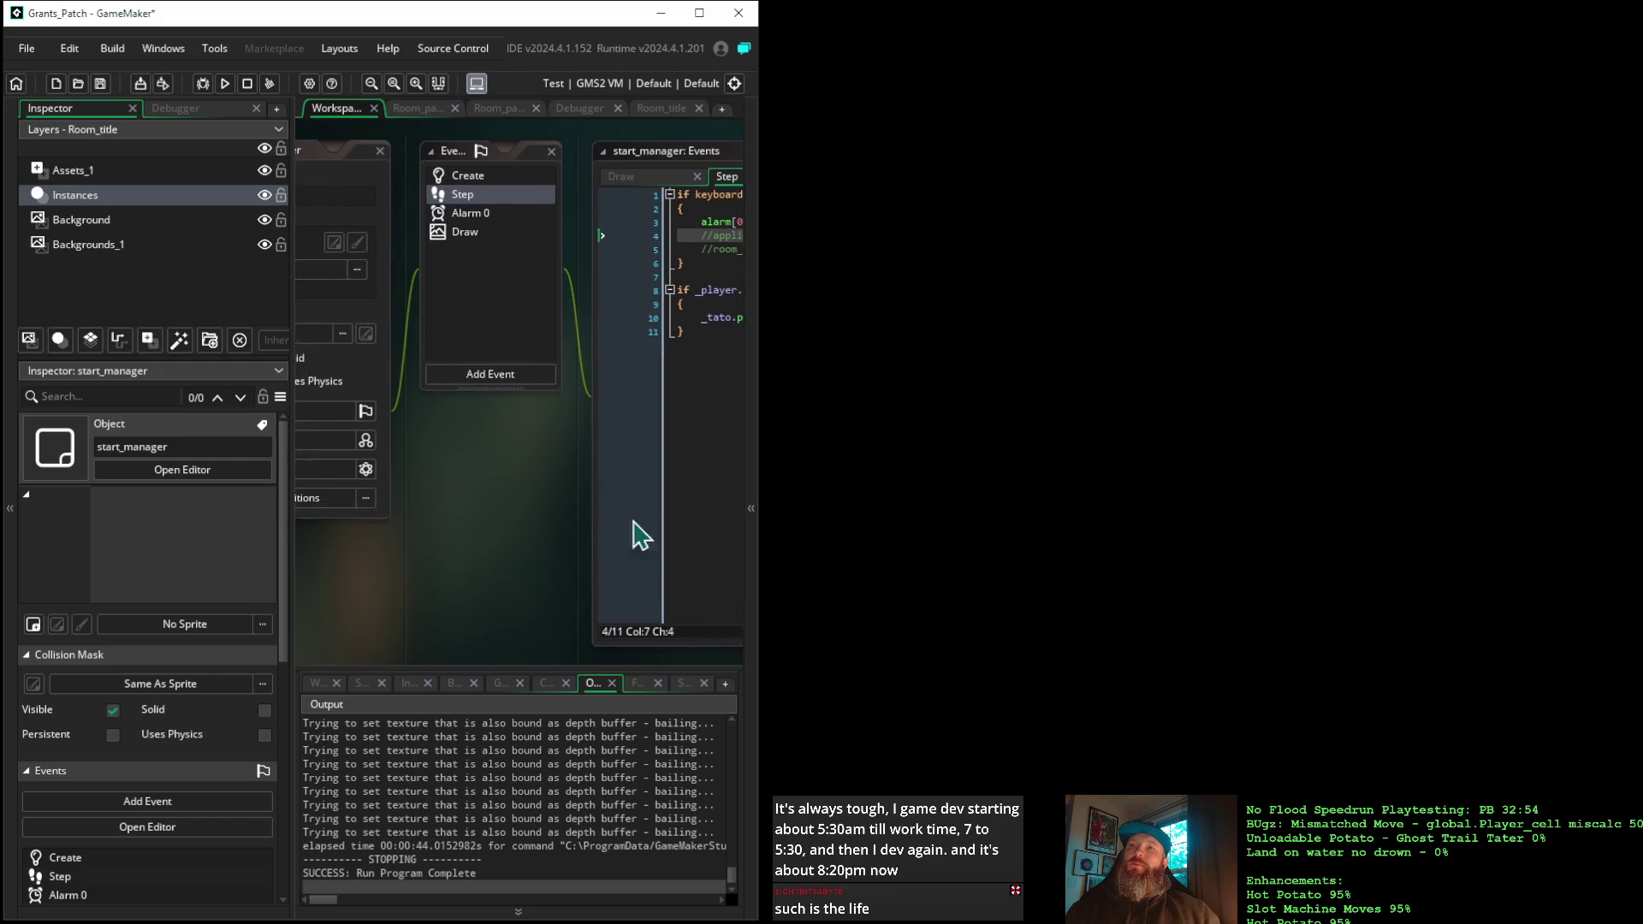
Open the Border object from the asset list and delete its Draw event
{"action": "left_click", "coordinate": [753, 377]}
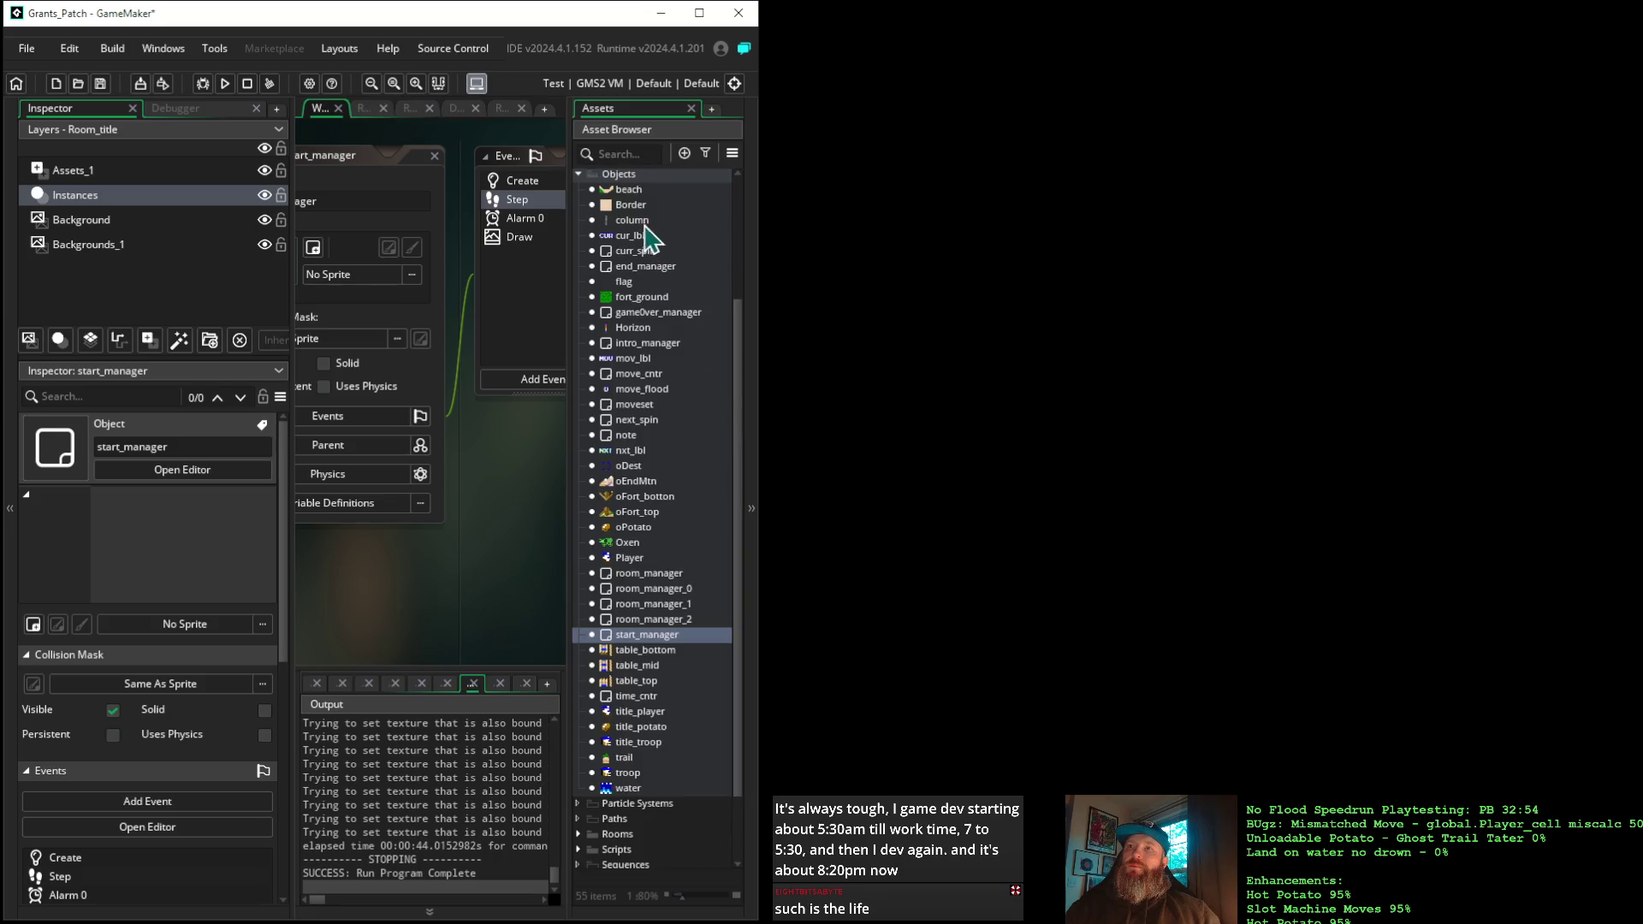
{"action": "double_click", "coordinate": [631, 206]}
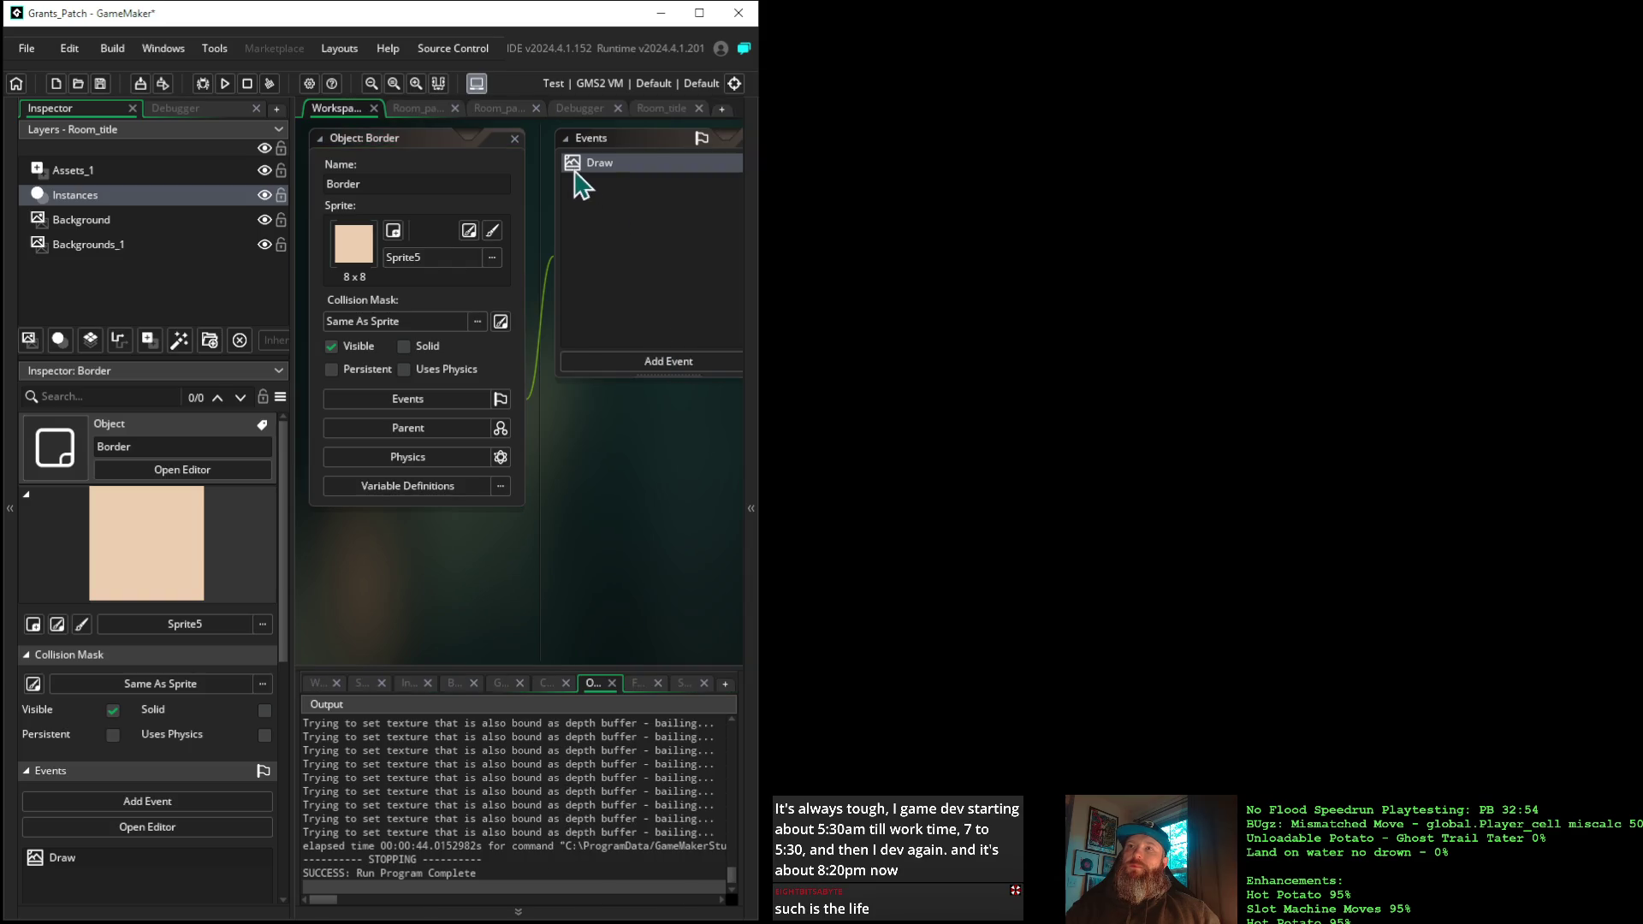
{"action": "right_click", "coordinate": [603, 167]}
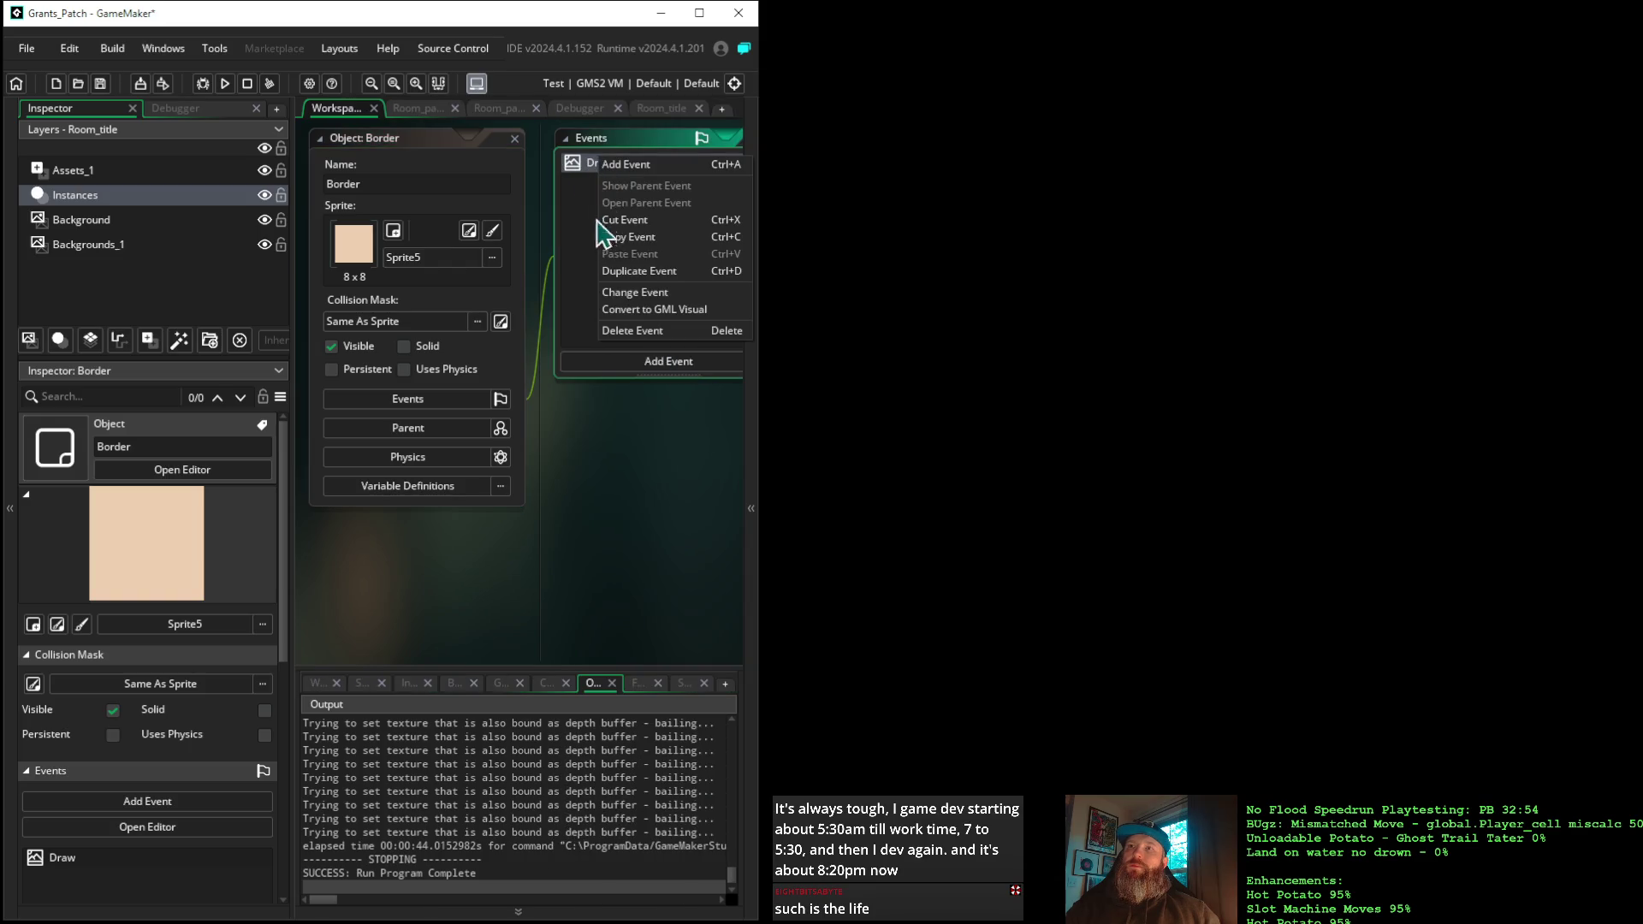
{"action": "left_click", "coordinate": [633, 330]}
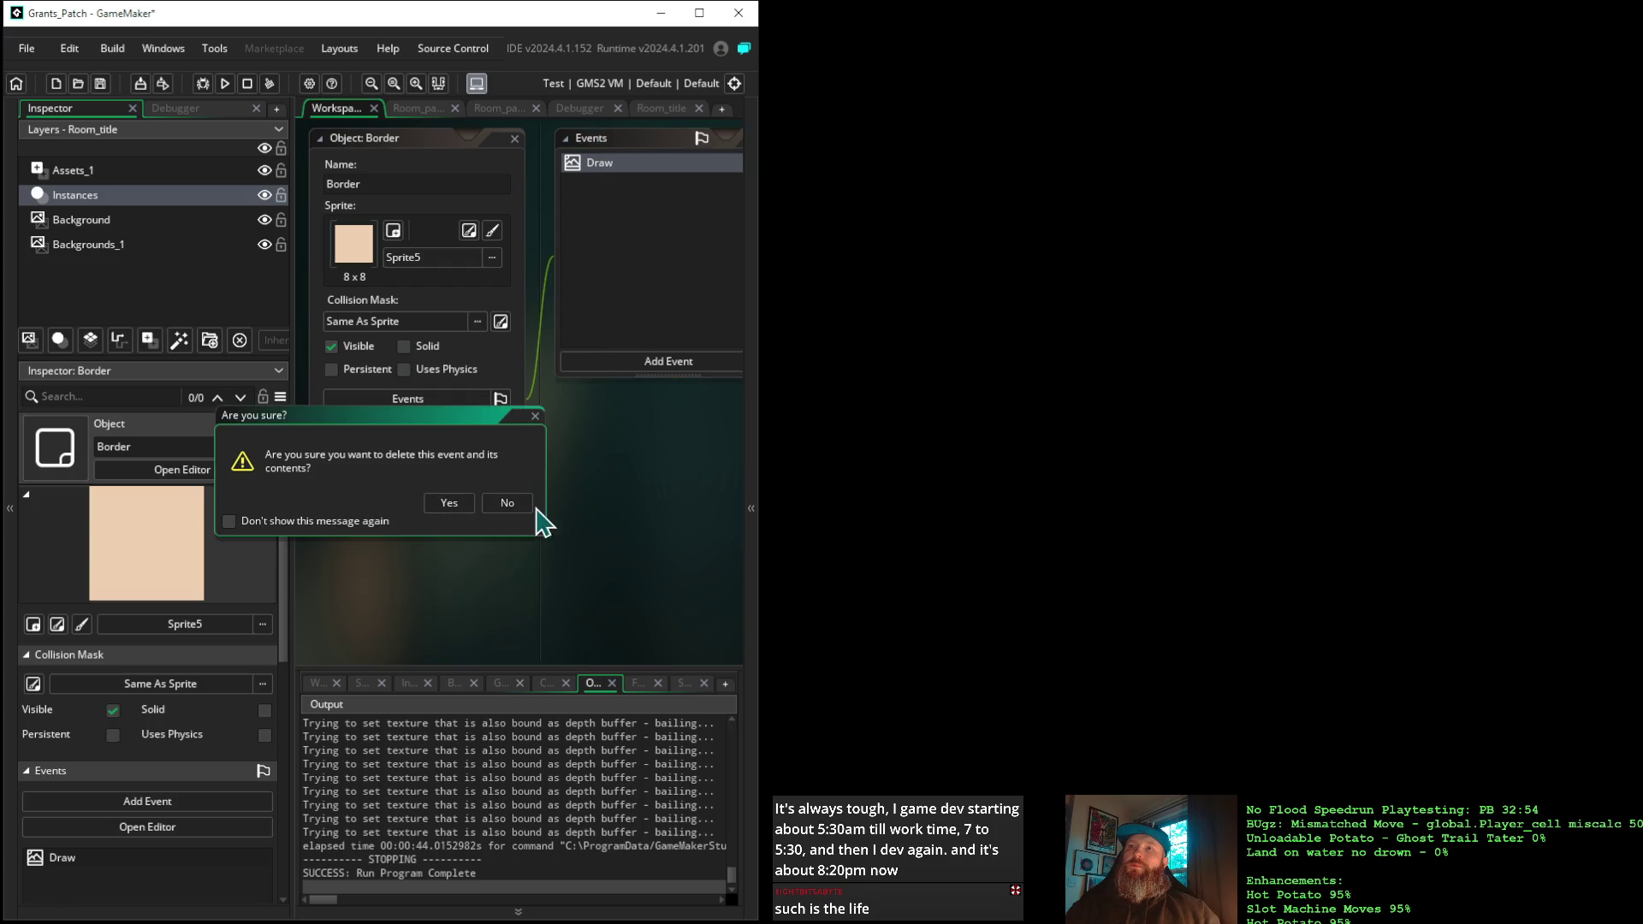
{"action": "left_click", "coordinate": [460, 505]}
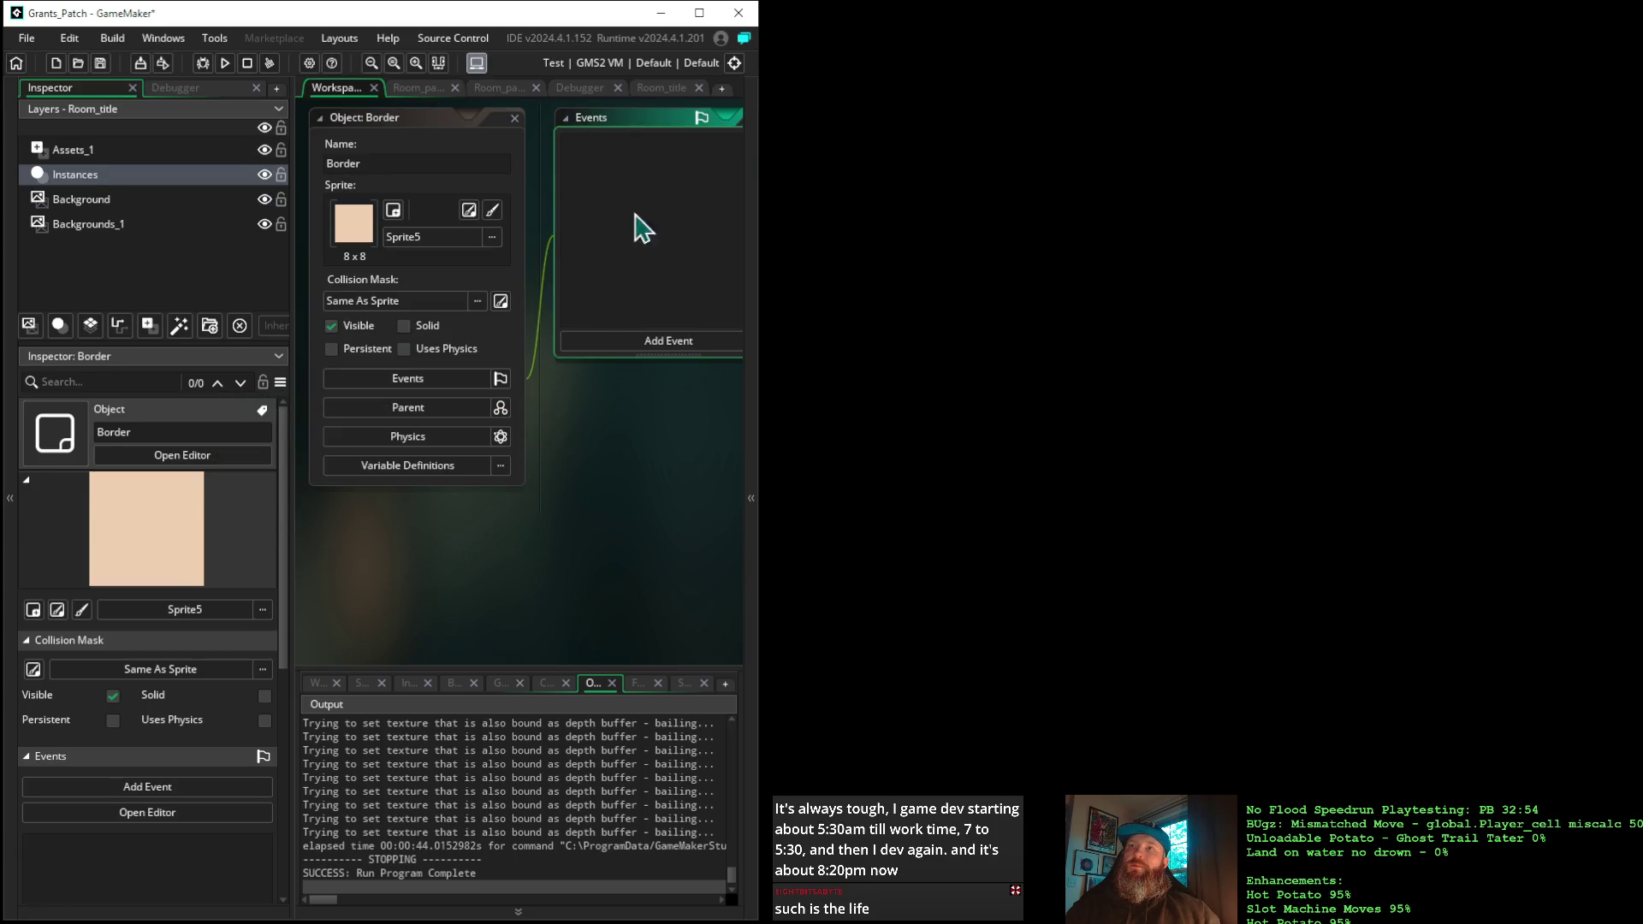
Collapse the Border object's event list and its editor window
{"action": "left_click_drag", "start_coordinate": [665, 419], "coordinate": [443, 517]}
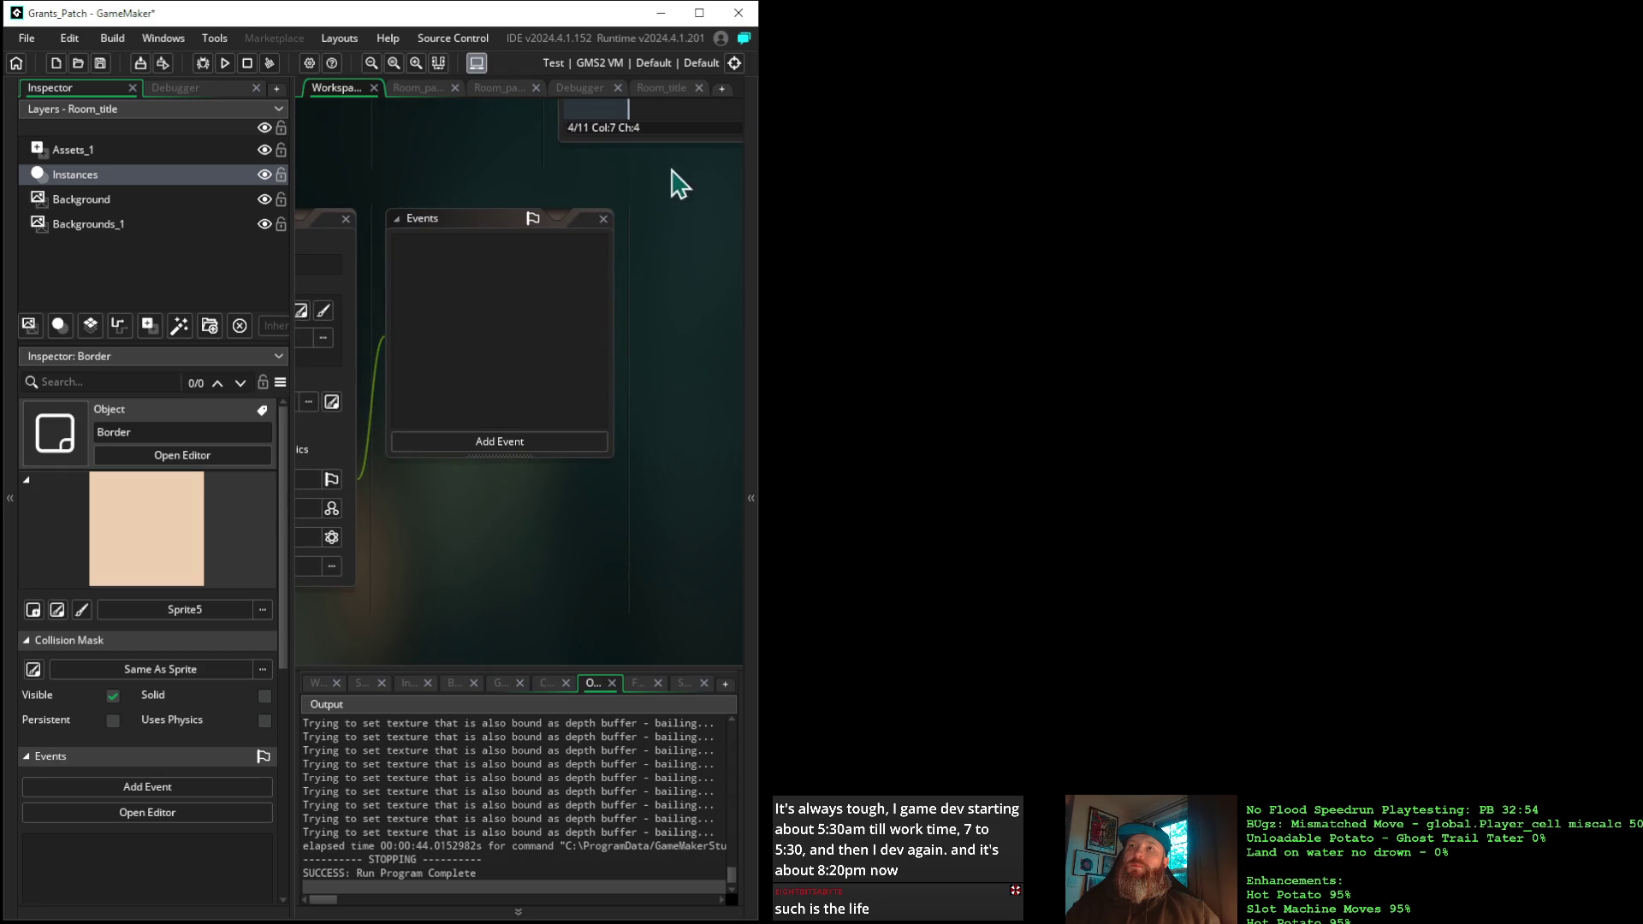
{"action": "left_click", "coordinate": [575, 222]}
{"action": "left_click", "coordinate": [368, 229]}
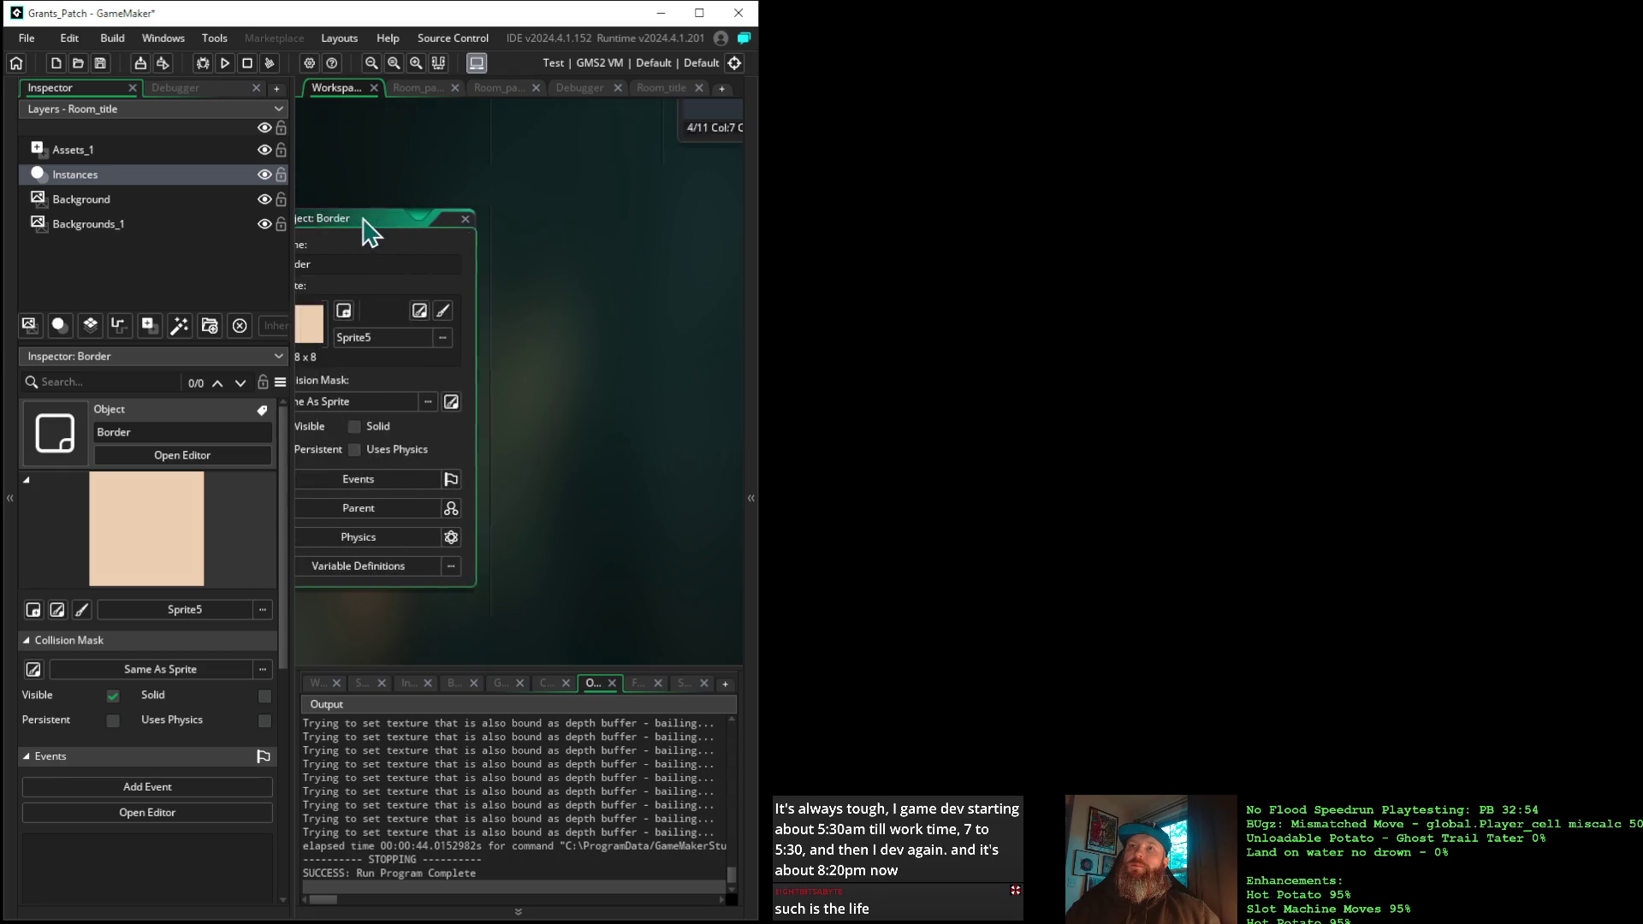
{"action": "left_click", "coordinate": [519, 225]}
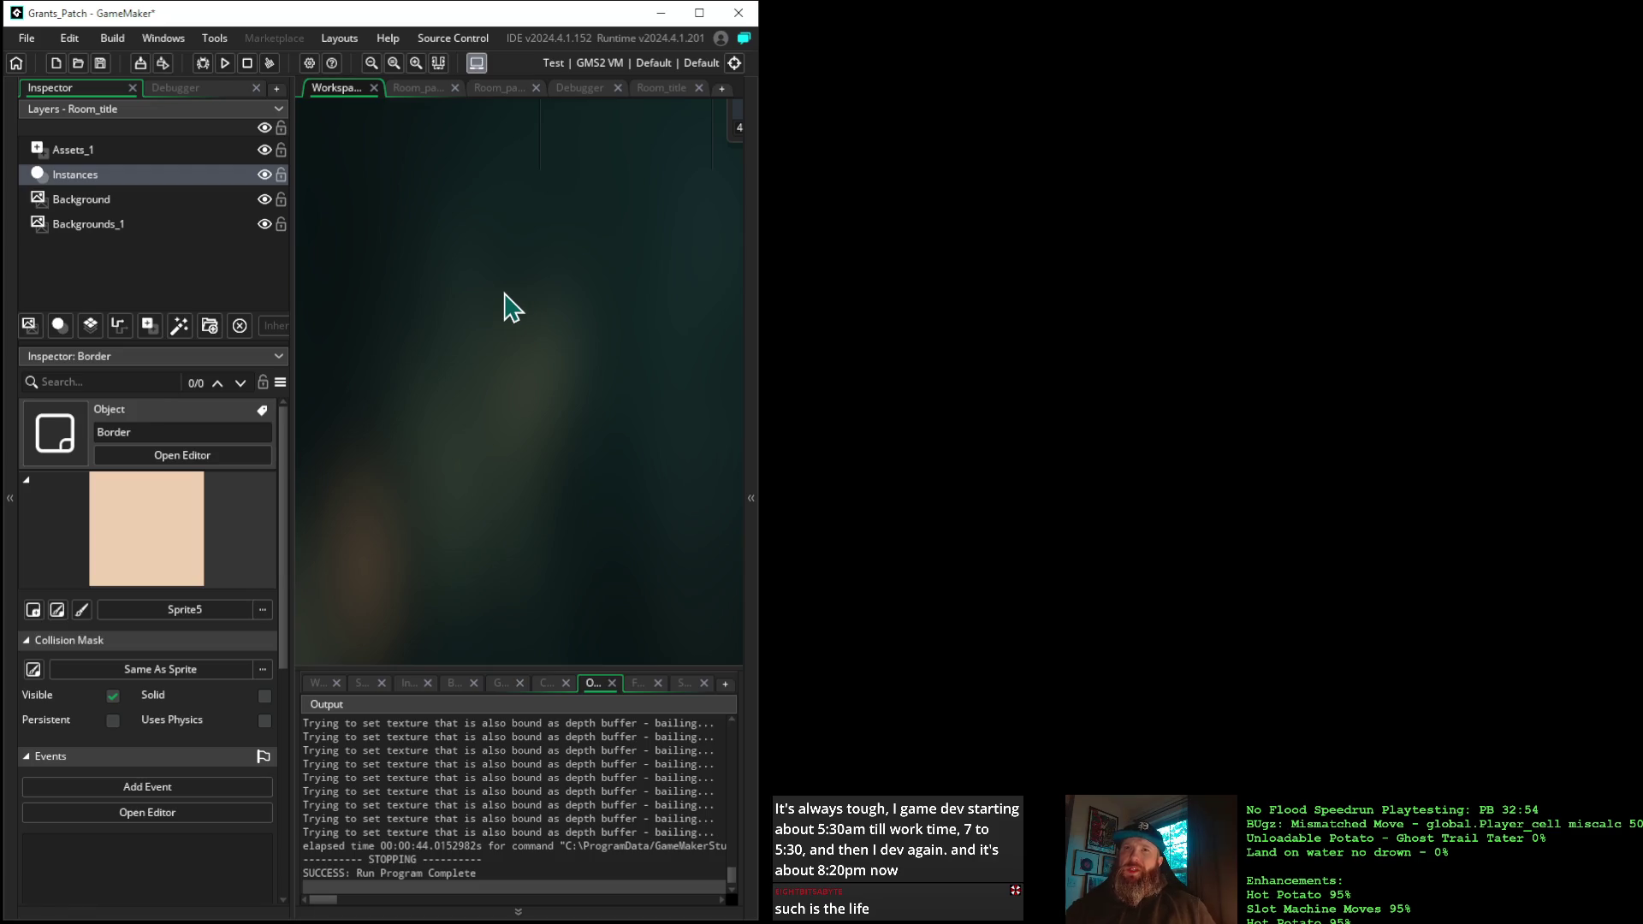
Open start_manager from the asset list and bring its Draw event code into full view
{"action": "mouse_move", "coordinate": [623, 248]}
{"action": "left_mouse_down"}
{"action": "mouse_move", "coordinate": [286, 536]}
{"action": "mouse_move", "coordinate": [631, 663]}
{"action": "mouse_move", "coordinate": [587, 681]}
{"action": "left_mouse_up"}
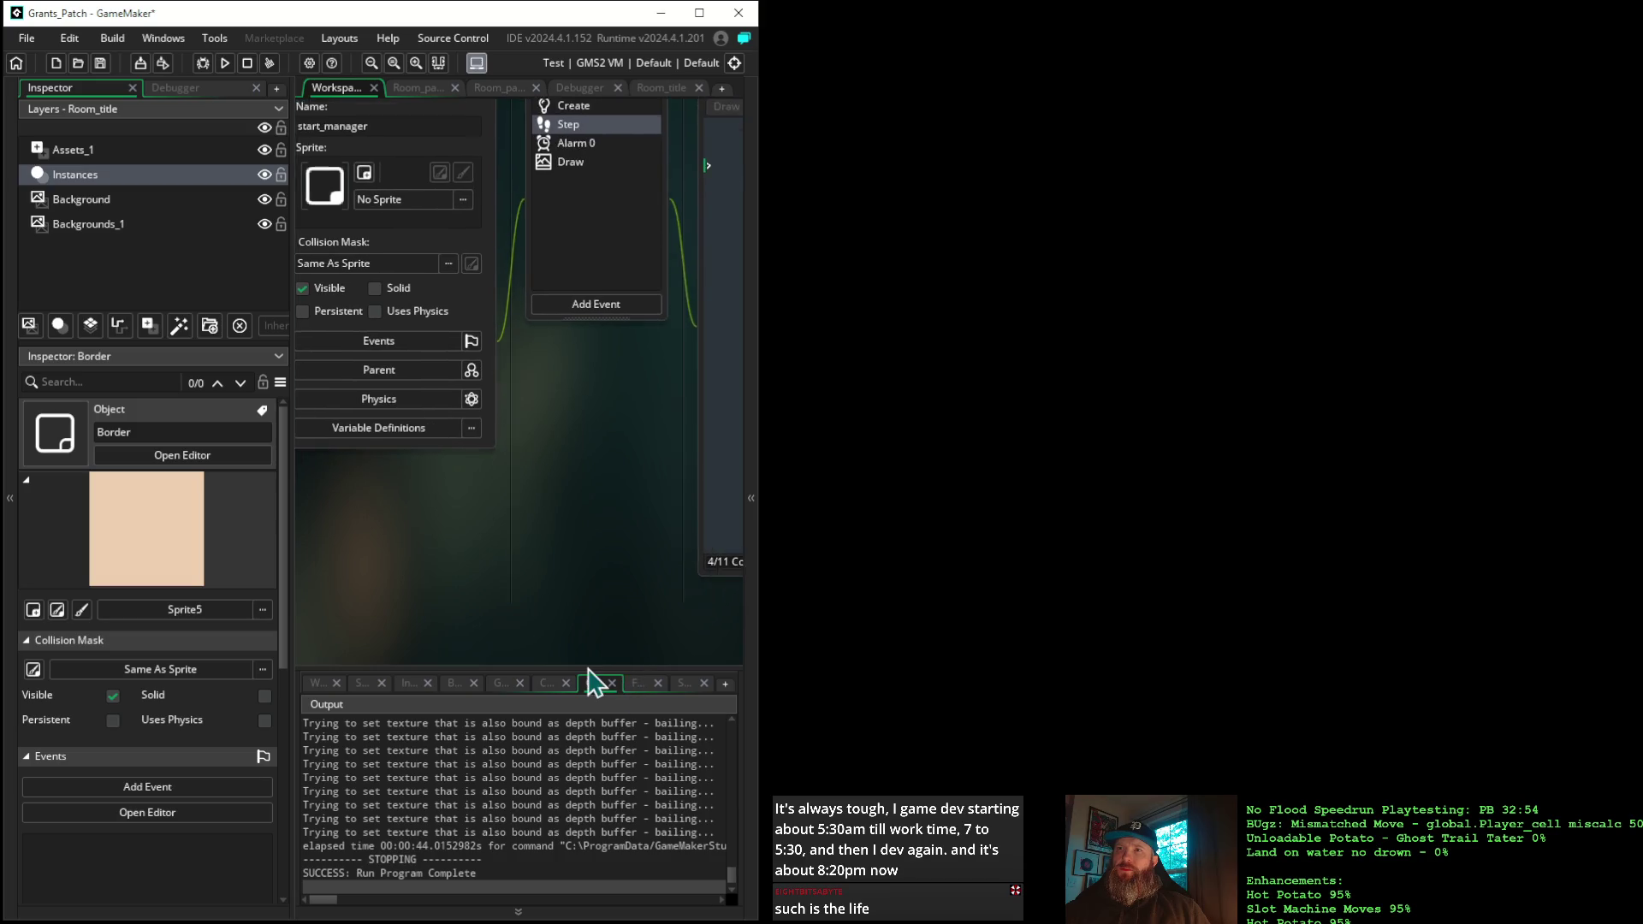
{"action": "left_click", "coordinate": [753, 527]}
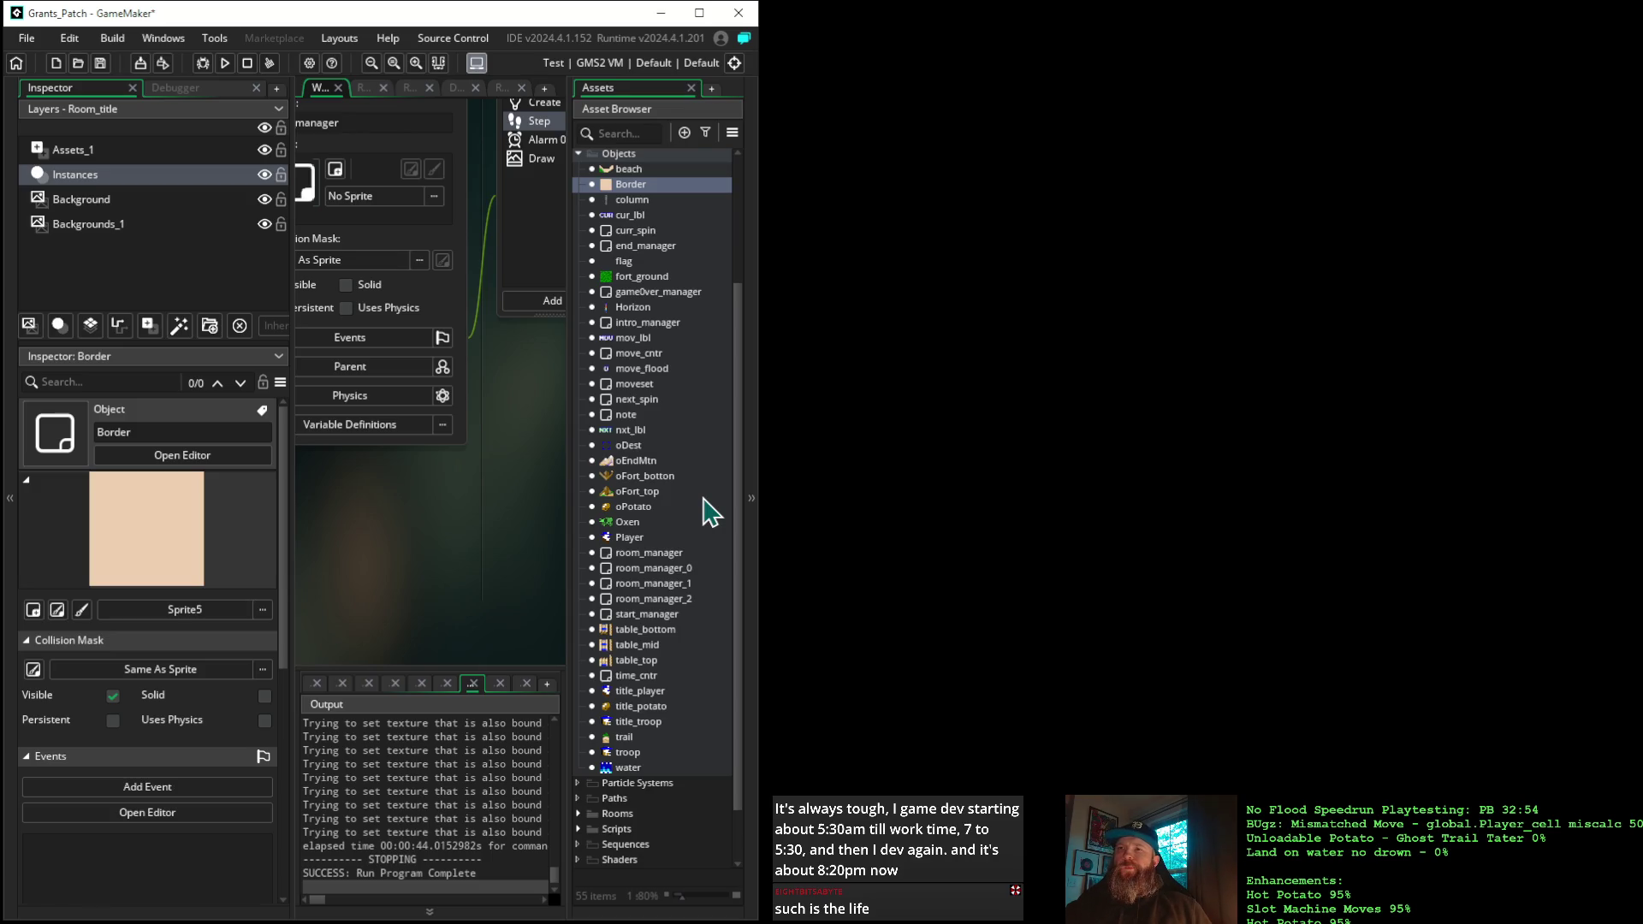
{"action": "double_click", "coordinate": [666, 614]}
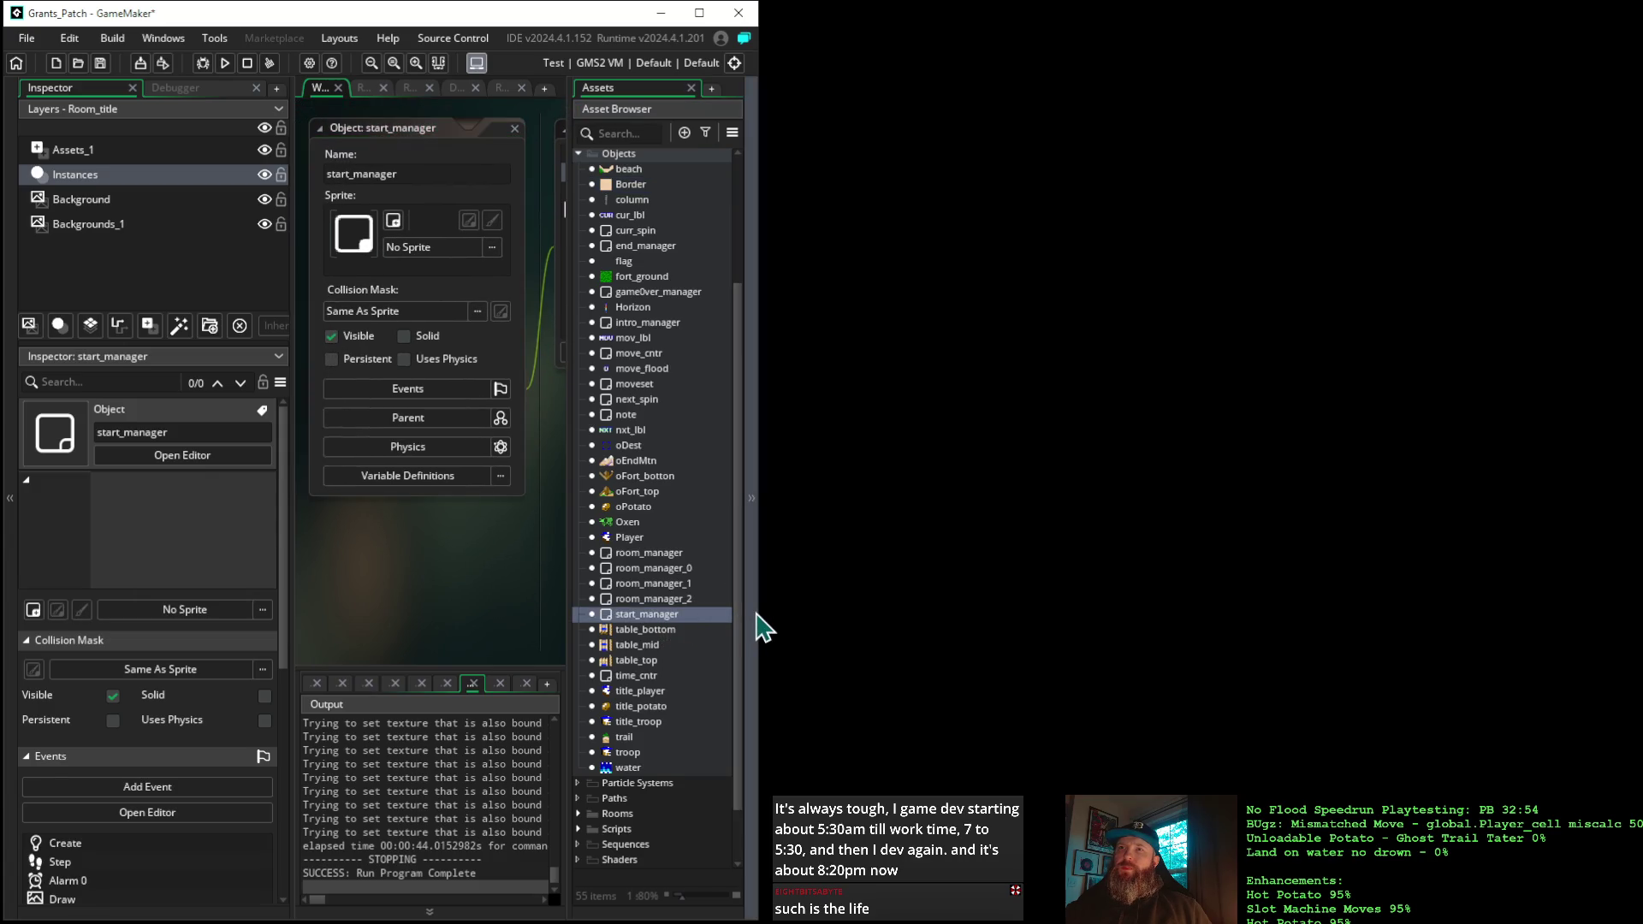
{"action": "left_click", "coordinate": [755, 624]}
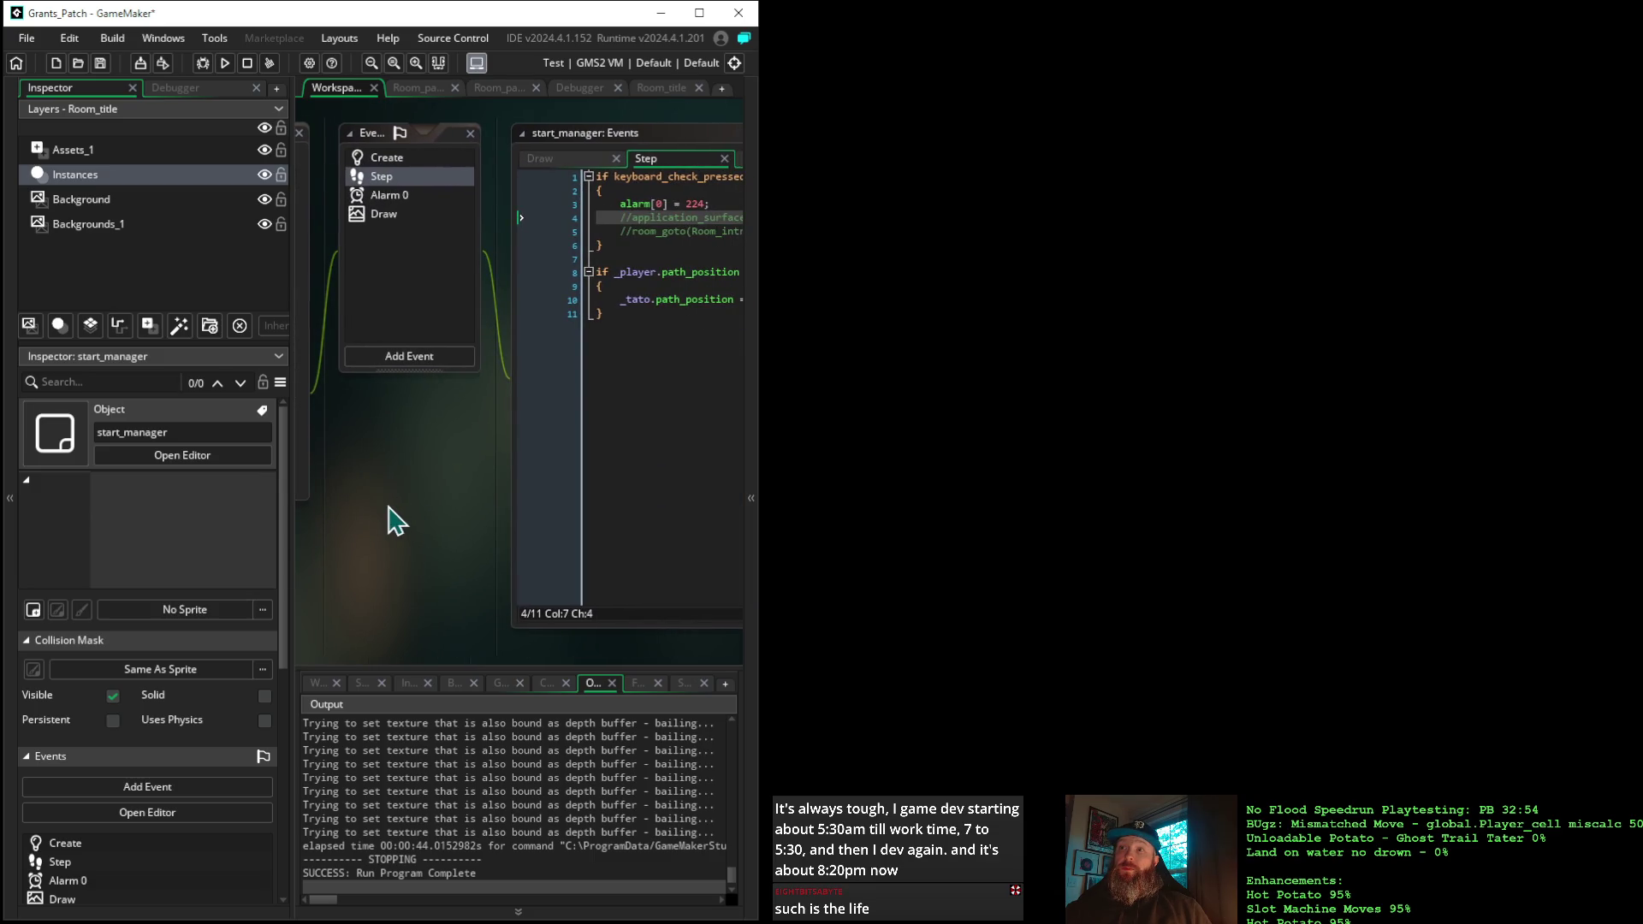
{"action": "left_click", "coordinate": [373, 217]}
{"action": "left_click", "coordinate": [373, 217]}
{"action": "mouse_move", "coordinate": [437, 494]}
{"action": "left_mouse_down"}
{"action": "mouse_move", "coordinate": [308, 310]}
{"action": "mouse_move", "coordinate": [261, 407]}
{"action": "mouse_move", "coordinate": [470, 510]}
{"action": "mouse_move", "coordinate": [332, 460]}
{"action": "left_mouse_up"}
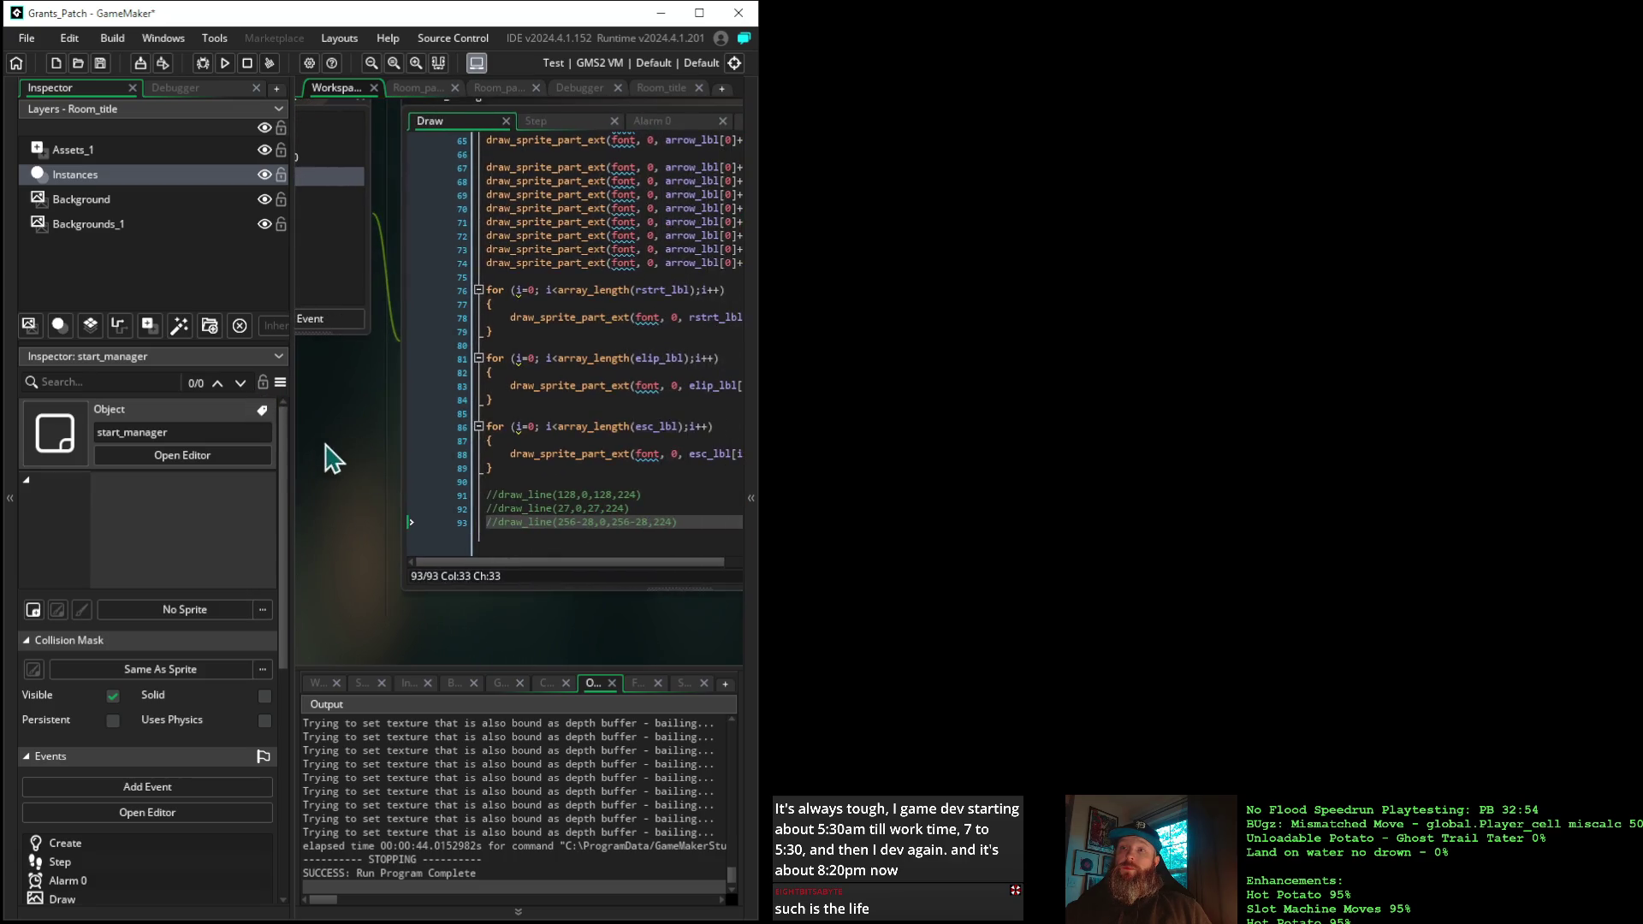
Paste the surface-drawing if block on a new line after line 93
{"action": "left_click", "coordinate": [531, 553]}
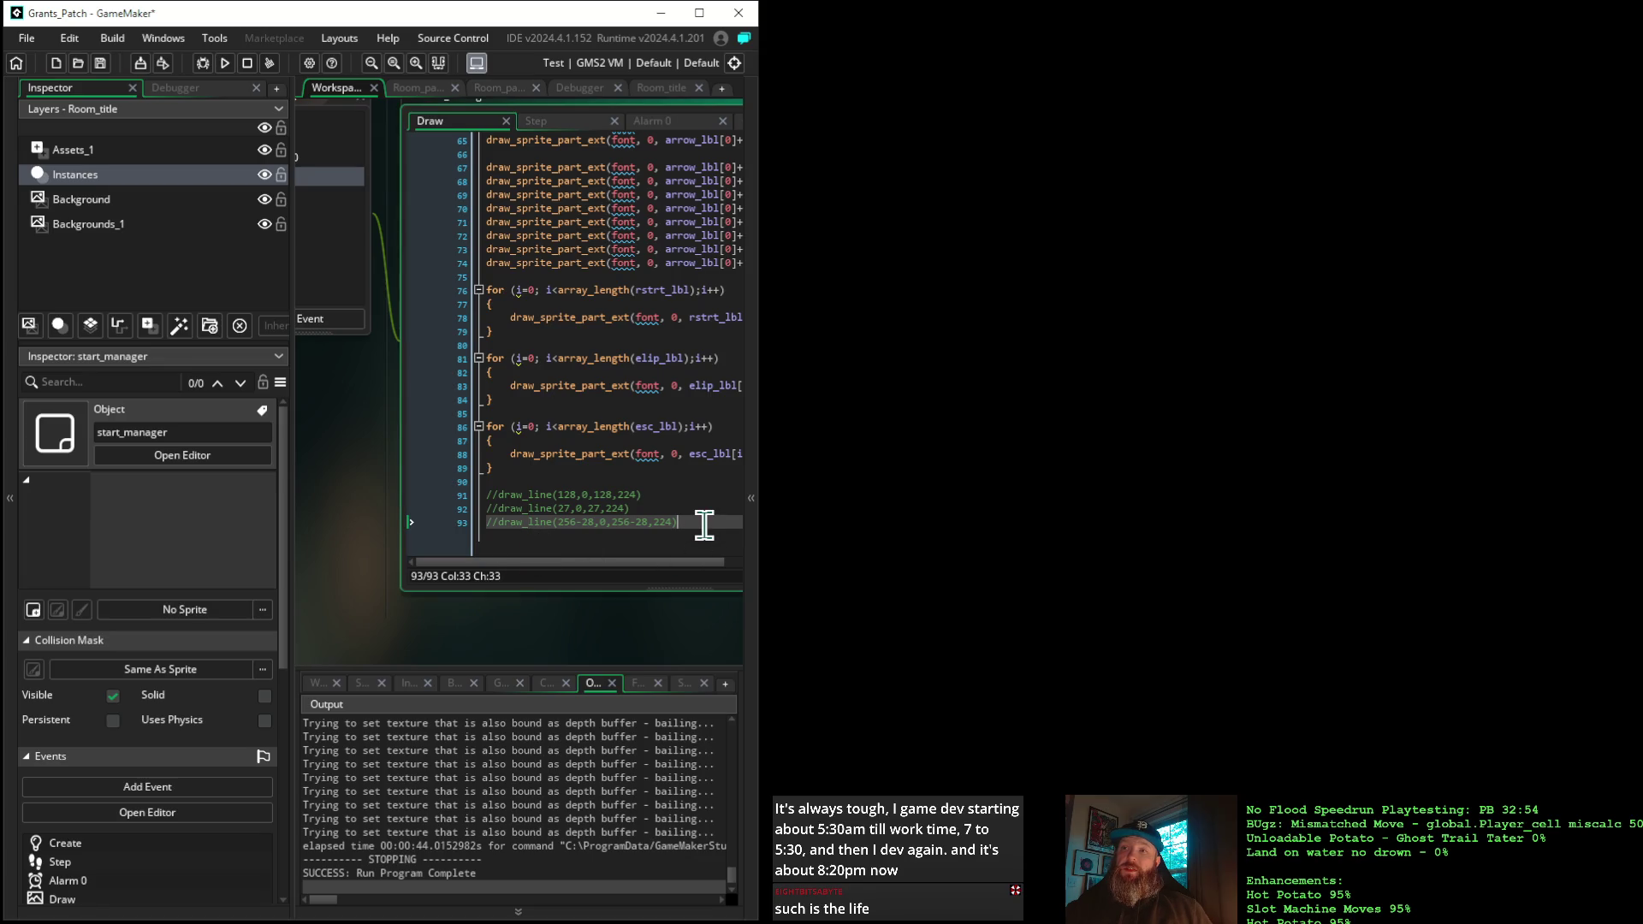
{"action": "key", "text": "Return"}
{"action": "key", "text": "ctrl+v"}
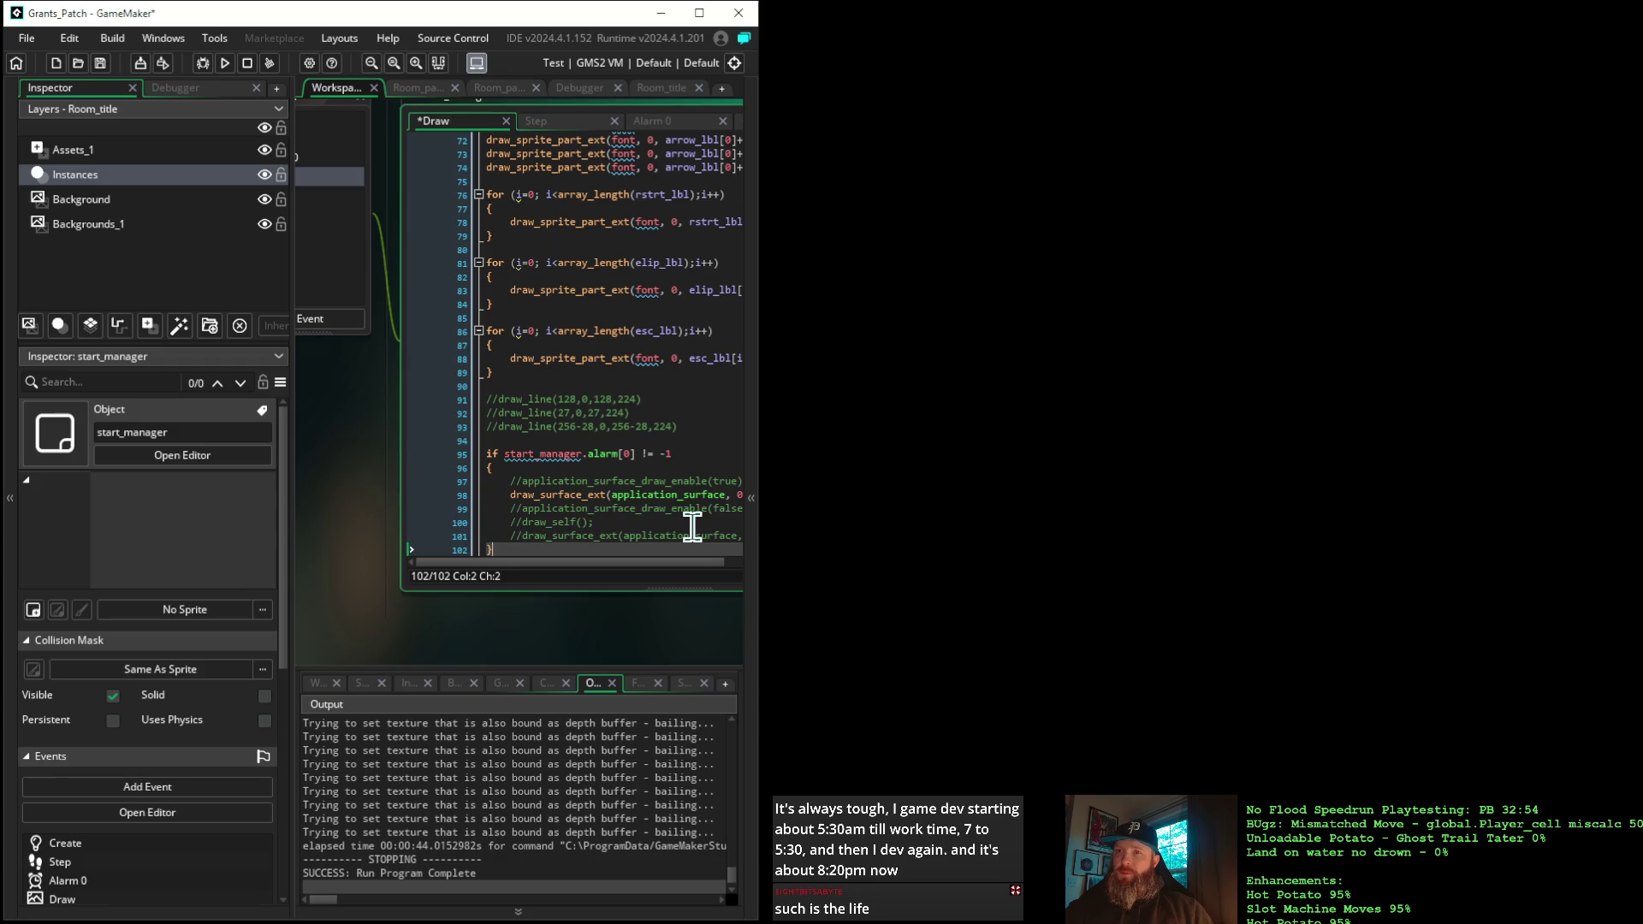
Remove the 'start_manager.' prefix so it reads alarm[0], breakpoint line 98, and run in debug
{"action": "left_click", "coordinate": [593, 454]}
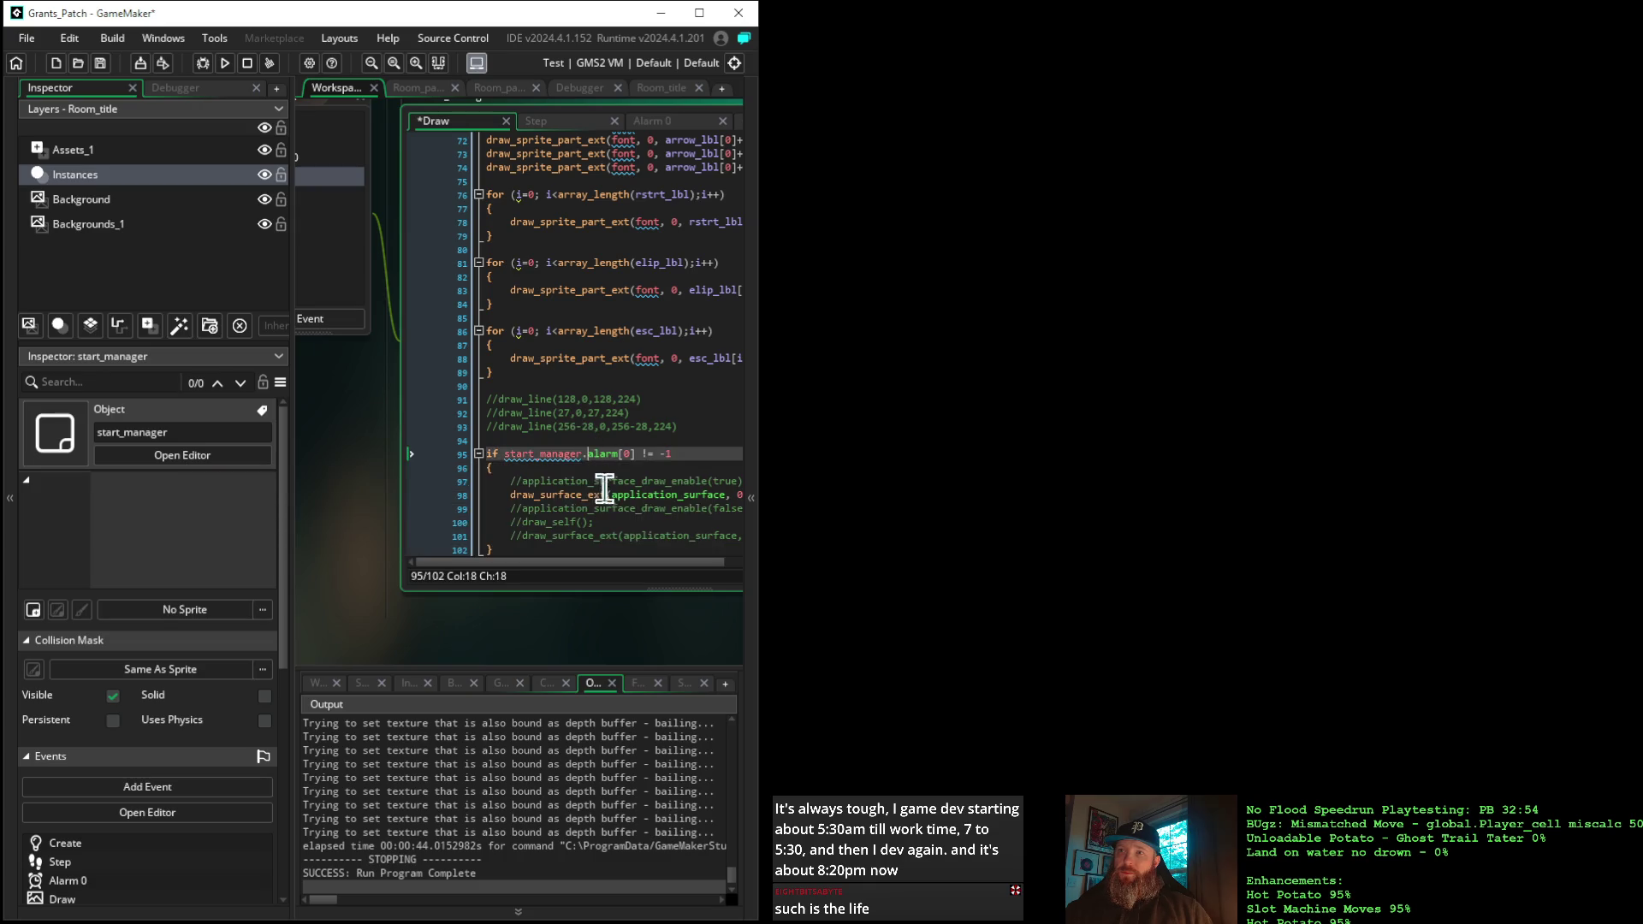
{"action": "key", "text": "BackSpace"}
{"action": "key", "text": "BackSpace"}
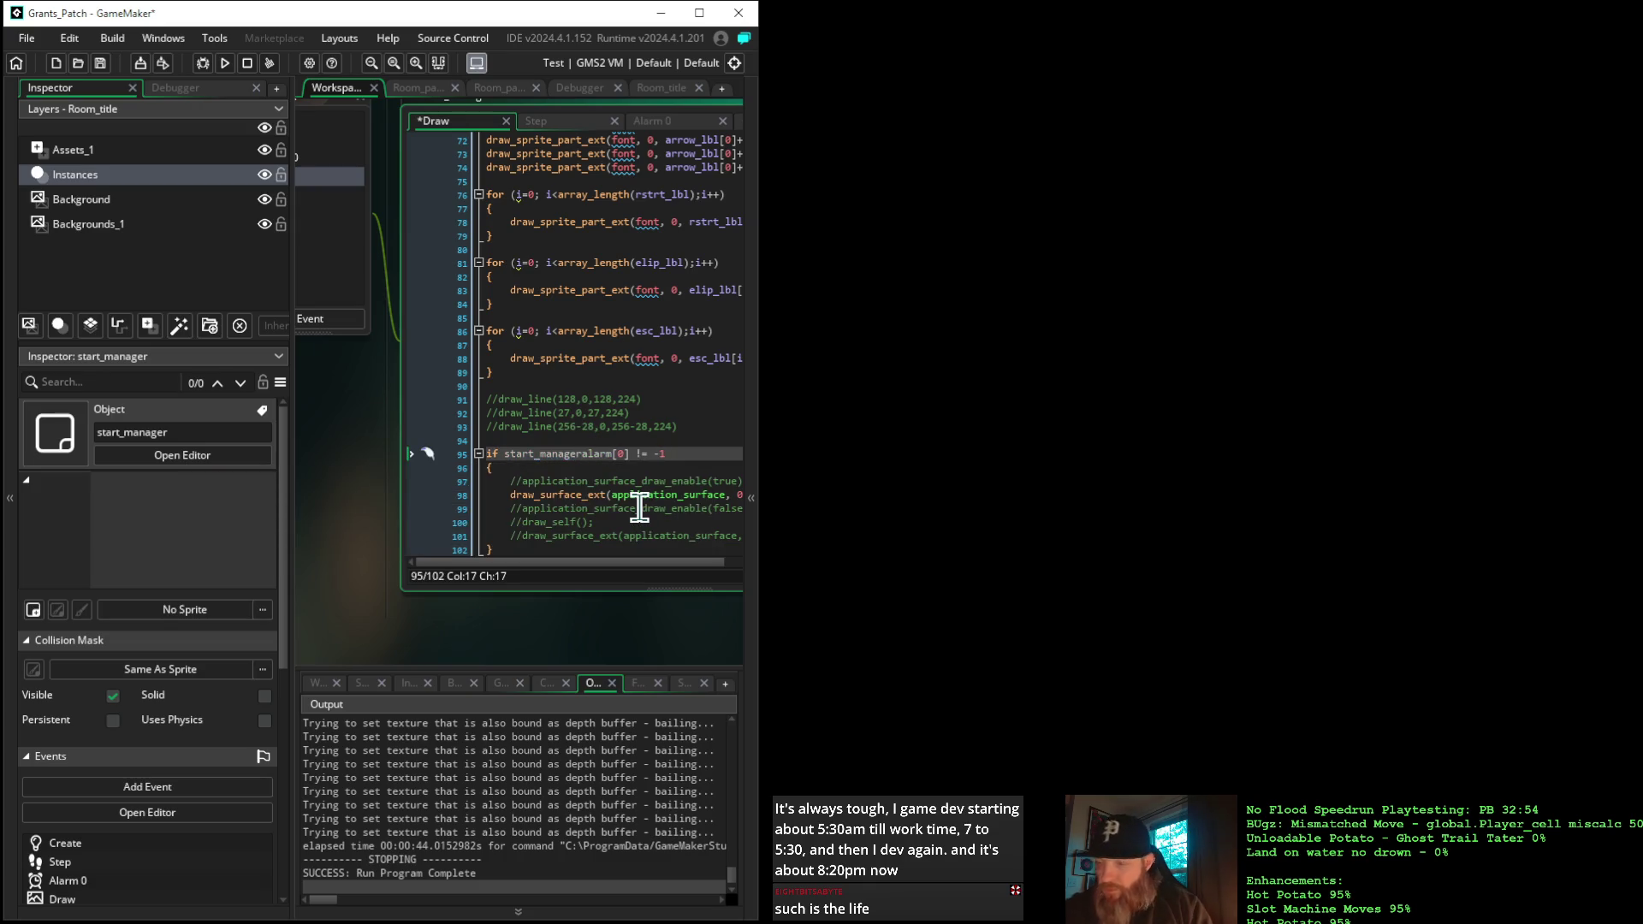
{"action": "key", "text": "BackSpace"}
{"action": "key", "text": "BackSpace"}
{"action": "key", "text": "BackSpace"}
{"action": "key", "text": "BackSpace"}
{"action": "key", "text": "BackSpace"}
{"action": "key", "text": "BackSpace"}
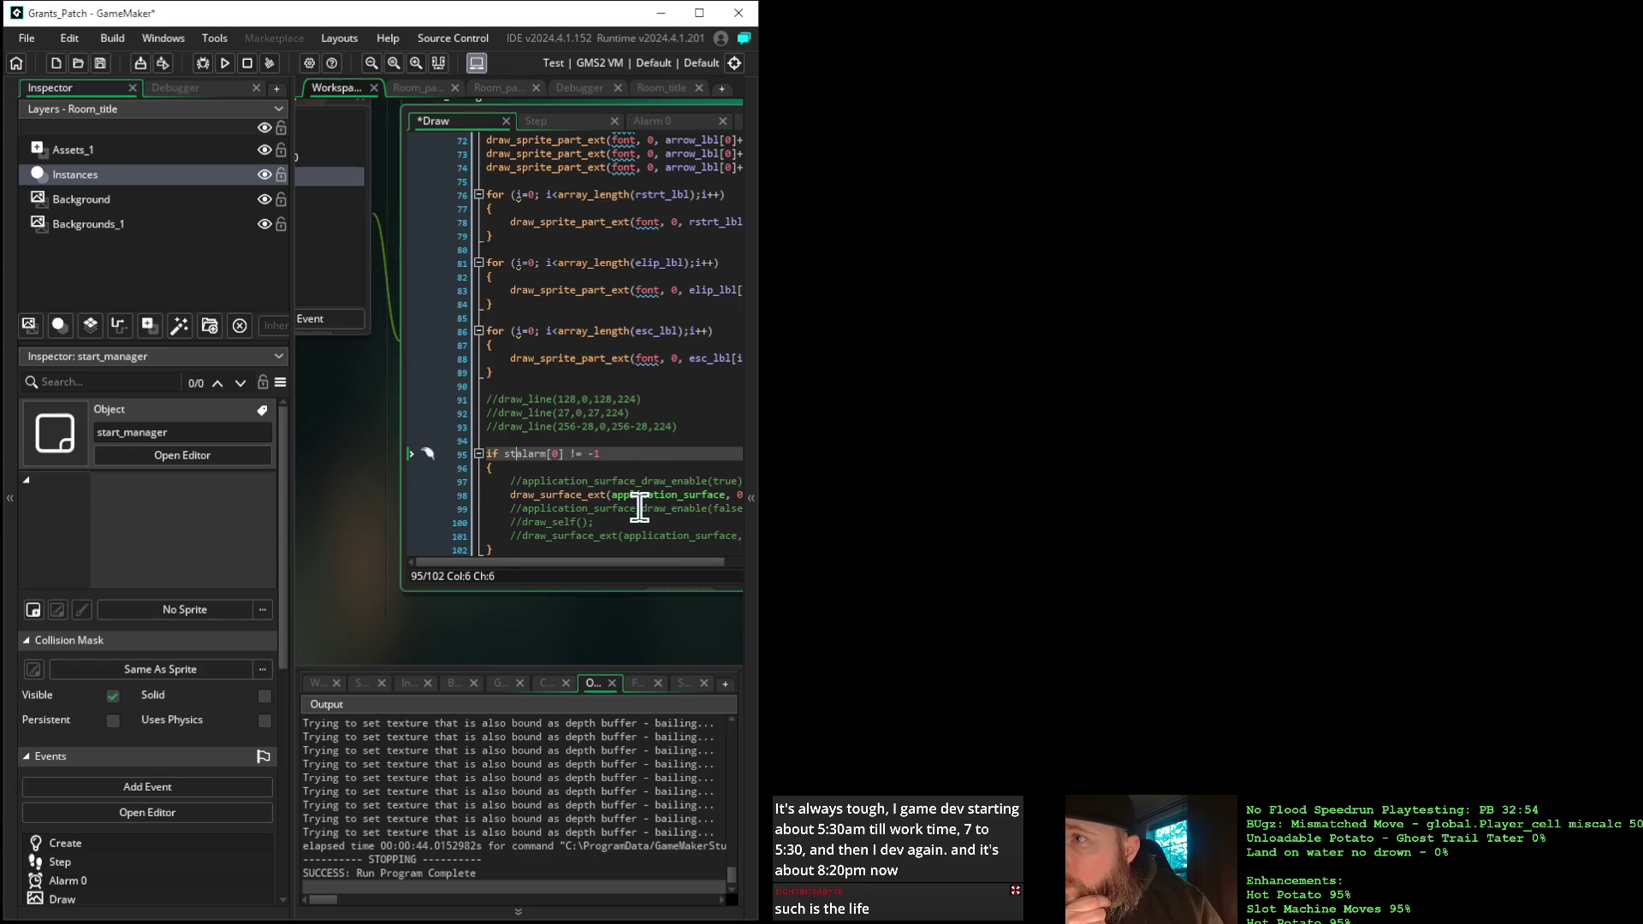
{"action": "key", "text": "BackSpace"}
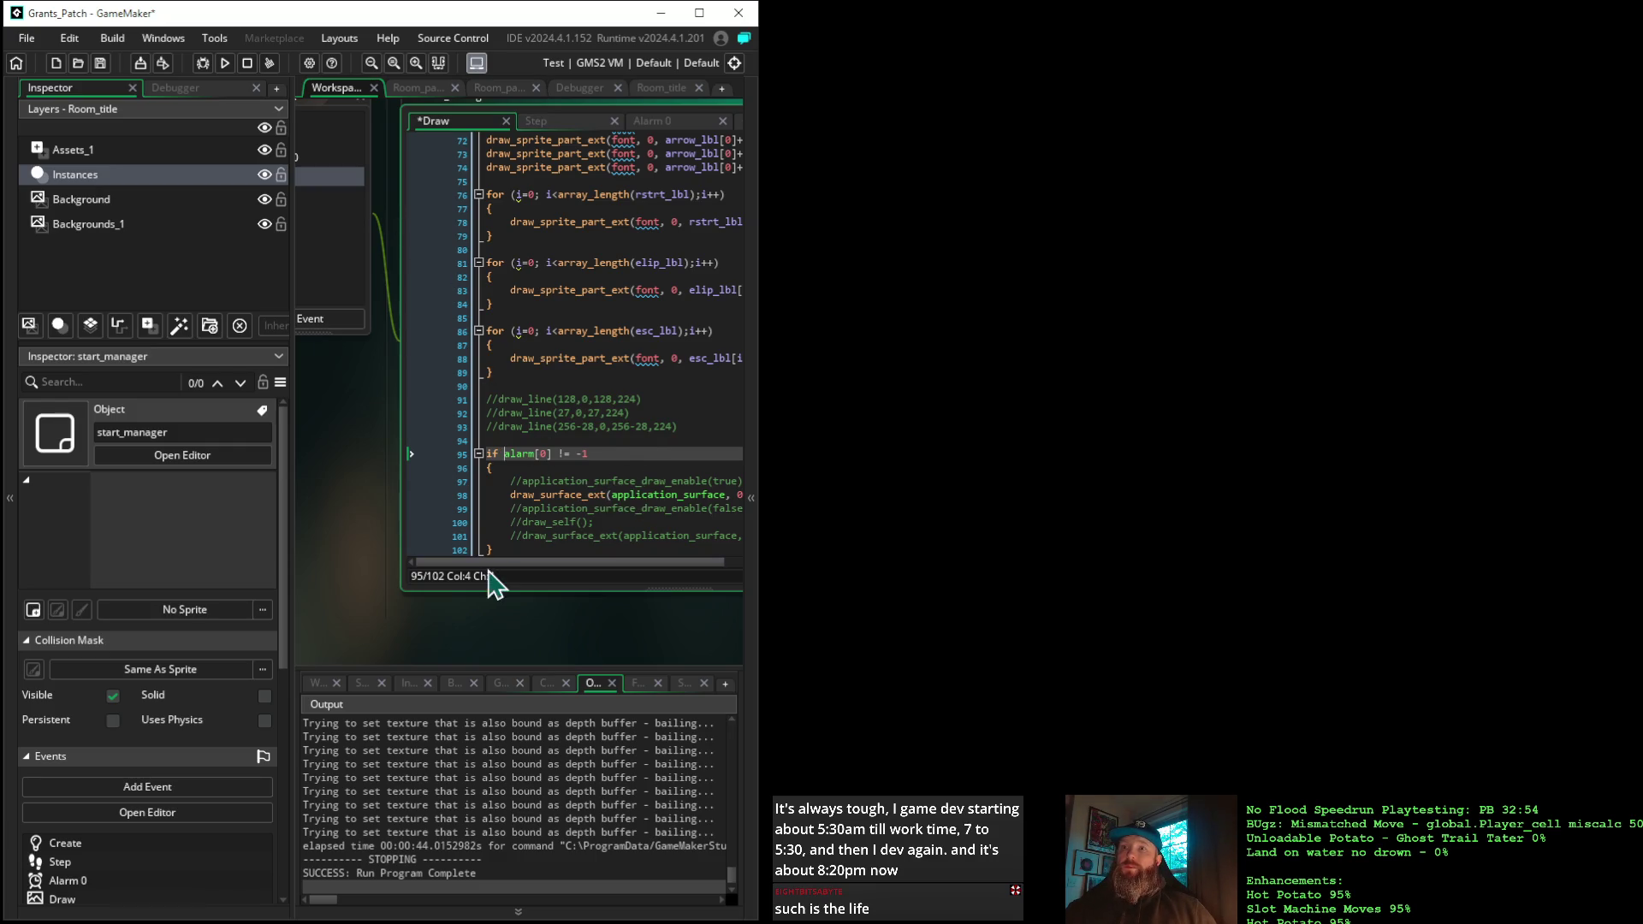
{"action": "left_click", "coordinate": [456, 496]}
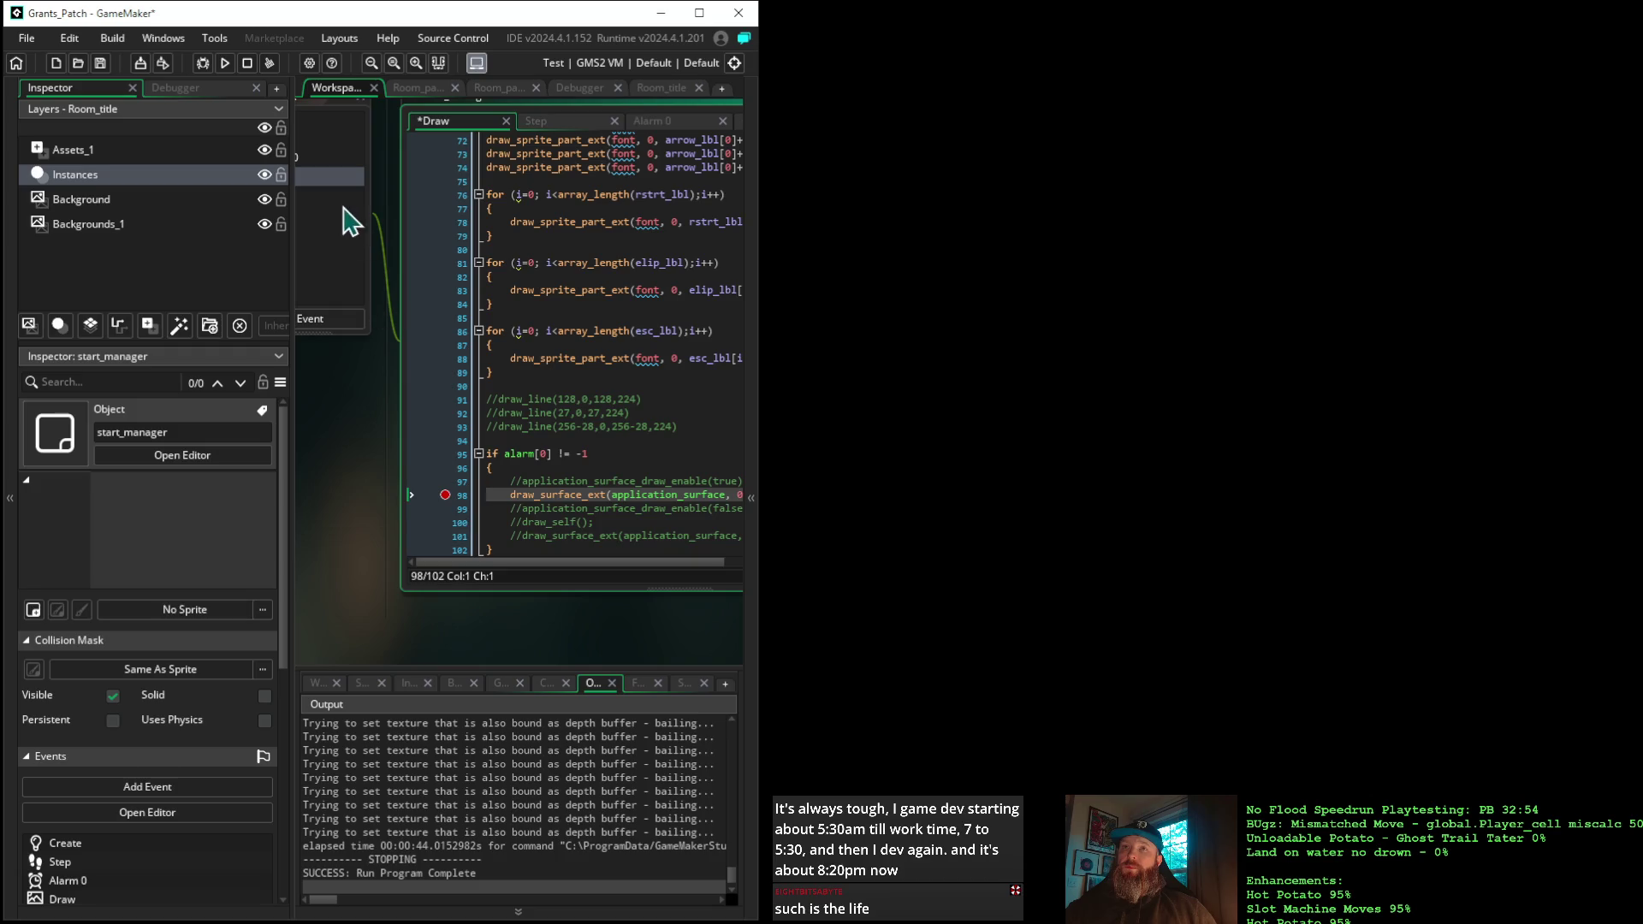
{"action": "left_click", "coordinate": [202, 65]}
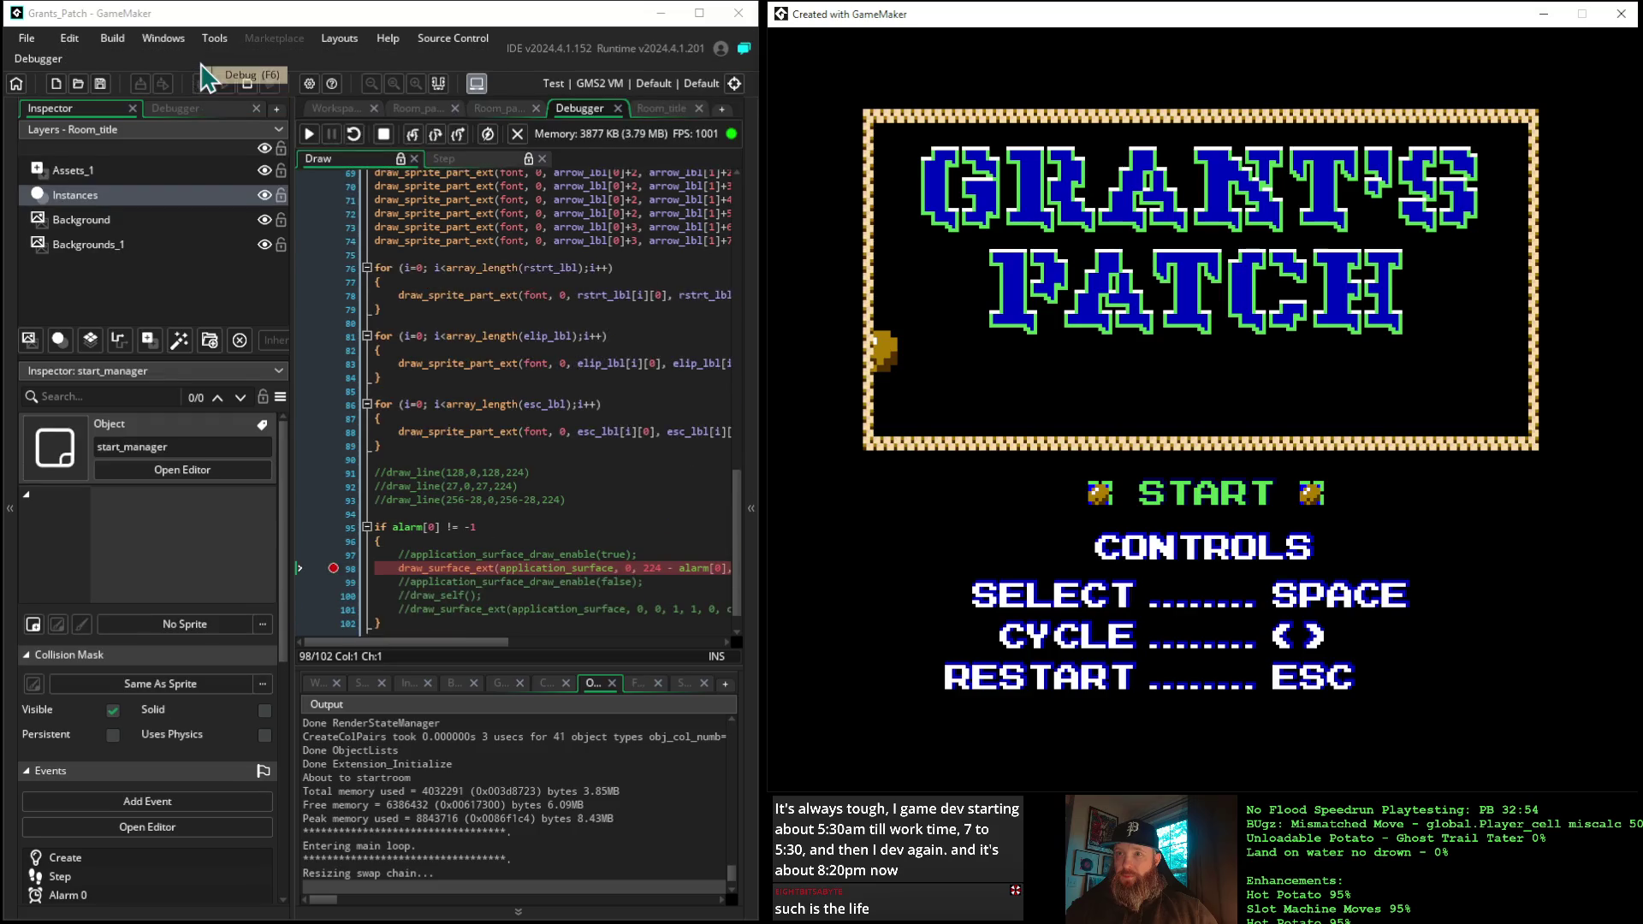
Continue past the breakpoint to watch the title screen, then switch to the browser's manual page
{"action": "left_click", "coordinate": [310, 137]}
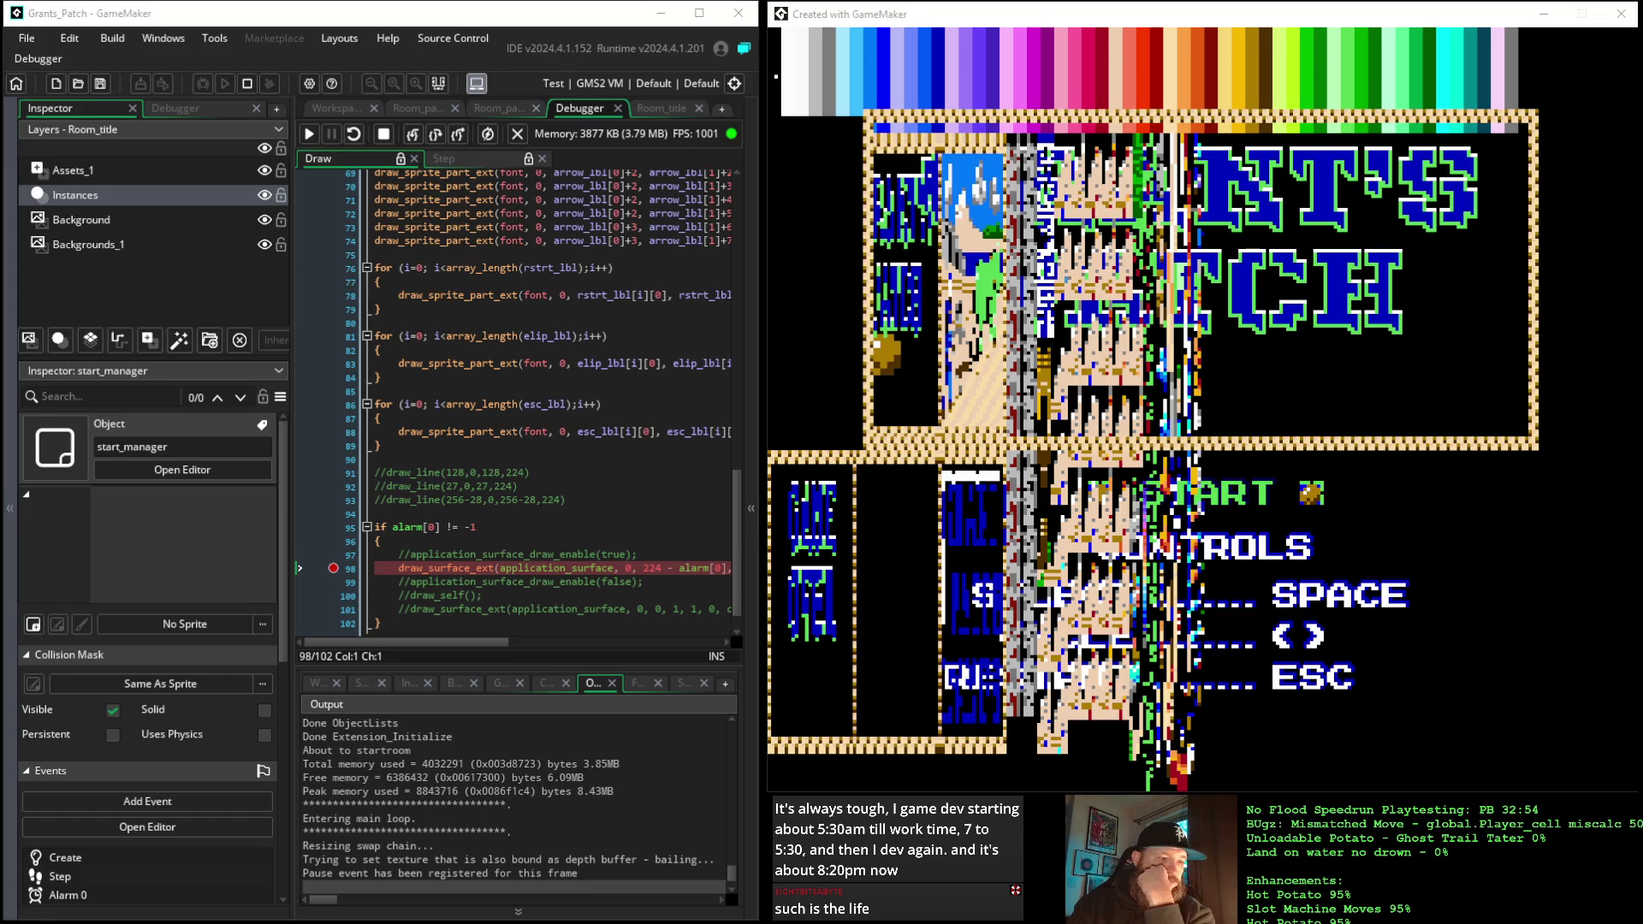
{"action": "key", "text": "alt+Tab"}
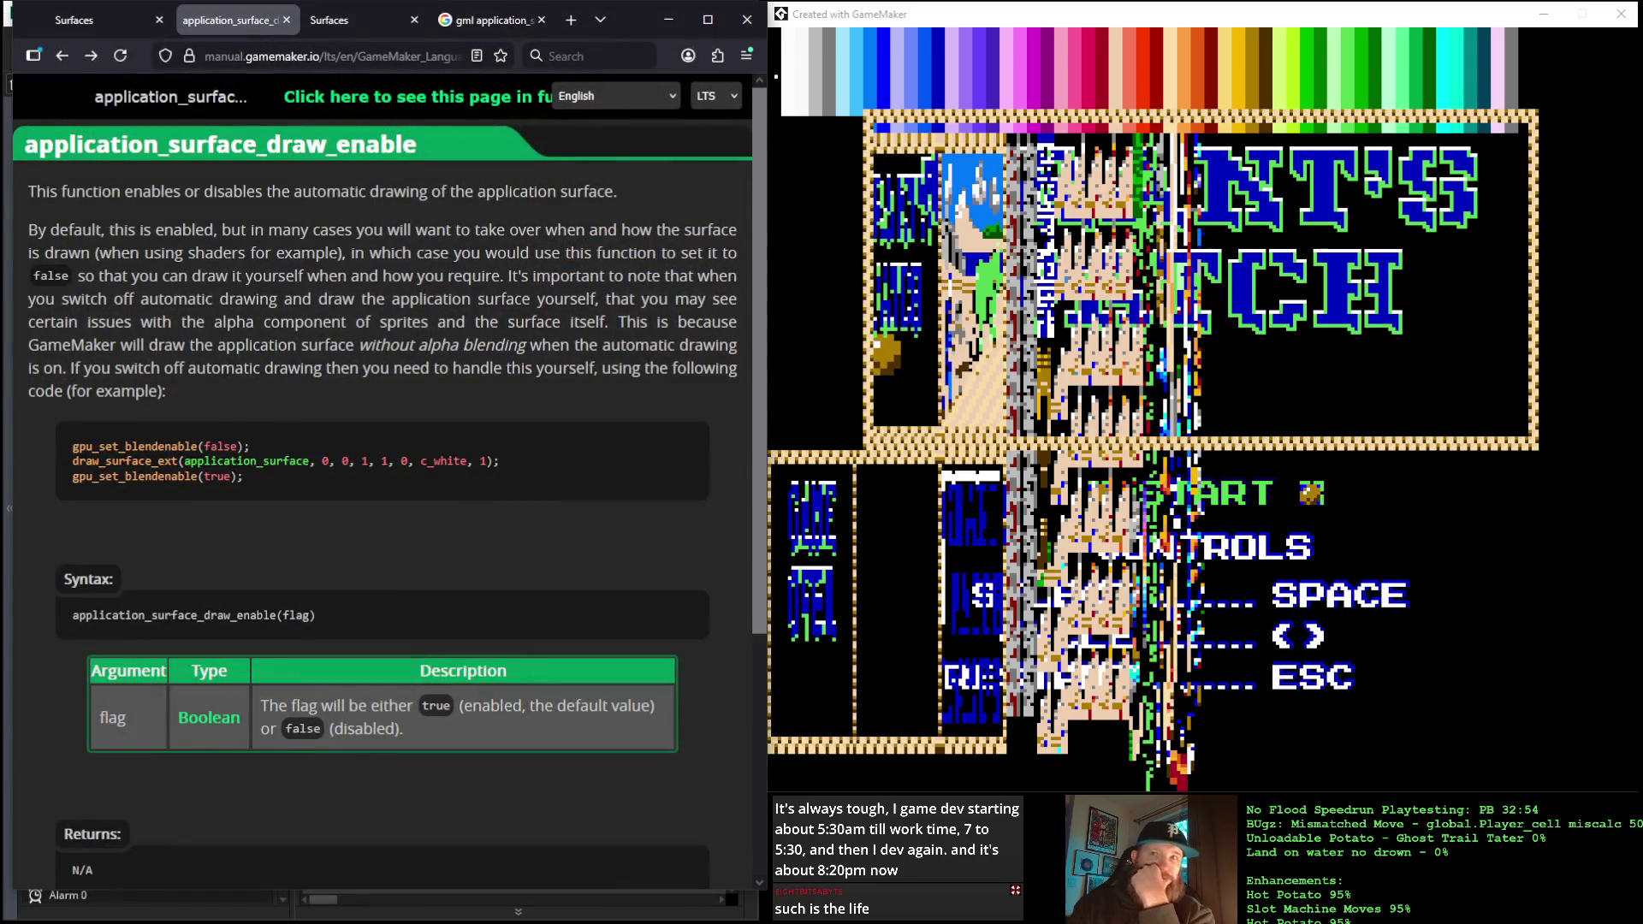
Search Google for 'gml display buffer' in a new tab and scroll through the results
{"action": "left_click", "coordinate": [570, 19]}
{"action": "type", "text": "gml disp"}
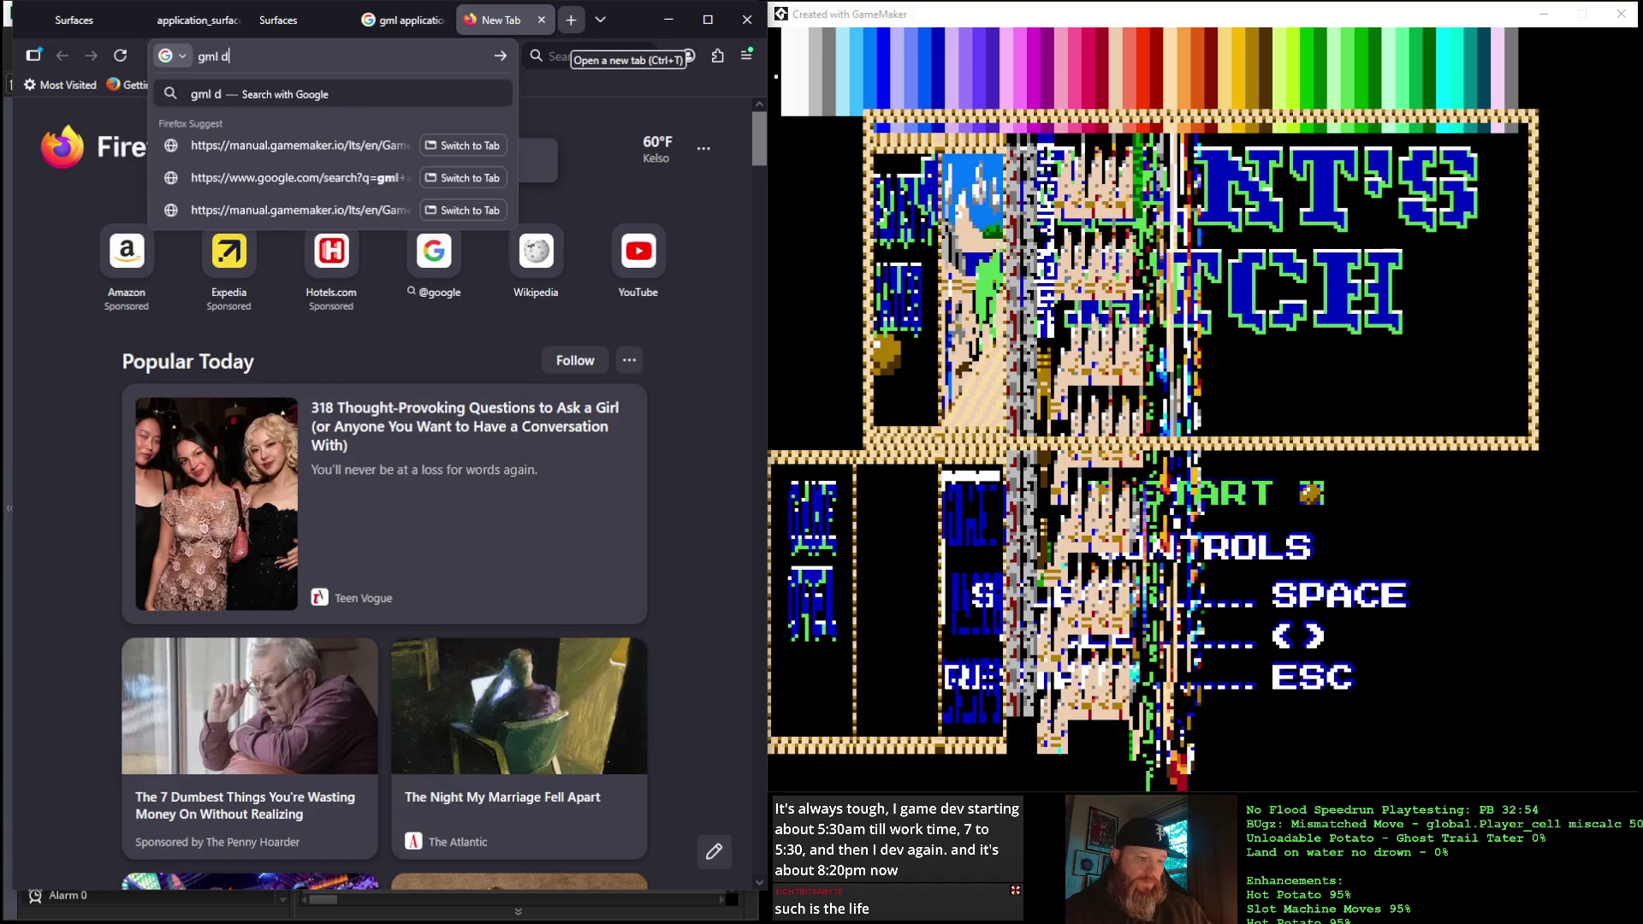
{"action": "type", "text": "lay b"}
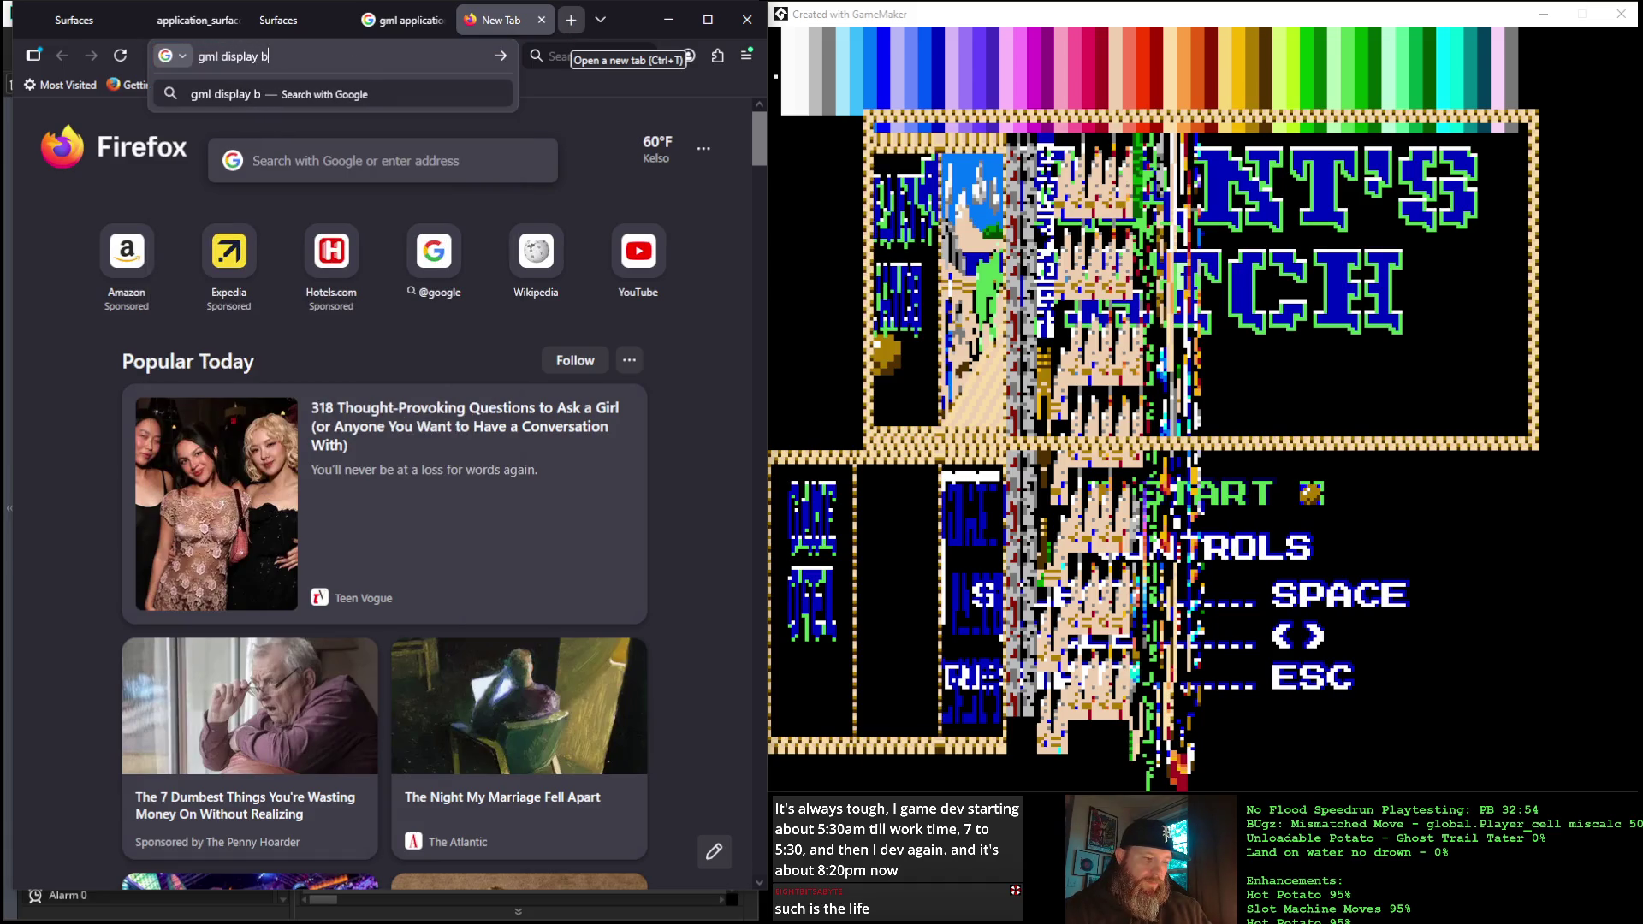
{"action": "type", "text": "uffer"}
{"action": "key", "text": "Return"}
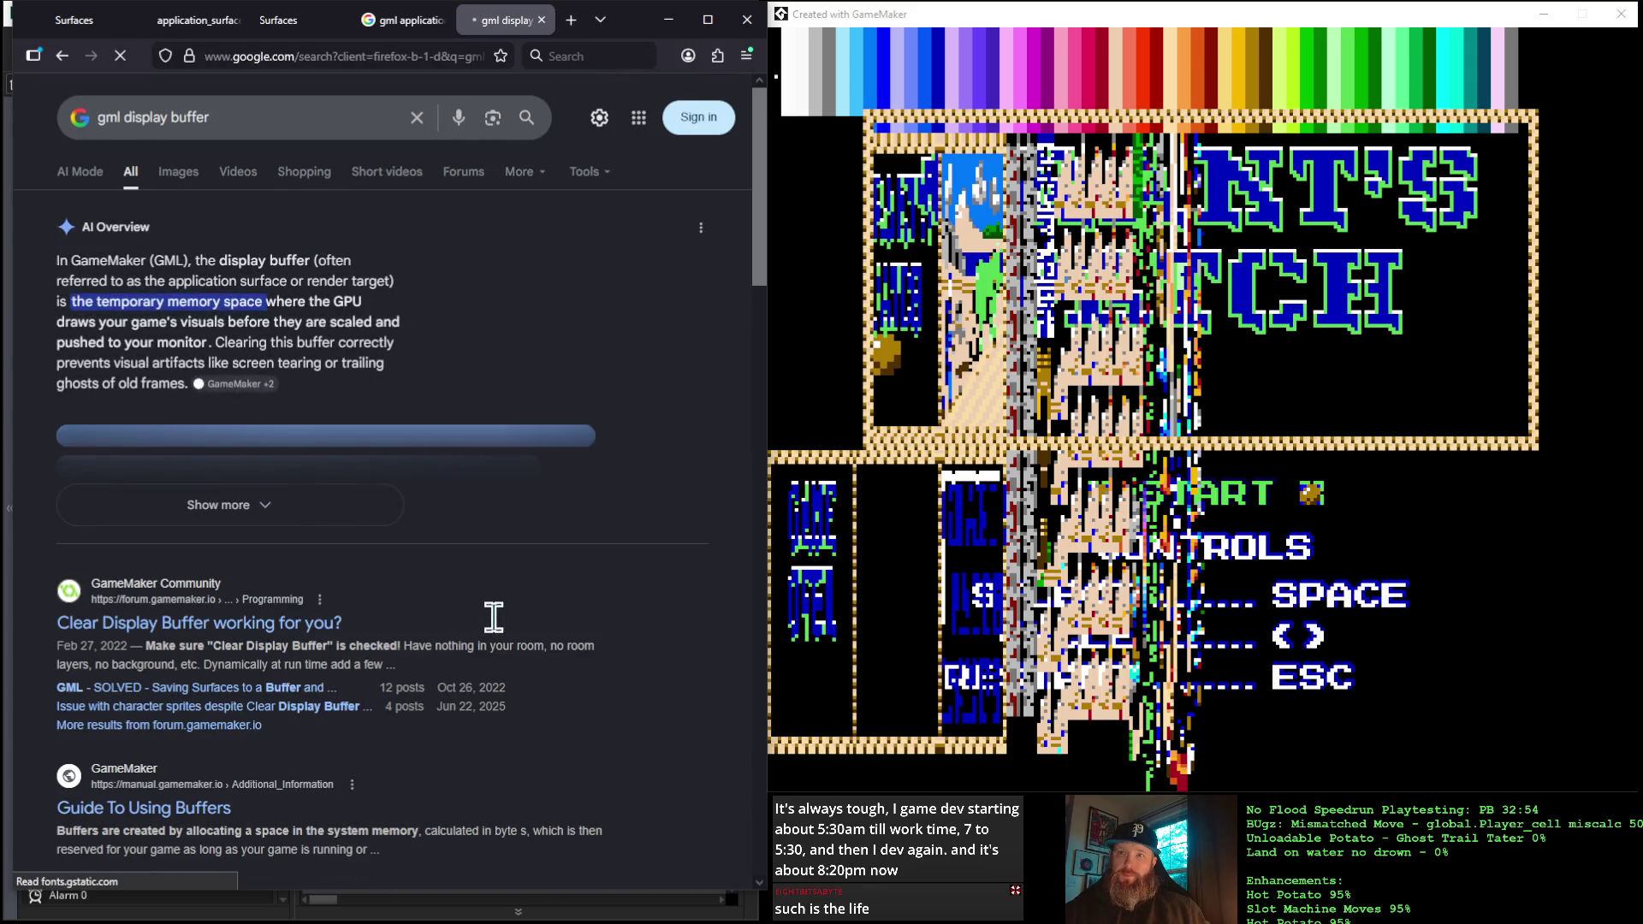
{"action": "scroll", "coordinate": [494, 625], "scroll_direction": "down", "scroll_amount": 6}
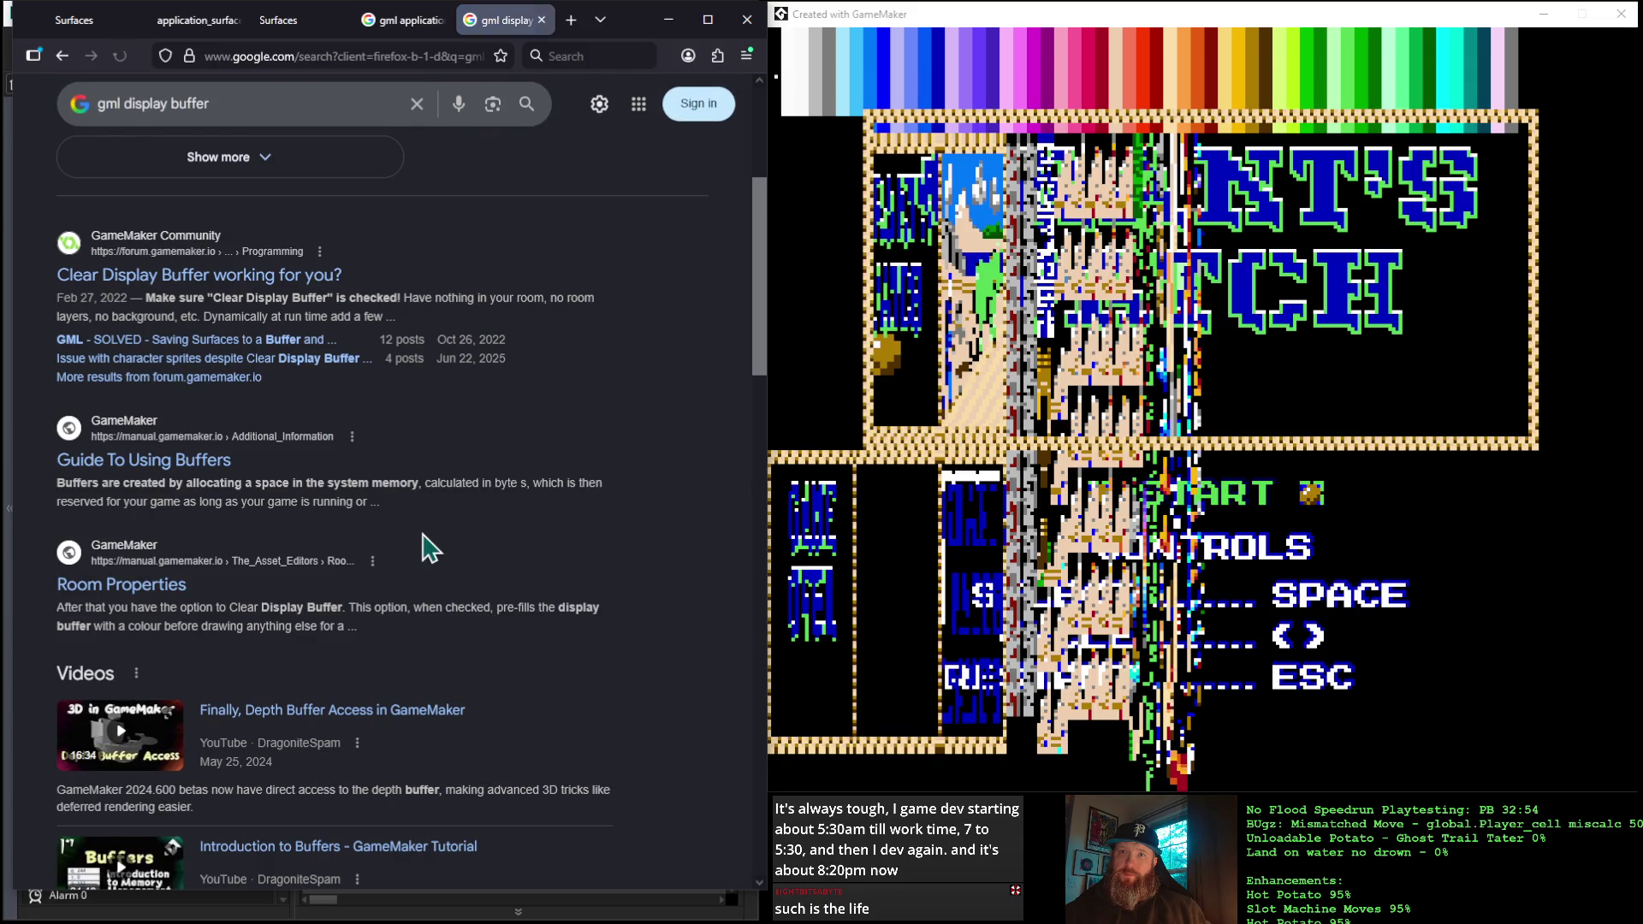
{"action": "scroll", "coordinate": [431, 547], "scroll_direction": "down", "scroll_amount": 1}
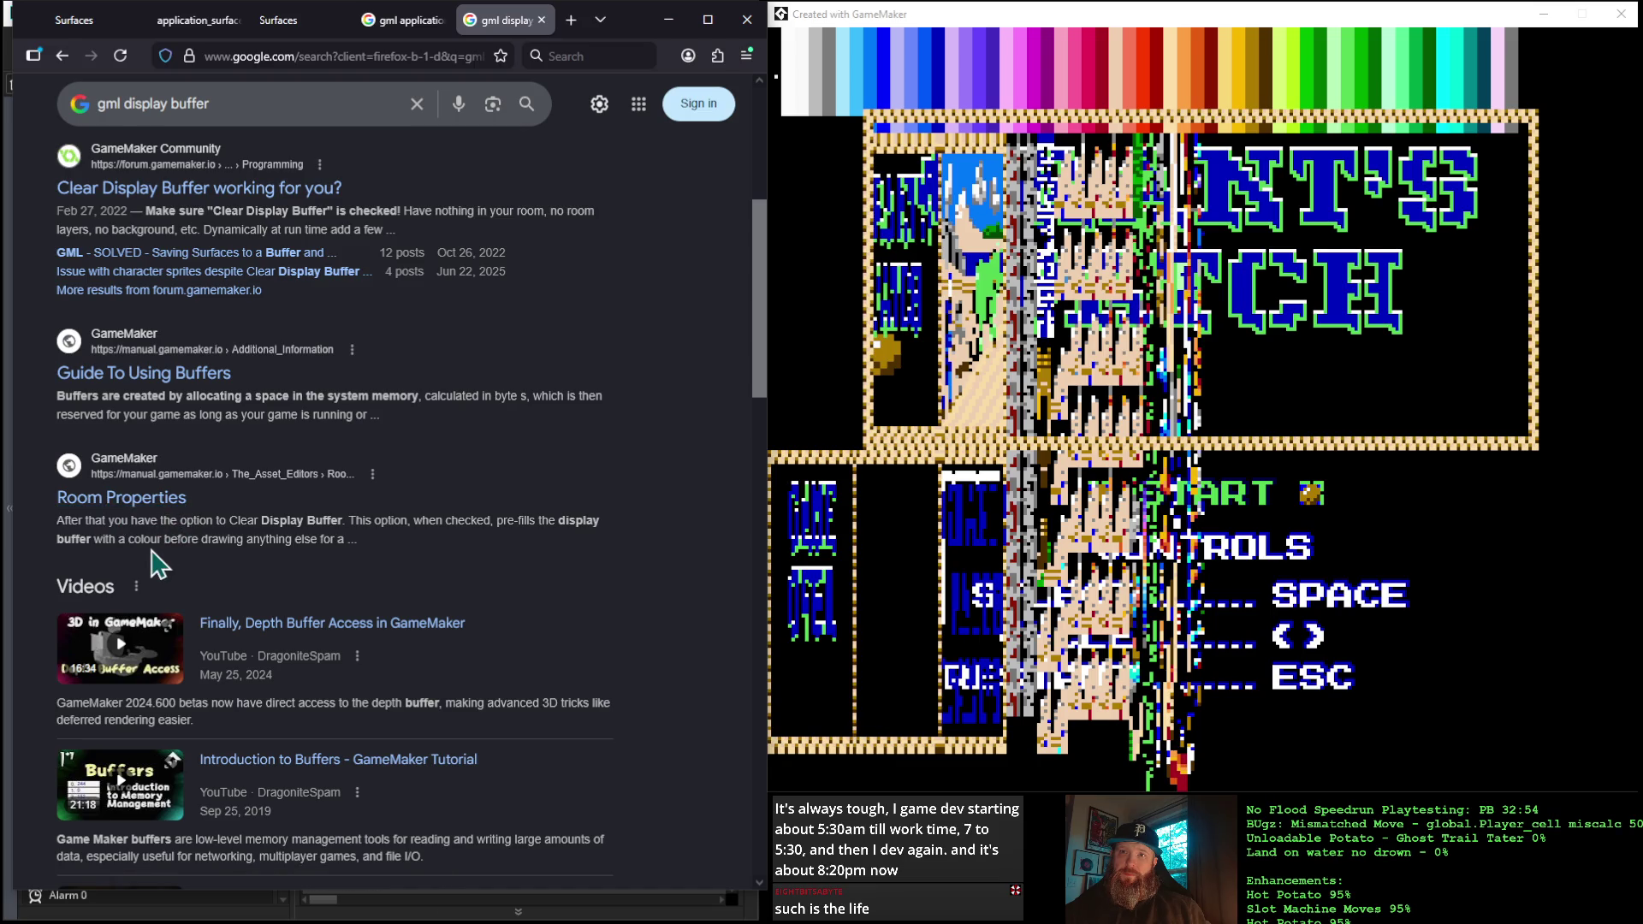
{"action": "left_click", "coordinate": [152, 379]}
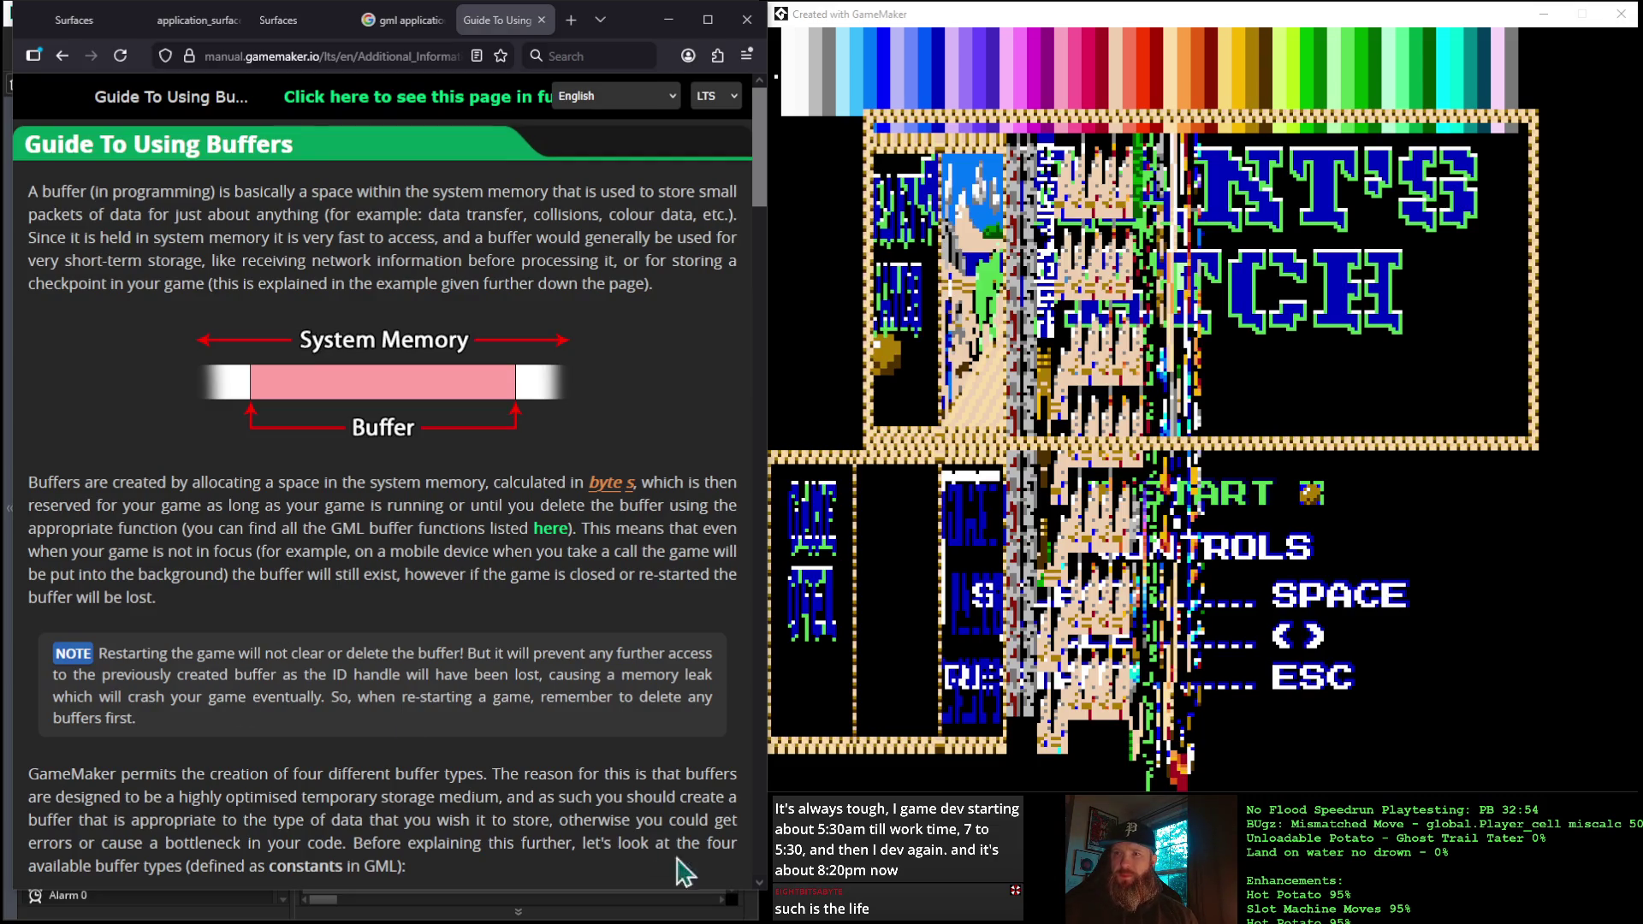
{"action": "scroll", "coordinate": [409, 525], "scroll_direction": "down", "scroll_amount": 3}
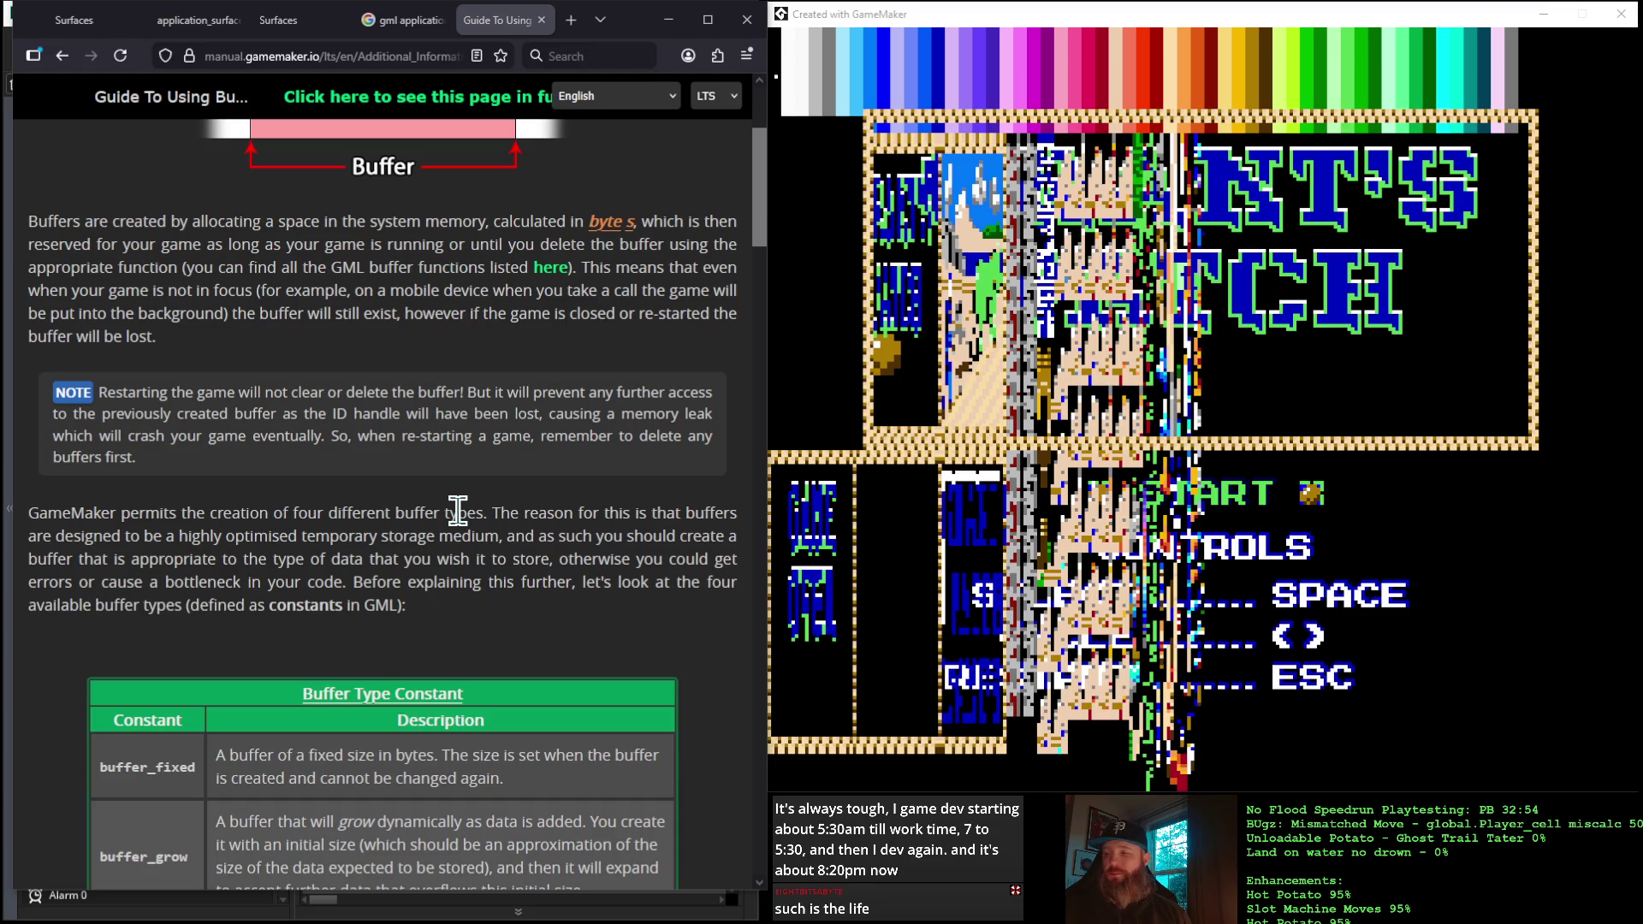
{"action": "scroll", "coordinate": [457, 511], "scroll_direction": "down", "scroll_amount": 3}
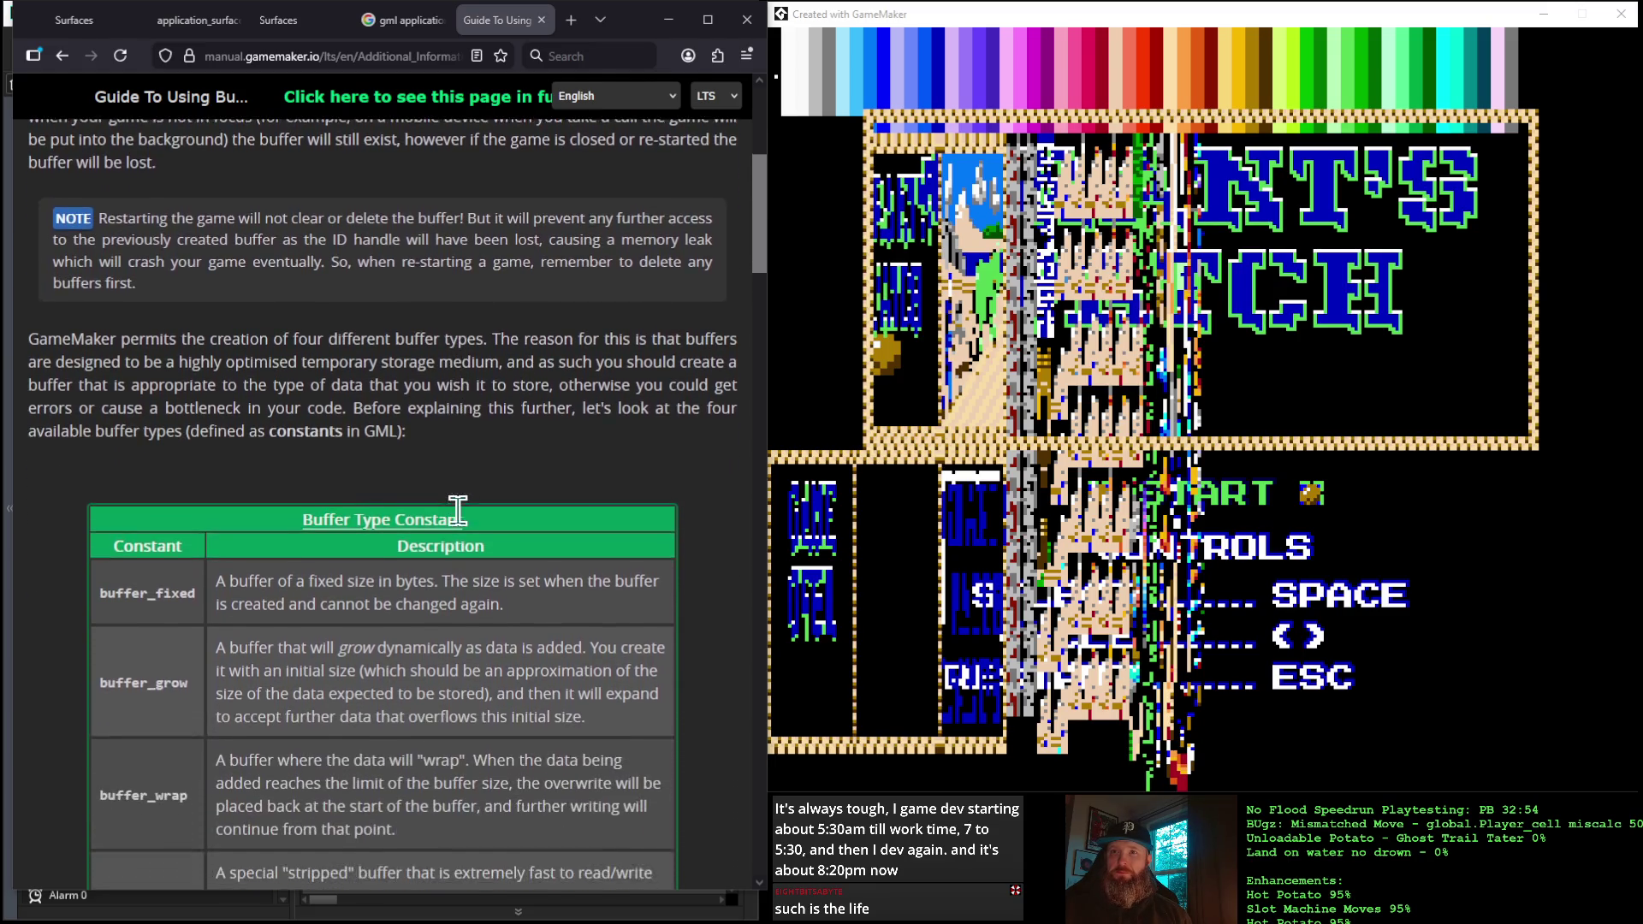
{"action": "scroll", "coordinate": [457, 511], "scroll_direction": "down", "scroll_amount": 6}
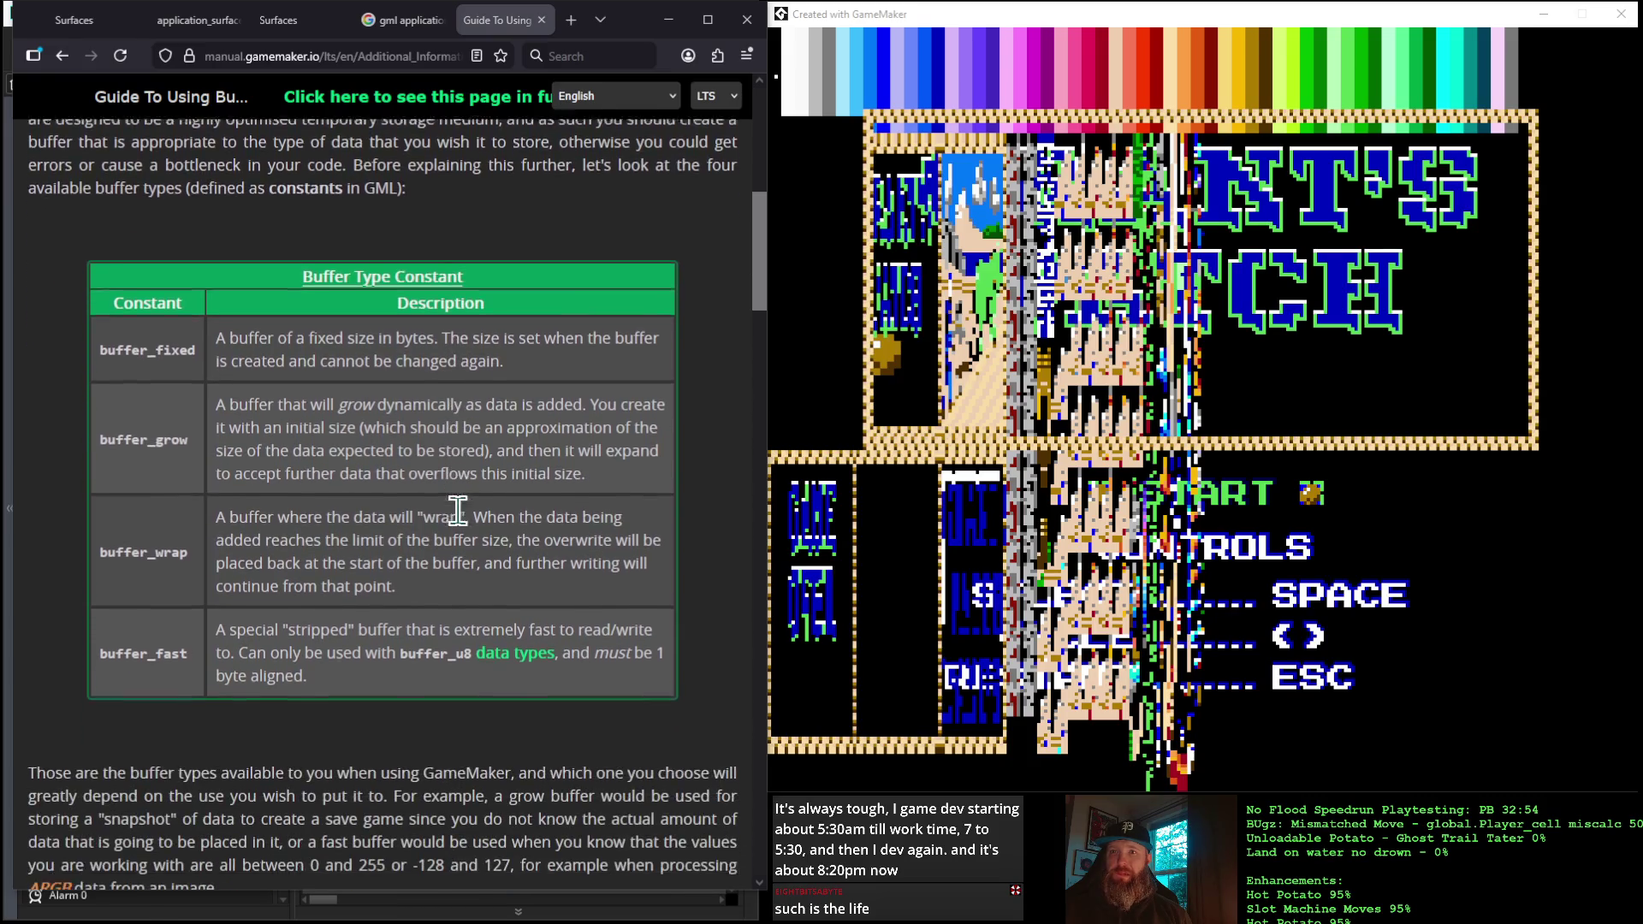
{"action": "scroll", "coordinate": [462, 523], "scroll_direction": "down", "scroll_amount": 6}
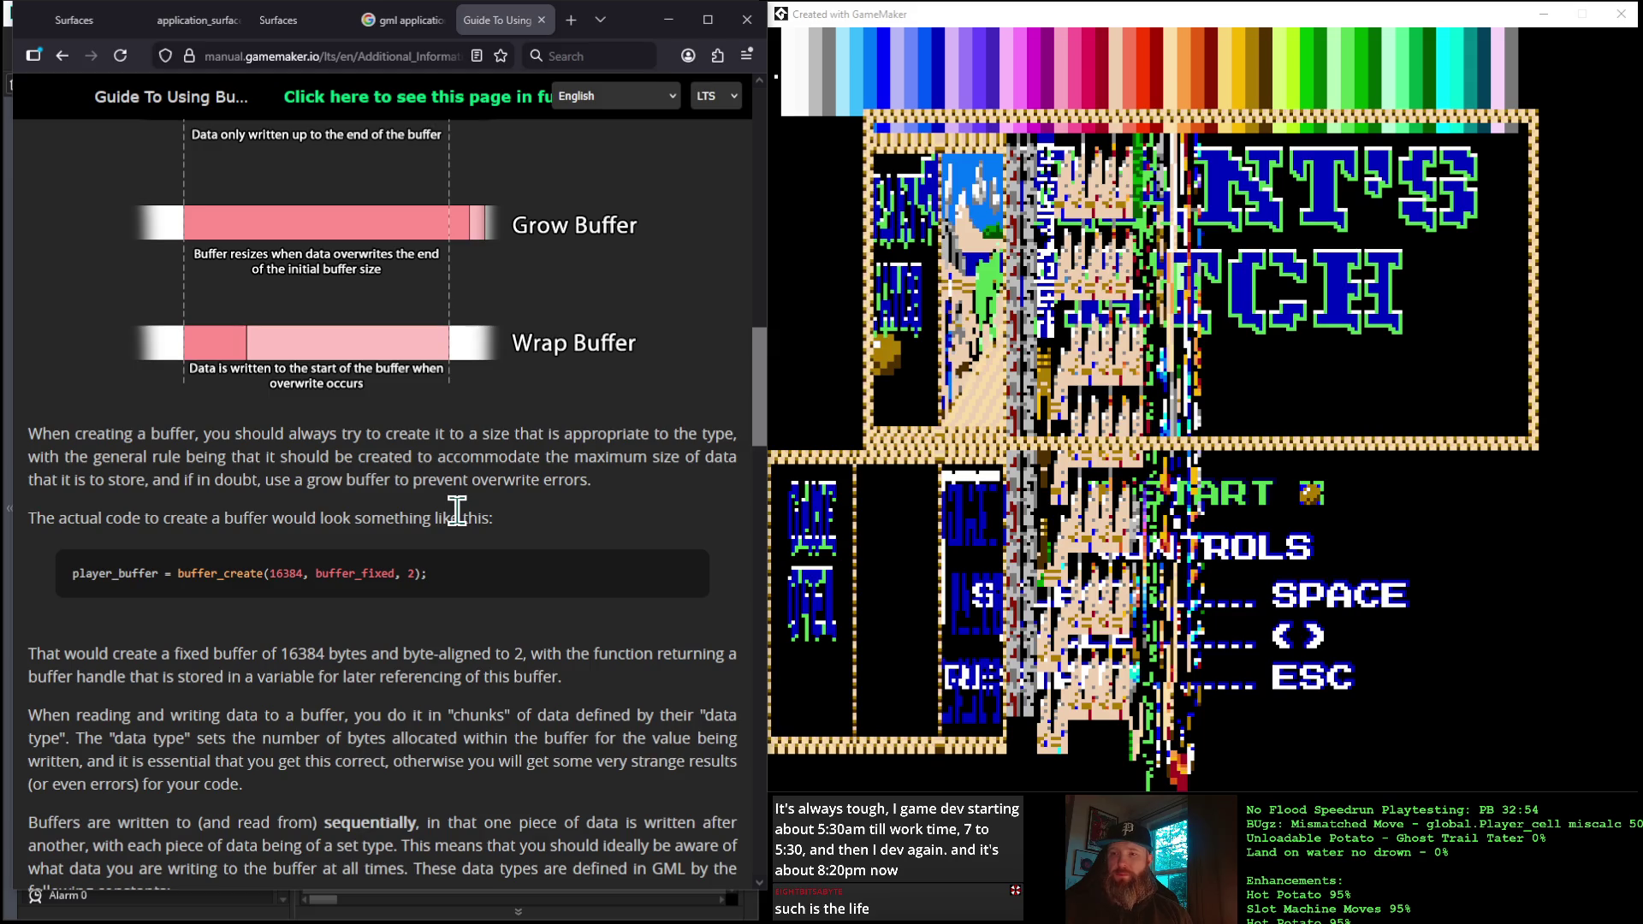
{"action": "scroll", "coordinate": [458, 513], "scroll_direction": "down", "scroll_amount": 3}
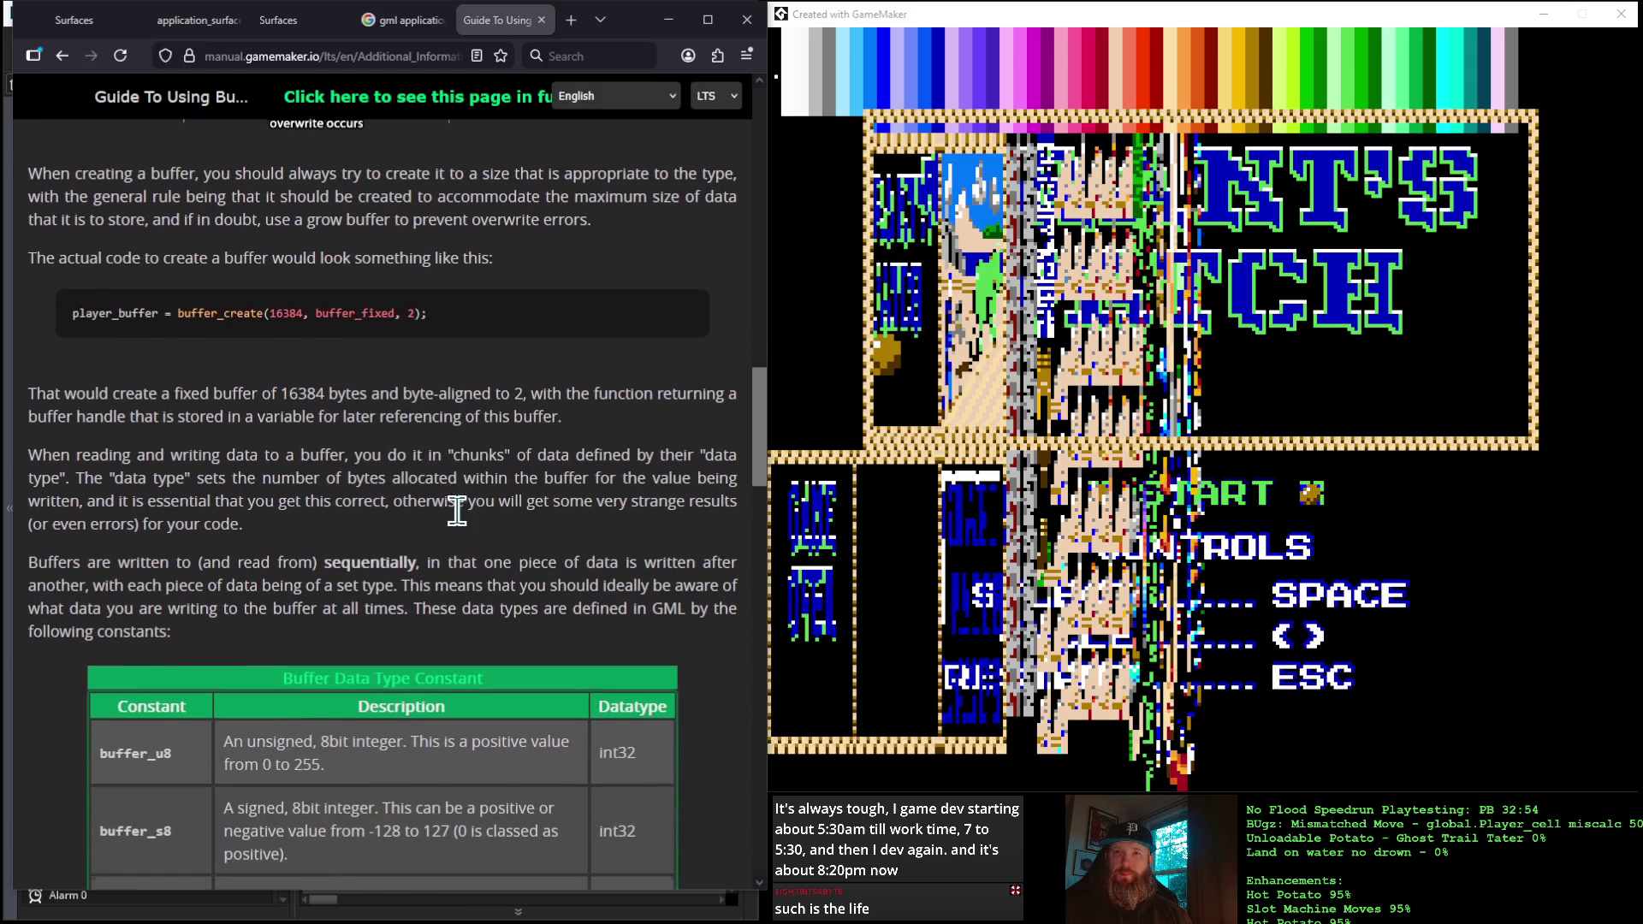
{"action": "scroll", "coordinate": [462, 524], "scroll_direction": "down", "scroll_amount": 1}
{"action": "scroll", "coordinate": [460, 520], "scroll_direction": "down", "scroll_amount": 3}
{"action": "scroll", "coordinate": [458, 522], "scroll_direction": "up", "scroll_amount": 2}
{"action": "scroll", "coordinate": [461, 525], "scroll_direction": "down", "scroll_amount": 12}
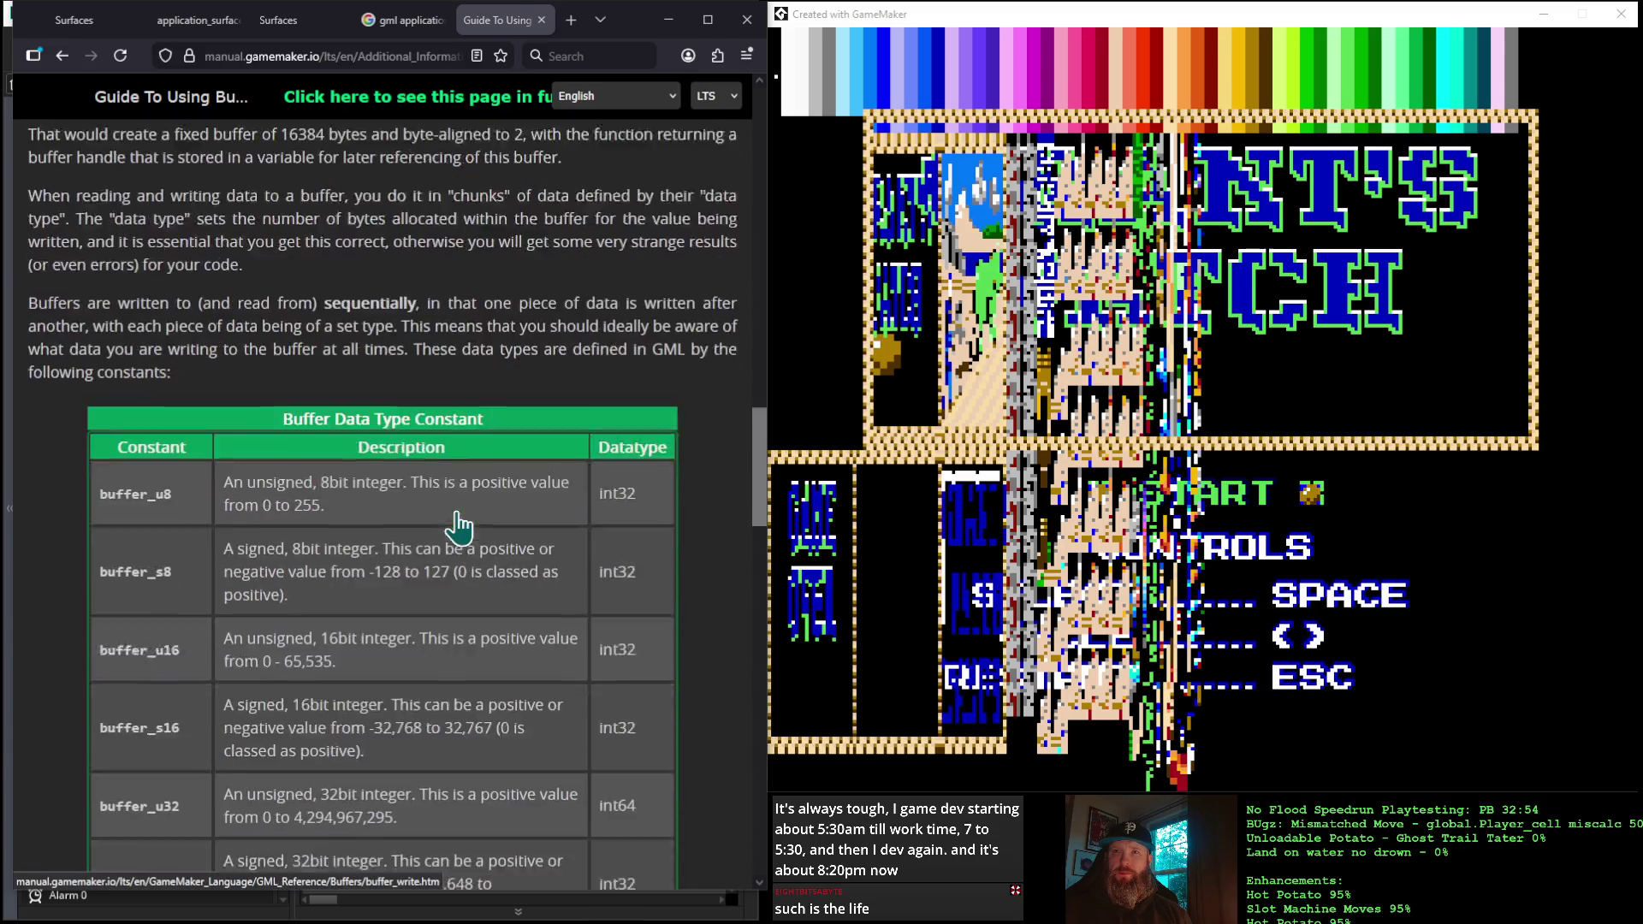
{"action": "scroll", "coordinate": [460, 522], "scroll_direction": "down", "scroll_amount": 4}
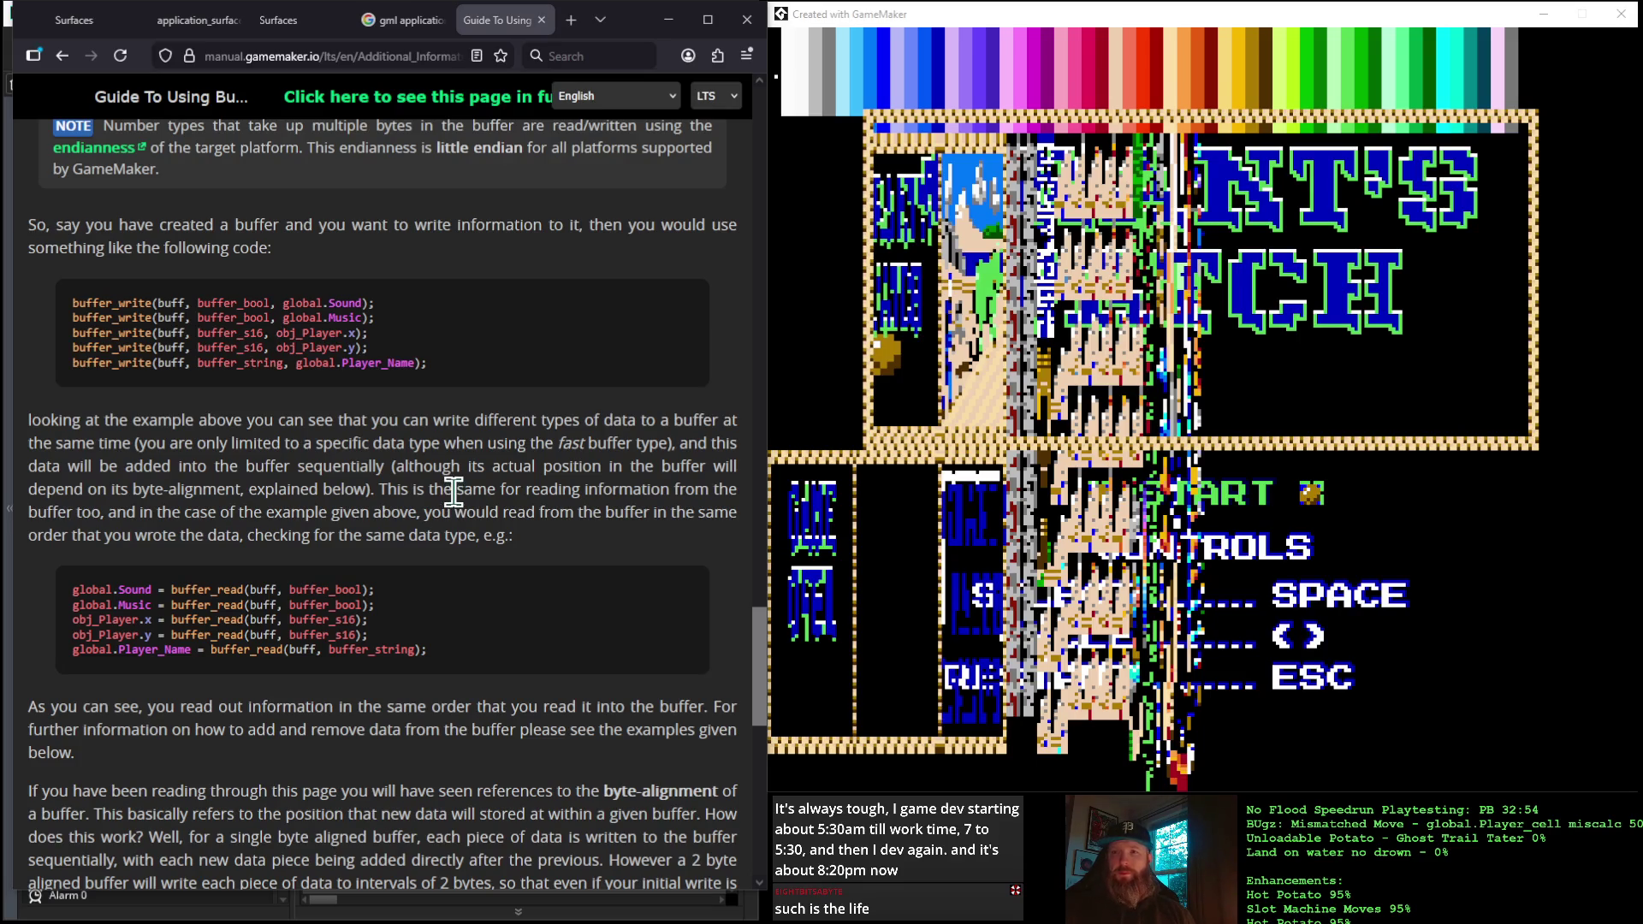
{"action": "scroll", "coordinate": [456, 500], "scroll_direction": "down", "scroll_amount": 3}
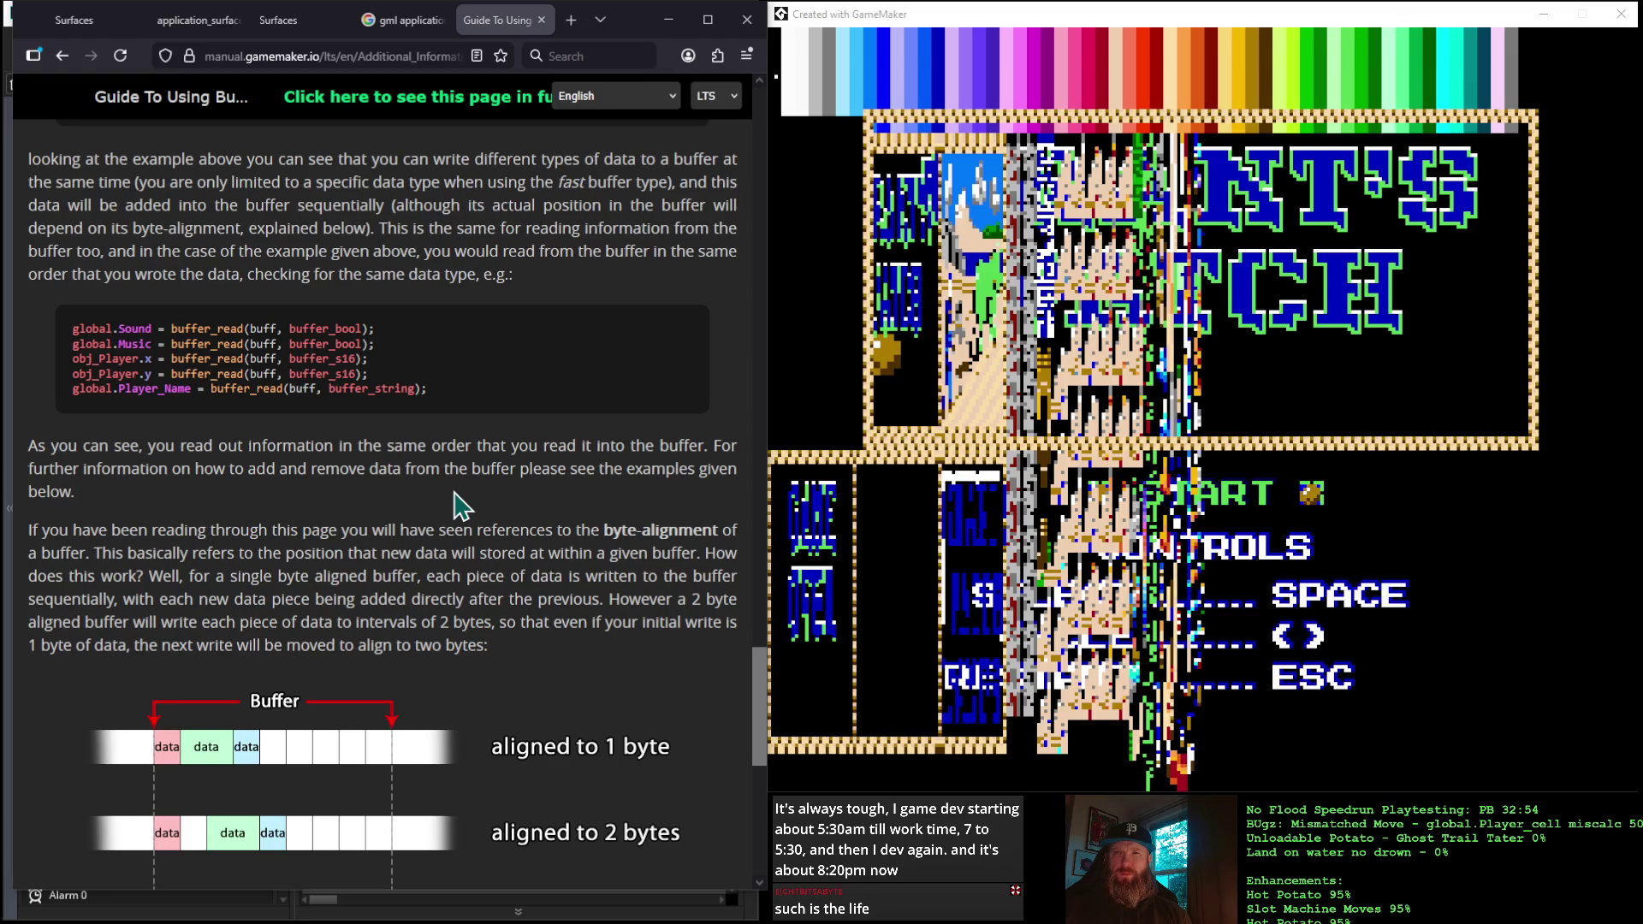
{"action": "scroll", "coordinate": [459, 505], "scroll_direction": "down", "scroll_amount": 1}
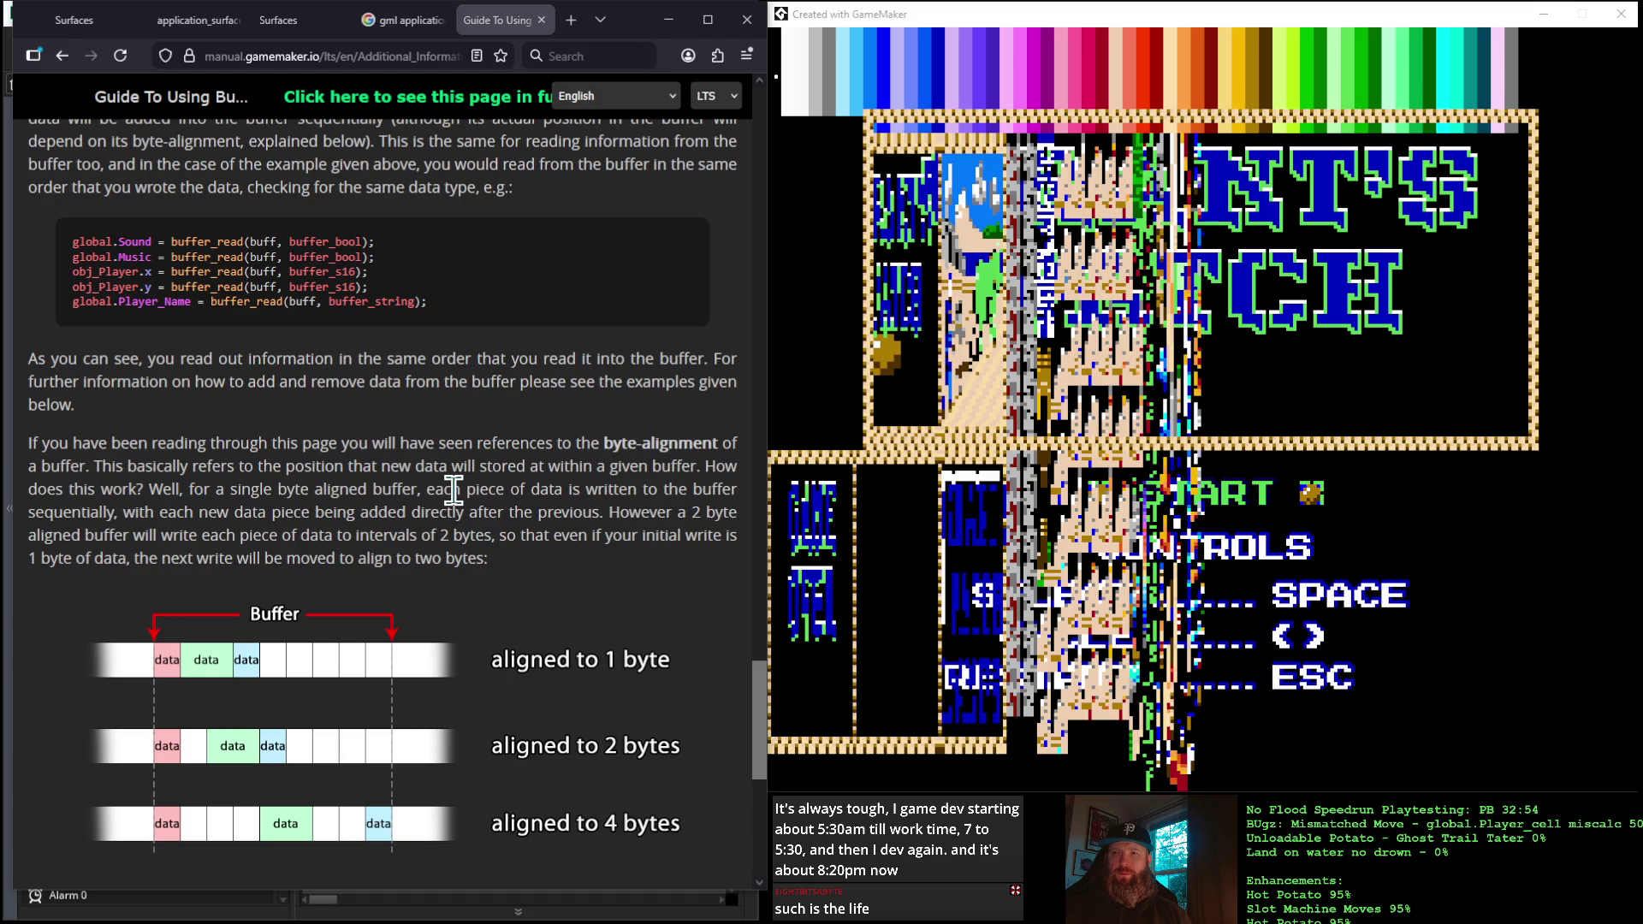
{"action": "scroll", "coordinate": [453, 491], "scroll_direction": "down", "scroll_amount": 7}
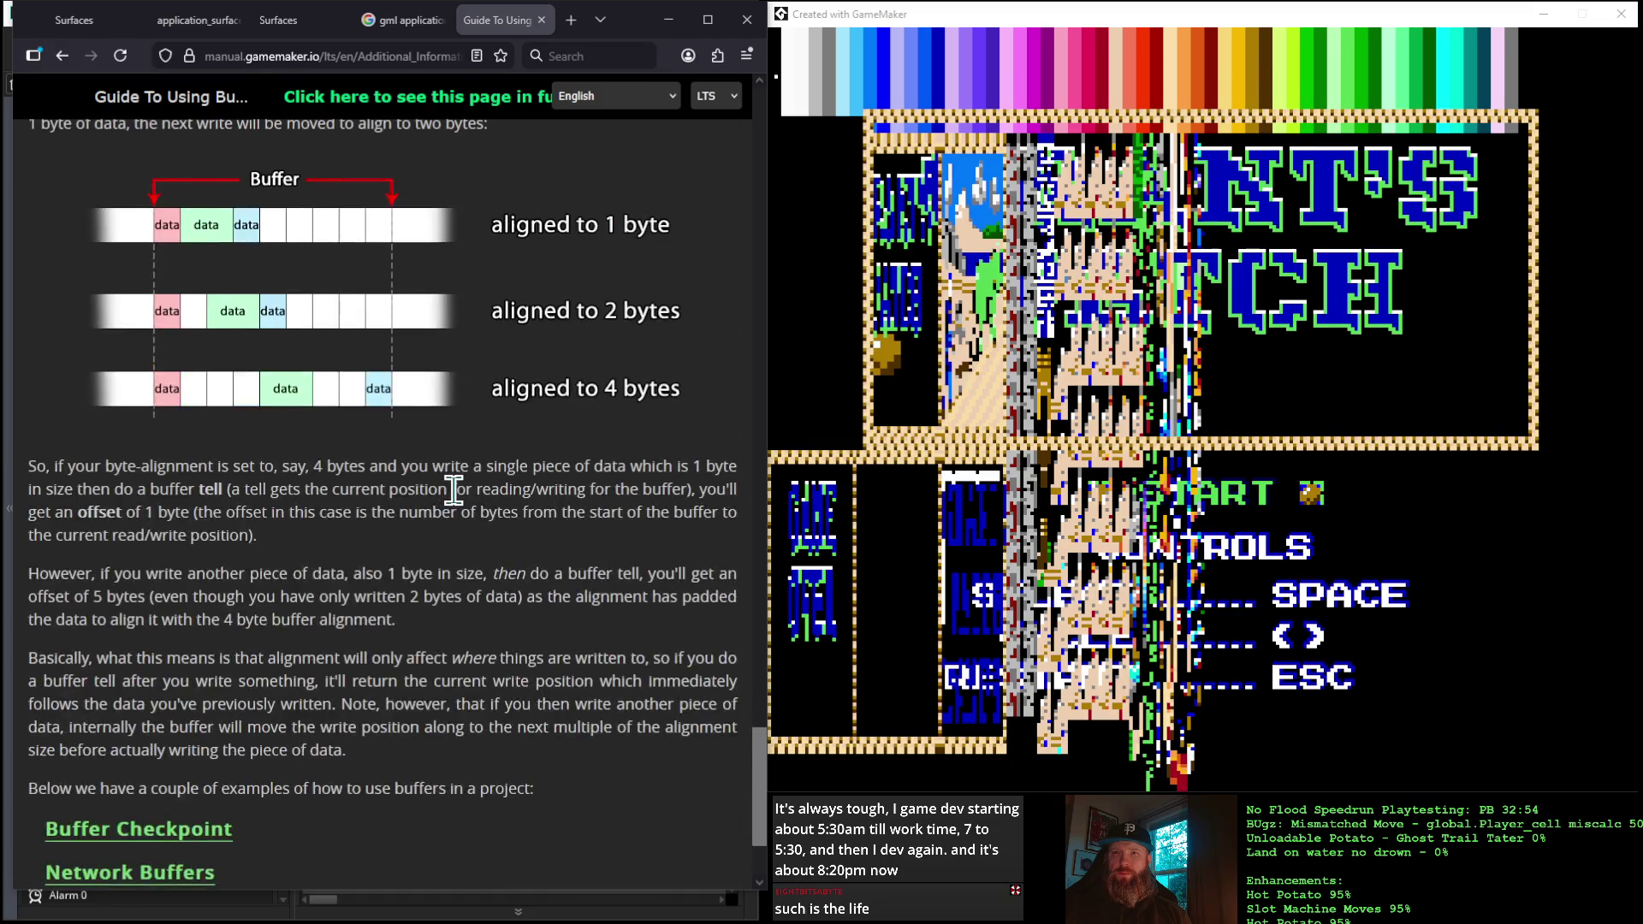
{"action": "scroll", "coordinate": [453, 490], "scroll_direction": "up", "scroll_amount": 7}
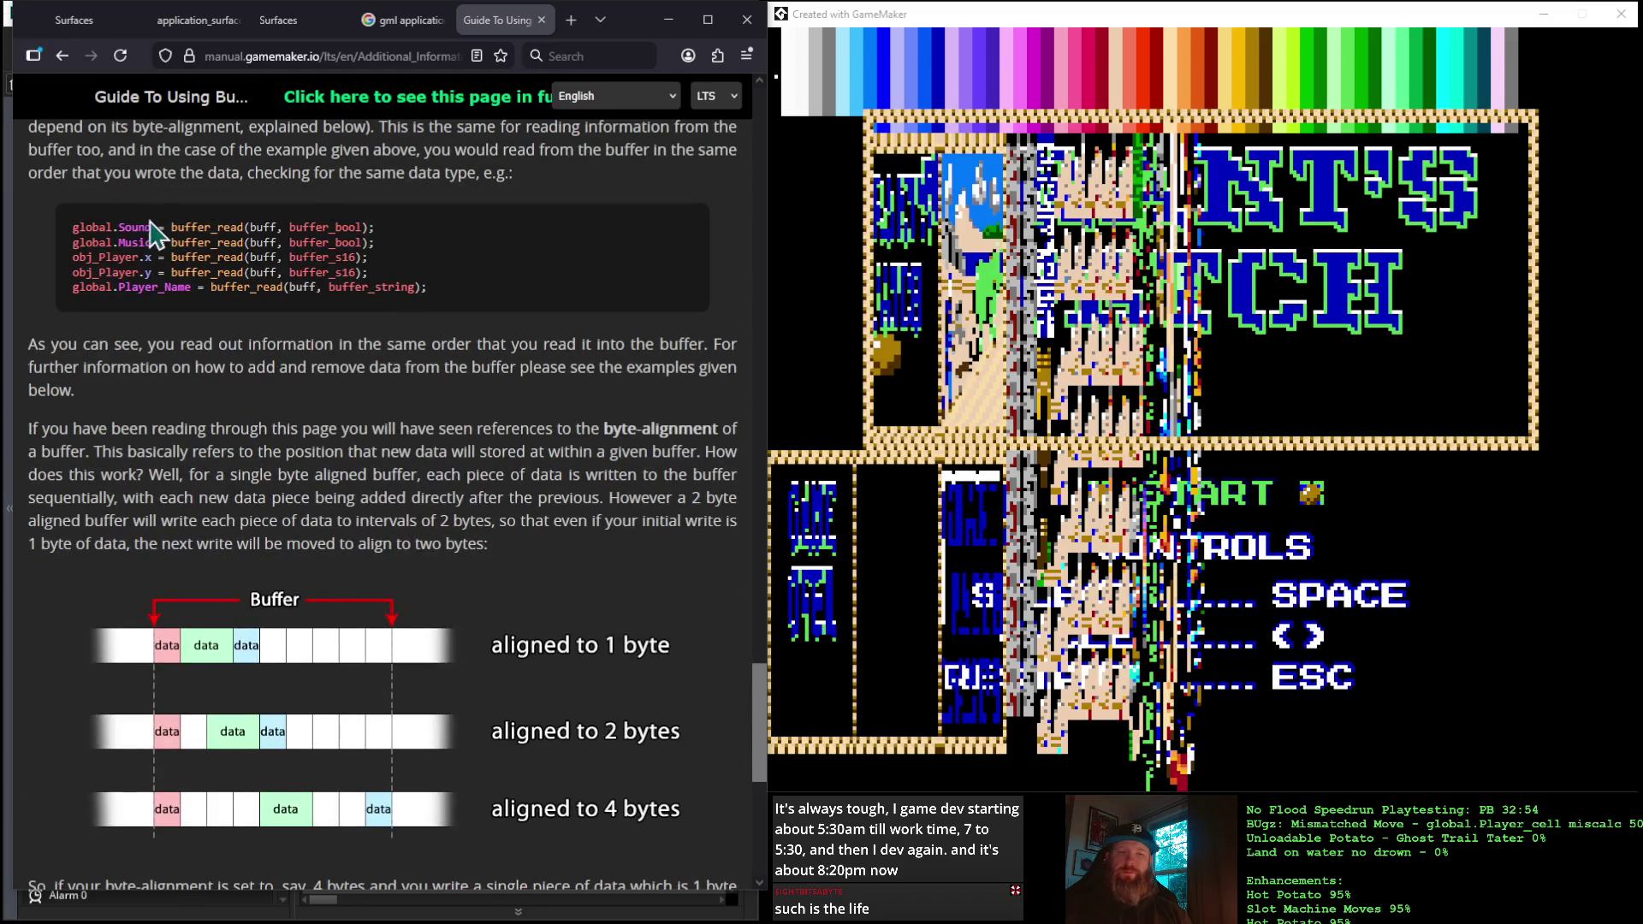
{"action": "left_click", "coordinate": [62, 55]}
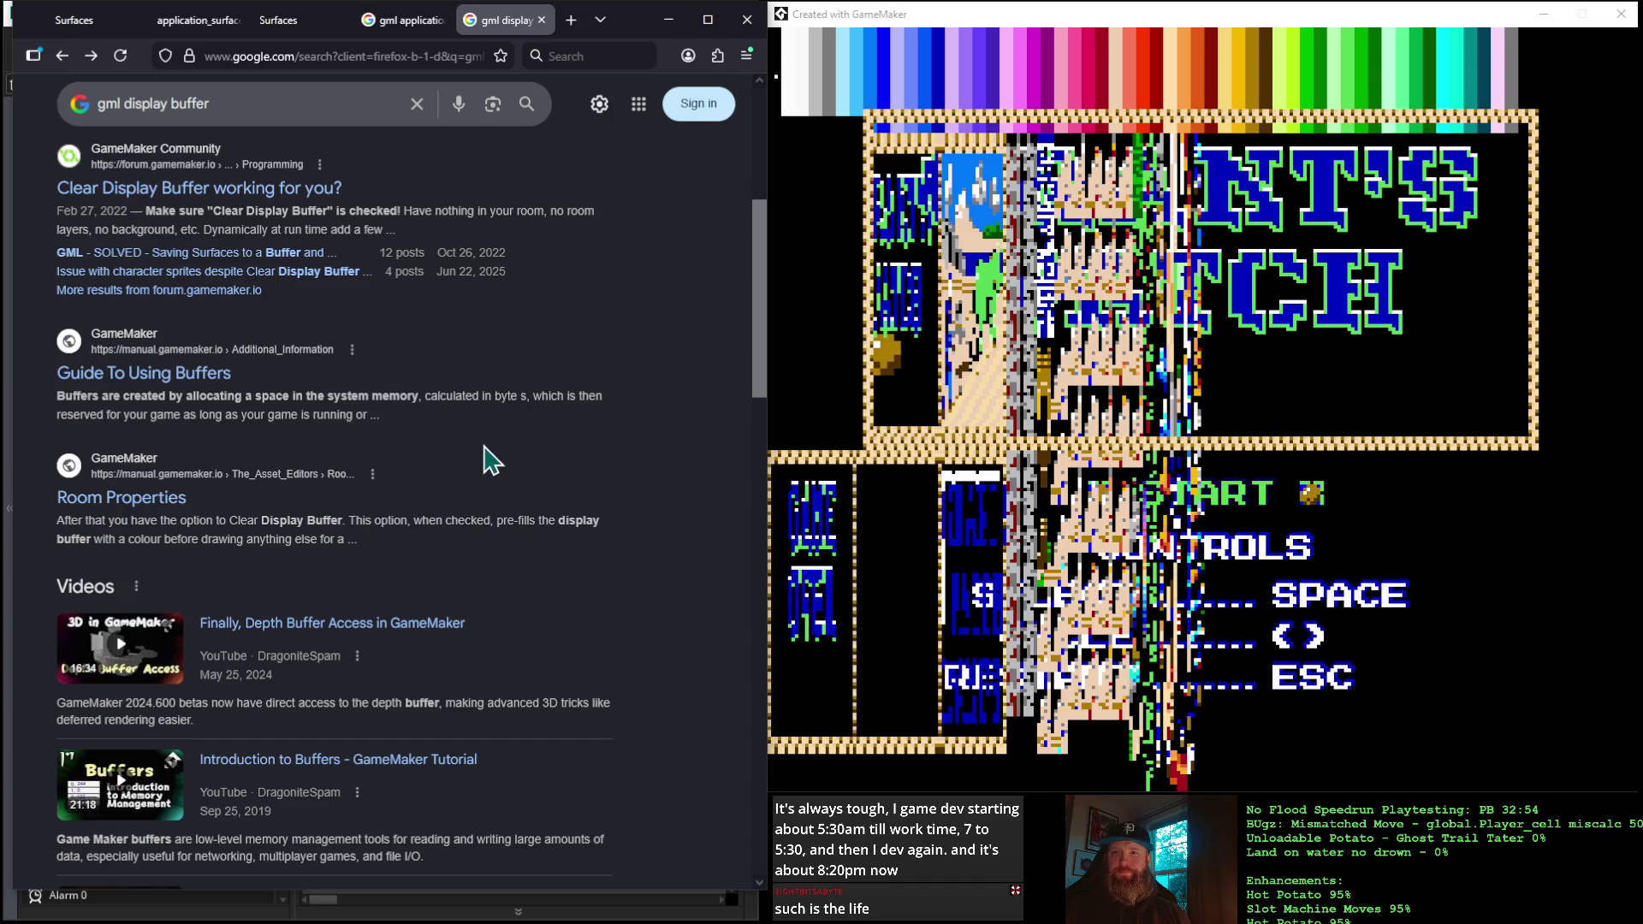
Scroll further down the Google results for 'gml display buffer'
{"action": "scroll", "coordinate": [492, 460], "scroll_direction": "down", "scroll_amount": 4}
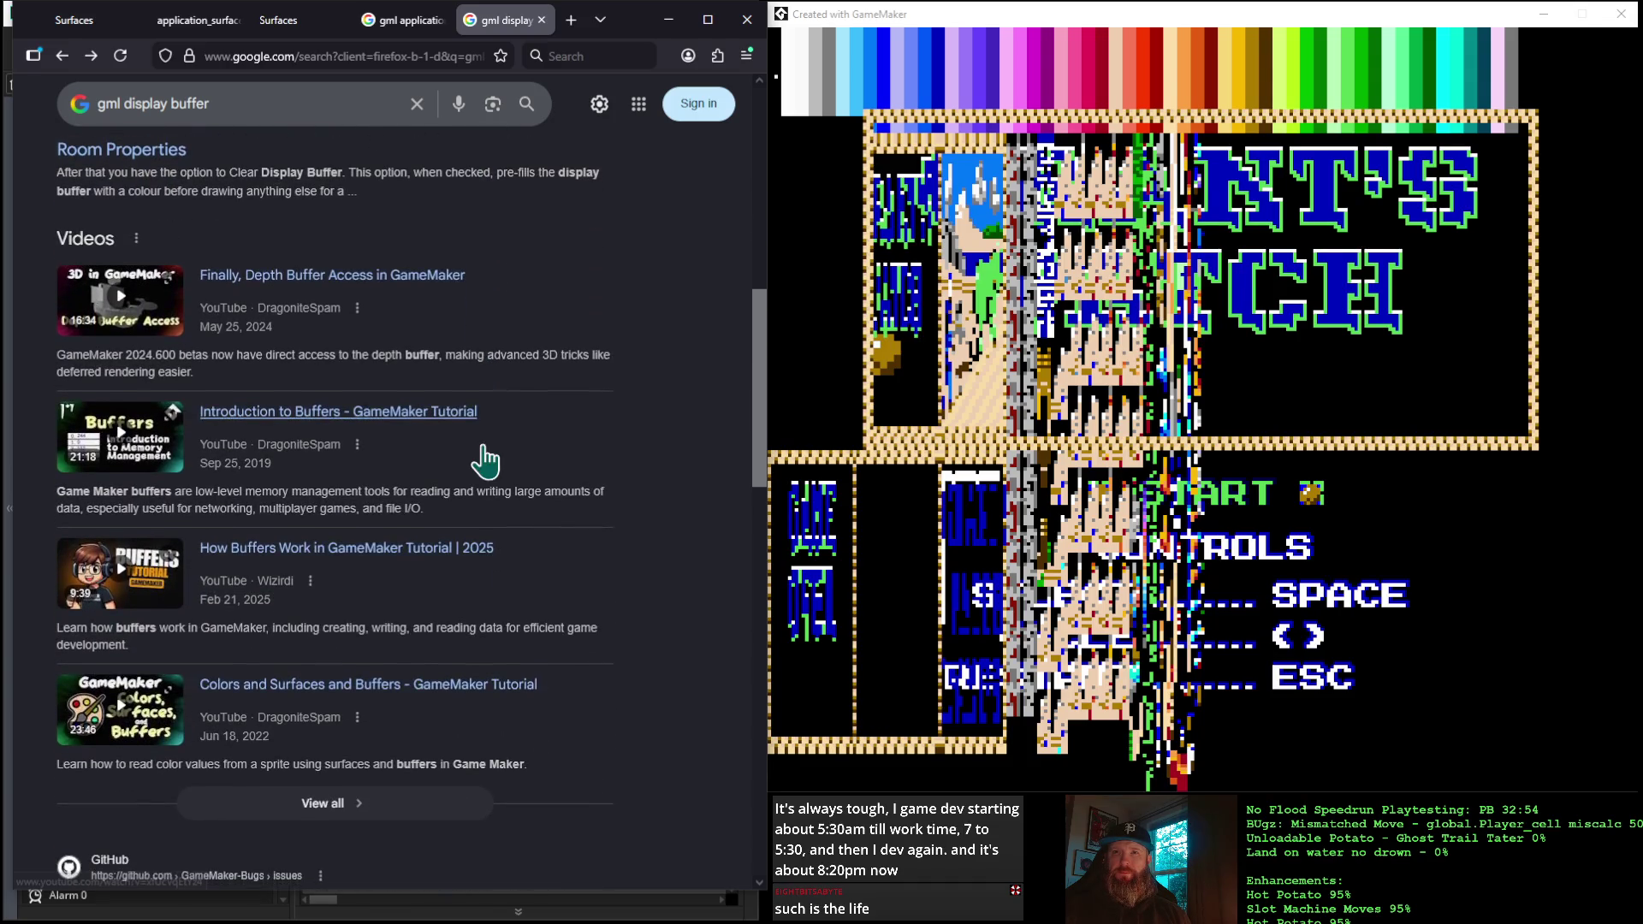
{"action": "scroll", "coordinate": [485, 460], "scroll_direction": "down", "scroll_amount": 6}
{"action": "scroll", "coordinate": [487, 461], "scroll_direction": "down", "scroll_amount": 2}
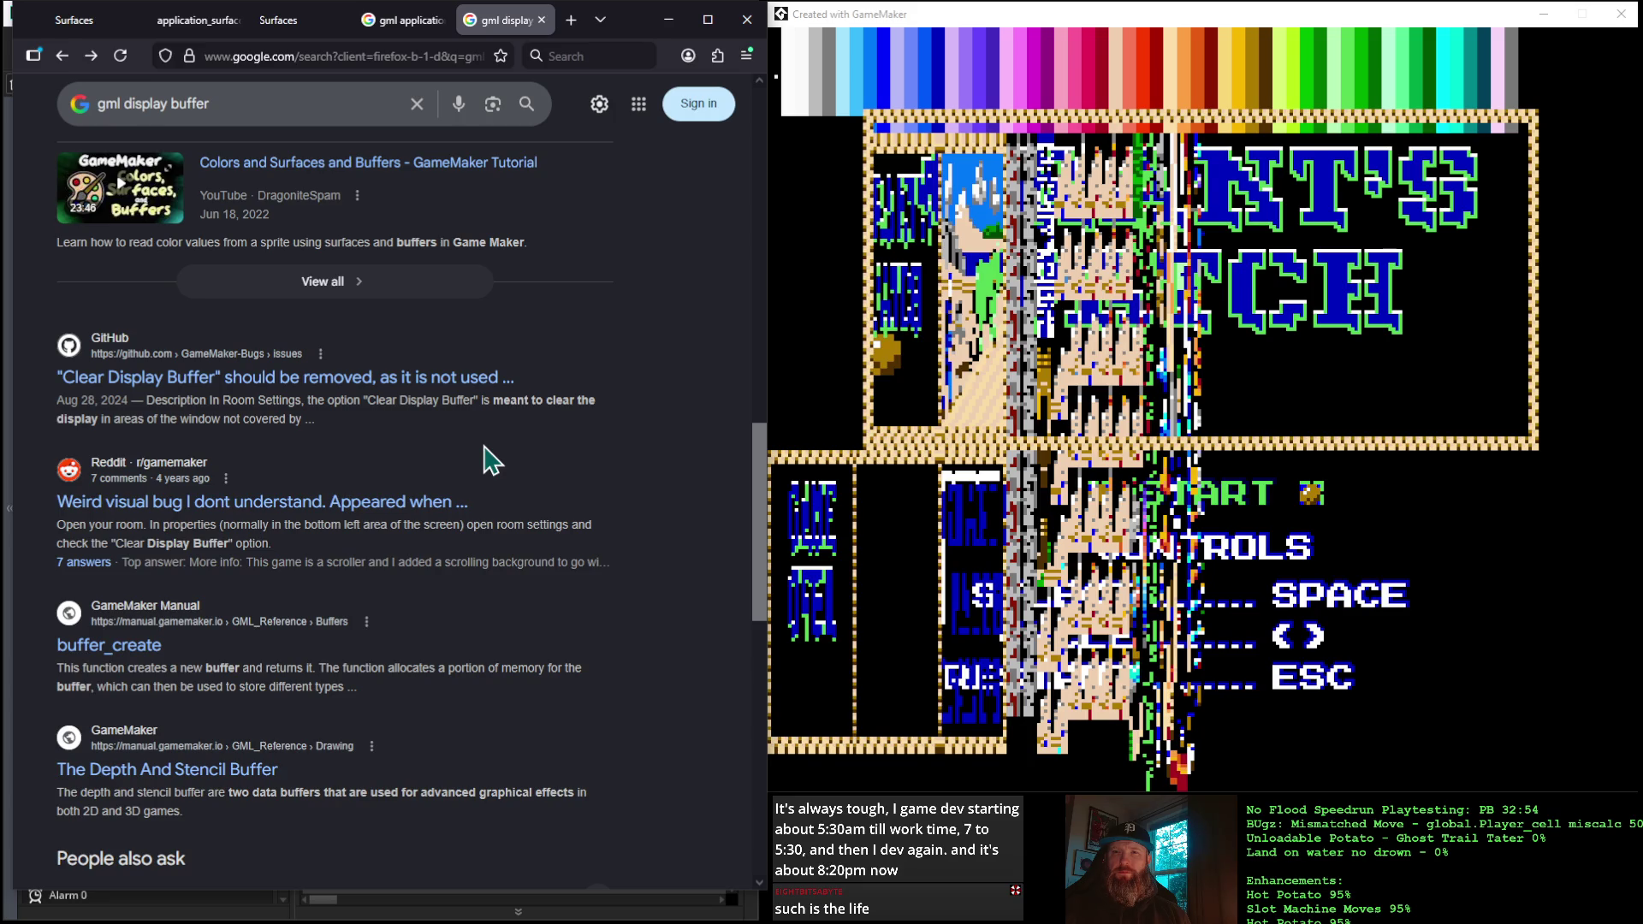
{"action": "scroll", "coordinate": [491, 462], "scroll_direction": "down", "scroll_amount": 1}
Open The Depth And Stencil Buffer manual page and read down to The Depth Test section
{"action": "left_click", "coordinate": [165, 689]}
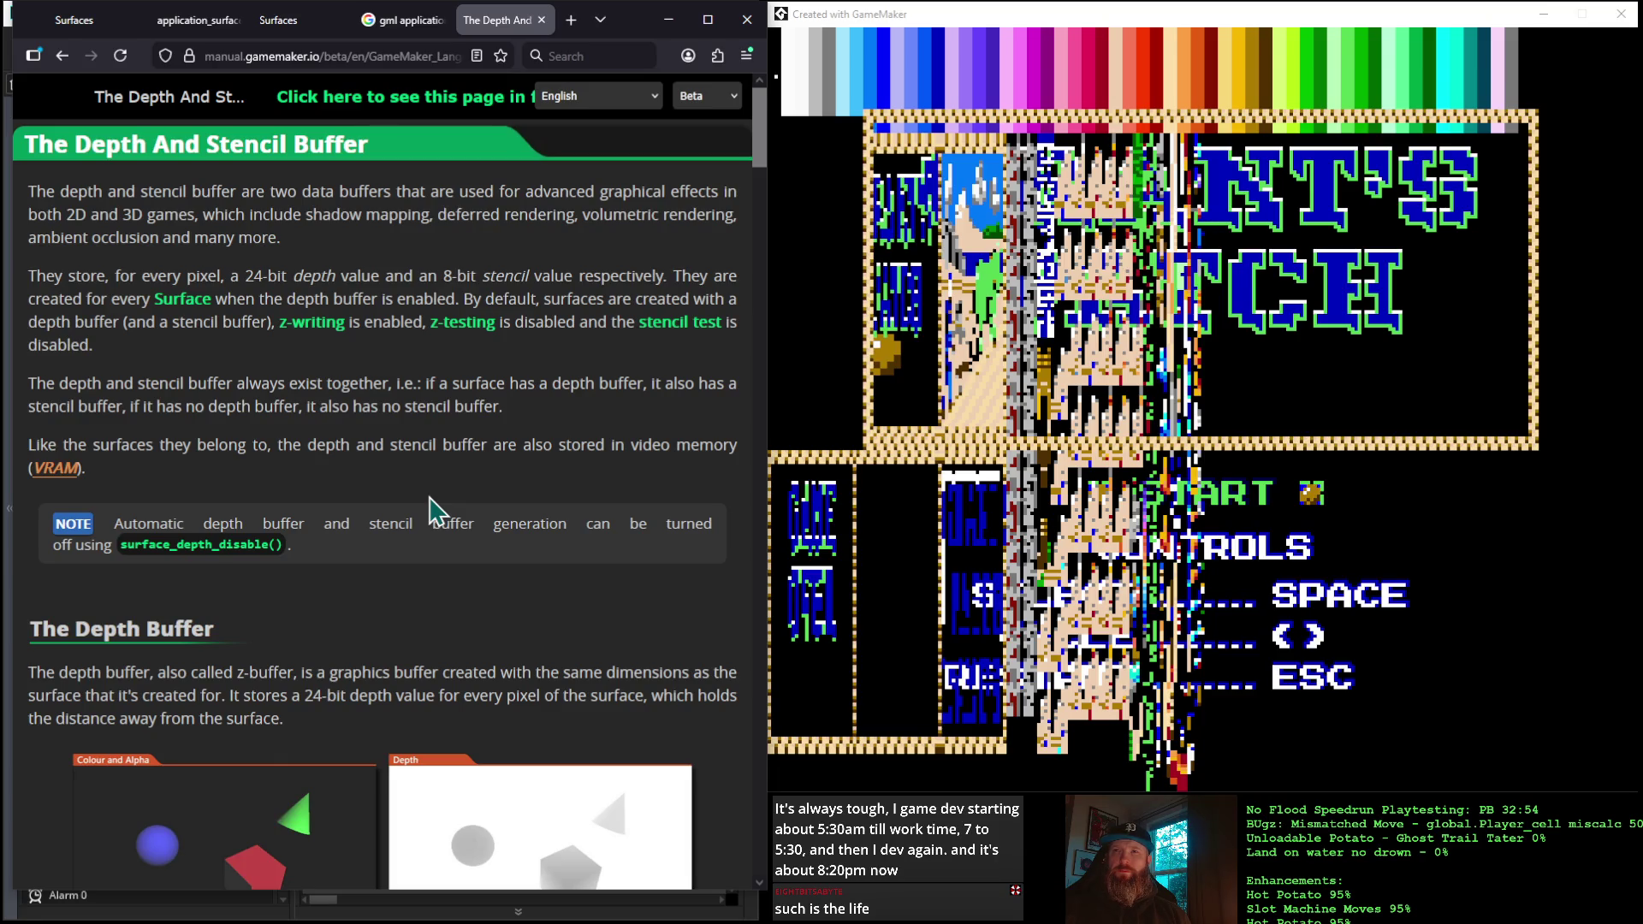
{"action": "scroll", "coordinate": [430, 512], "scroll_direction": "down", "scroll_amount": 3}
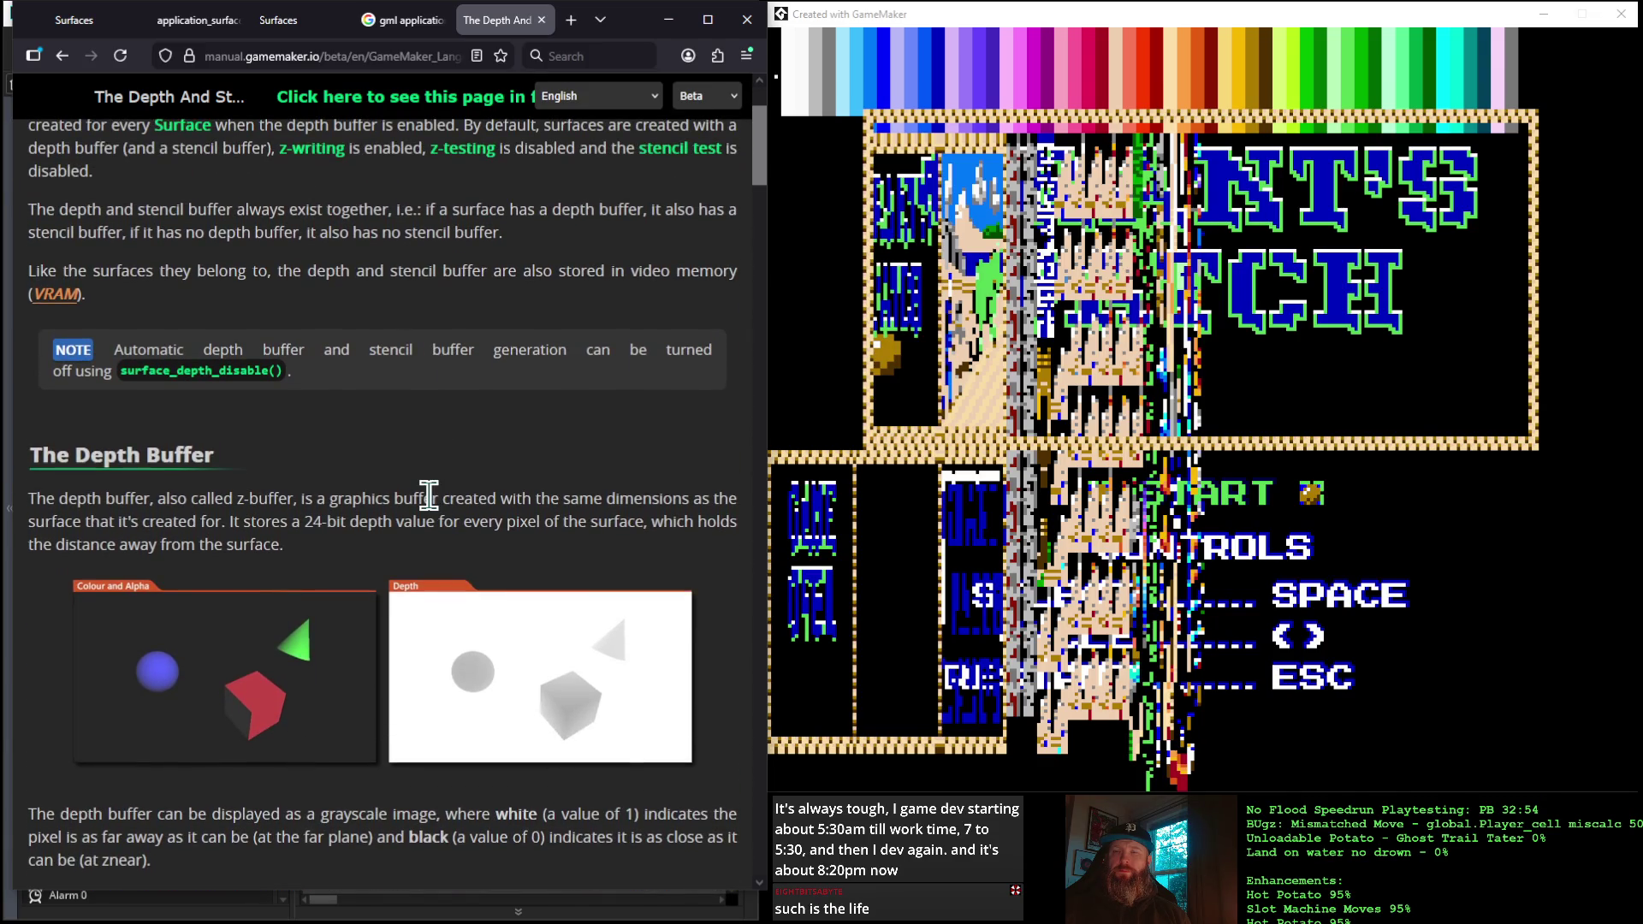
{"action": "scroll", "coordinate": [428, 494], "scroll_direction": "down", "scroll_amount": 3}
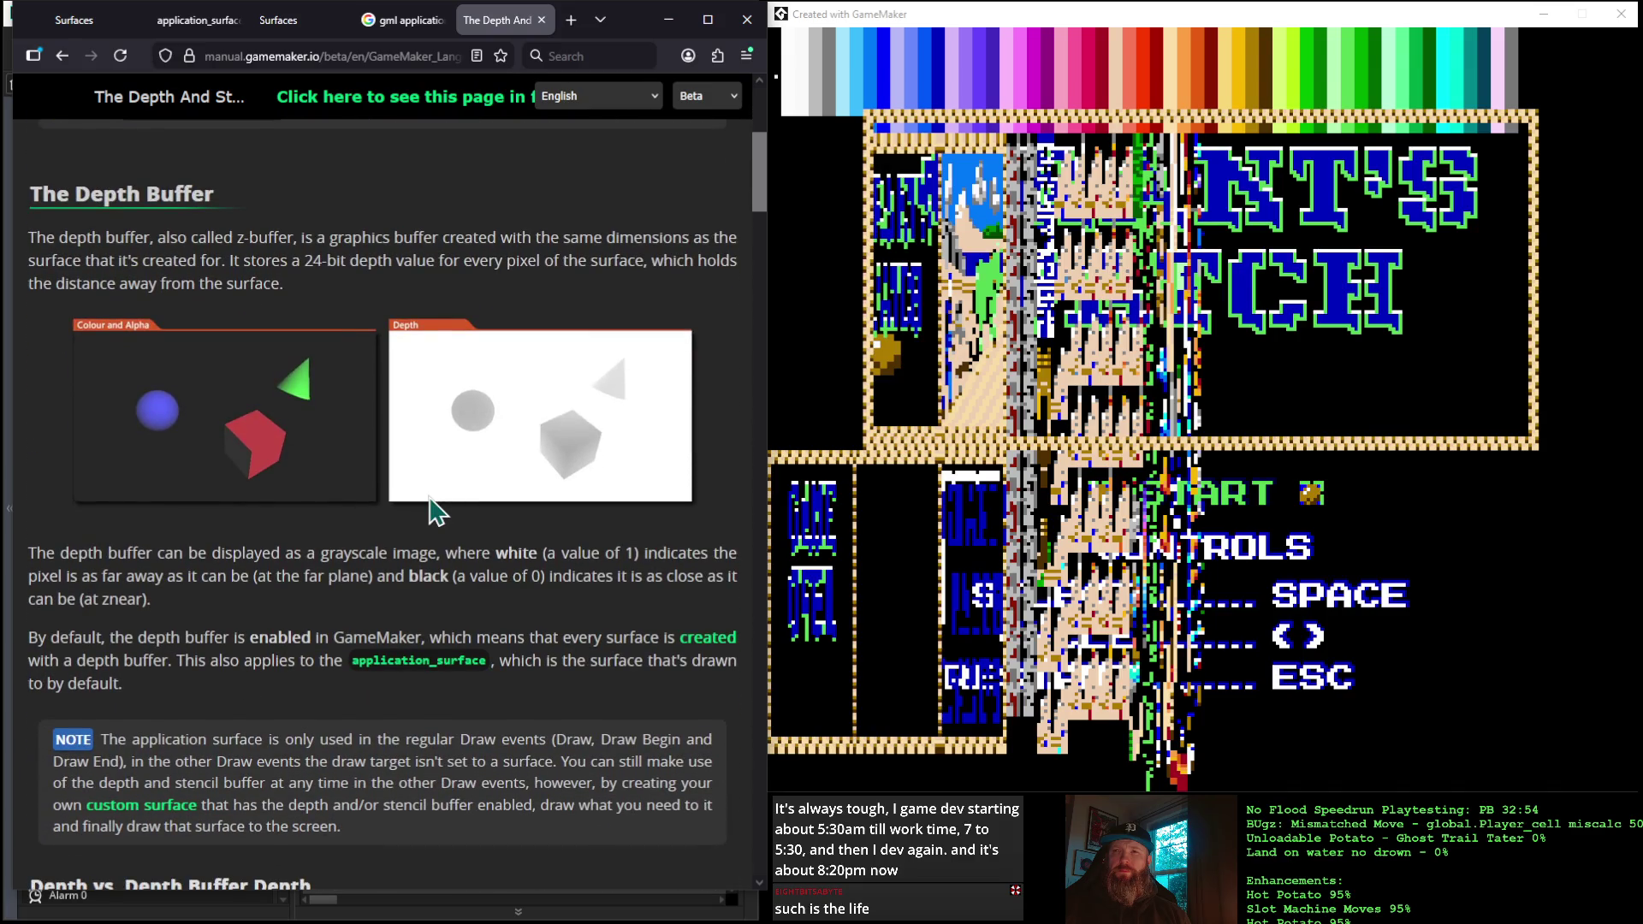
{"action": "scroll", "coordinate": [430, 512], "scroll_direction": "down", "scroll_amount": 5}
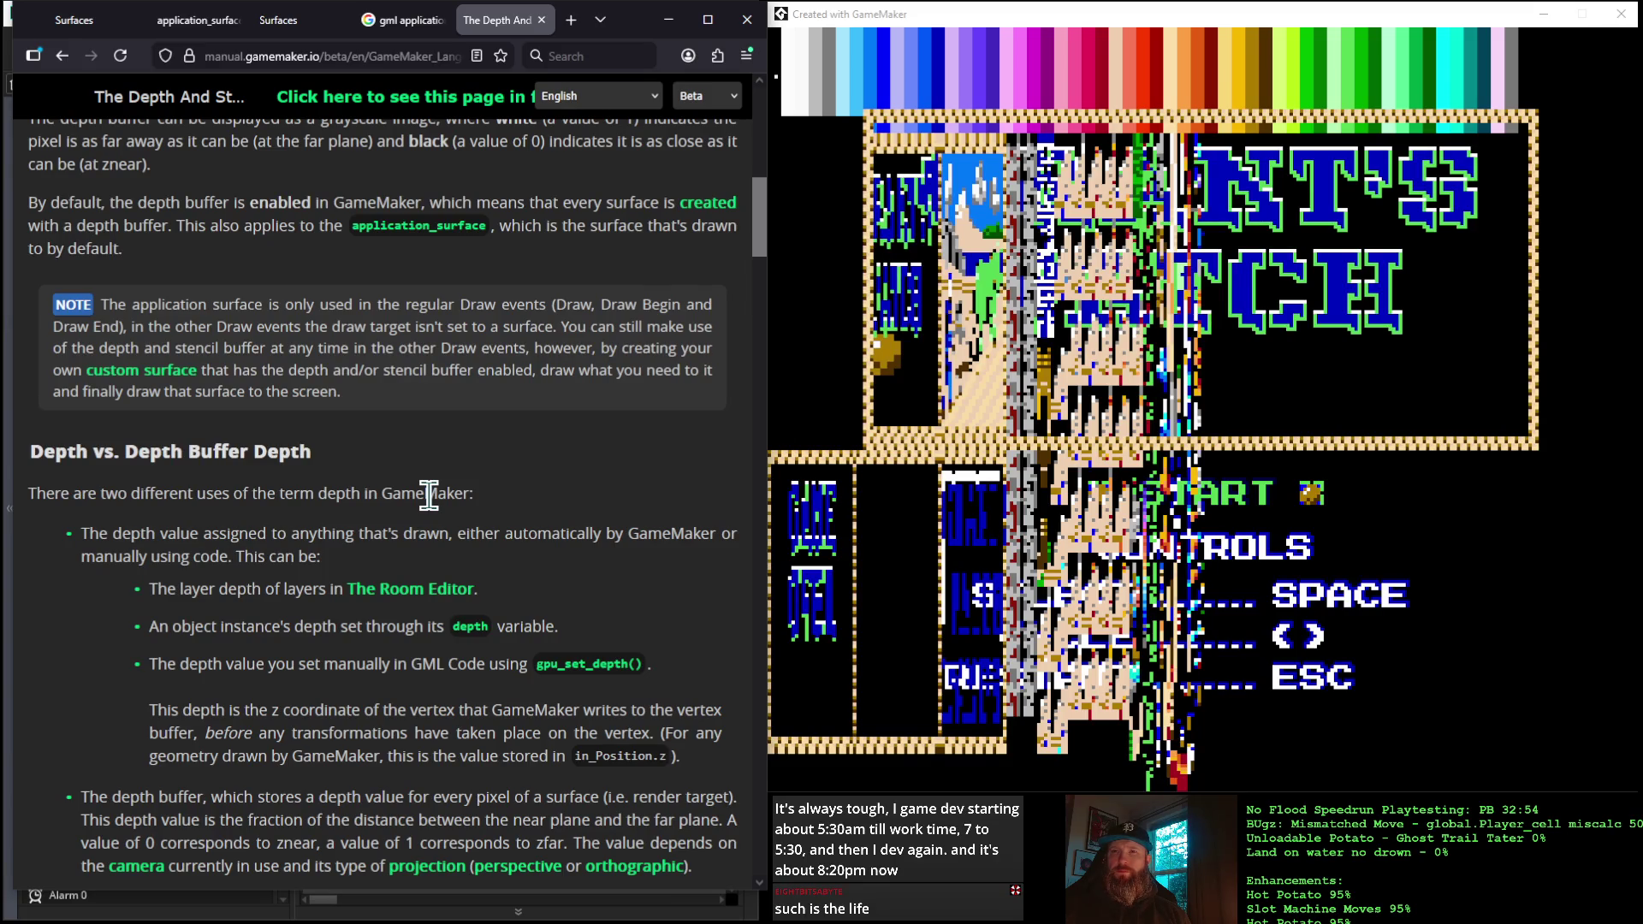
{"action": "scroll", "coordinate": [428, 495], "scroll_direction": "down", "scroll_amount": 1}
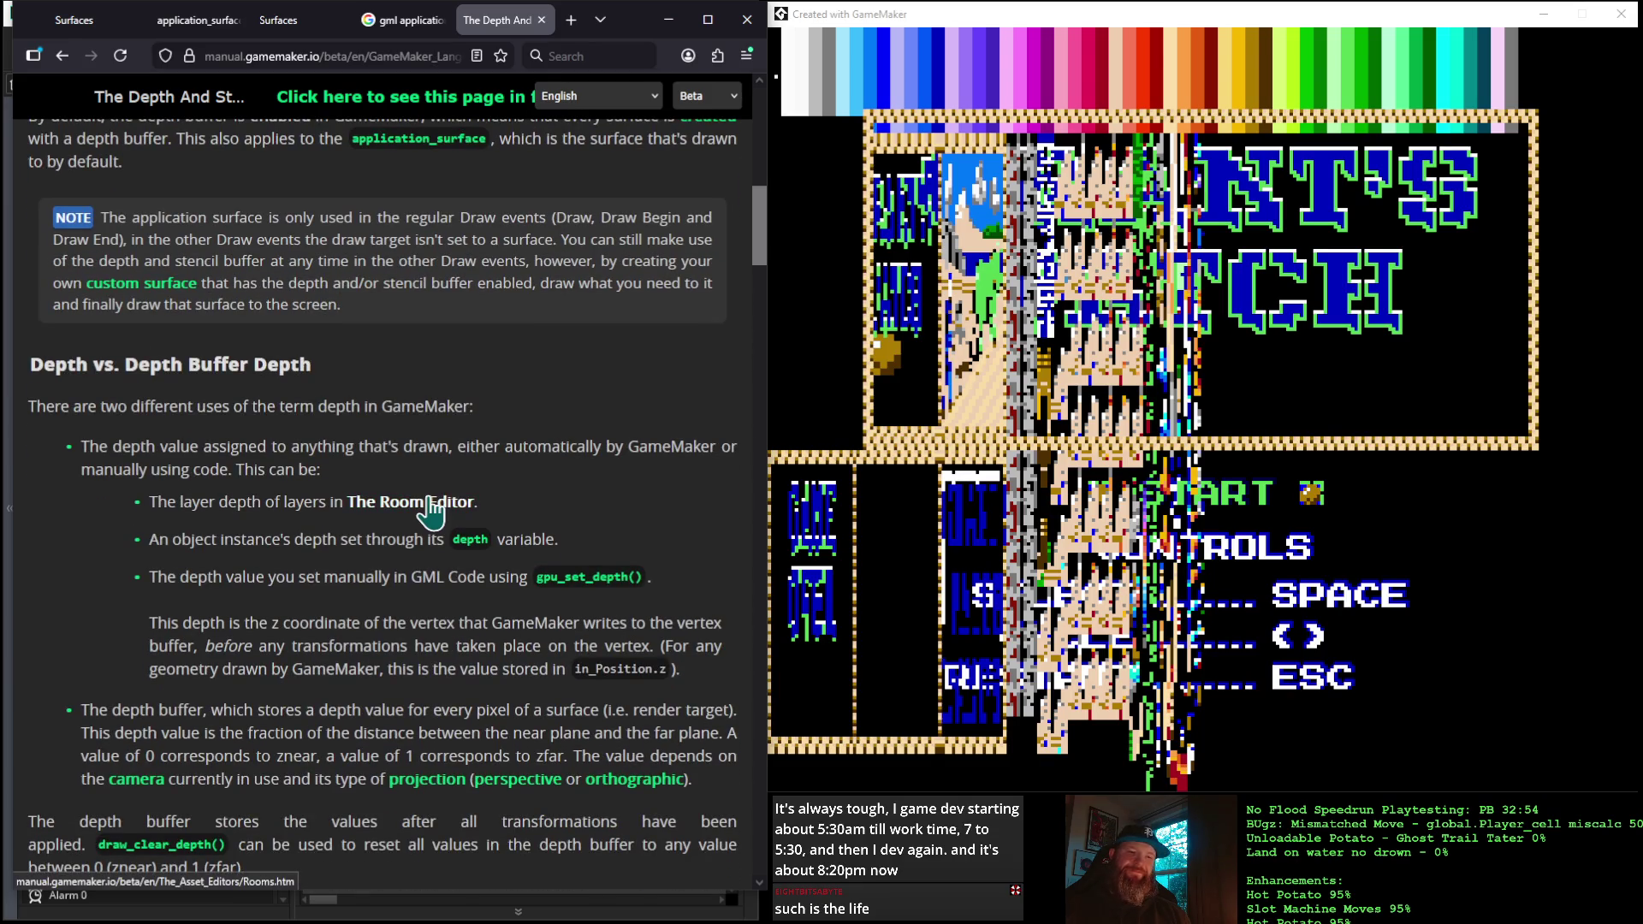
{"action": "scroll", "coordinate": [429, 512], "scroll_direction": "down", "scroll_amount": 1}
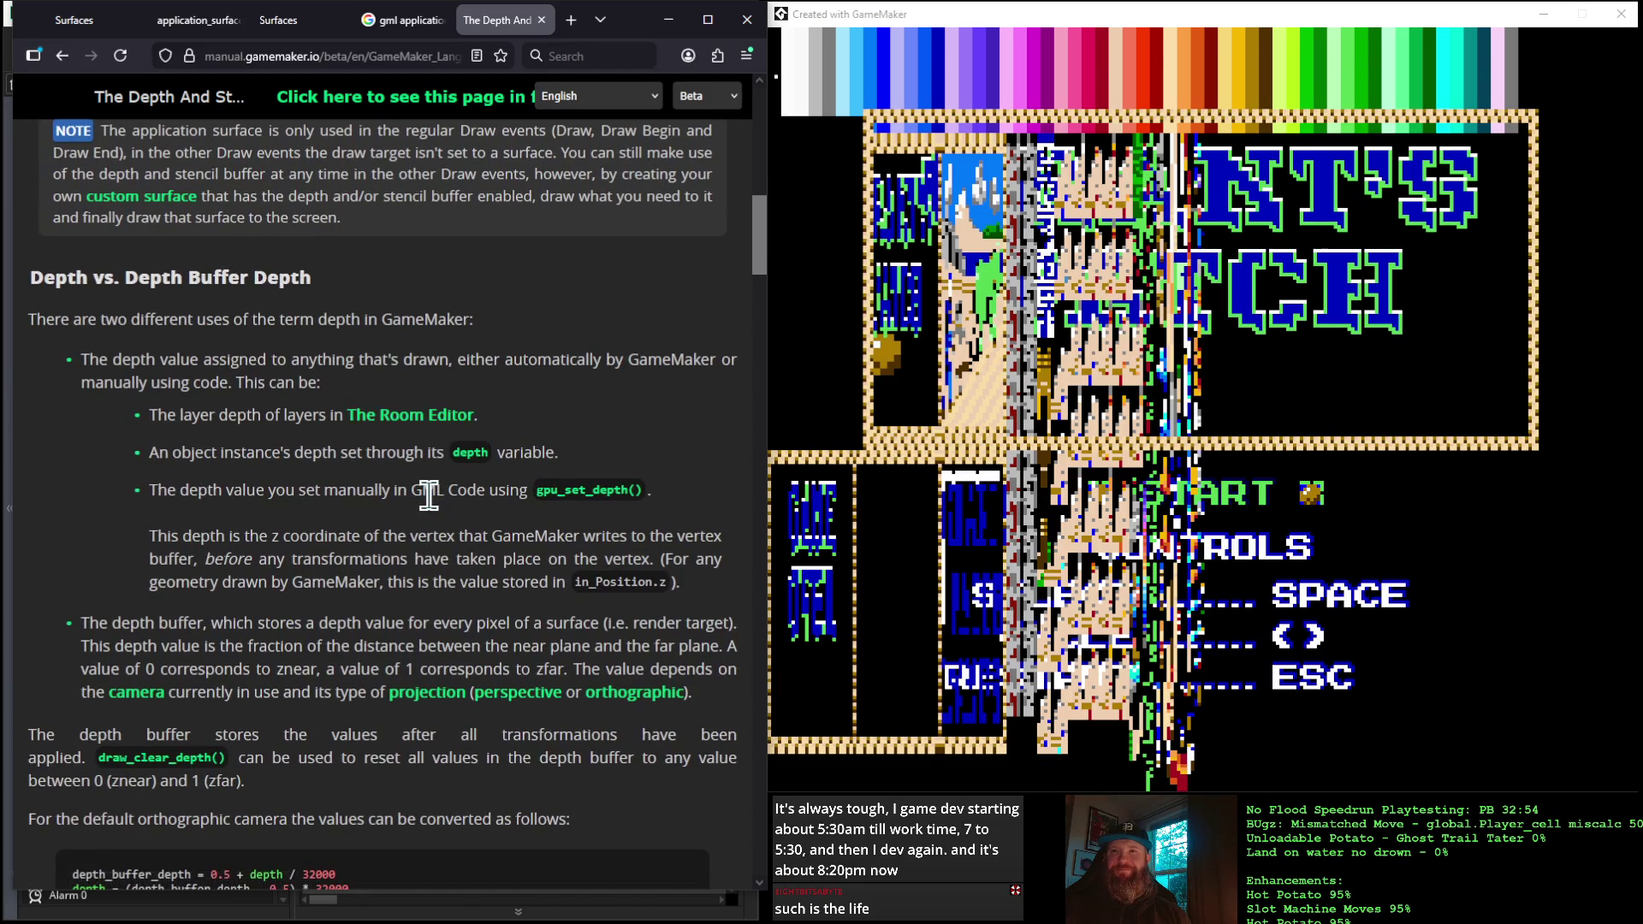
{"action": "scroll", "coordinate": [429, 495], "scroll_direction": "down", "scroll_amount": 1}
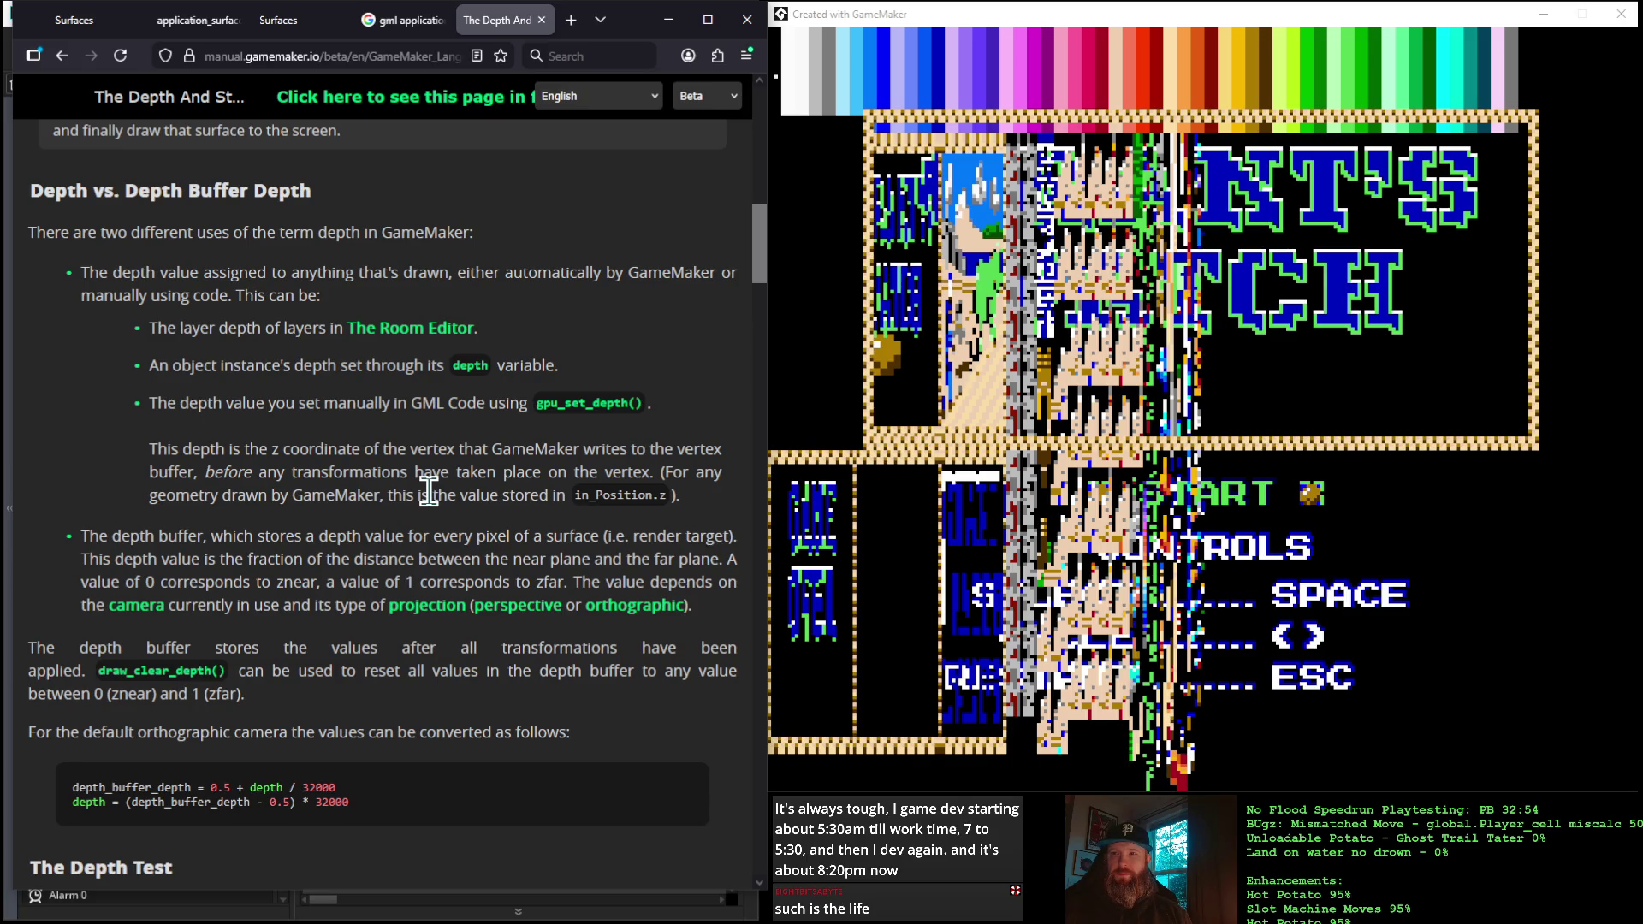
{"action": "scroll", "coordinate": [428, 492], "scroll_direction": "down", "scroll_amount": 1}
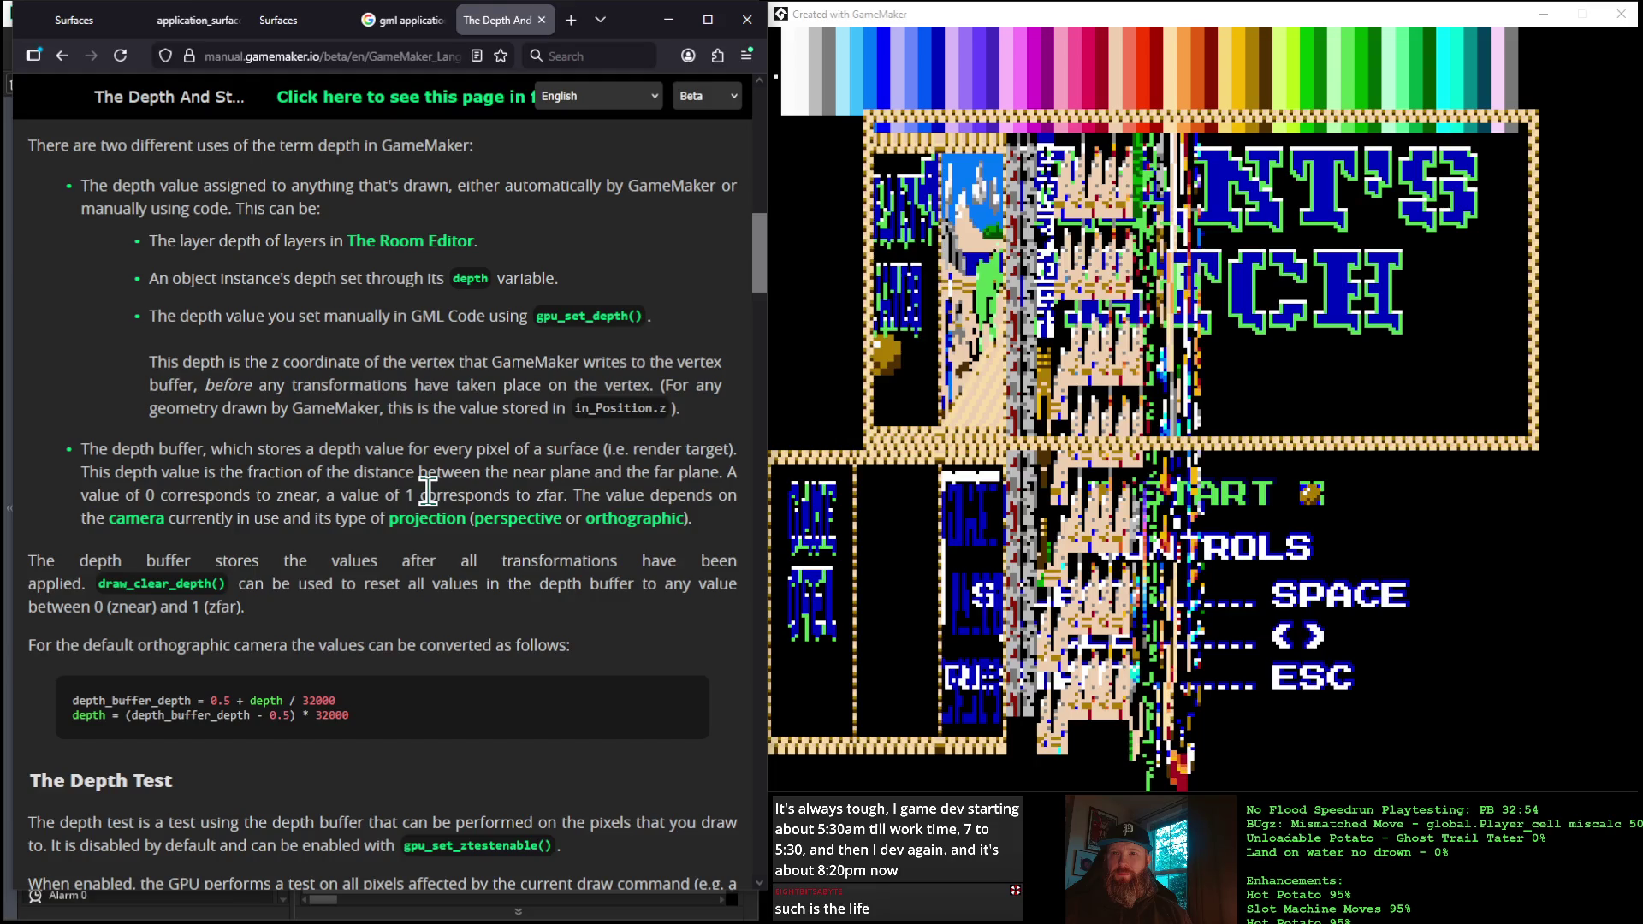
{"action": "scroll", "coordinate": [428, 492], "scroll_direction": "down", "scroll_amount": 3}
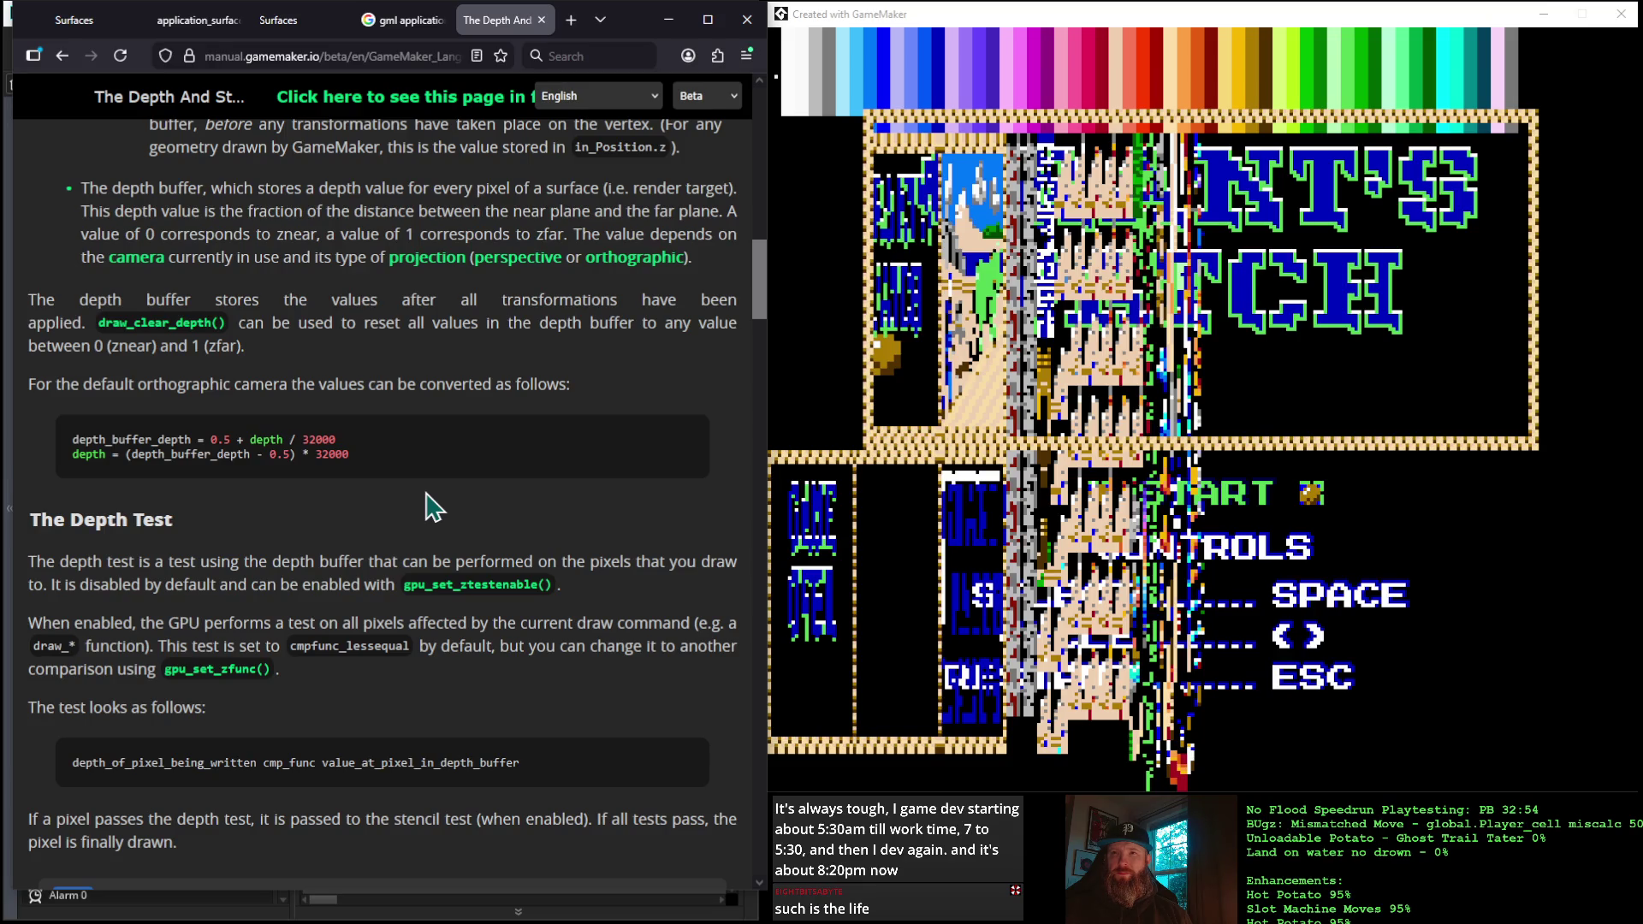
{"action": "scroll", "coordinate": [425, 510], "scroll_direction": "down", "scroll_amount": 3}
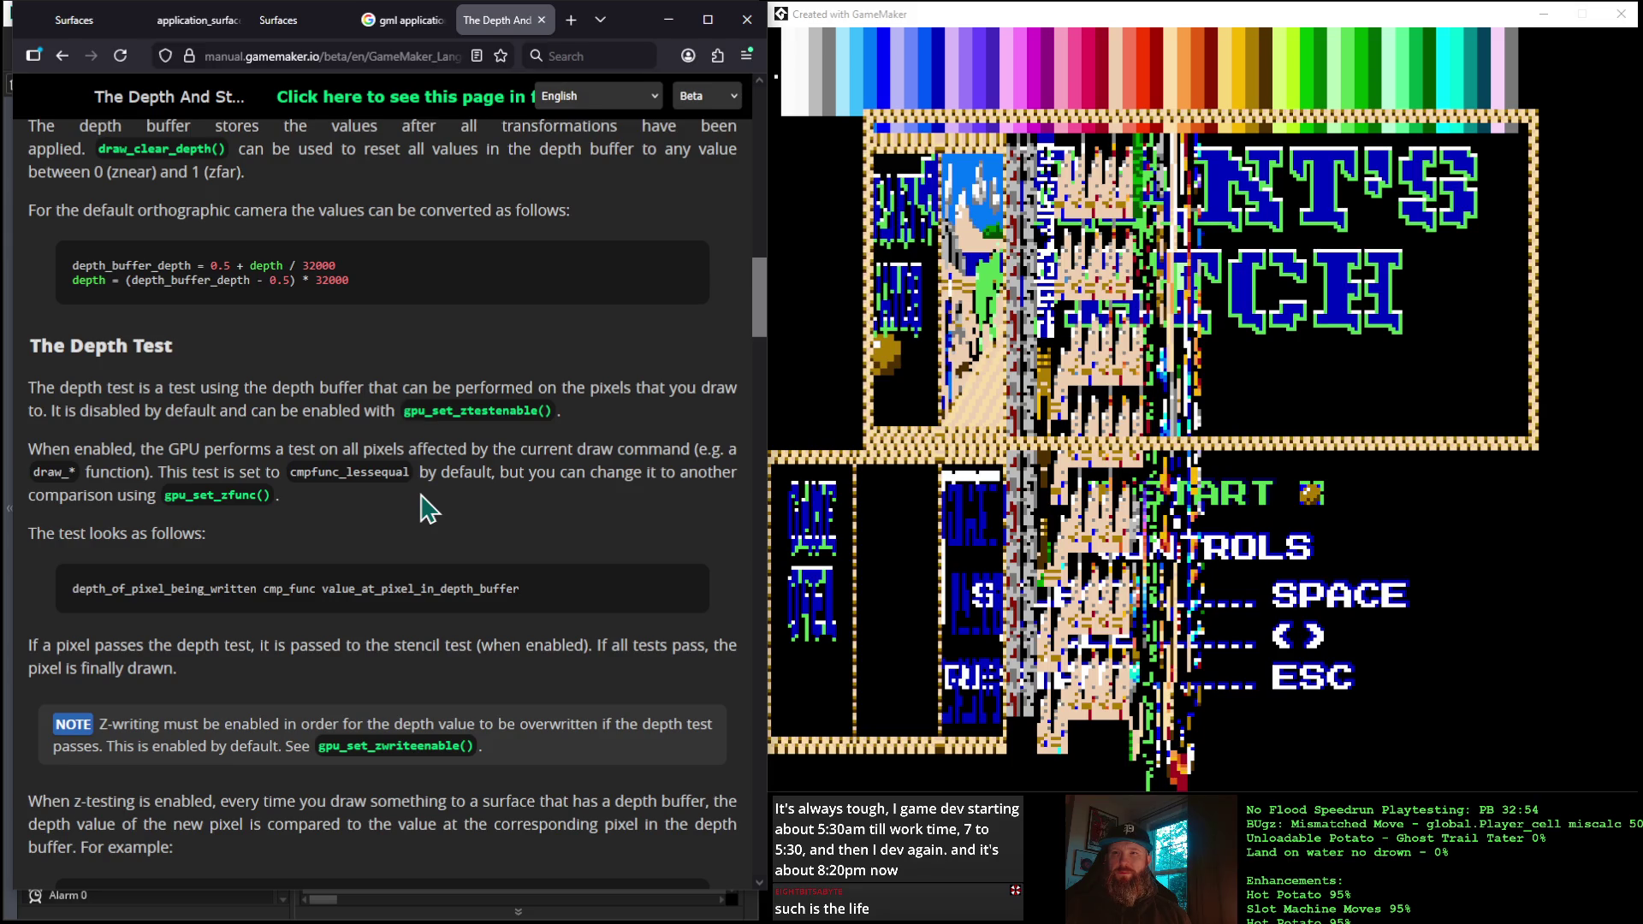
{"action": "scroll", "coordinate": [428, 509], "scroll_direction": "down", "scroll_amount": 2}
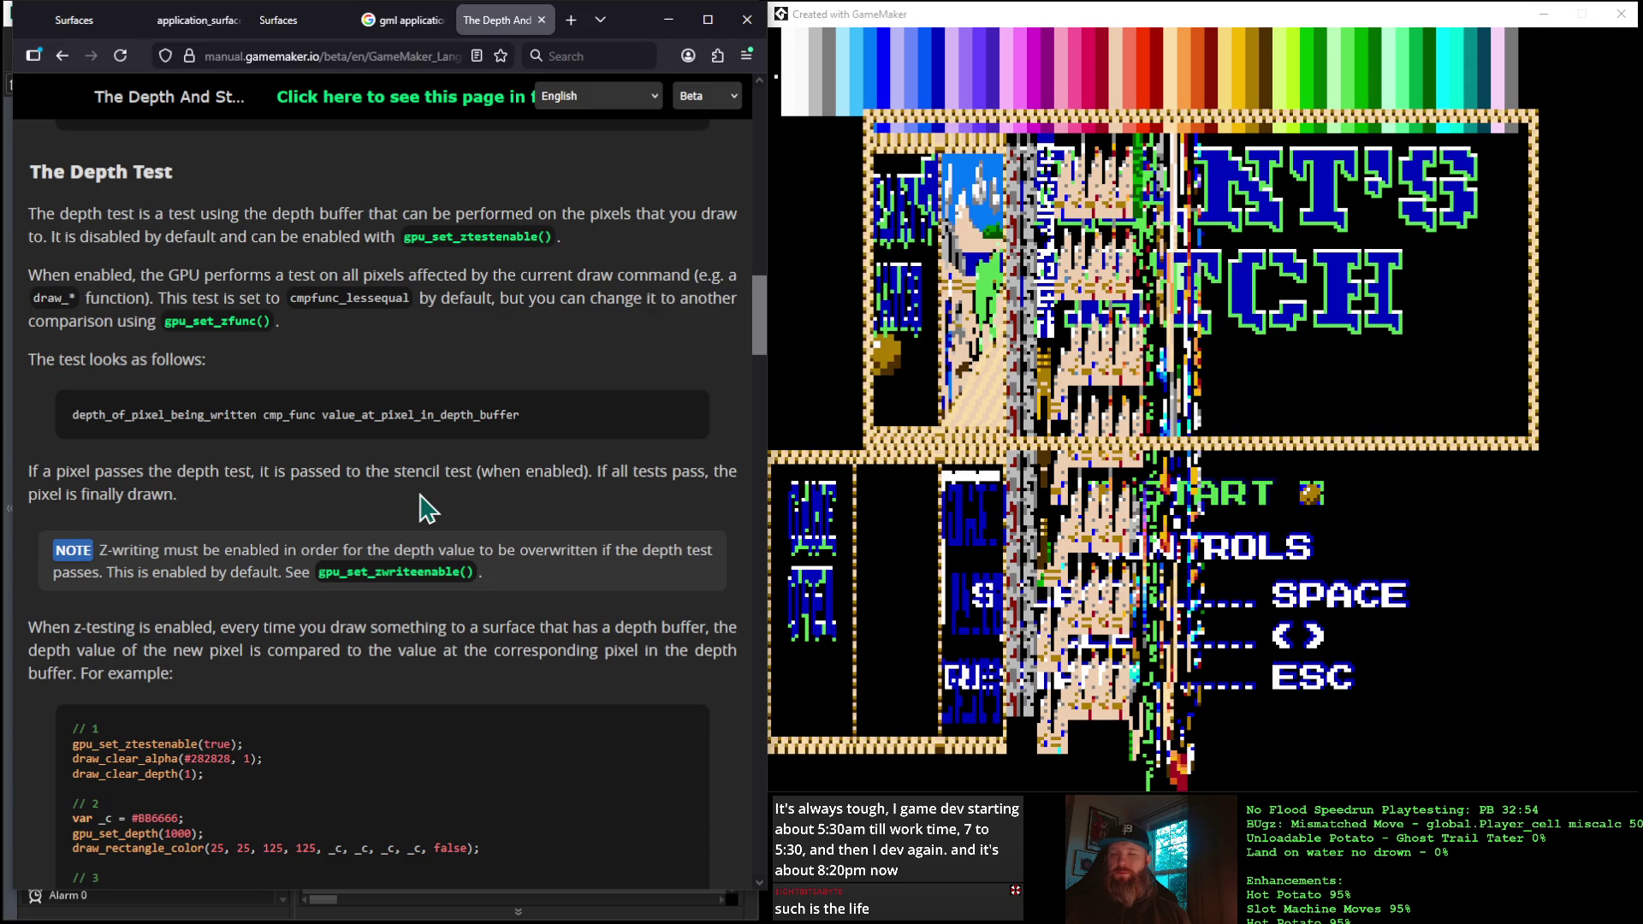
{"action": "scroll", "coordinate": [428, 509], "scroll_direction": "down", "scroll_amount": 3}
{"action": "scroll", "coordinate": [428, 509], "scroll_direction": "down", "scroll_amount": 1}
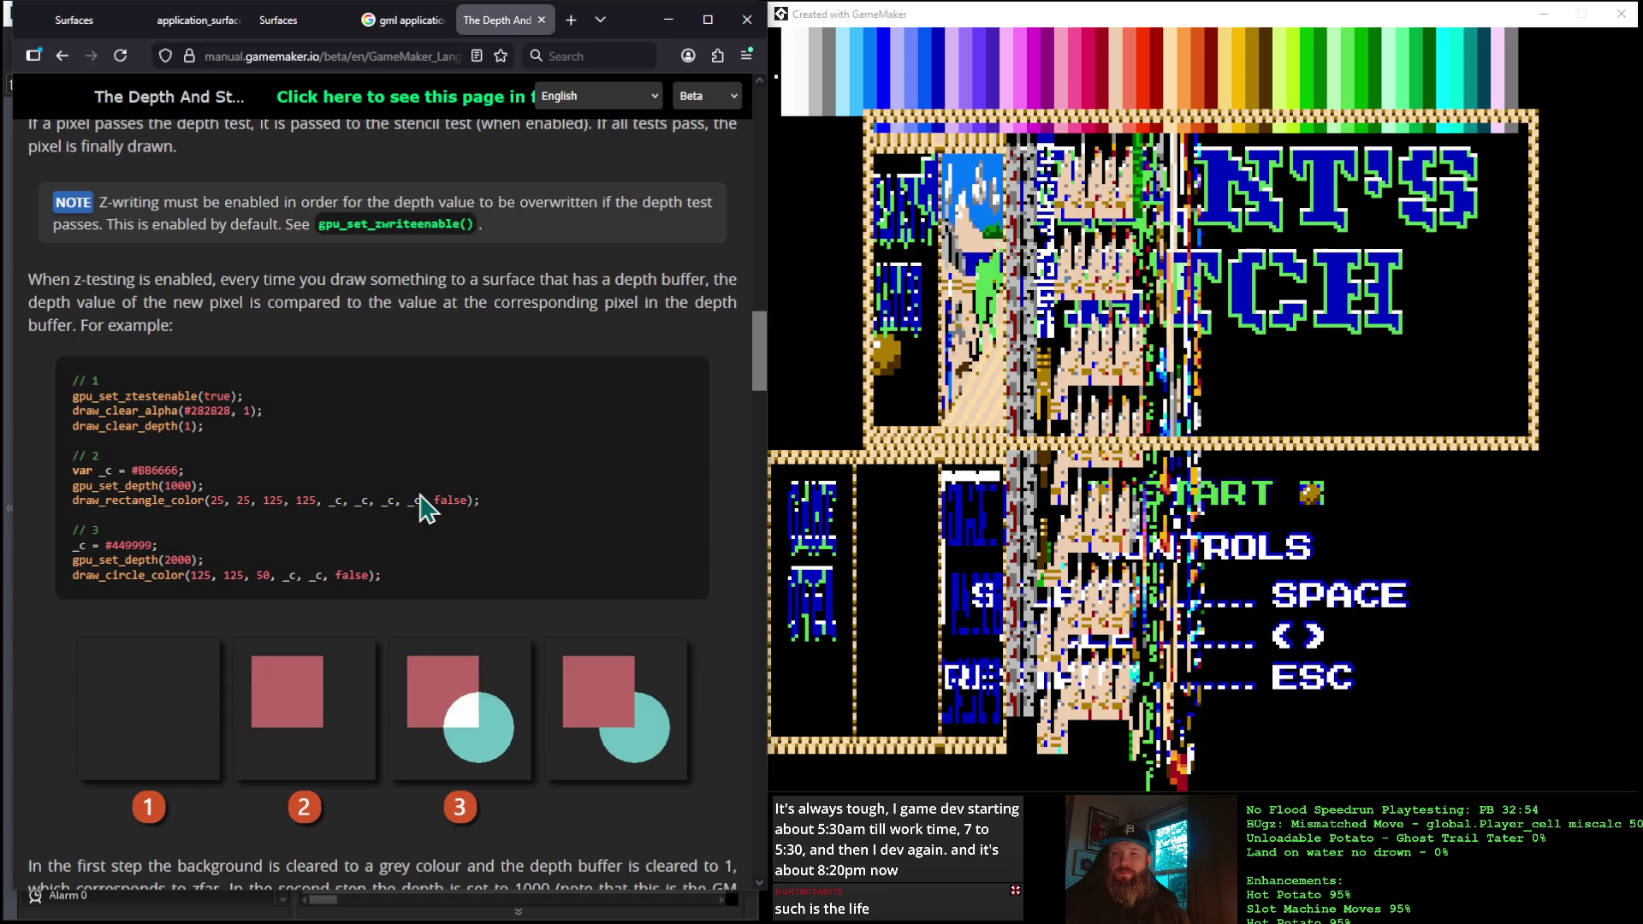
{"action": "scroll", "coordinate": [425, 509], "scroll_direction": "down", "scroll_amount": 20}
{"action": "scroll", "coordinate": [417, 494], "scroll_direction": "down", "scroll_amount": 15}
{"action": "scroll", "coordinate": [411, 514], "scroll_direction": "up", "scroll_amount": 7}
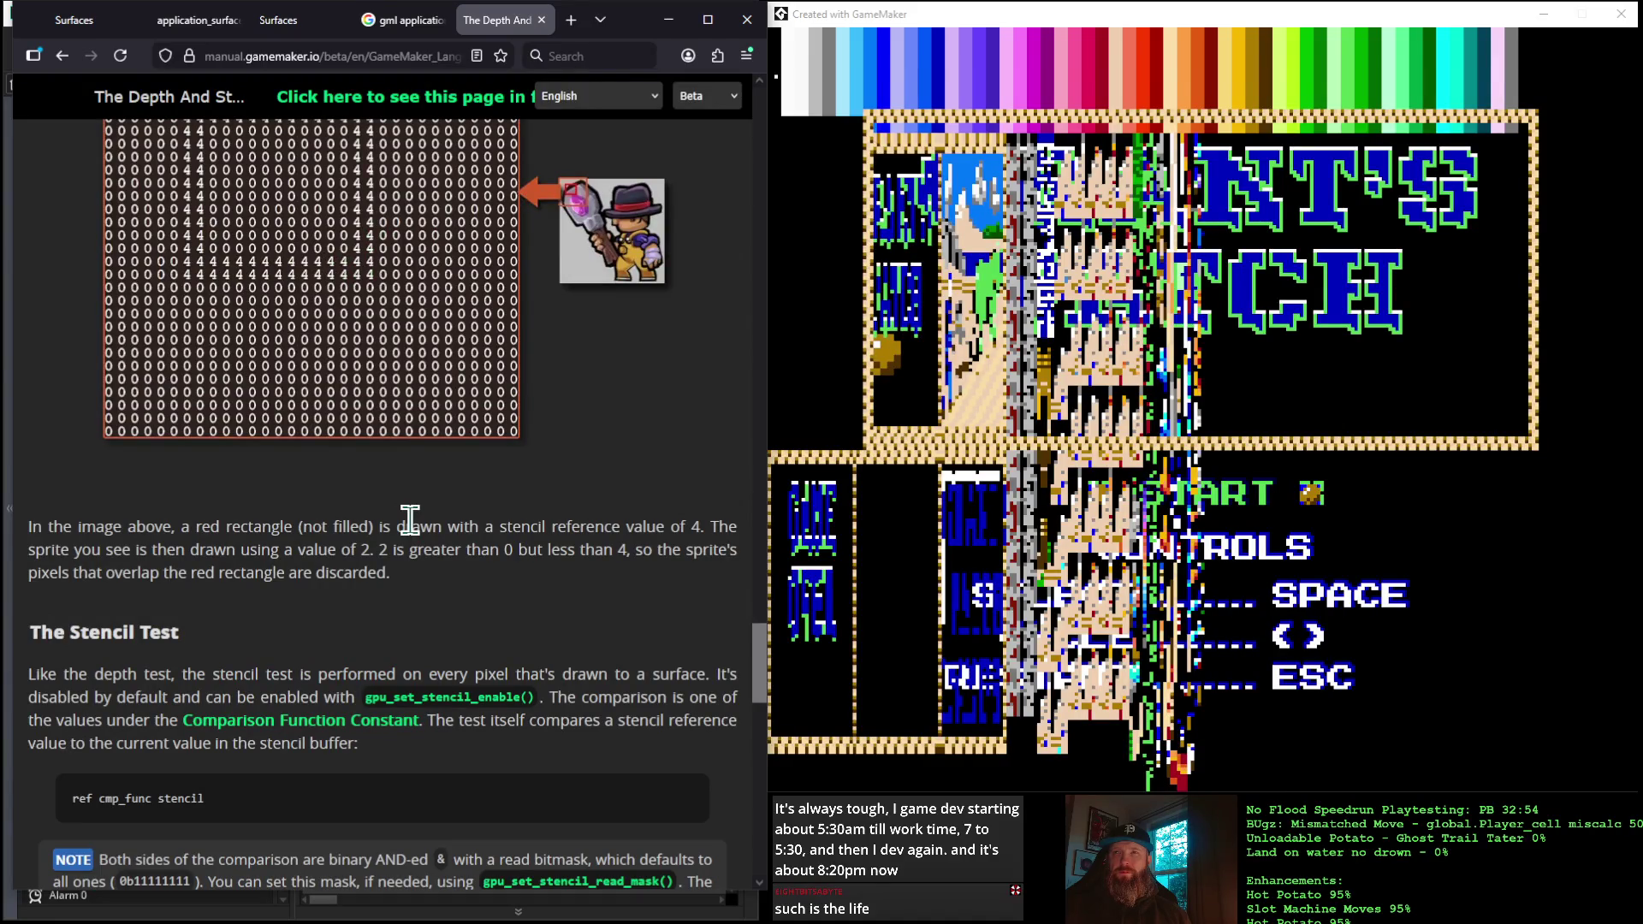
{"action": "scroll", "coordinate": [410, 520], "scroll_direction": "up", "scroll_amount": 2}
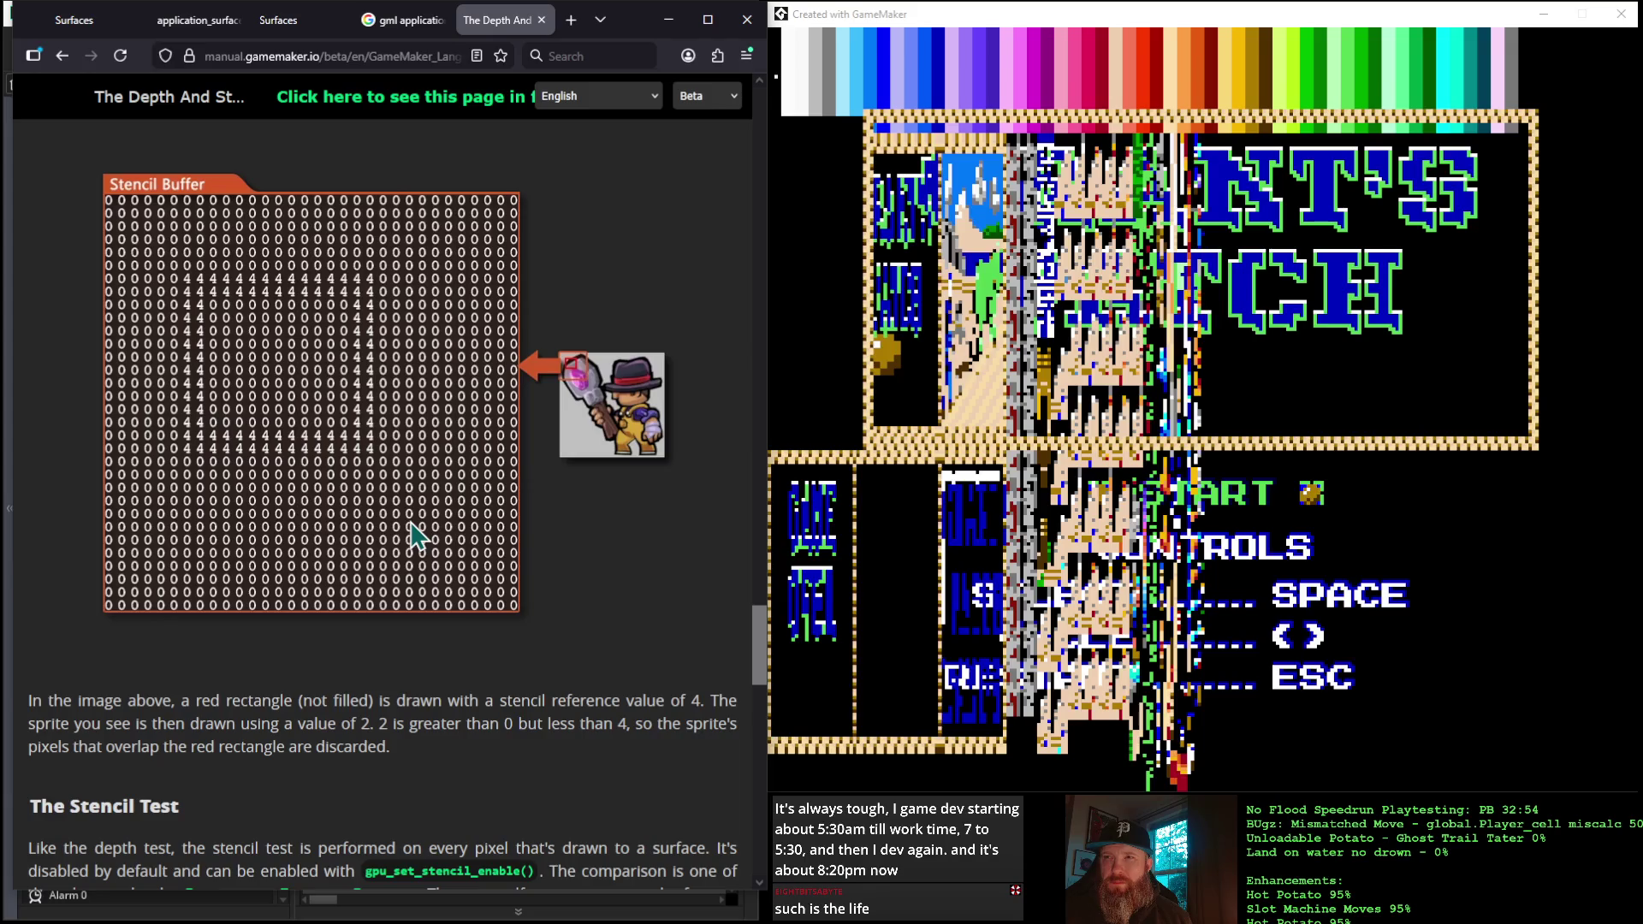
{"action": "scroll", "coordinate": [416, 536], "scroll_direction": "up", "scroll_amount": 7}
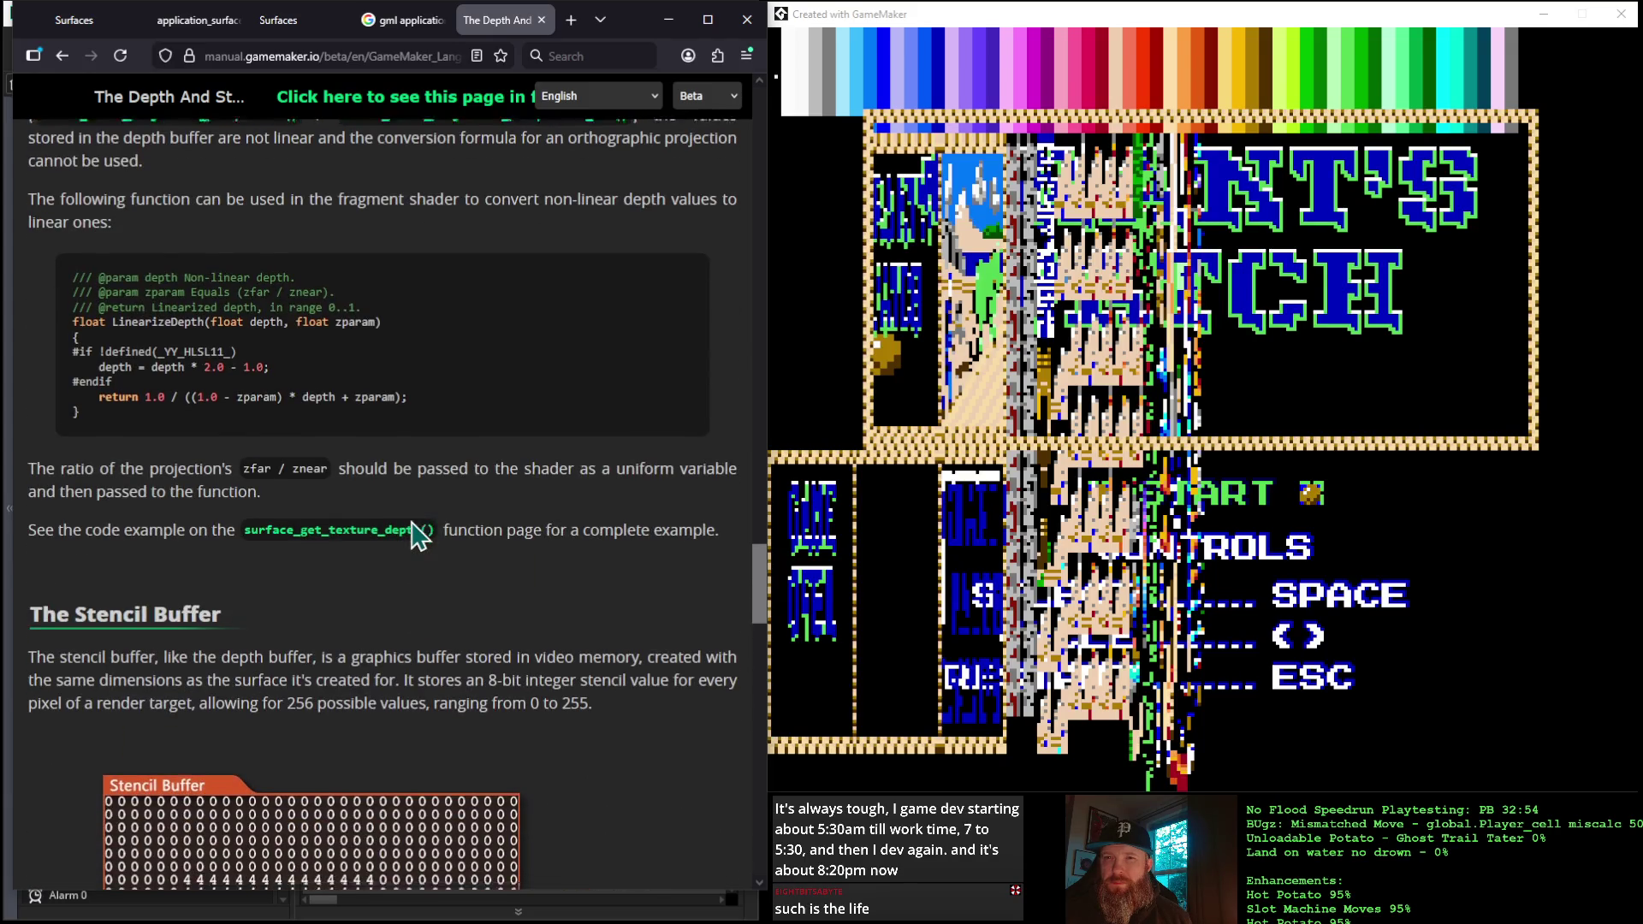
{"action": "scroll", "coordinate": [416, 536], "scroll_direction": "down", "scroll_amount": 3}
{"action": "scroll", "coordinate": [417, 537], "scroll_direction": "down", "scroll_amount": 2}
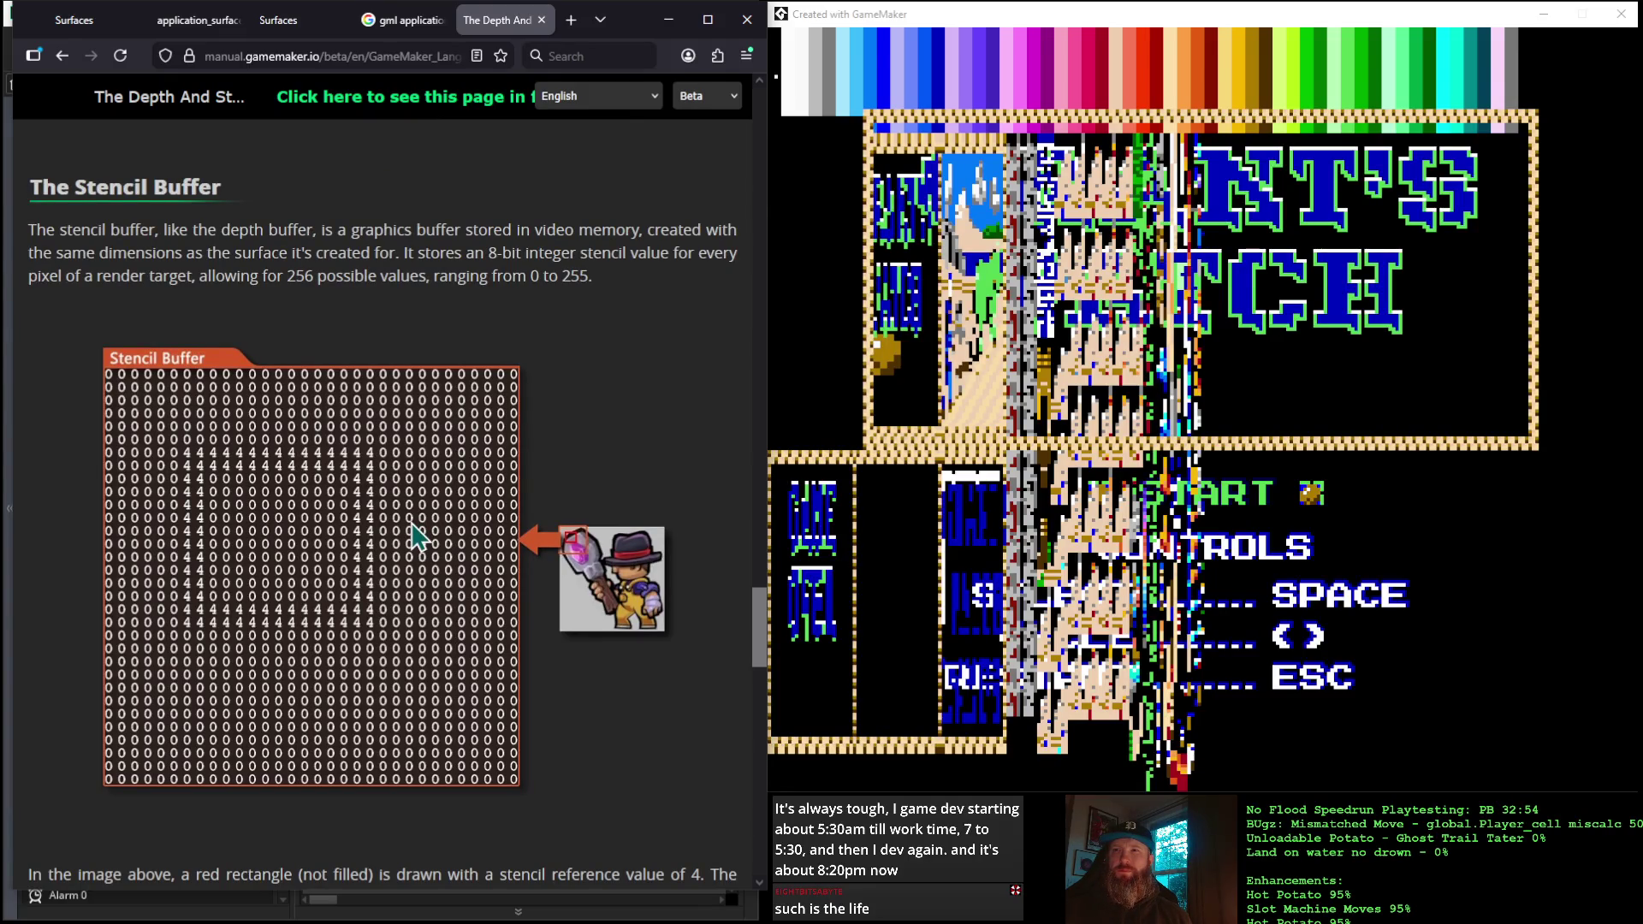
{"action": "scroll", "coordinate": [417, 536], "scroll_direction": "down", "scroll_amount": 20}
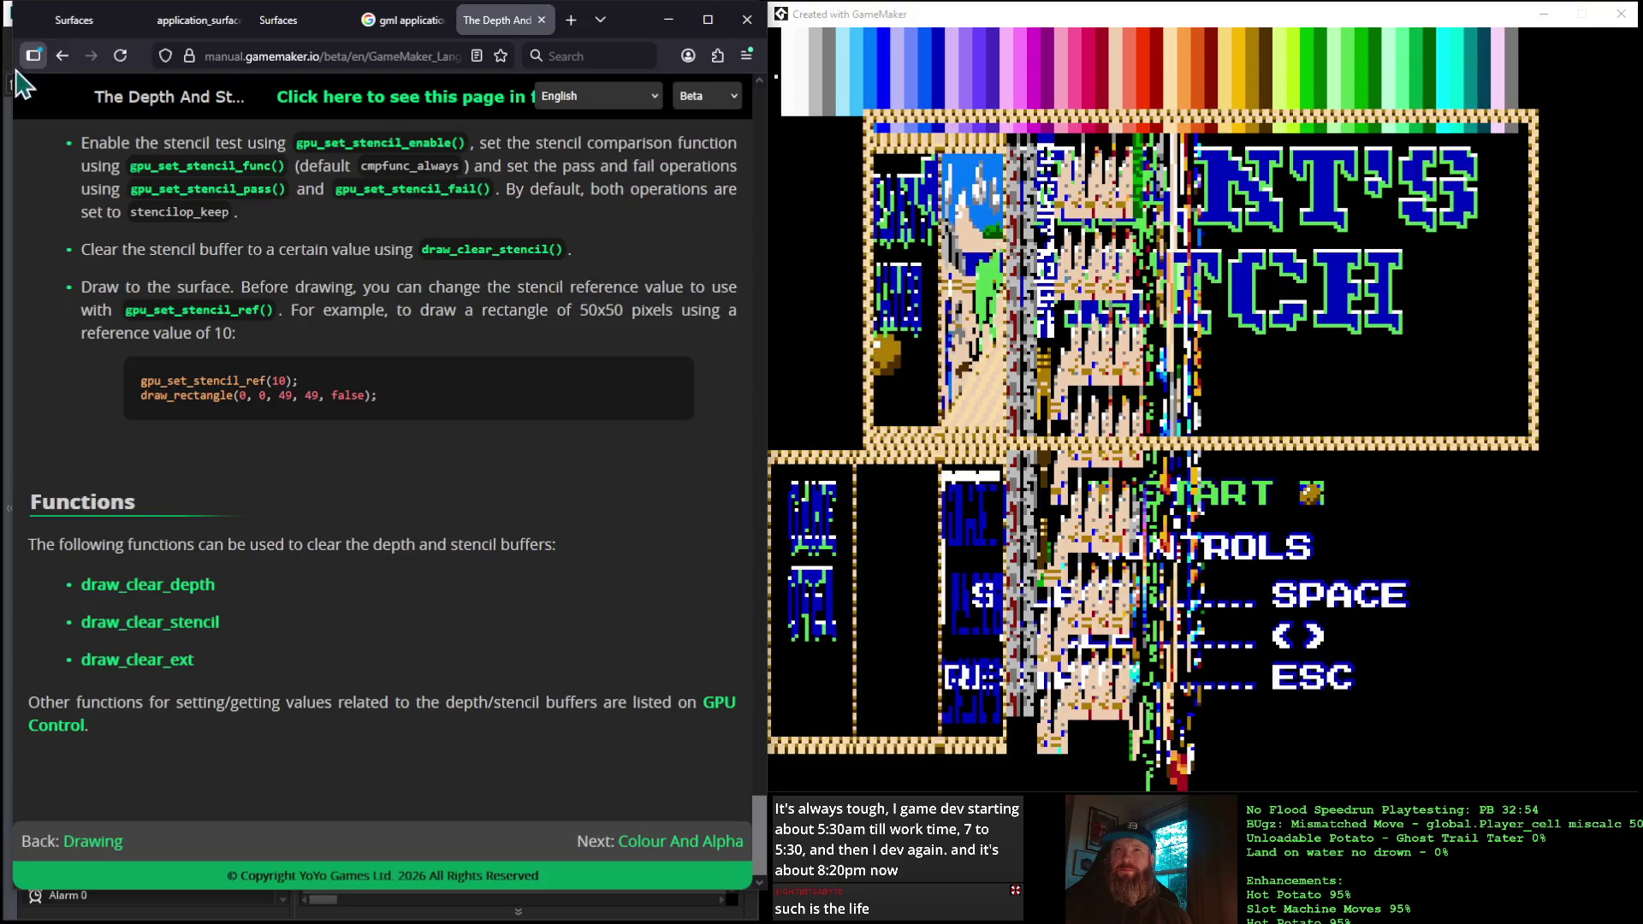
{"action": "left_click", "coordinate": [63, 57]}
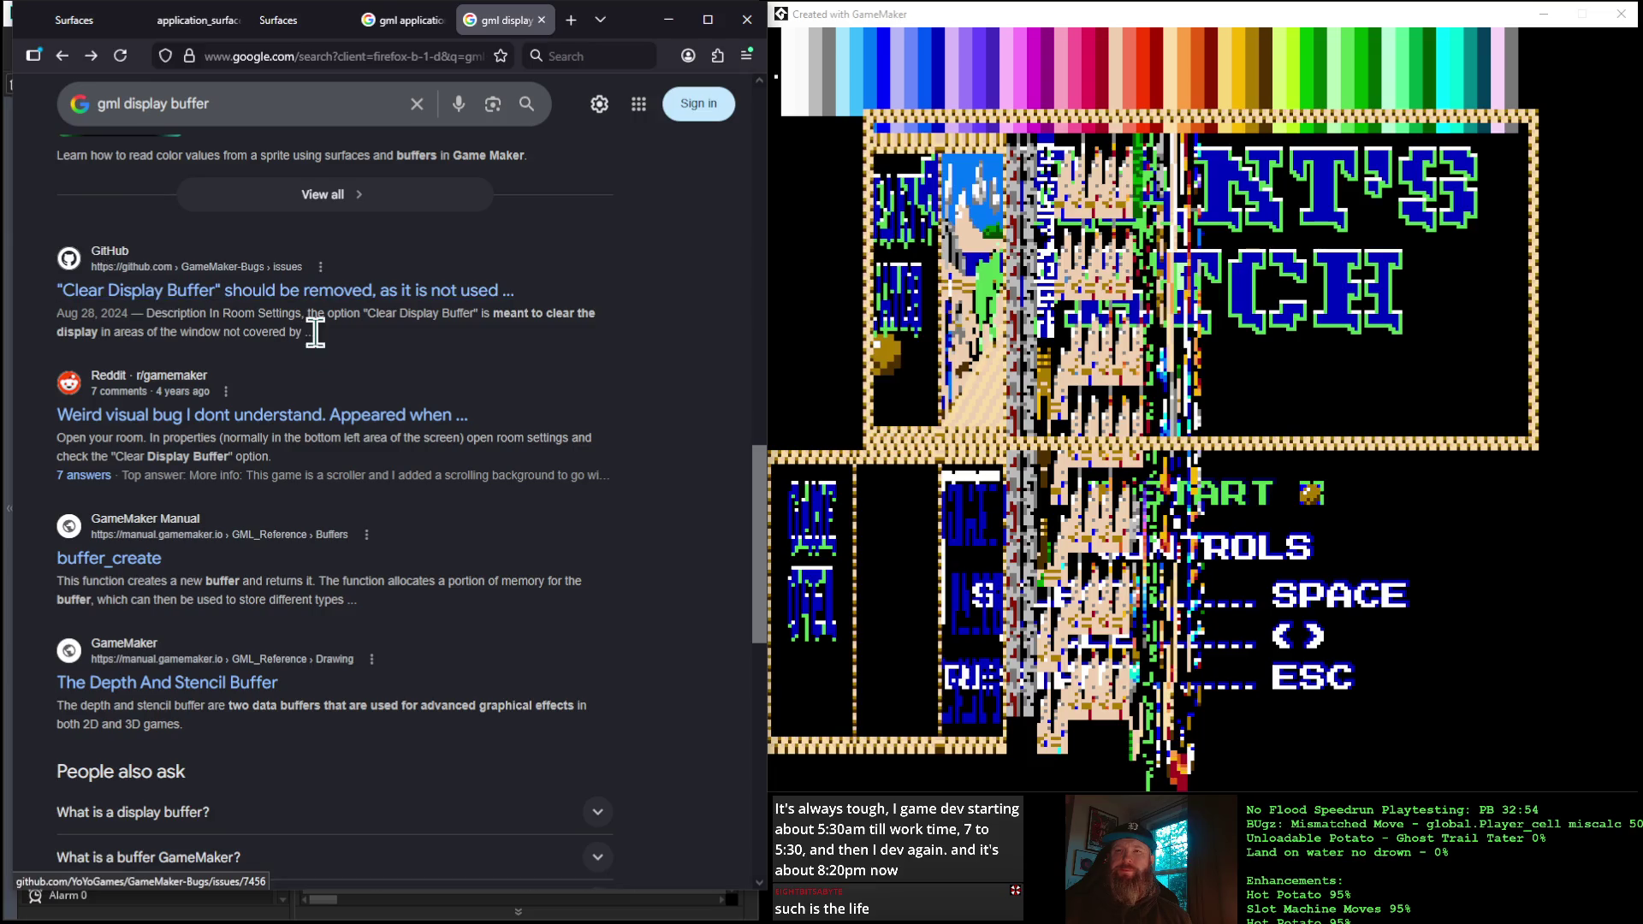
Scroll through the 'gml display buffer' results once more, then close that tab
{"action": "scroll", "coordinate": [316, 333], "scroll_direction": "down", "scroll_amount": 5}
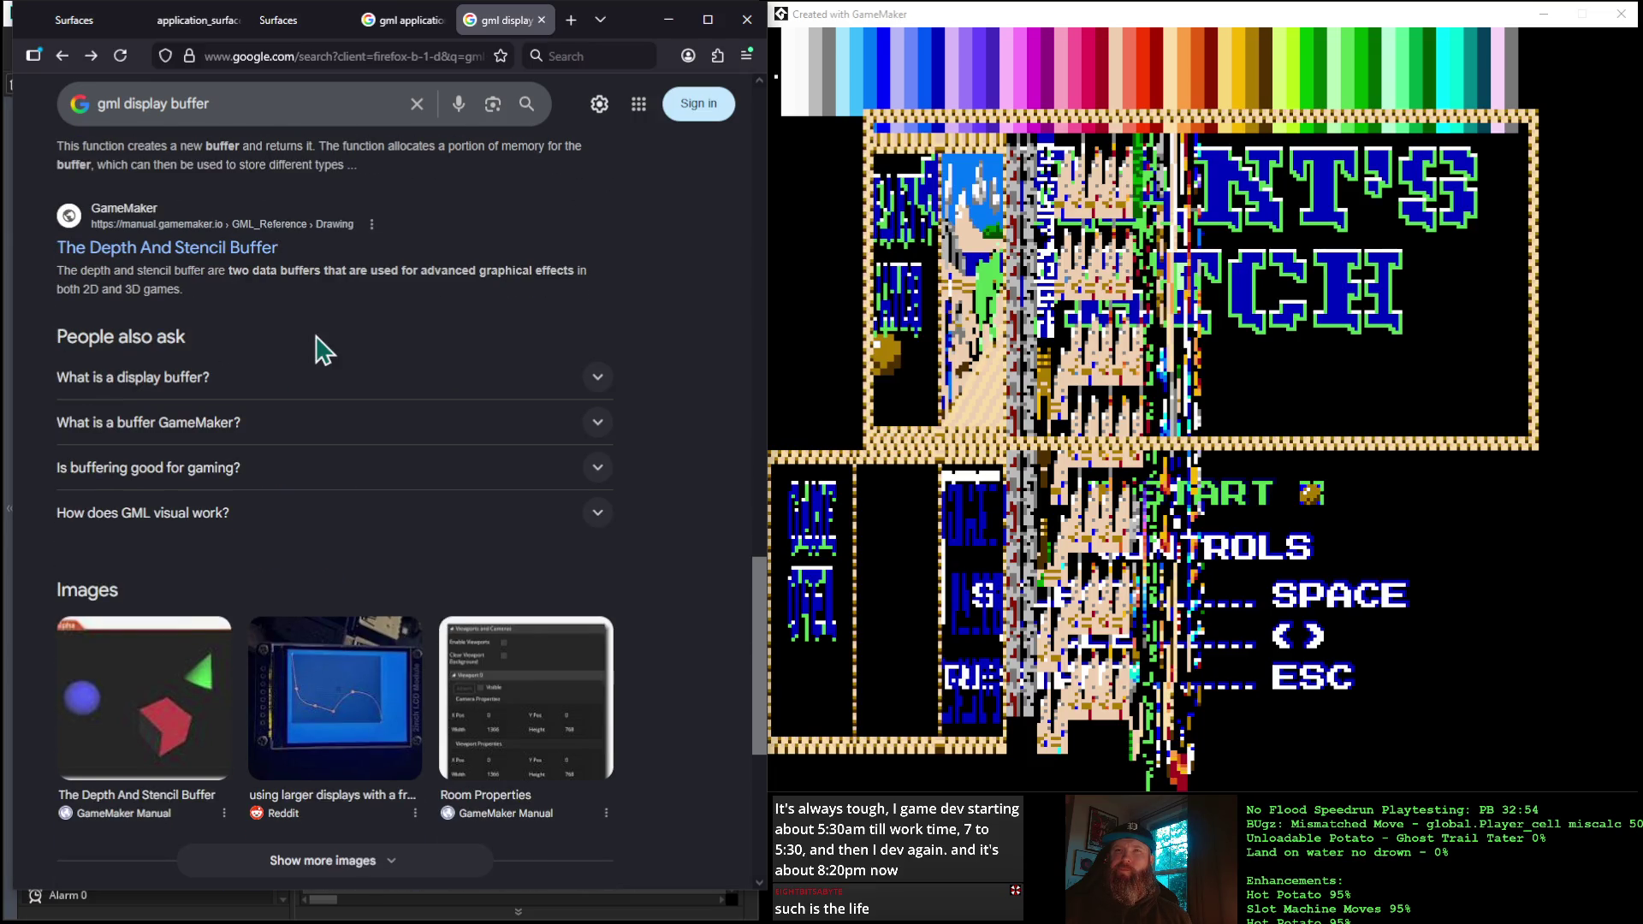
{"action": "scroll", "coordinate": [316, 349], "scroll_direction": "down", "scroll_amount": 5}
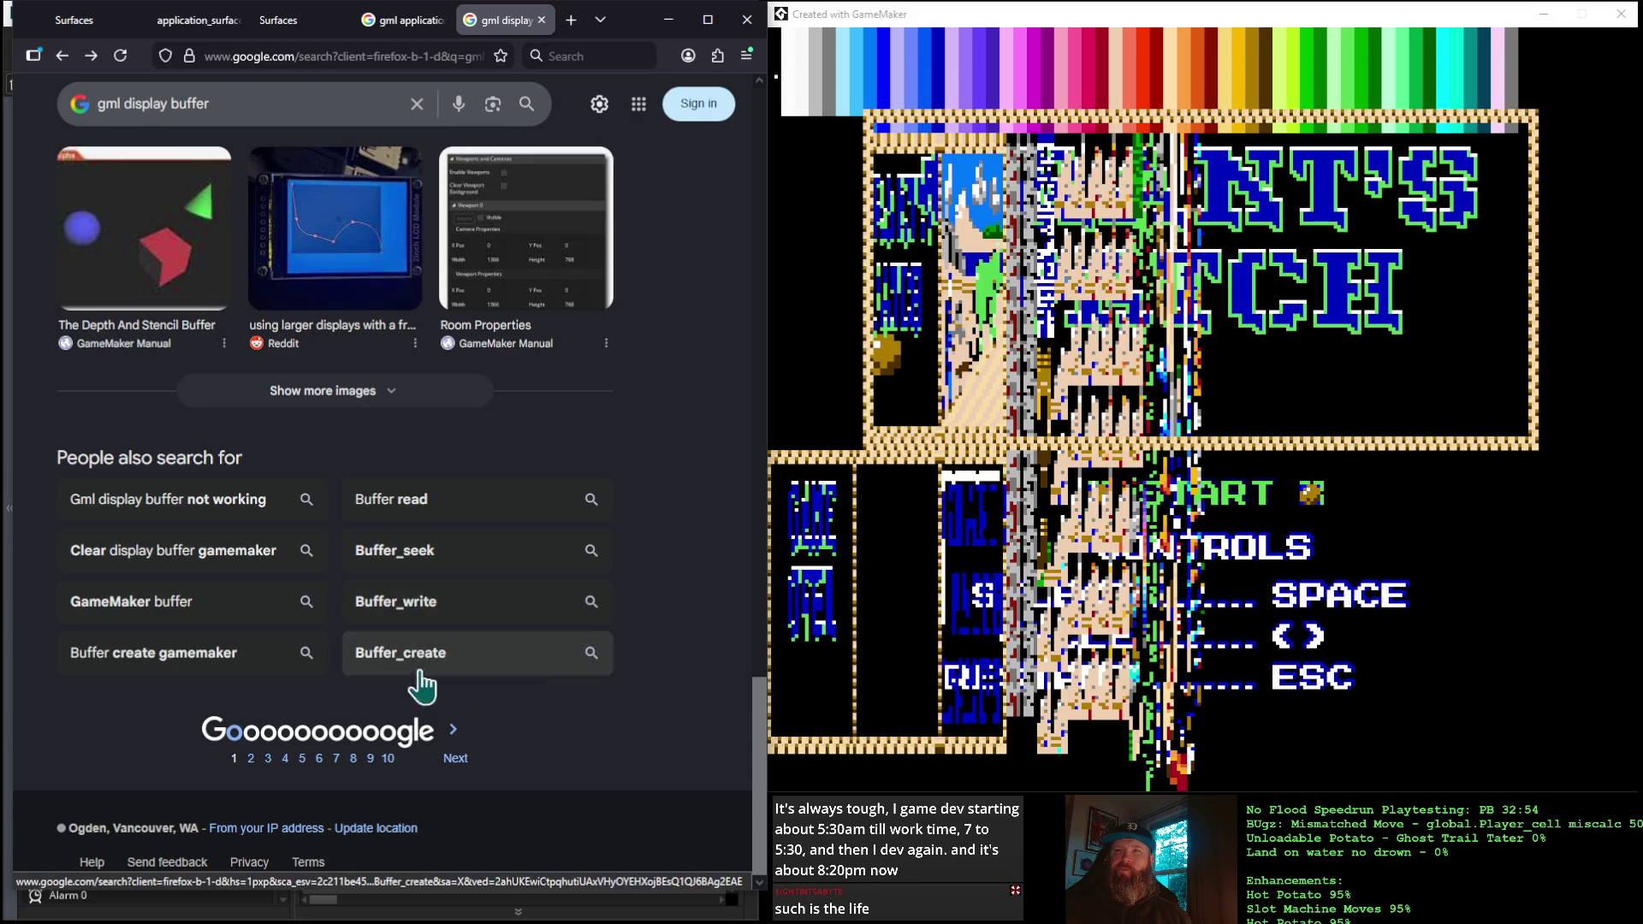
{"action": "scroll", "coordinate": [462, 697], "scroll_direction": "up", "scroll_amount": 15}
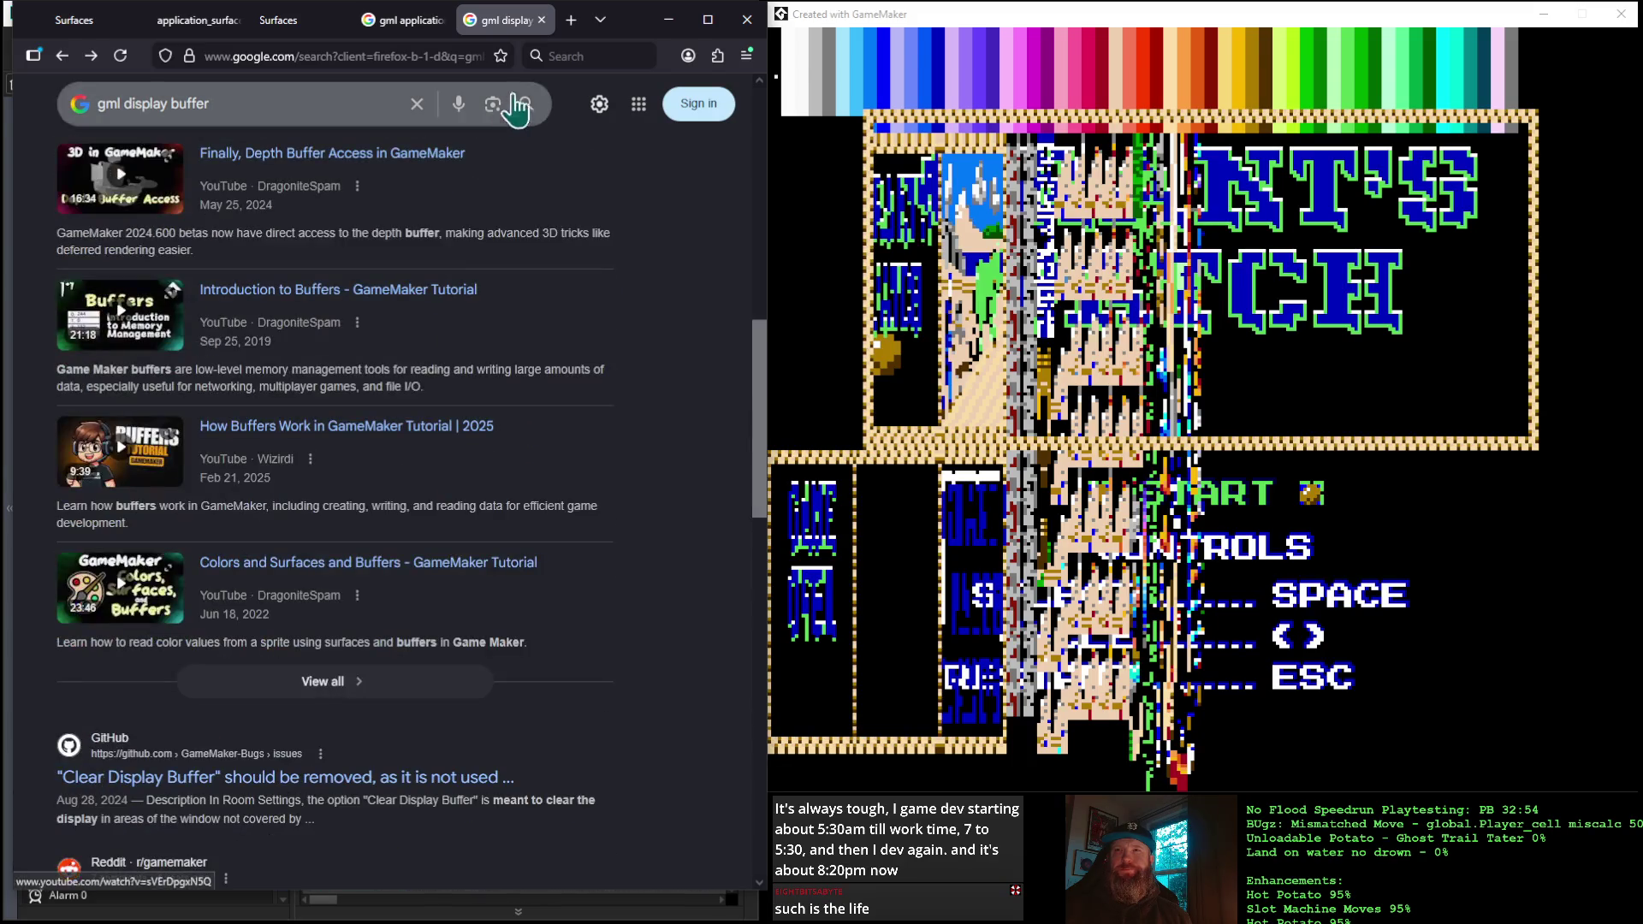
{"action": "left_click", "coordinate": [540, 19]}
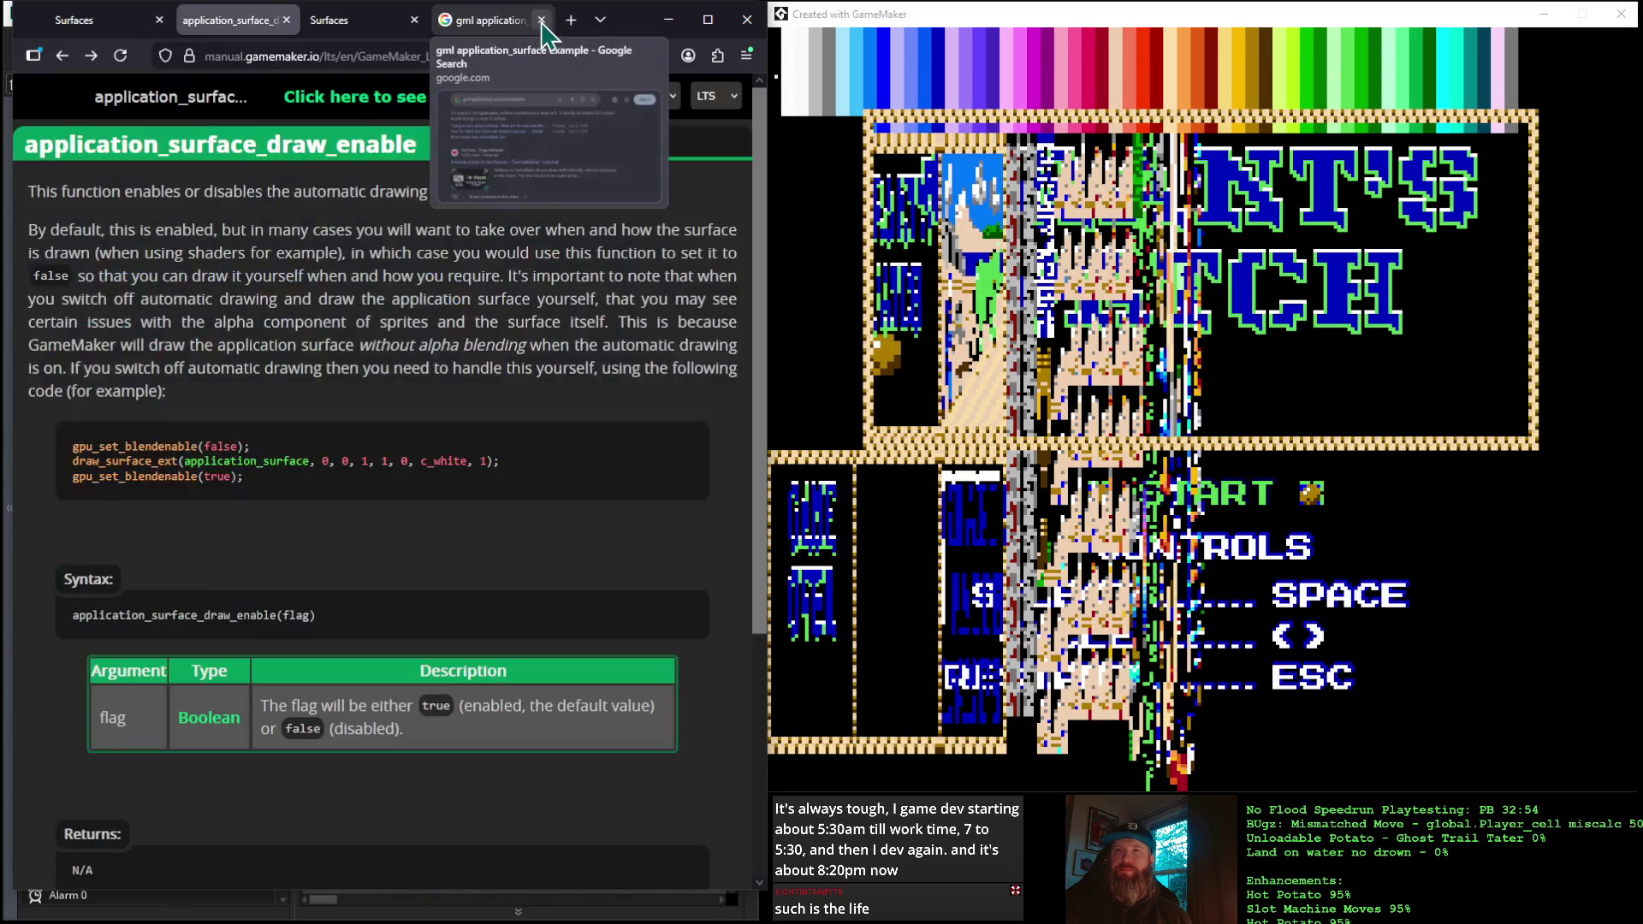
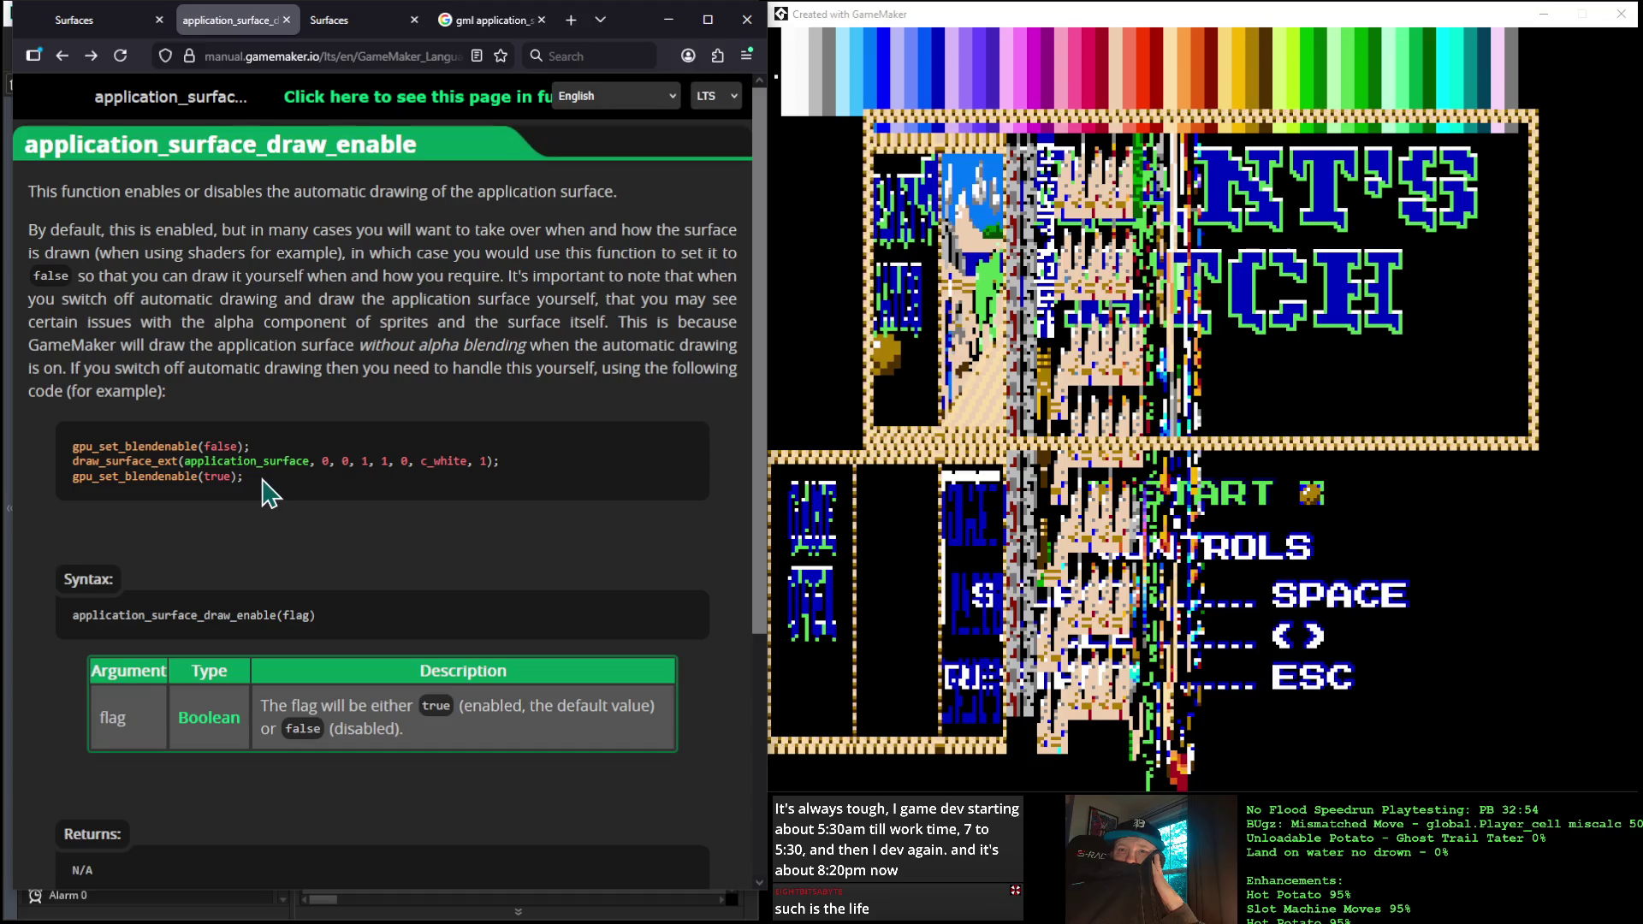
Compare the application_surface manual example with the project's Draw code
{"action": "mouse_move", "coordinate": [247, 477]}
{"action": "left_mouse_down"}
{"action": "mouse_move", "coordinate": [81, 444]}
{"action": "mouse_move", "coordinate": [62, 457]}
{"action": "left_mouse_up"}
{"action": "left_click", "coordinate": [267, 485]}
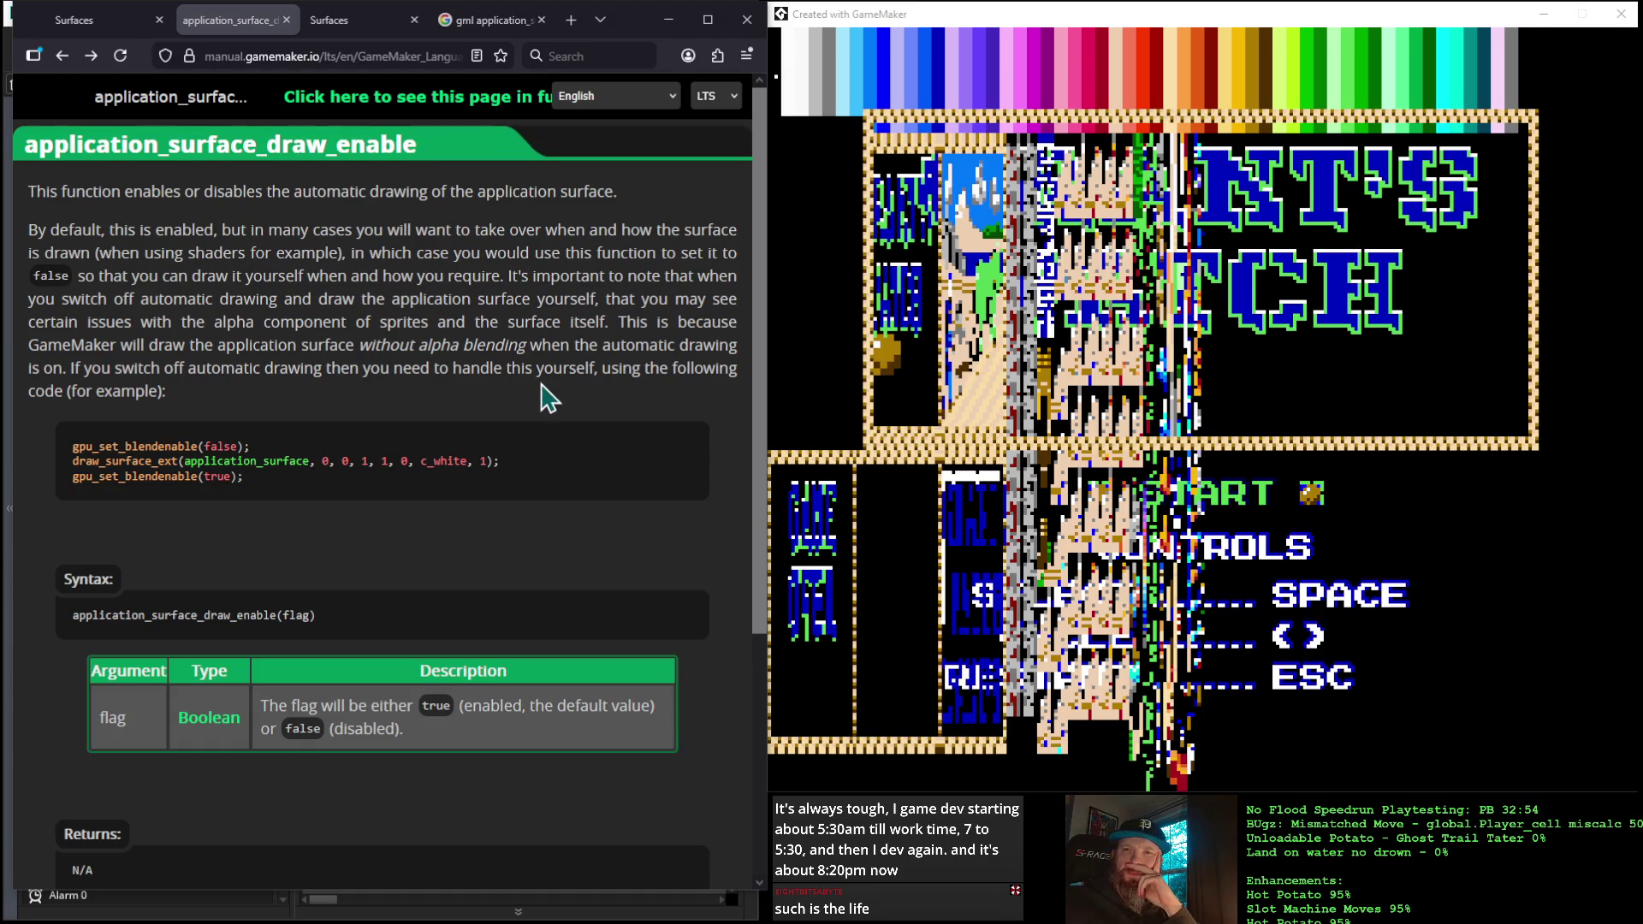
{"action": "scroll", "coordinate": [548, 398], "scroll_direction": "down", "scroll_amount": 2}
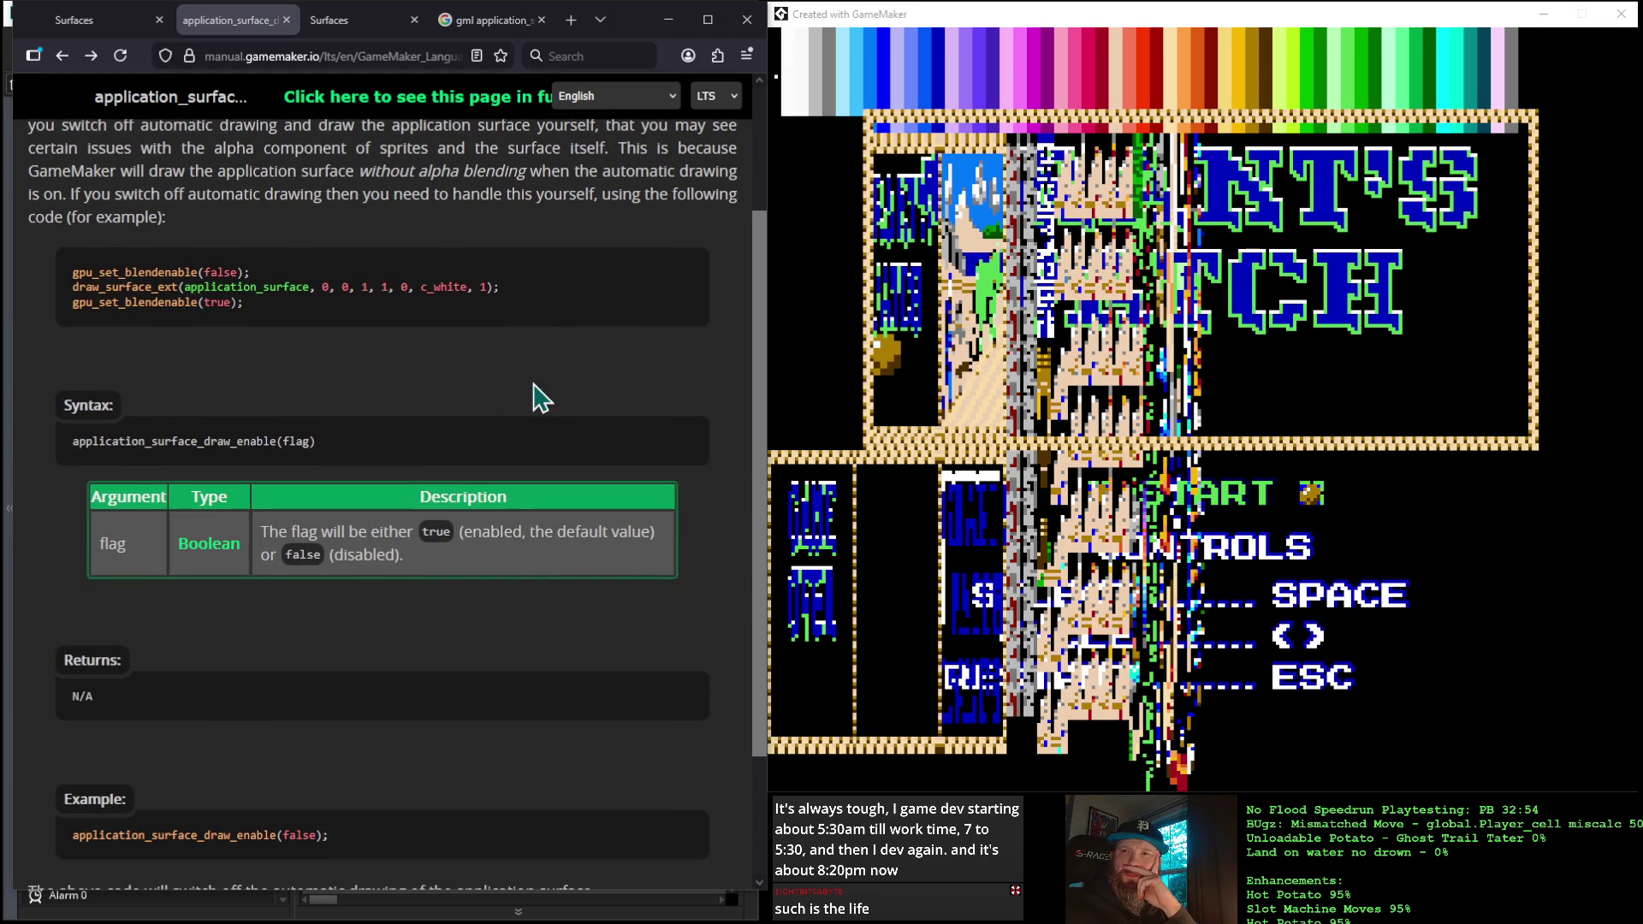
{"action": "scroll", "coordinate": [537, 397], "scroll_direction": "down", "scroll_amount": 1}
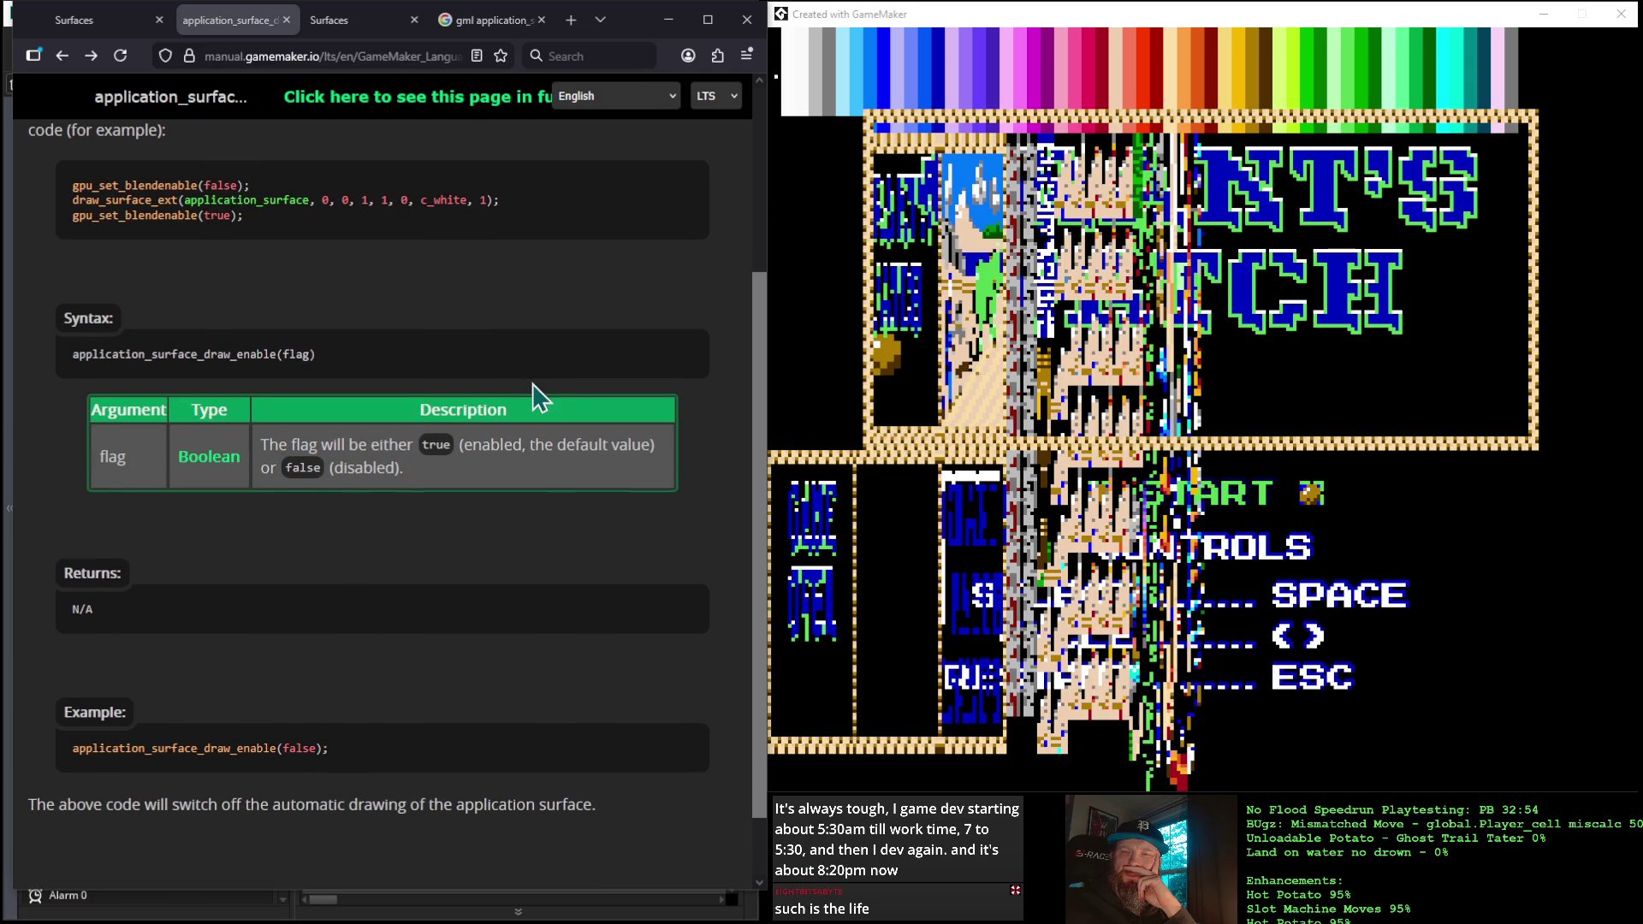
{"action": "scroll", "coordinate": [532, 383], "scroll_direction": "down", "scroll_amount": 1}
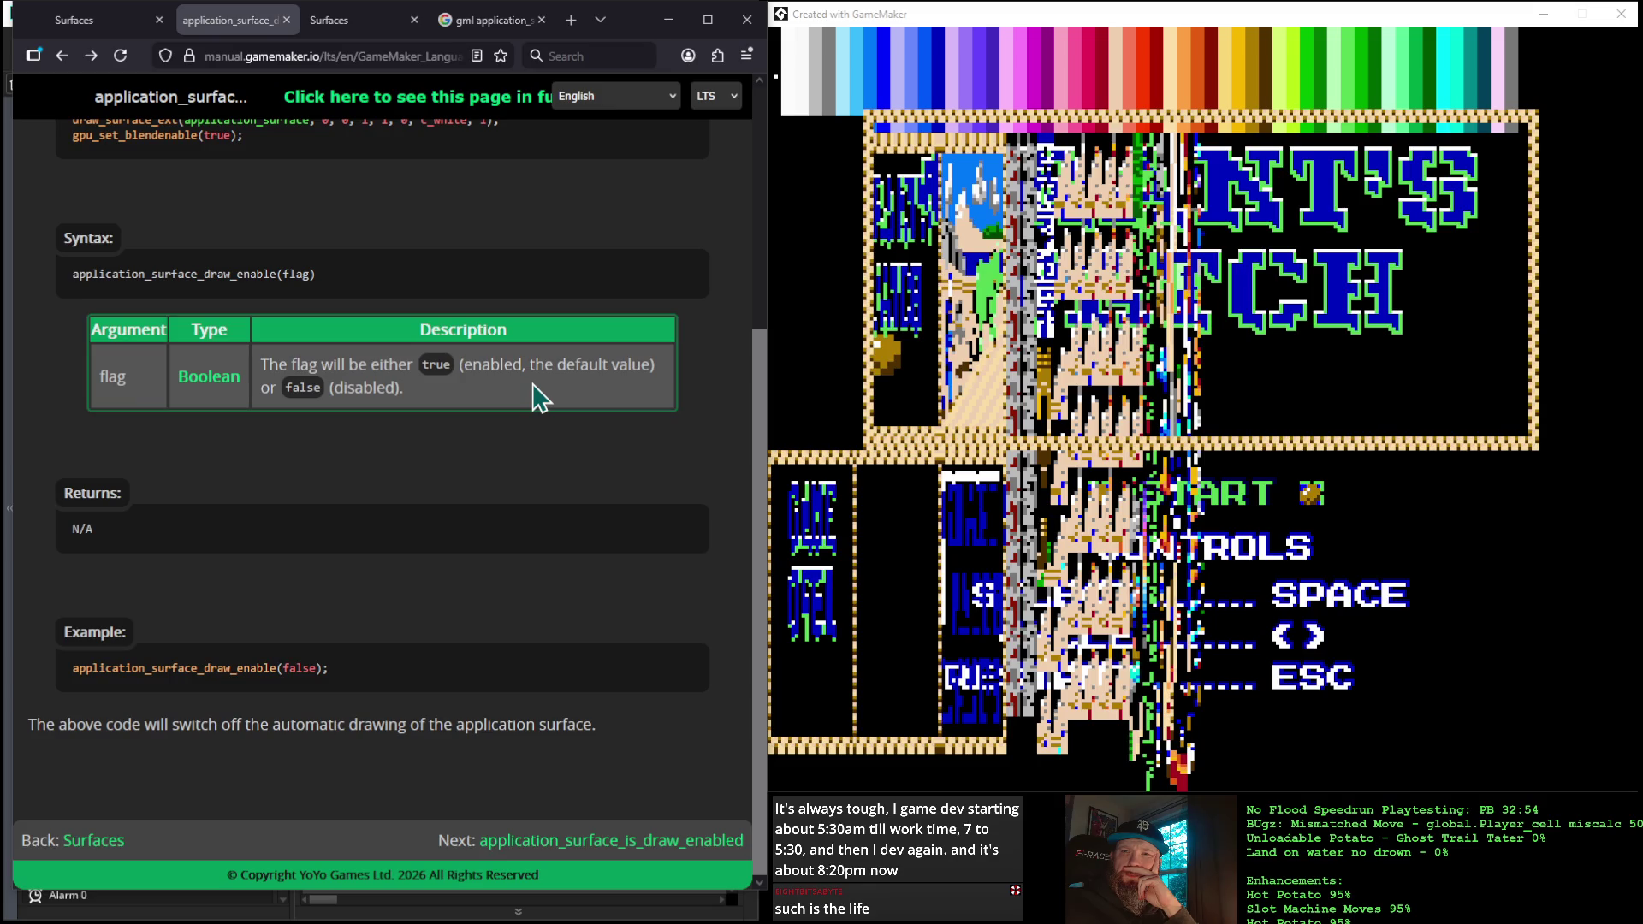
{"action": "scroll", "coordinate": [537, 398], "scroll_direction": "up", "scroll_amount": 4}
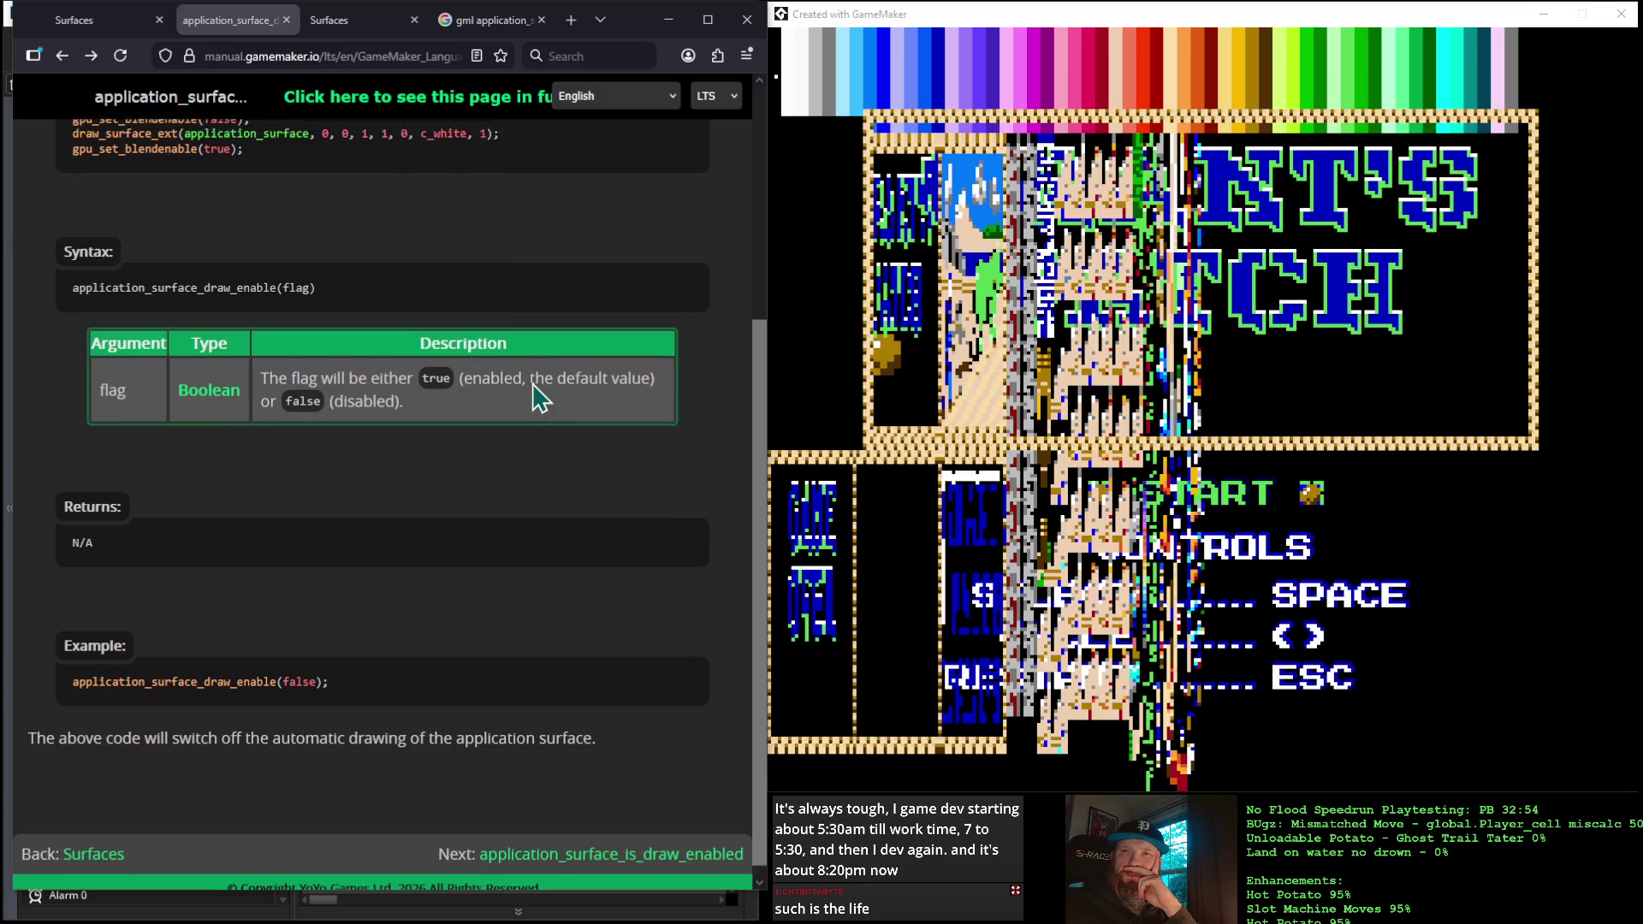
{"action": "scroll", "coordinate": [537, 398], "scroll_direction": "down", "scroll_amount": 2}
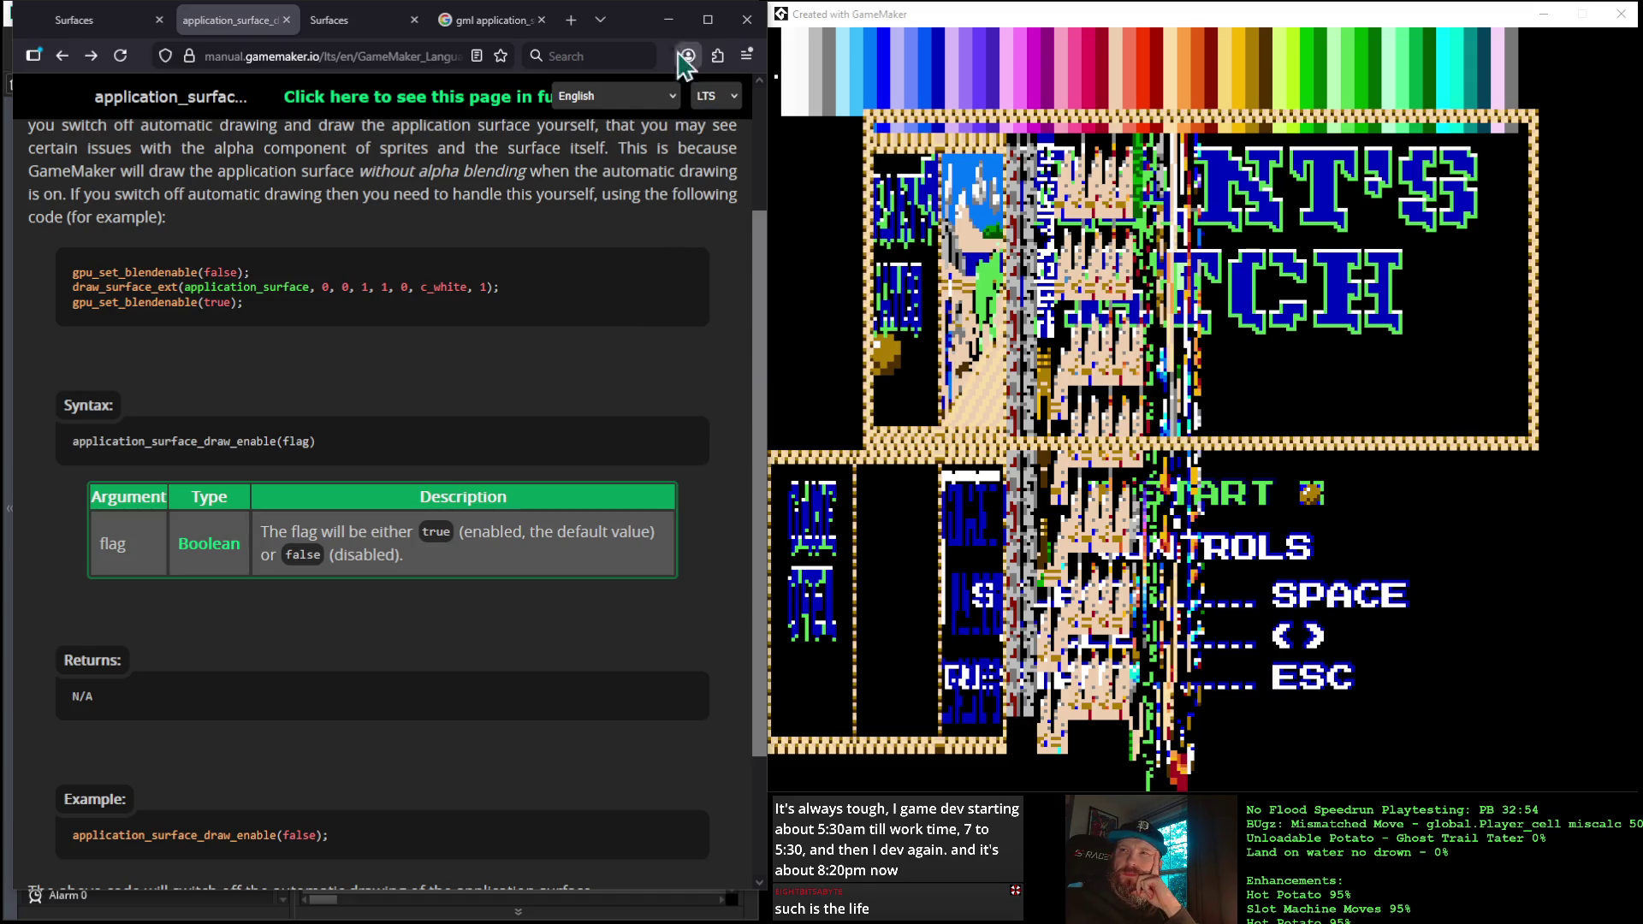
{"action": "left_click", "coordinate": [669, 19]}
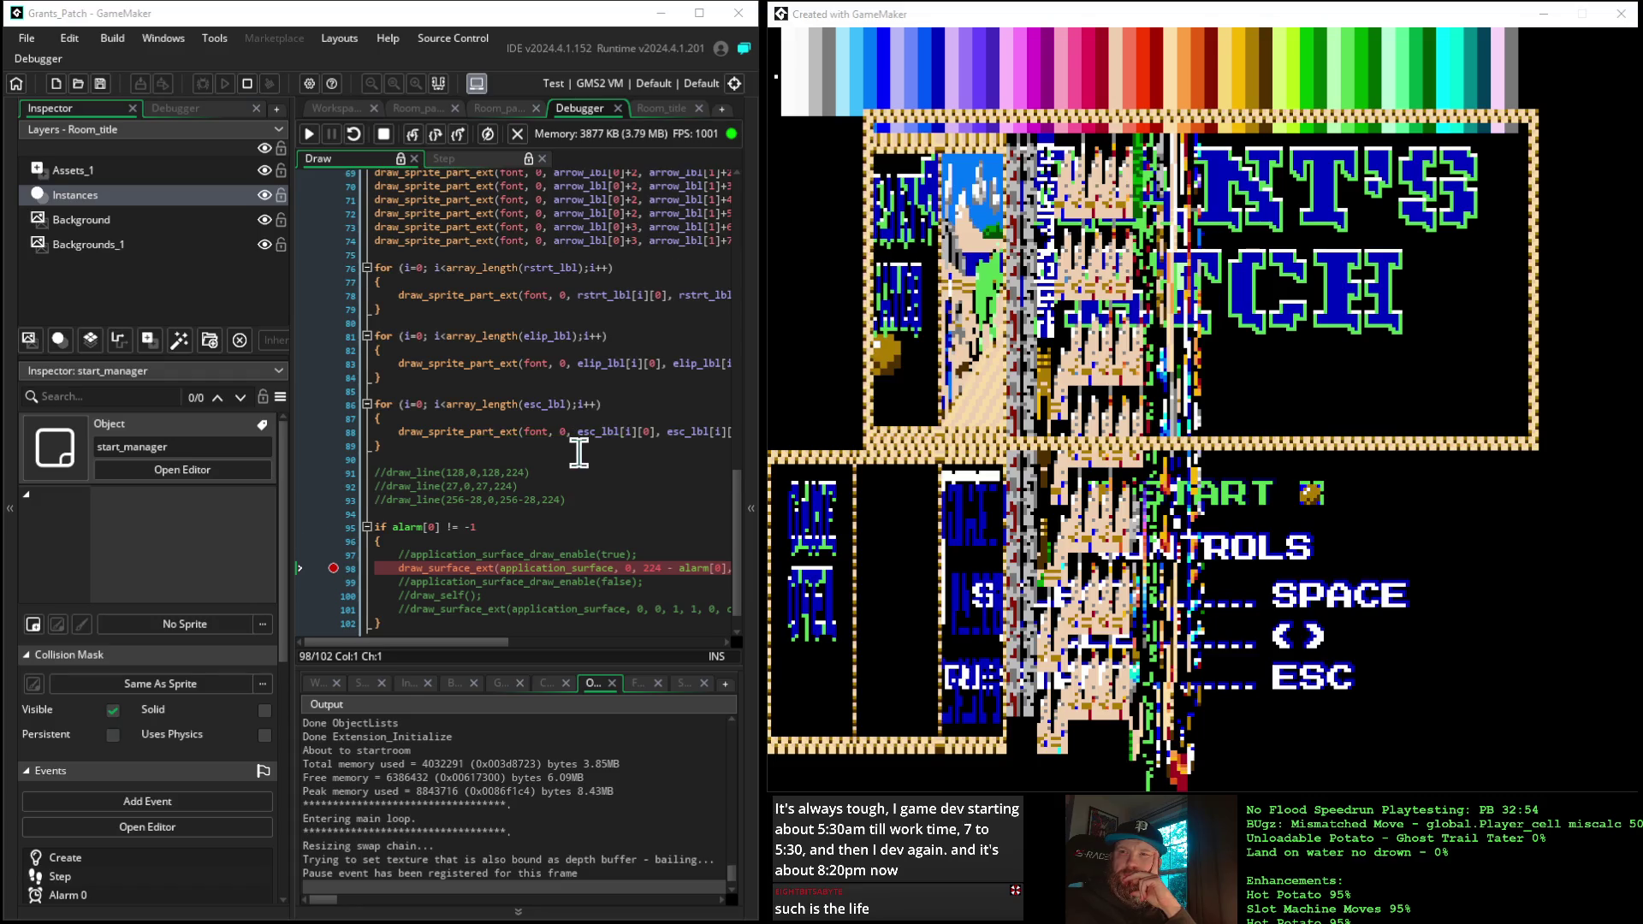
{"action": "scroll", "coordinate": [579, 454], "scroll_direction": "down", "scroll_amount": 1}
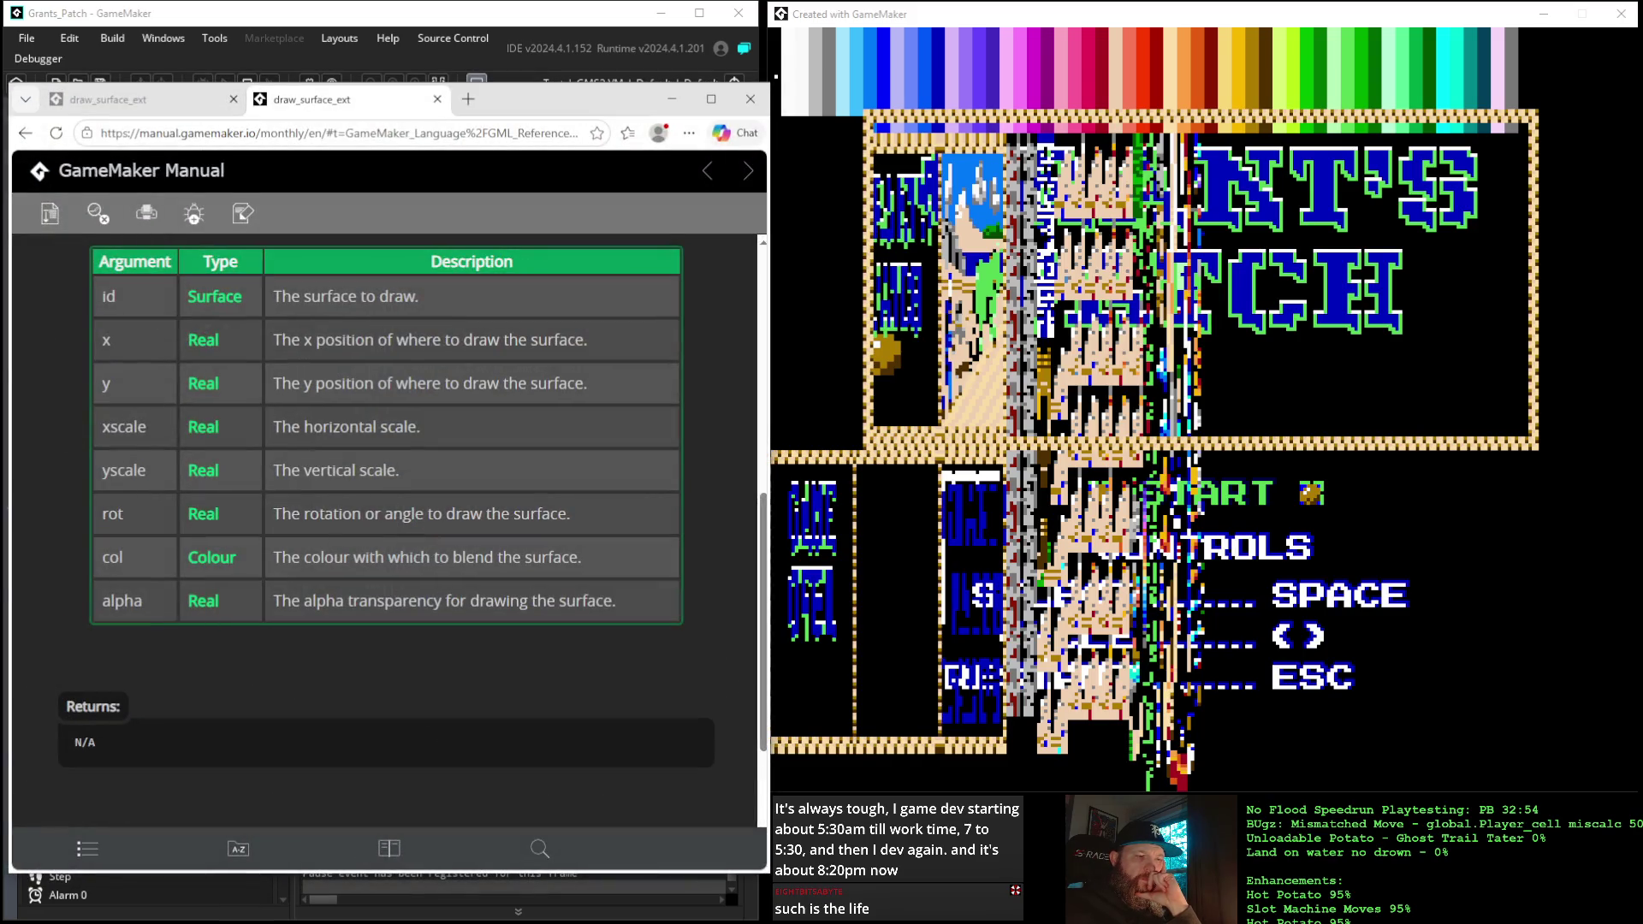
{"action": "key", "text": "alt+Tab"}
{"action": "key", "text": "alt+Tab"}
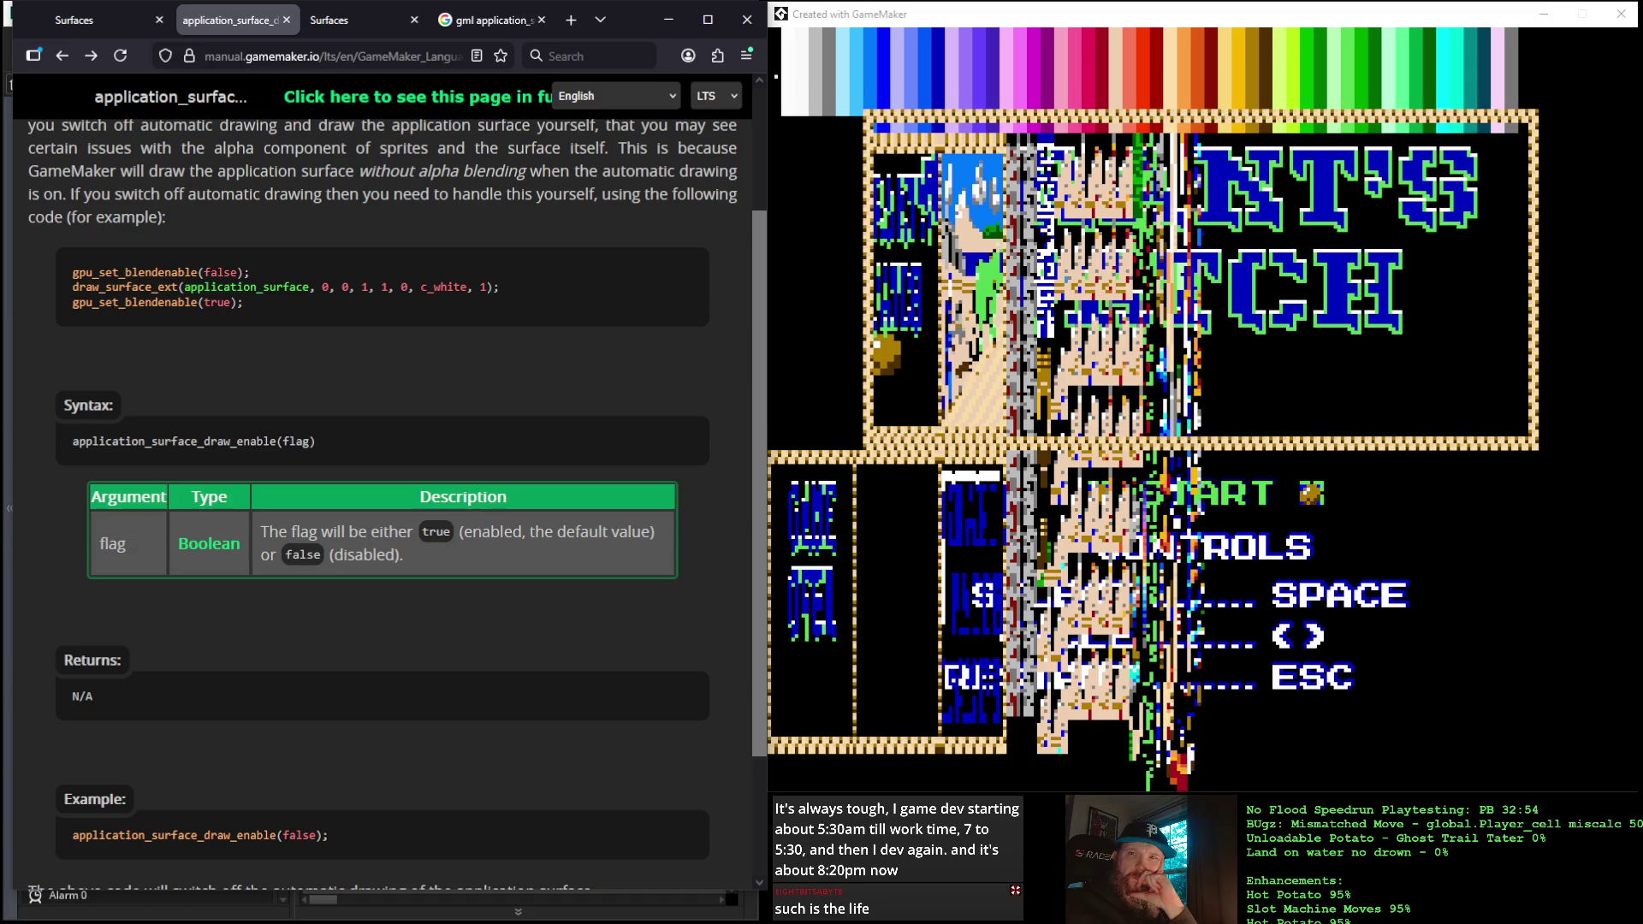
Stop the game and paste gpu_set_blendenable(false) from the manual below line 97
{"action": "left_click_drag", "start_coordinate": [251, 272], "coordinate": [47, 275]}
{"action": "key", "text": "ctrl+c"}
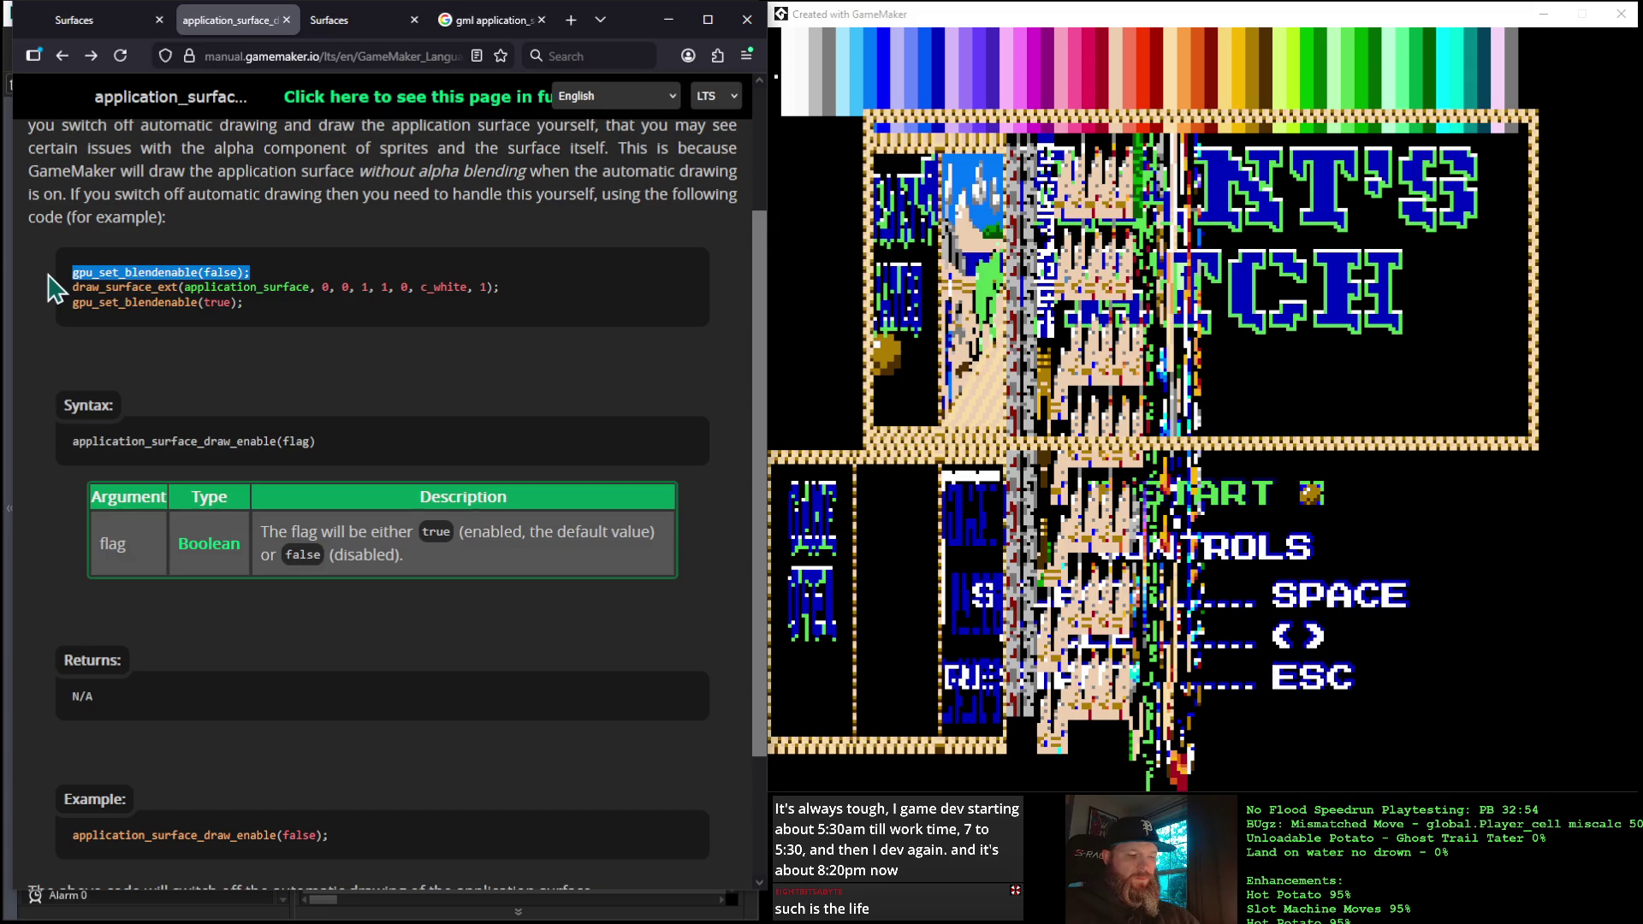
{"action": "left_click", "coordinate": [669, 19]}
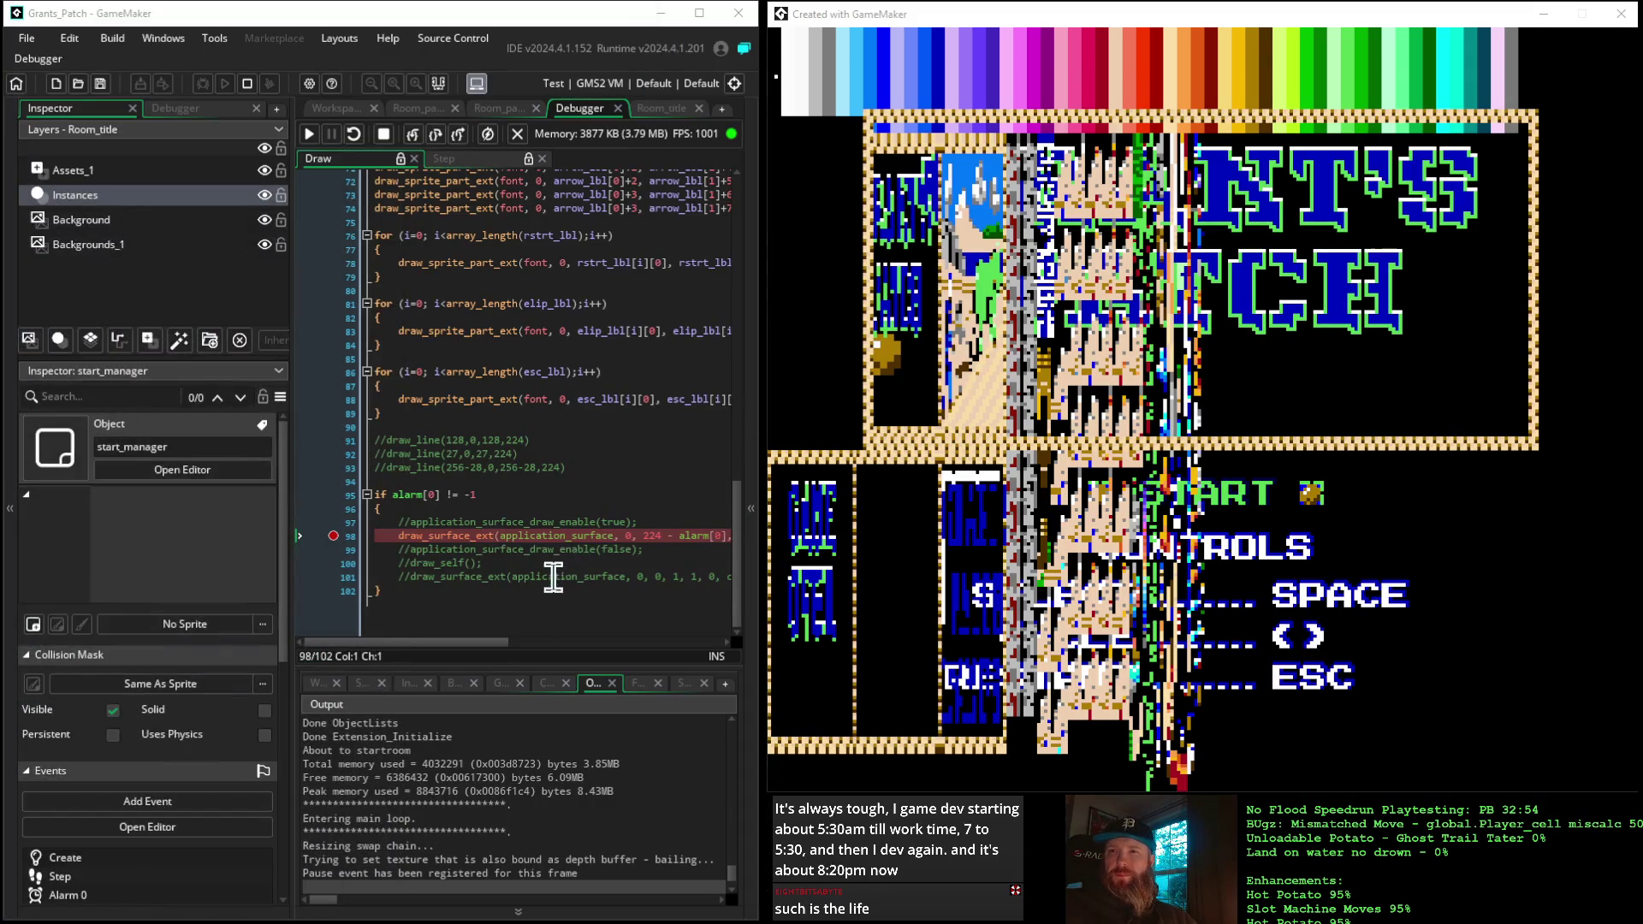
{"action": "left_click", "coordinate": [642, 522]}
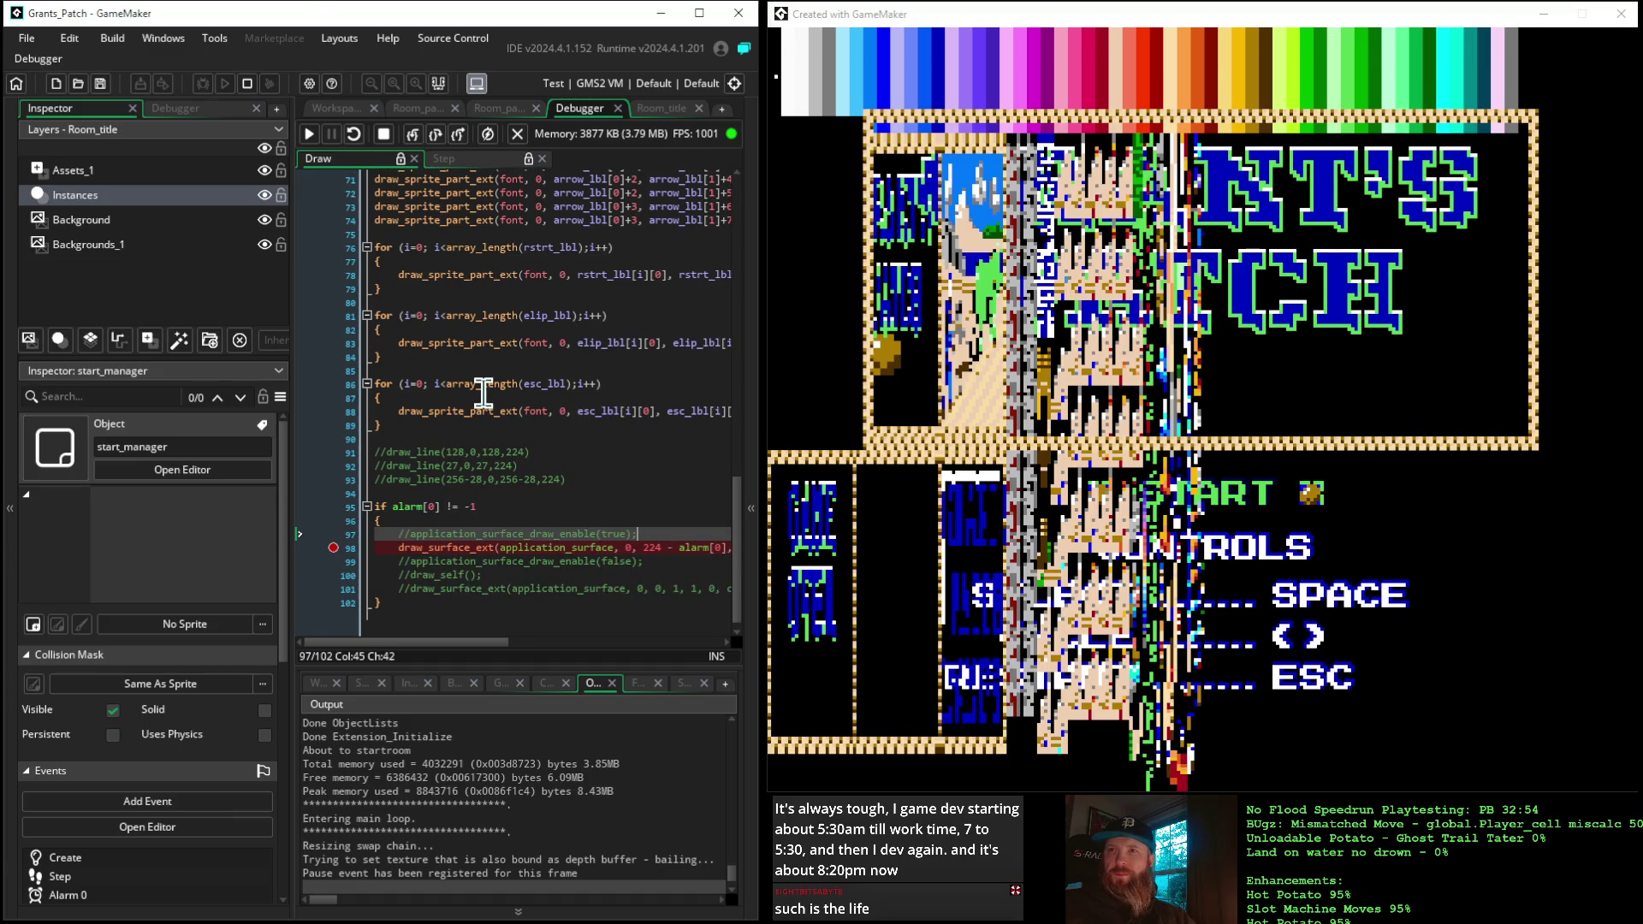
{"action": "left_click", "coordinate": [383, 134]}
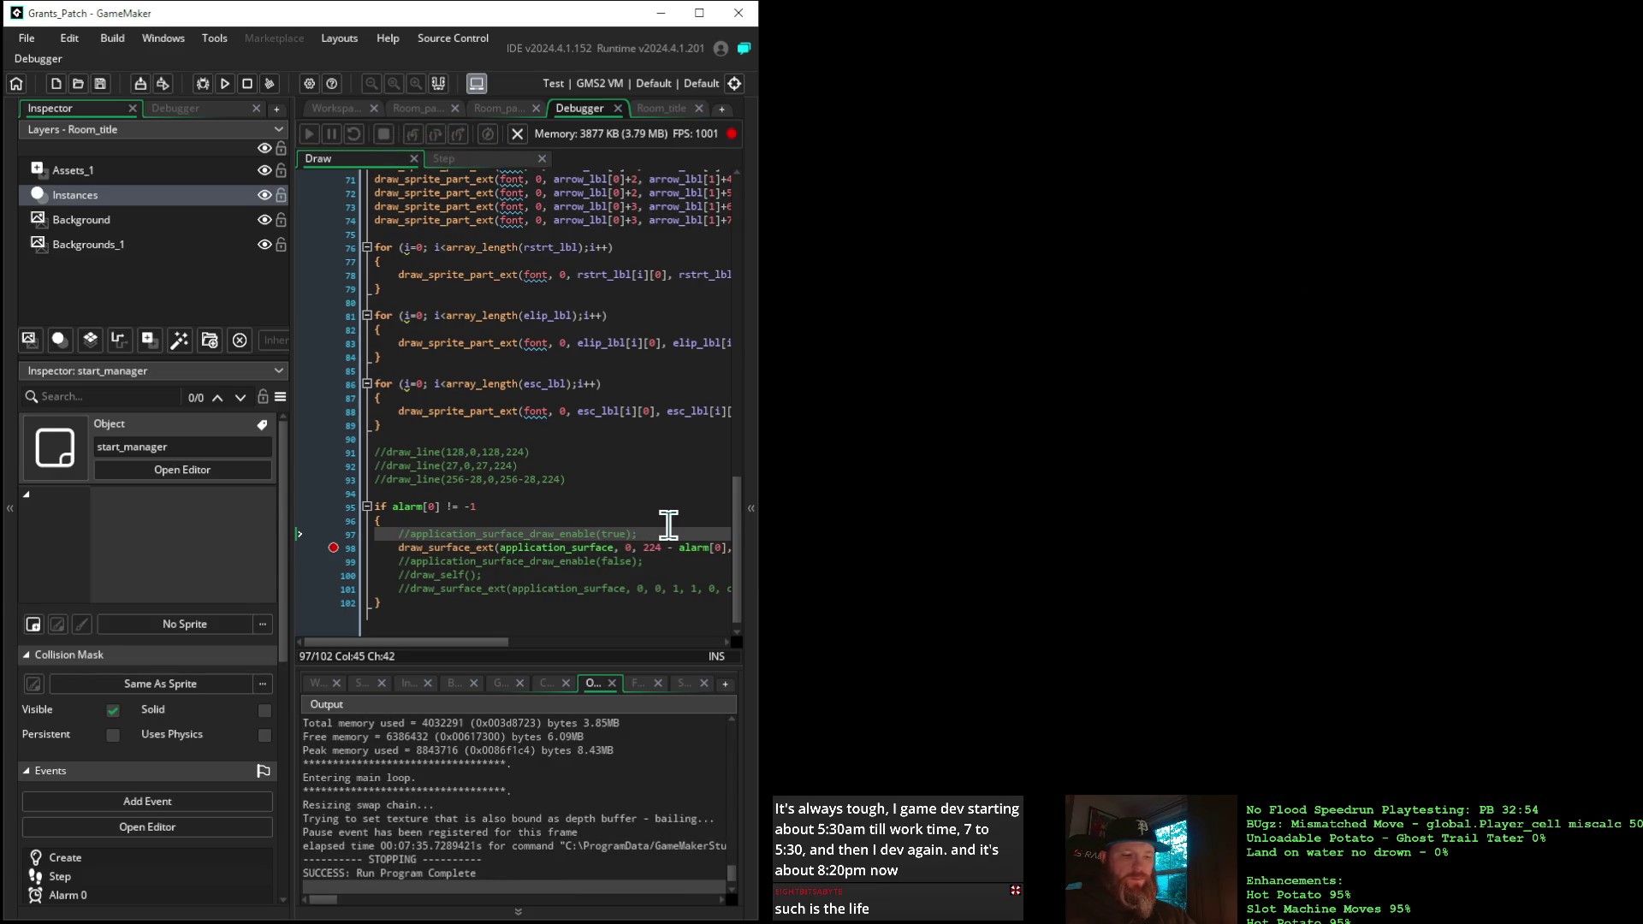
{"action": "key", "text": "Return"}
{"action": "key", "text": "ctrl+v"}
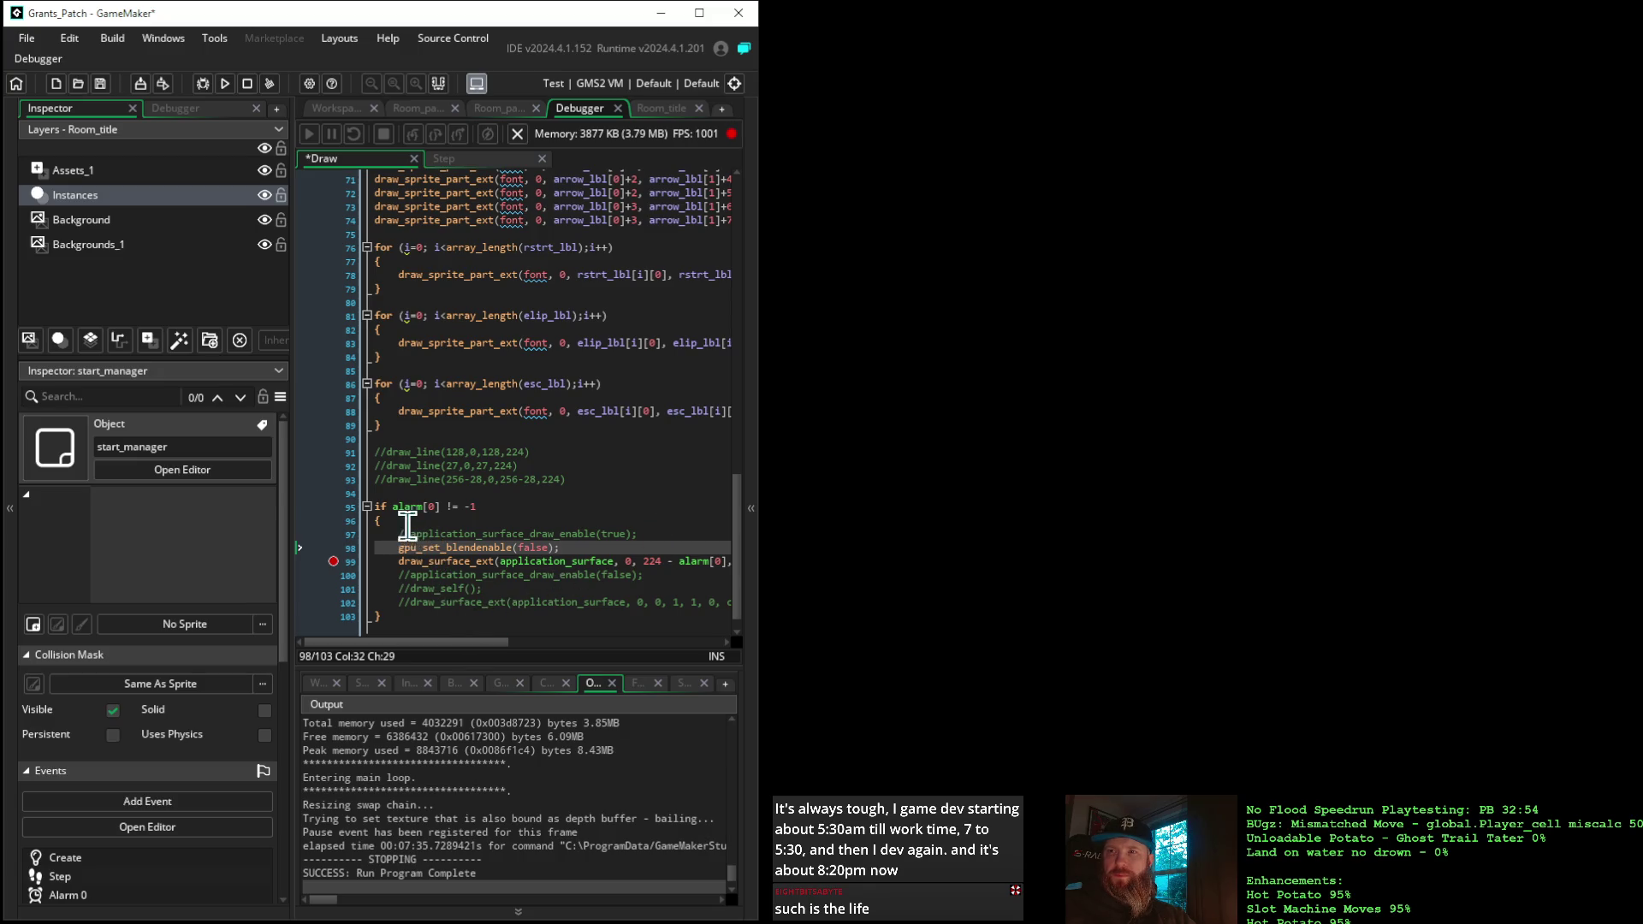
Add gpu_set_blendenable(true) after the draw_surface_ext line
{"action": "mouse_move", "coordinate": [465, 643]}
{"action": "left_mouse_down"}
{"action": "mouse_move", "coordinate": [532, 647]}
{"action": "mouse_move", "coordinate": [587, 602]}
{"action": "left_mouse_up"}
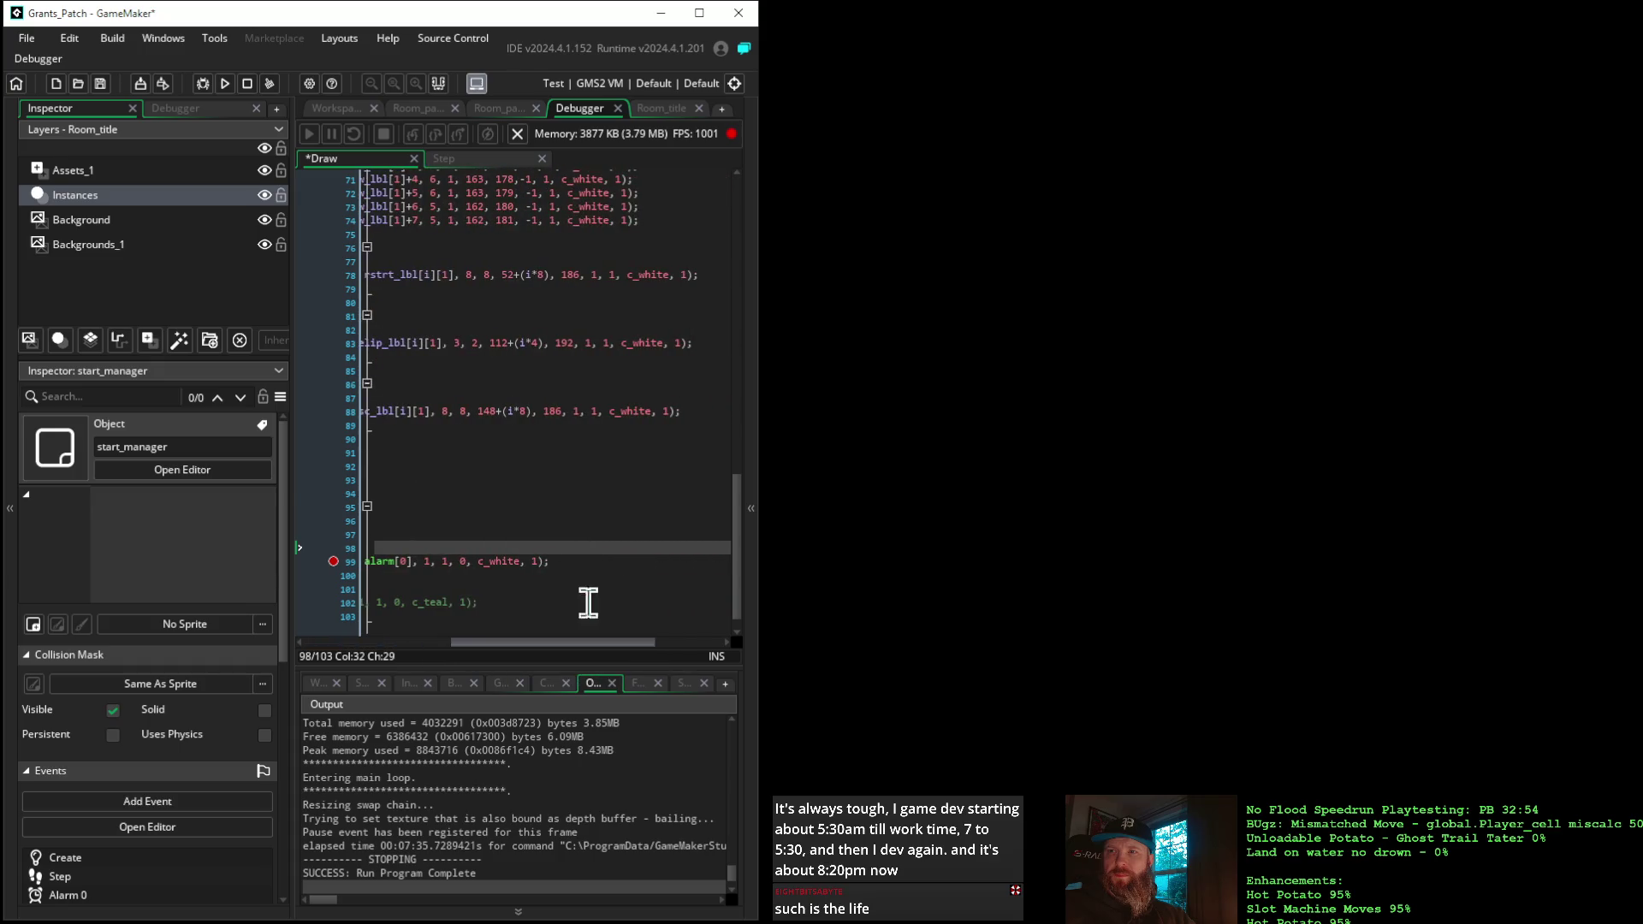
{"action": "left_click", "coordinate": [580, 560]}
{"action": "key", "text": "Return"}
{"action": "key", "text": "ctrl+v"}
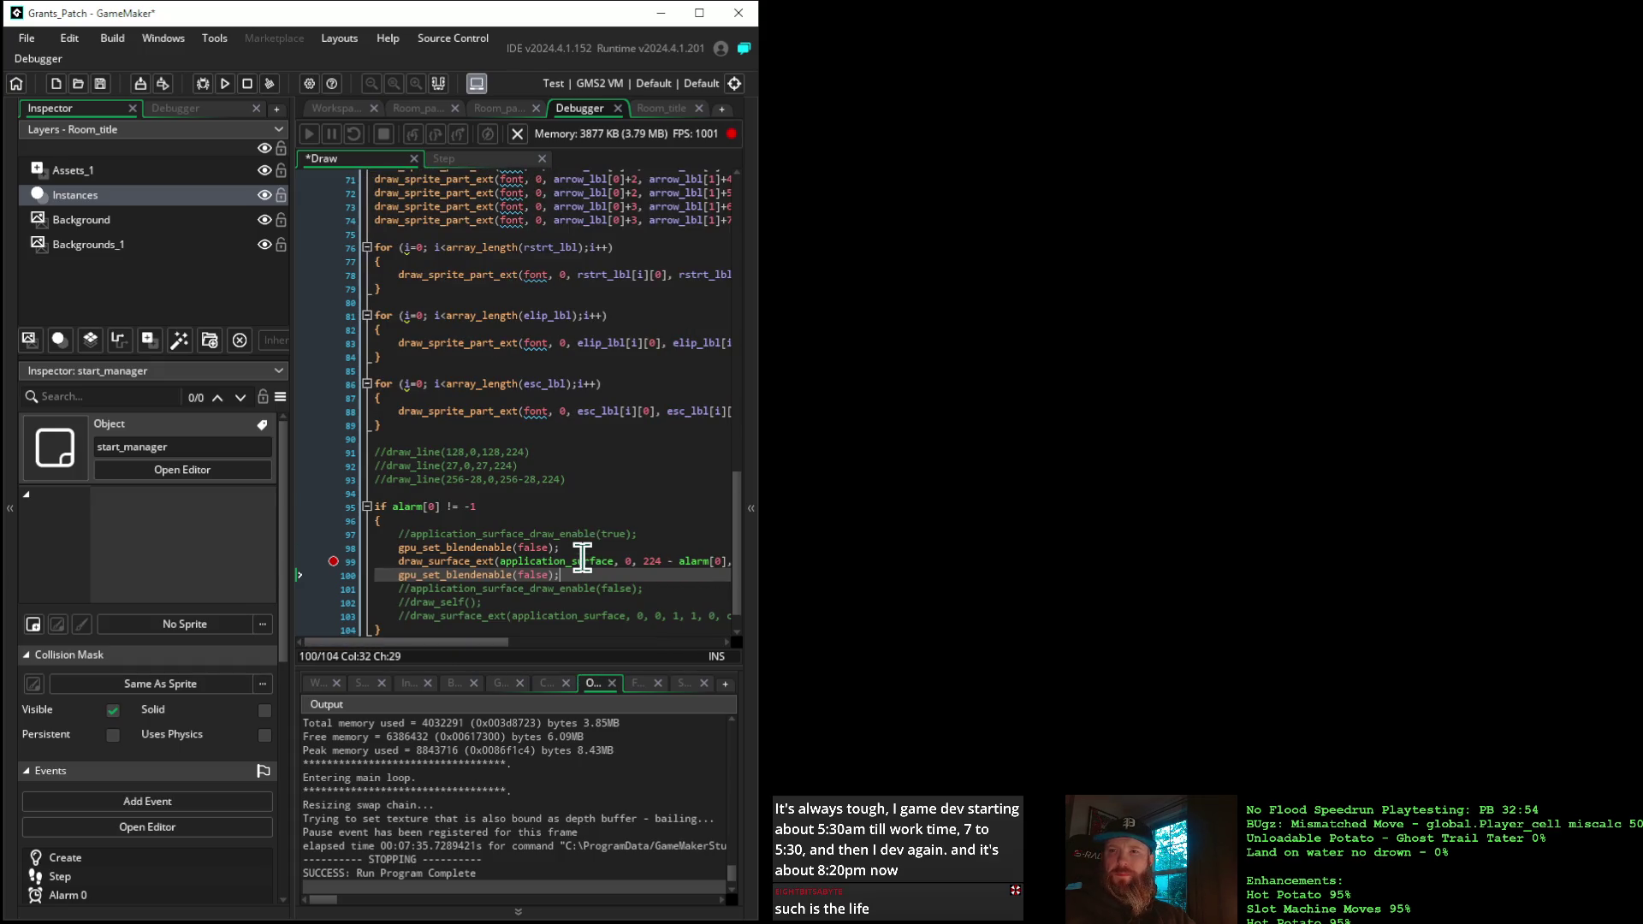
{"action": "key", "text": "Left"}
{"action": "key", "text": "BackSpace"}
{"action": "key", "text": "BackSpace"}
{"action": "key", "text": "BackSpace"}
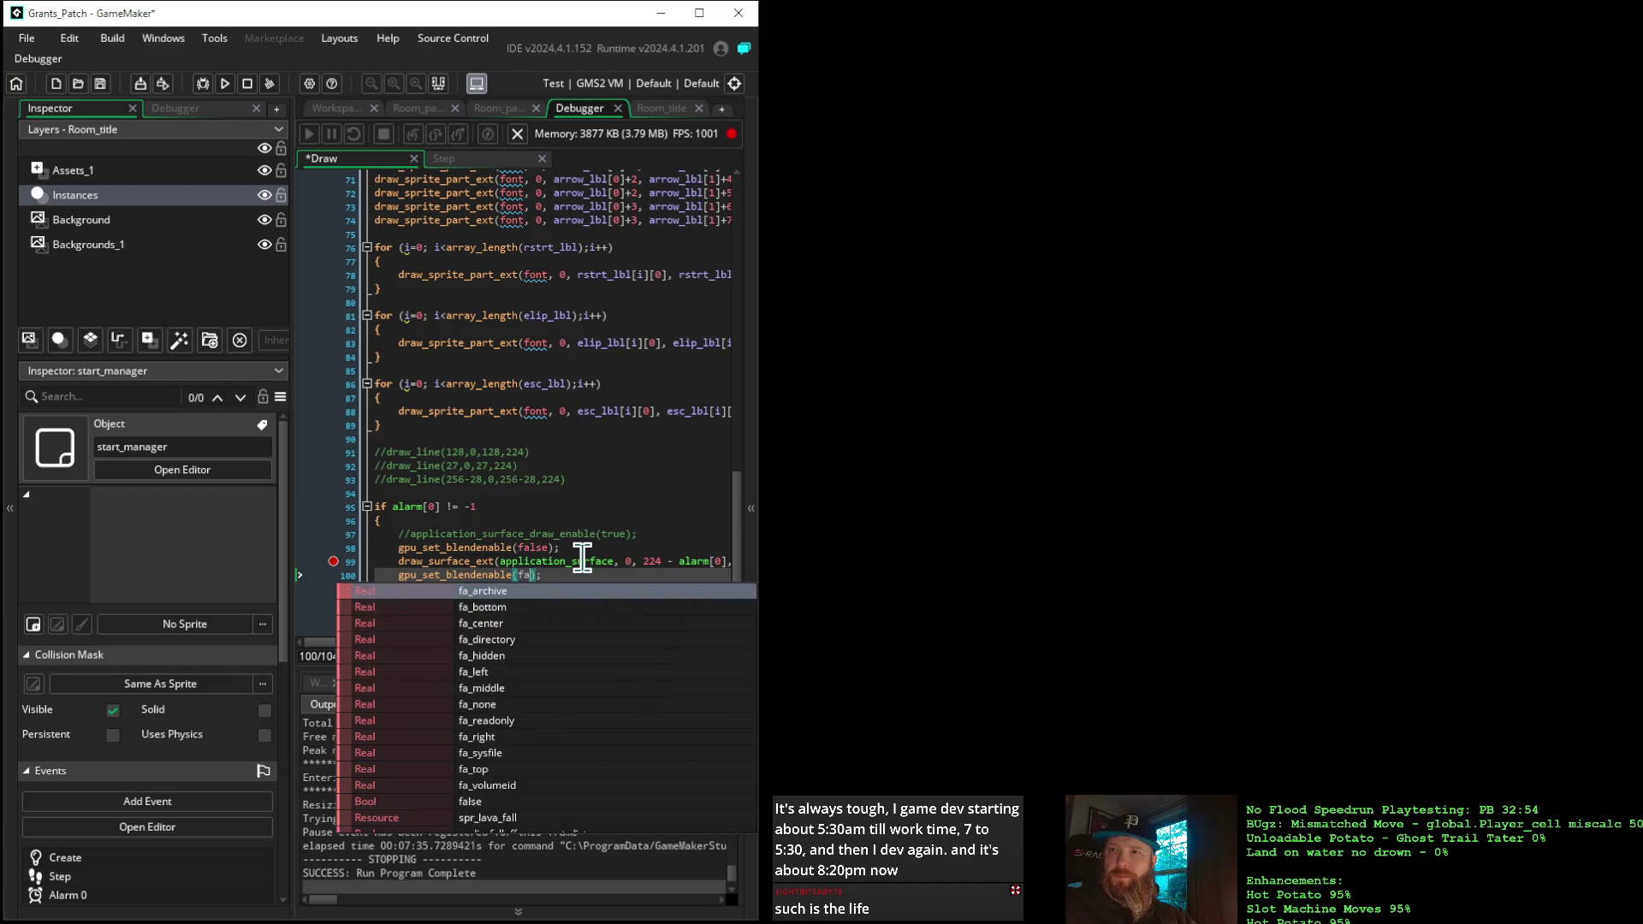
{"action": "type", "text": "true"}
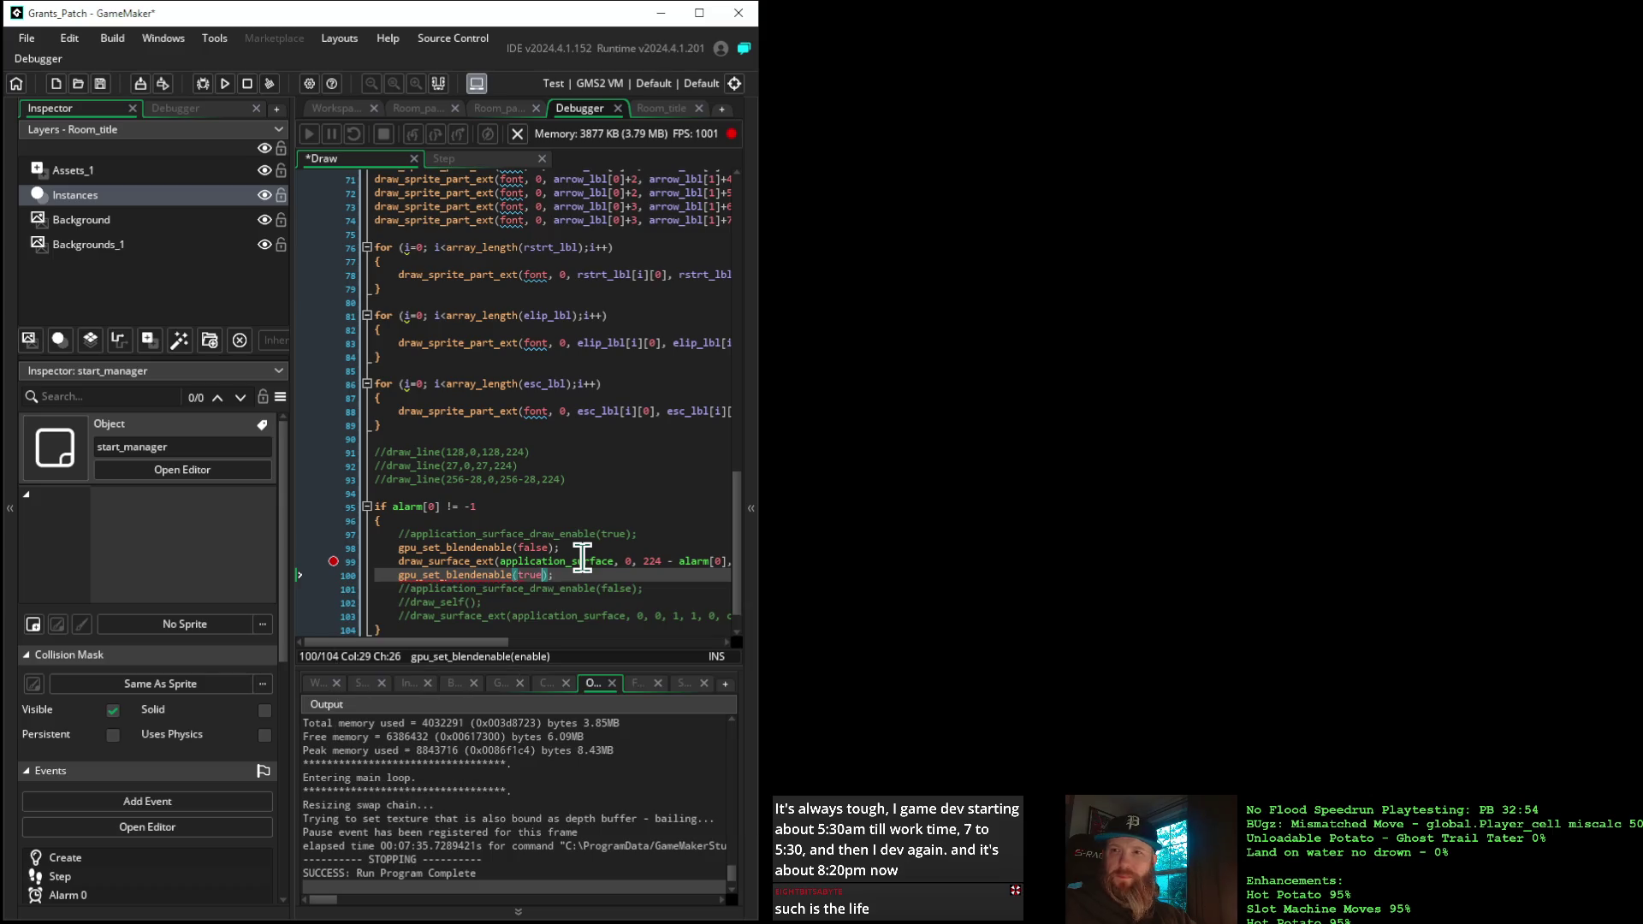
Uncomment application_surface_draw_enable, set its argument to false, and start a debug run
{"action": "left_click", "coordinate": [415, 535]}
{"action": "key", "text": "BackSpace"}
{"action": "key", "text": "BackSpace"}
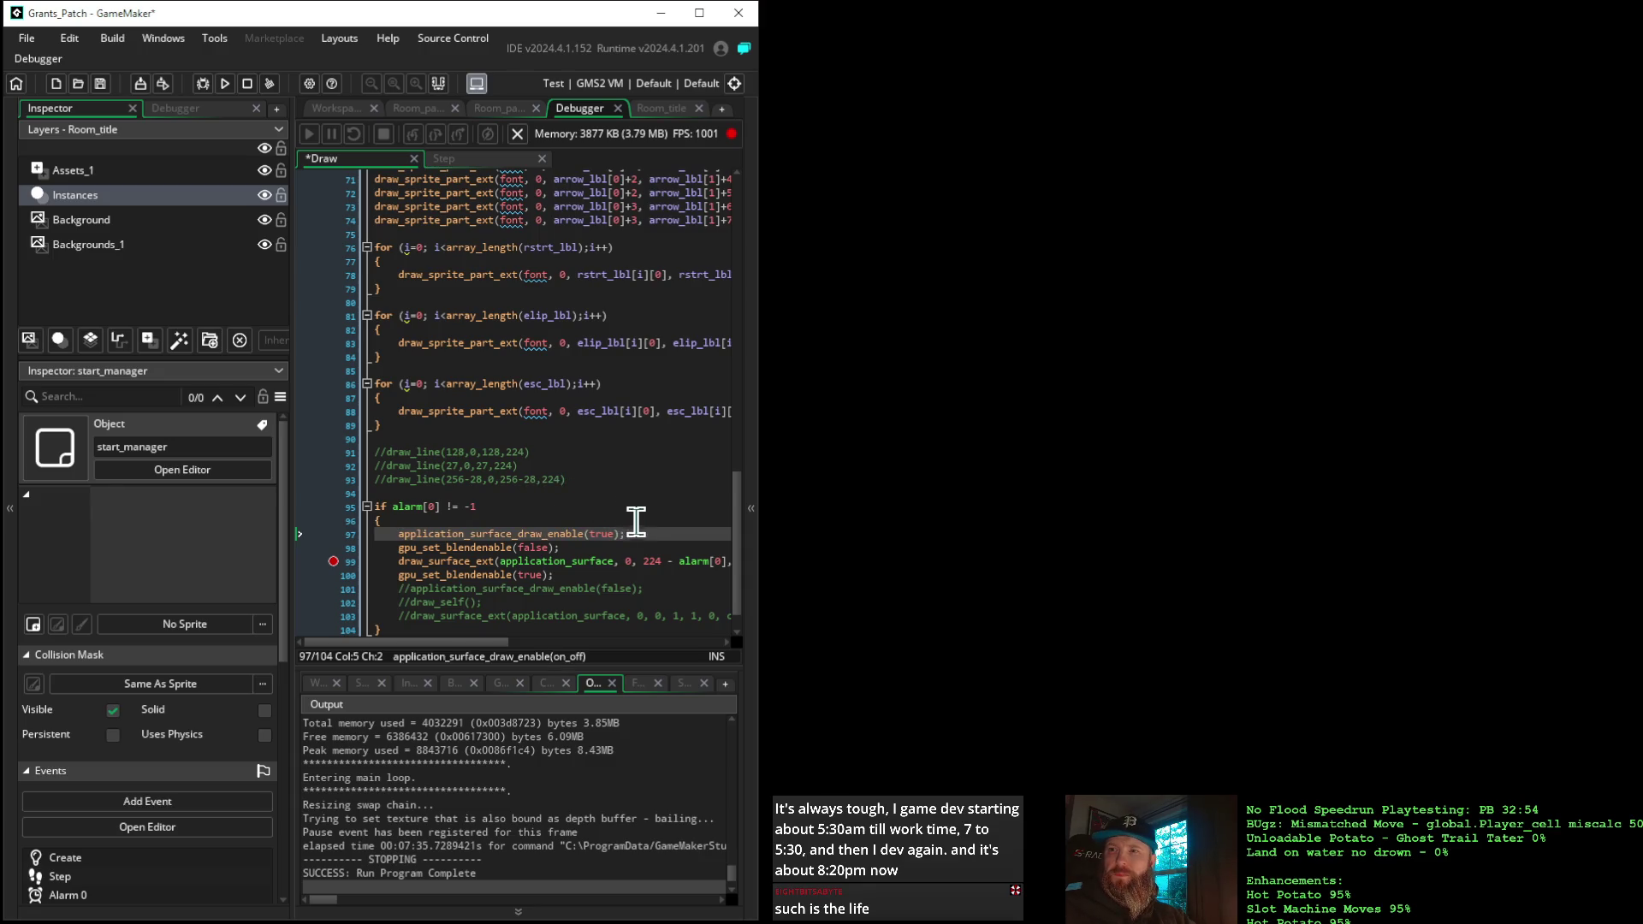
{"action": "left_click", "coordinate": [615, 535]}
{"action": "mouse_move", "coordinate": [686, 561]}
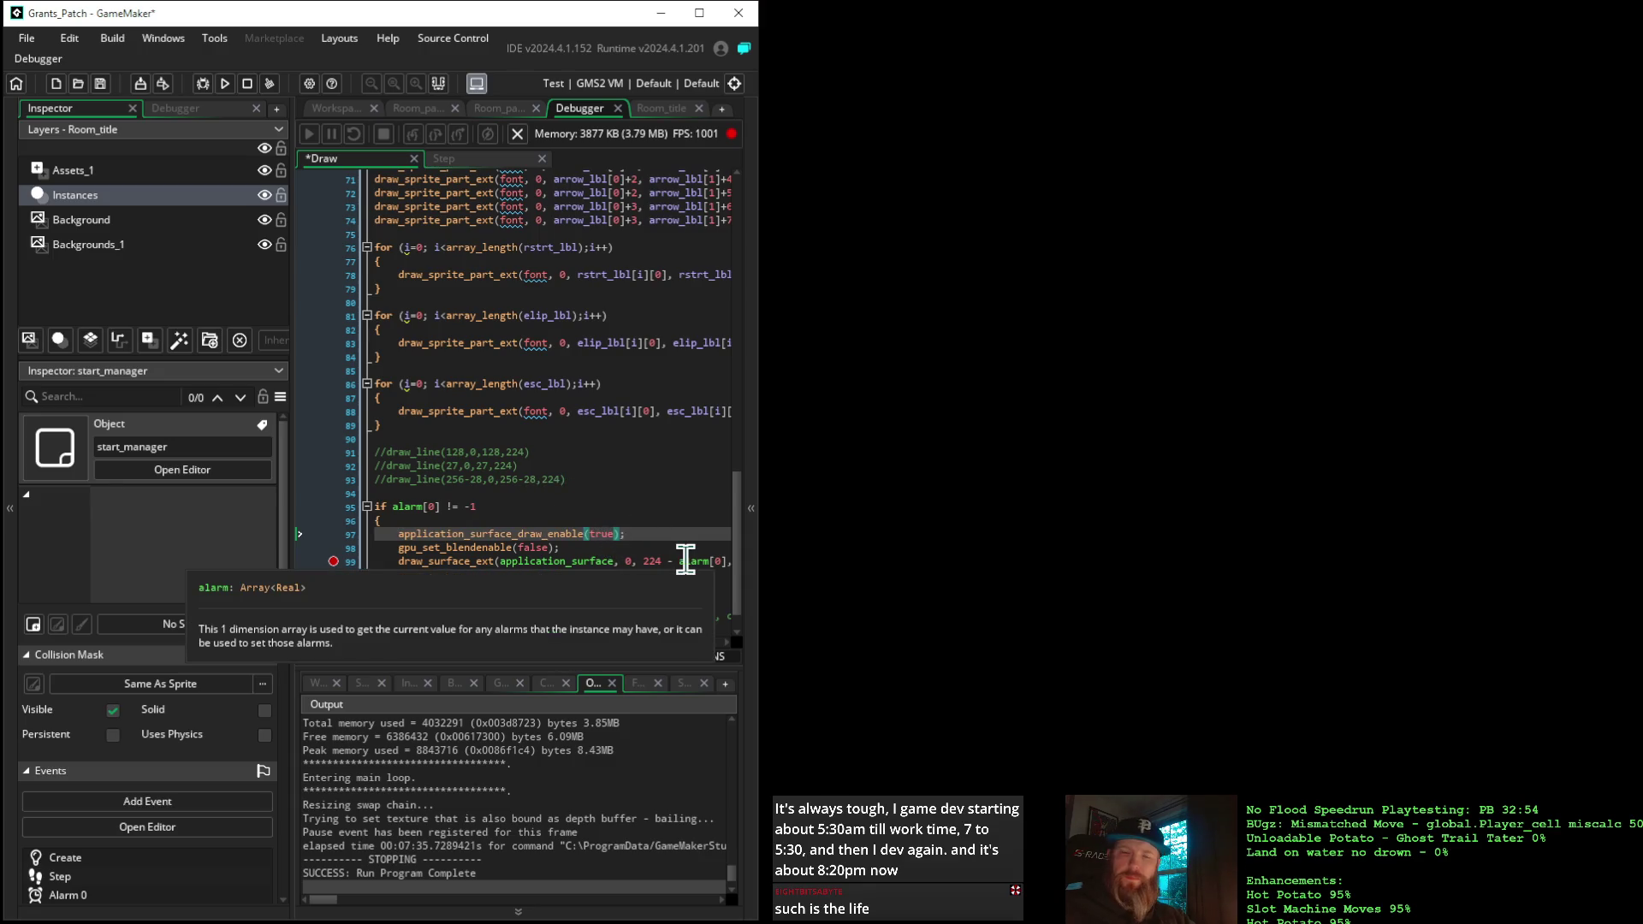
{"action": "key", "text": "BackSpace"}
{"action": "key", "text": "BackSpace"}
{"action": "key", "text": "BackSpace"}
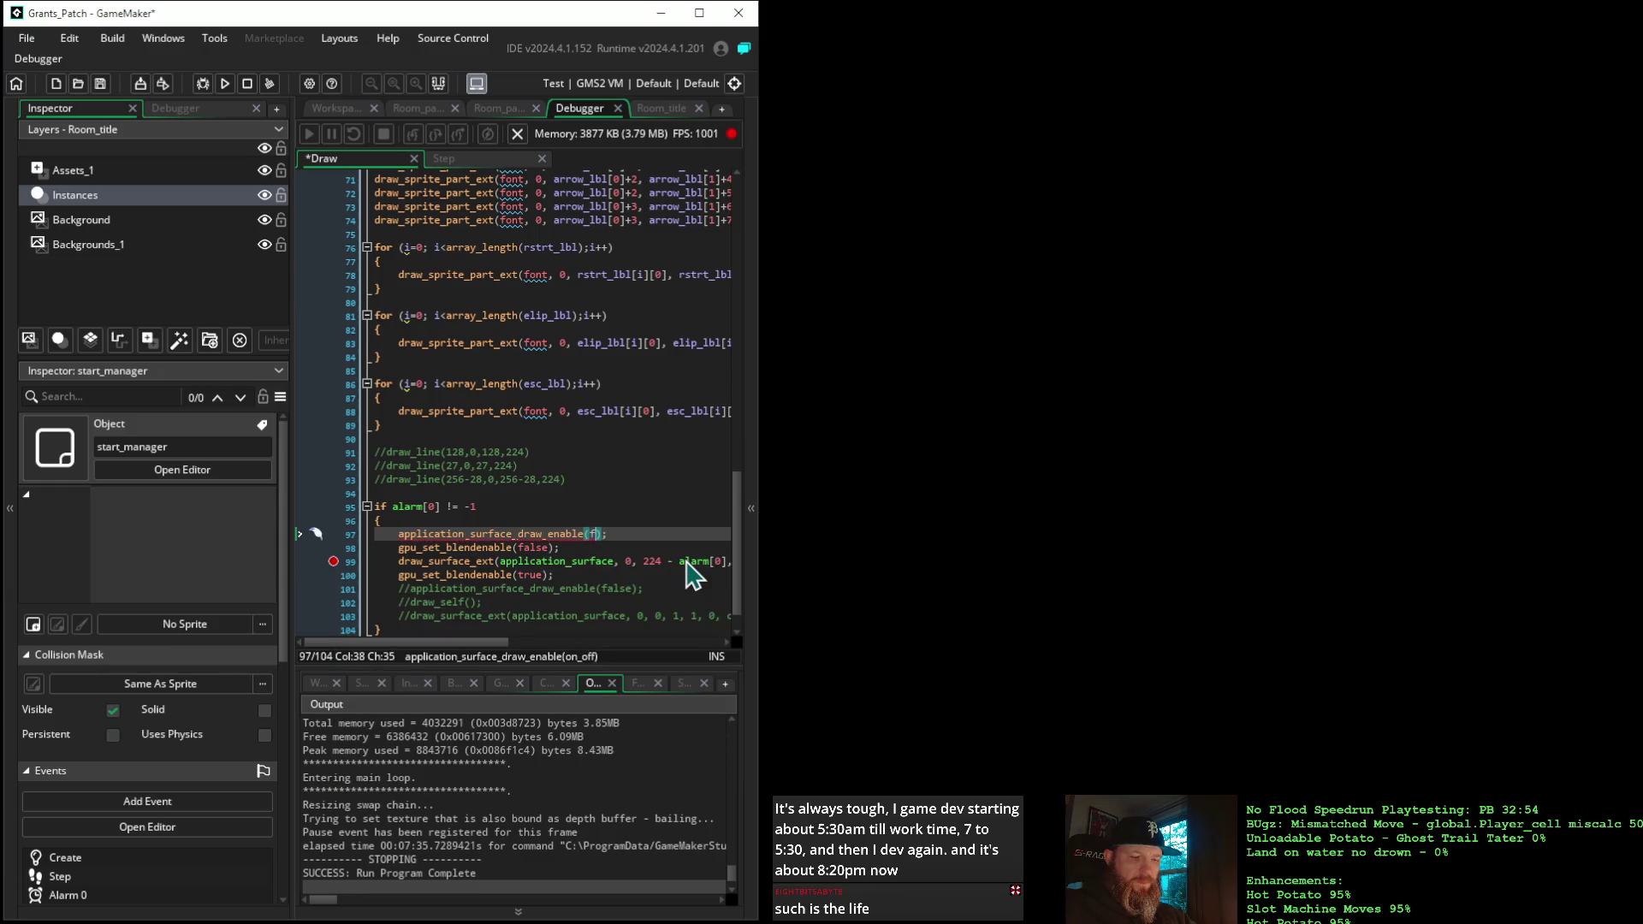
{"action": "key", "text": "Return"}
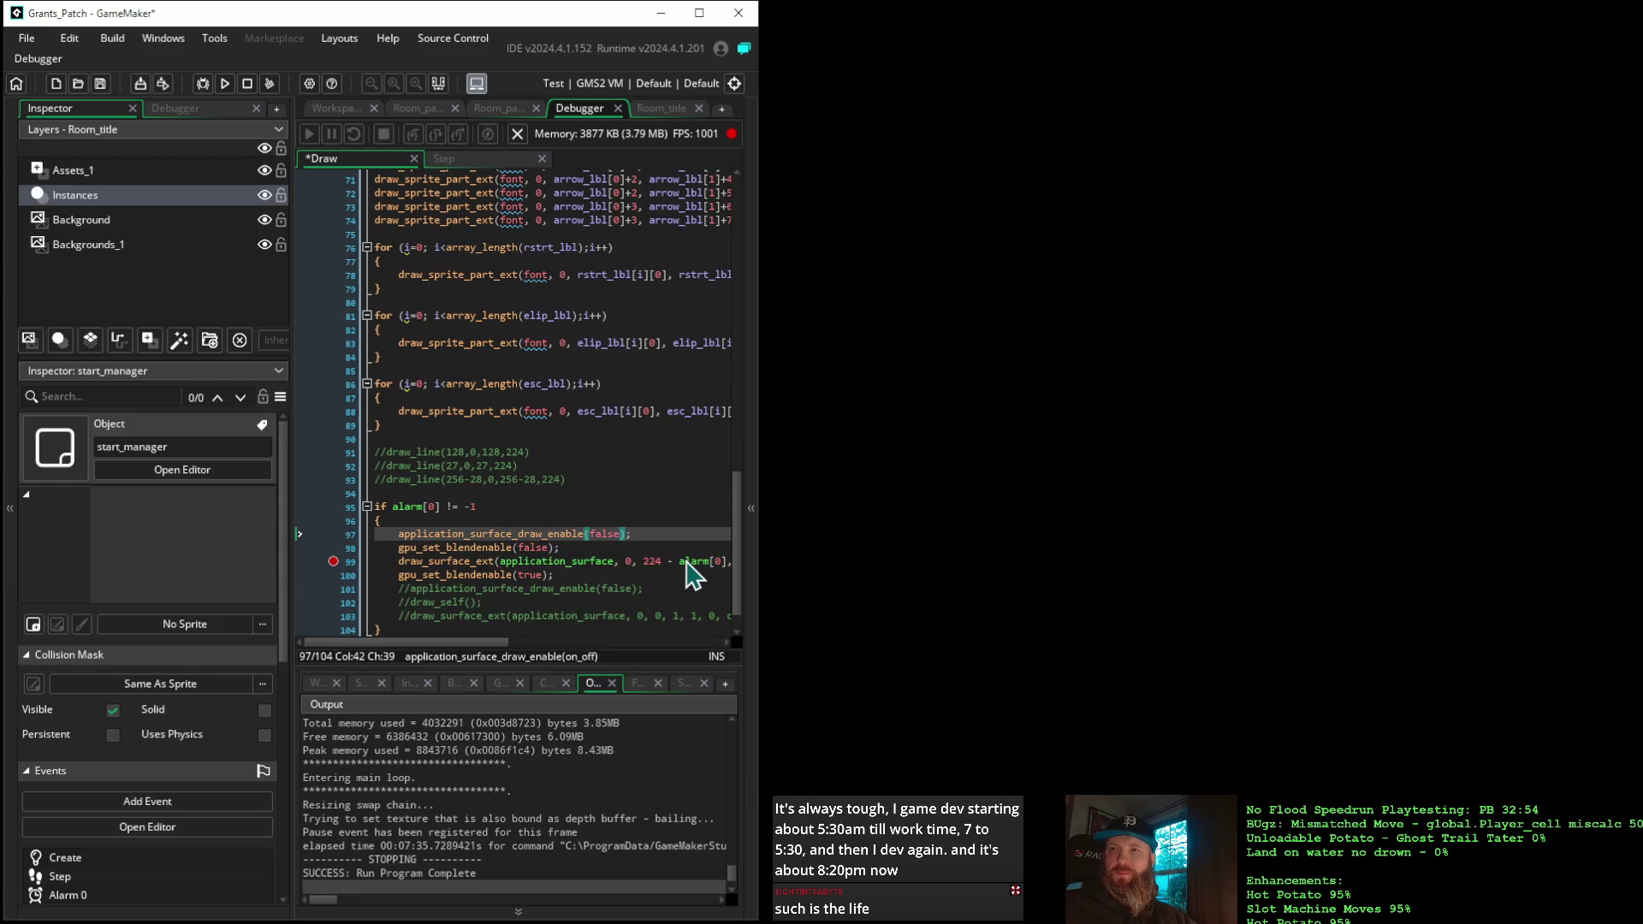
{"action": "left_click", "coordinate": [205, 87]}
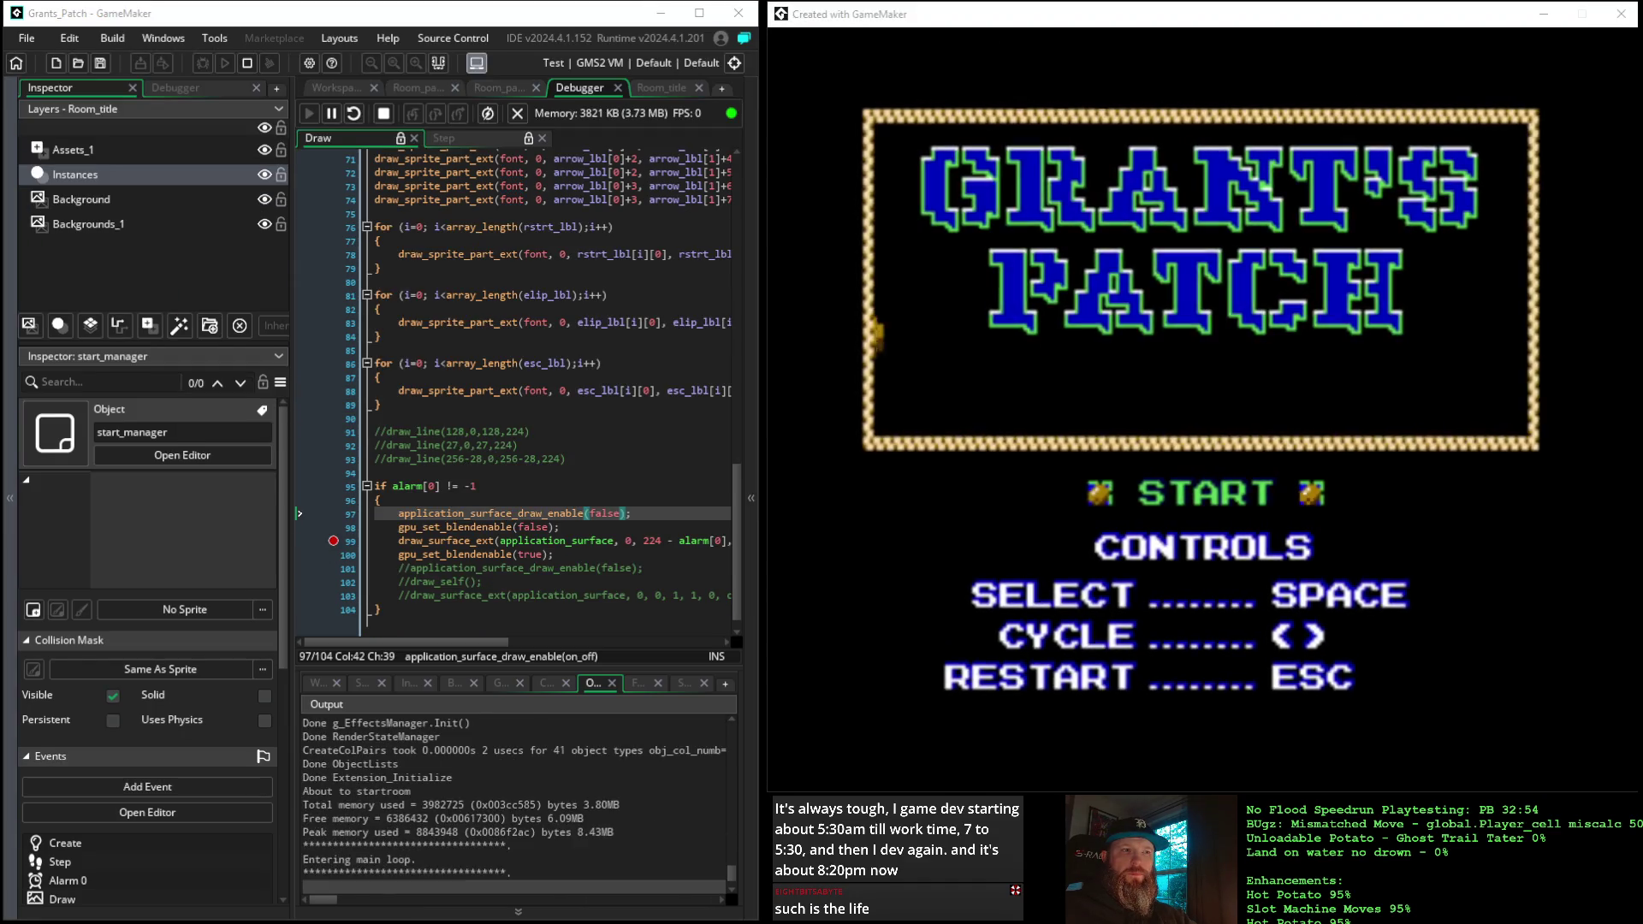
Trigger the title transition with space and continue repeatedly past the line-99 breakpoint
{"action": "left_click", "coordinate": [884, 14]}
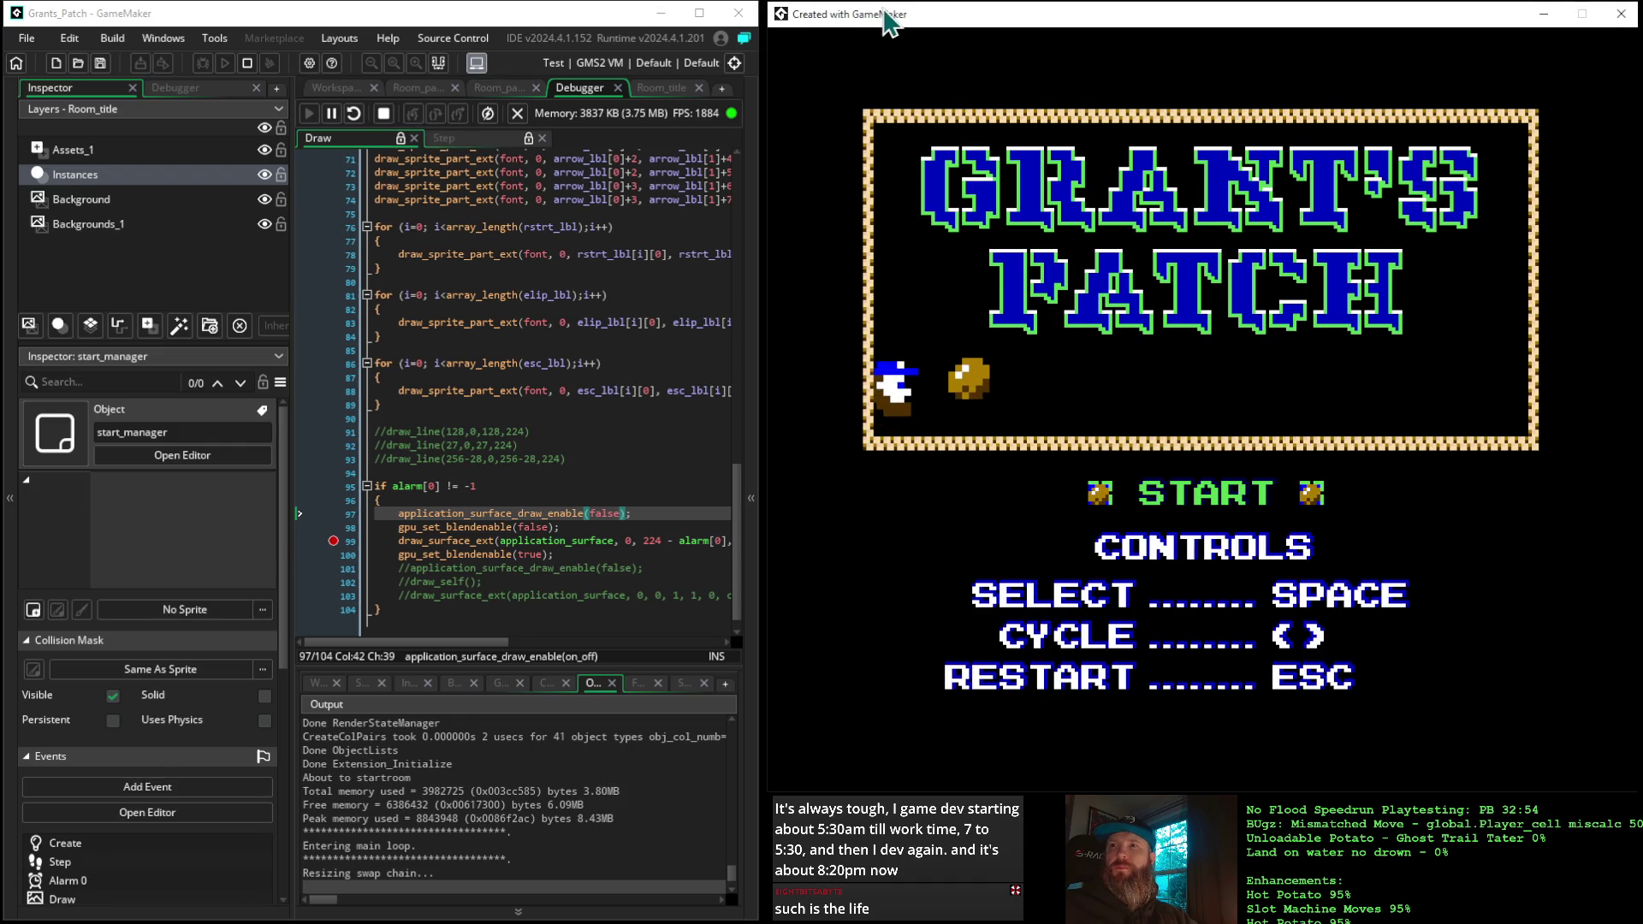
{"action": "key", "text": "space"}
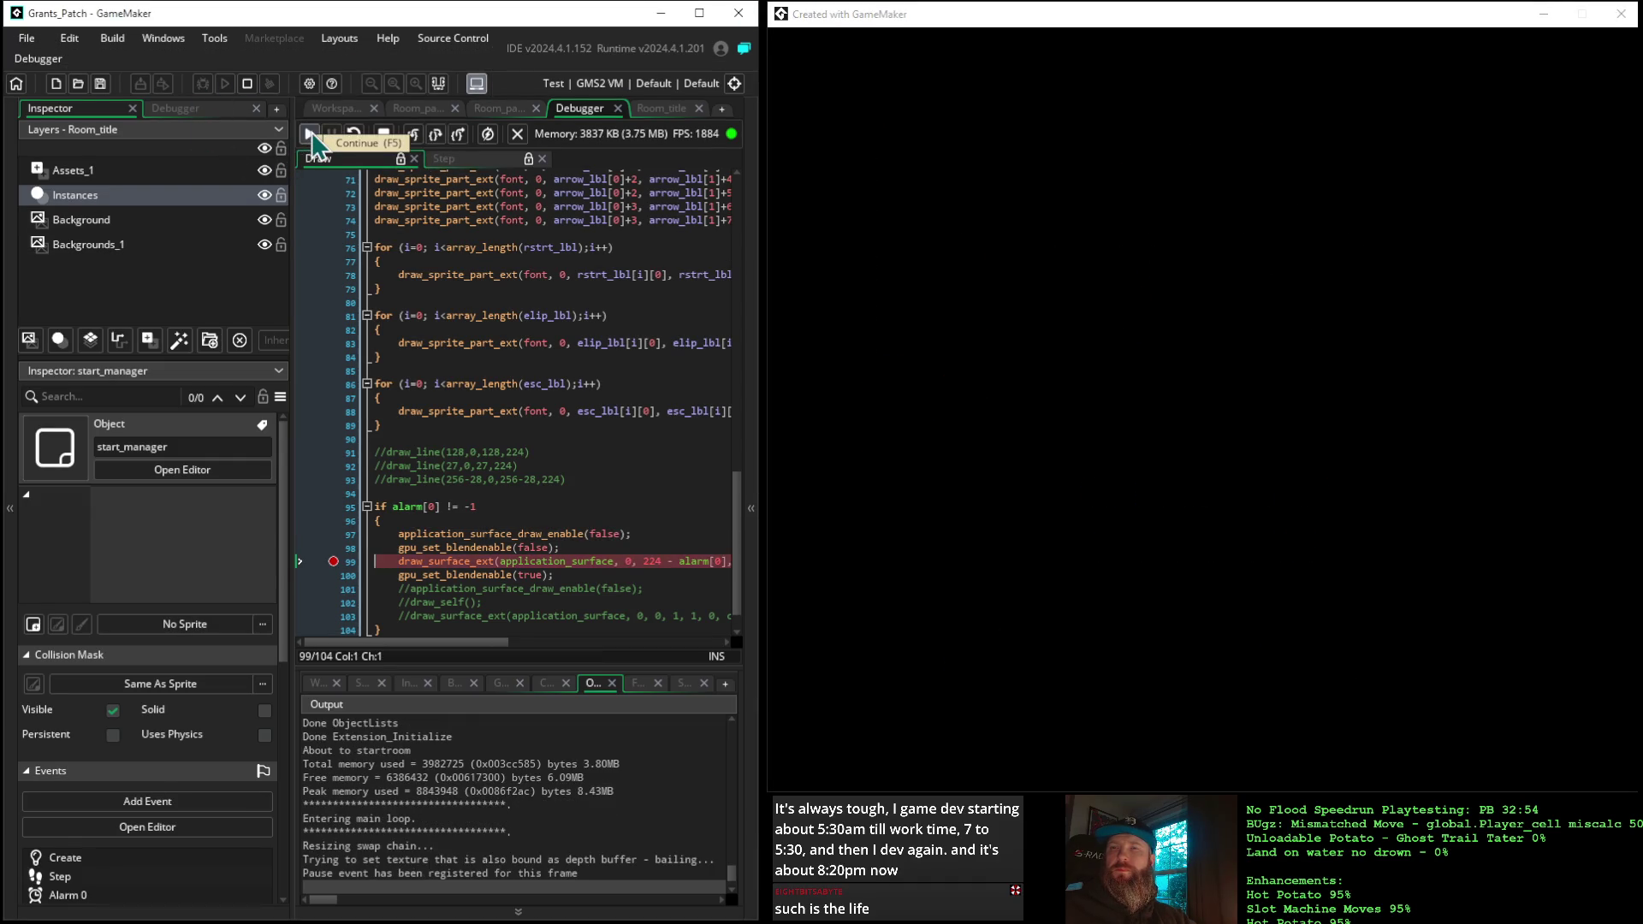
{"action": "left_click", "coordinate": [309, 134]}
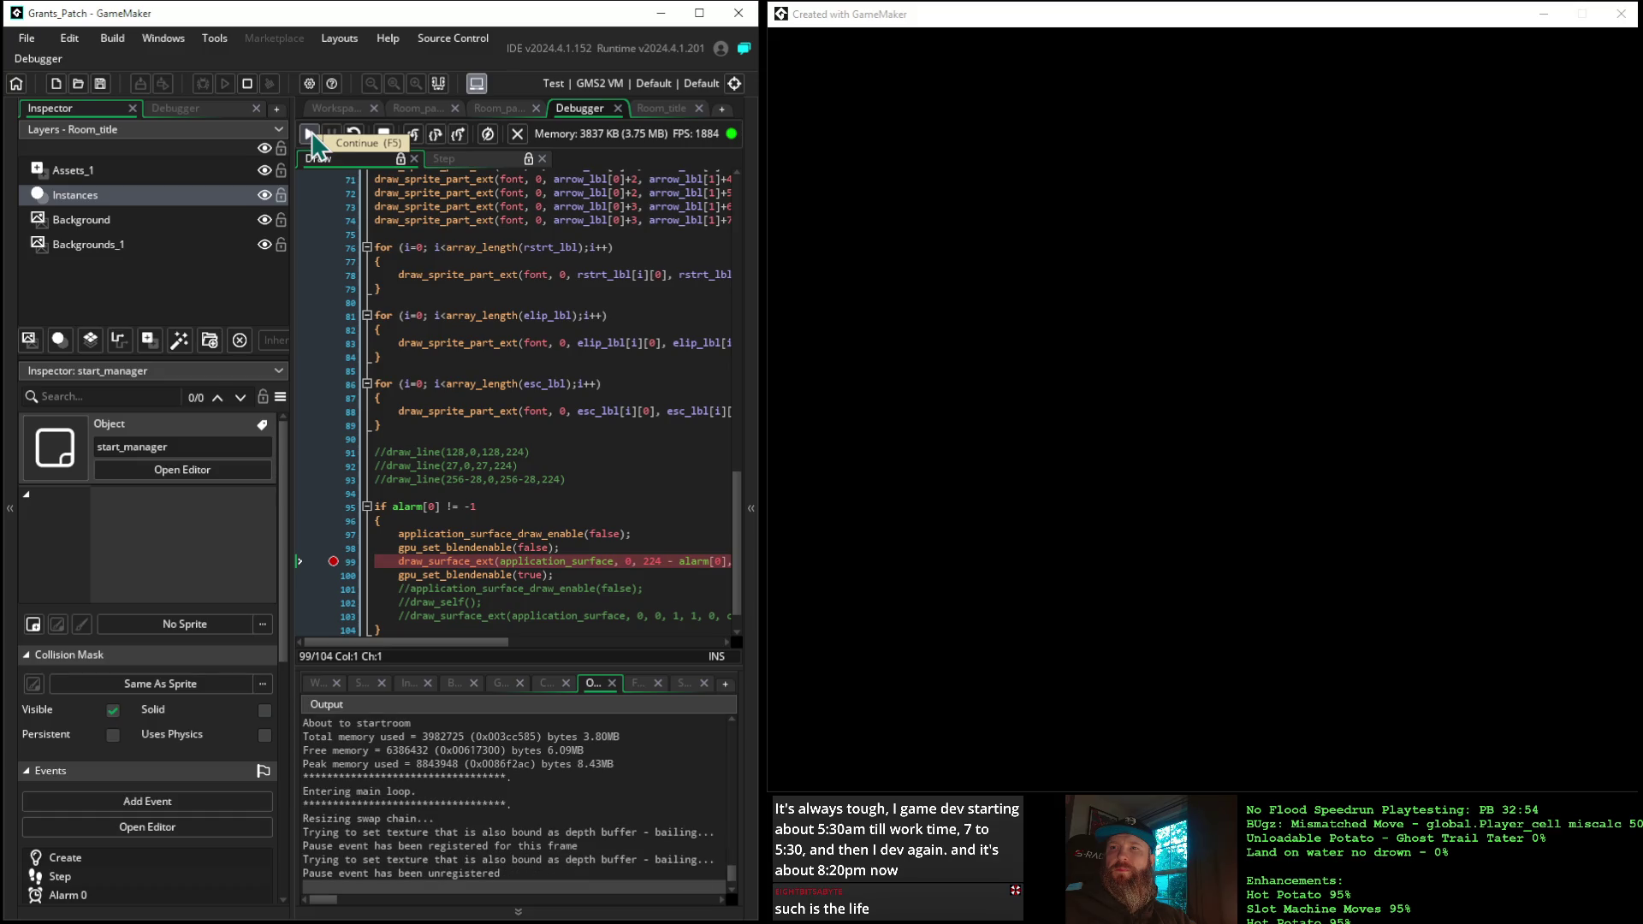
{"action": "left_click", "coordinate": [310, 135]}
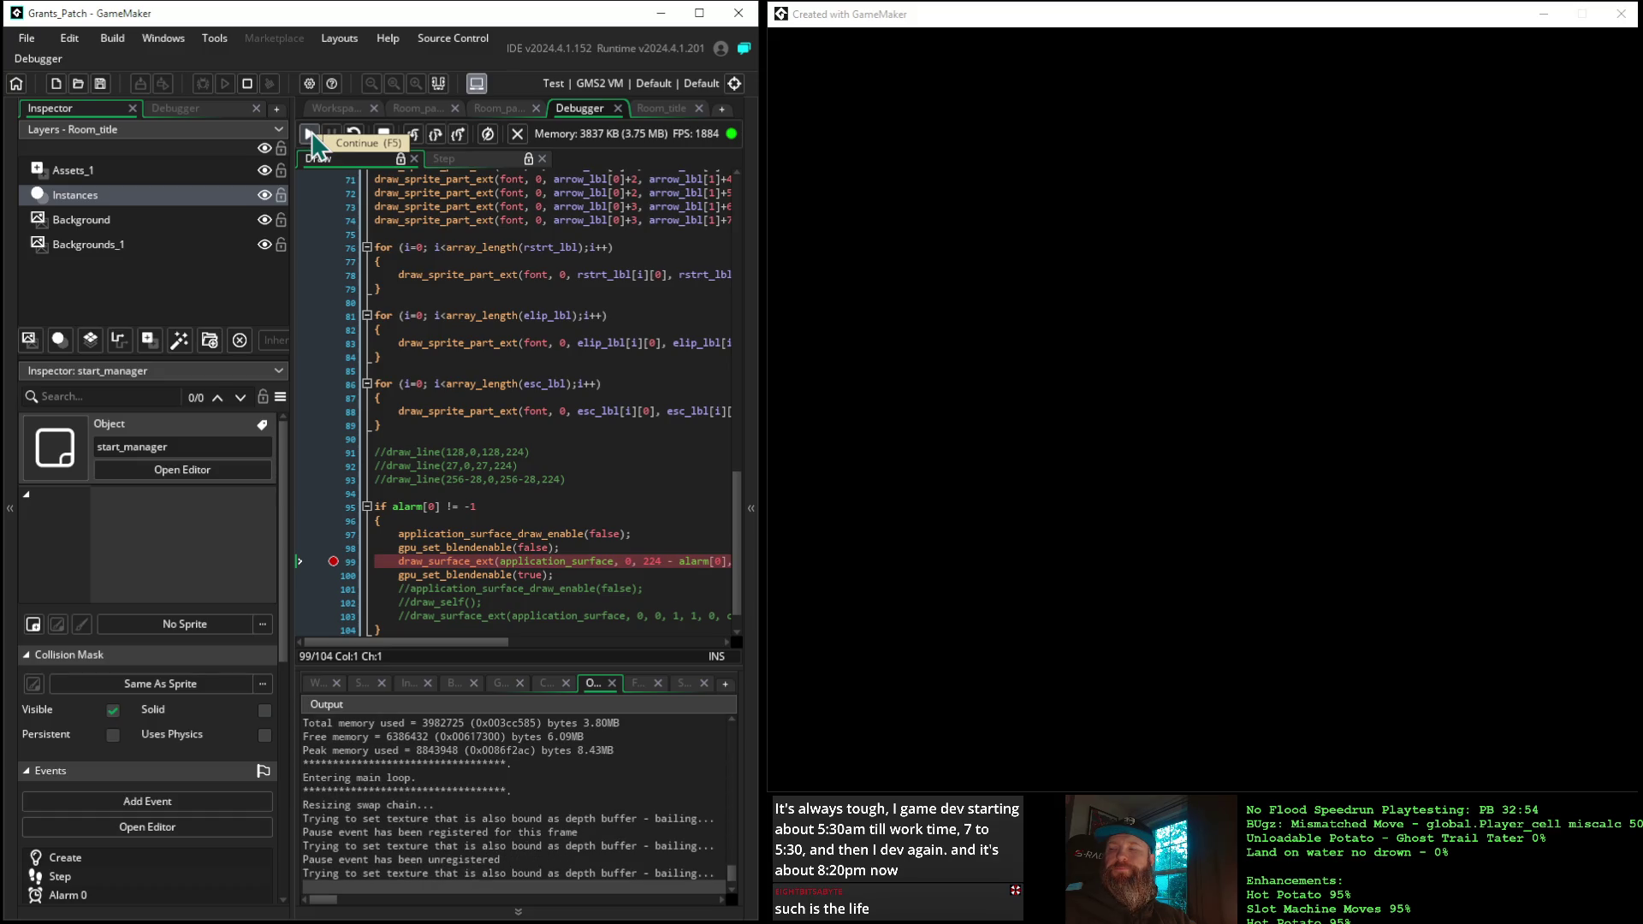
{"action": "left_click", "coordinate": [310, 135]}
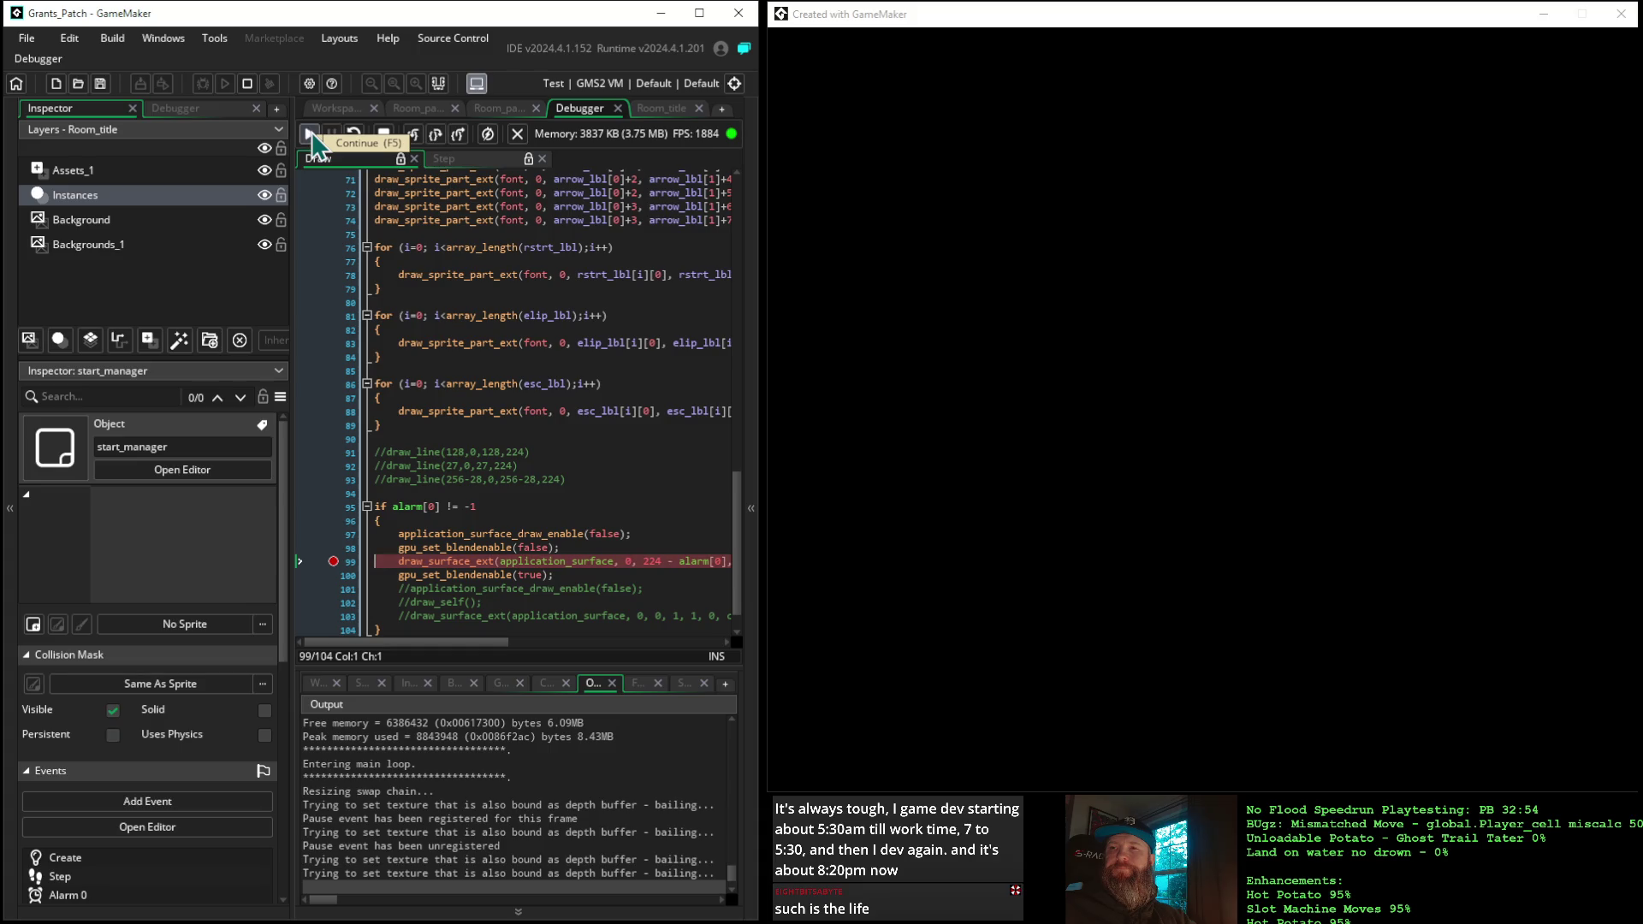
{"action": "left_click", "coordinate": [310, 134]}
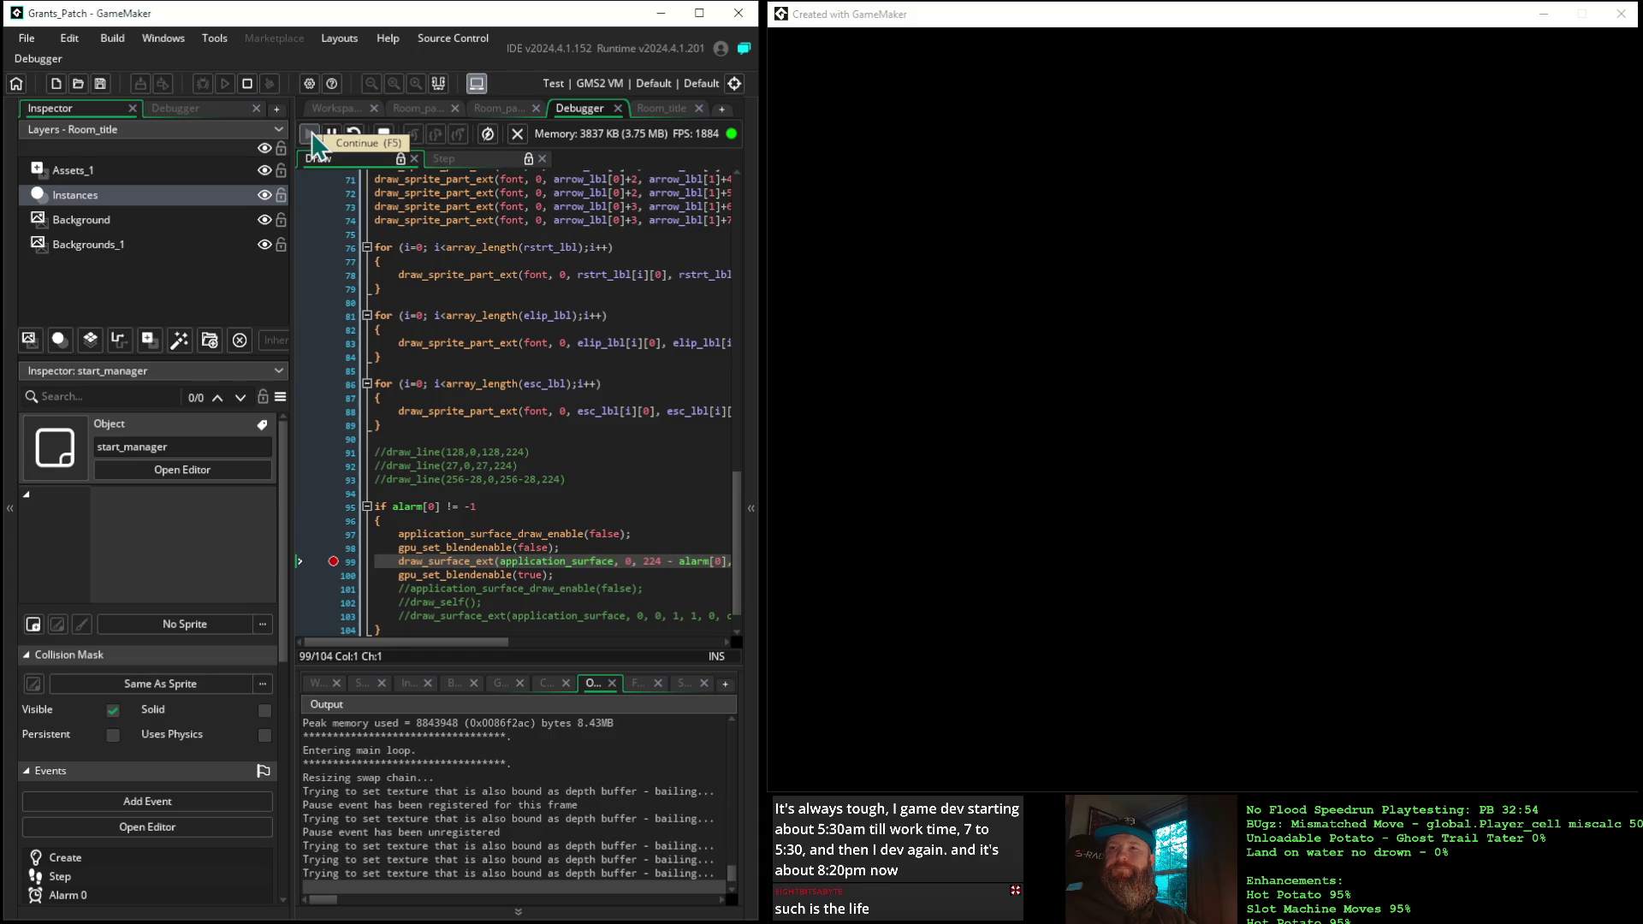
{"action": "left_click", "coordinate": [310, 135]}
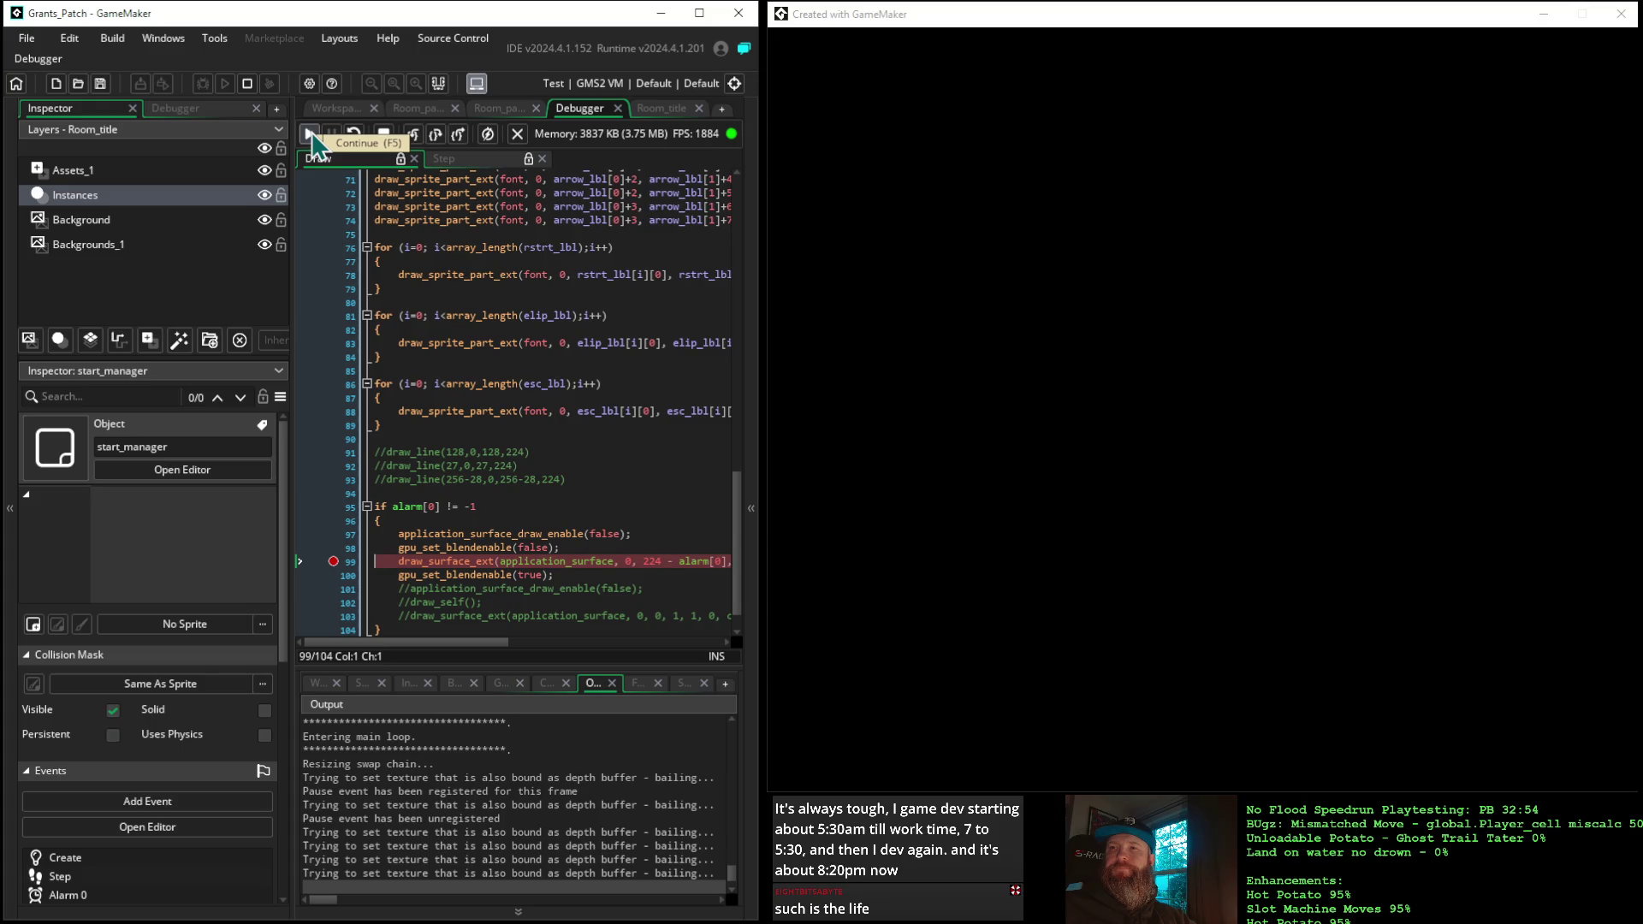
{"action": "left_click", "coordinate": [309, 134]}
{"action": "left_click", "coordinate": [309, 134]}
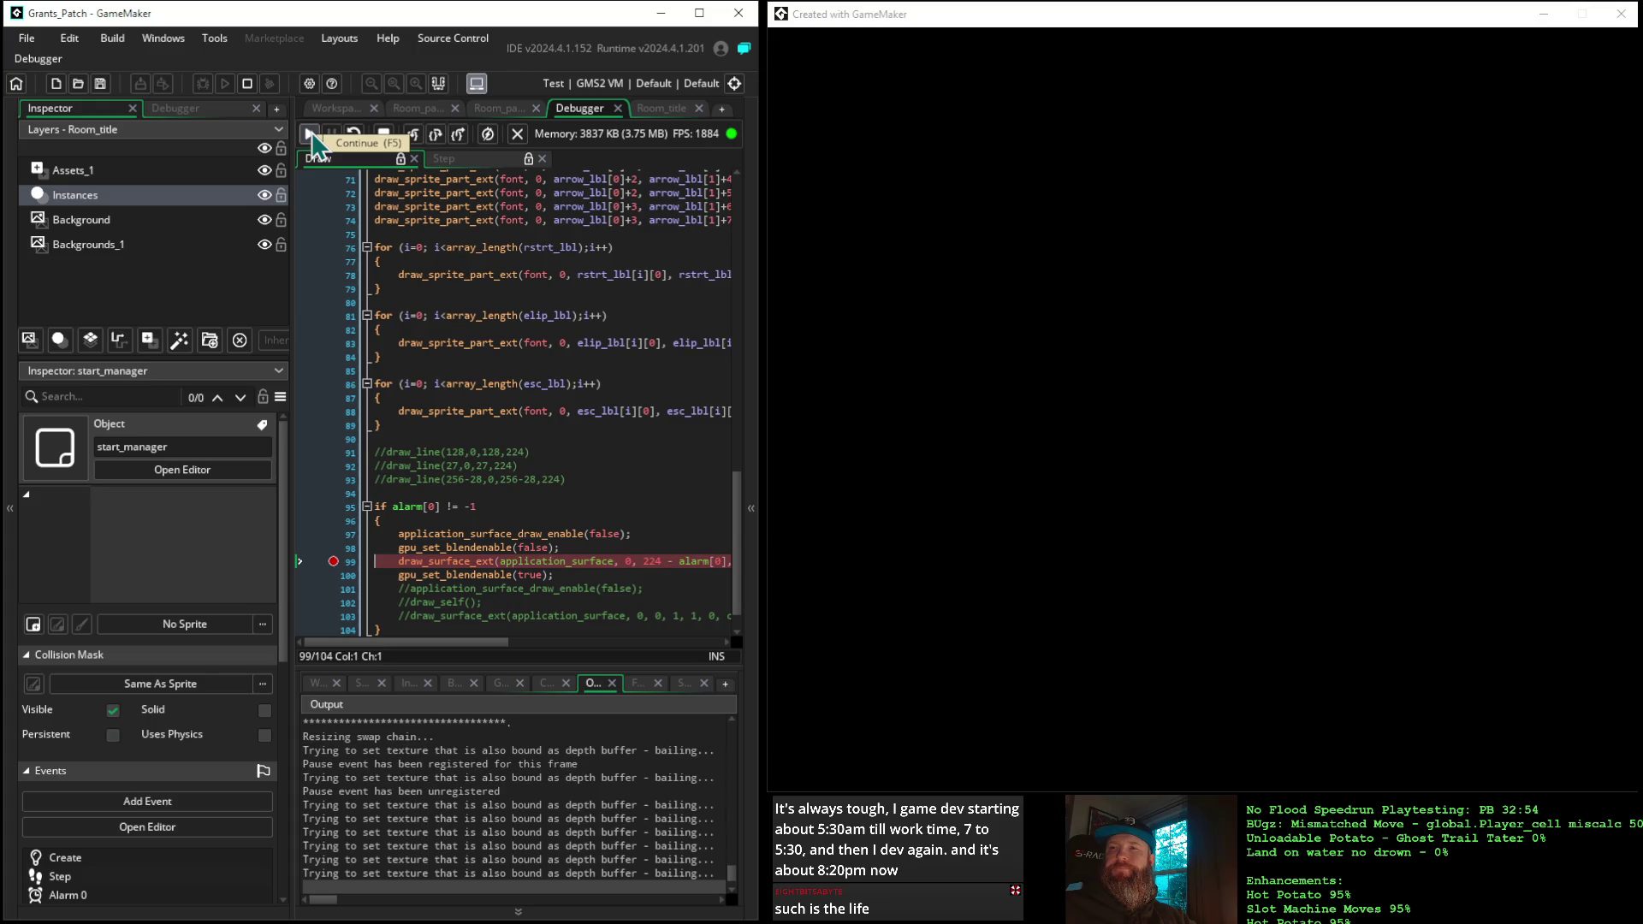
{"action": "left_click", "coordinate": [310, 135]}
{"action": "left_click", "coordinate": [310, 135]}
{"action": "left_click", "coordinate": [310, 134]}
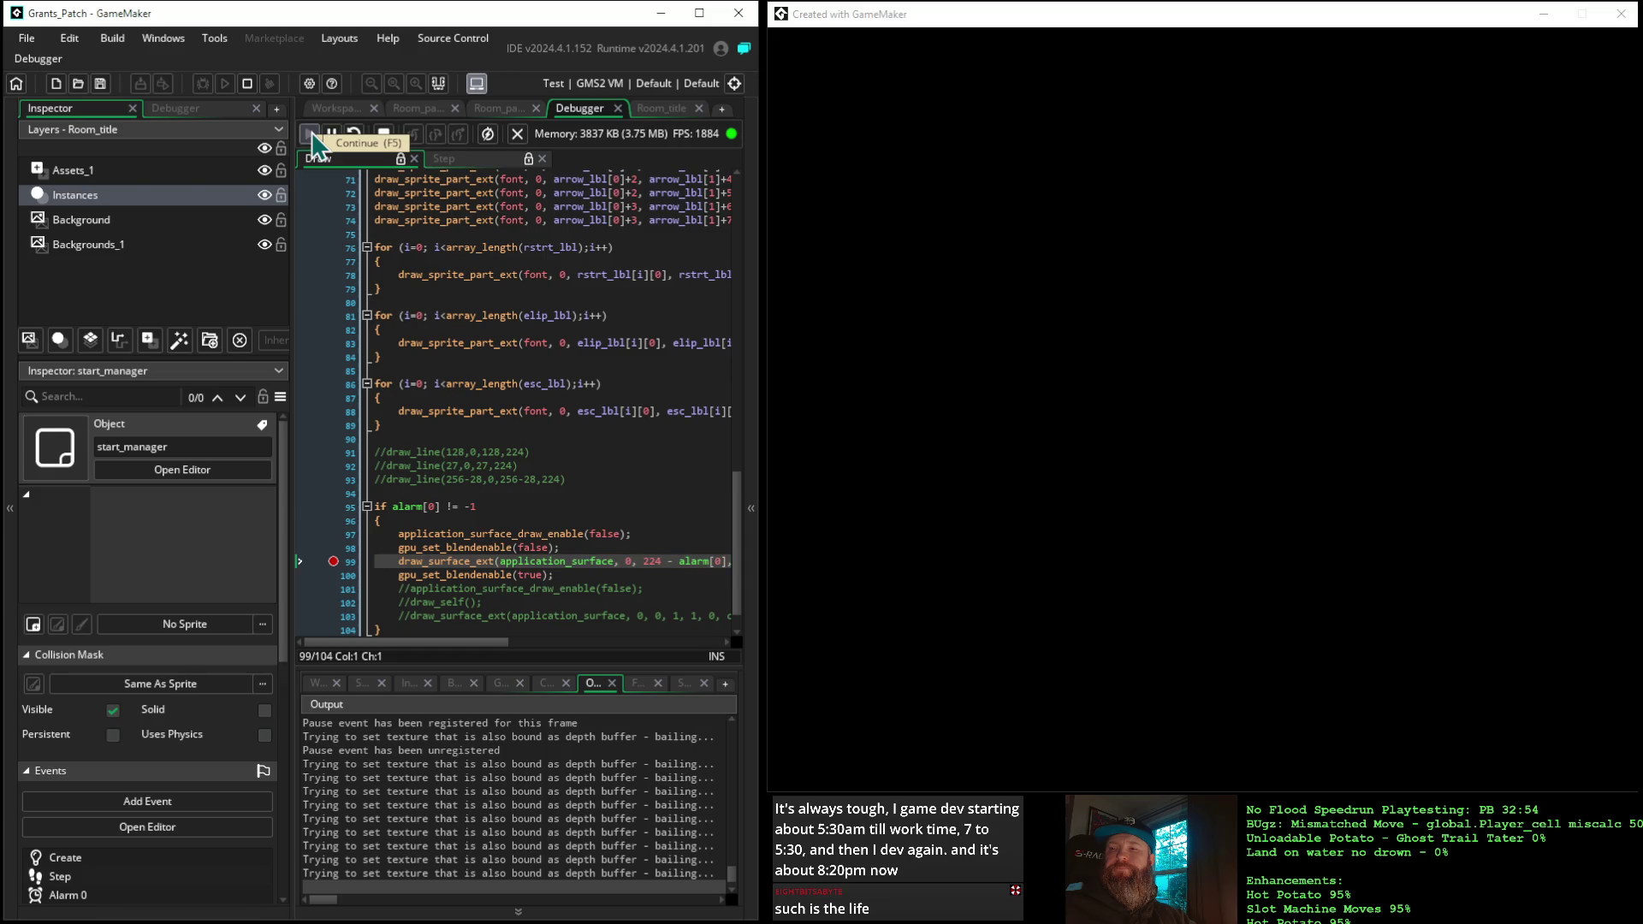
{"action": "left_click", "coordinate": [309, 134]}
{"action": "left_click", "coordinate": [310, 135]}
{"action": "left_click", "coordinate": [310, 135]}
{"action": "left_click", "coordinate": [310, 135]}
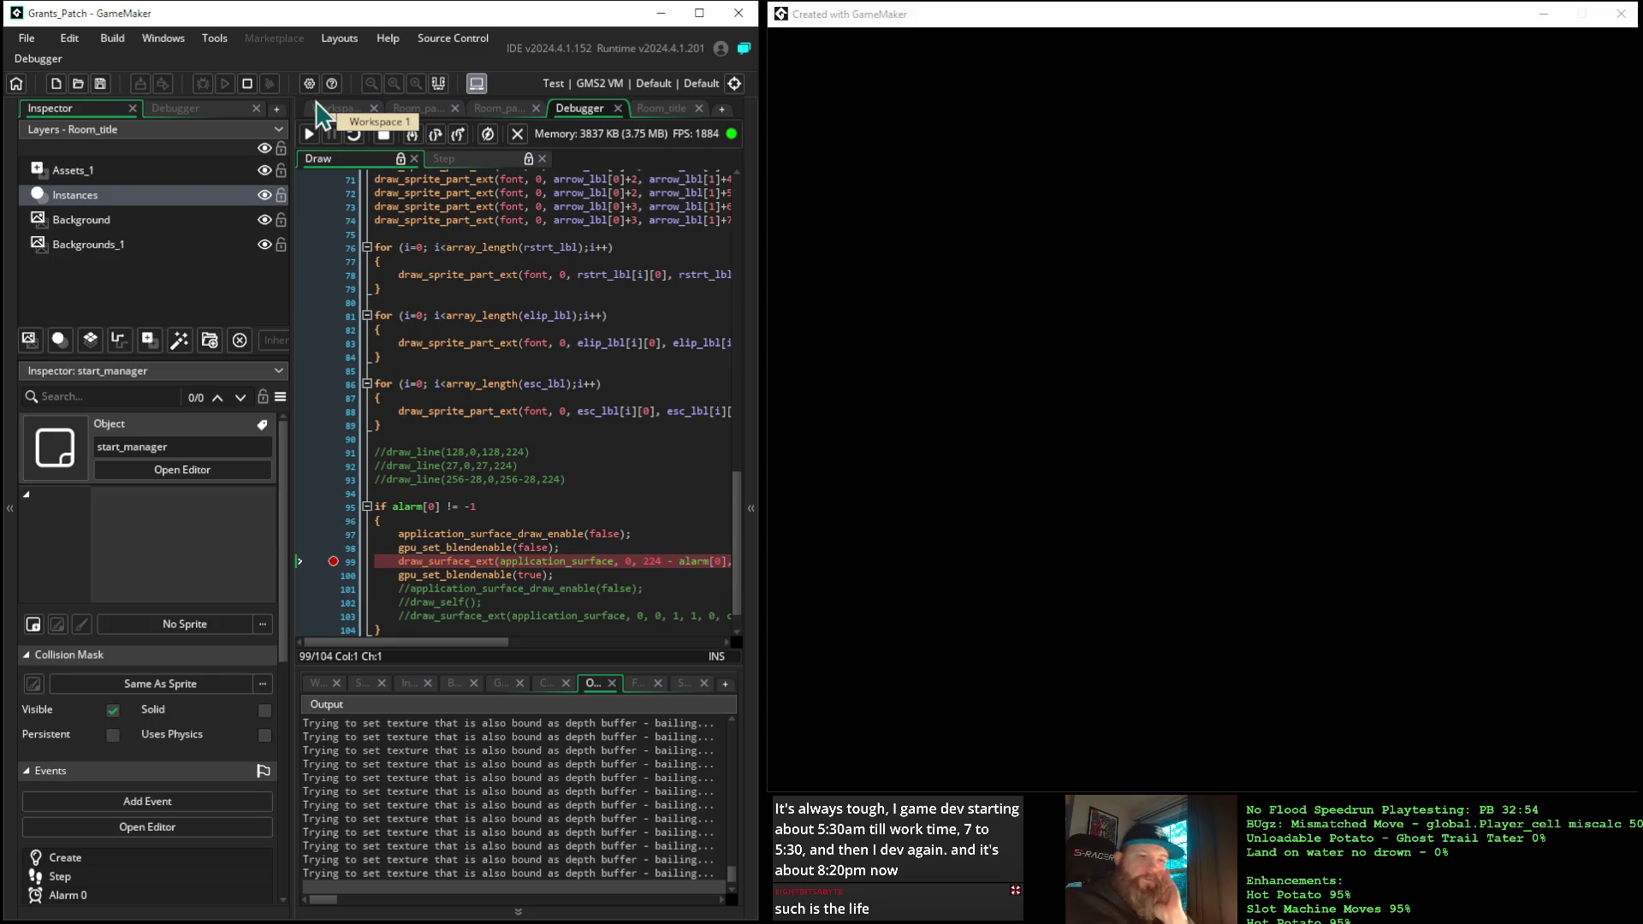
Stop the game and return to the application_surface_draw_enable manual page
{"action": "mouse_move", "coordinate": [494, 390]}
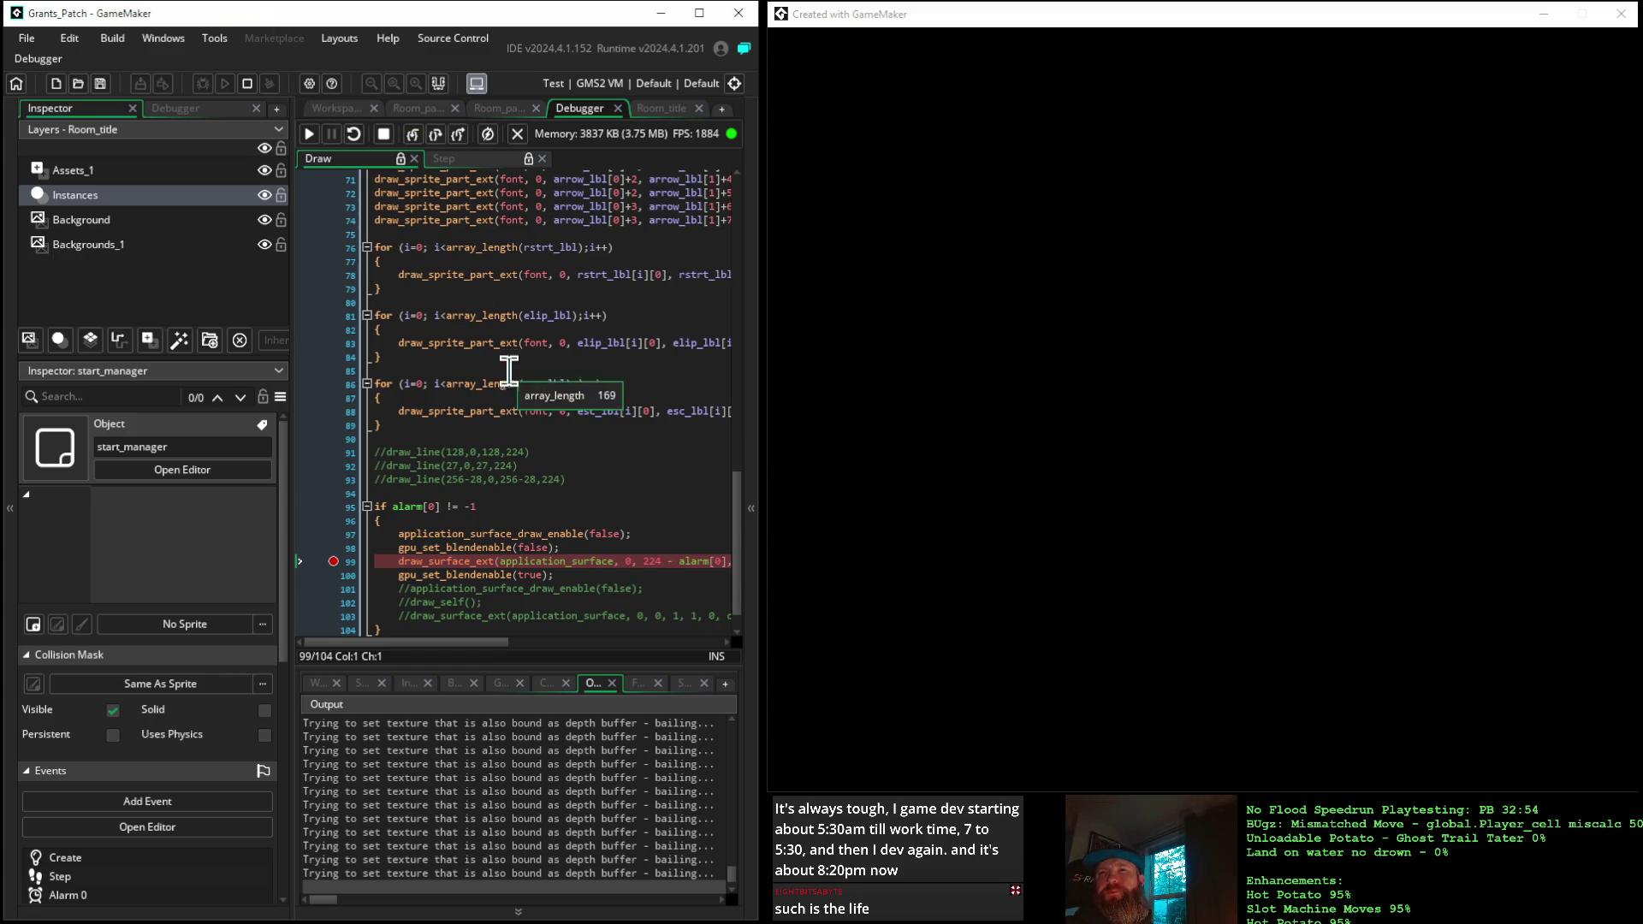
{"action": "left_click", "coordinate": [384, 135]}
{"action": "mouse_move", "coordinate": [431, 193]}
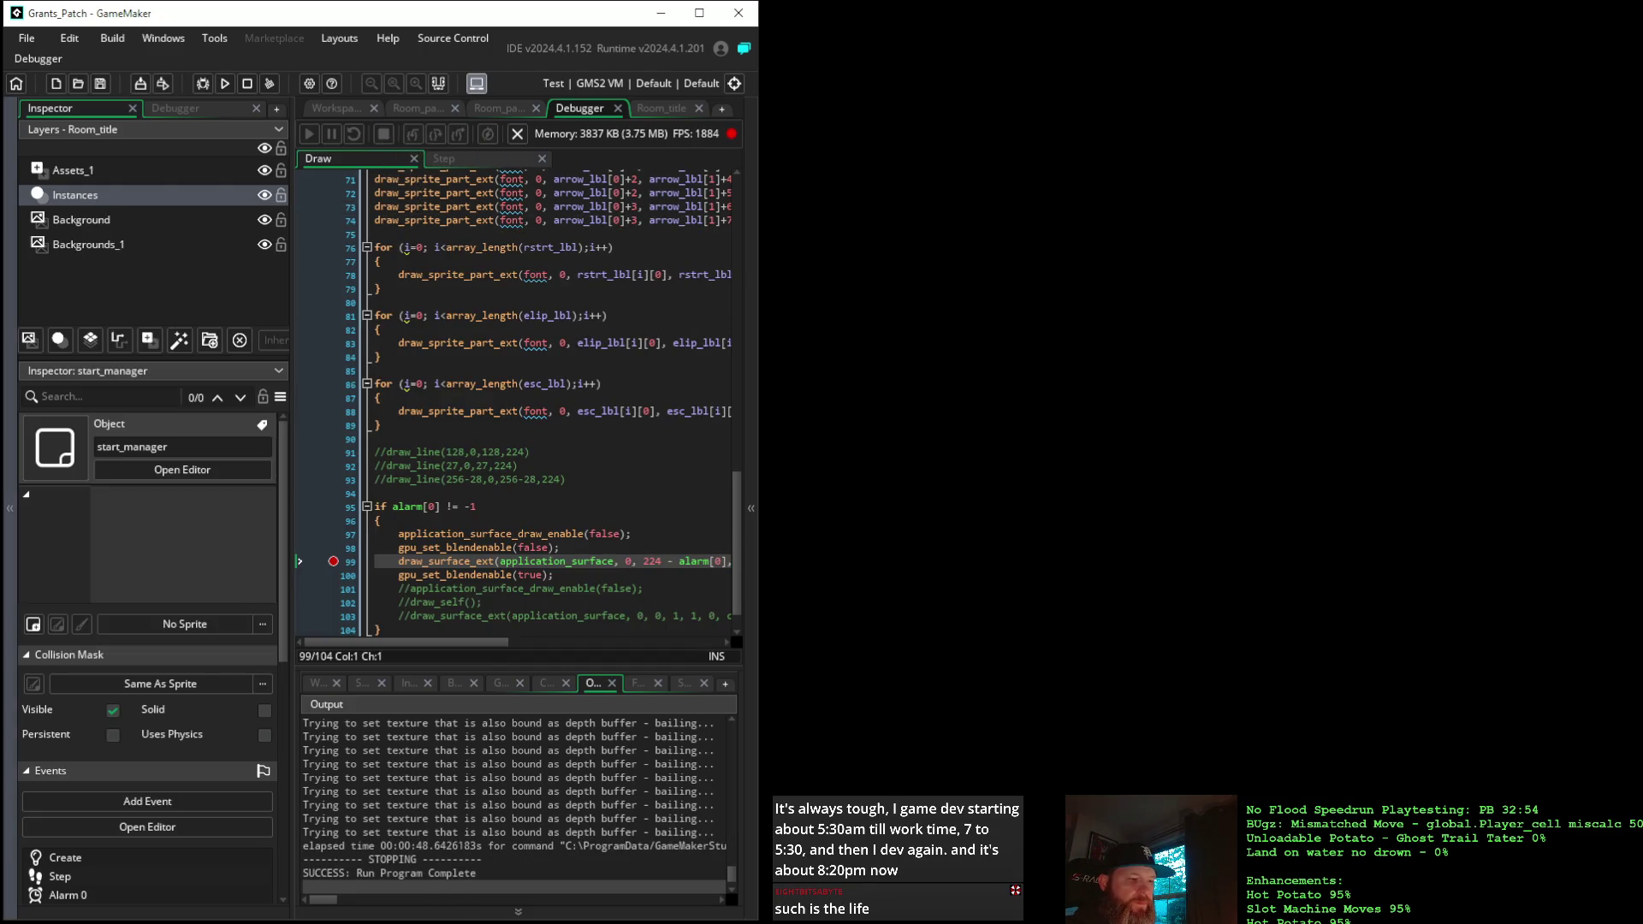
{"action": "key", "text": "alt+Tab"}
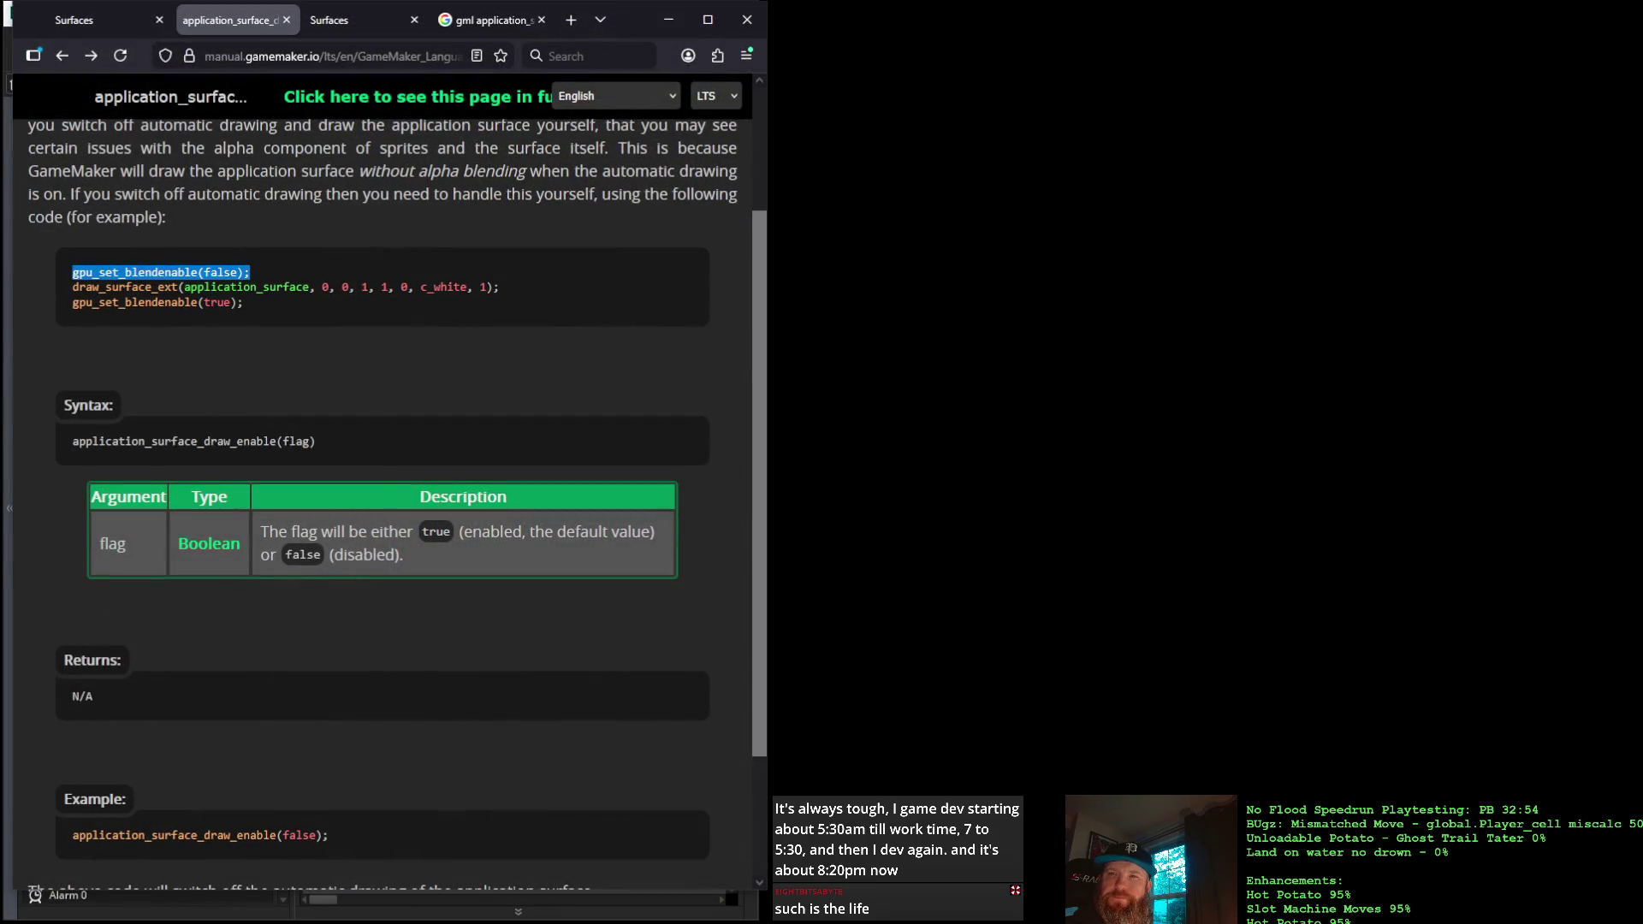
Go back to the Surfaces manual page and read the surface_create reference
{"action": "scroll", "coordinate": [359, 407], "scroll_direction": "down", "scroll_amount": 2}
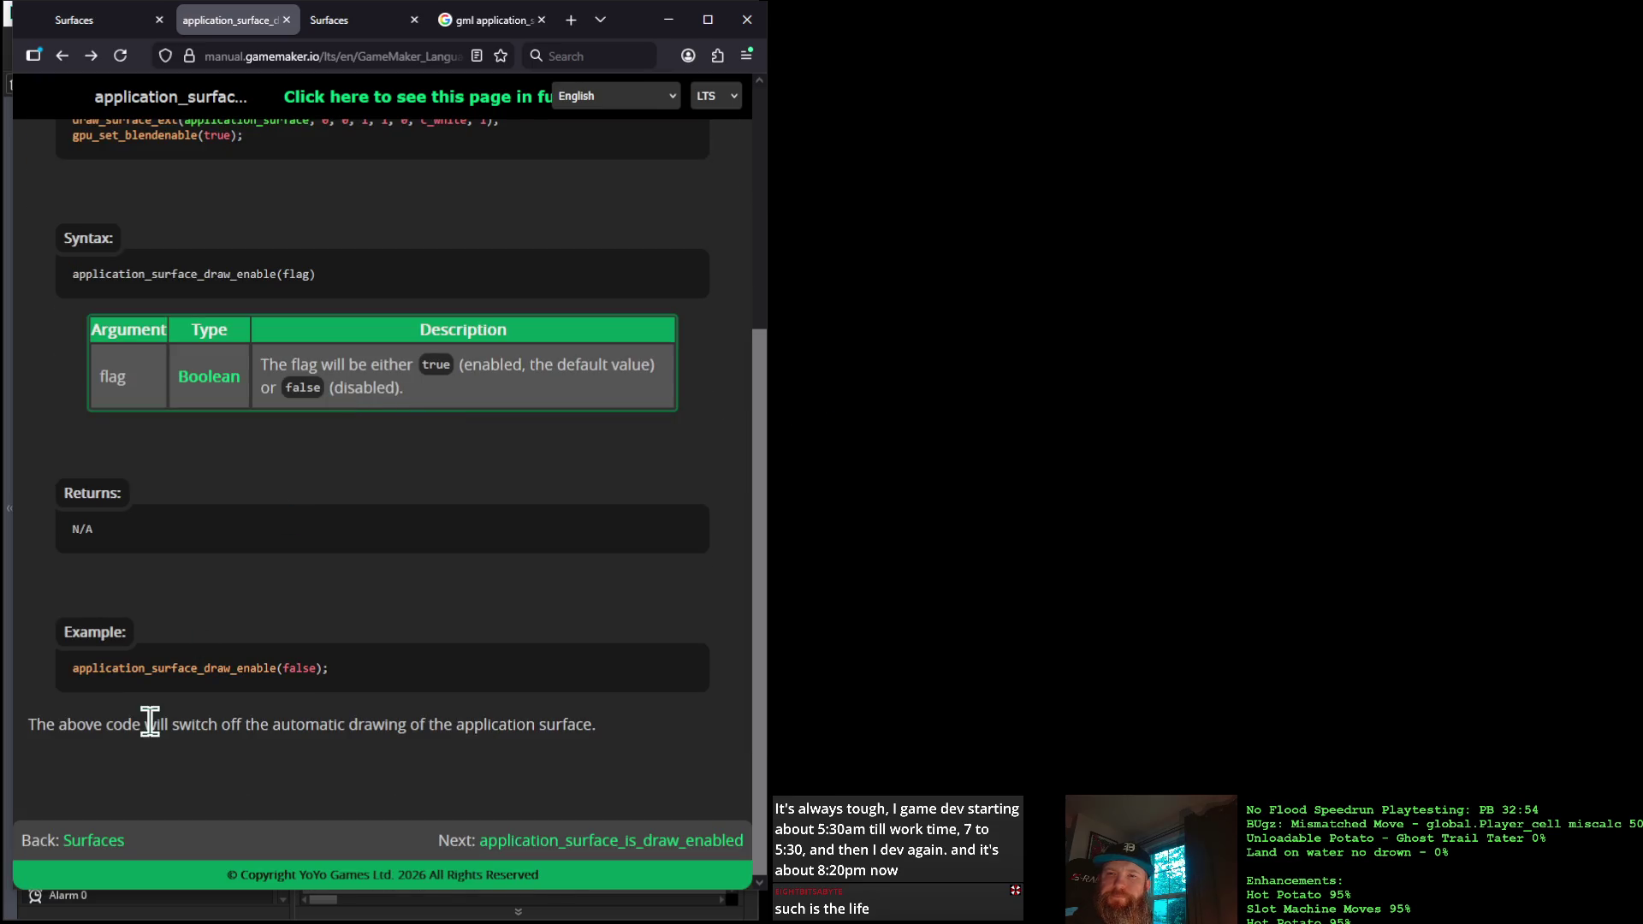
{"action": "left_click", "coordinate": [96, 854]}
{"action": "scroll", "coordinate": [433, 444], "scroll_direction": "down", "scroll_amount": 20}
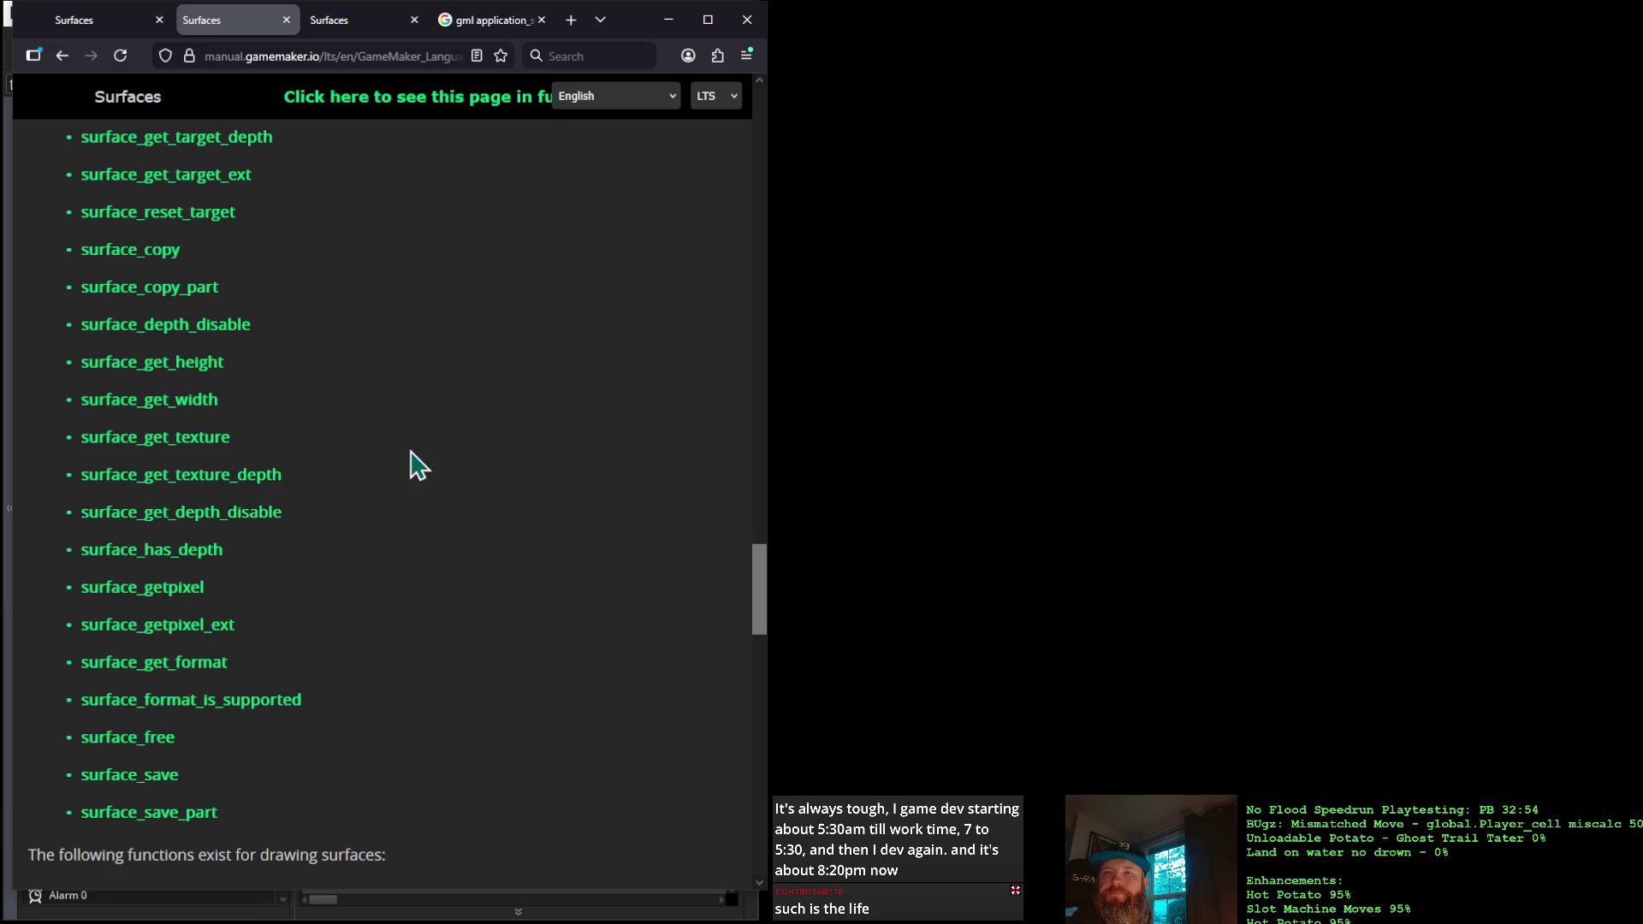
{"action": "scroll", "coordinate": [411, 453], "scroll_direction": "up", "scroll_amount": 6}
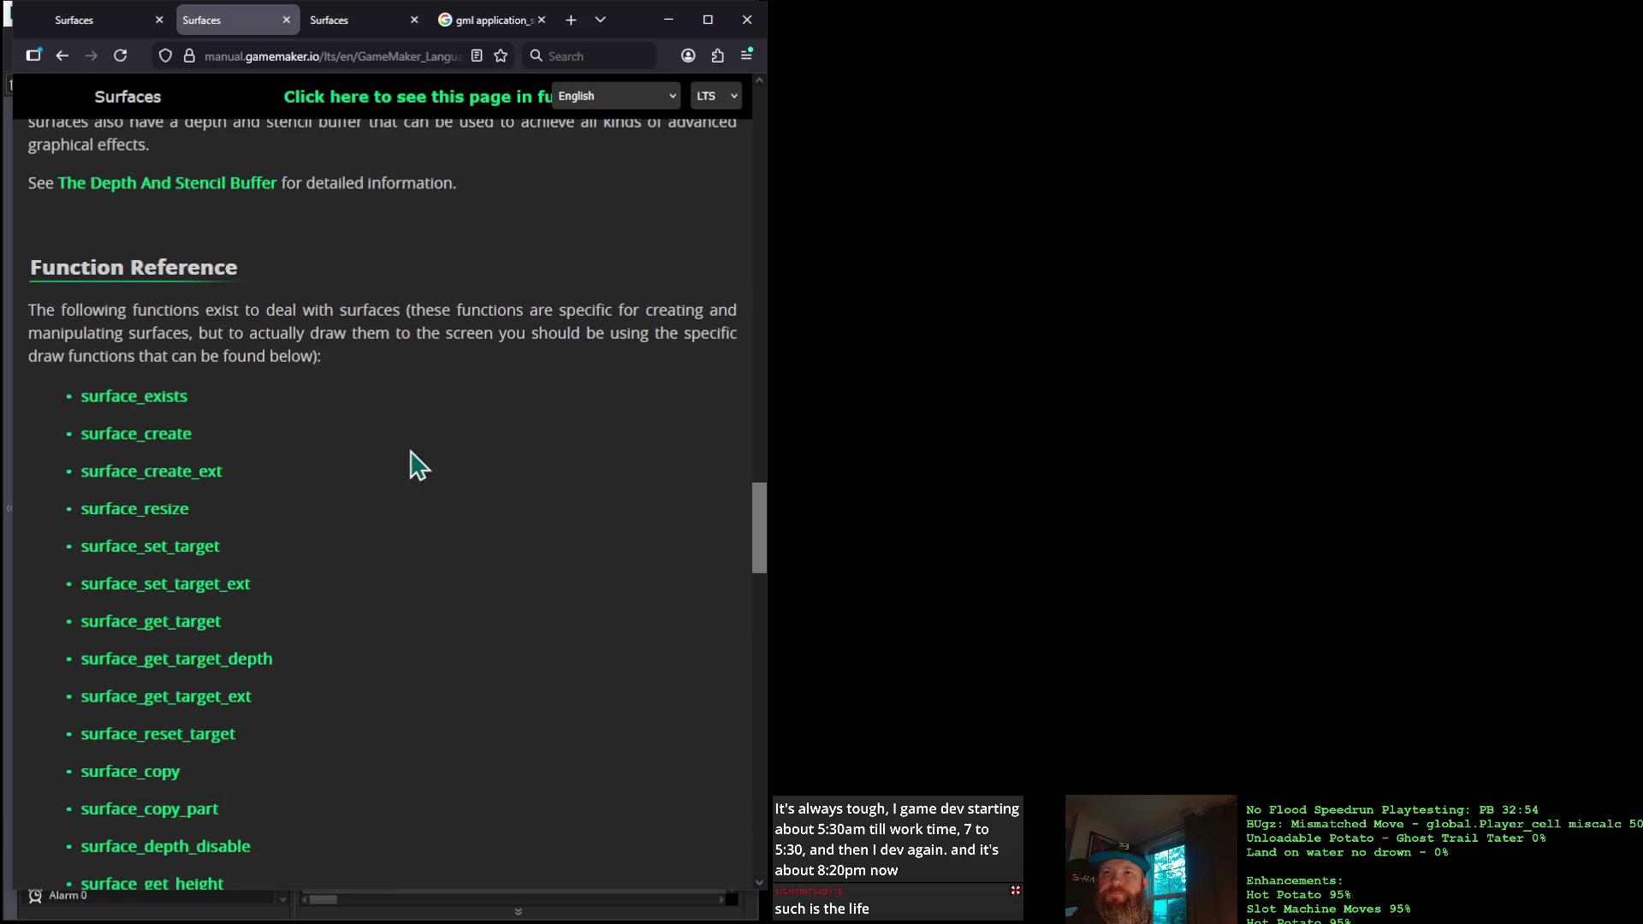
{"action": "scroll", "coordinate": [415, 464], "scroll_direction": "down", "scroll_amount": 1}
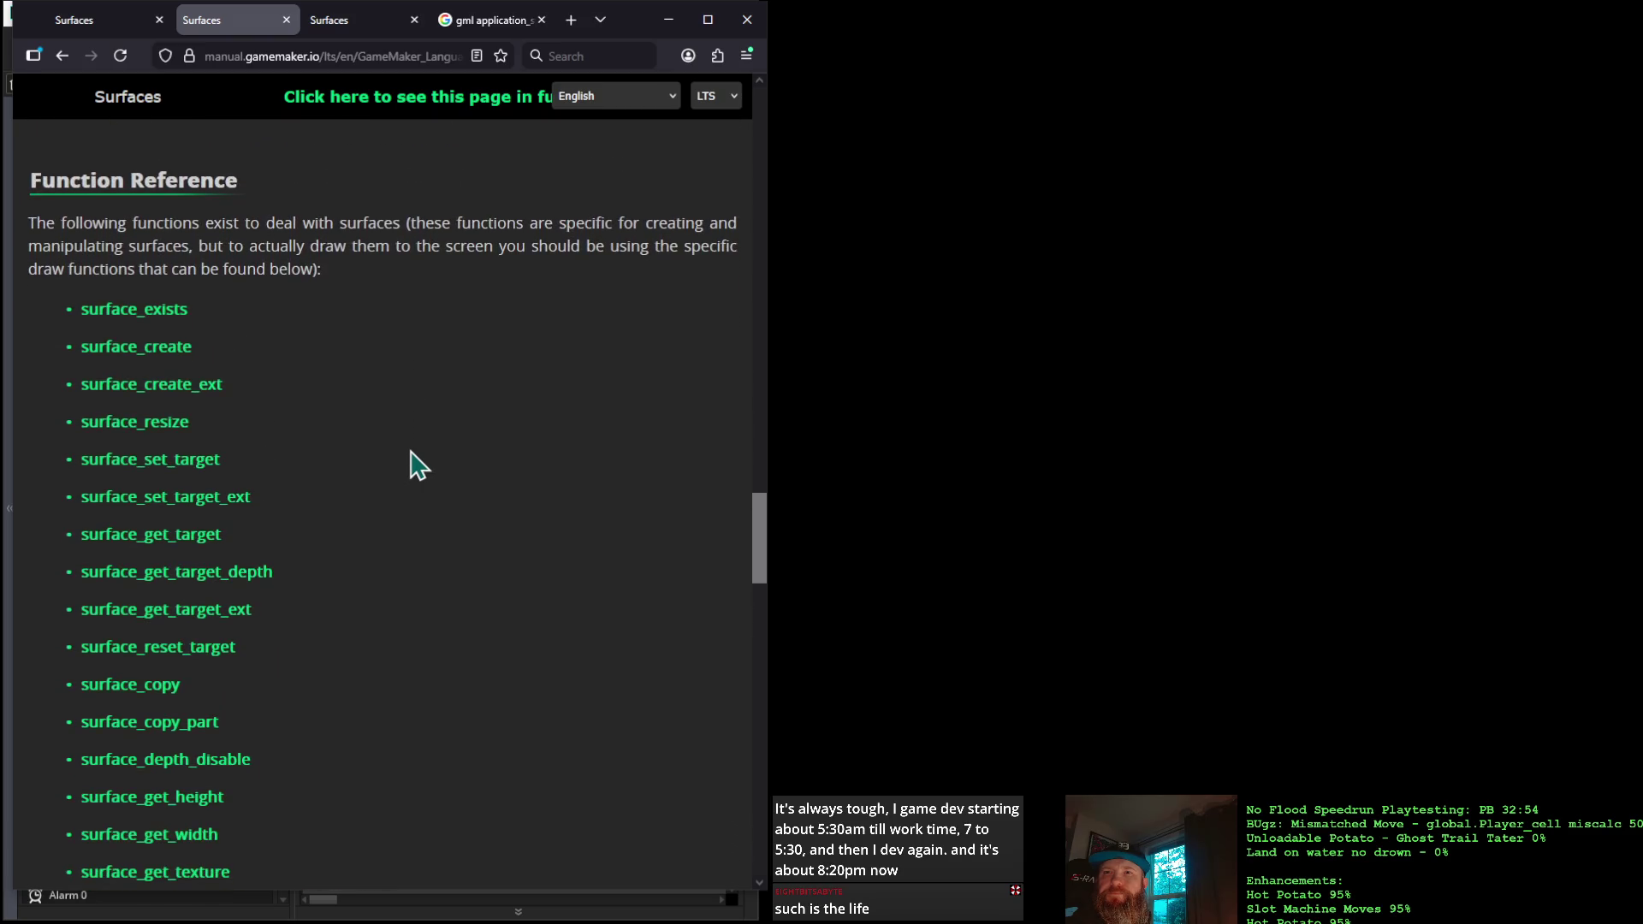
{"action": "left_click", "coordinate": [147, 360]}
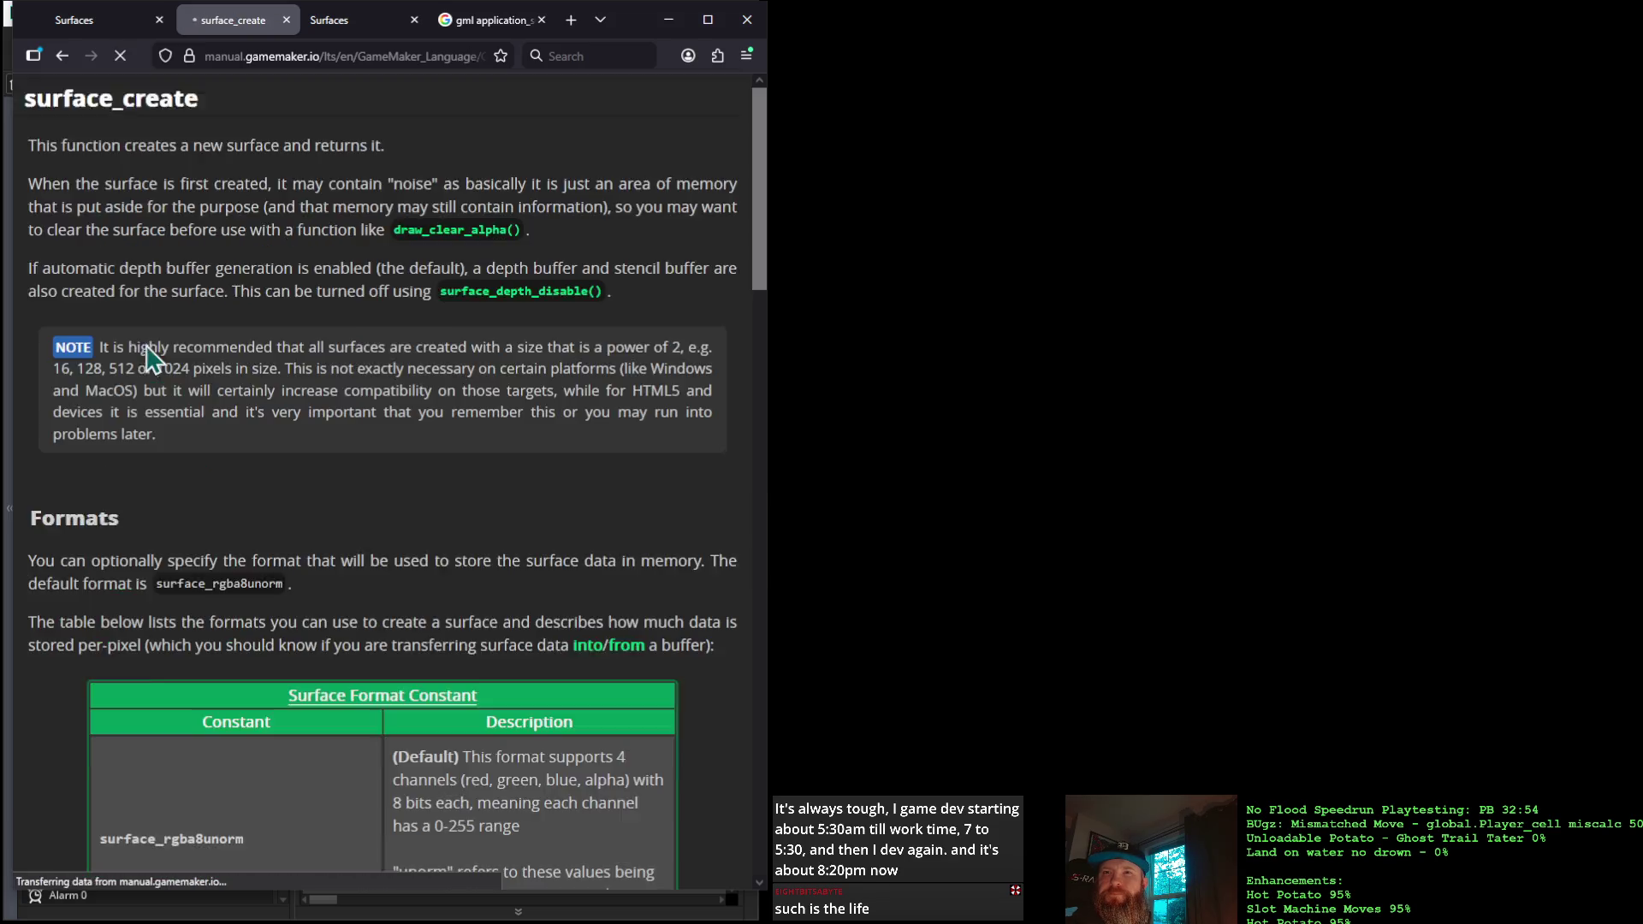
{"action": "scroll", "coordinate": [255, 399], "scroll_direction": "down", "scroll_amount": 3}
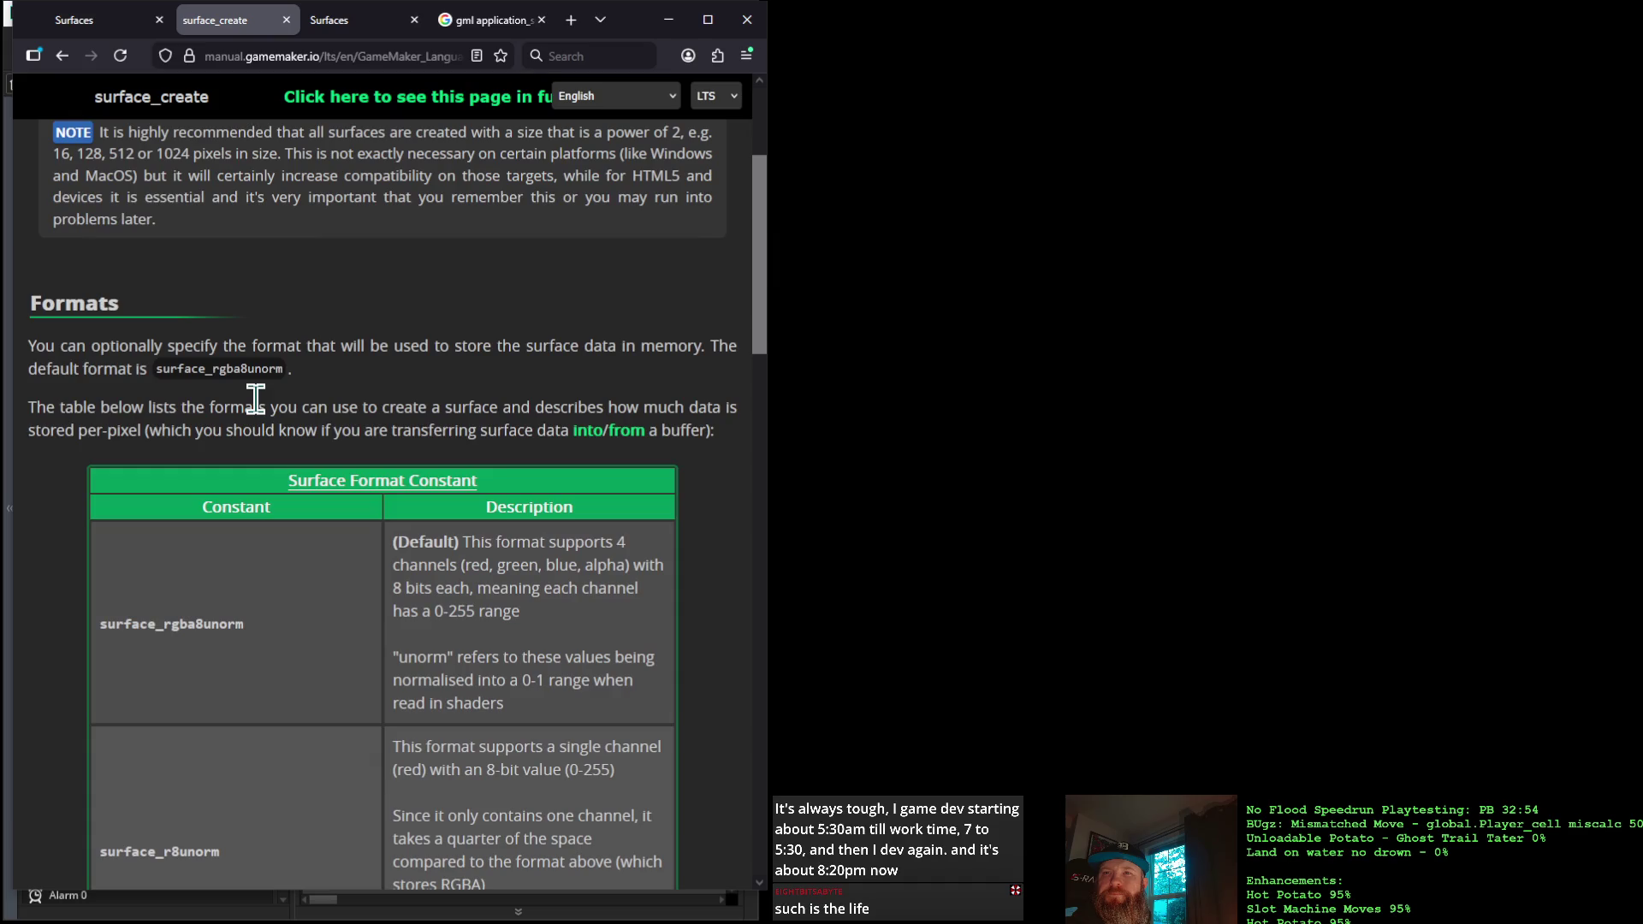
{"action": "scroll", "coordinate": [256, 399], "scroll_direction": "down", "scroll_amount": 1}
{"action": "scroll", "coordinate": [256, 400], "scroll_direction": "down", "scroll_amount": 15}
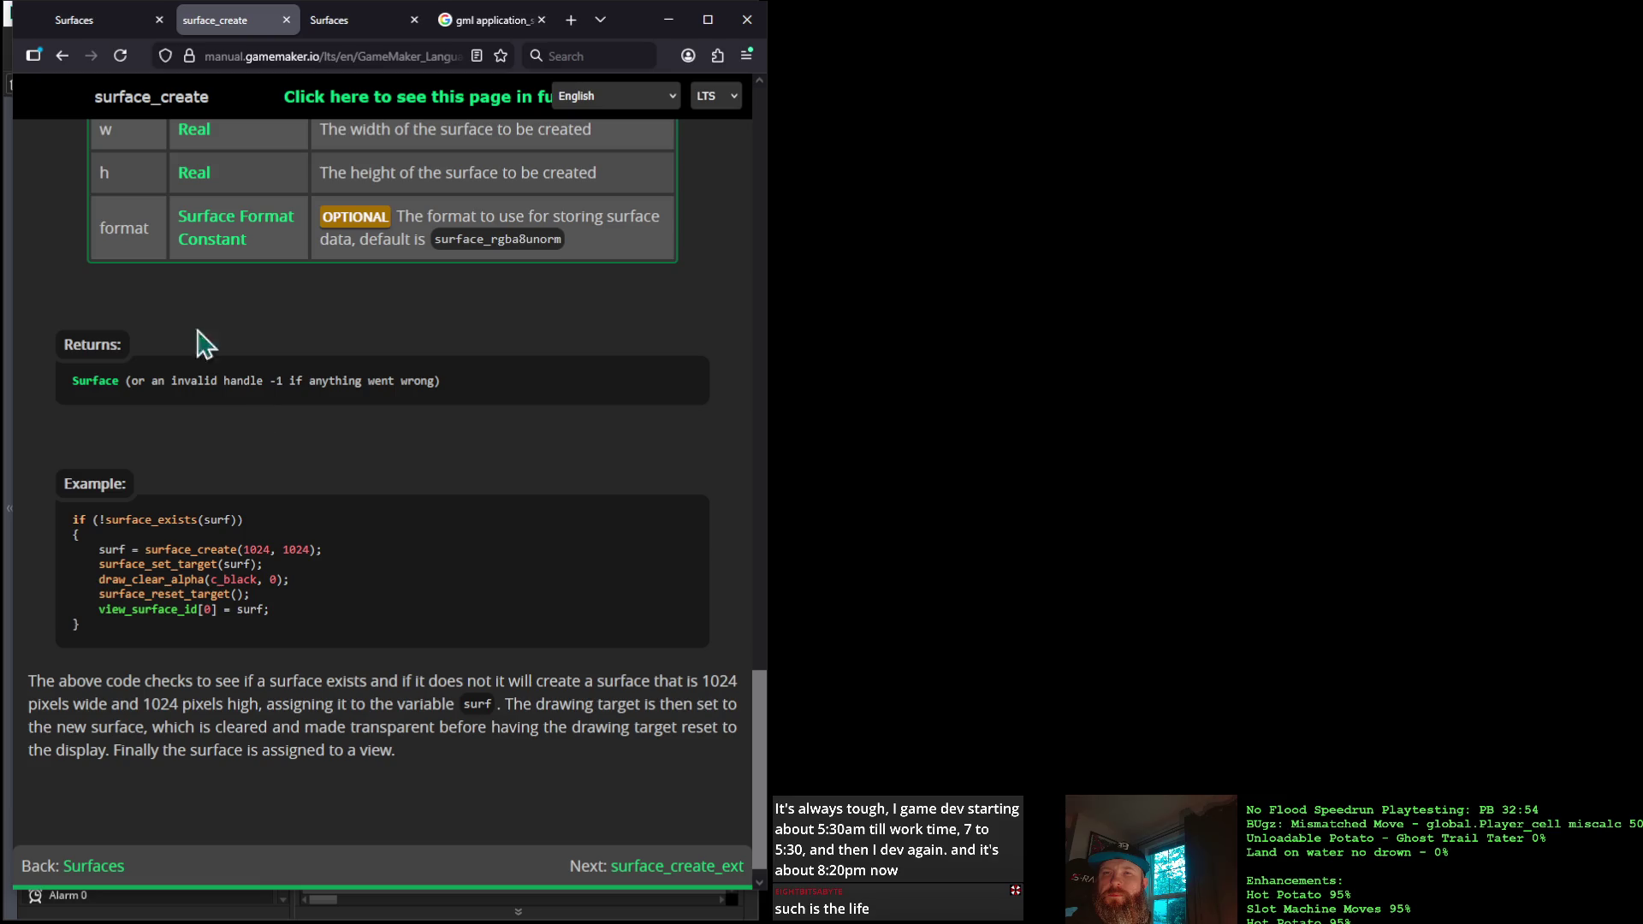
Return to the Surfaces function list and open surface_copy
{"action": "left_click", "coordinate": [62, 56]}
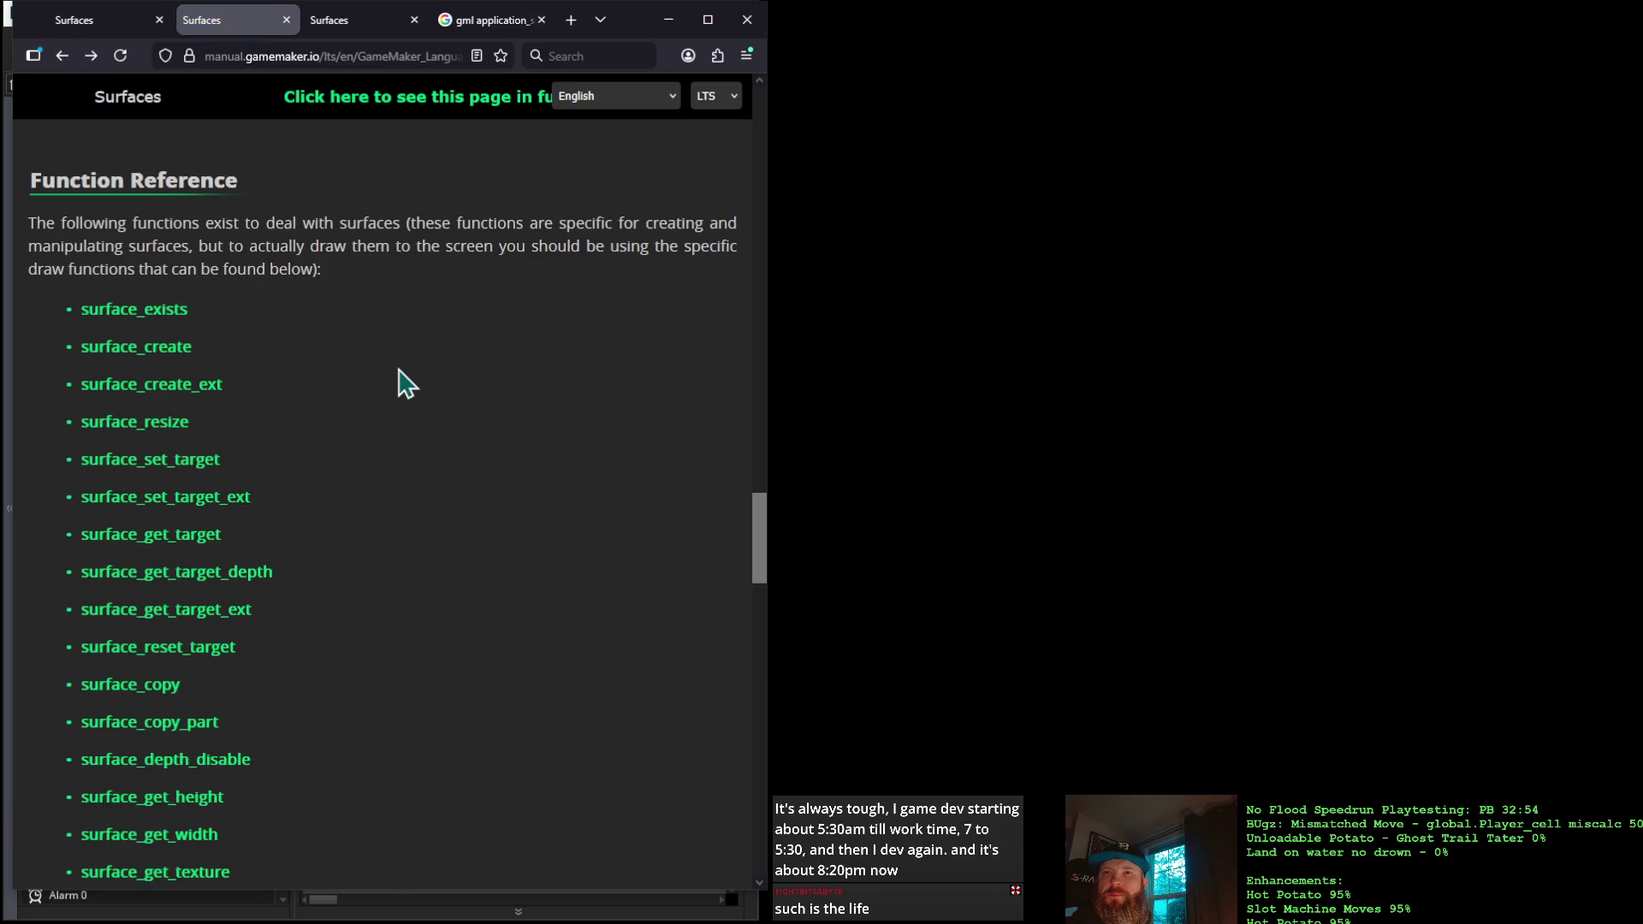
{"action": "scroll", "coordinate": [402, 383], "scroll_direction": "down", "scroll_amount": 2}
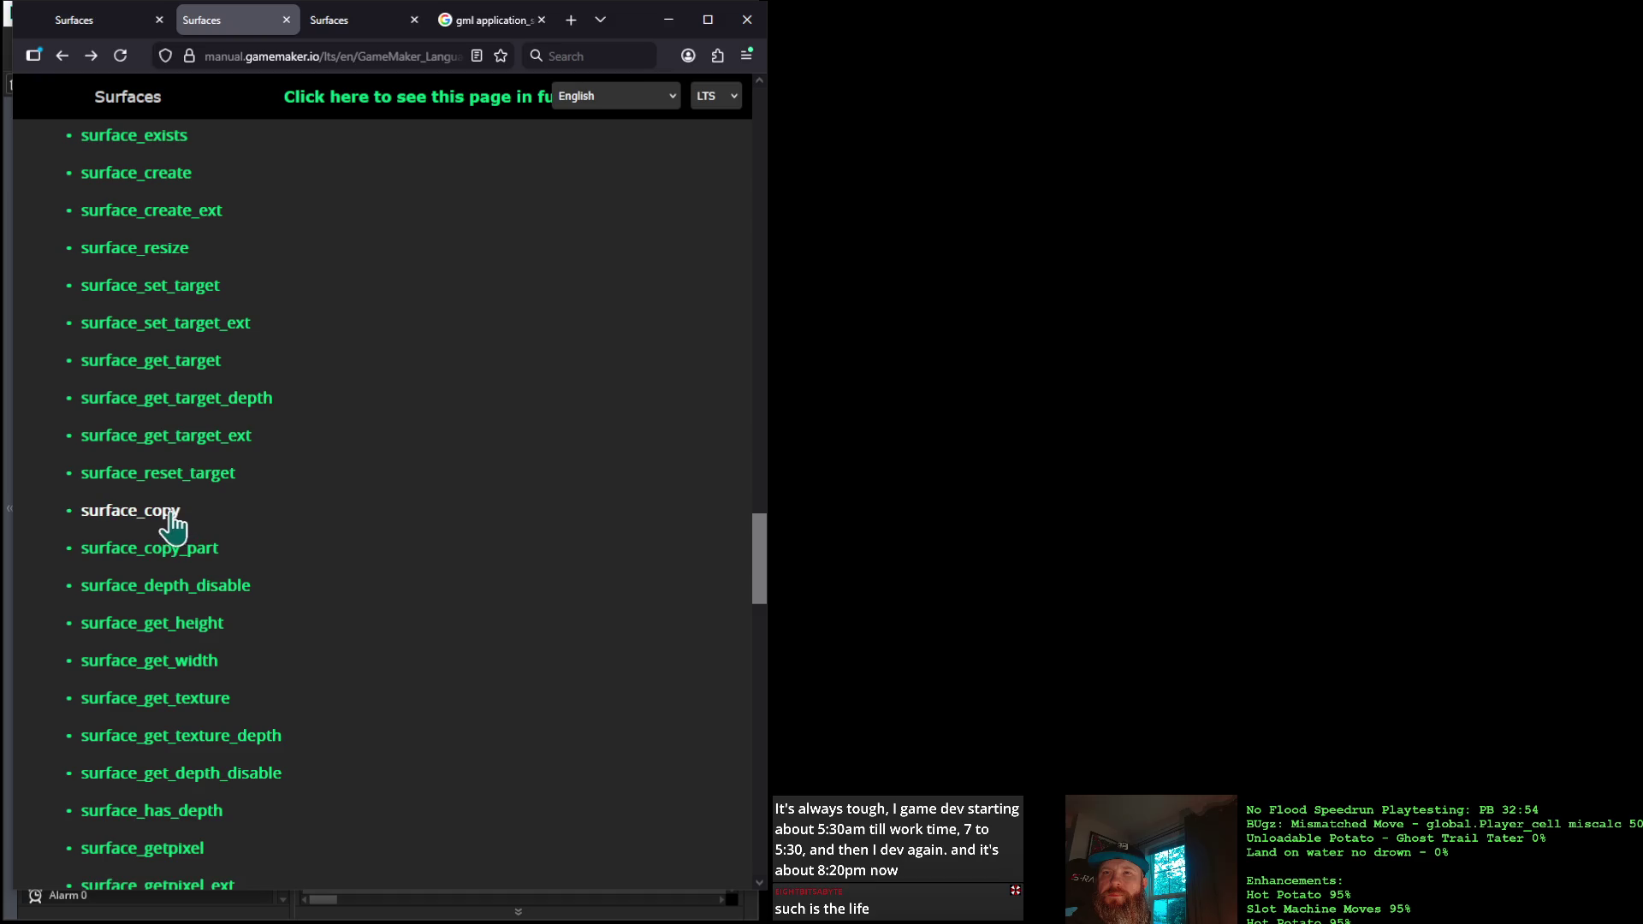
{"action": "left_click", "coordinate": [160, 513]}
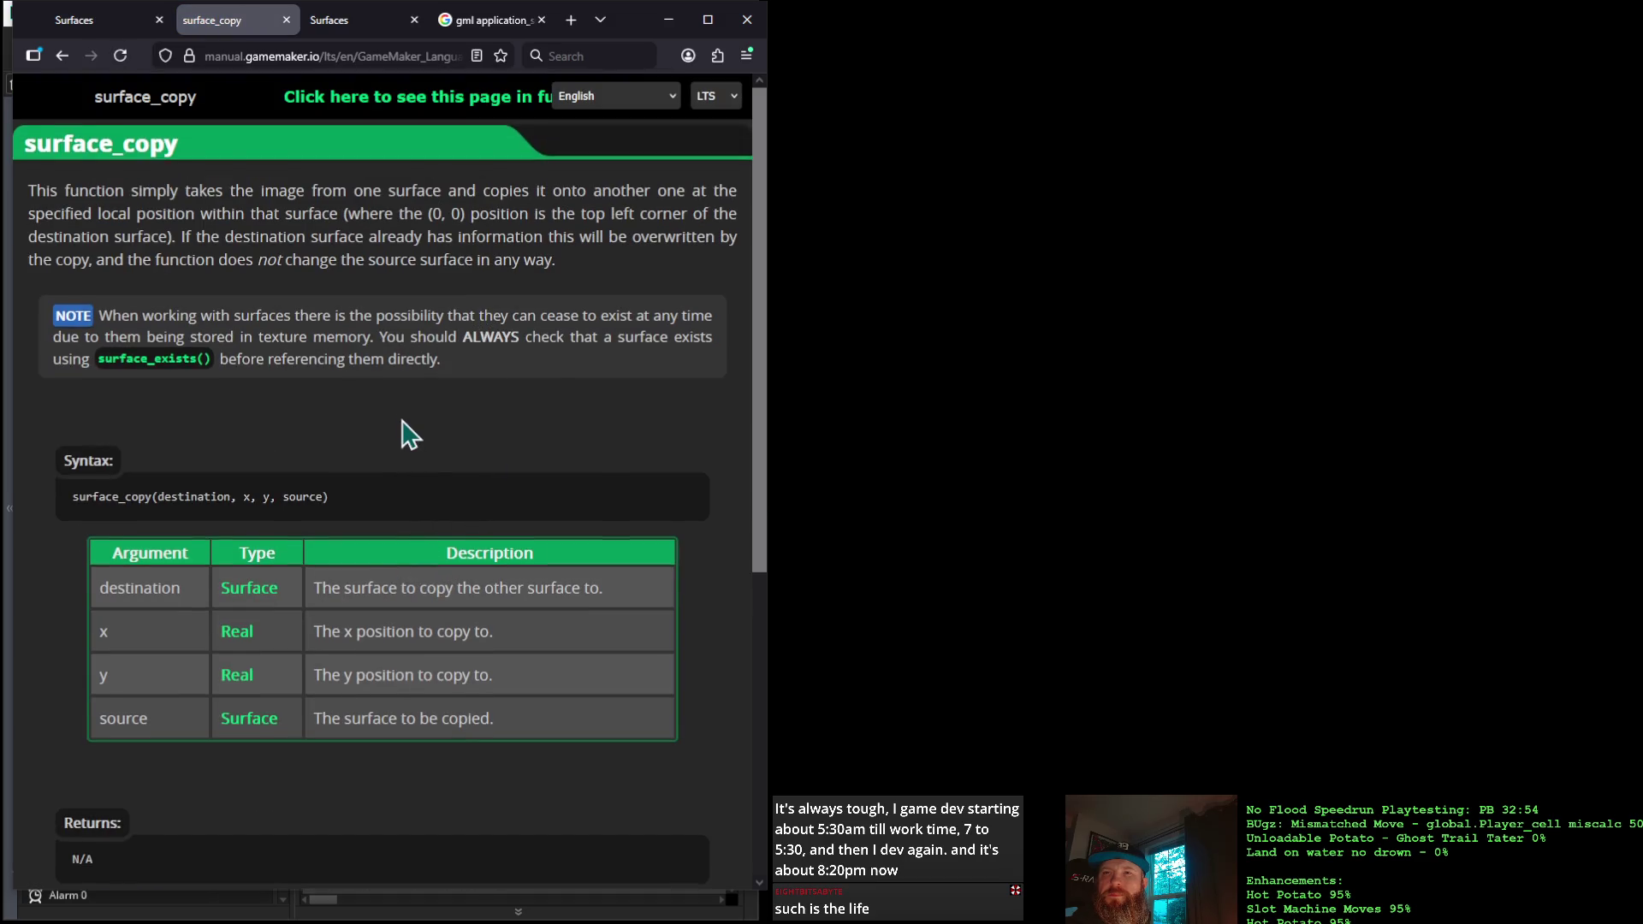
{"action": "scroll", "coordinate": [405, 434], "scroll_direction": "down", "scroll_amount": 5}
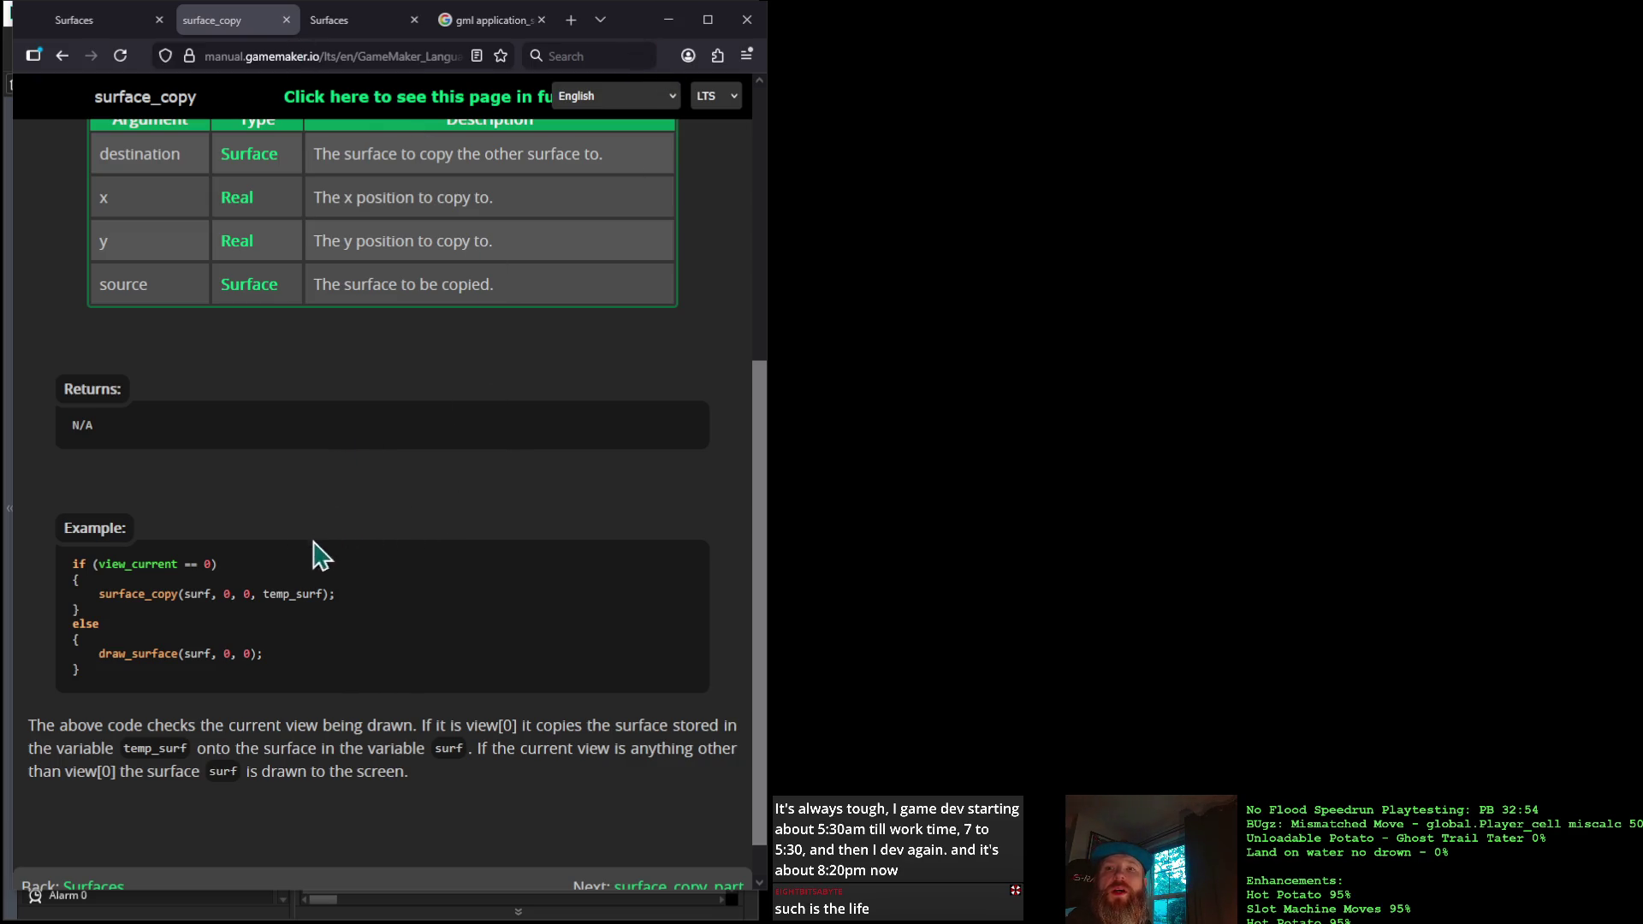
{"action": "left_click_drag", "start_coordinate": [97, 564], "coordinate": [214, 568]}
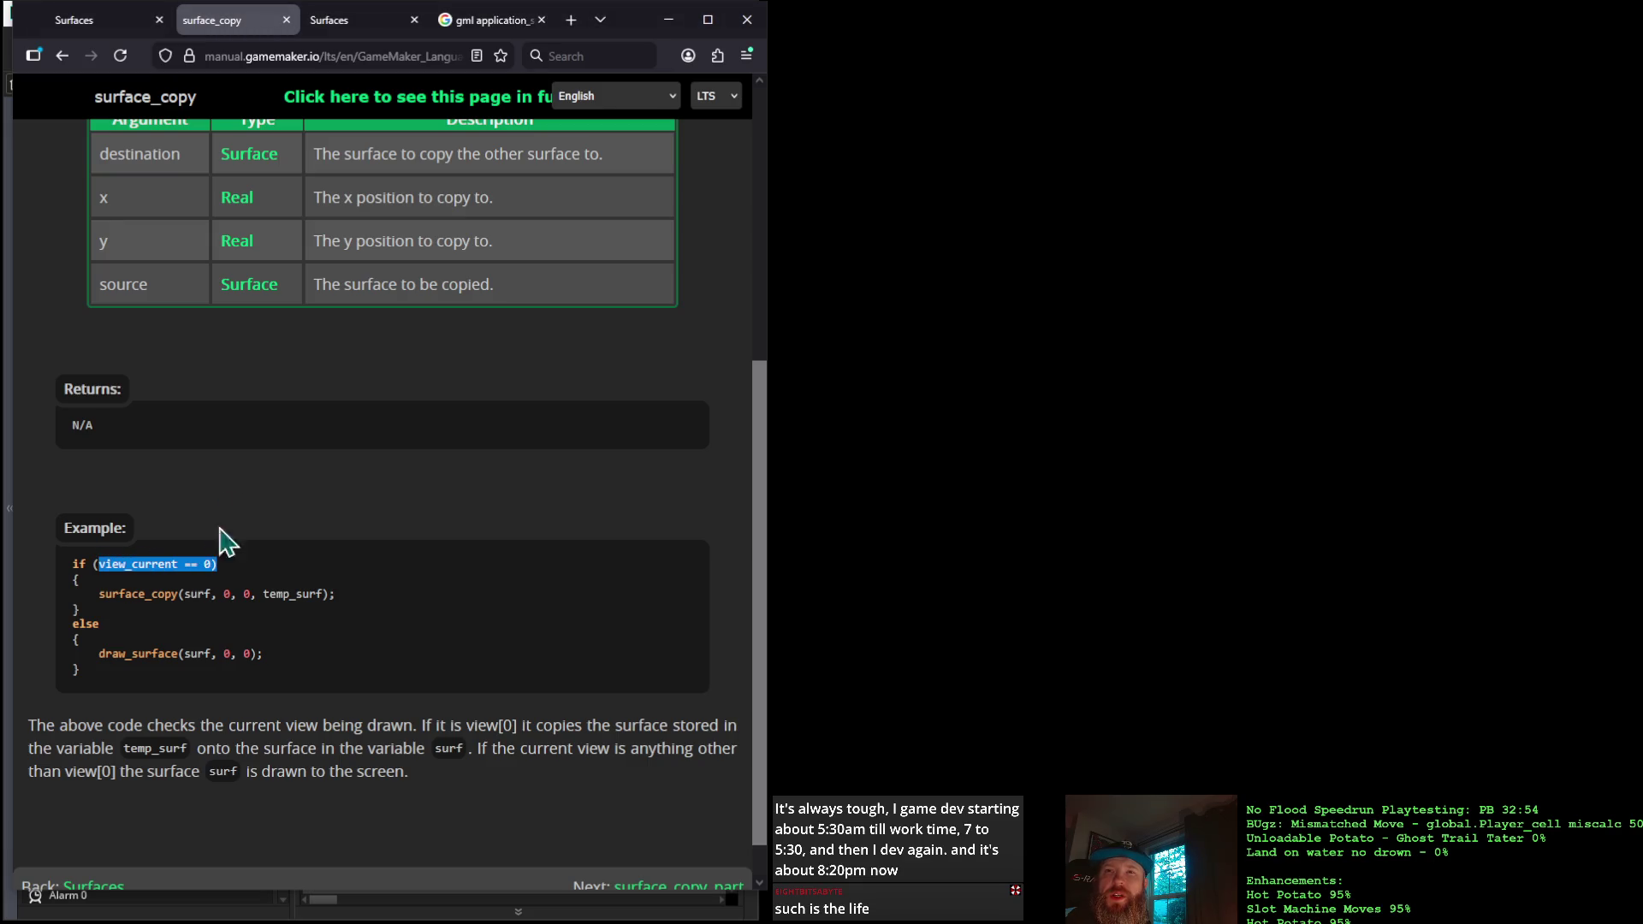
Read through the surface_copy example, then minimize the manual to get back to GameMaker
{"action": "left_click", "coordinate": [158, 564]}
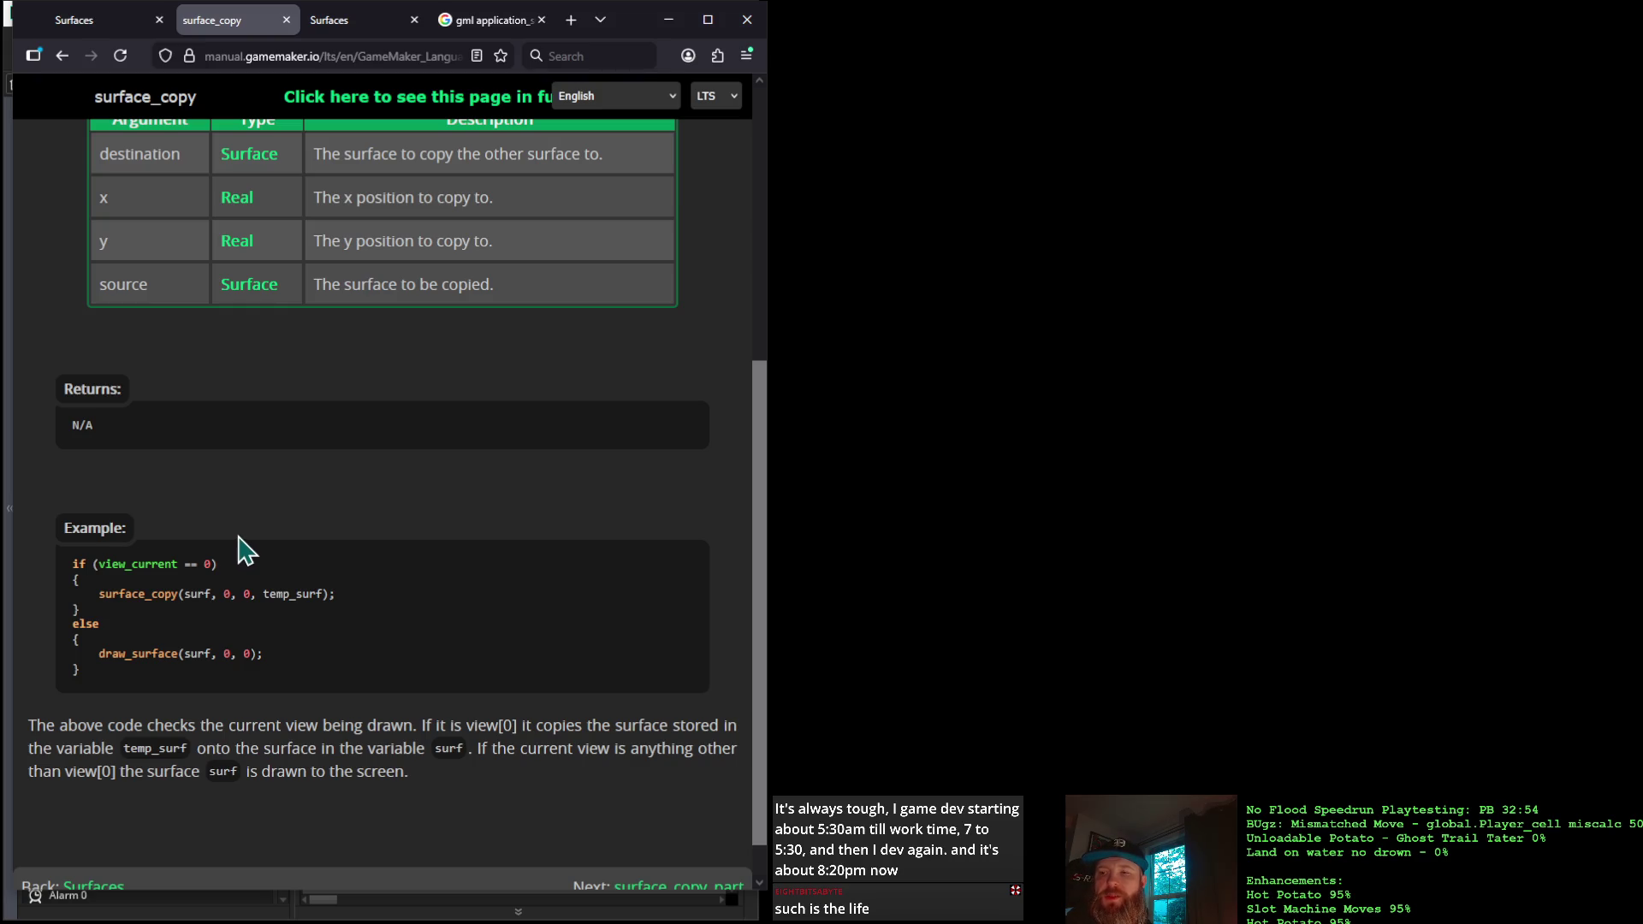
{"action": "scroll", "coordinate": [241, 548], "scroll_direction": "up", "scroll_amount": 5}
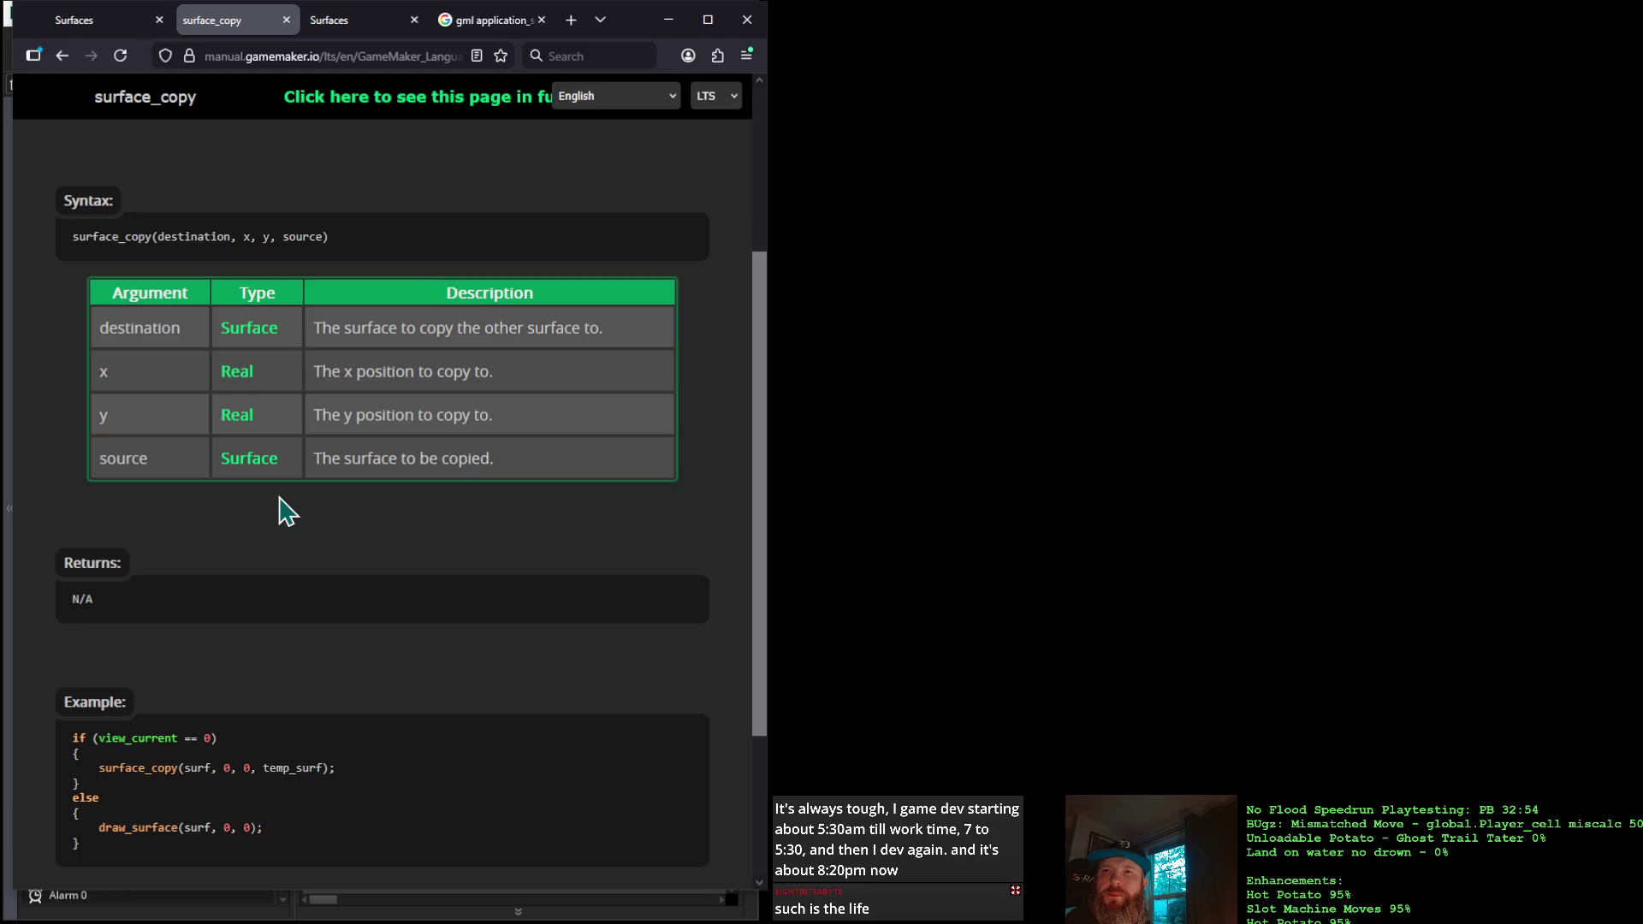
{"action": "scroll", "coordinate": [283, 511], "scroll_direction": "down", "scroll_amount": 3}
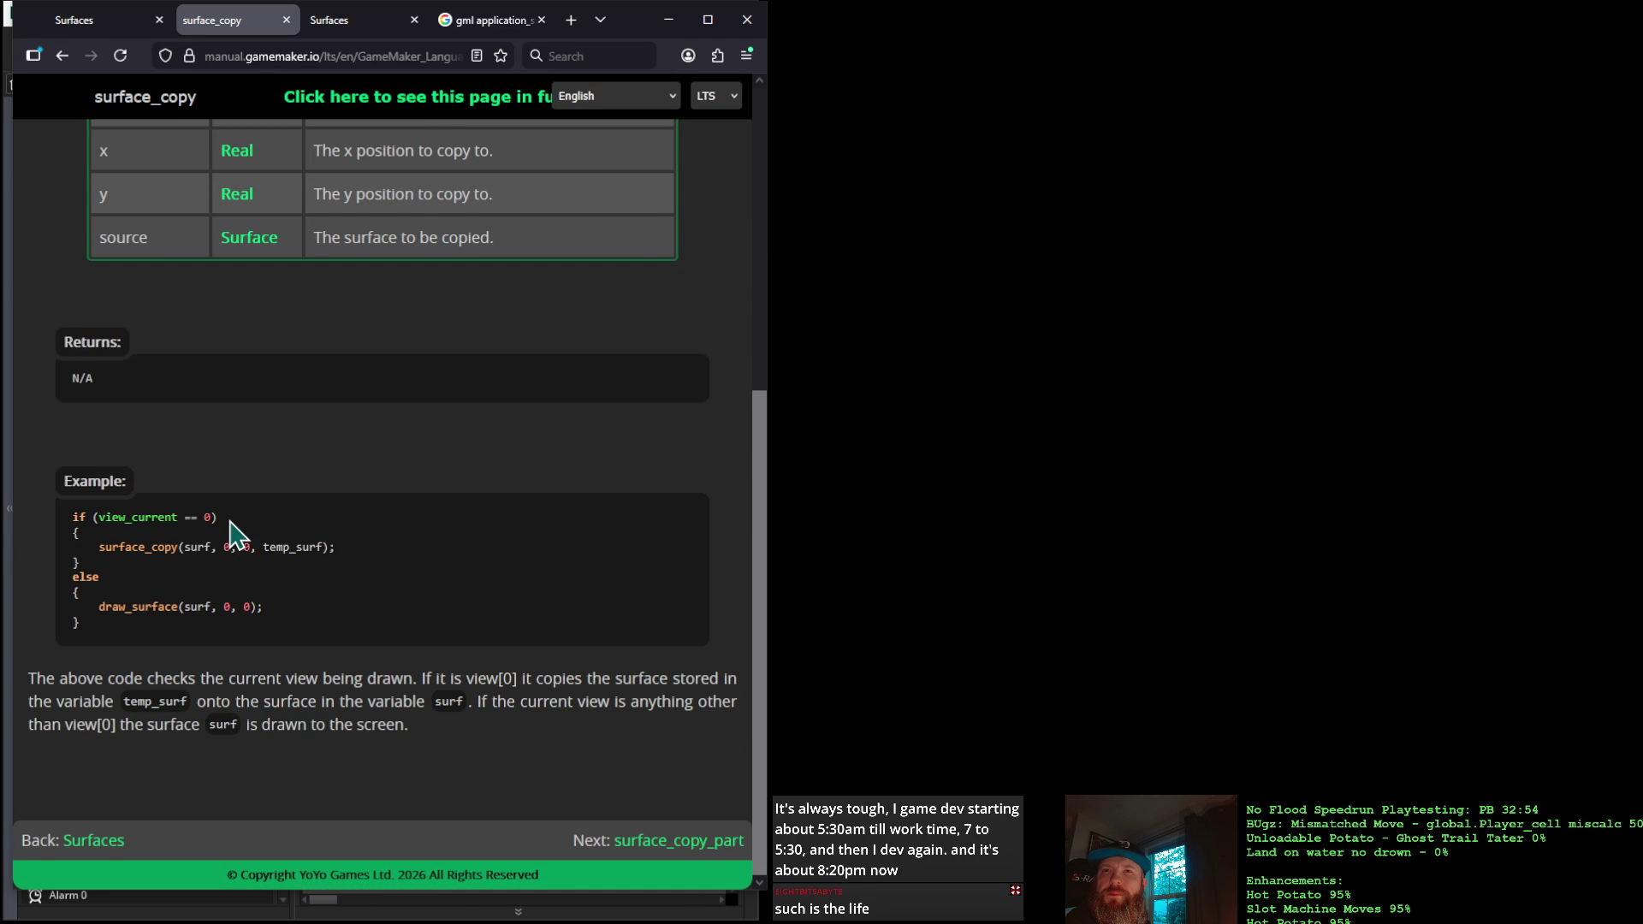
{"action": "scroll", "coordinate": [248, 475], "scroll_direction": "up", "scroll_amount": 1}
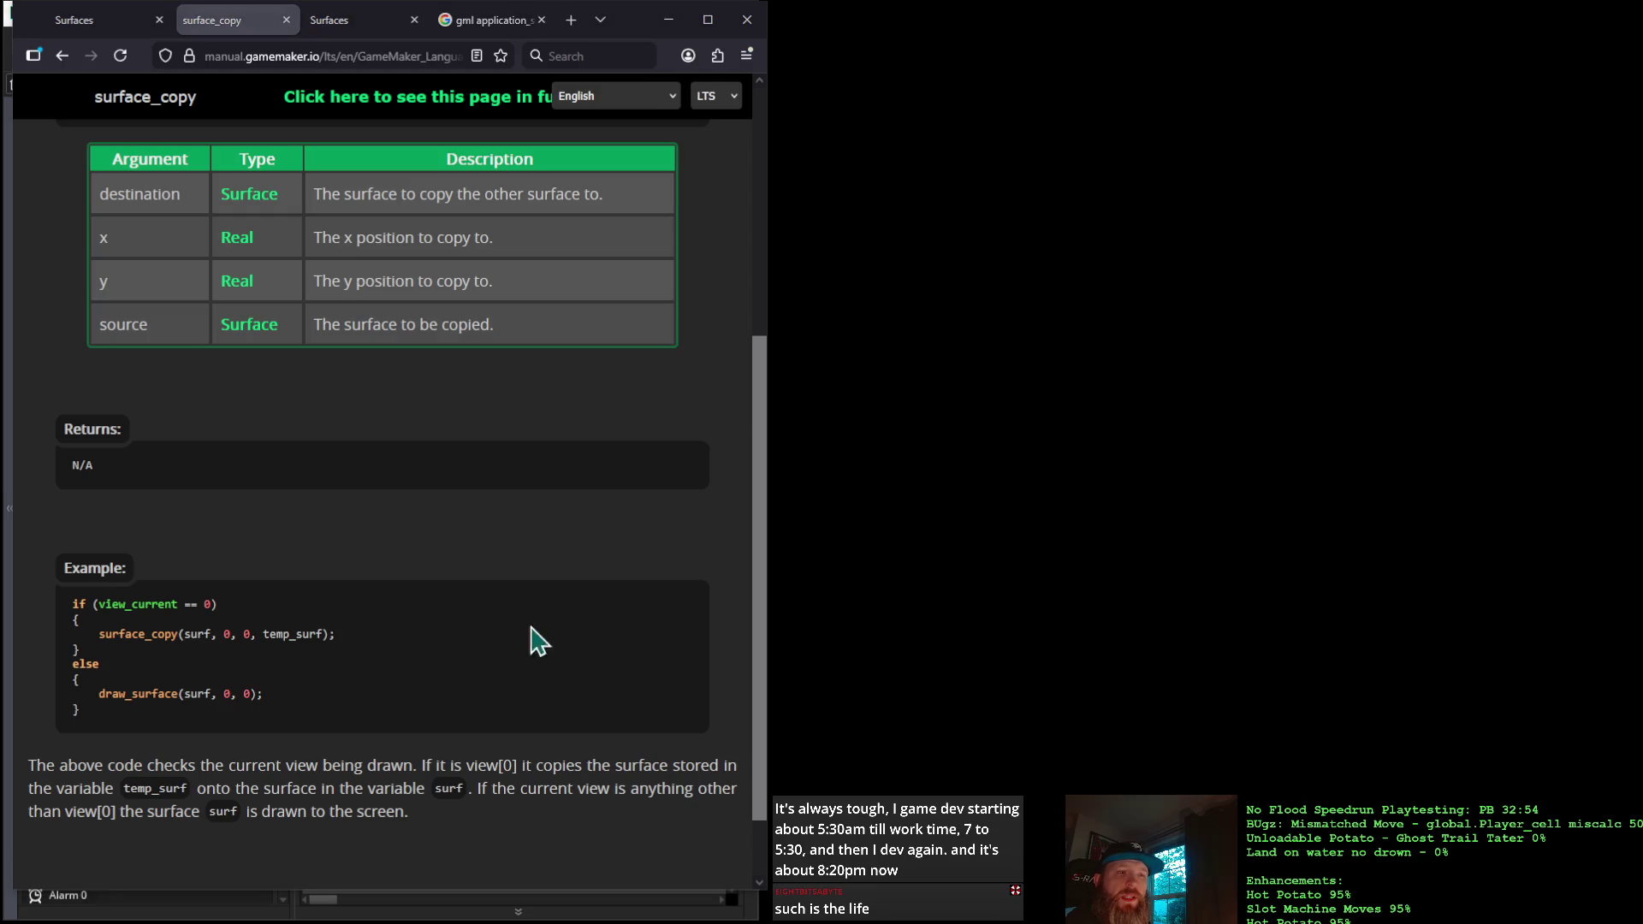
{"action": "scroll", "coordinate": [329, 557], "scroll_direction": "down", "scroll_amount": 2}
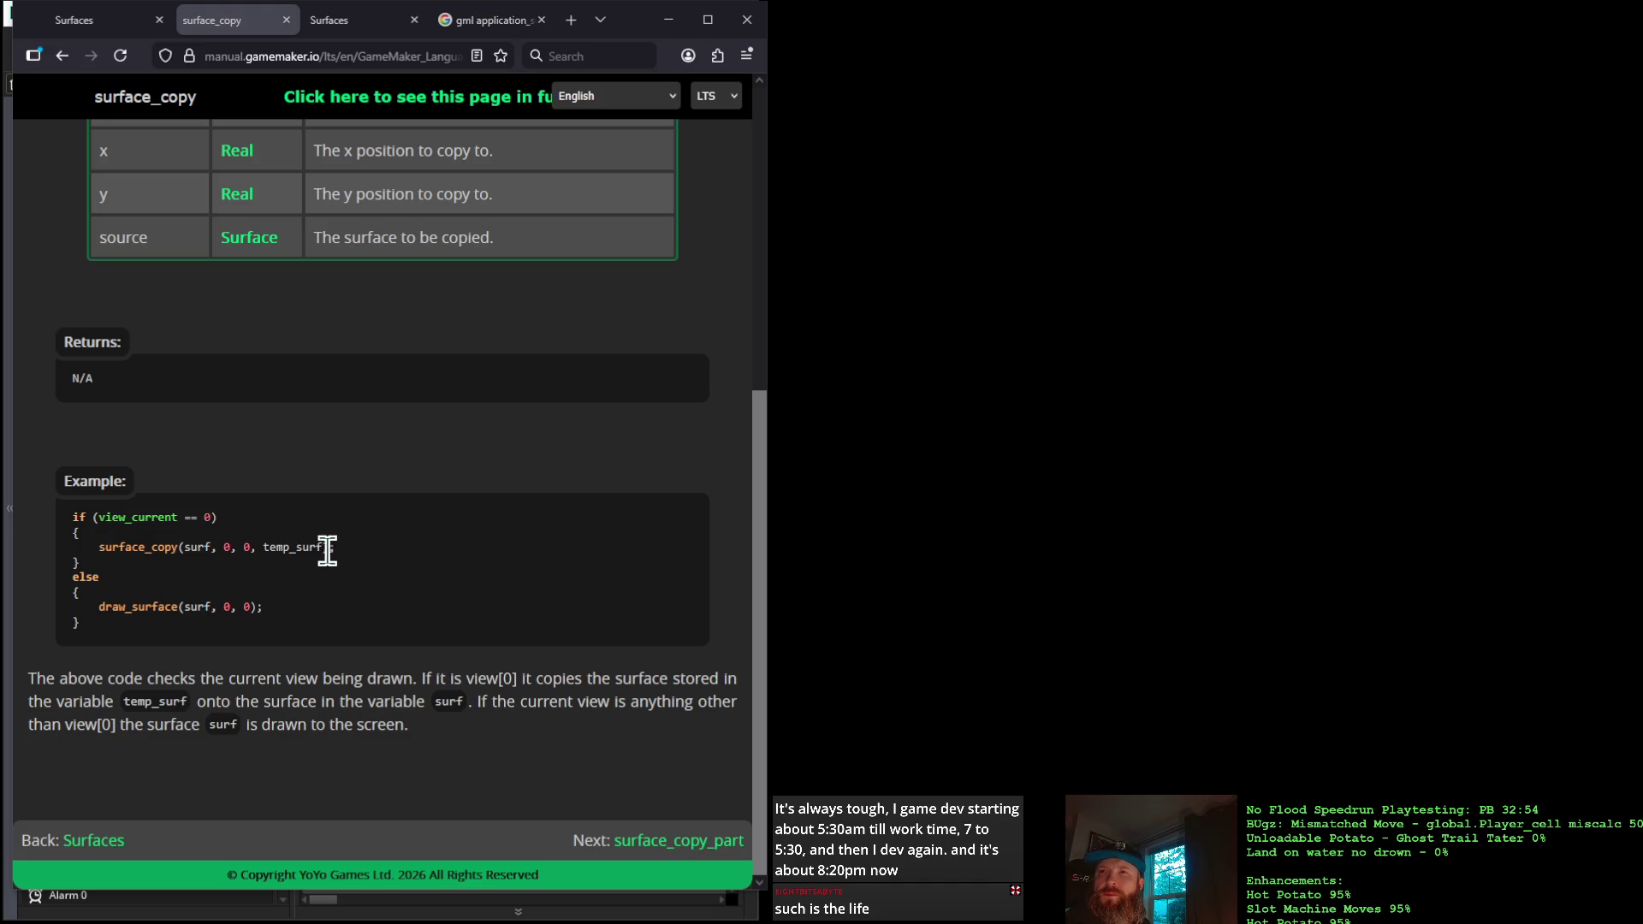
{"action": "scroll", "coordinate": [330, 550], "scroll_direction": "up", "scroll_amount": 5}
{"action": "scroll", "coordinate": [334, 552], "scroll_direction": "down", "scroll_amount": 5}
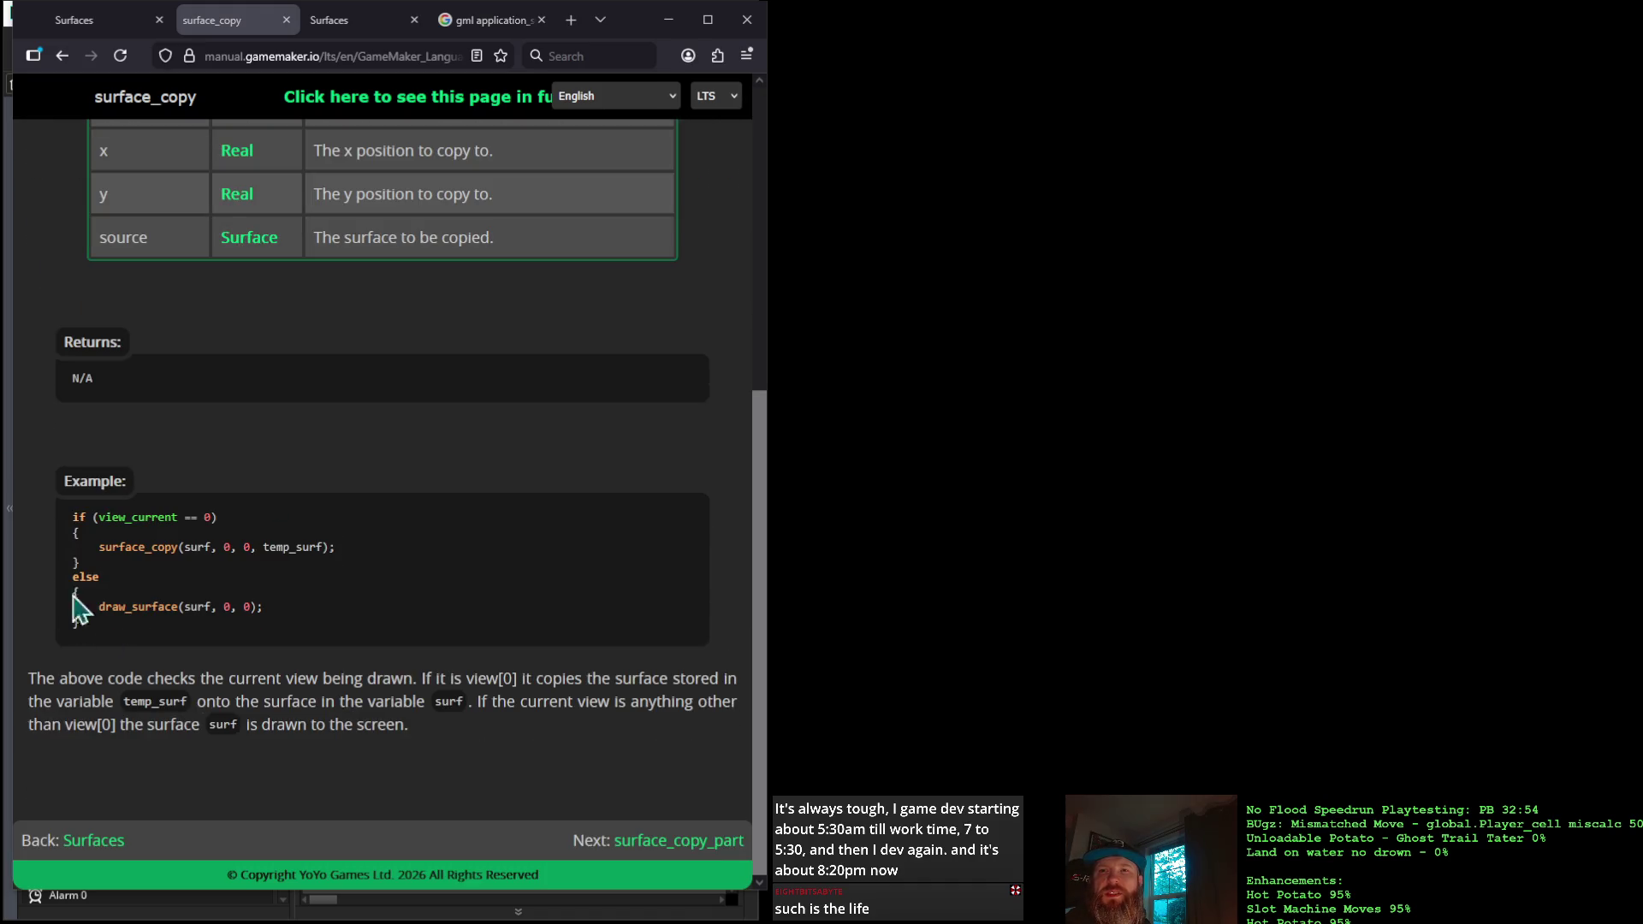
{"action": "left_click", "coordinate": [668, 19]}
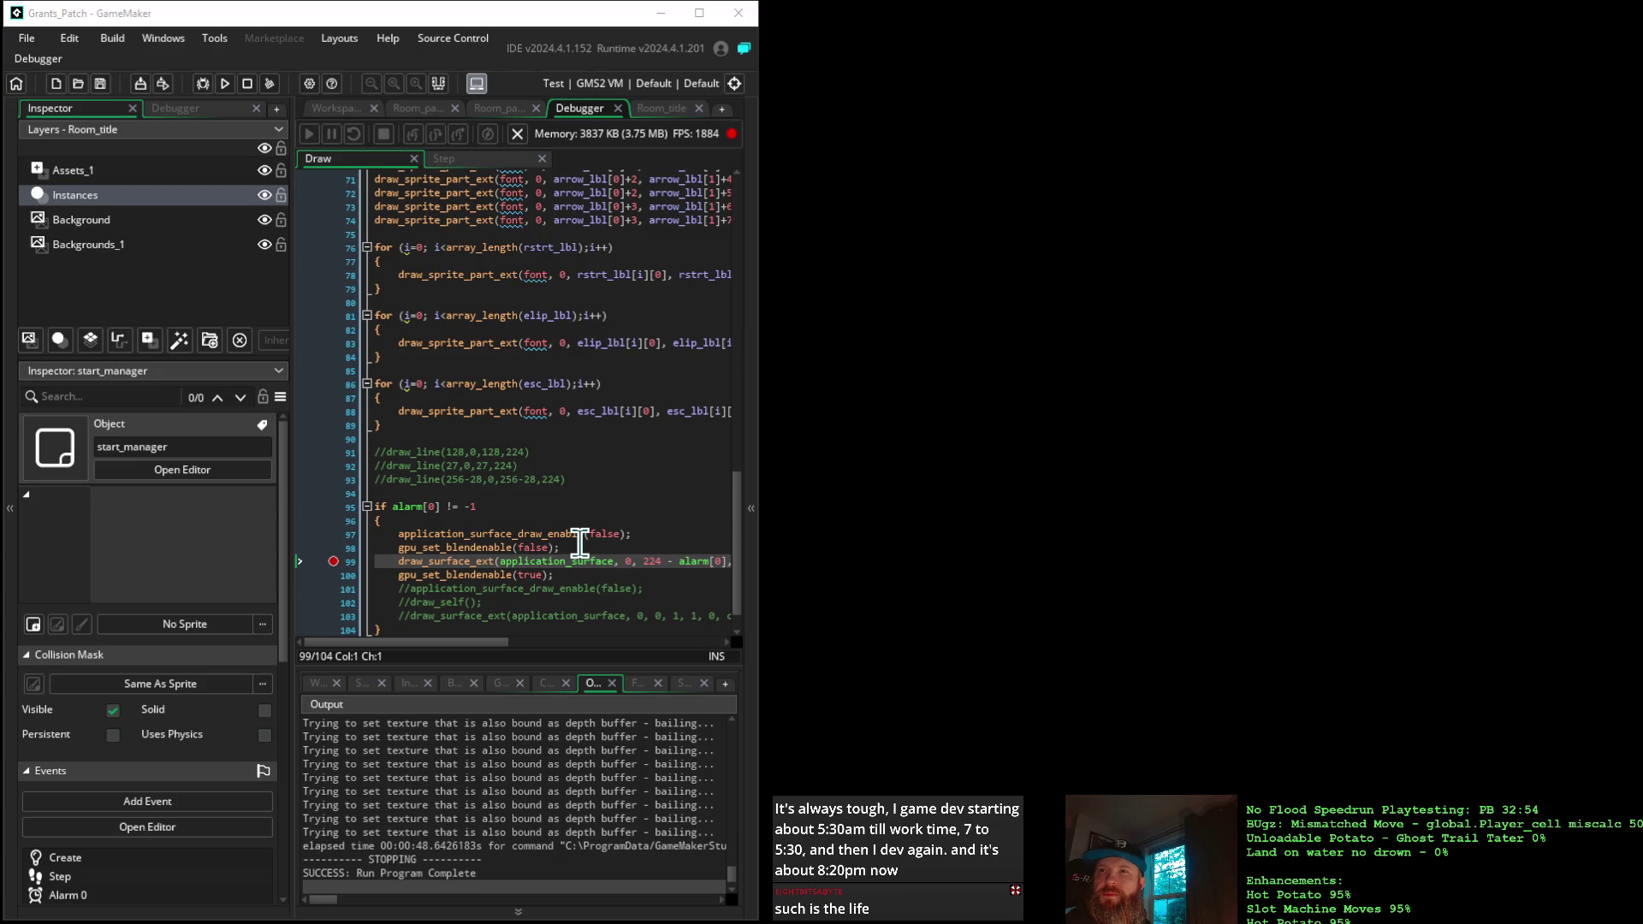
Close the Debugger and the Room_title, Room_patch_2 and Room_patch_0 tabs
{"action": "left_click", "coordinate": [617, 108]}
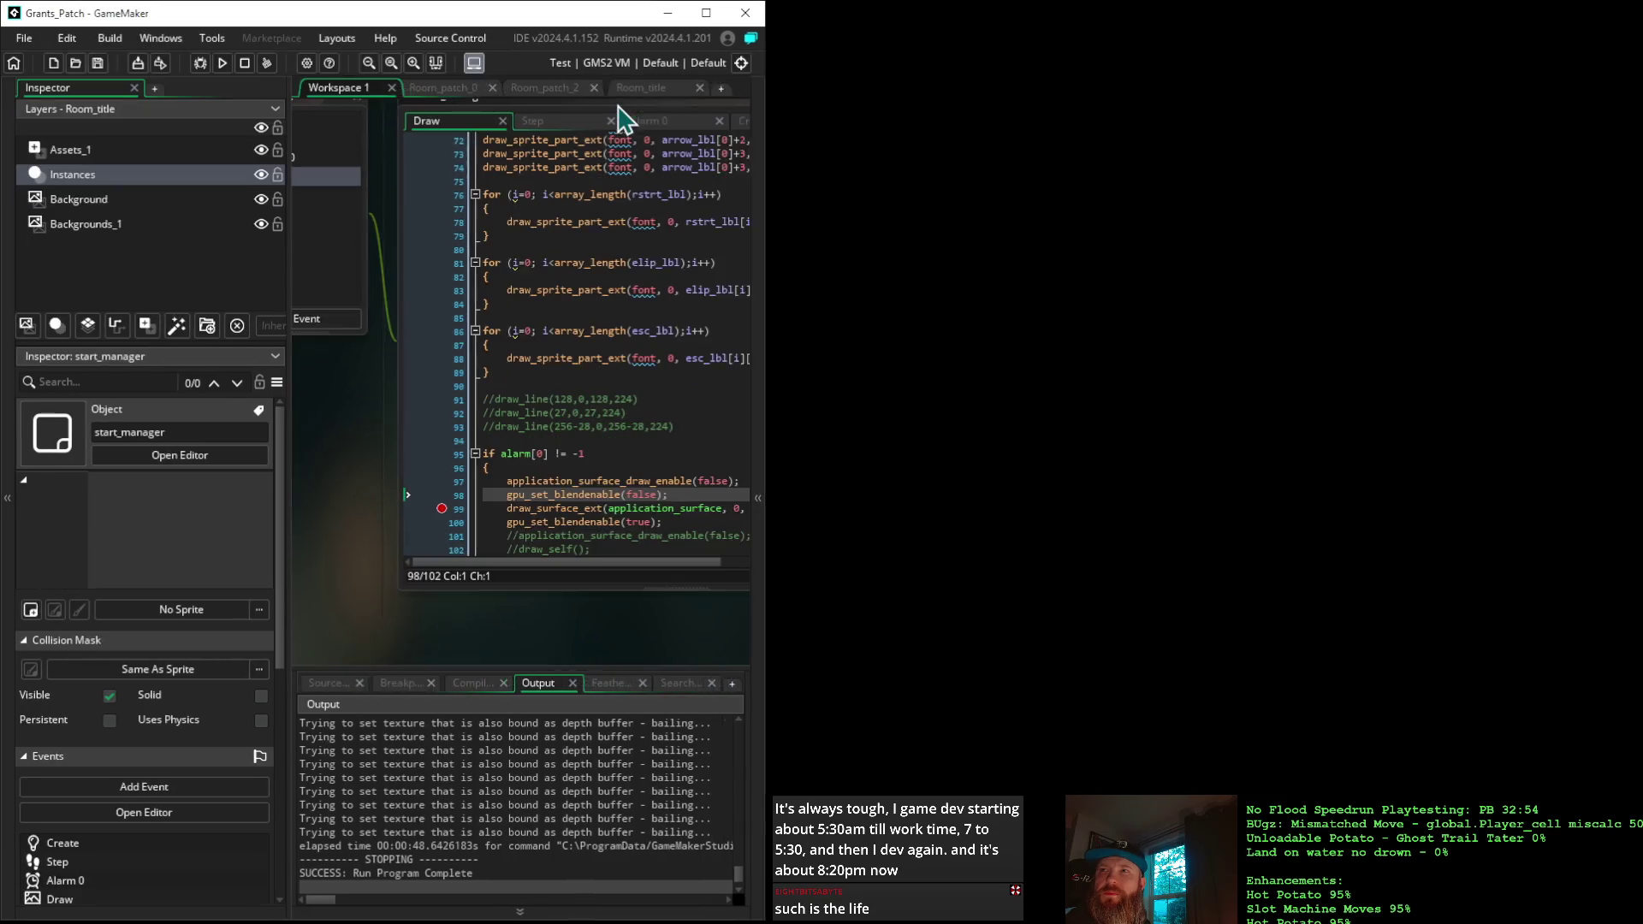
{"action": "left_click", "coordinate": [699, 88]}
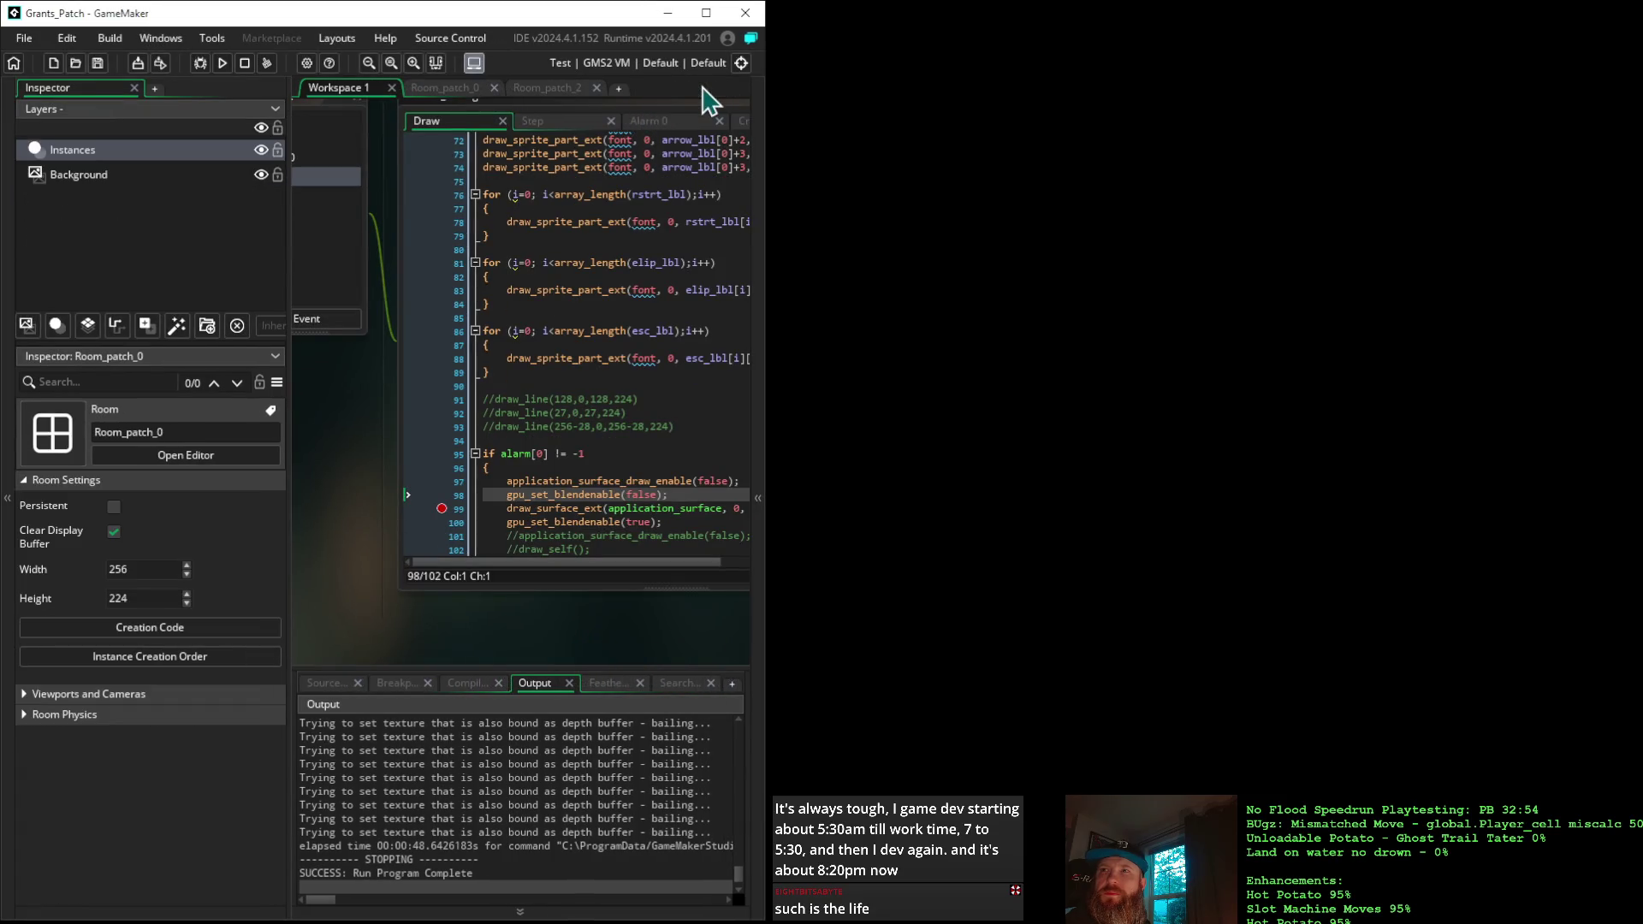
{"action": "left_click", "coordinate": [596, 88]}
{"action": "left_click", "coordinate": [495, 89]}
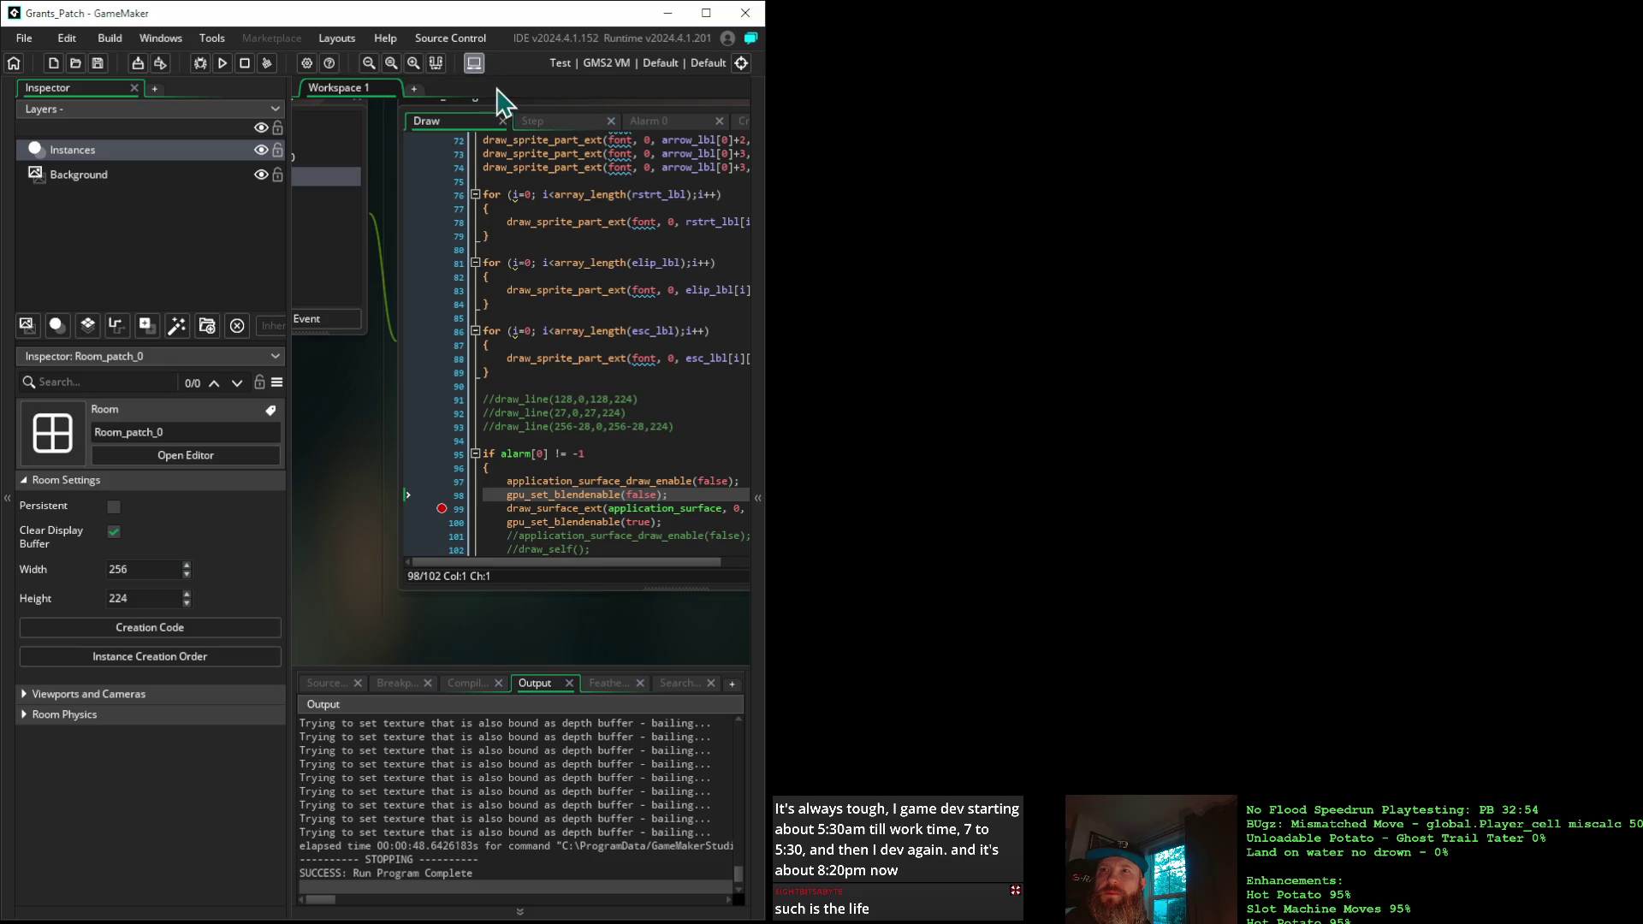
In the Step event, add surface_copy(trans_surf, 0, 0, application_surface); below alarm[0] = 224
{"action": "left_click", "coordinate": [589, 124]}
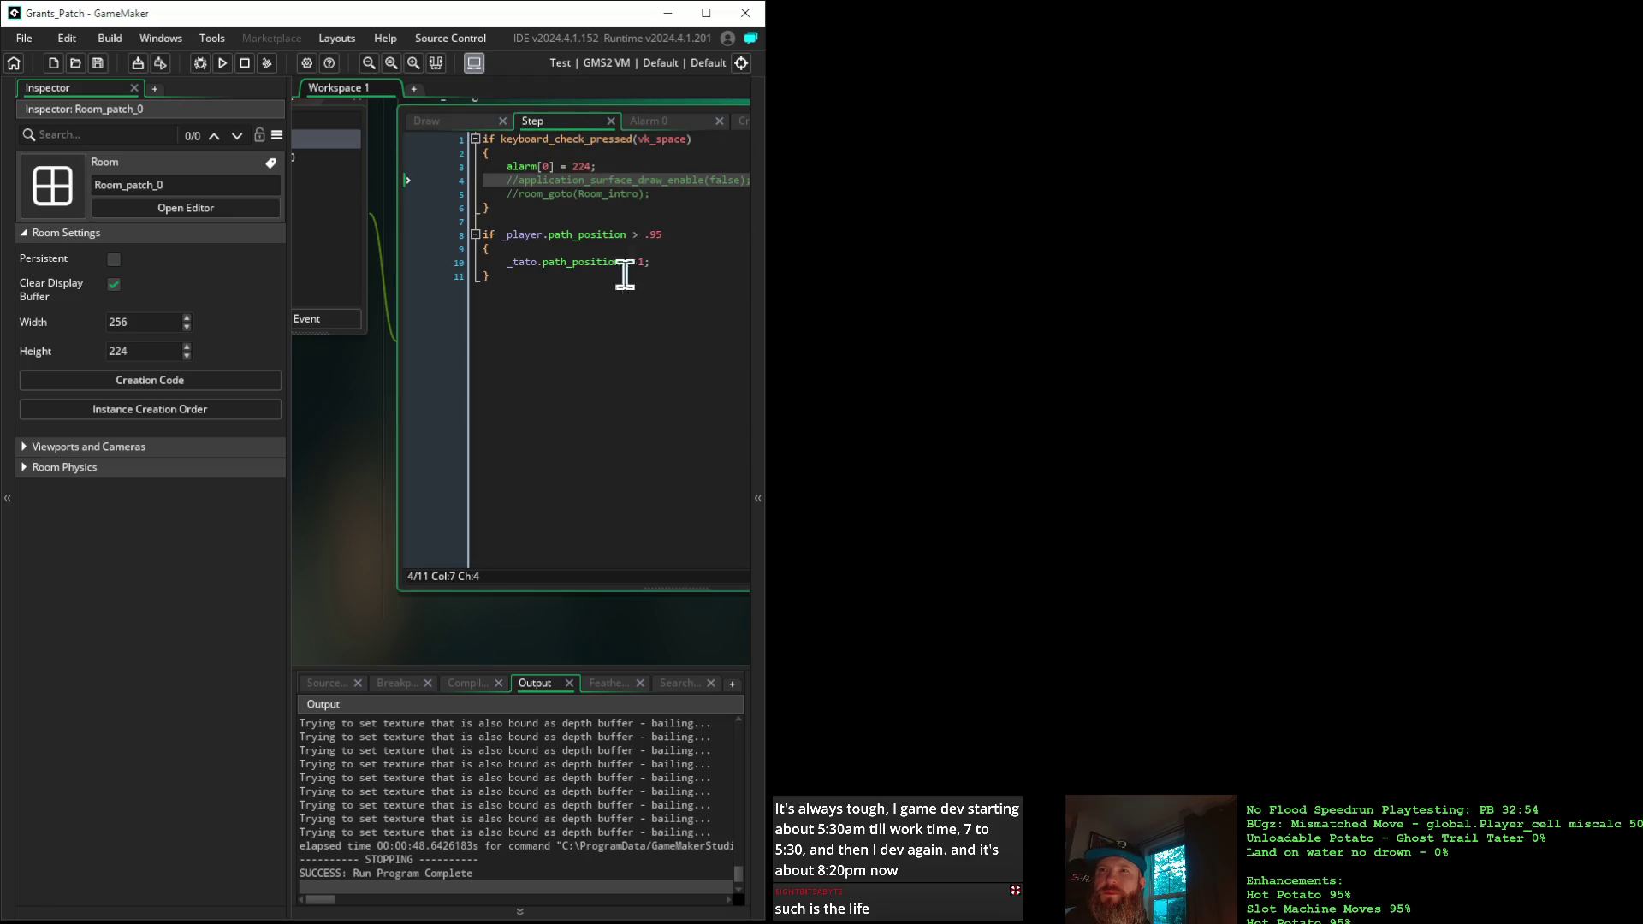
{"action": "left_click", "coordinate": [613, 166]}
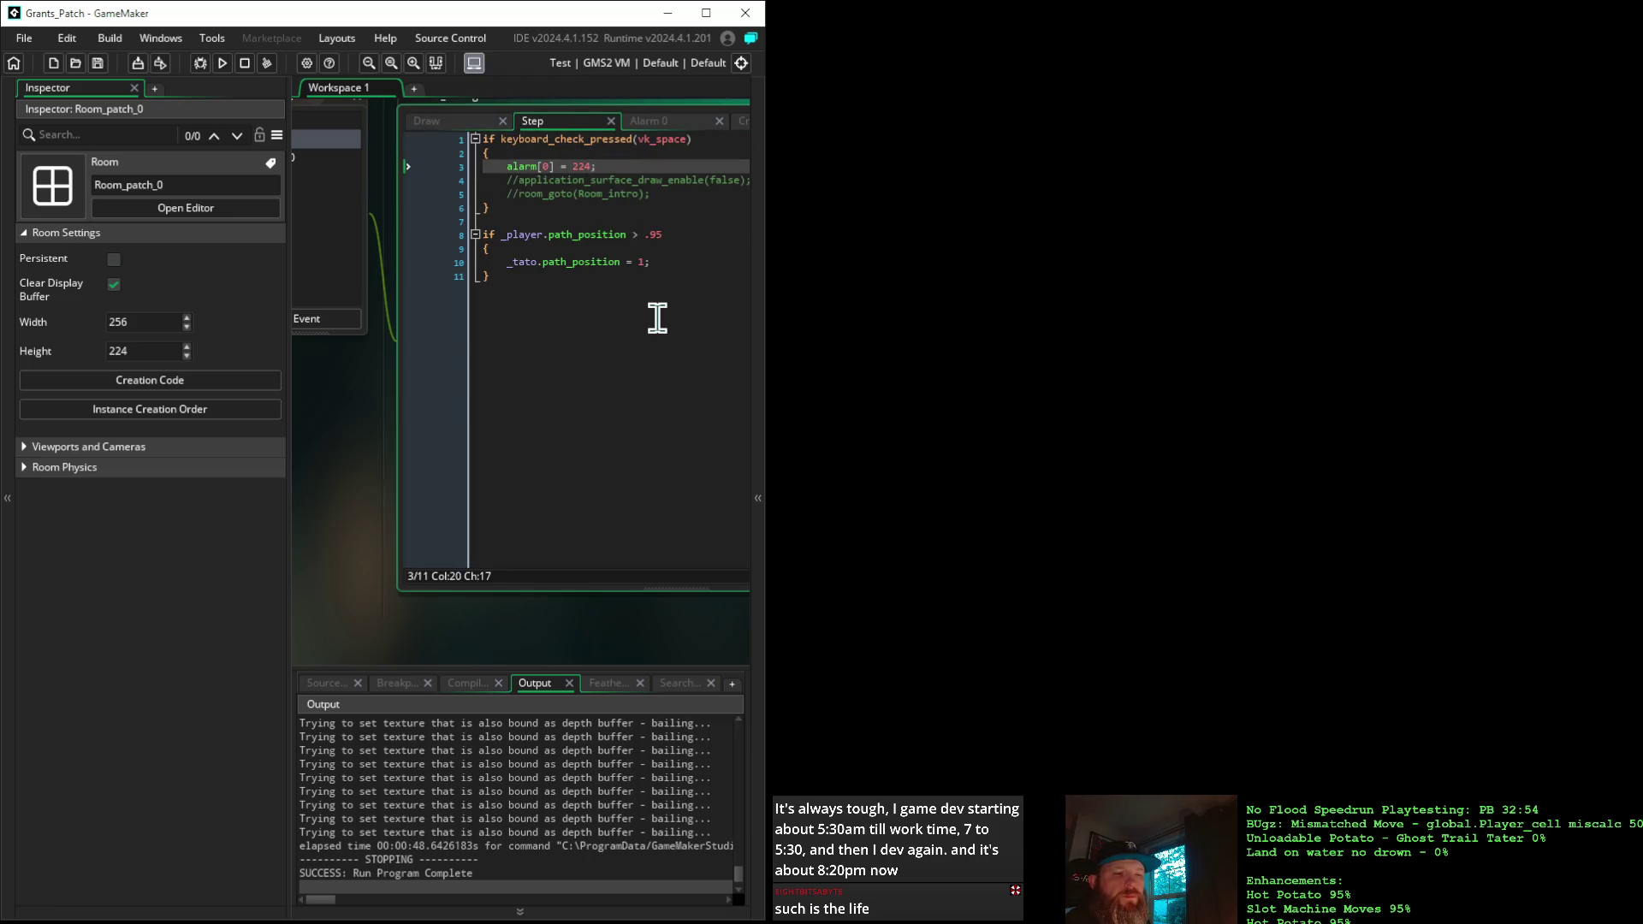
{"action": "key", "text": "Return"}
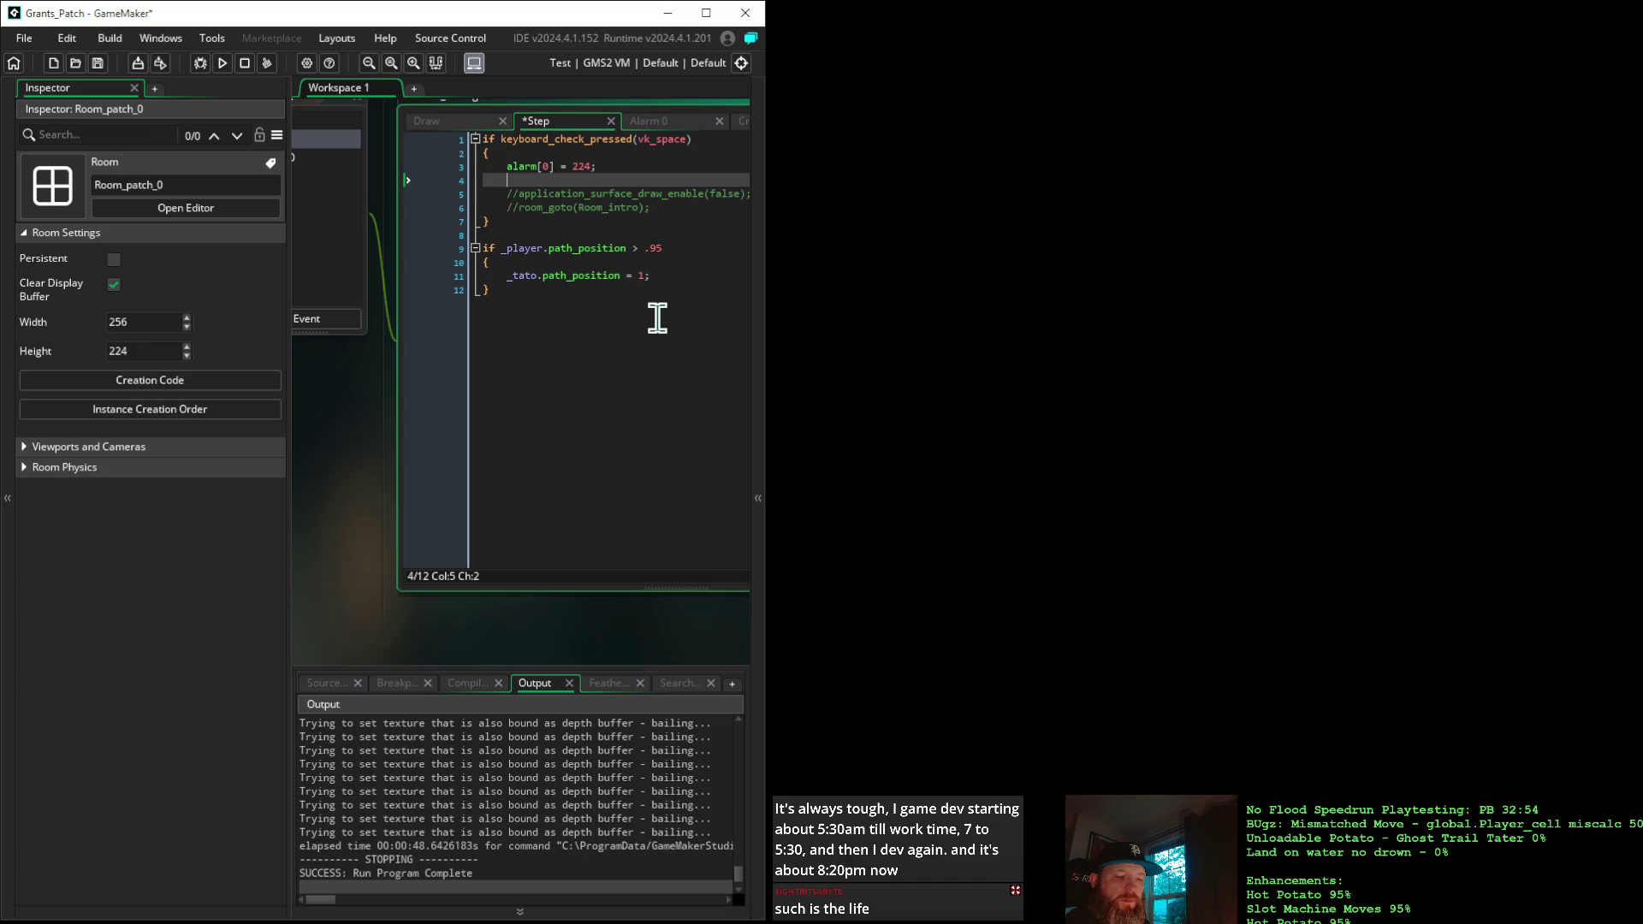
{"action": "type", "text": "surface"}
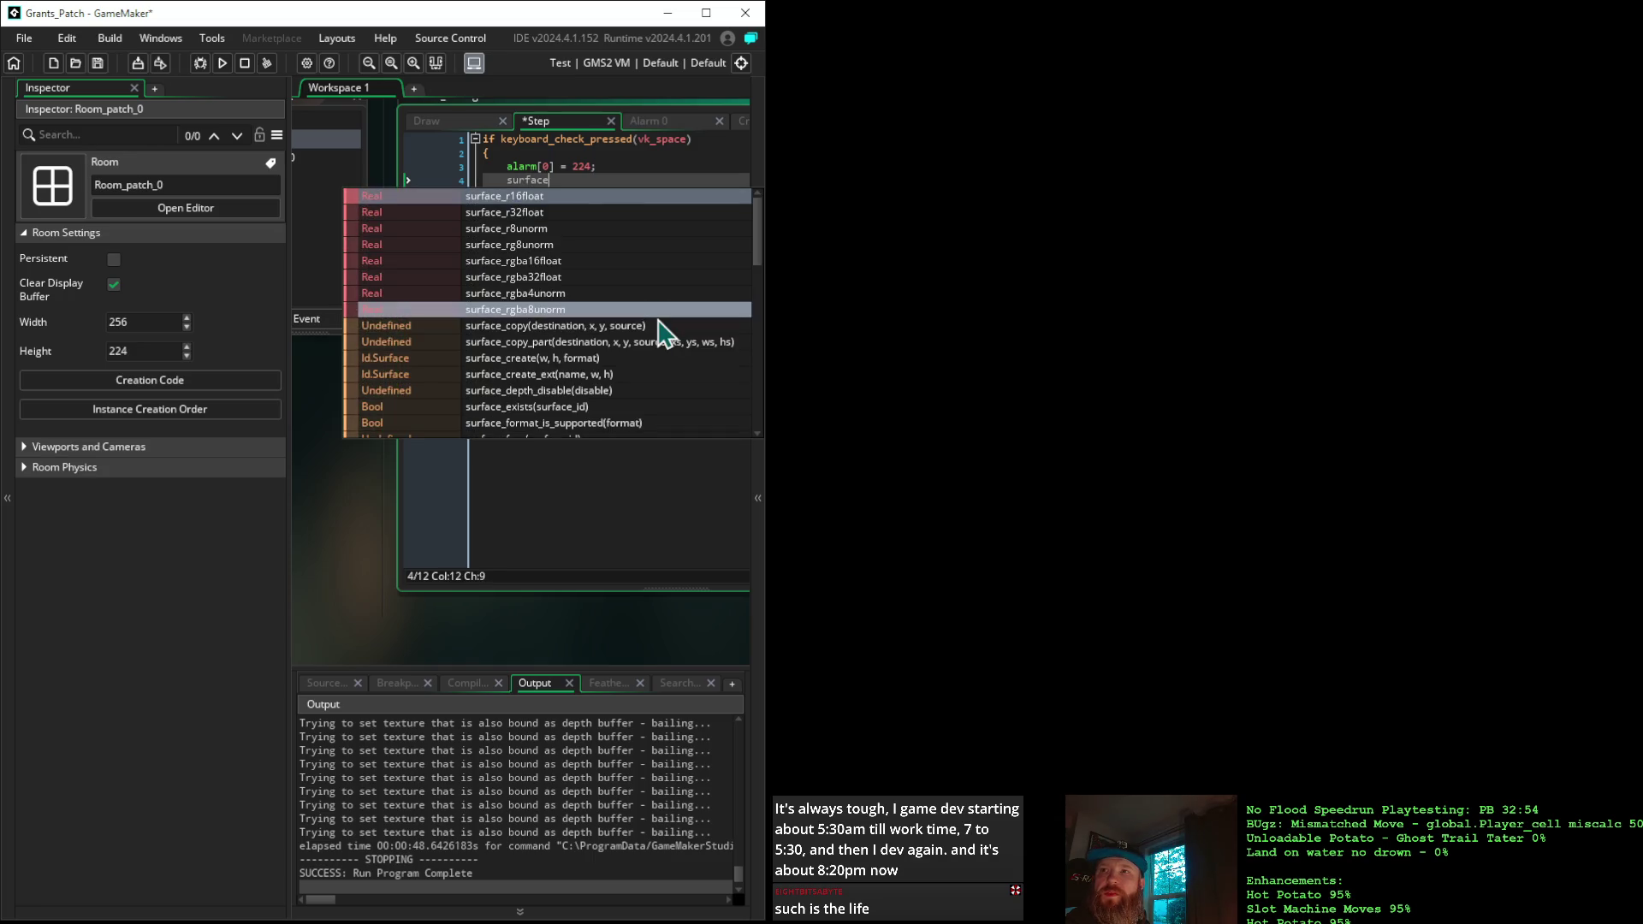
{"action": "type", "text": "_cop"}
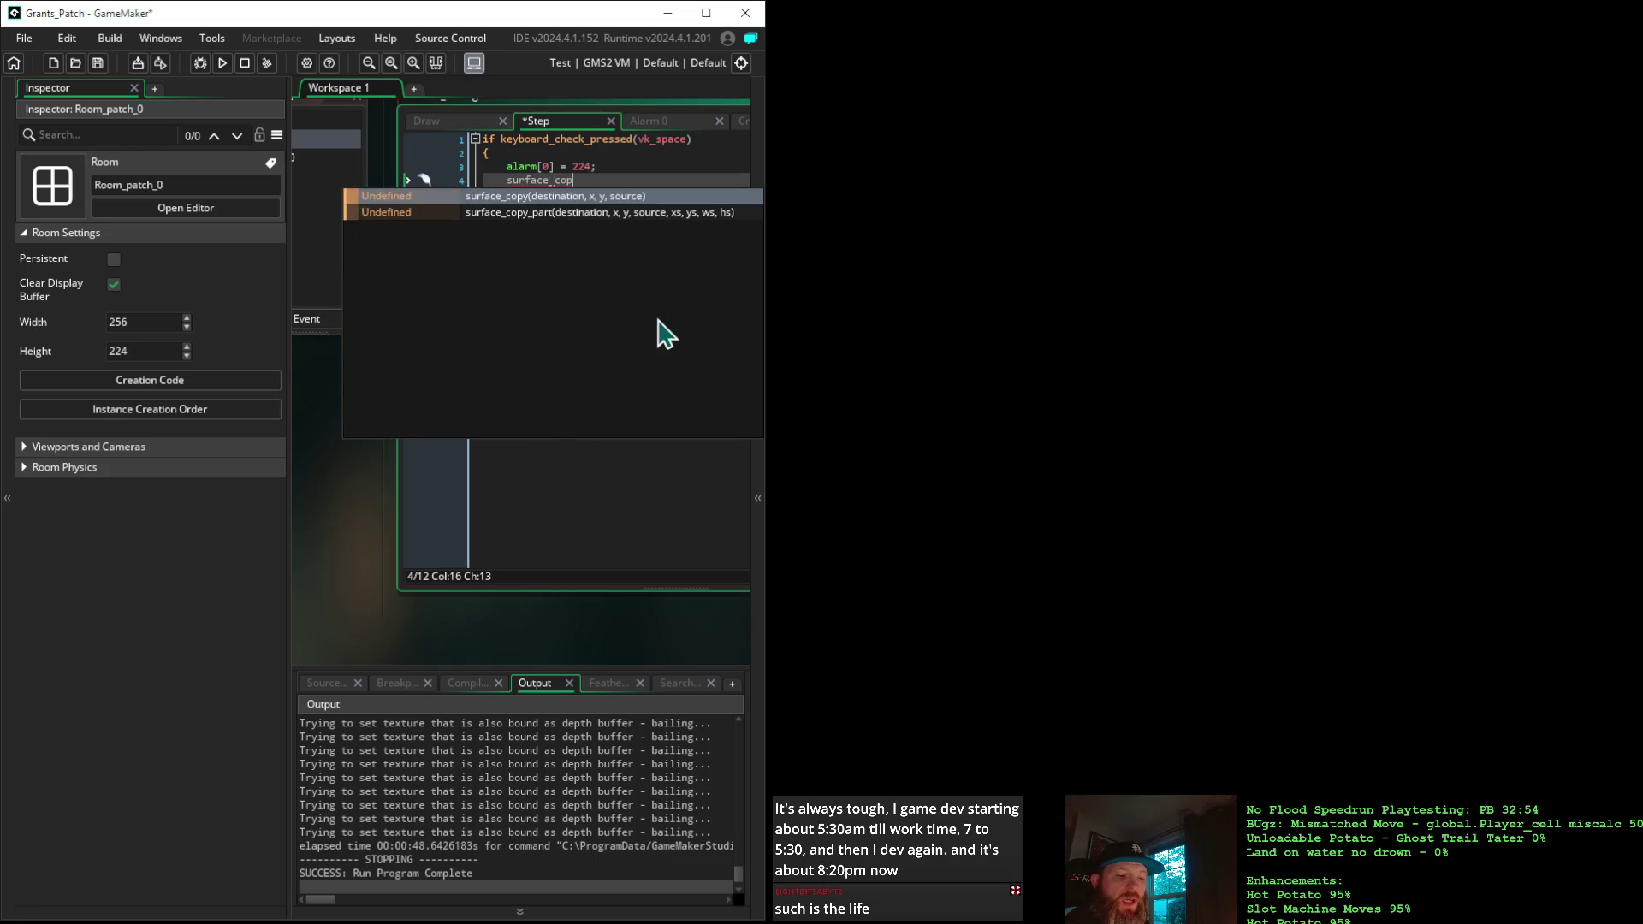
{"action": "type", "text": "y("}
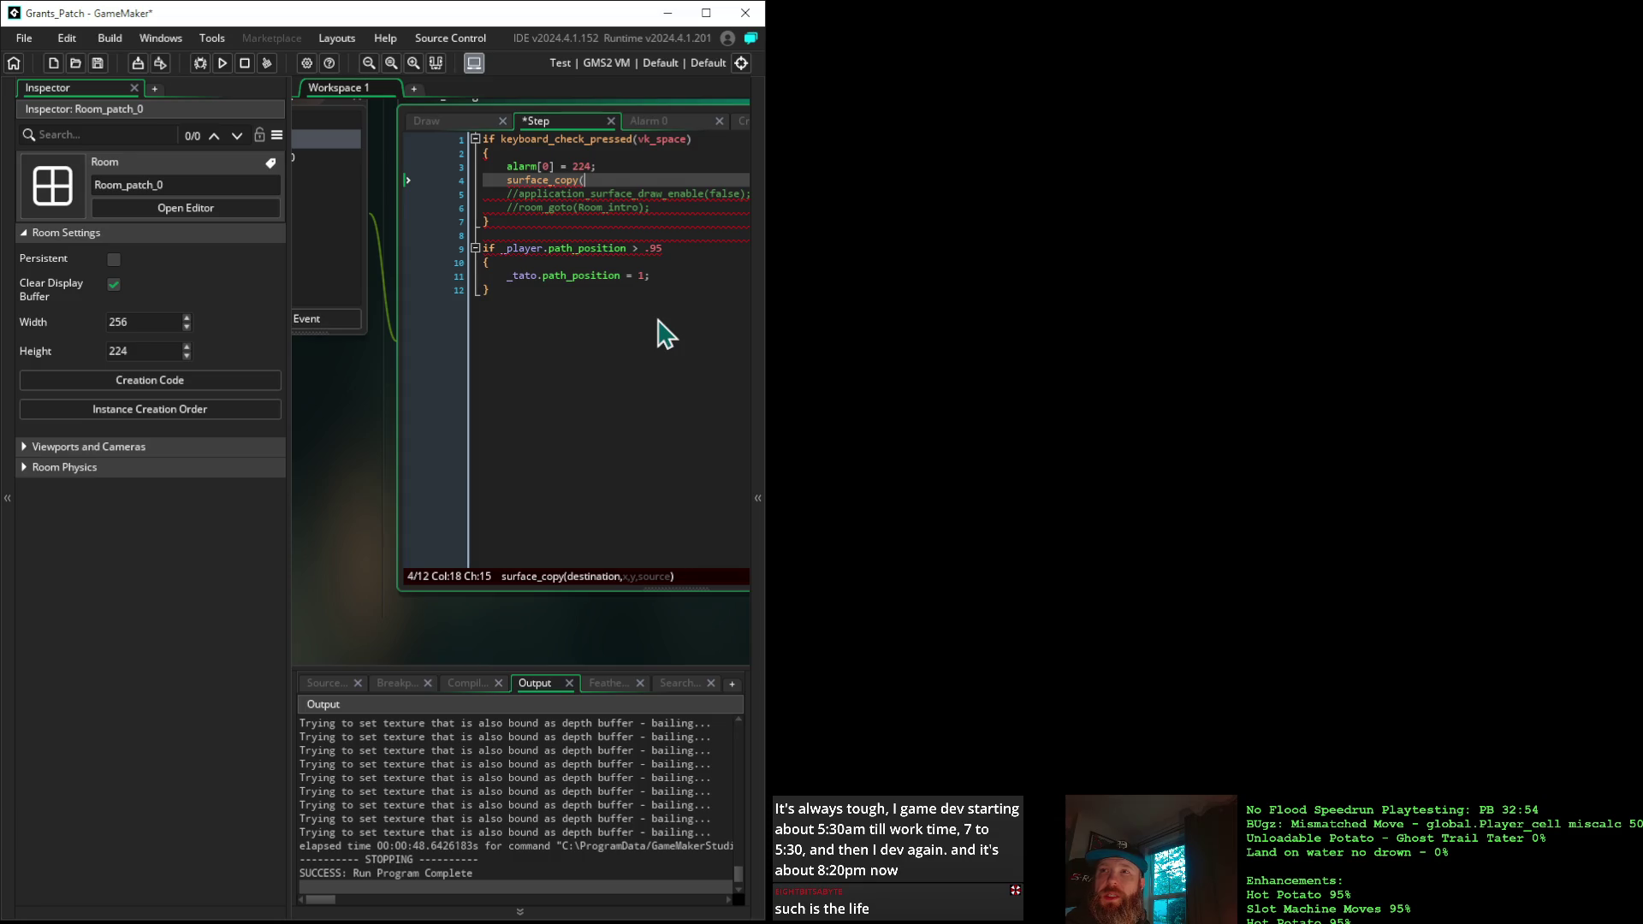
{"action": "type", "text": "trans_"}
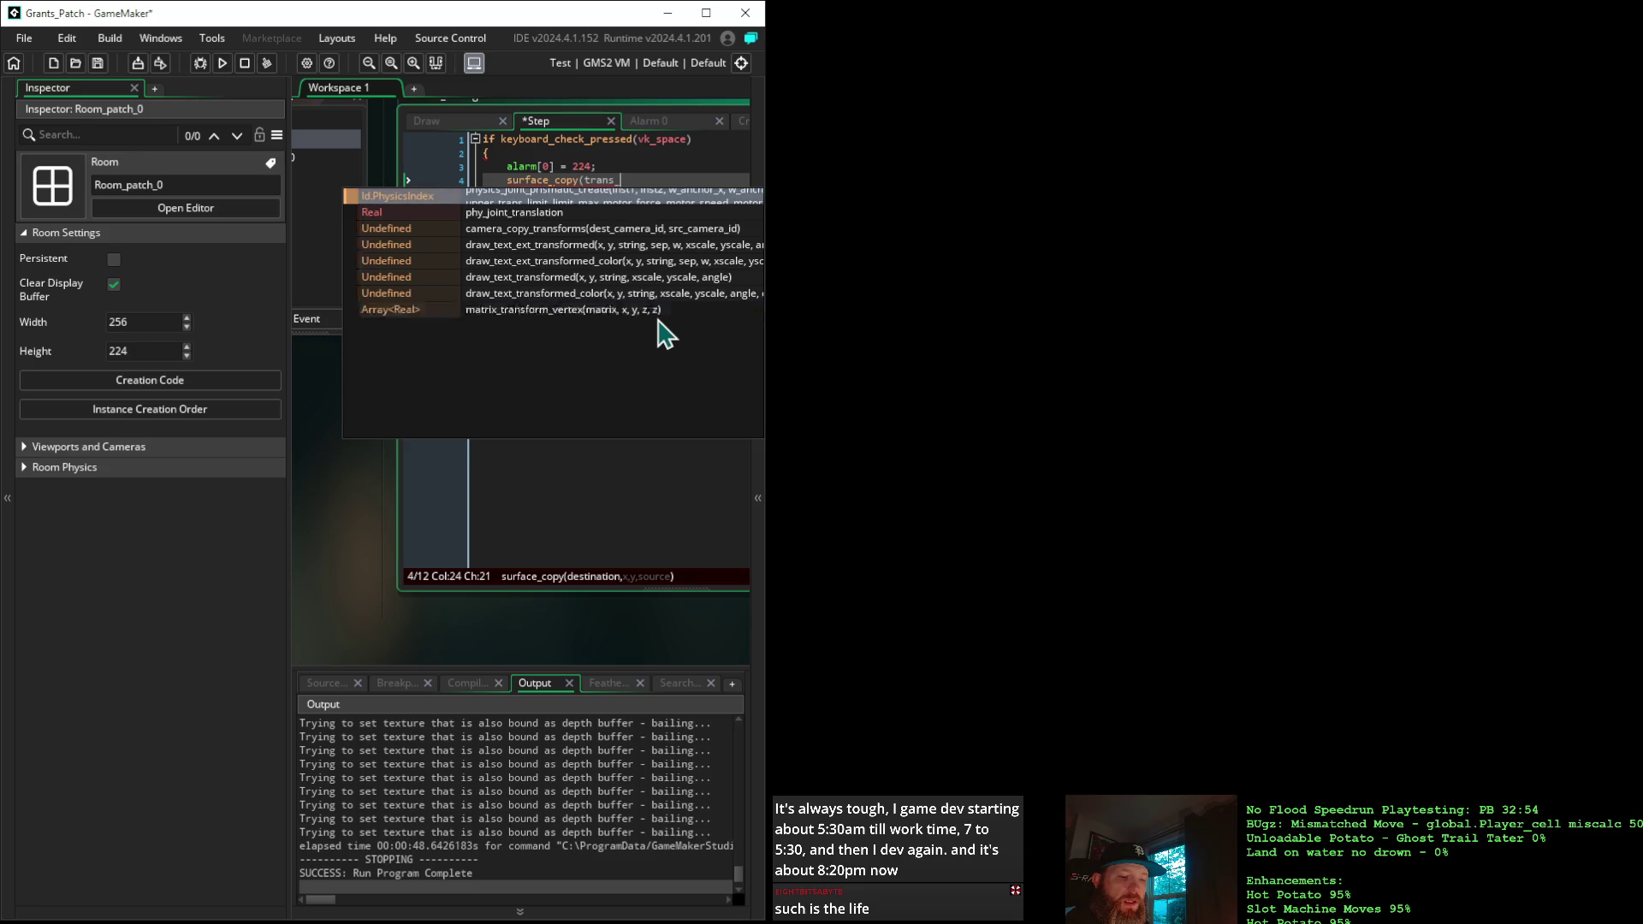
{"action": "type", "text": "surf"}
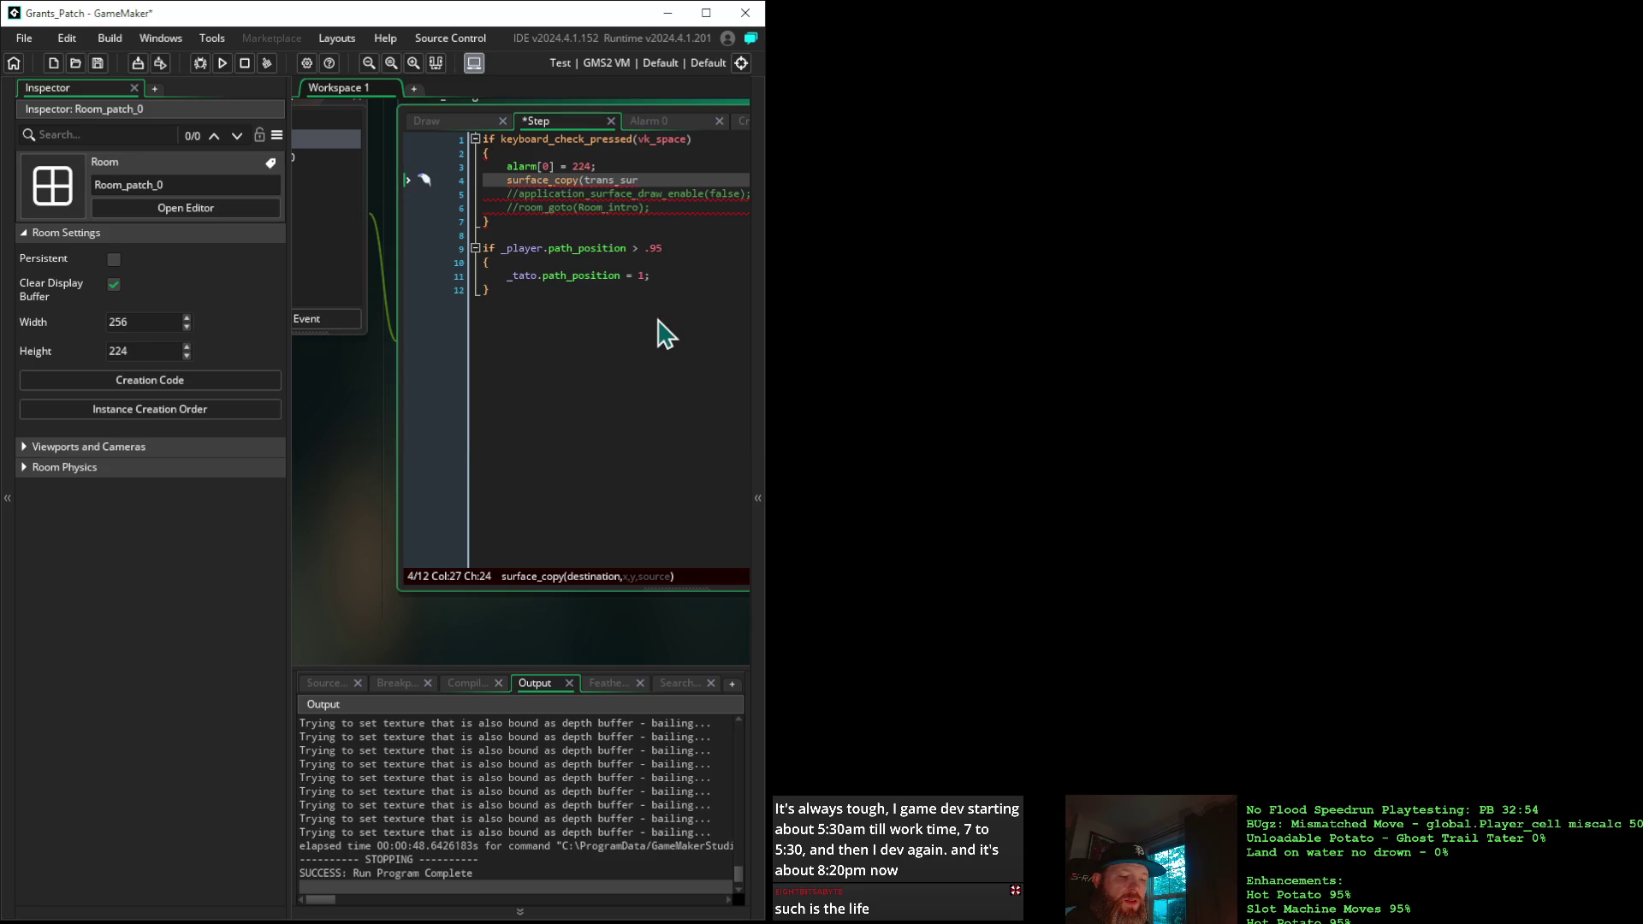
{"action": "type", "text": ","}
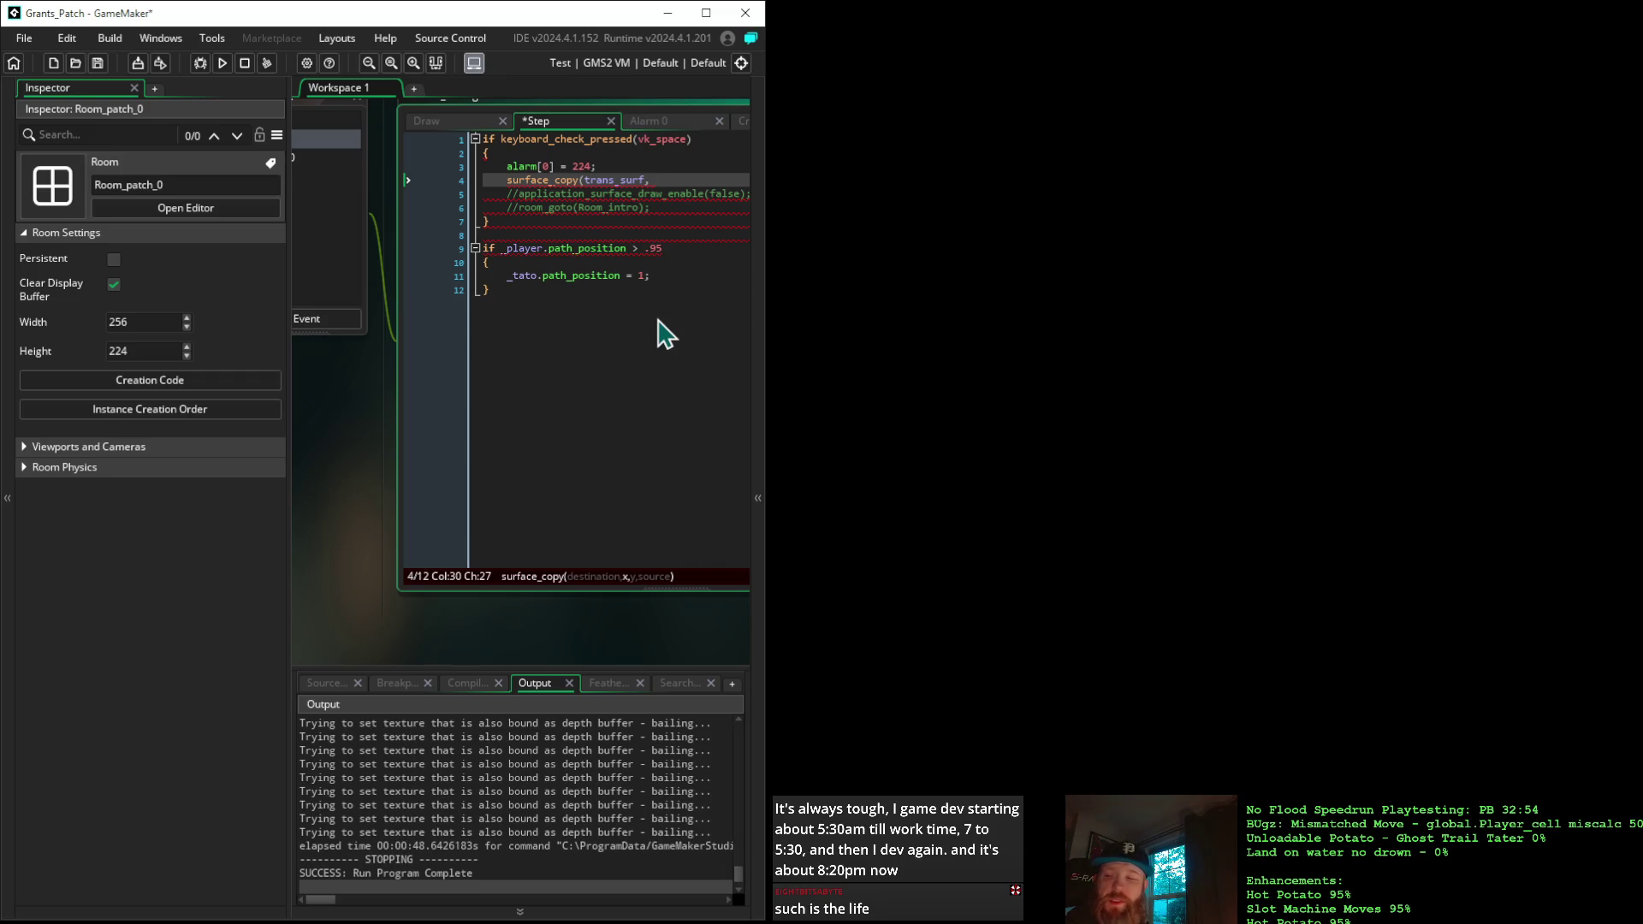
{"action": "type", "text": "0"}
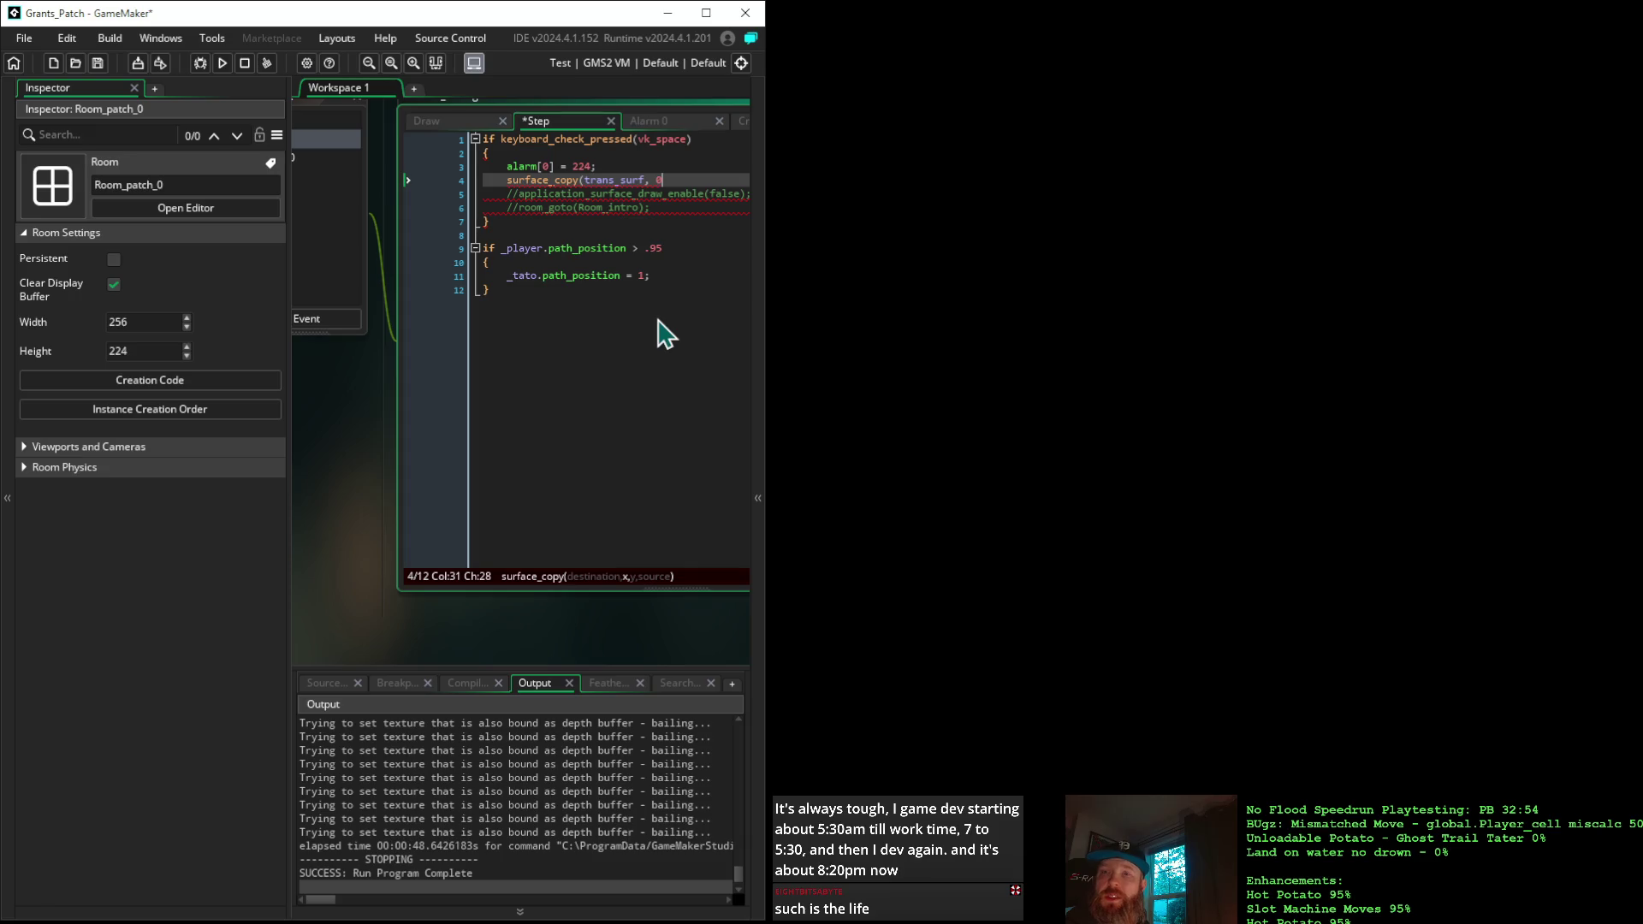
{"action": "type", "text": ", 0, "}
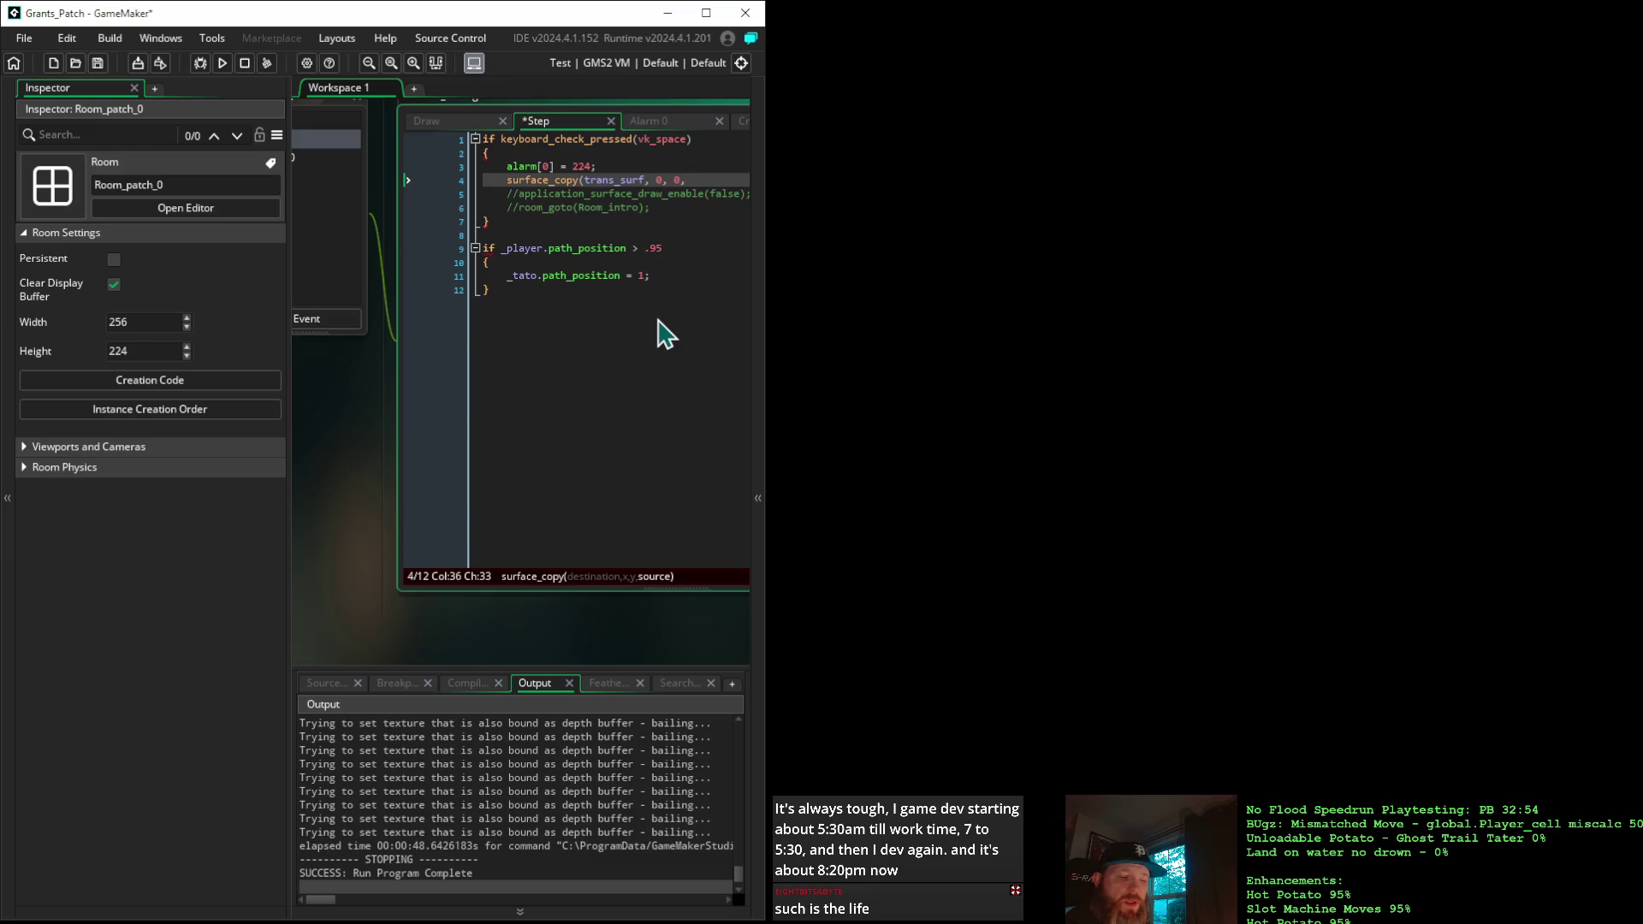
{"action": "type", "text": "application"}
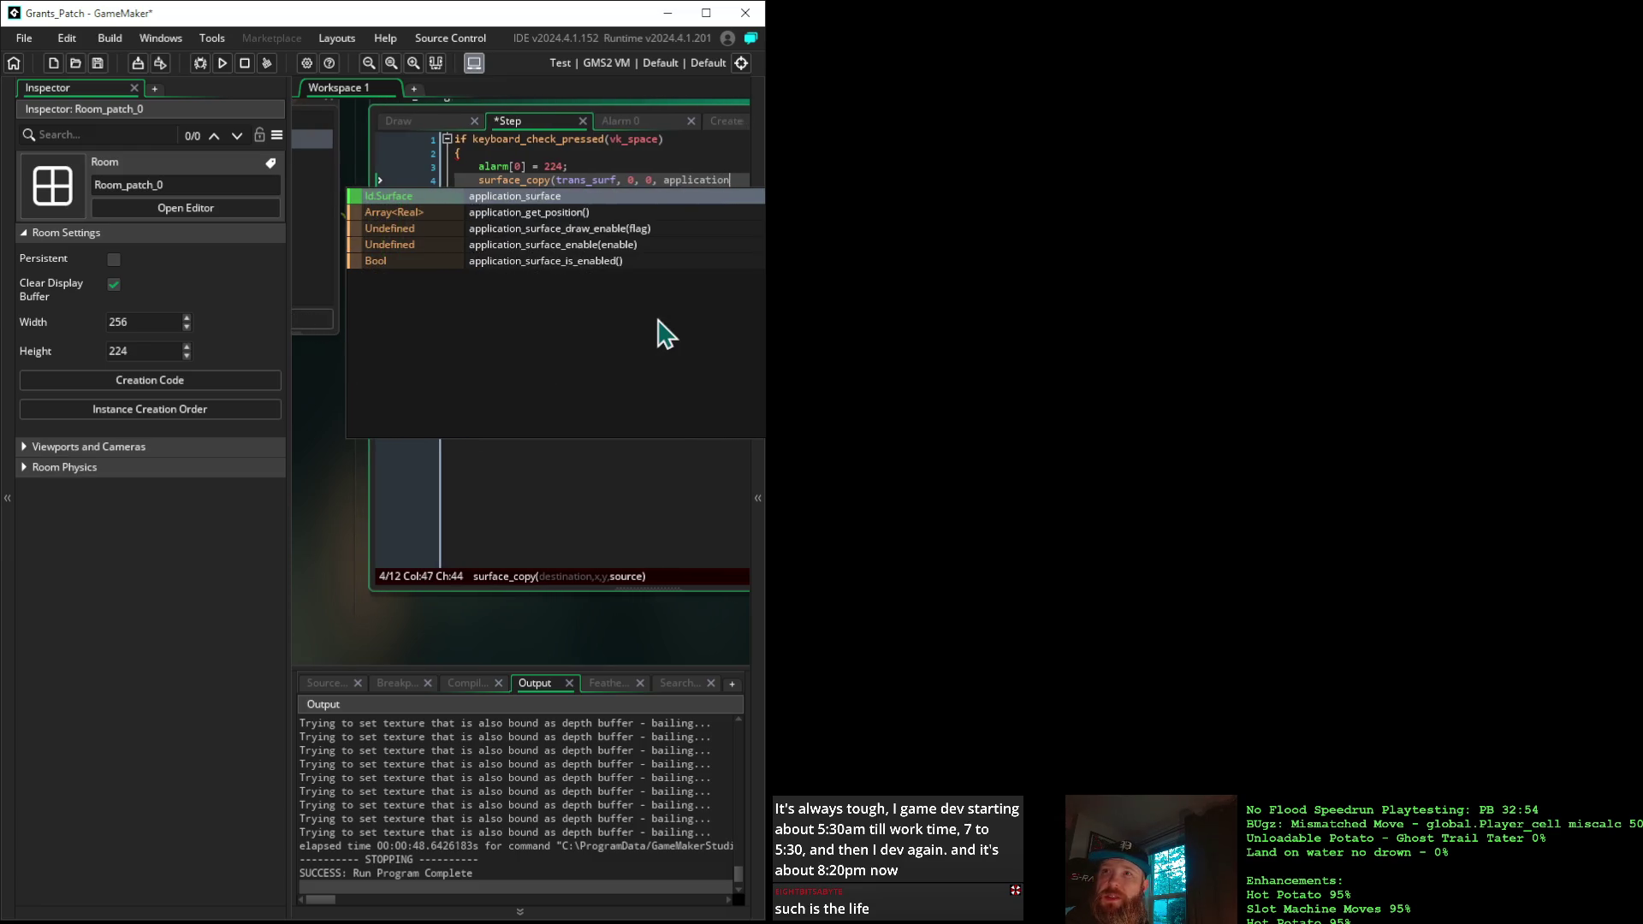
{"action": "key", "text": "Return"}
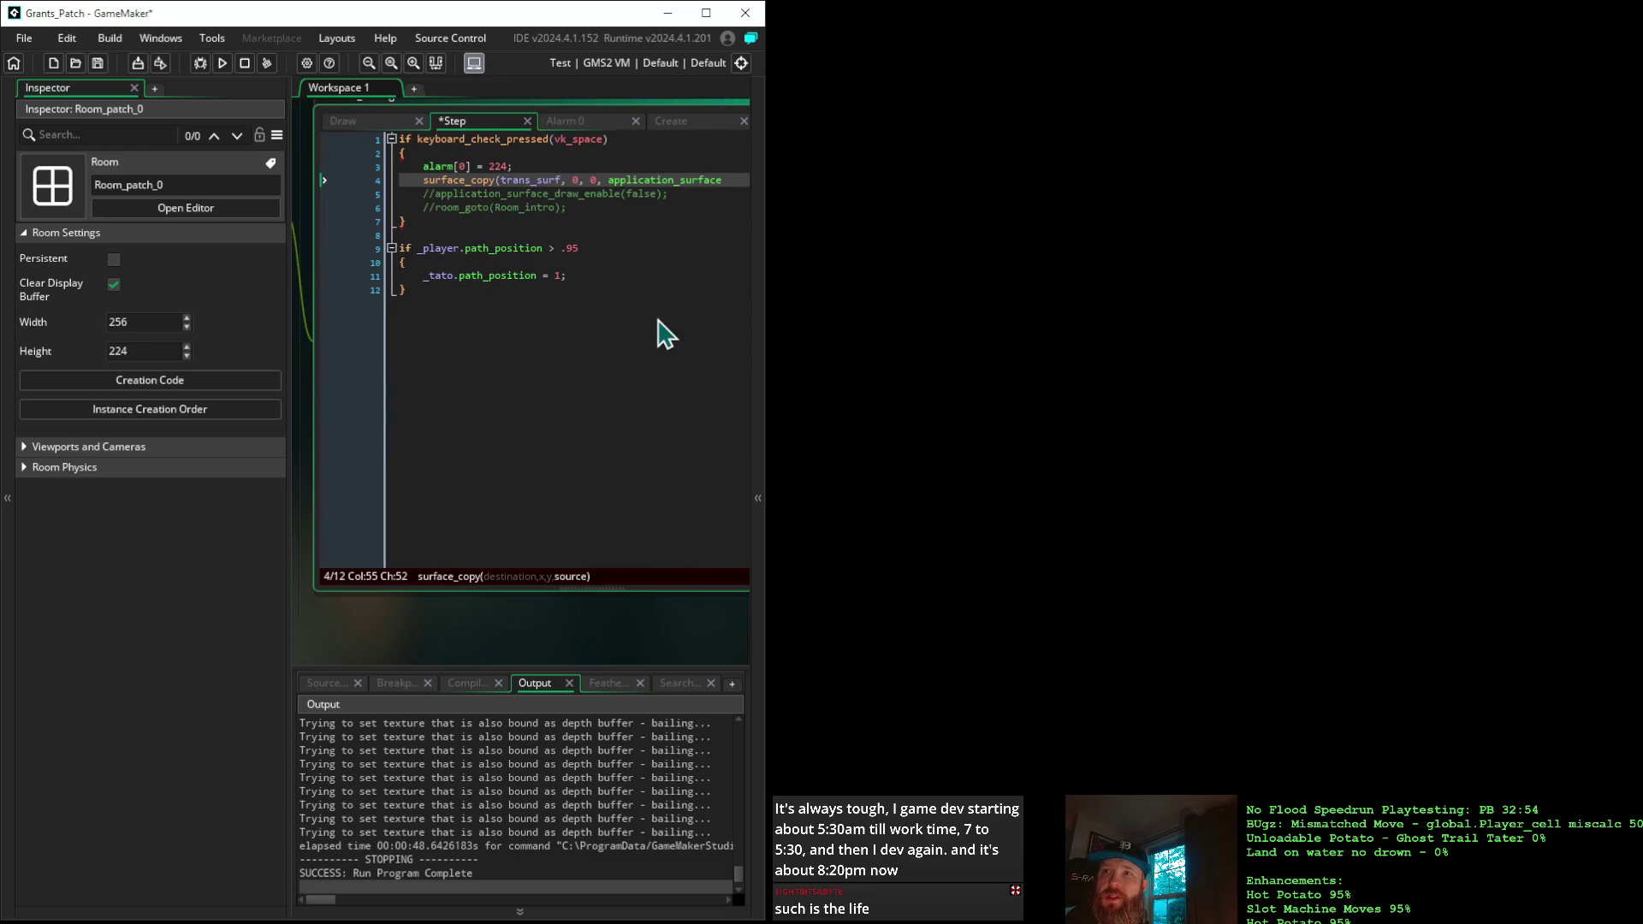
{"action": "type", "text": ");"}
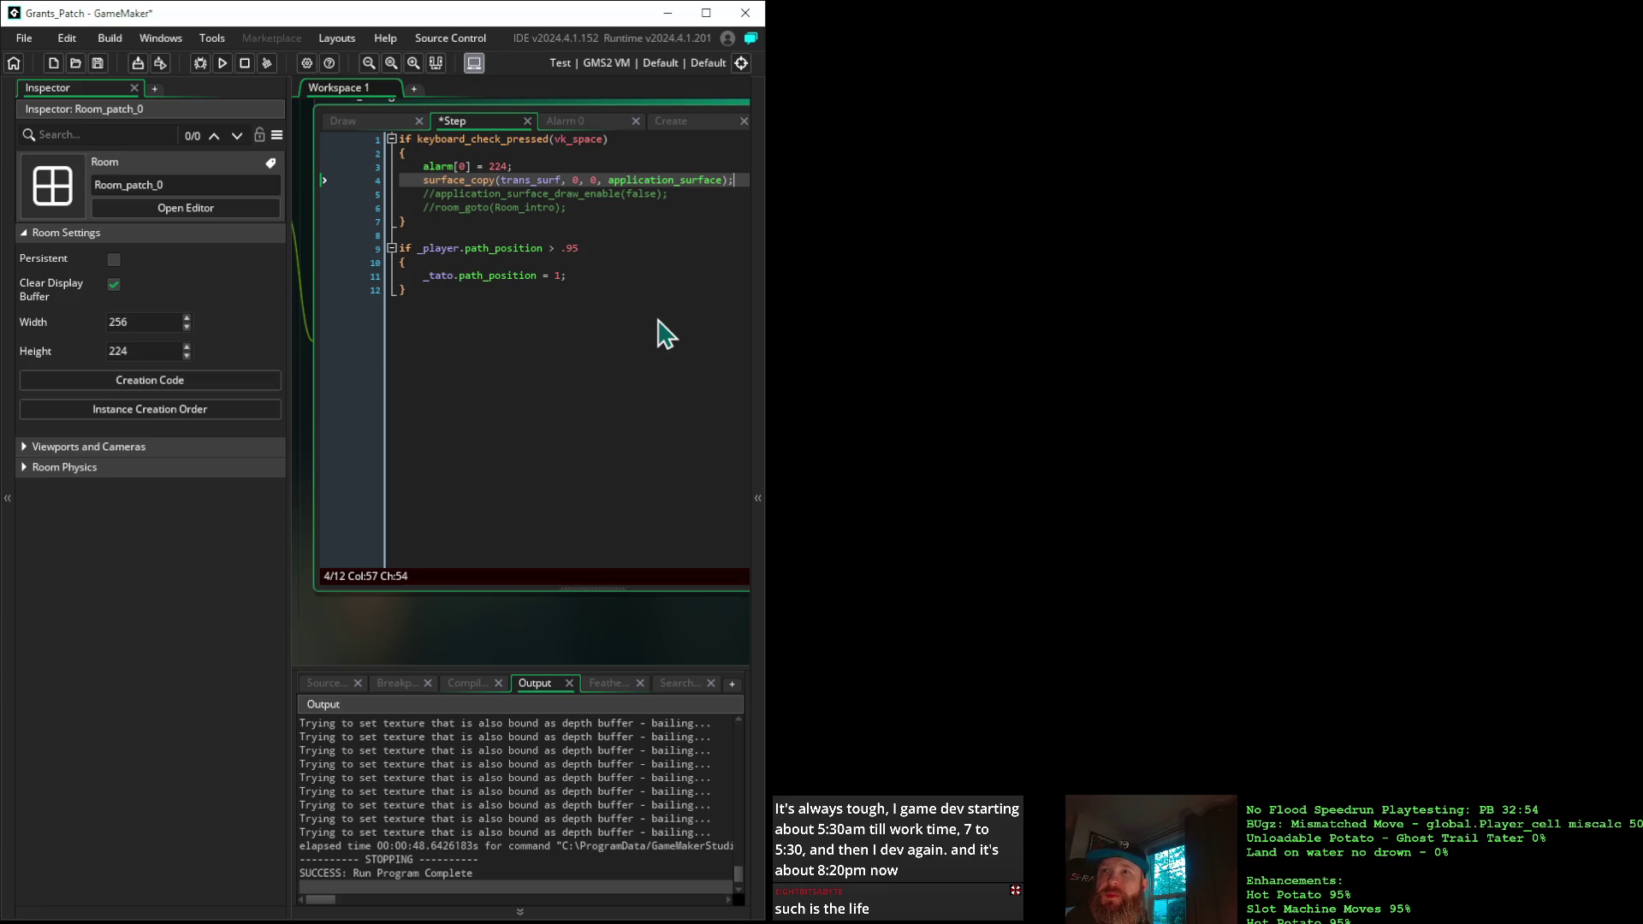
{"action": "left_click", "coordinate": [371, 122]}
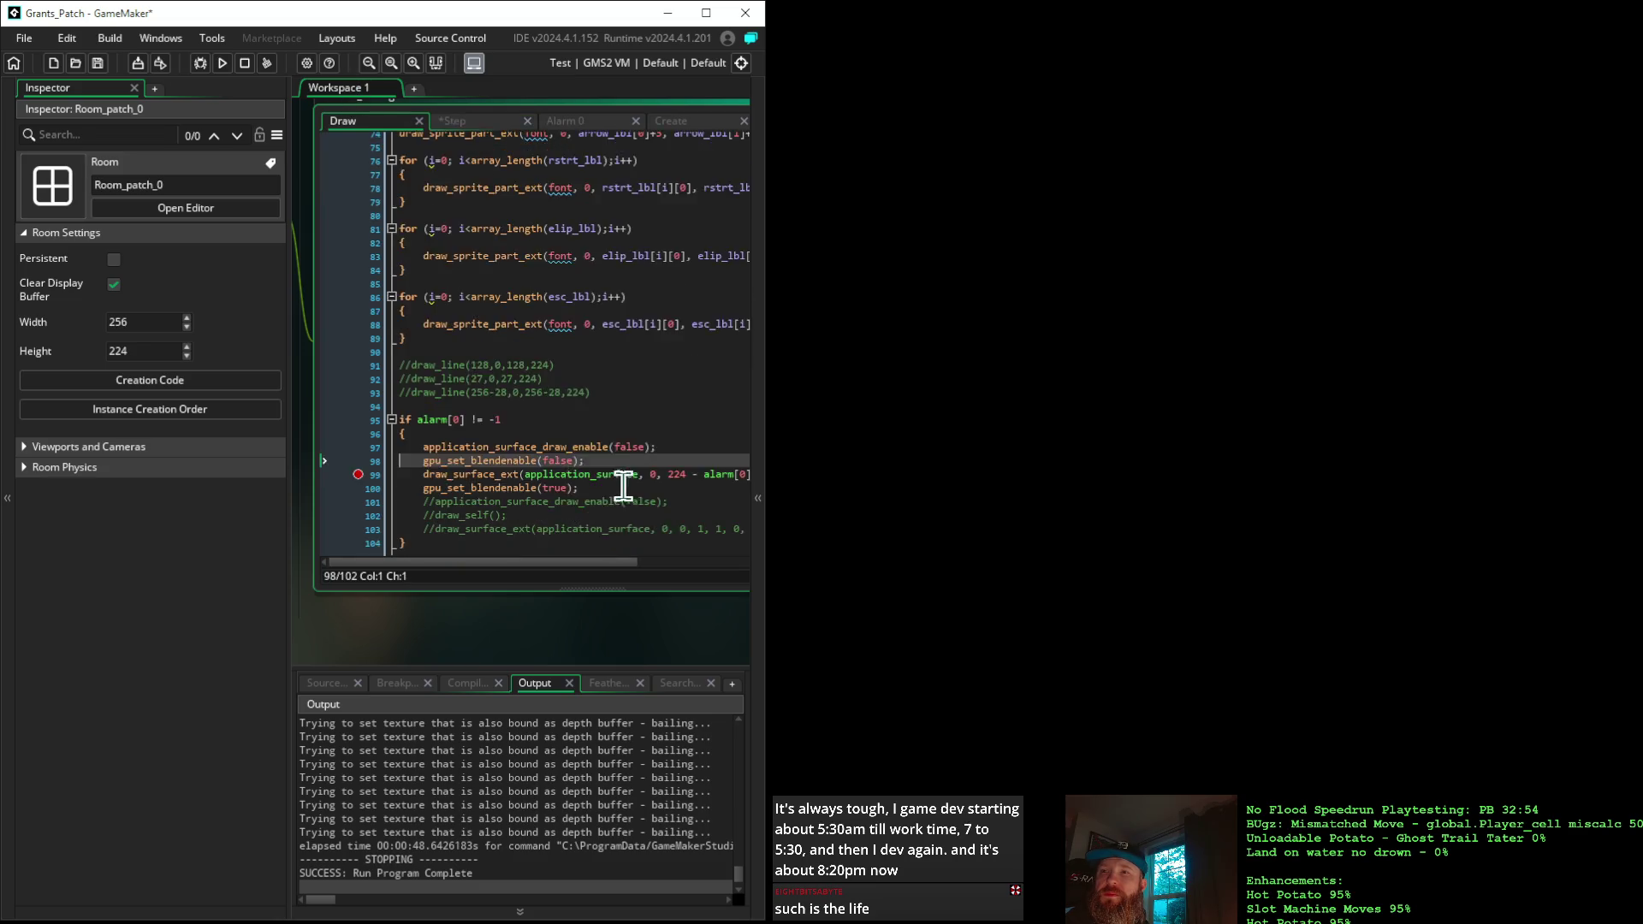
Swap application_surface for trans_surf in the line-99 draw_surface_ext call and run in debug mode
{"action": "scroll", "coordinate": [623, 486], "scroll_direction": "down", "scroll_amount": 1}
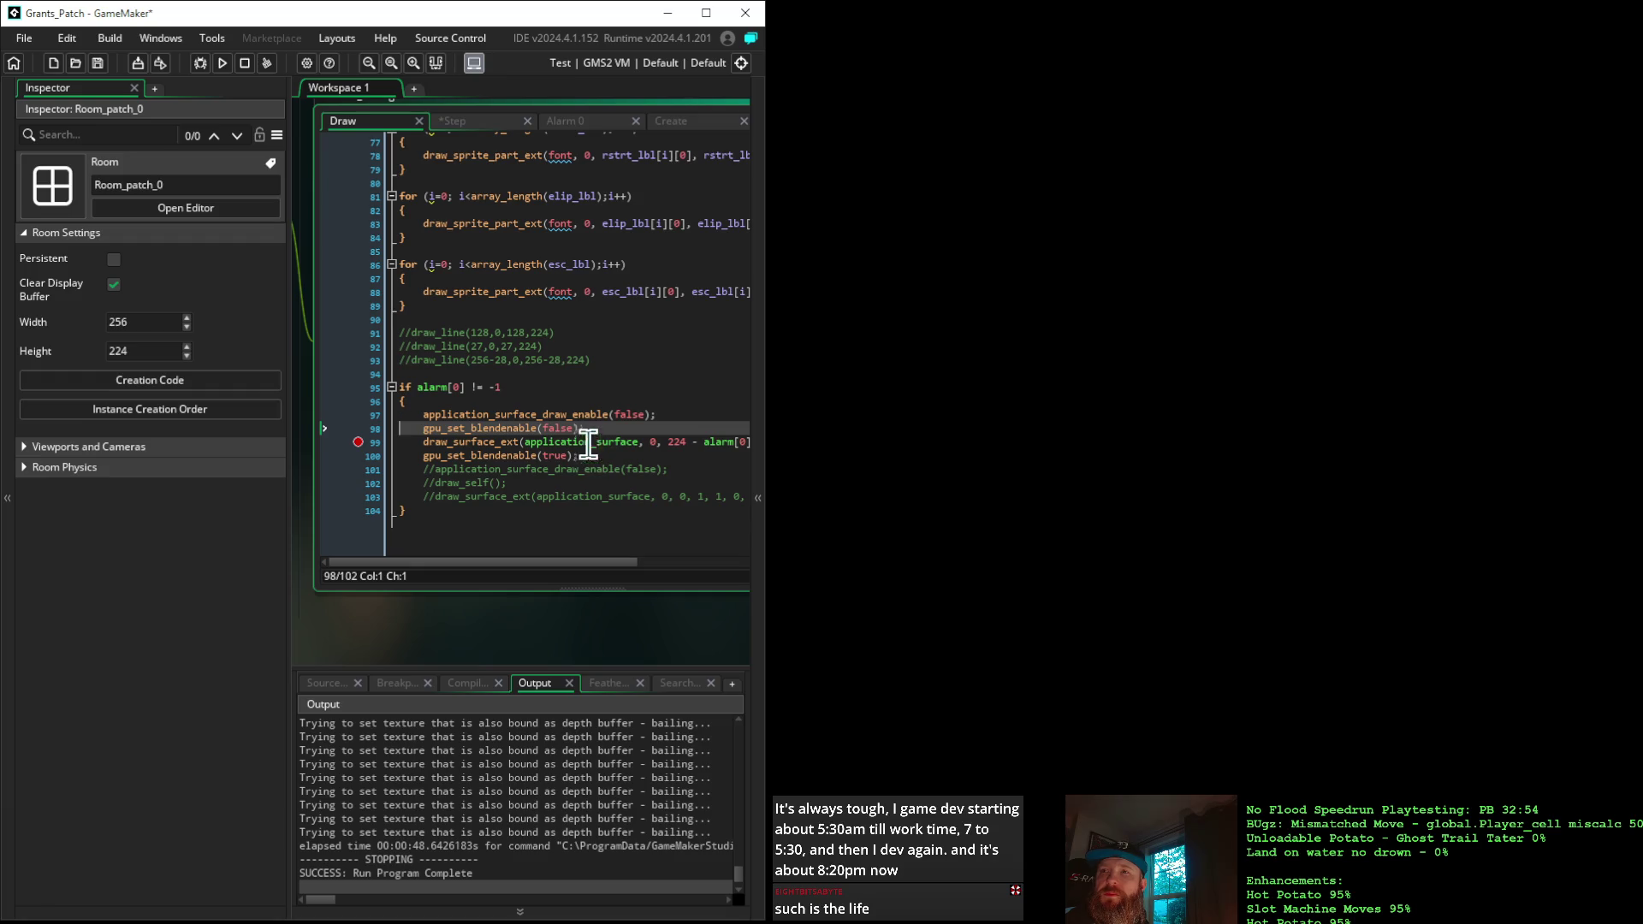
{"action": "mouse_move", "coordinate": [579, 434]}
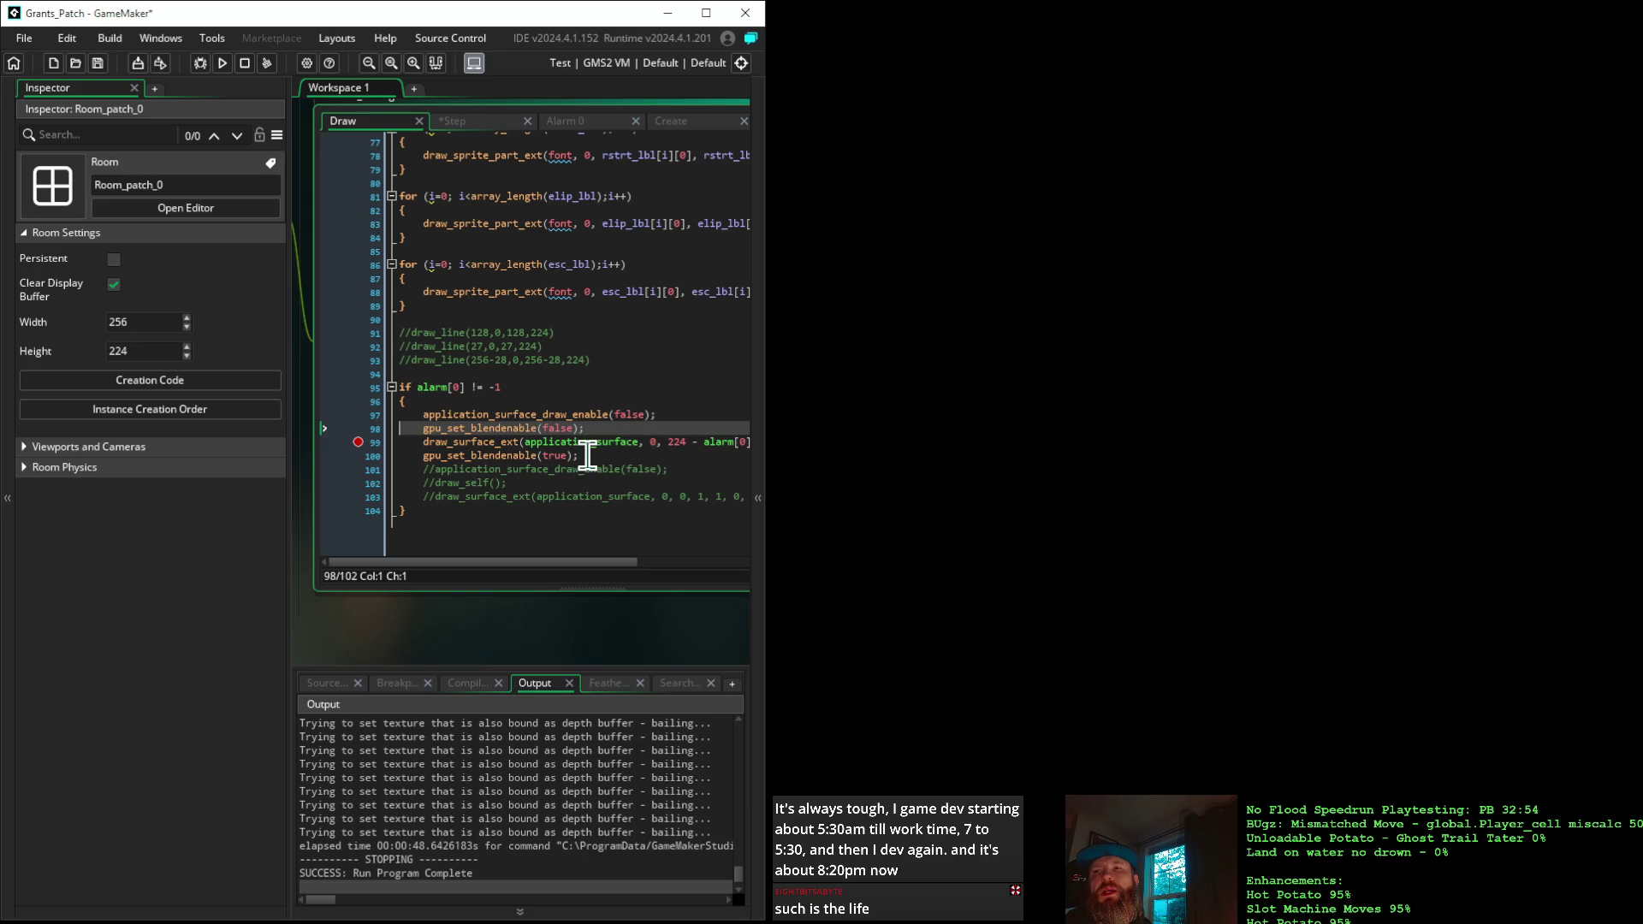
{"action": "left_click_drag", "start_coordinate": [637, 442], "coordinate": [542, 459]}
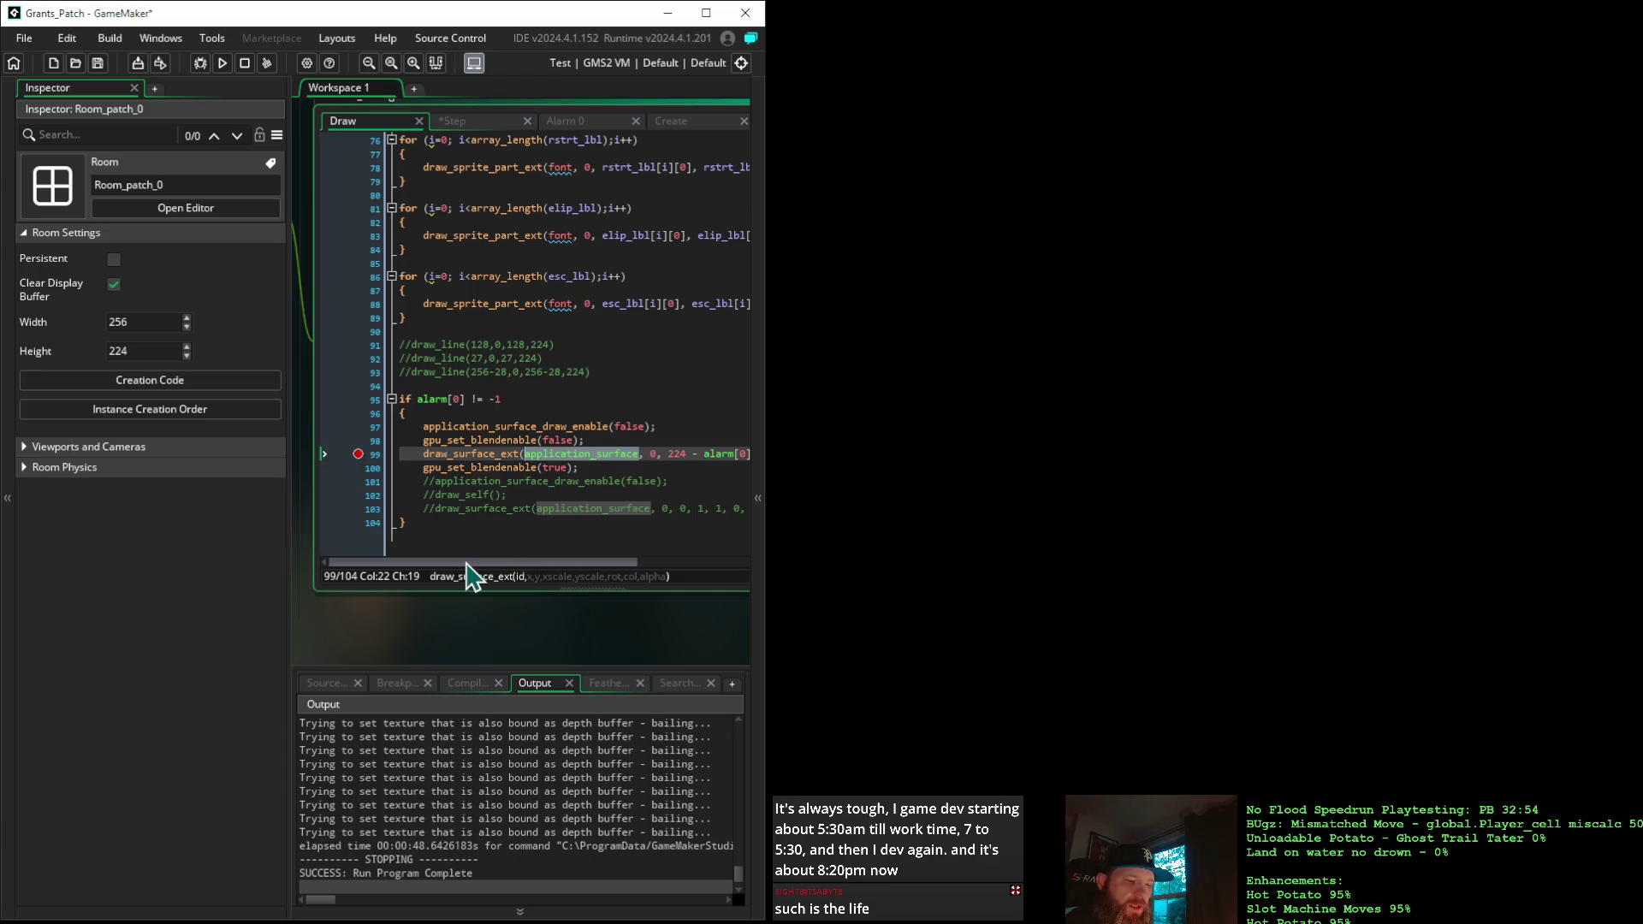
{"action": "type", "text": "trans"}
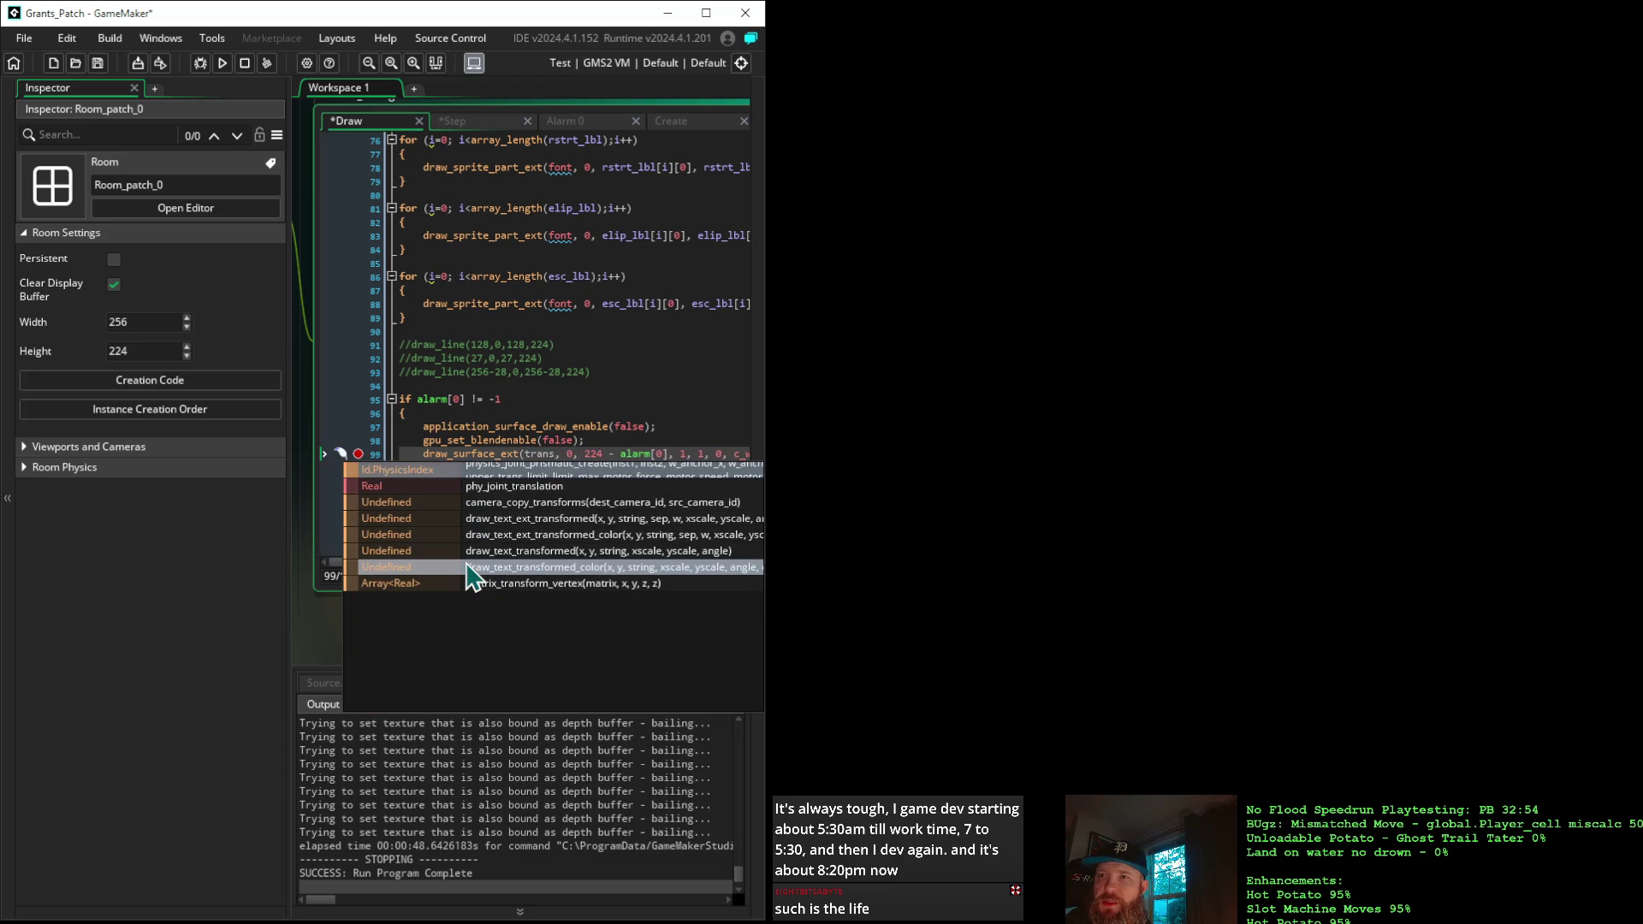
{"action": "type", "text": "_sur"}
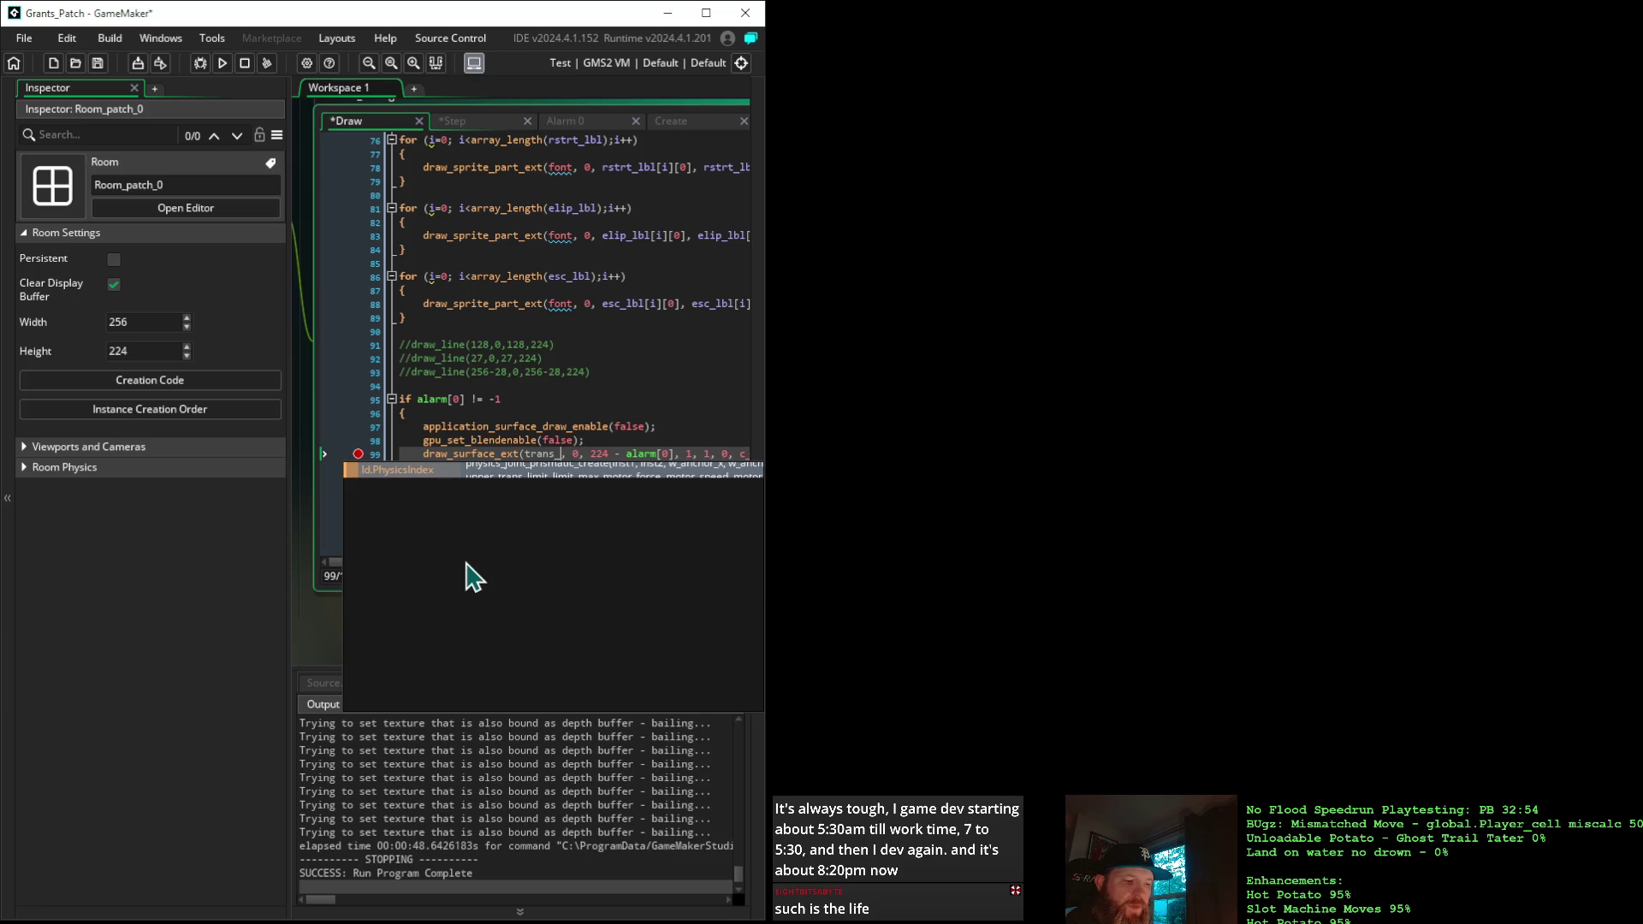
{"action": "type", "text": "f"}
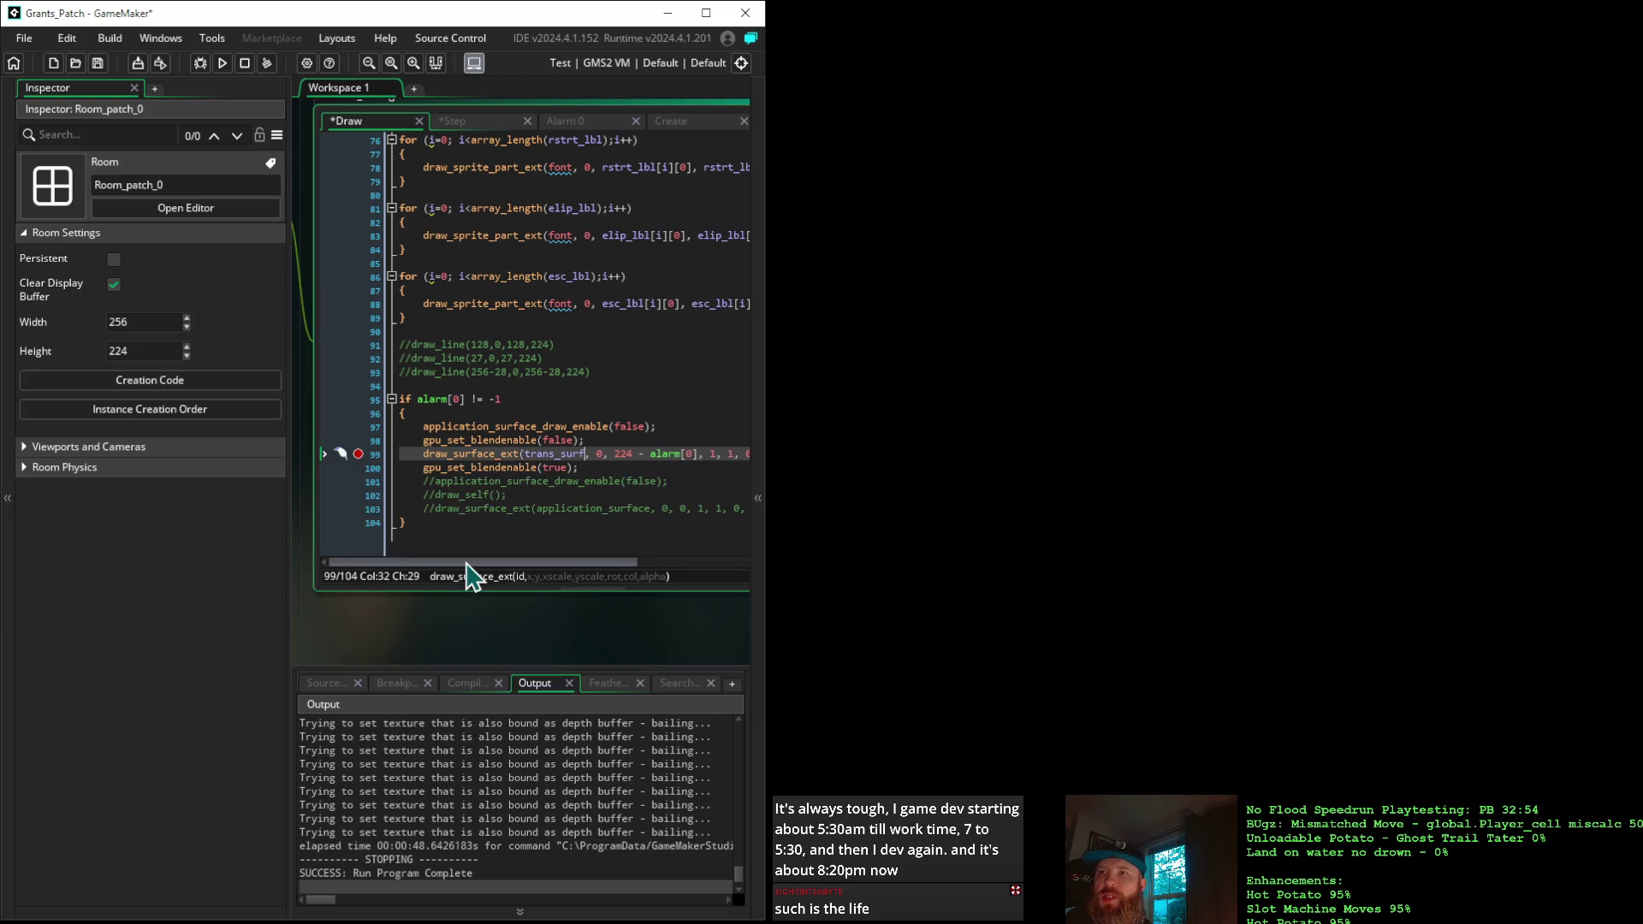
{"action": "left_click", "coordinate": [462, 539]}
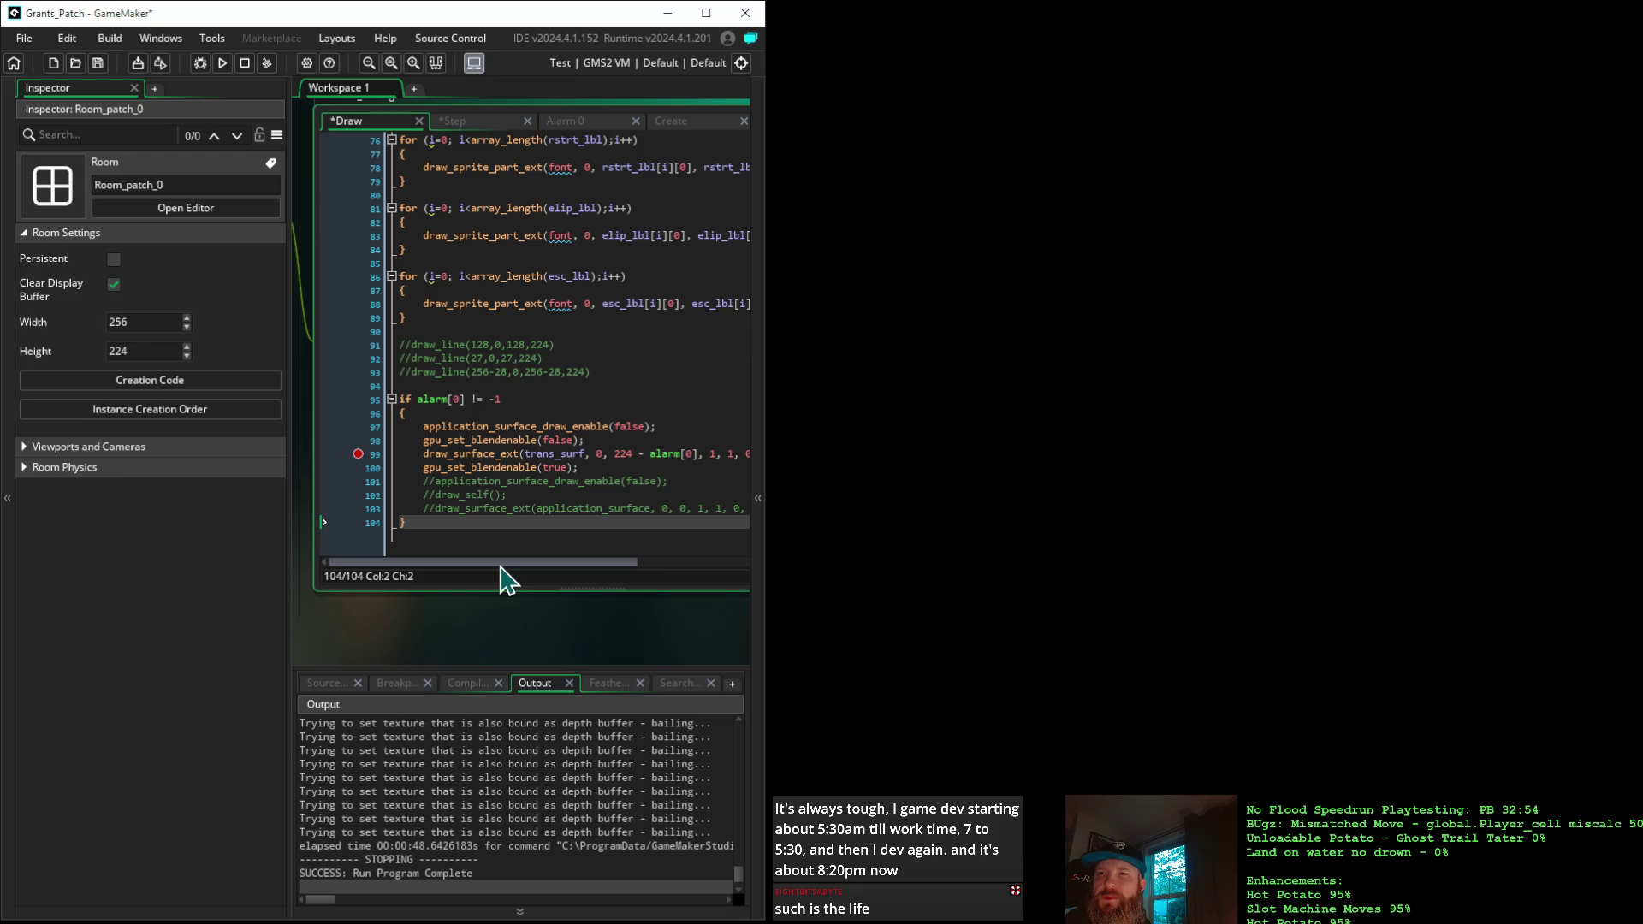
{"action": "left_click", "coordinate": [196, 62]}
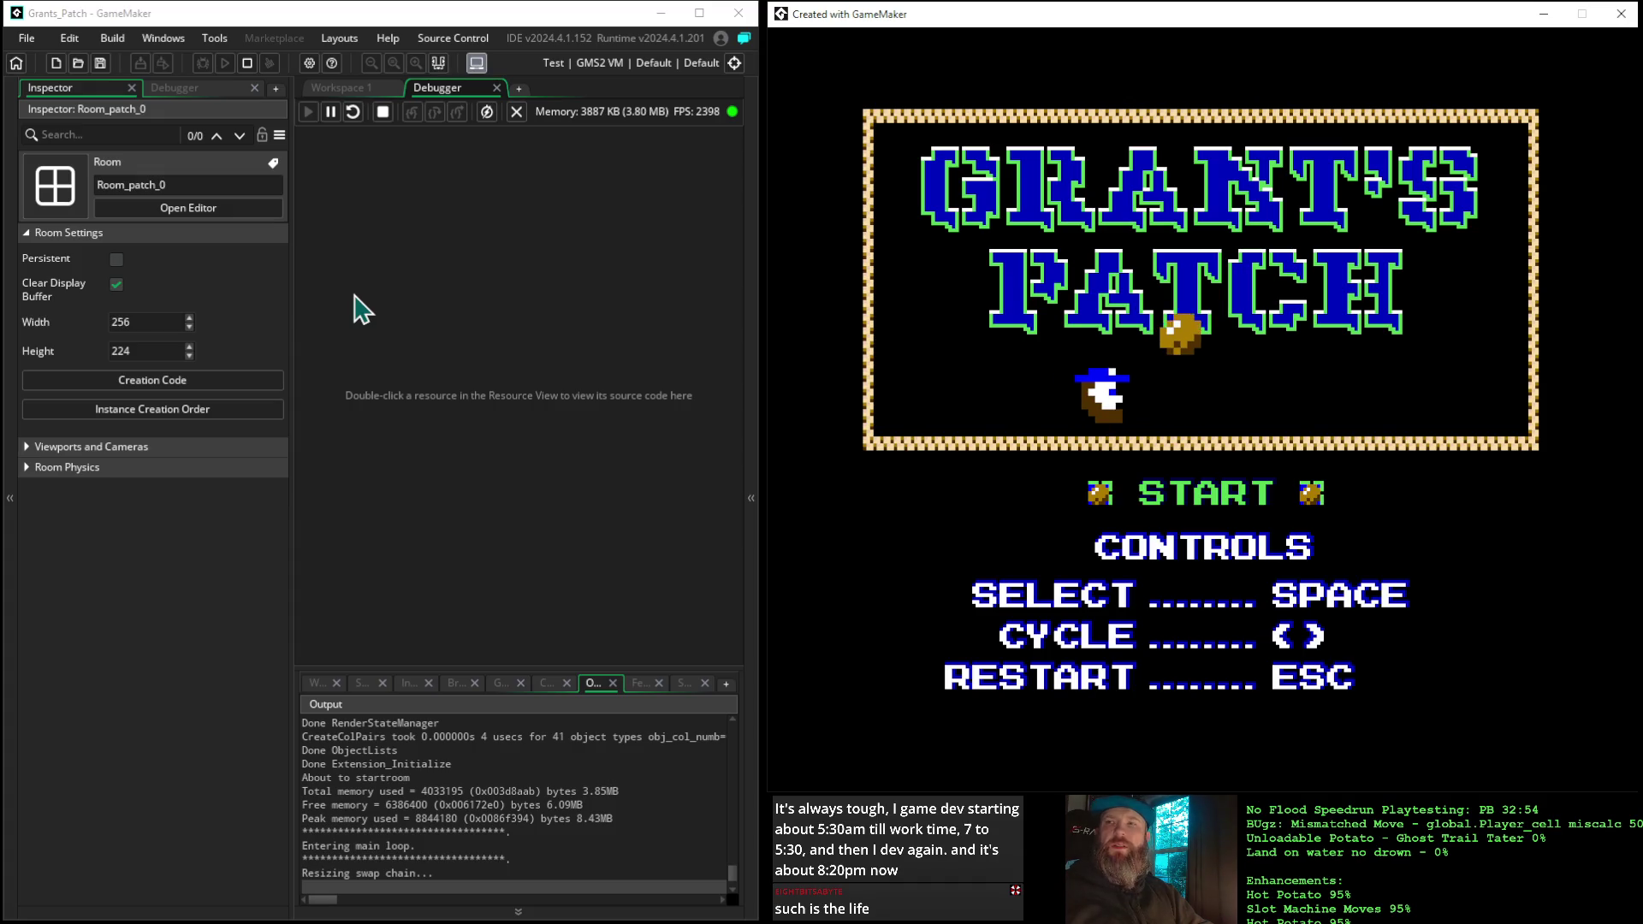
Trigger the transition, dismiss the trans_surf error, inspect Step line 4, and stop the game
{"action": "key", "text": "space"}
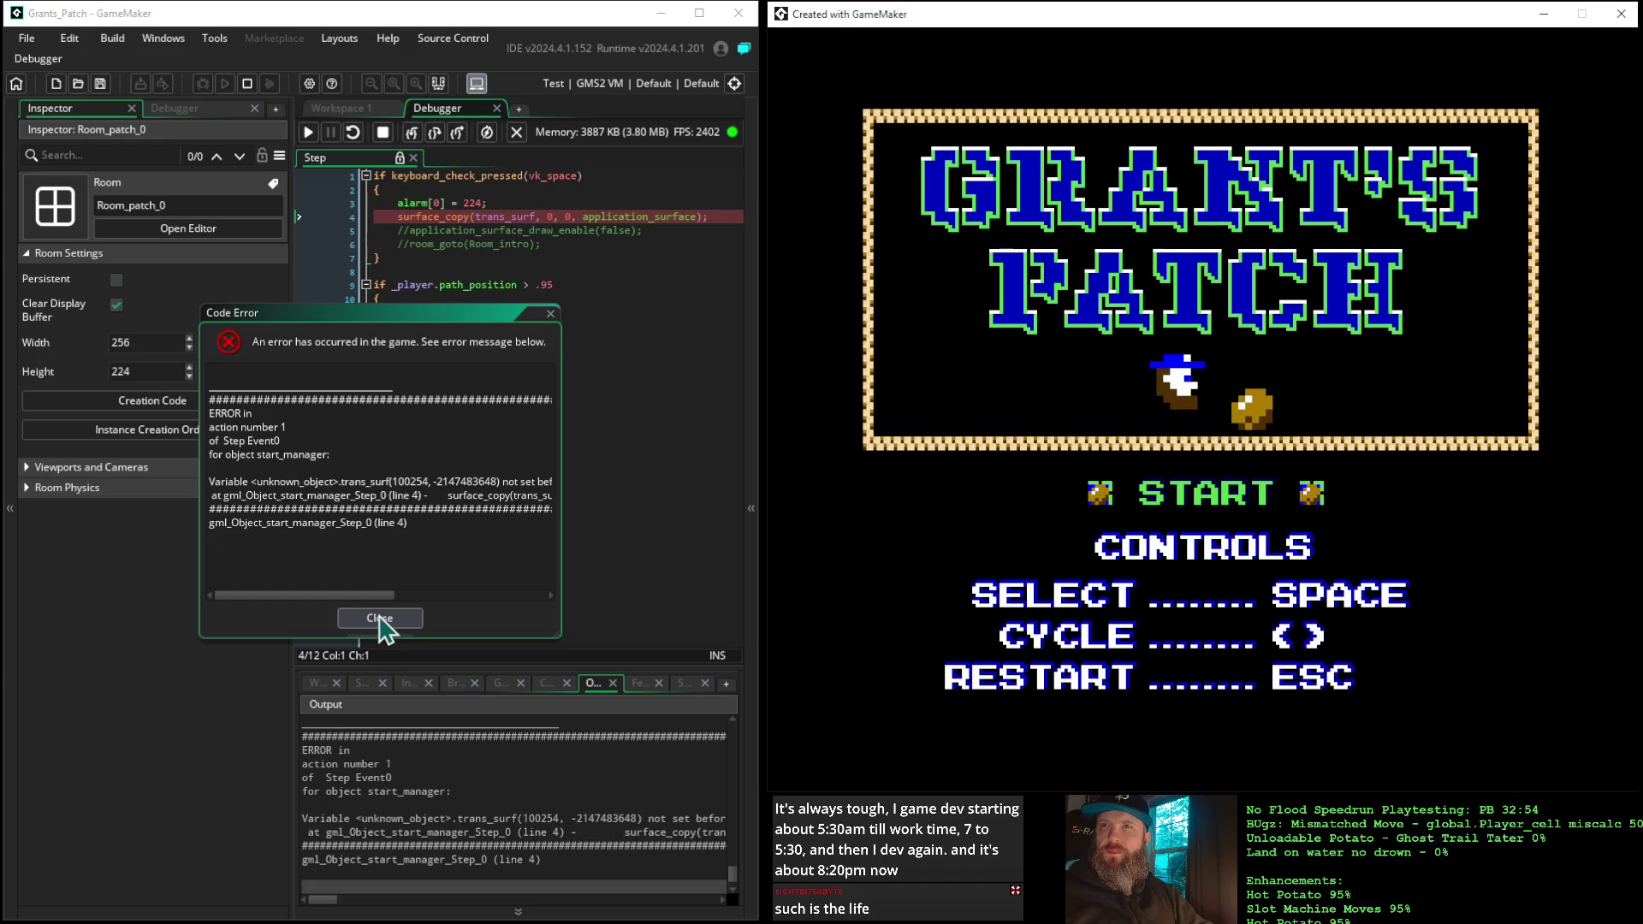
{"action": "left_click", "coordinate": [380, 620]}
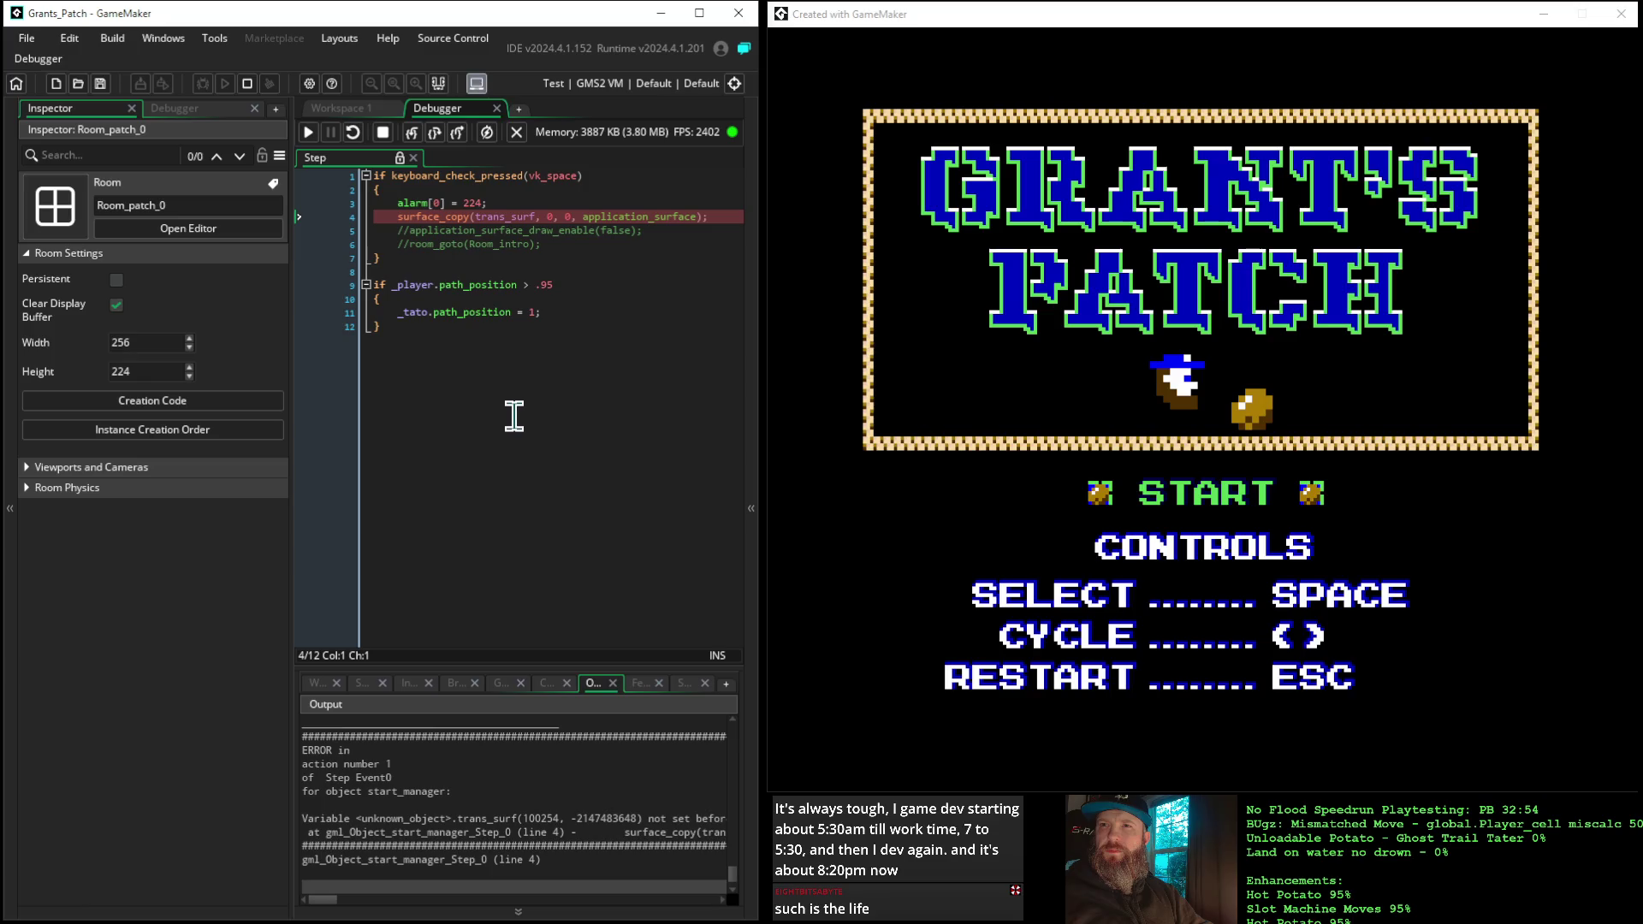
{"action": "mouse_move", "coordinate": [487, 216]}
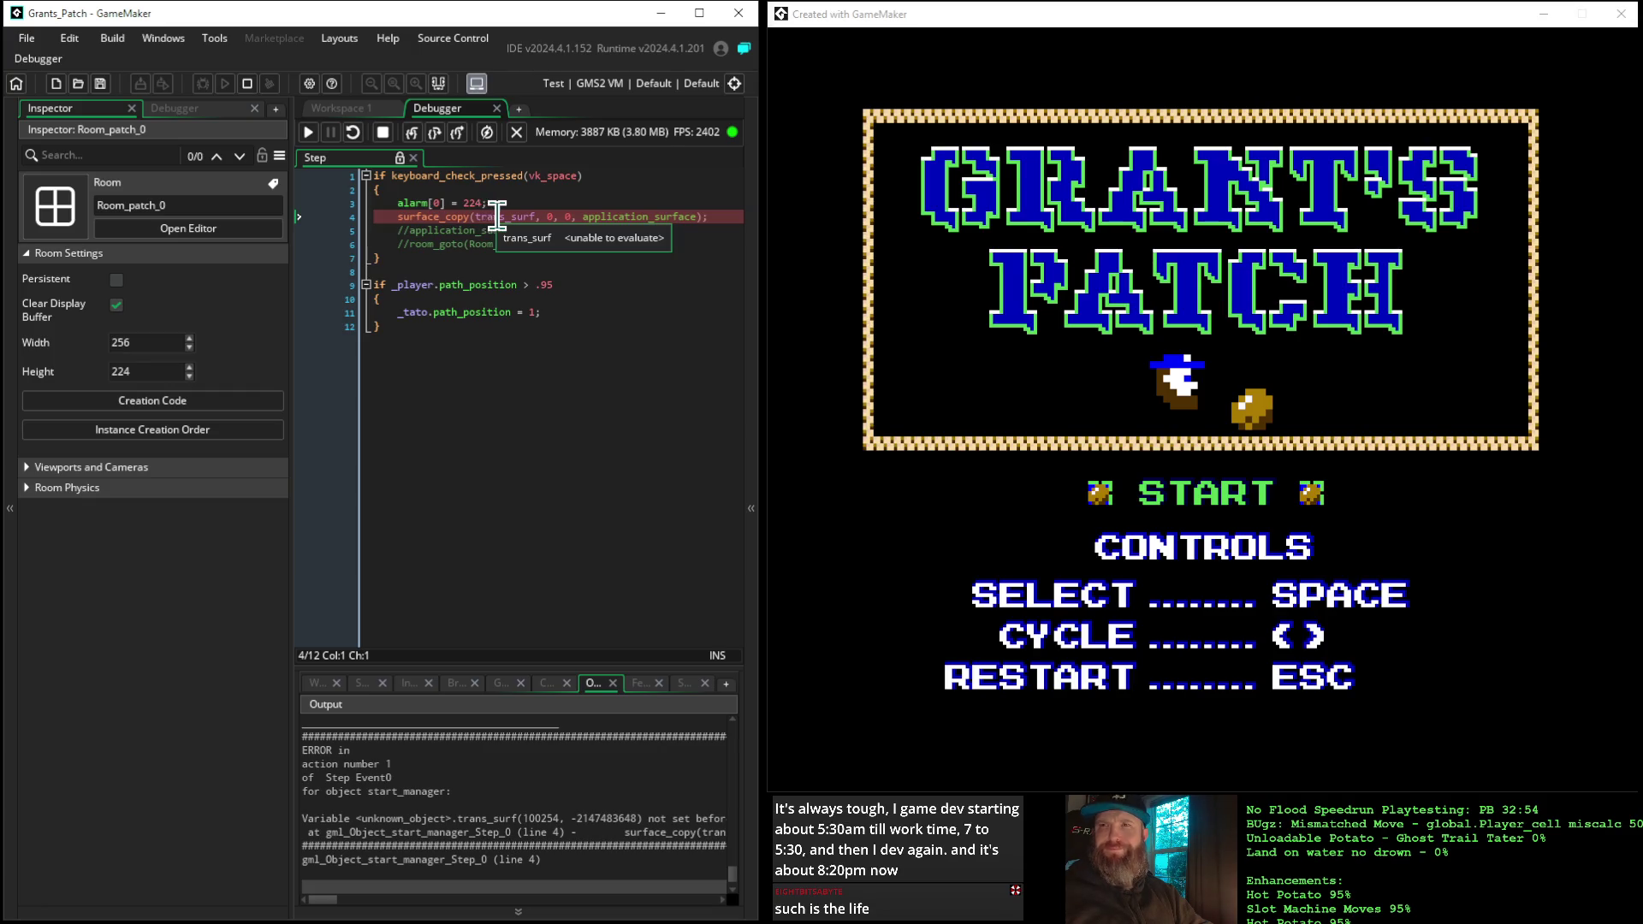
{"action": "left_click", "coordinate": [505, 205]}
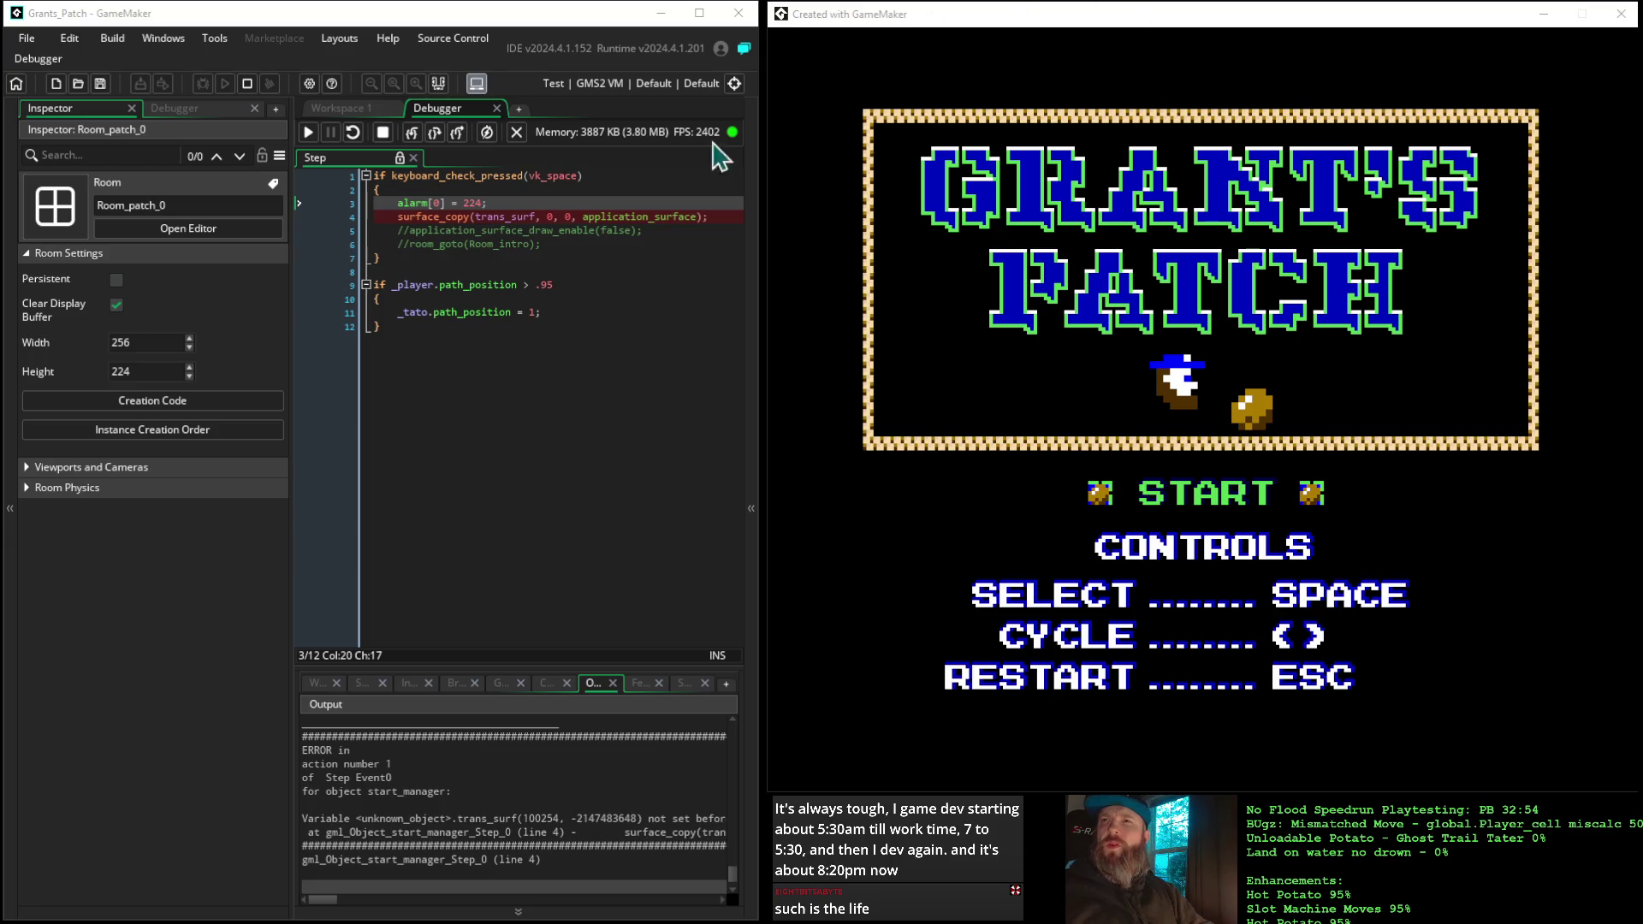
{"action": "mouse_move", "coordinate": [537, 217]}
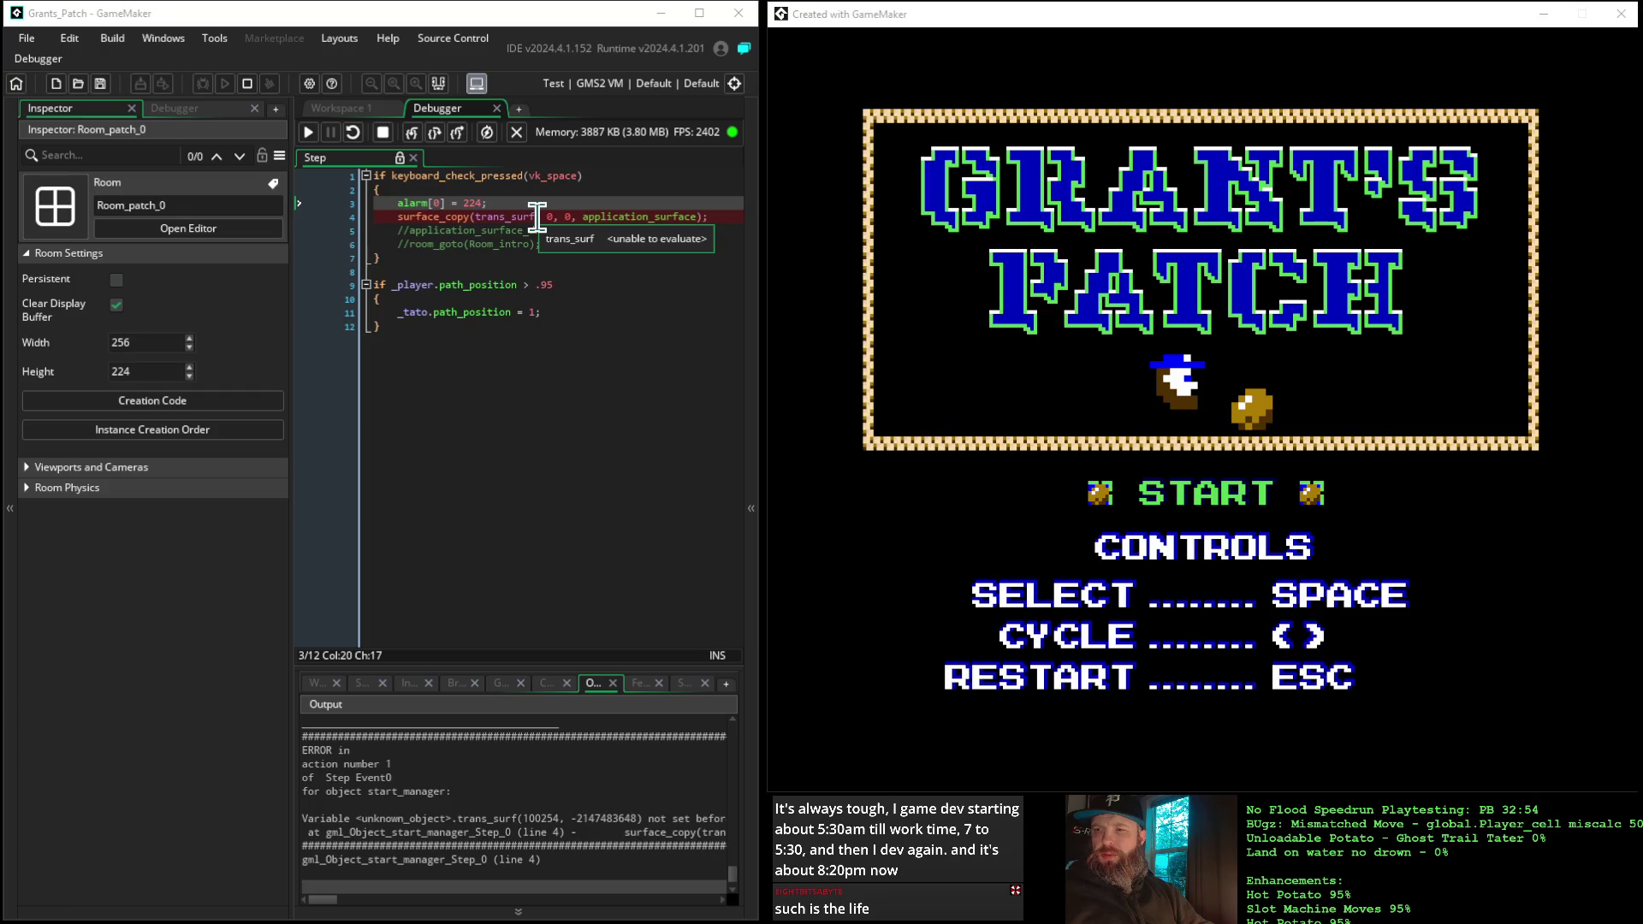
{"action": "left_click", "coordinate": [537, 216]}
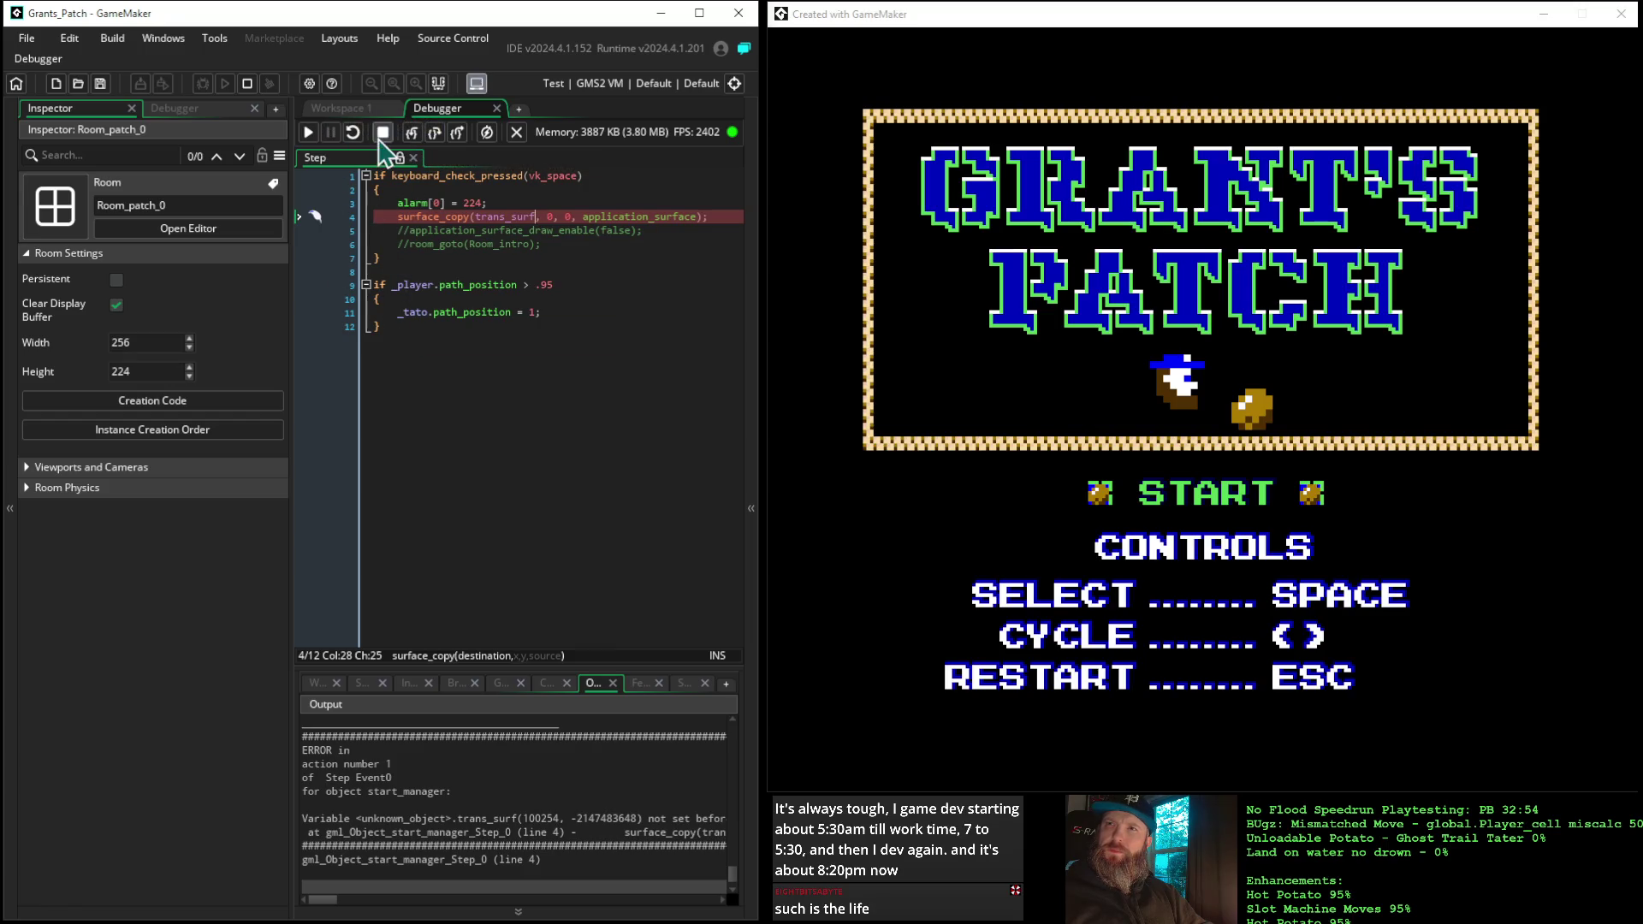
{"action": "left_click", "coordinate": [383, 133]}
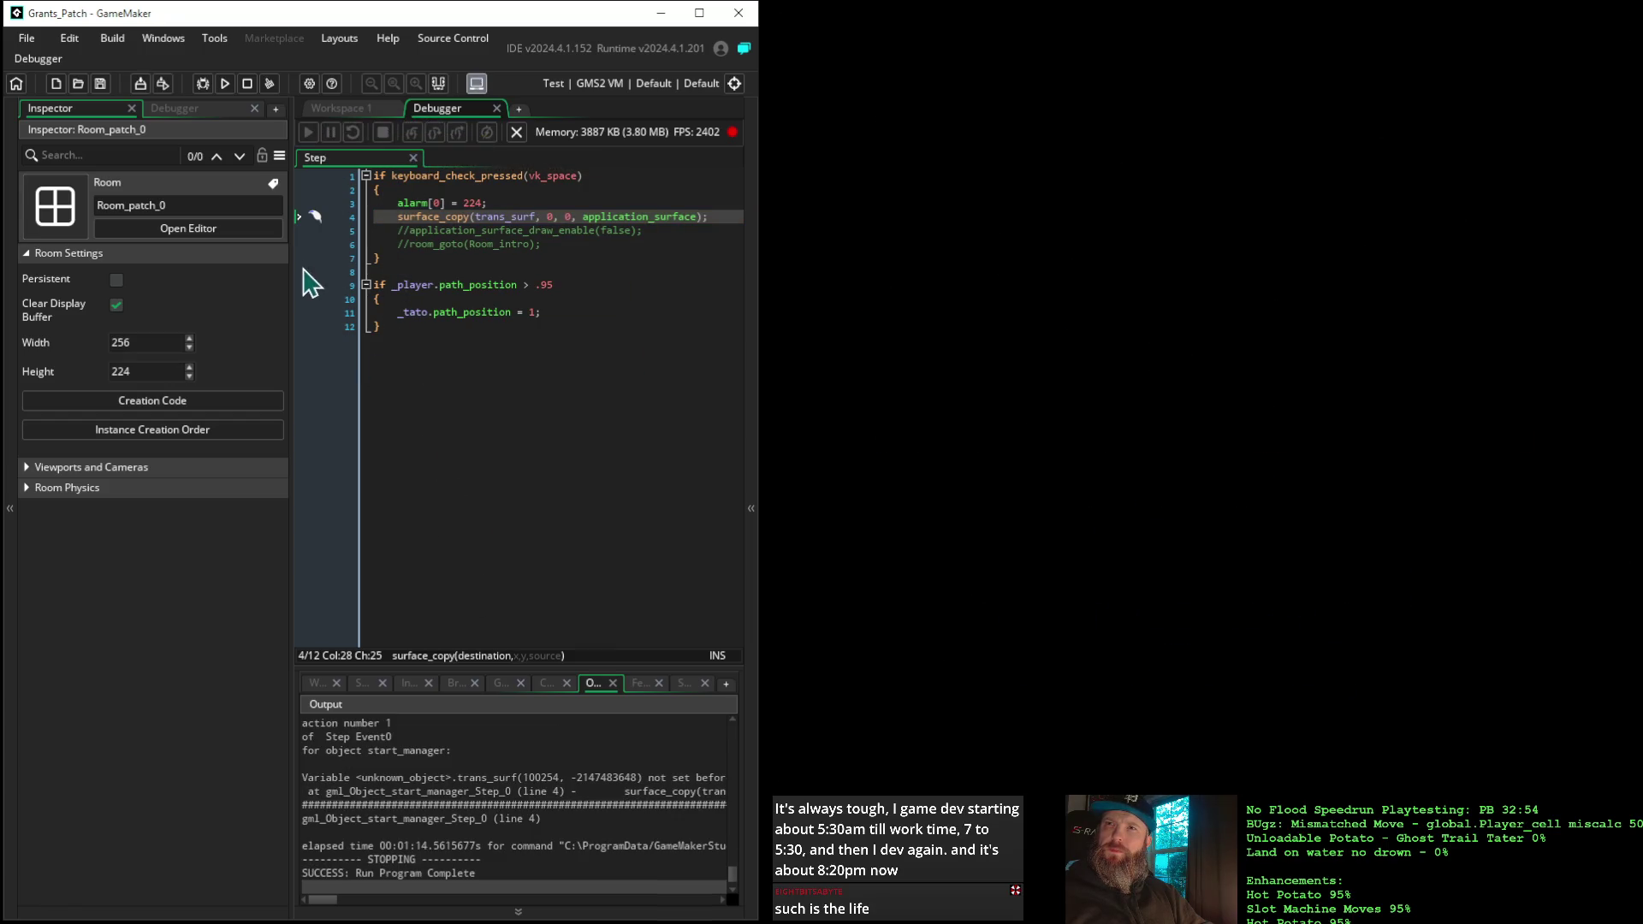
Close the Debugger, view the Step event code, then bring the surface_copy manual page forward
{"action": "left_click", "coordinate": [496, 109]}
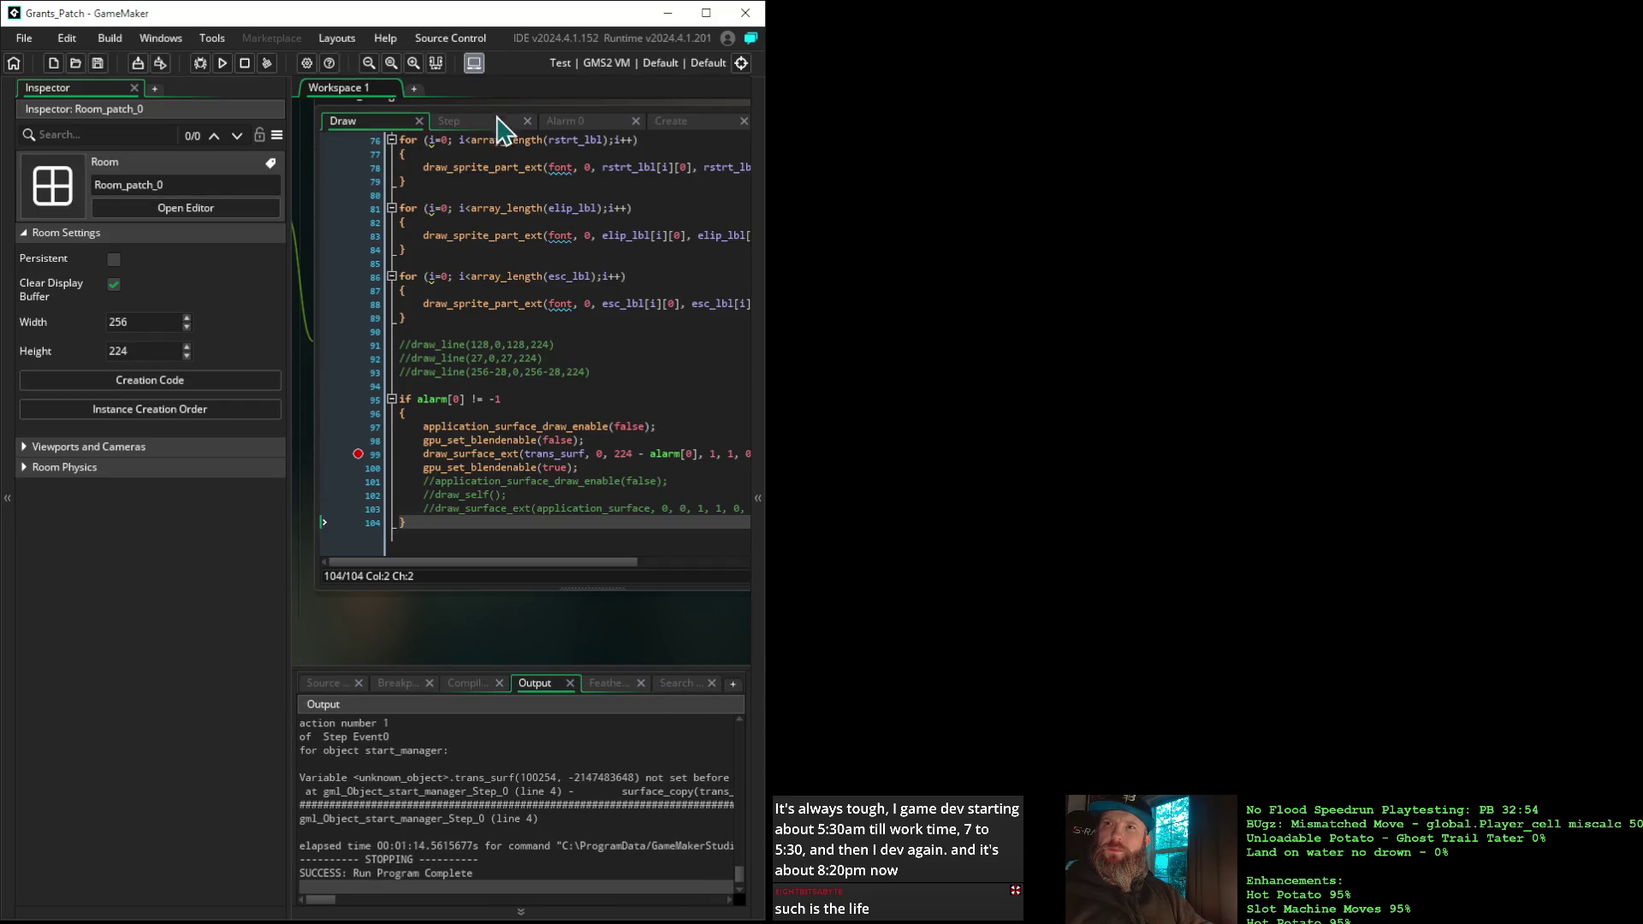
{"action": "left_click", "coordinate": [585, 481]}
{"action": "left_click", "coordinate": [465, 122]}
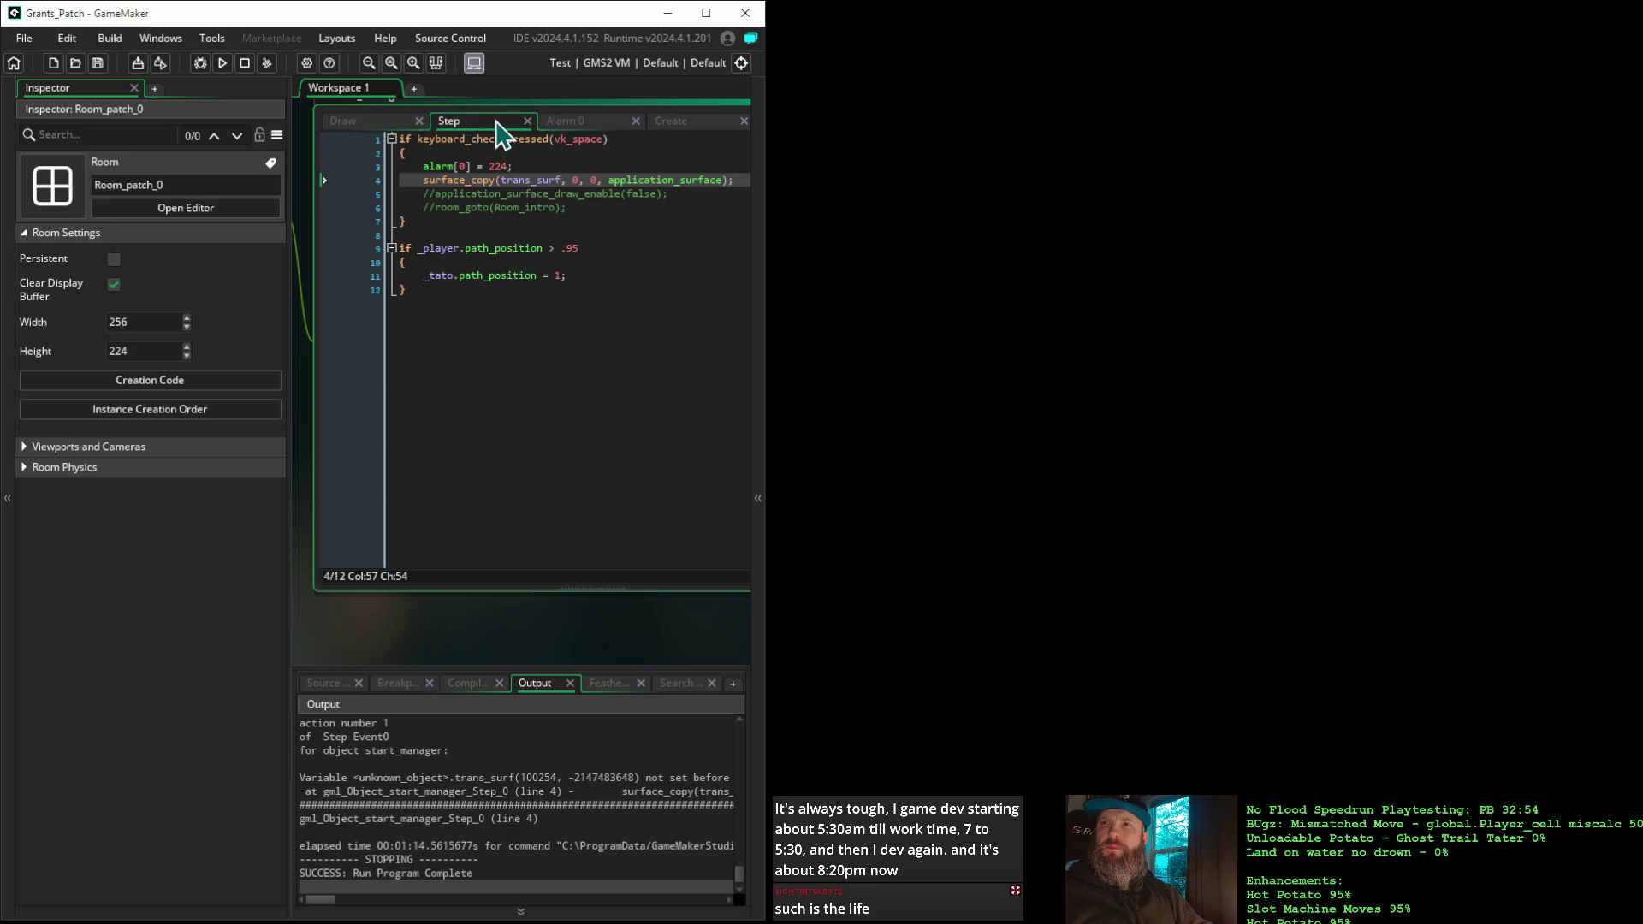
{"action": "mouse_move", "coordinate": [497, 180]}
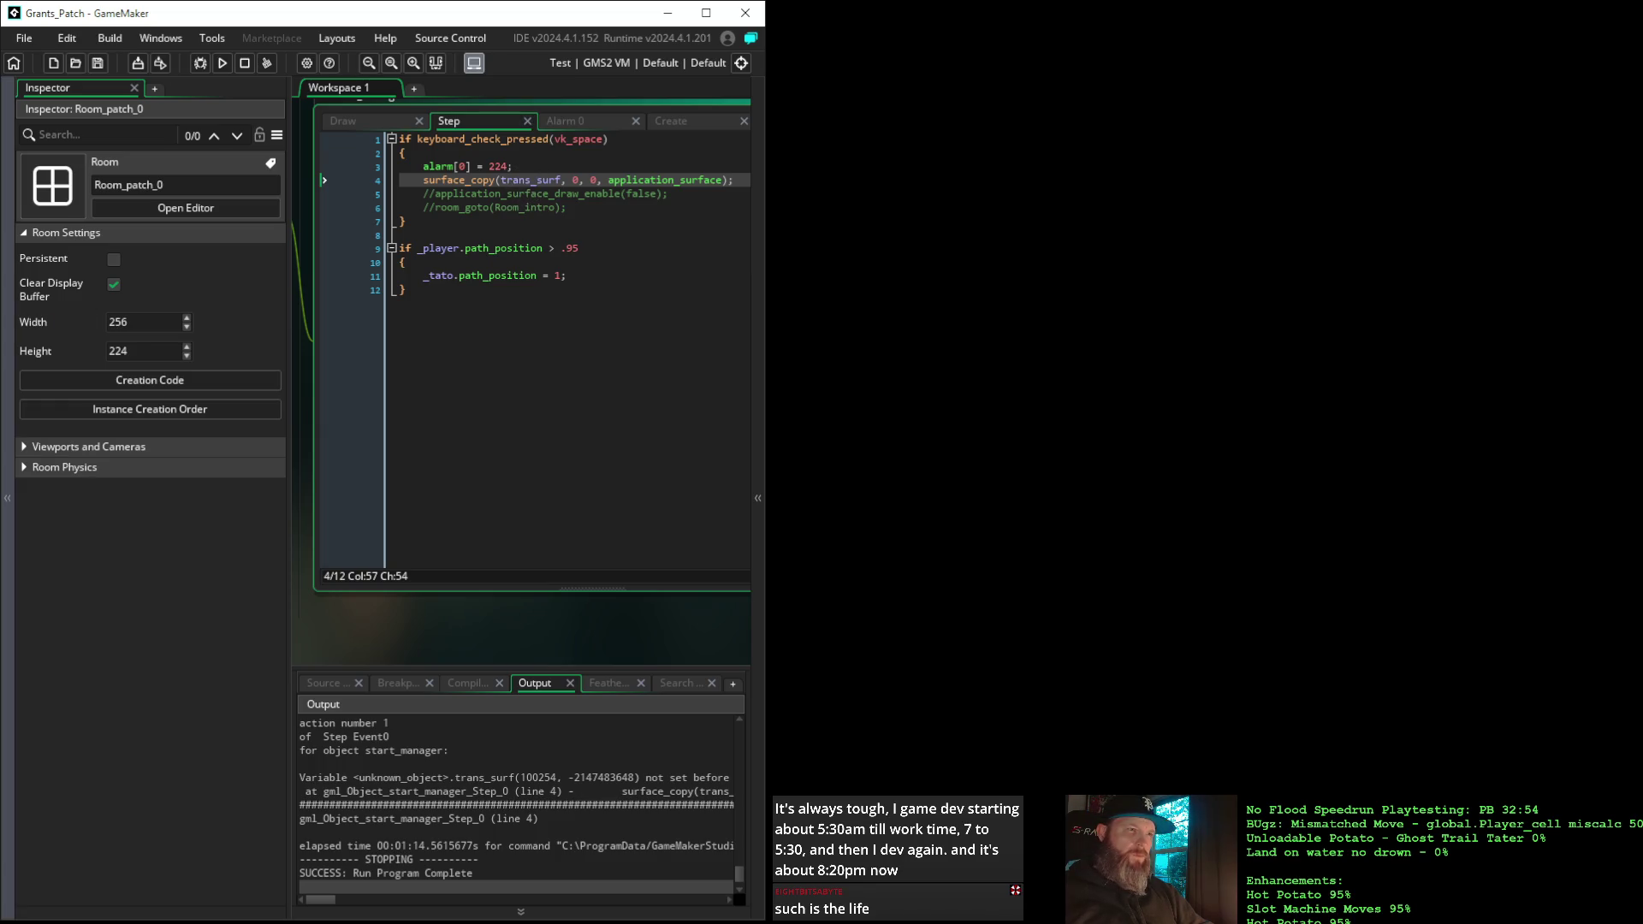
{"action": "key", "text": "alt+Tab"}
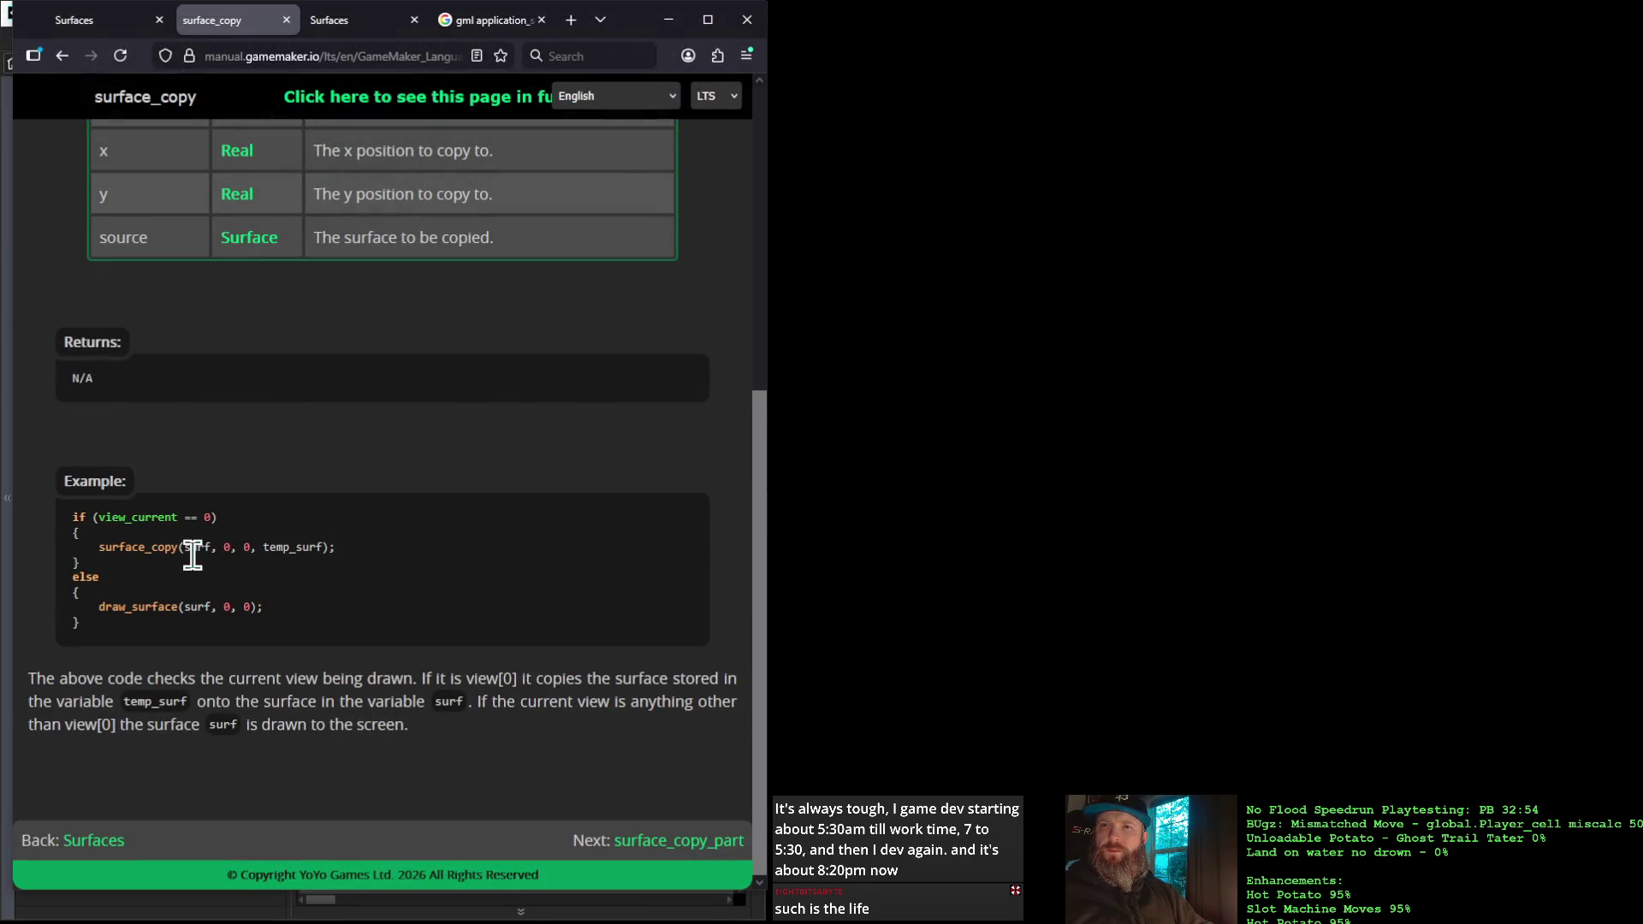
Go from the surface_copy example to surface_create and read its w, h and format arguments
{"action": "mouse_move", "coordinate": [185, 547]}
{"action": "left_mouse_down"}
{"action": "mouse_move", "coordinate": [356, 561]}
{"action": "mouse_move", "coordinate": [100, 548]}
{"action": "left_mouse_up"}
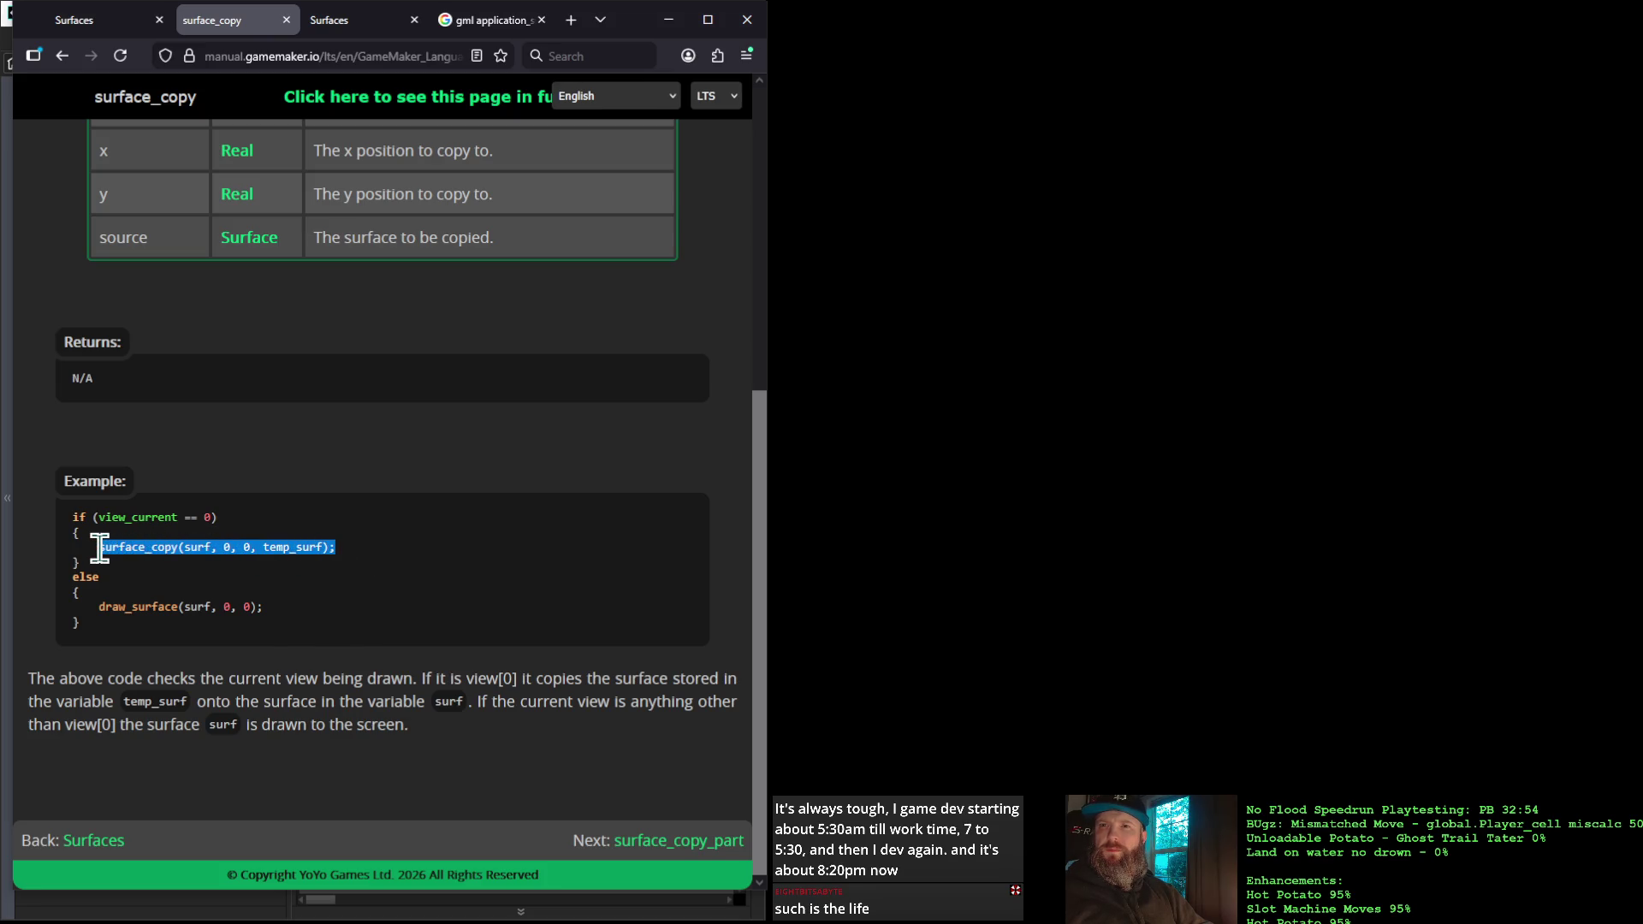
{"action": "left_click", "coordinate": [205, 547]}
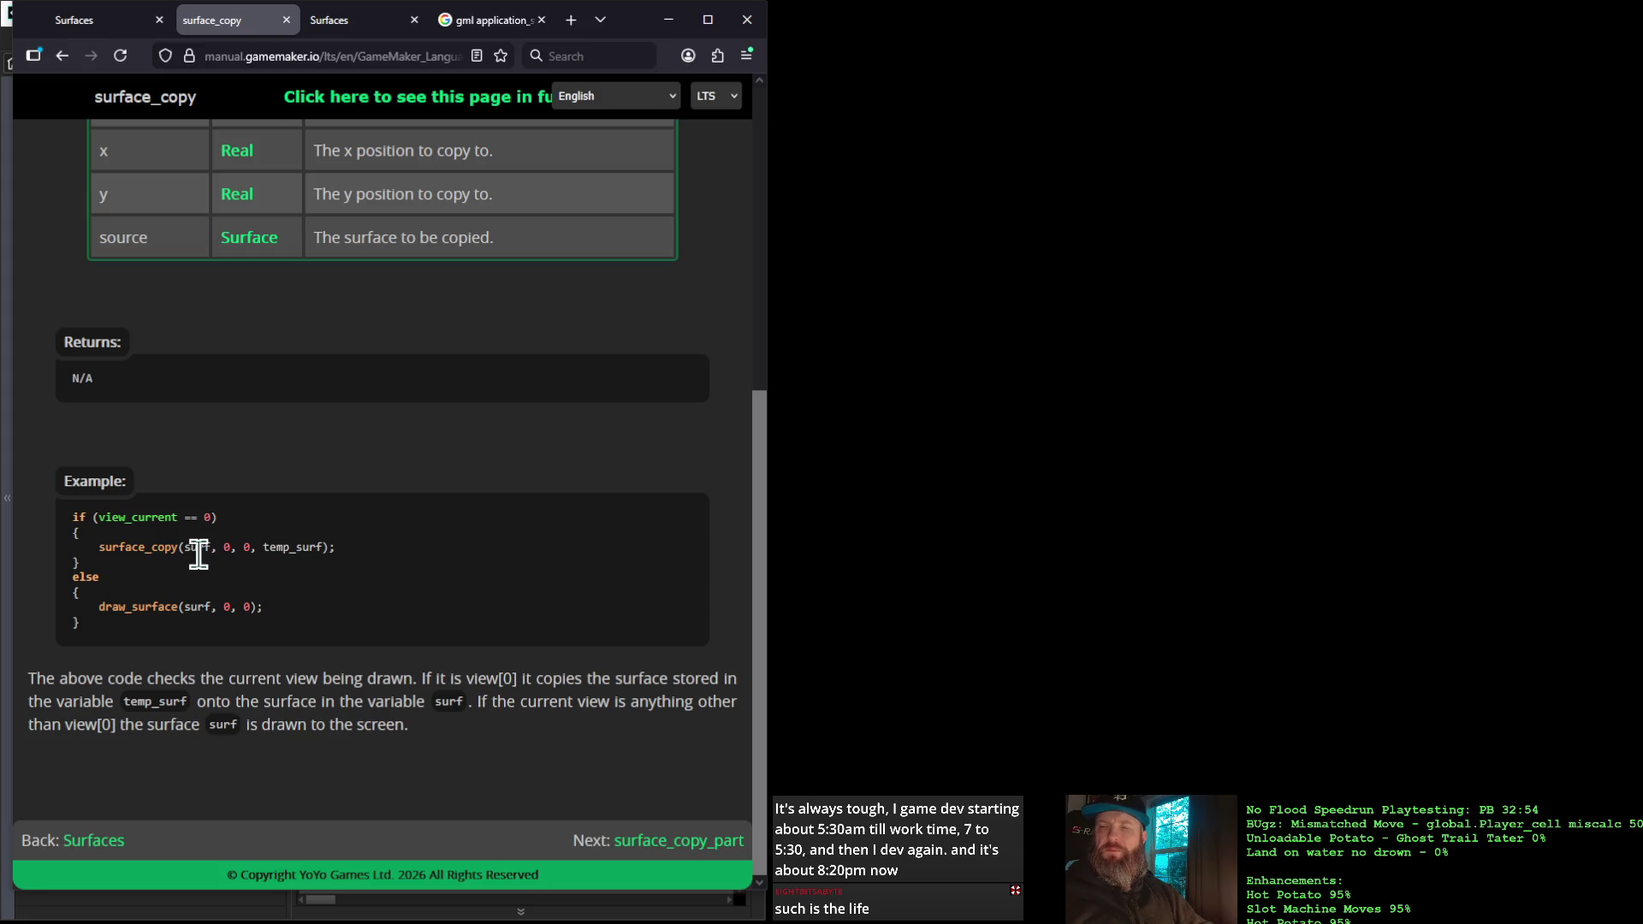
{"action": "scroll", "coordinate": [268, 547], "scroll_direction": "up", "scroll_amount": 2}
{"action": "scroll", "coordinate": [268, 568], "scroll_direction": "down", "scroll_amount": 2}
{"action": "left_click", "coordinate": [62, 55]}
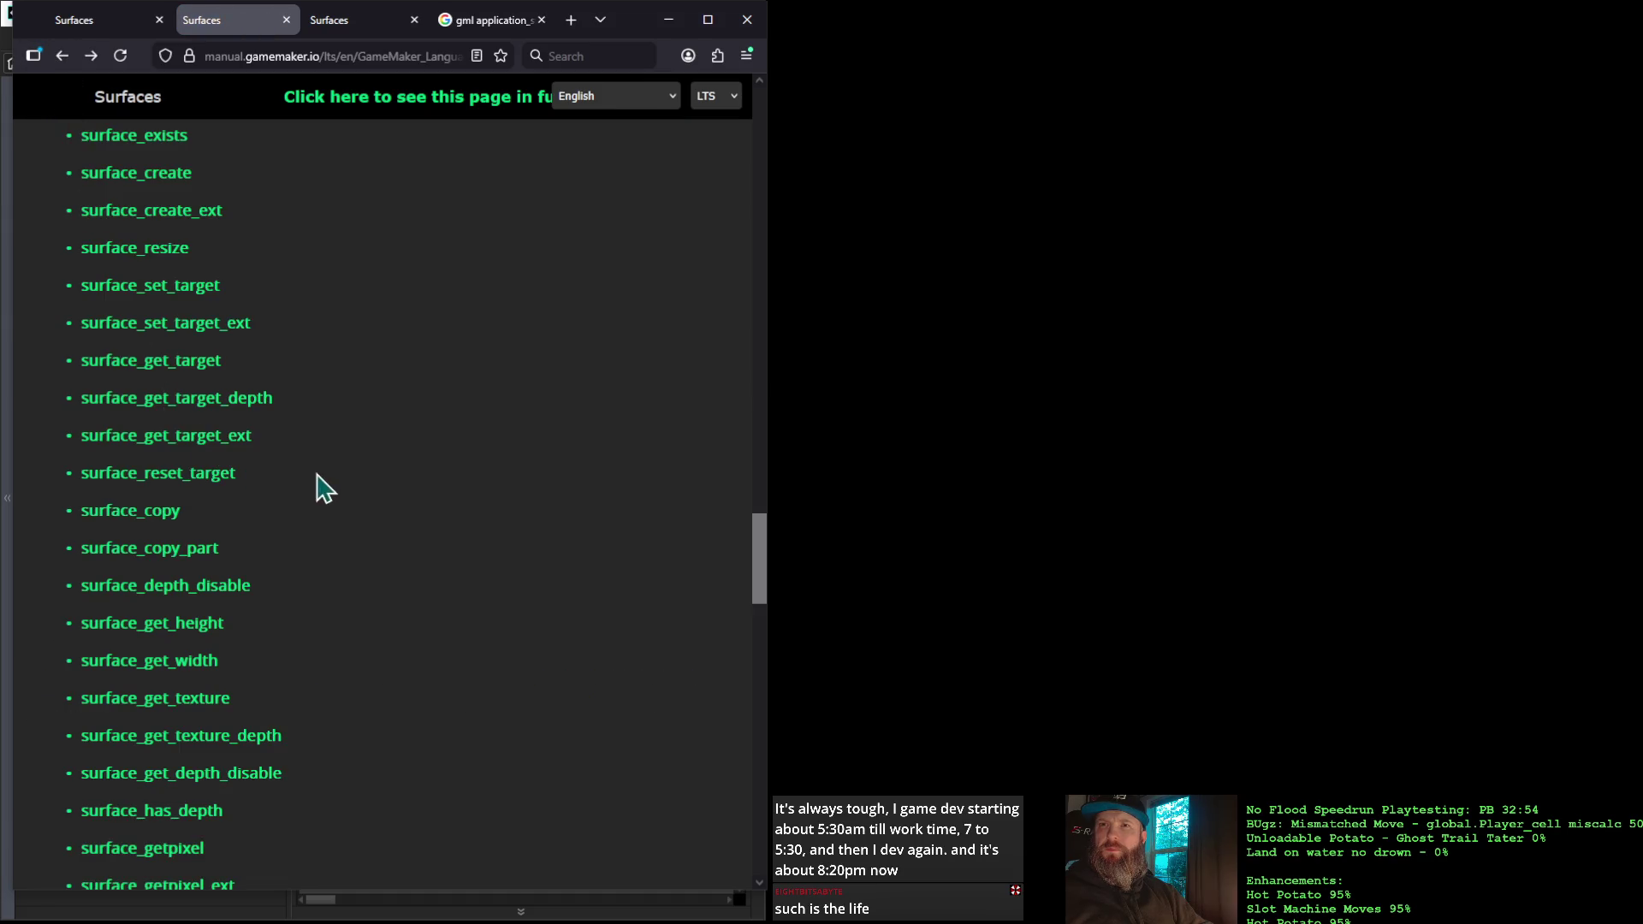
{"action": "left_click", "coordinate": [168, 180]}
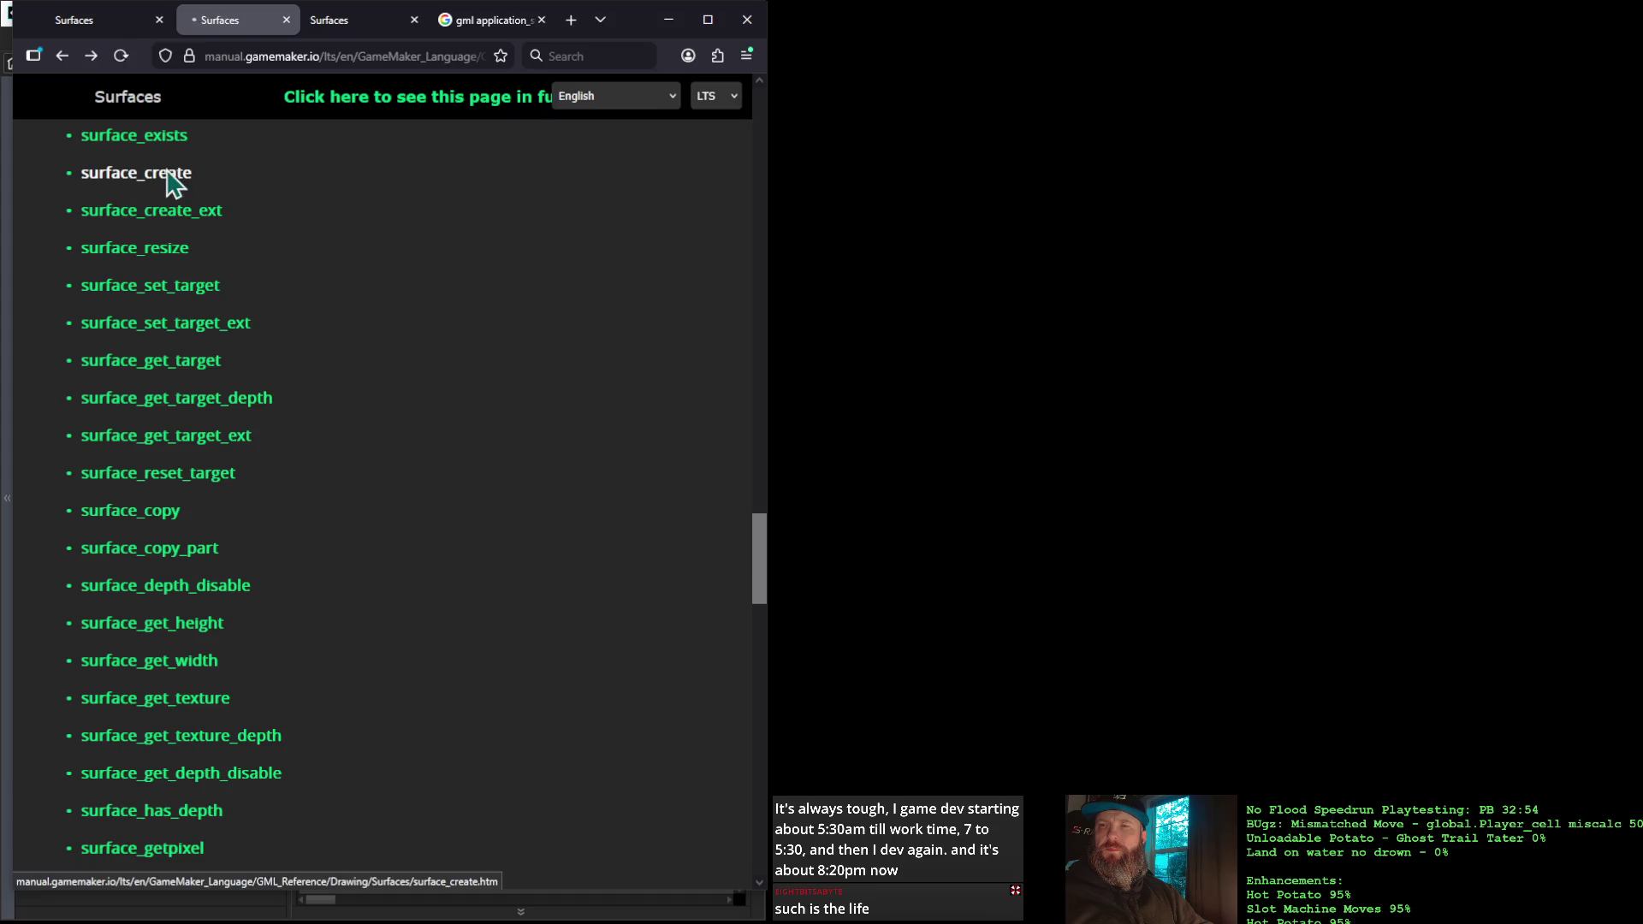
{"action": "scroll", "coordinate": [325, 569], "scroll_direction": "down", "scroll_amount": 4}
{"action": "scroll", "coordinate": [268, 558], "scroll_direction": "down", "scroll_amount": 15}
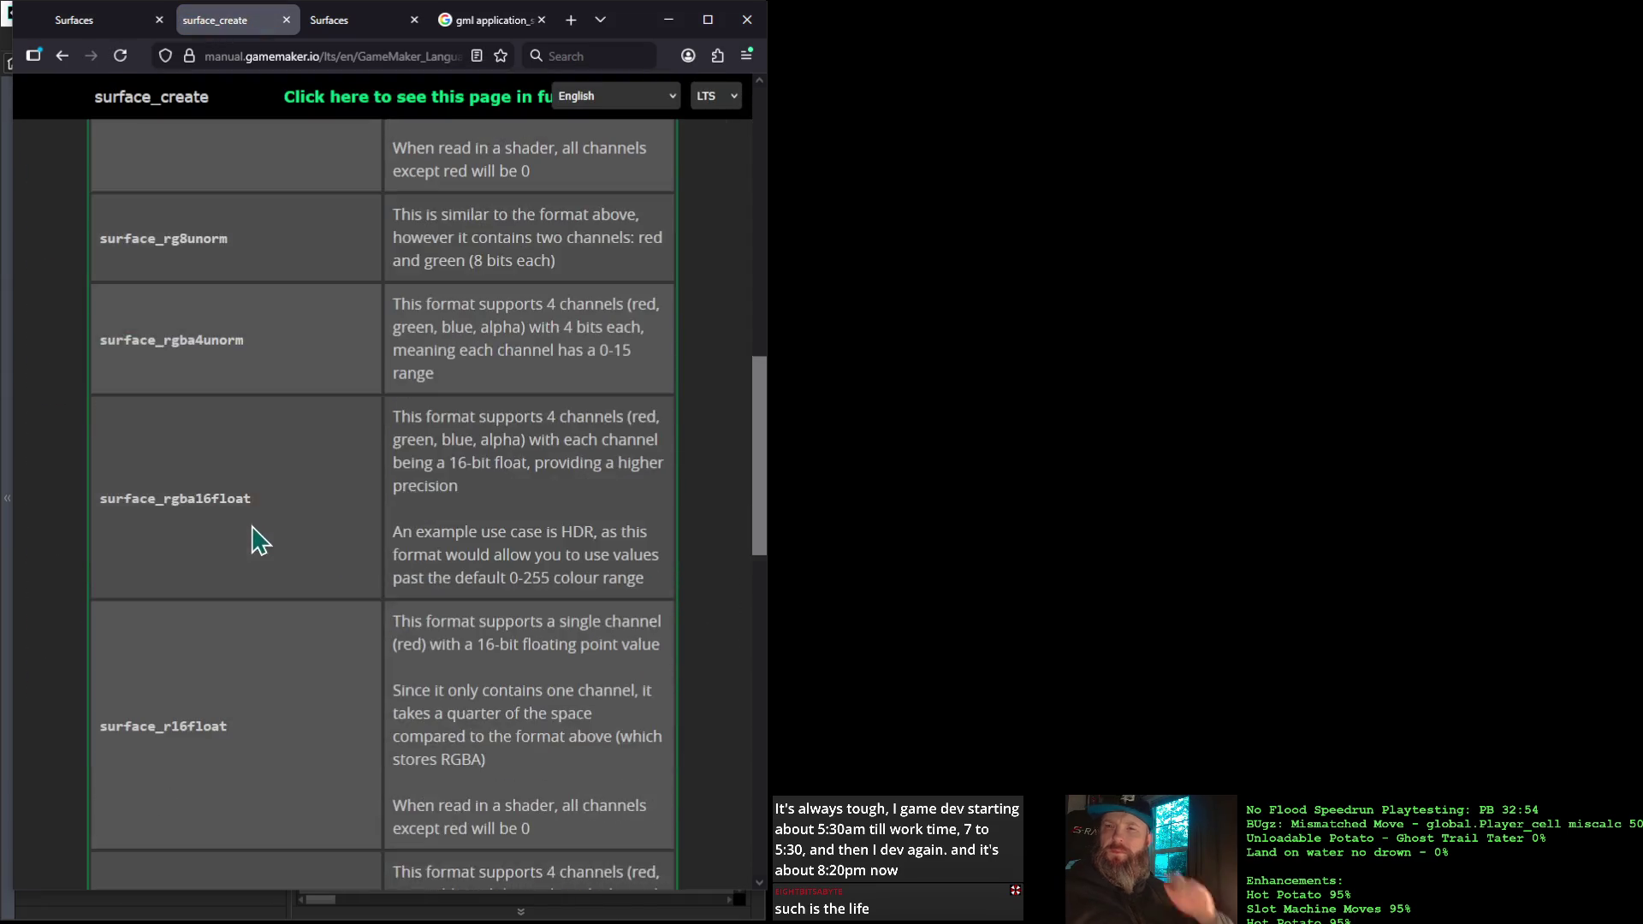
{"action": "scroll", "coordinate": [268, 558], "scroll_direction": "up", "scroll_amount": 5}
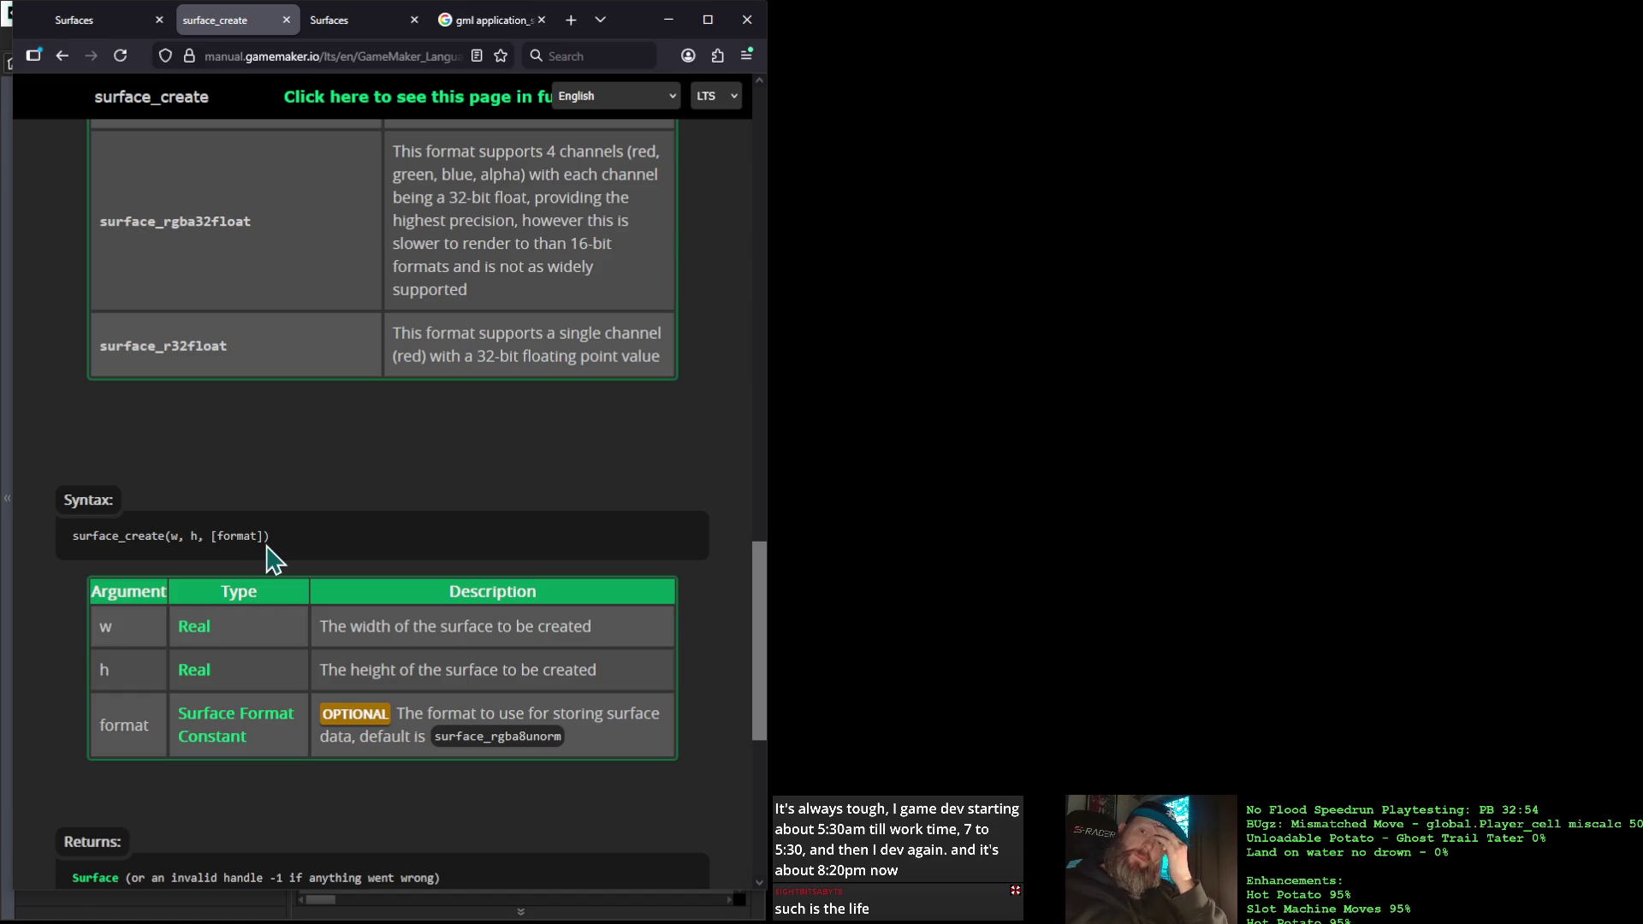
{"action": "scroll", "coordinate": [267, 557], "scroll_direction": "up", "scroll_amount": 6}
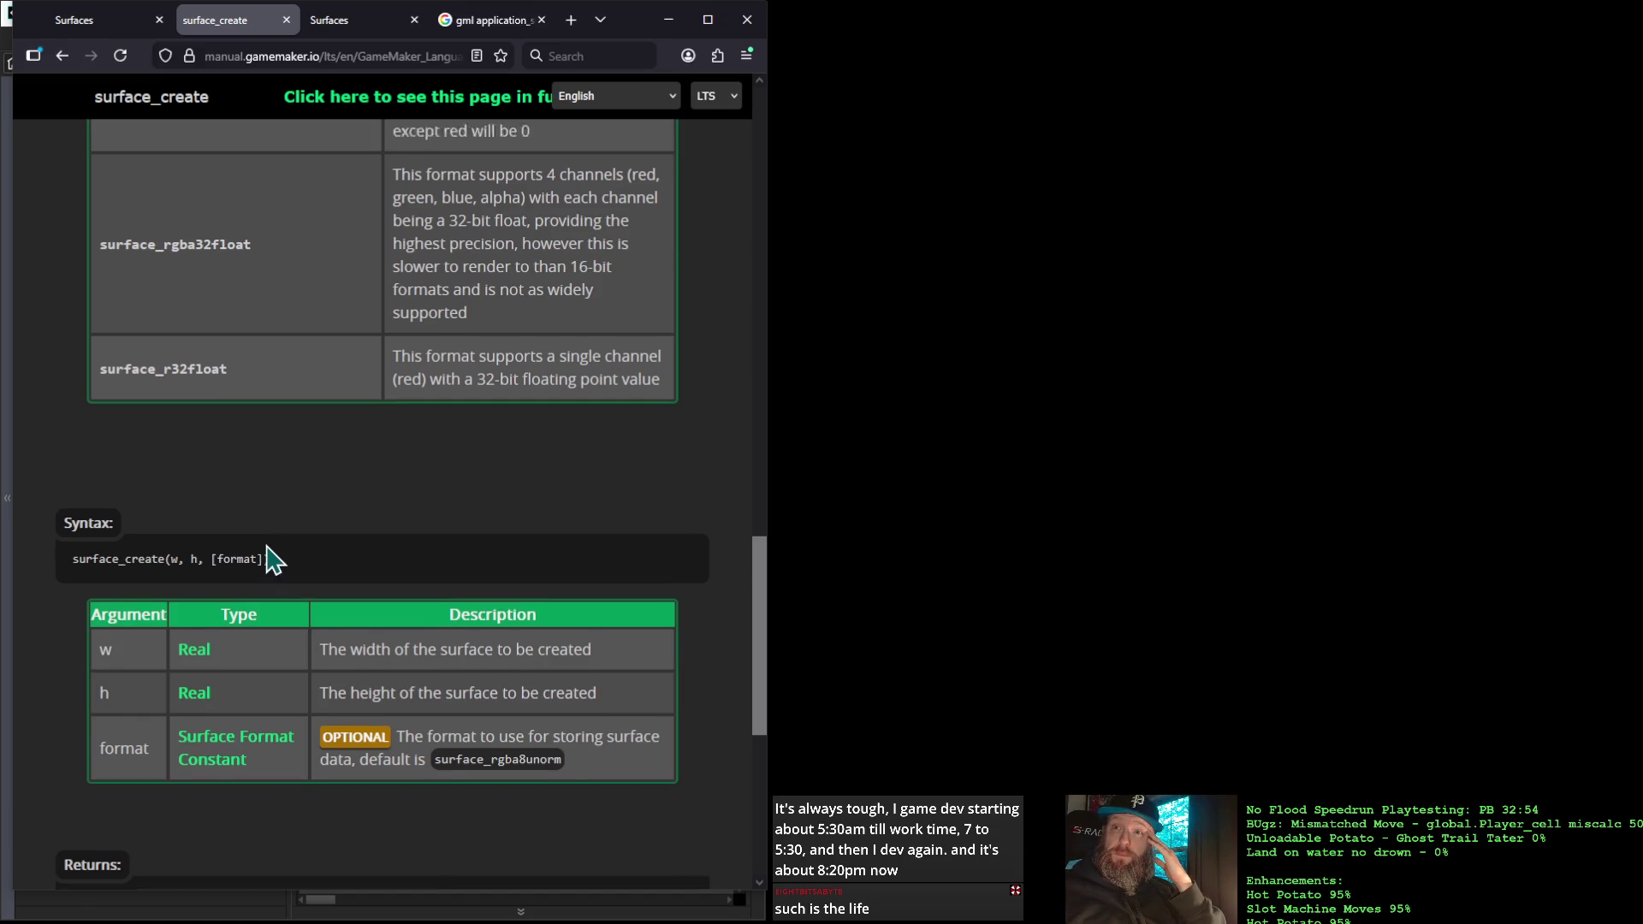
{"action": "scroll", "coordinate": [268, 557], "scroll_direction": "down", "scroll_amount": 7}
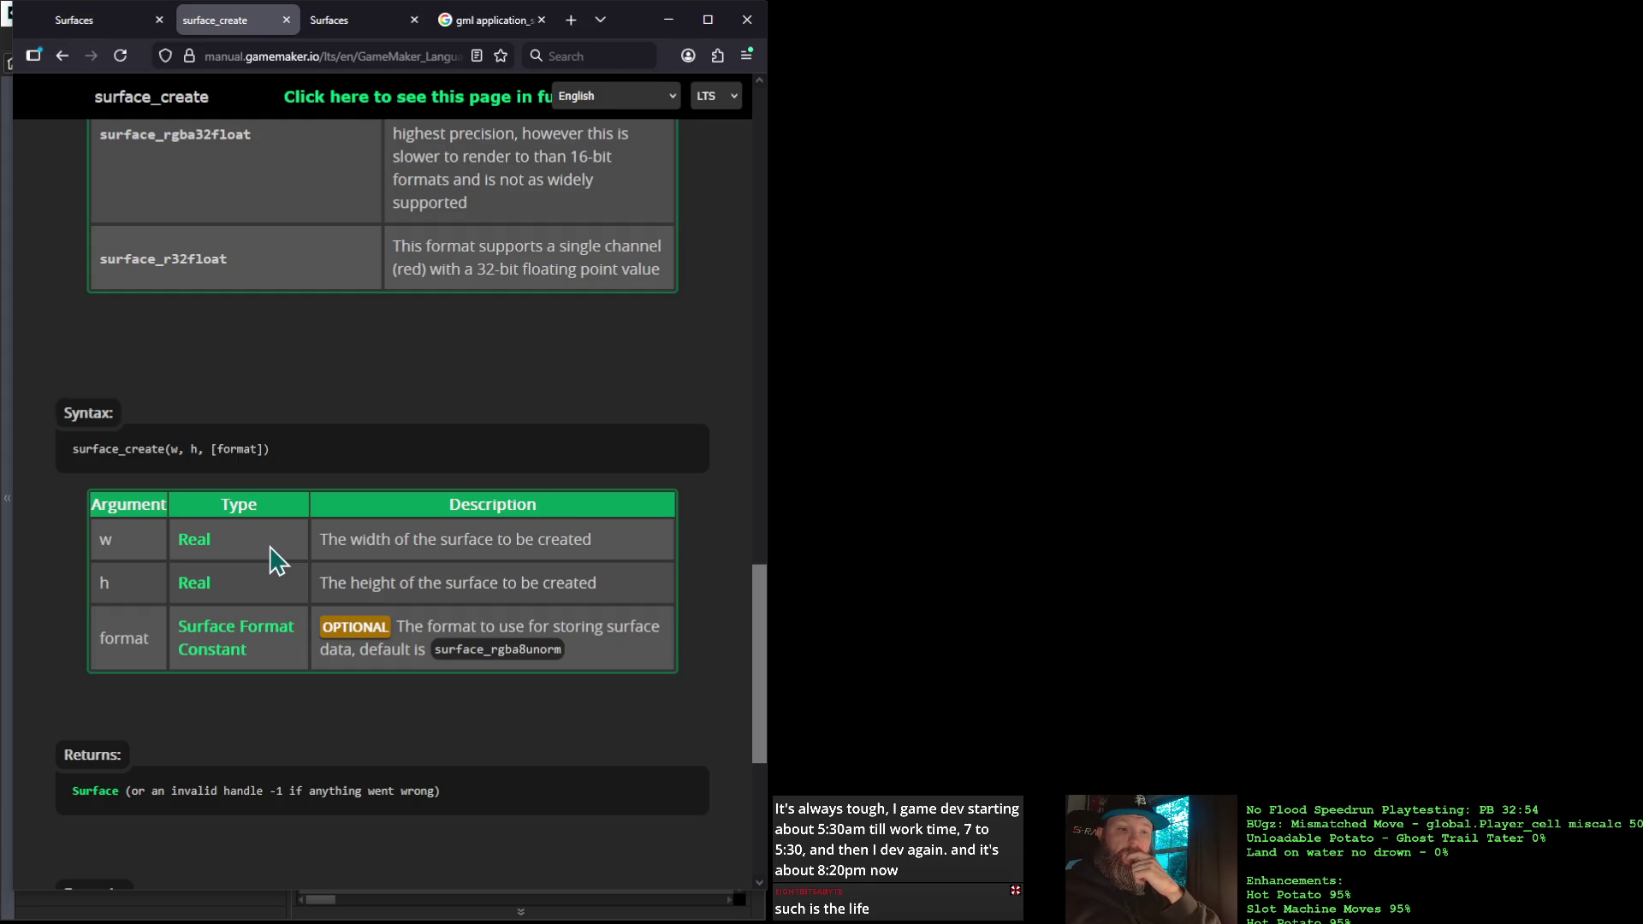
Add trans_surf = surface_create(265, 224); after alarm[0] = 224 and launch a debug run
{"action": "left_click", "coordinate": [669, 35]}
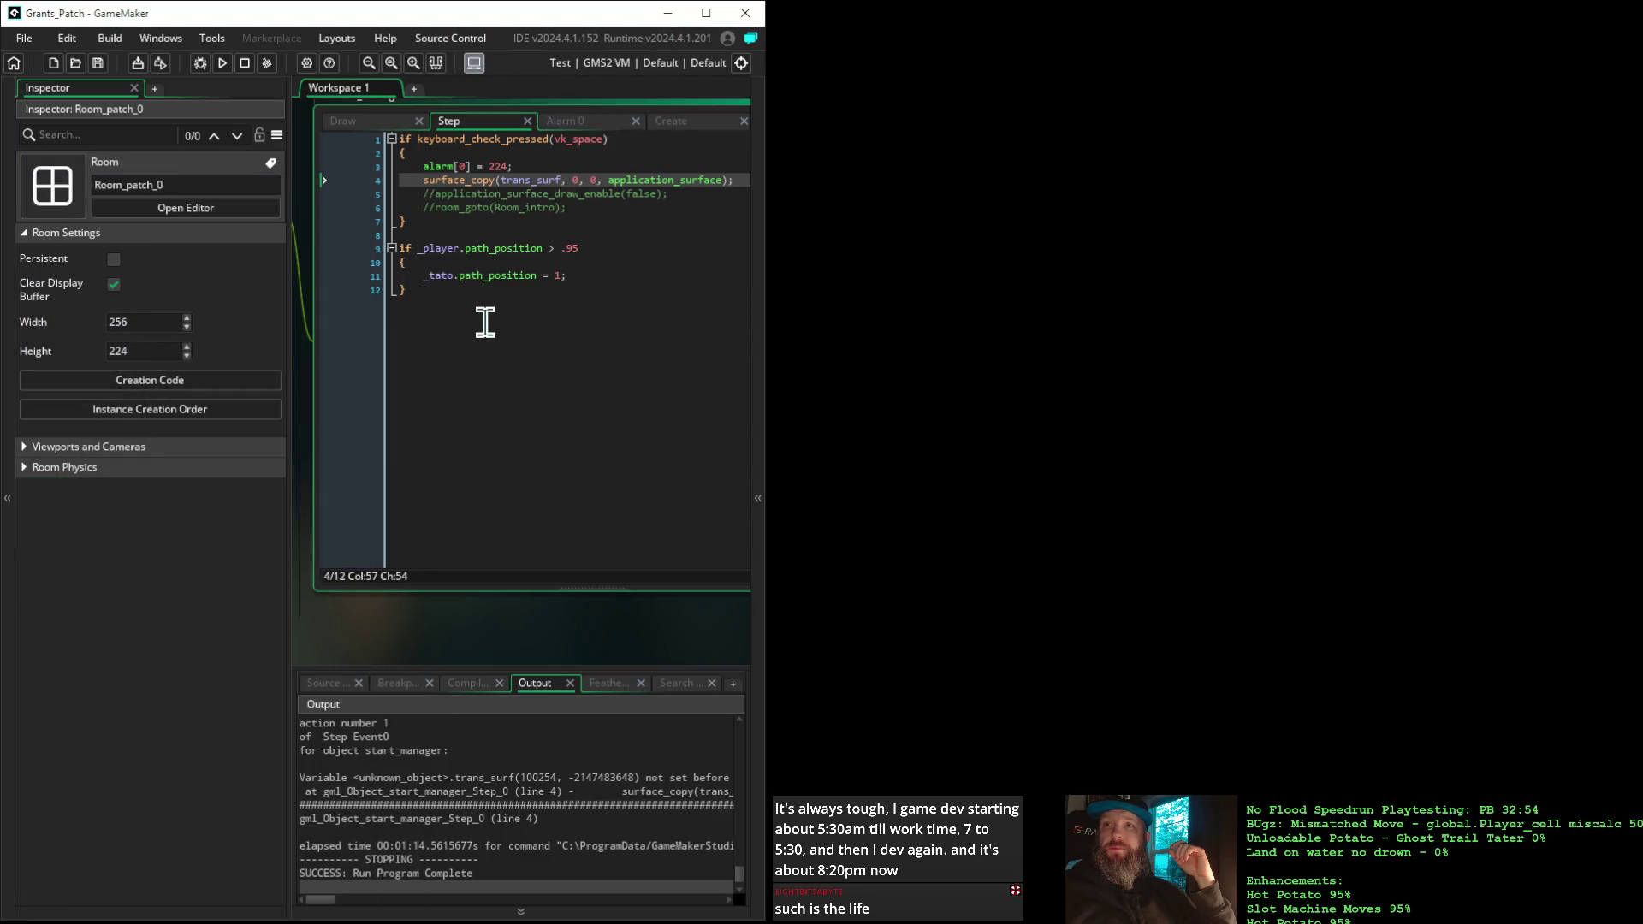
{"action": "left_click", "coordinate": [528, 166]}
{"action": "mouse_move", "coordinate": [616, 175]}
{"action": "key", "text": "Return"}
{"action": "type", "text": "tra"}
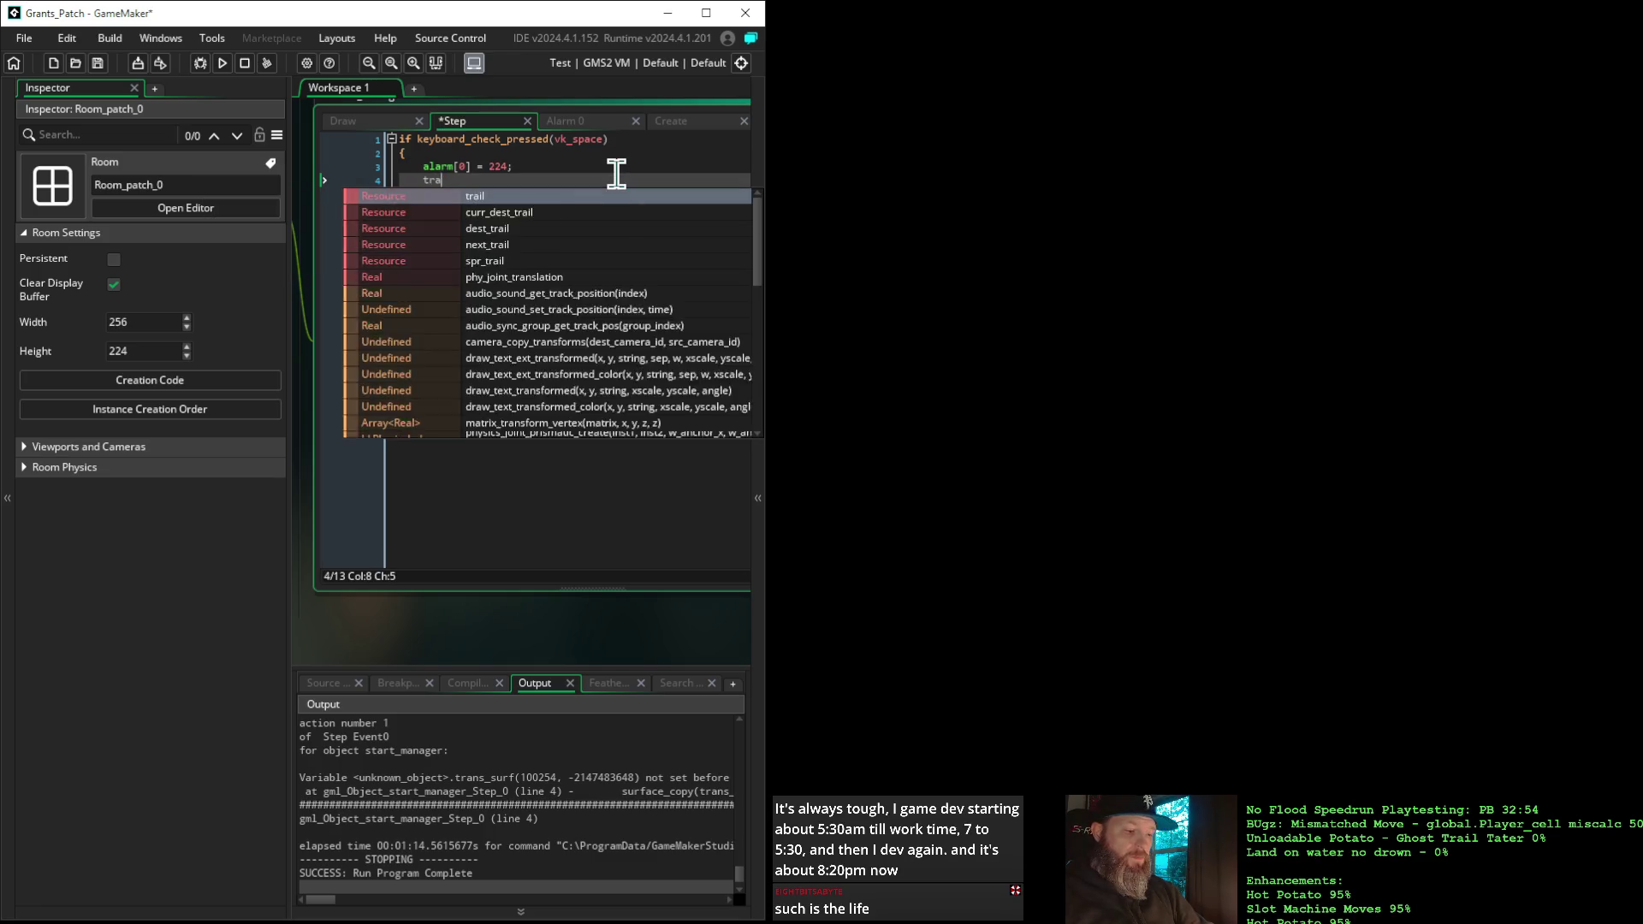
{"action": "type", "text": "ns_surf = "}
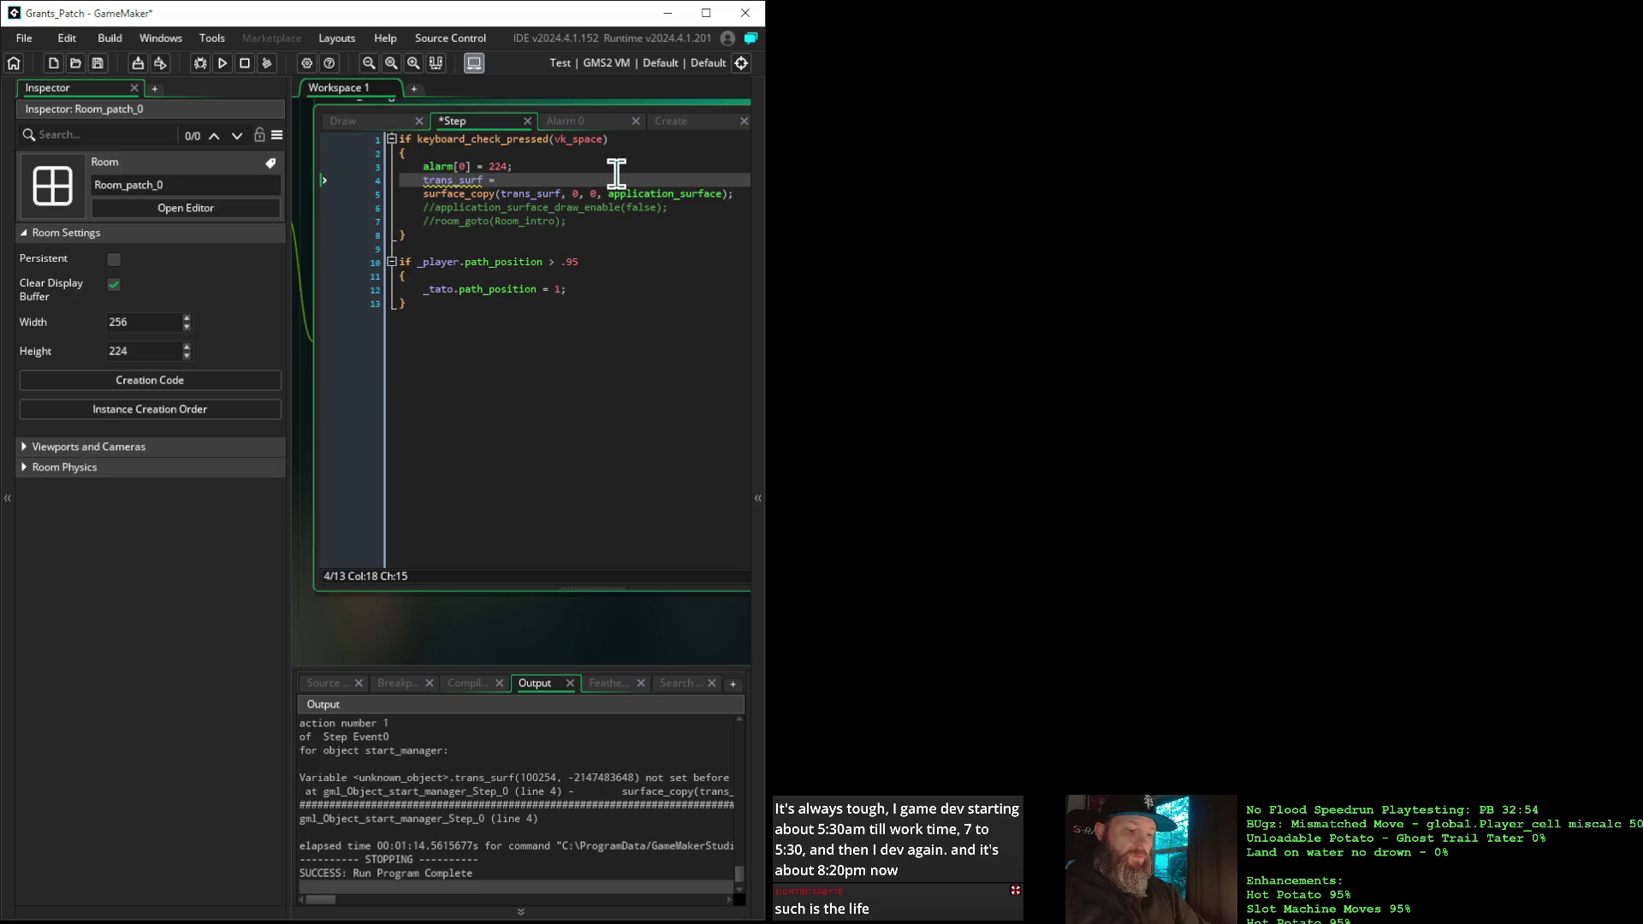
{"action": "type", "text": "surcaf"}
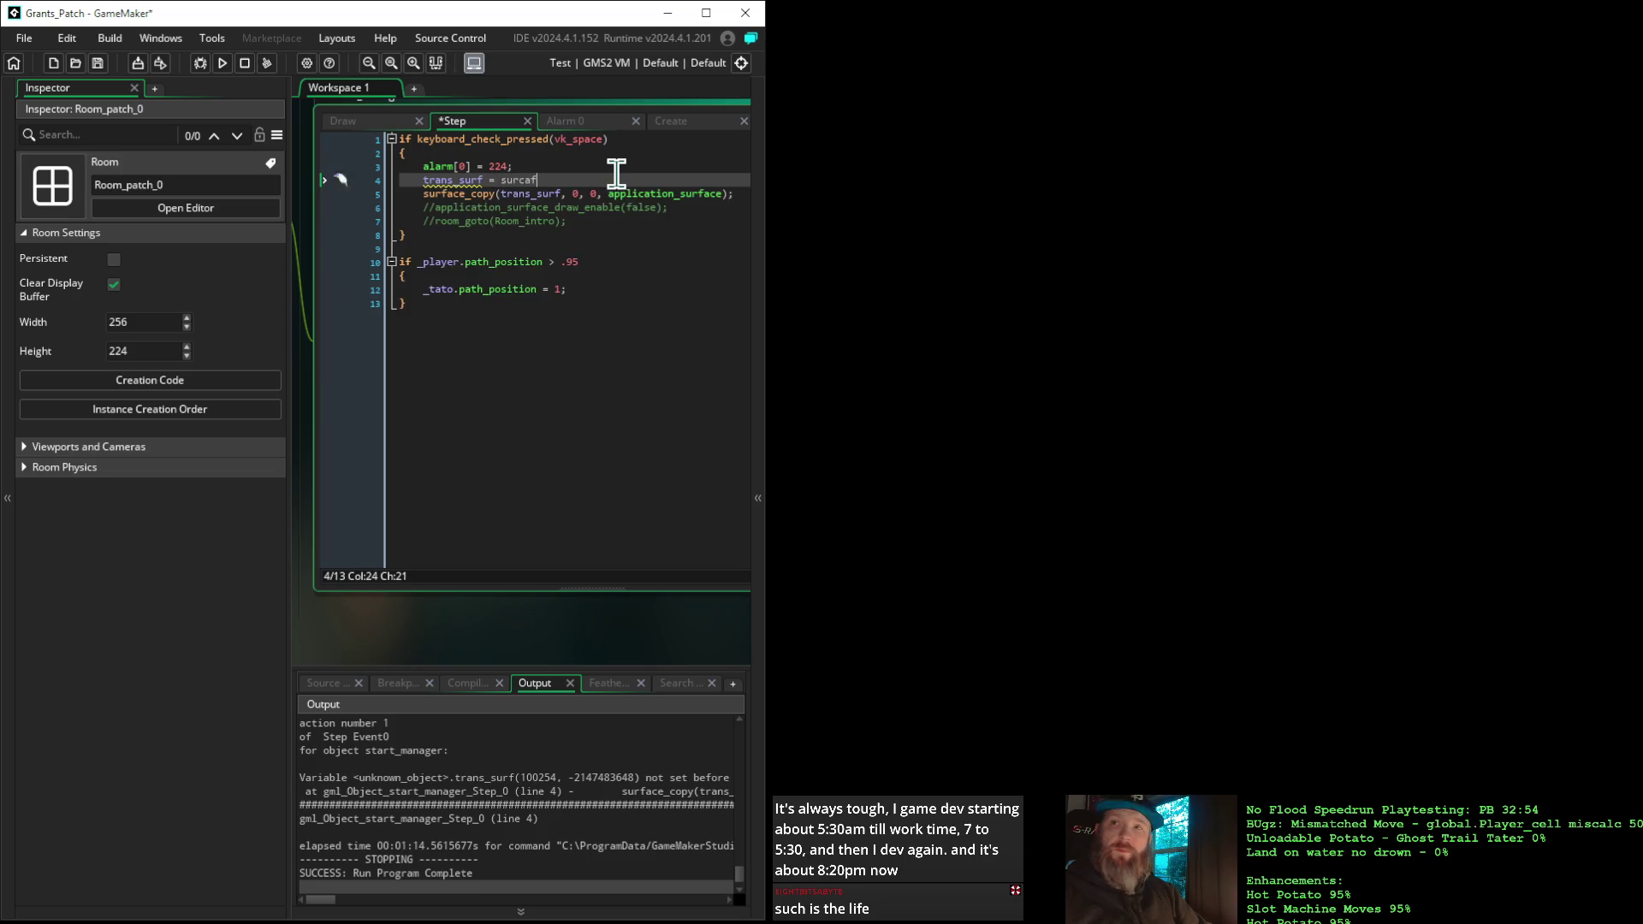
{"action": "key", "text": "BackSpace"}
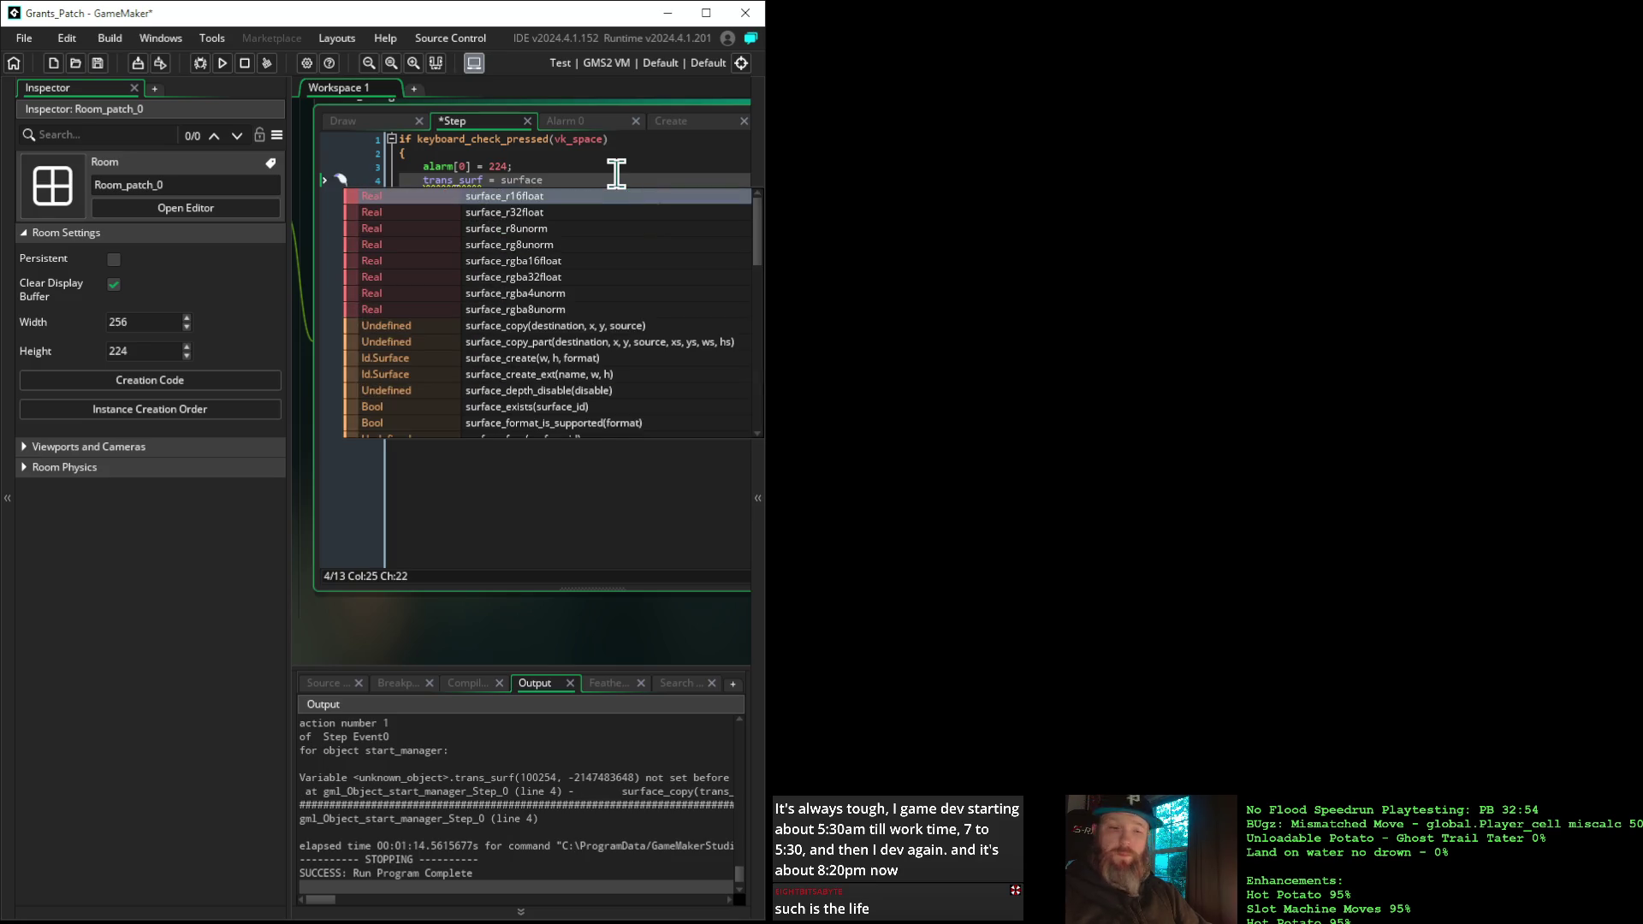
{"action": "type", "text": "_creat"}
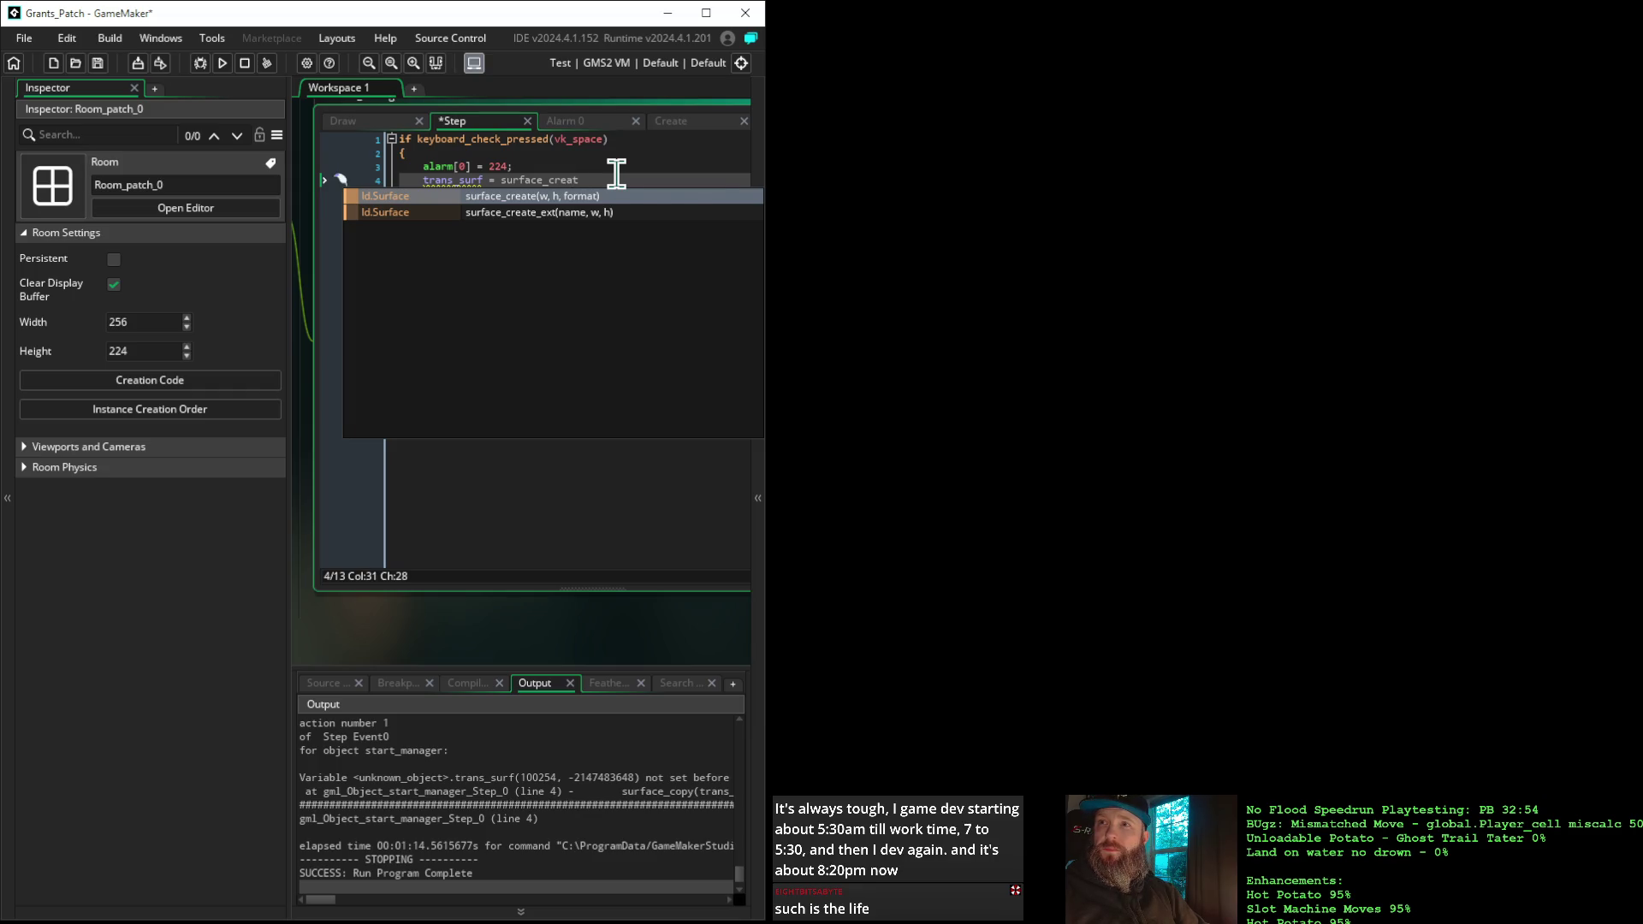
{"action": "key", "text": "Return"}
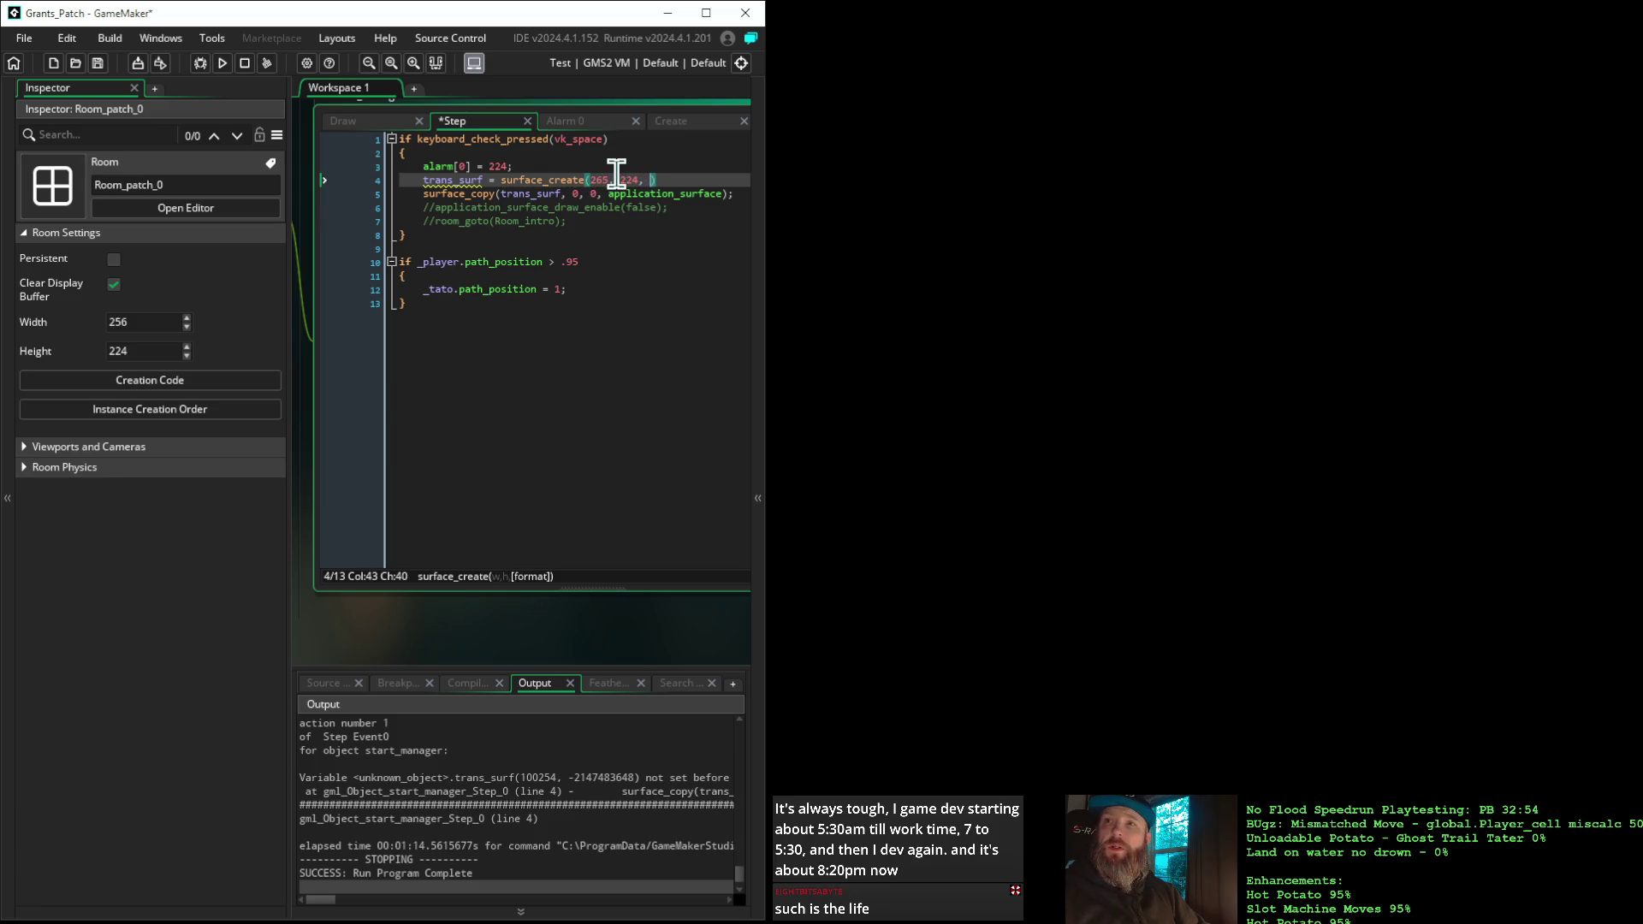
{"action": "type", "text": "4);"}
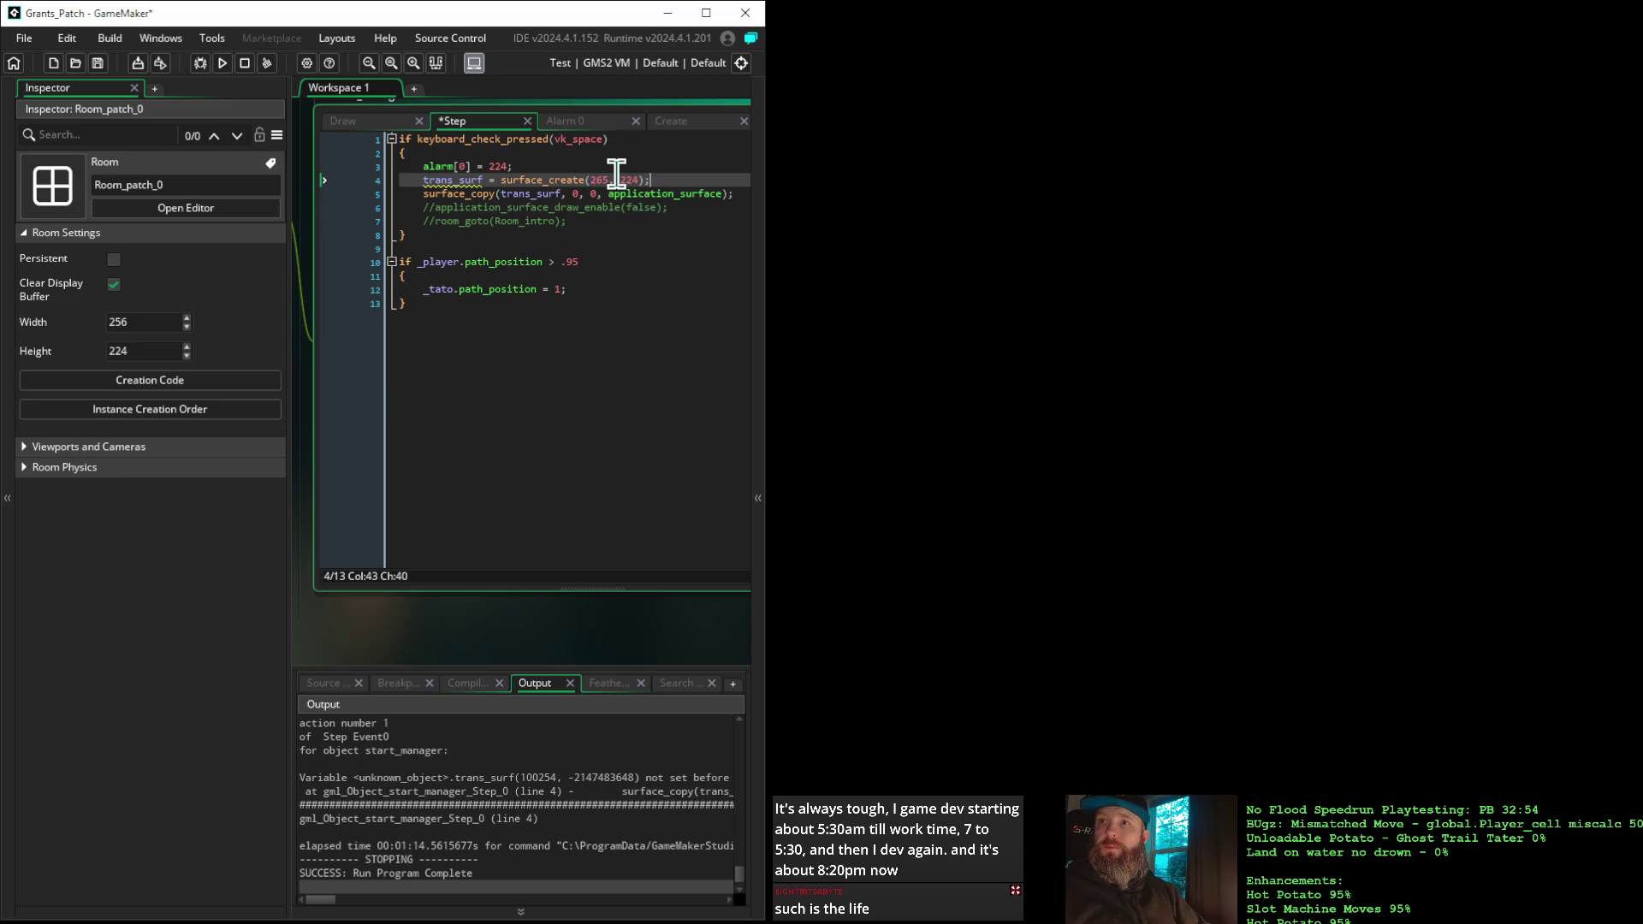
{"action": "left_click", "coordinate": [608, 436]}
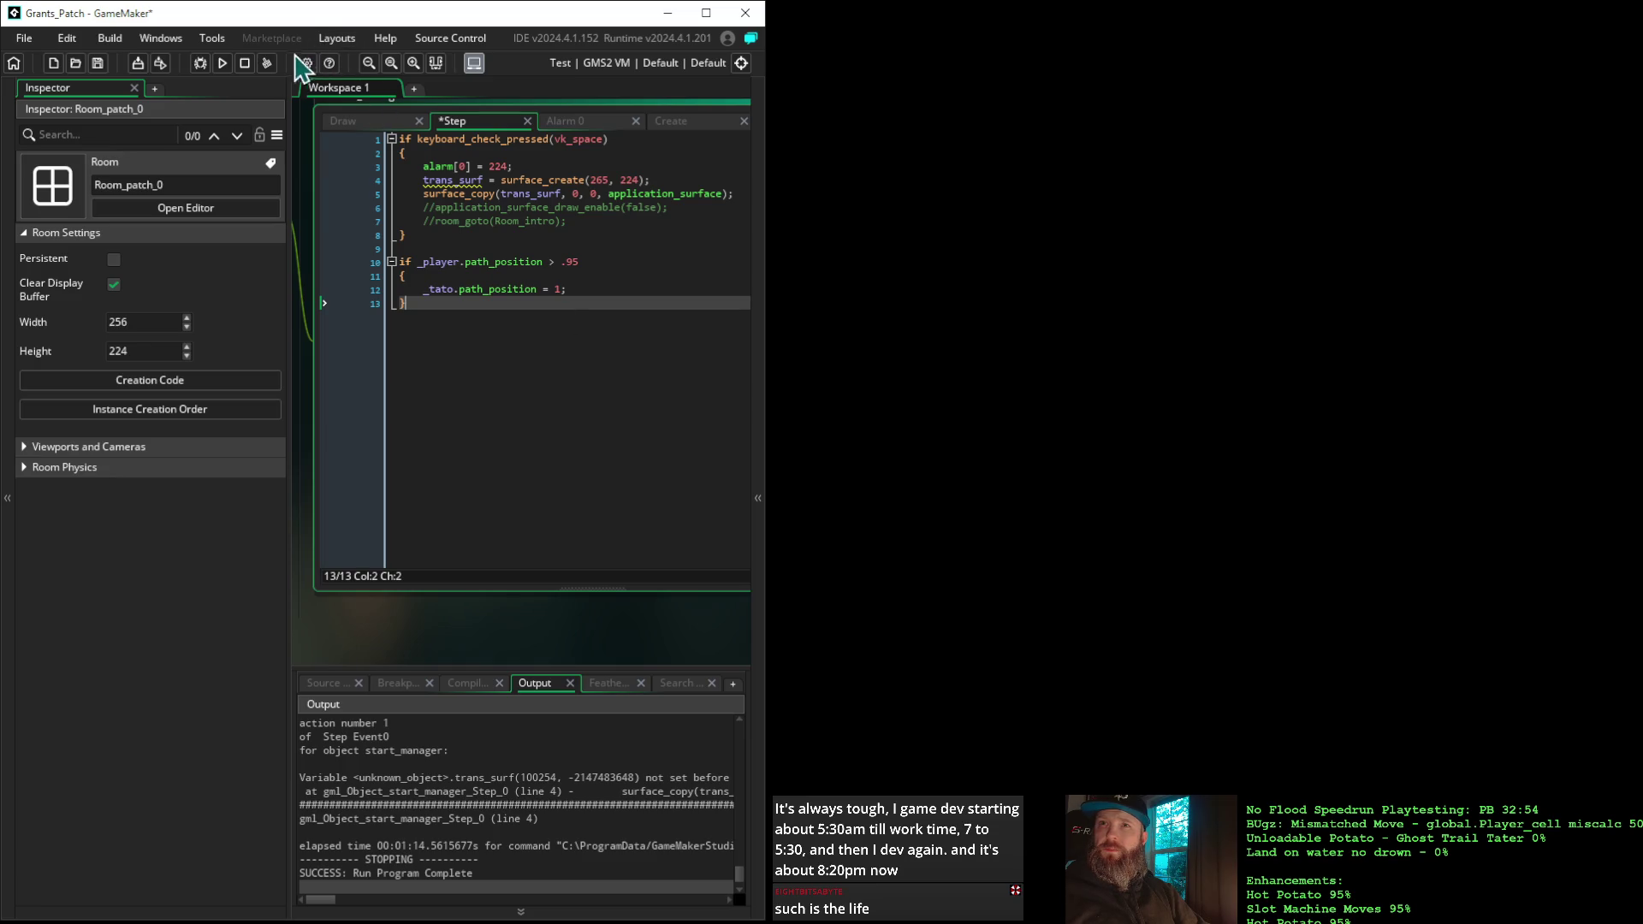
{"action": "left_click", "coordinate": [204, 68]}
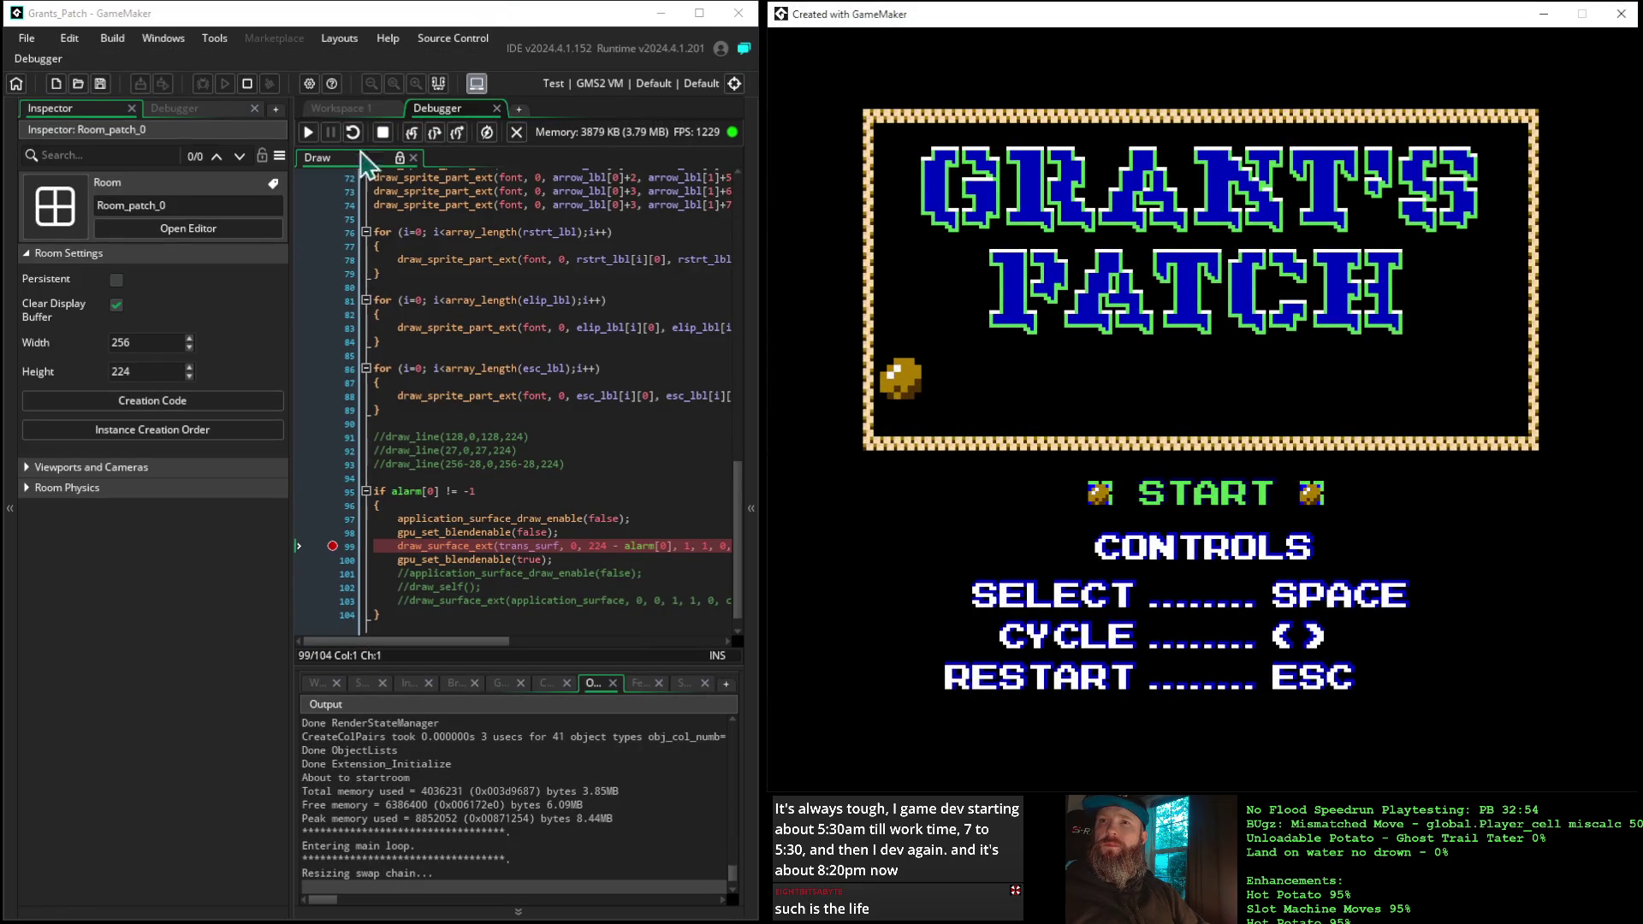
Resume past the breakpoint three times, stop the game, and select the first two alarm-block lines
{"action": "left_click", "coordinate": [308, 133]}
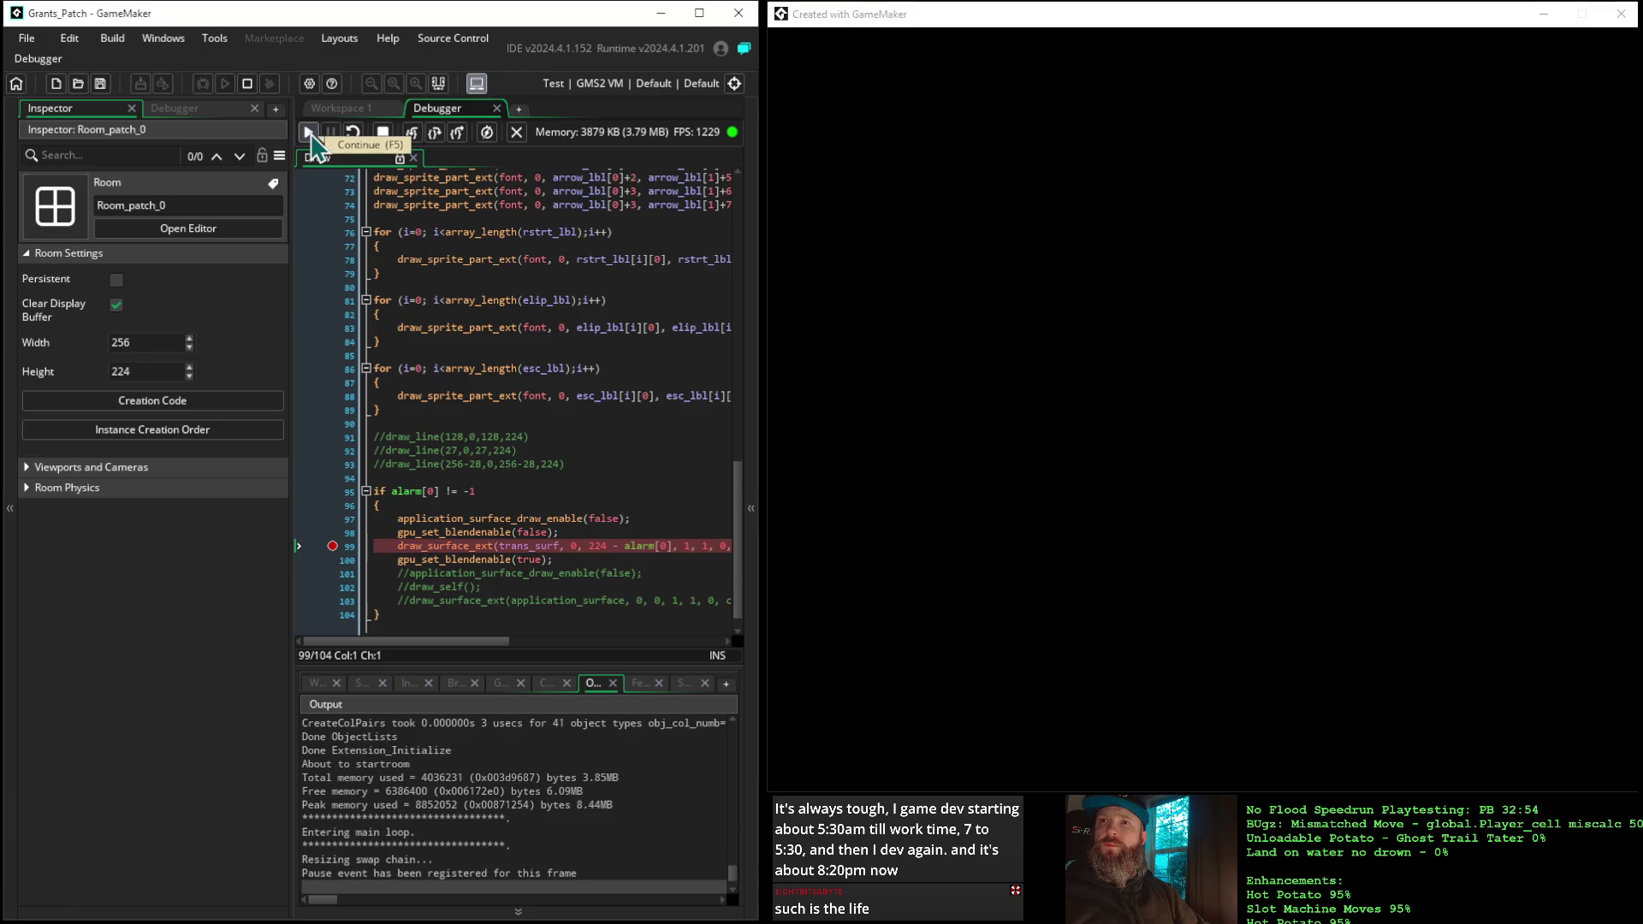
{"action": "left_click", "coordinate": [308, 134]}
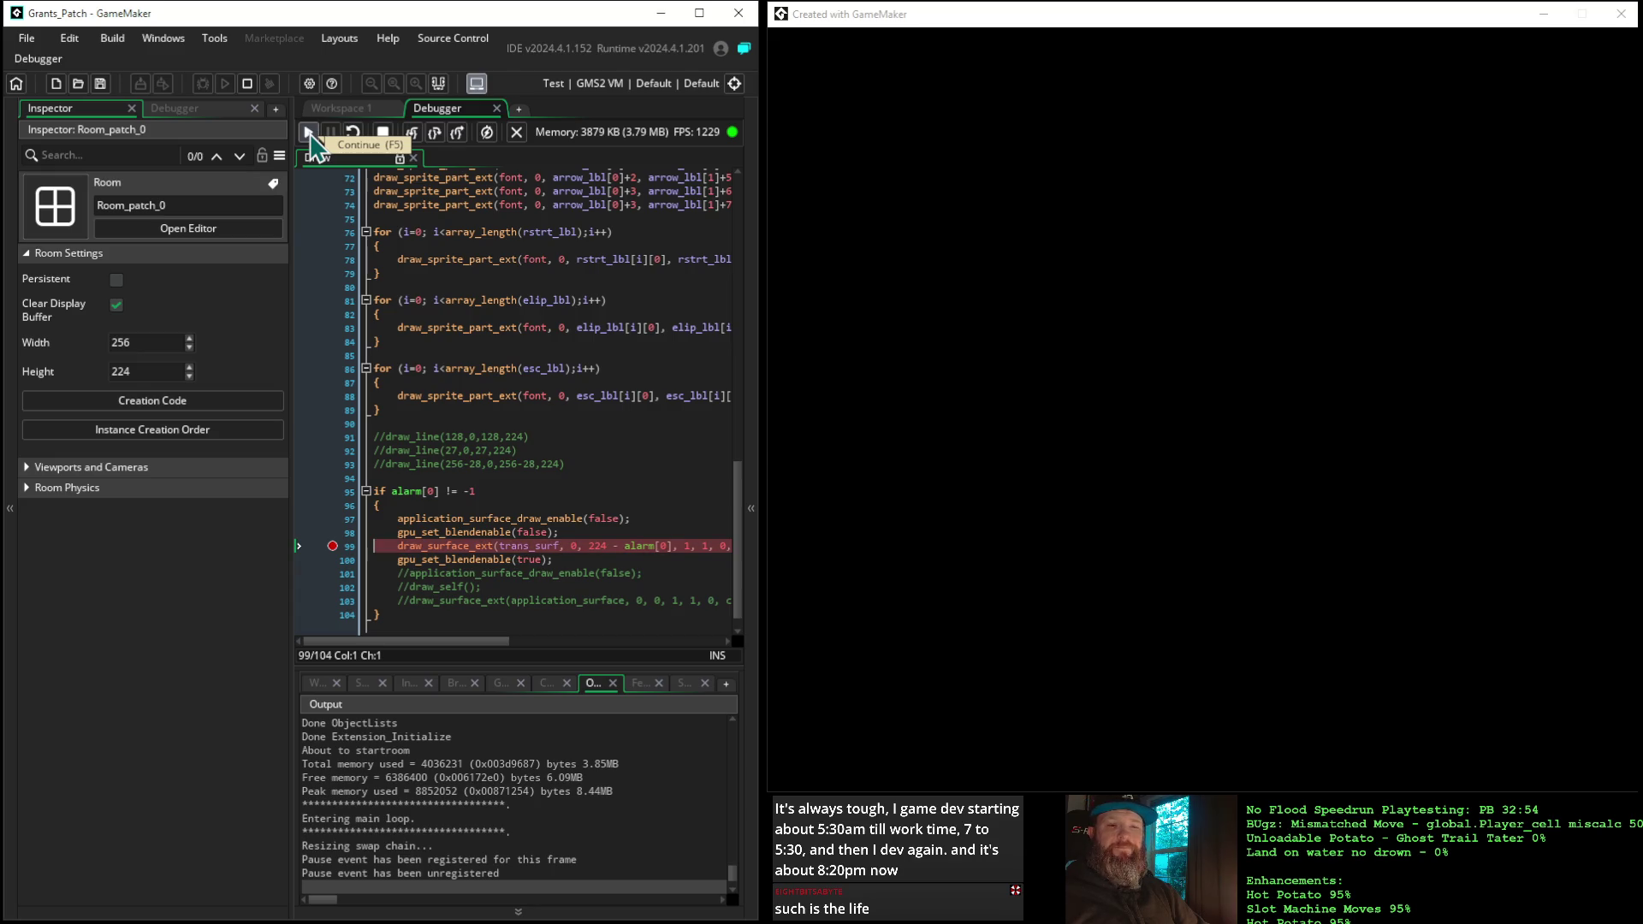
{"action": "left_click", "coordinate": [308, 134]}
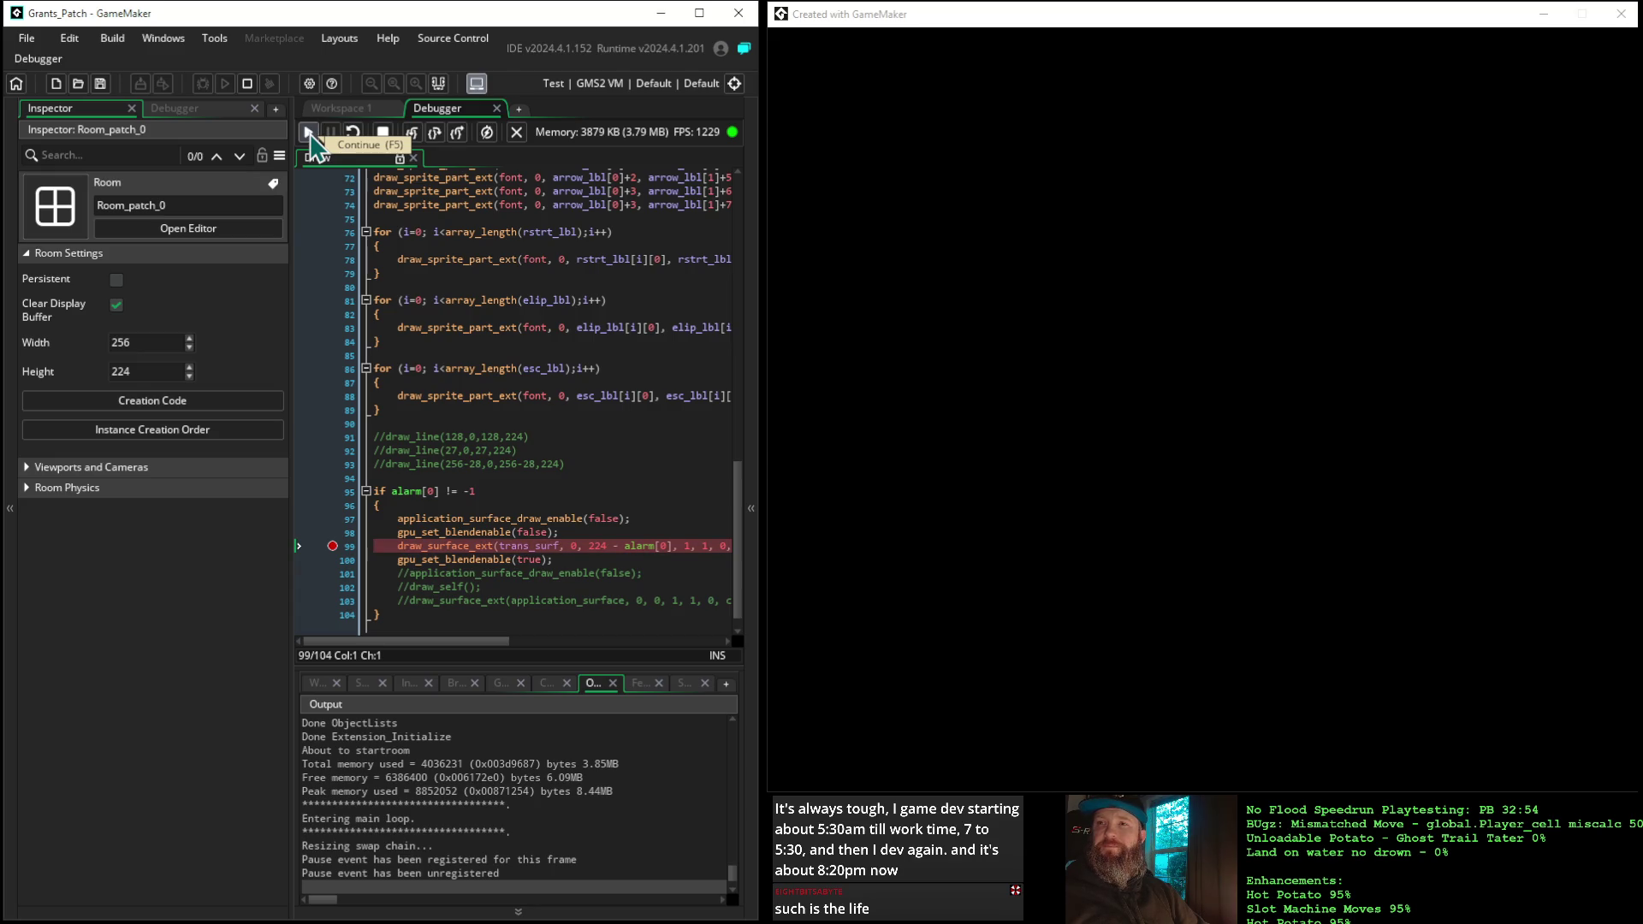
{"action": "left_click", "coordinate": [382, 134]}
{"action": "left_click_drag", "start_coordinate": [396, 519], "coordinate": [569, 542]}
{"action": "right_click", "coordinate": [501, 535]}
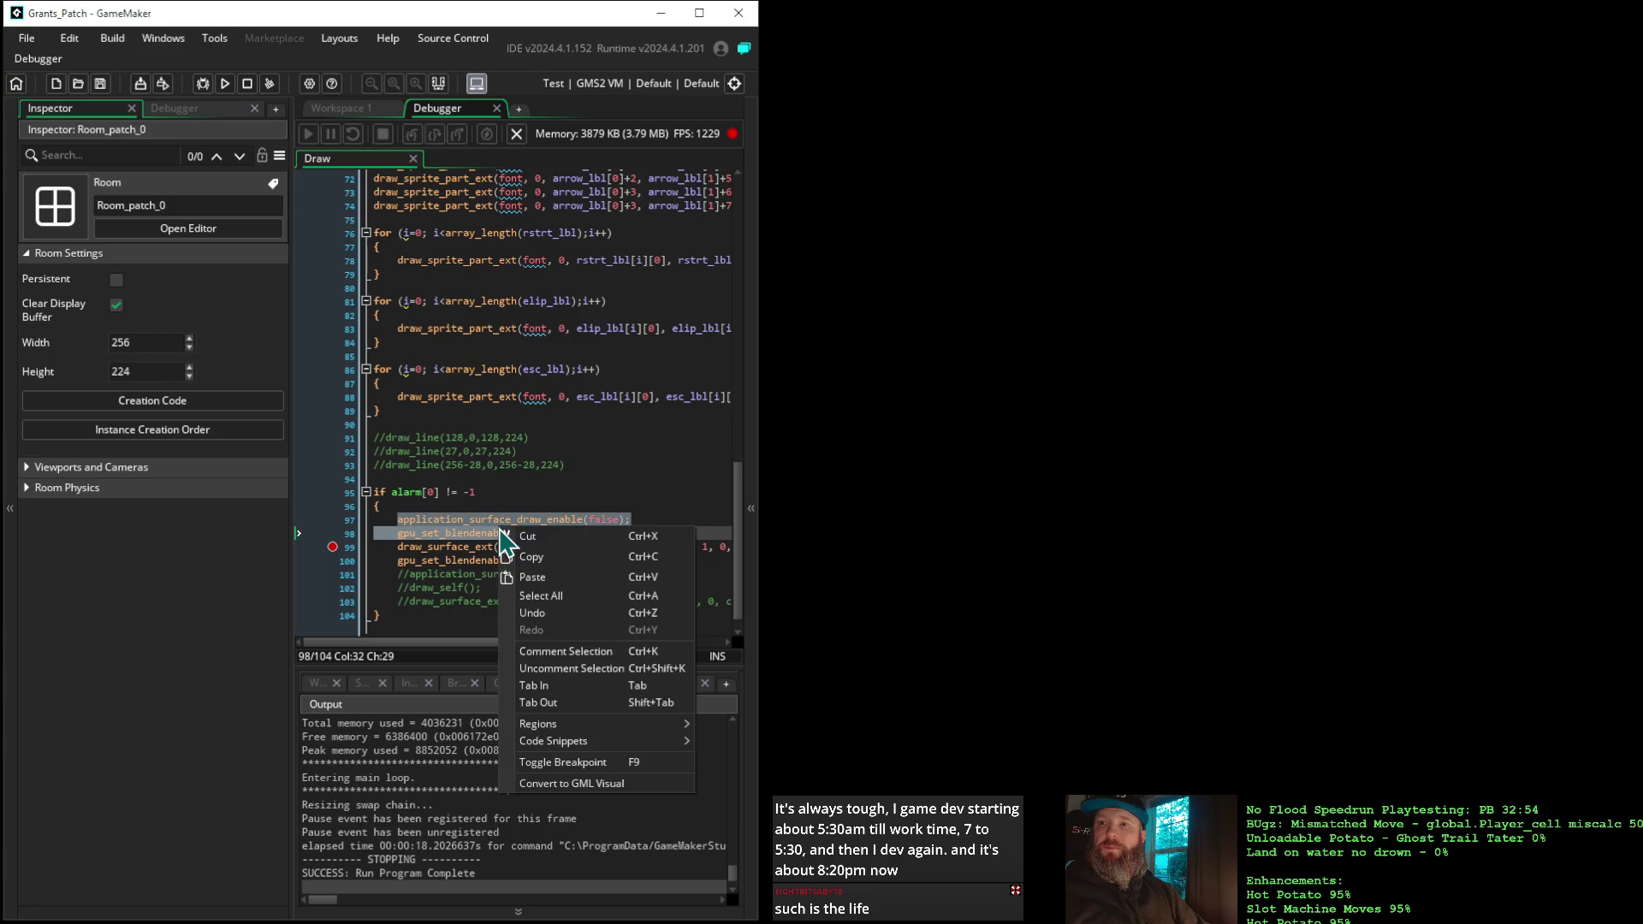
Comment out lines 97–98 and the gpu_set_blendenable(true) call on line 100
{"action": "left_click", "coordinate": [548, 652]}
{"action": "left_click_drag", "start_coordinate": [564, 560], "coordinate": [332, 566]}
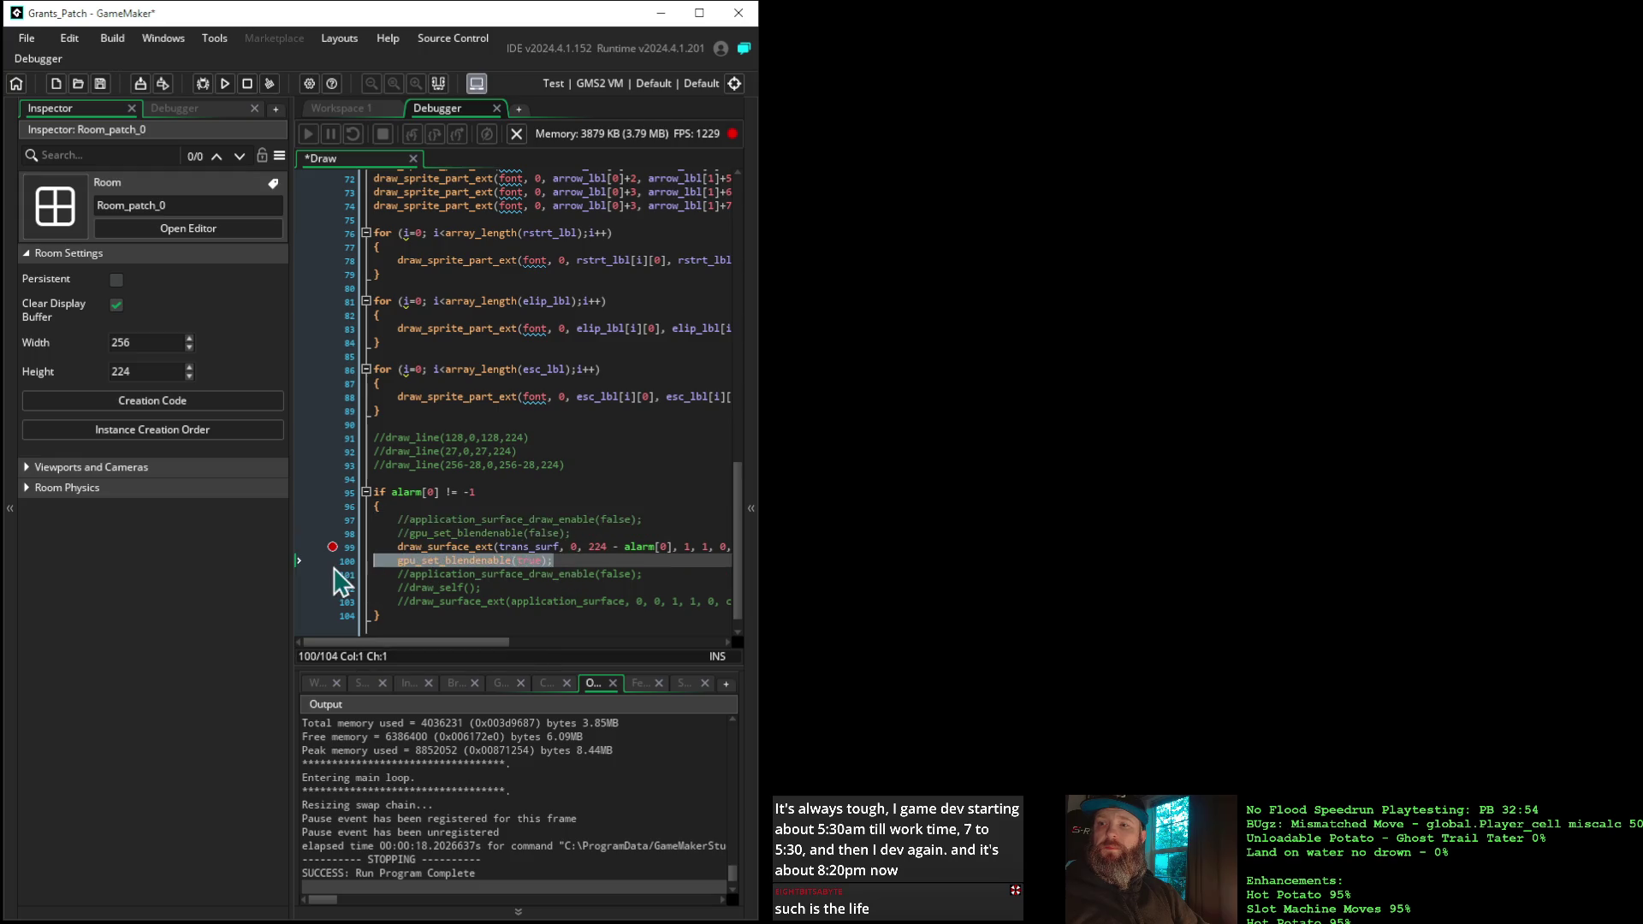
{"action": "right_click", "coordinate": [466, 567]}
{"action": "left_click", "coordinate": [506, 689]}
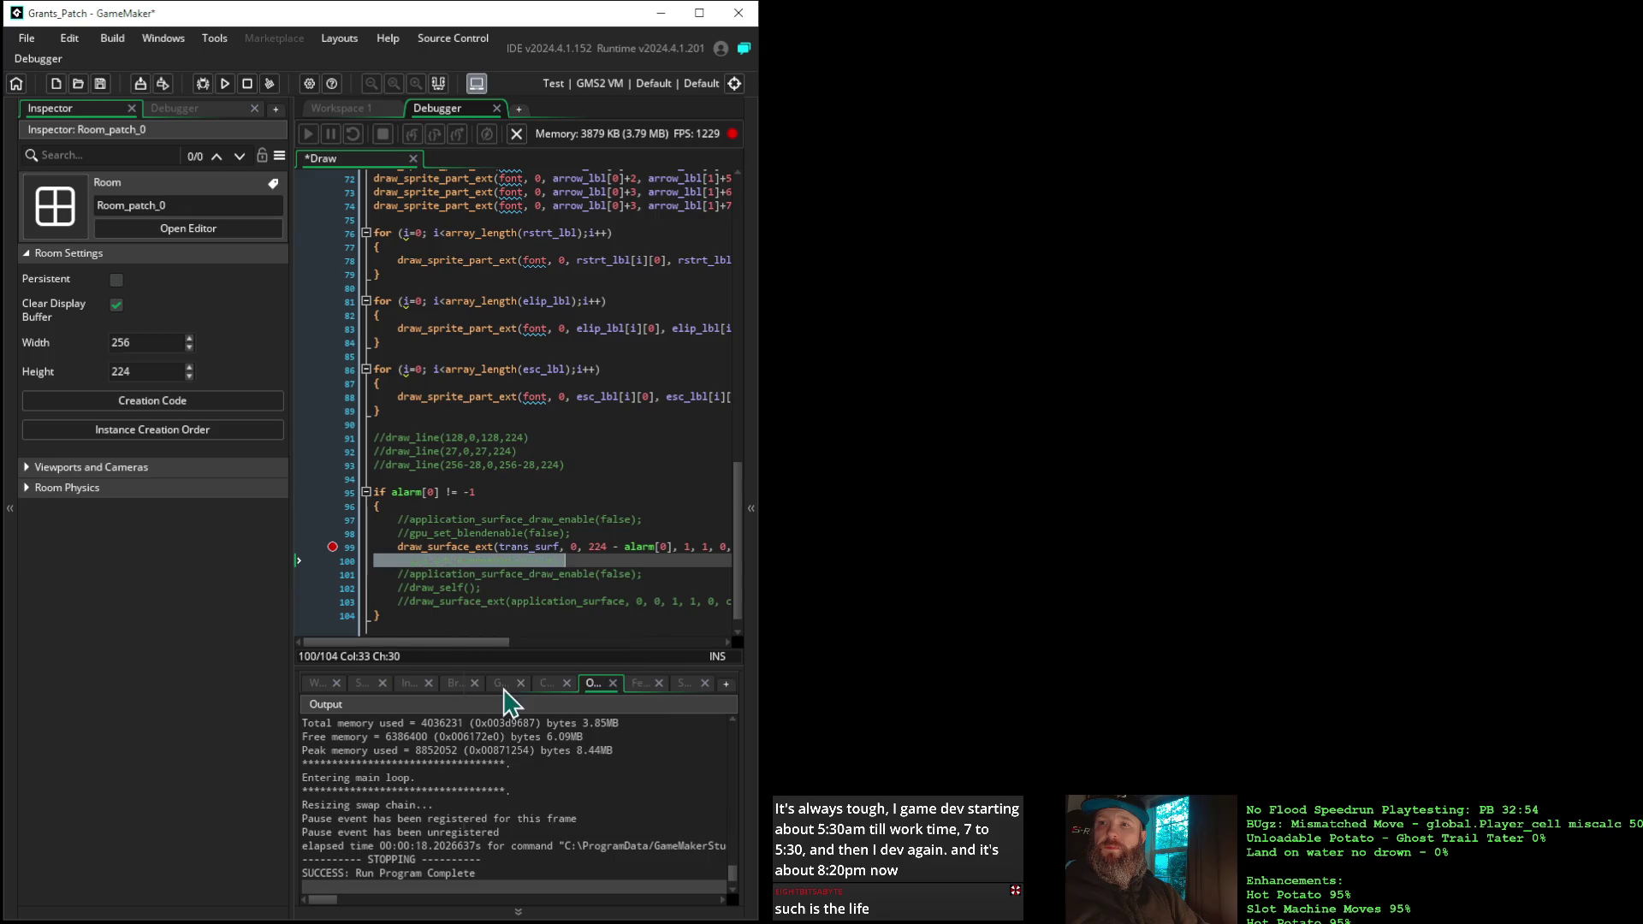
{"action": "left_click", "coordinate": [355, 109]}
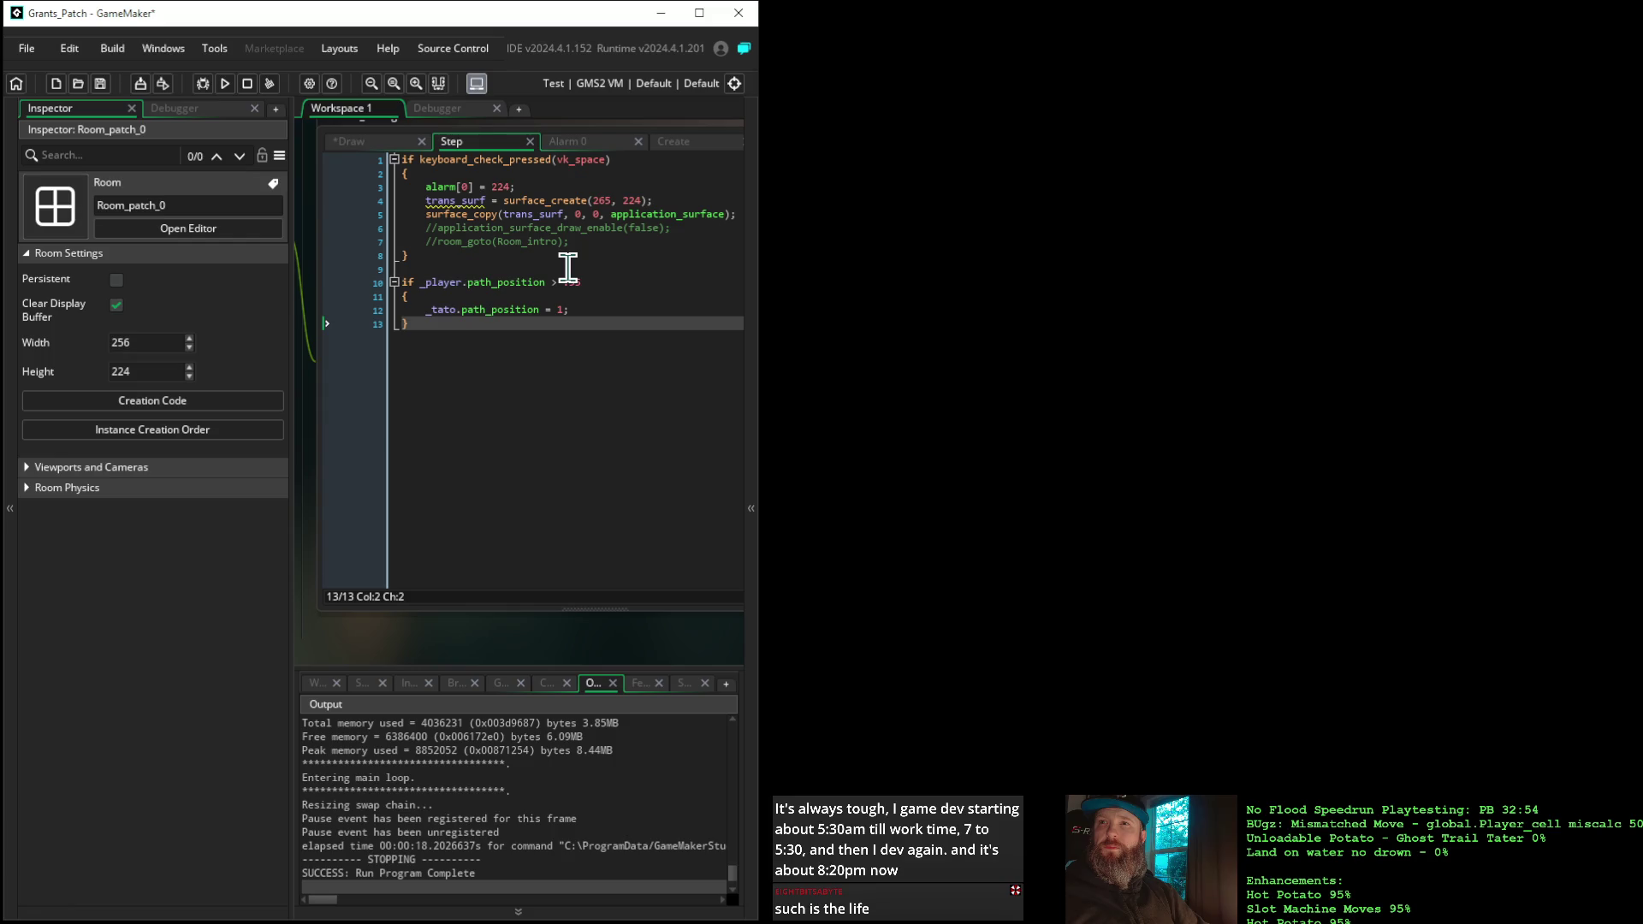
Launch a debug run and advance several frames past the line 99 breakpoint
{"action": "left_click", "coordinate": [203, 83]}
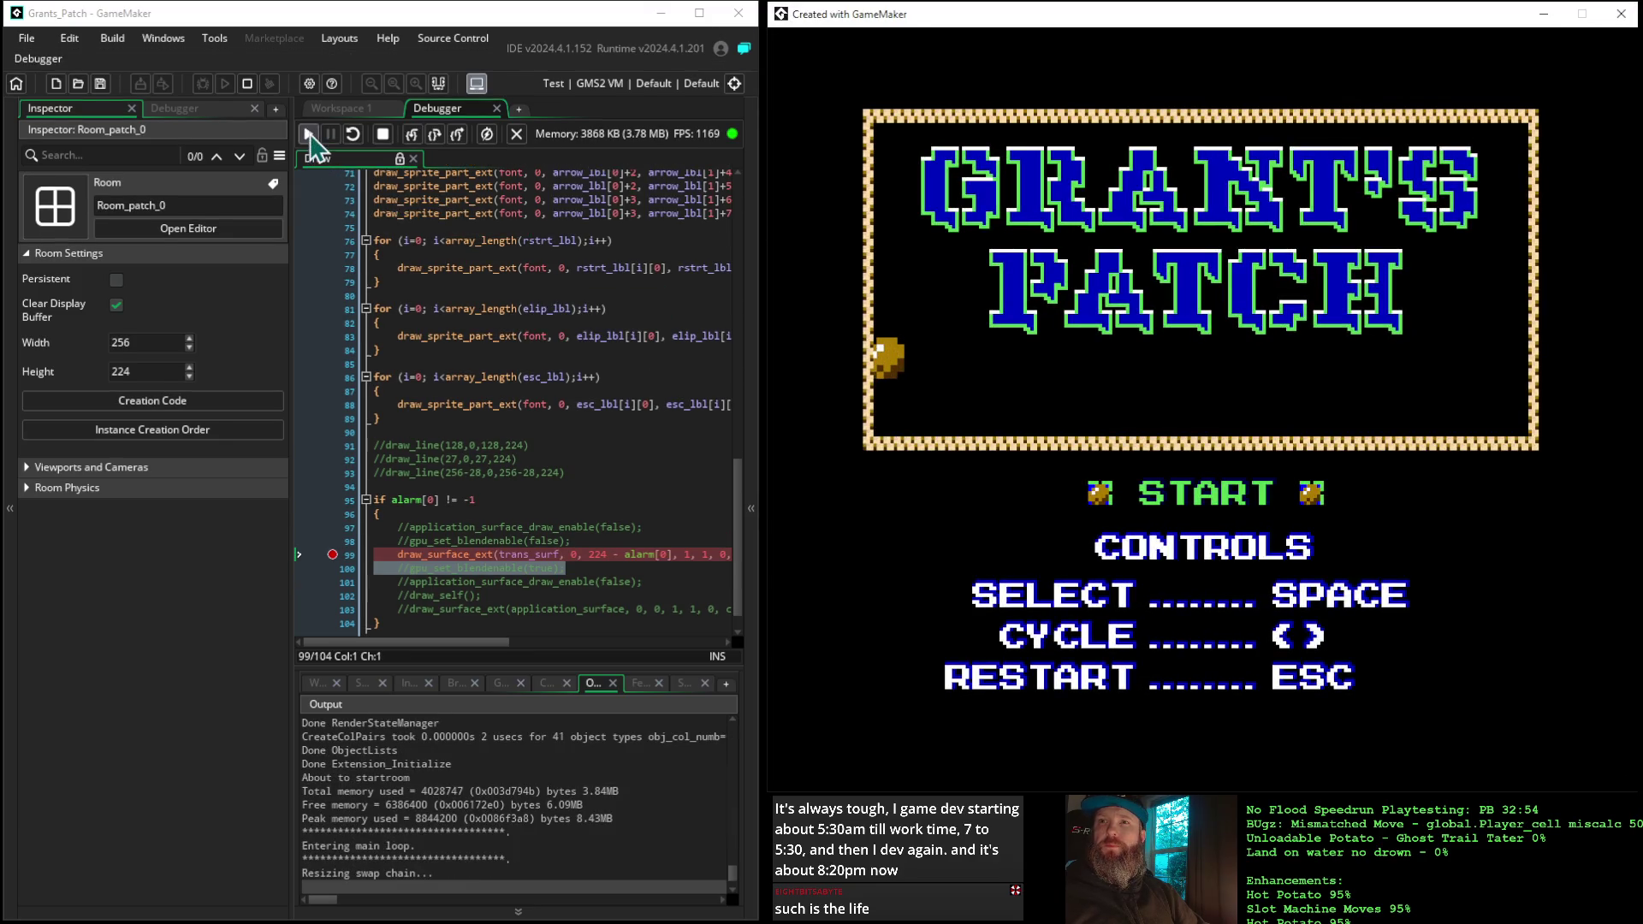
{"action": "left_click", "coordinate": [309, 135]}
{"action": "left_click", "coordinate": [309, 135]}
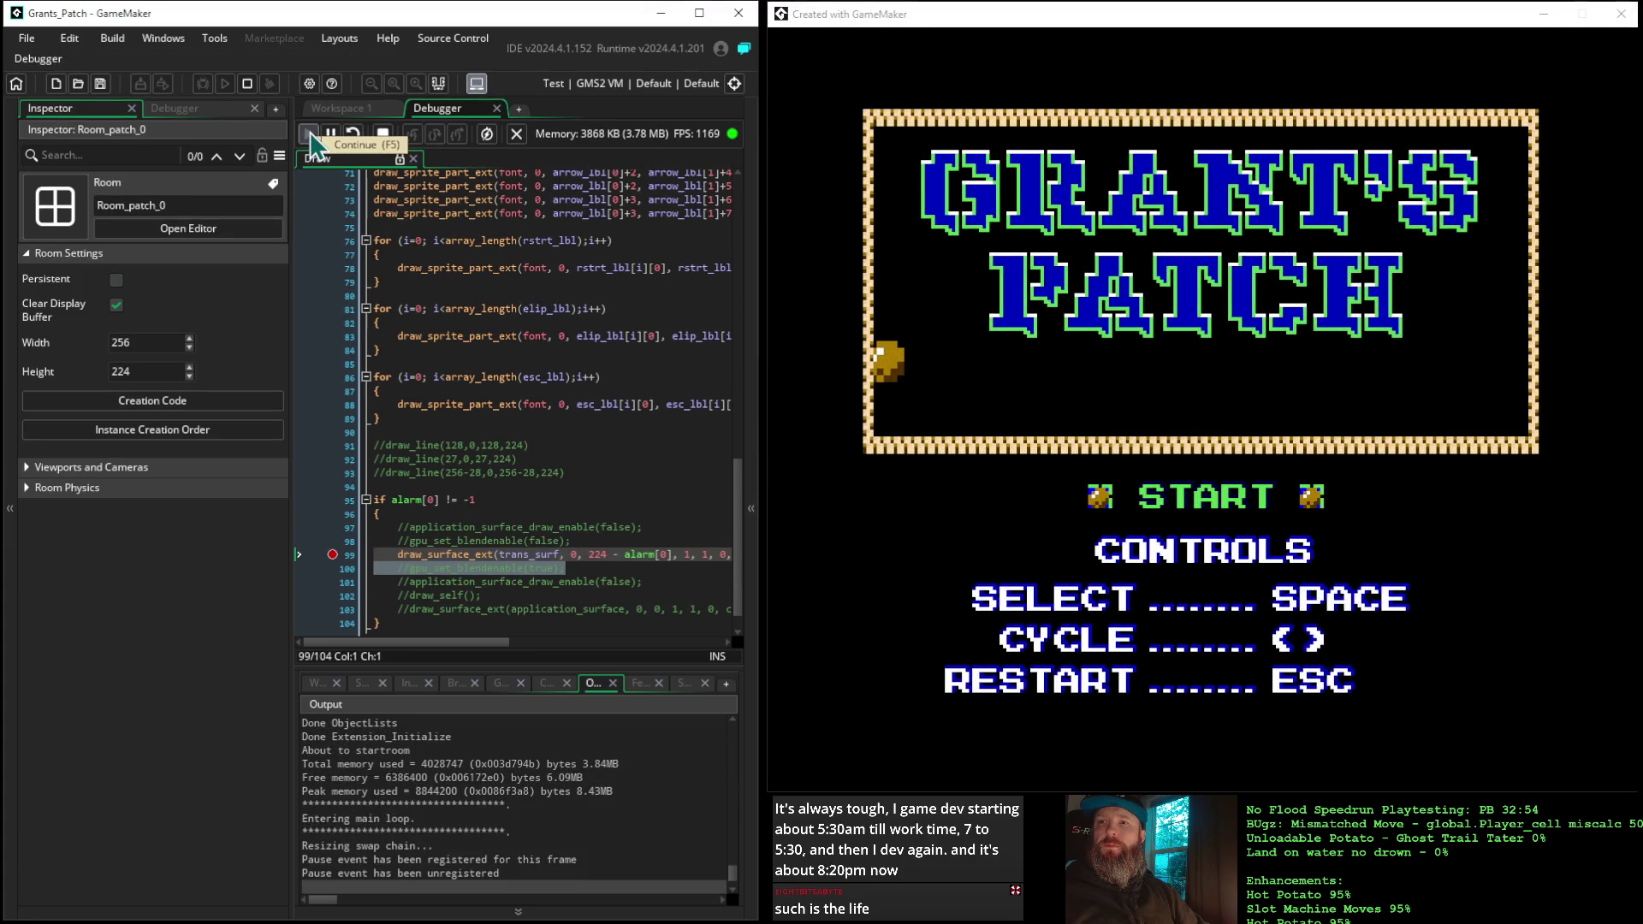
{"action": "left_click", "coordinate": [309, 135]}
{"action": "left_click", "coordinate": [311, 137]}
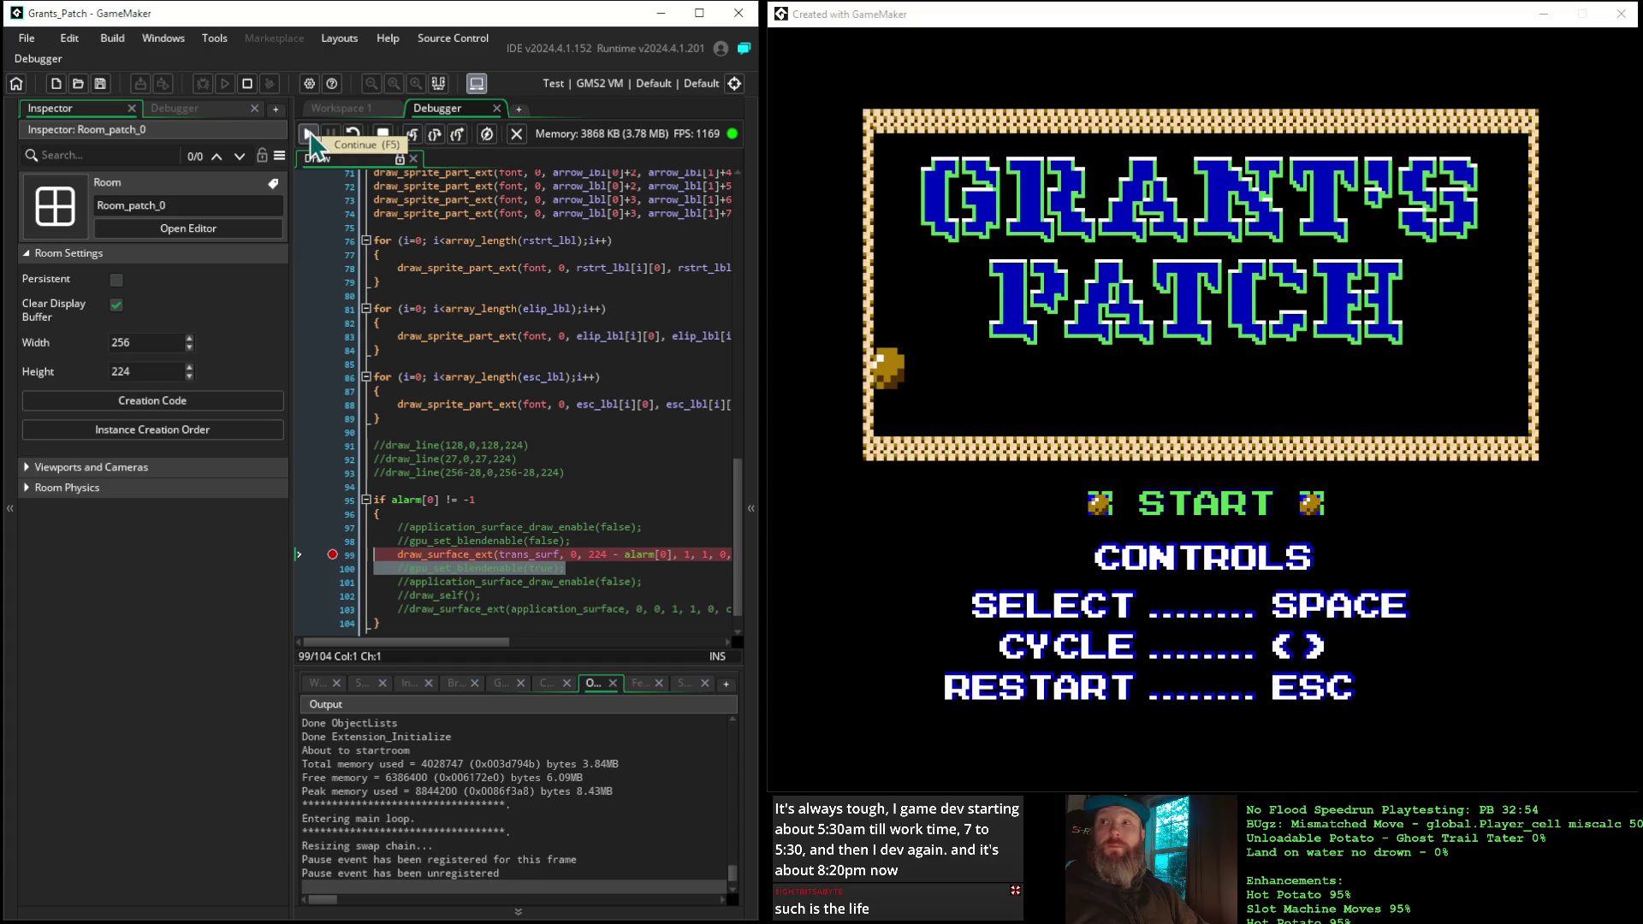
{"action": "left_click", "coordinate": [311, 136]}
{"action": "left_click", "coordinate": [311, 137]}
{"action": "left_click", "coordinate": [310, 137]}
{"action": "left_click", "coordinate": [311, 137]}
Keep advancing the title scroll until the 1853 intro story appears, then stop the game
{"action": "left_click", "coordinate": [311, 137]}
{"action": "left_click", "coordinate": [310, 137]}
{"action": "left_click", "coordinate": [311, 137]}
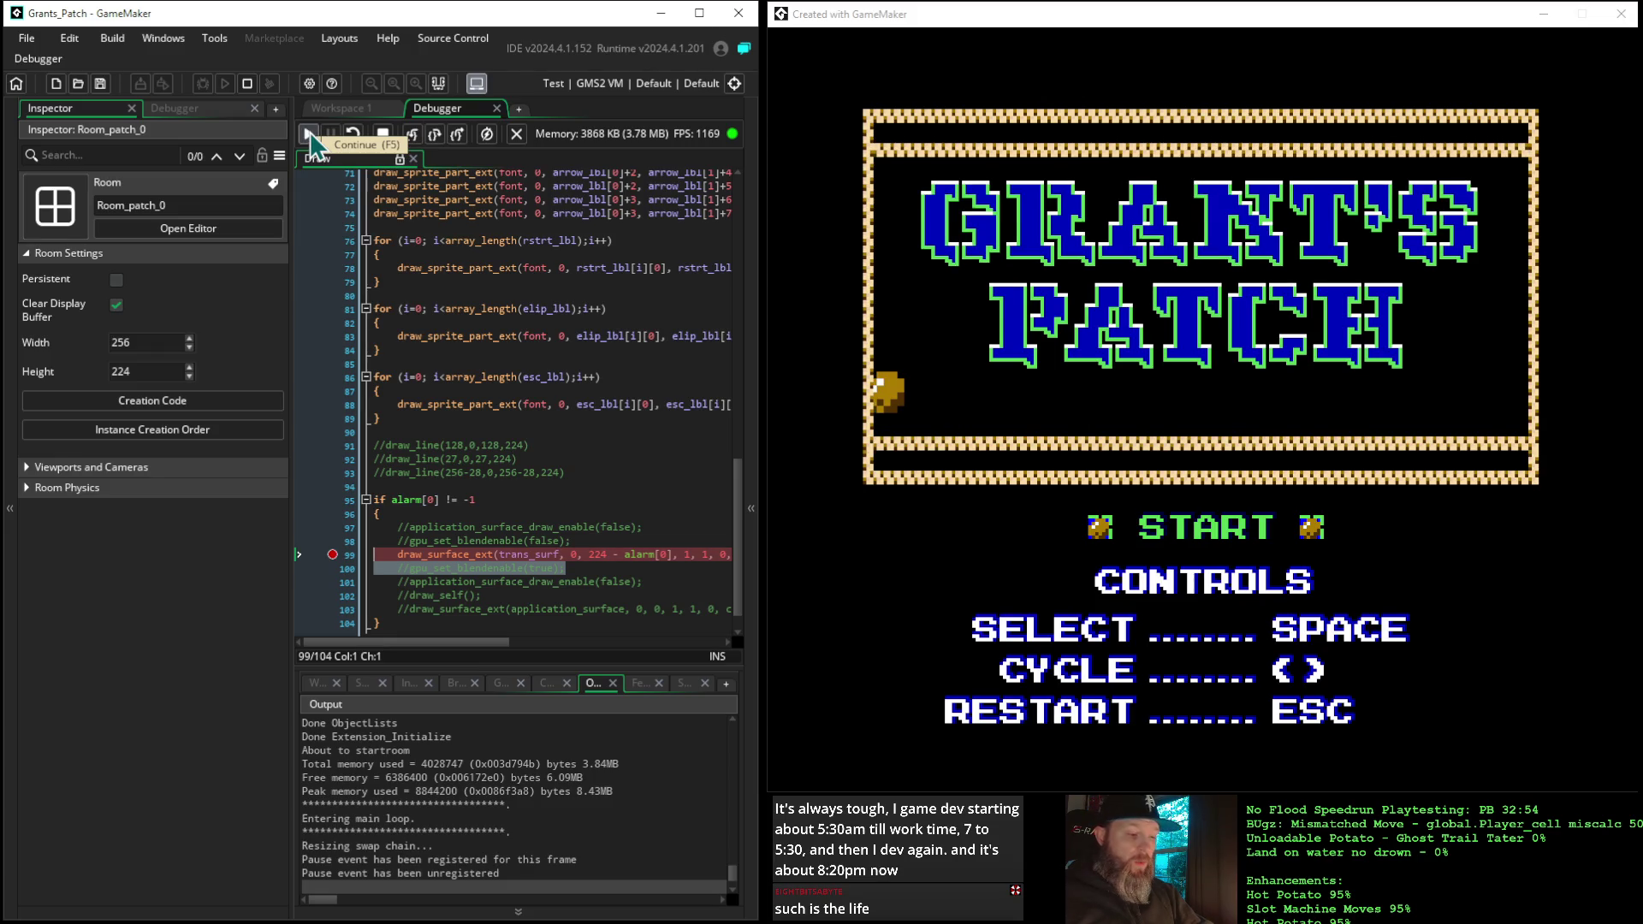
{"action": "left_click", "coordinate": [311, 137]}
{"action": "left_click", "coordinate": [310, 137]}
{"action": "left_click", "coordinate": [311, 137]}
{"action": "left_click", "coordinate": [310, 137]}
{"action": "left_click", "coordinate": [310, 137]}
{"action": "left_click", "coordinate": [311, 137]}
{"action": "left_click", "coordinate": [310, 137]}
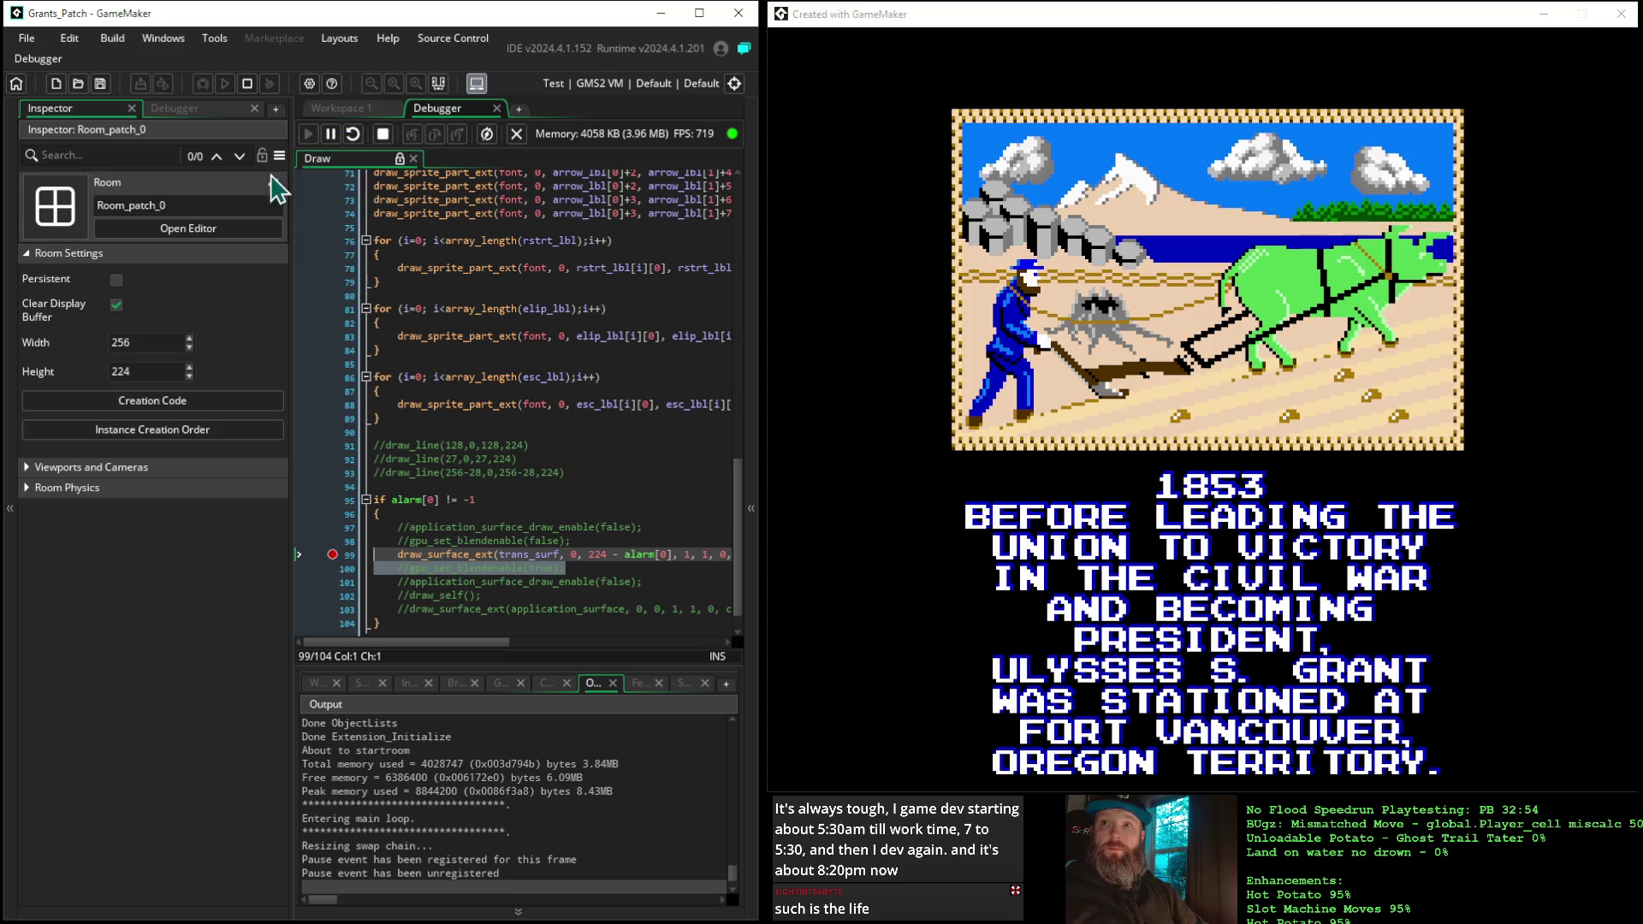
{"action": "left_click", "coordinate": [382, 135]}
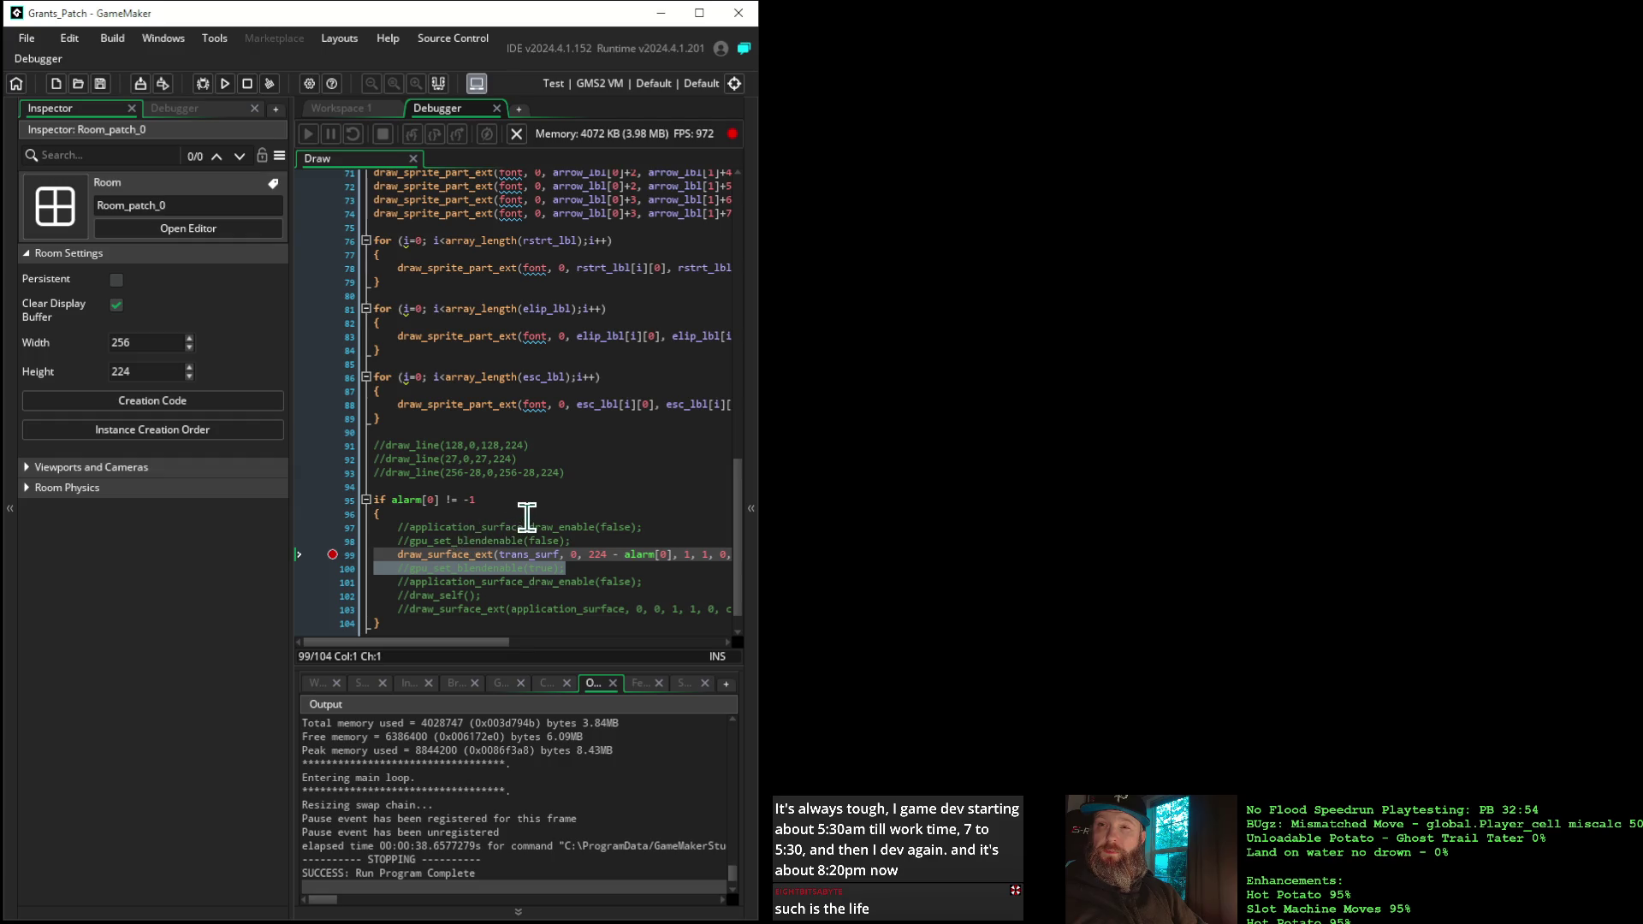
{"action": "left_click", "coordinate": [413, 526]}
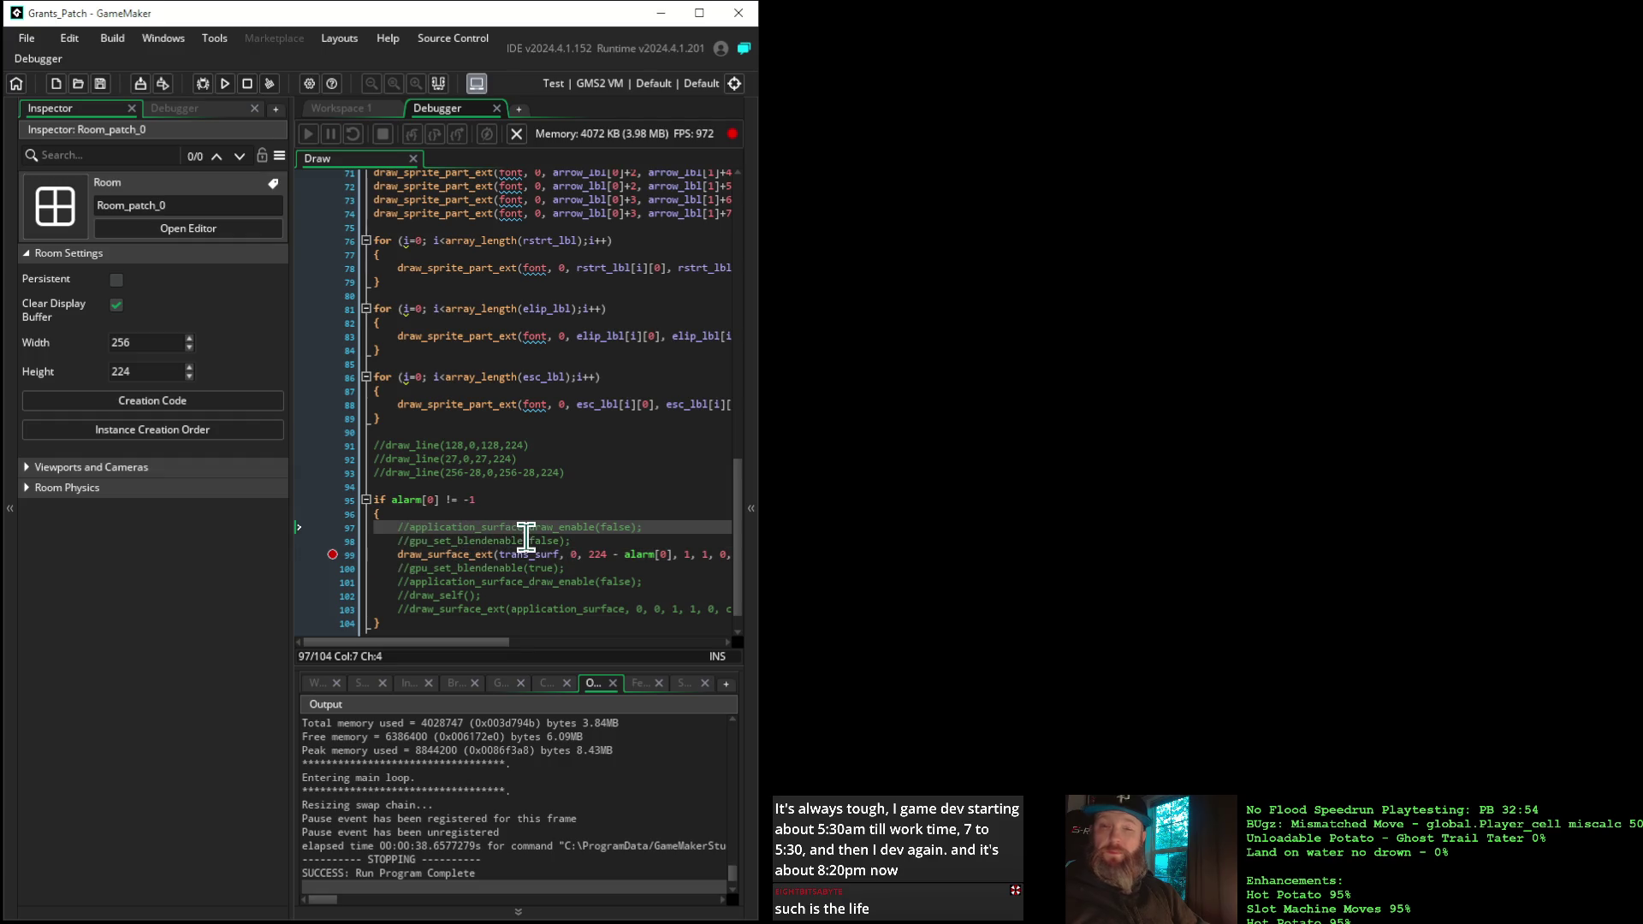
{"action": "key", "text": "BackSpace"}
{"action": "key", "text": "BackSpace"}
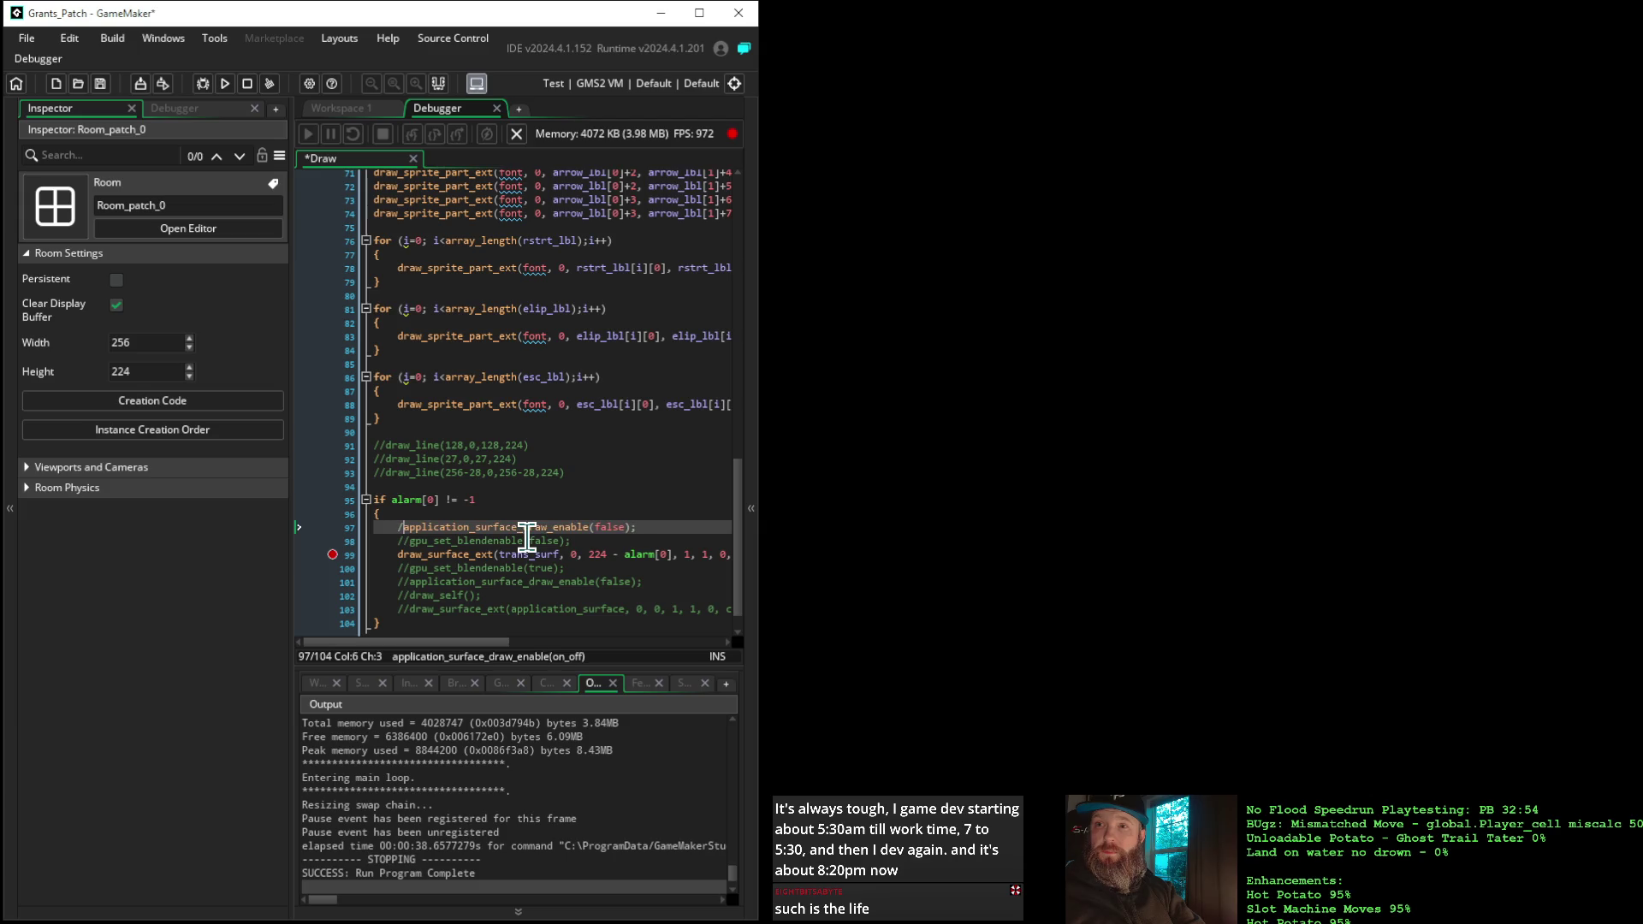
{"action": "left_click", "coordinate": [203, 86]}
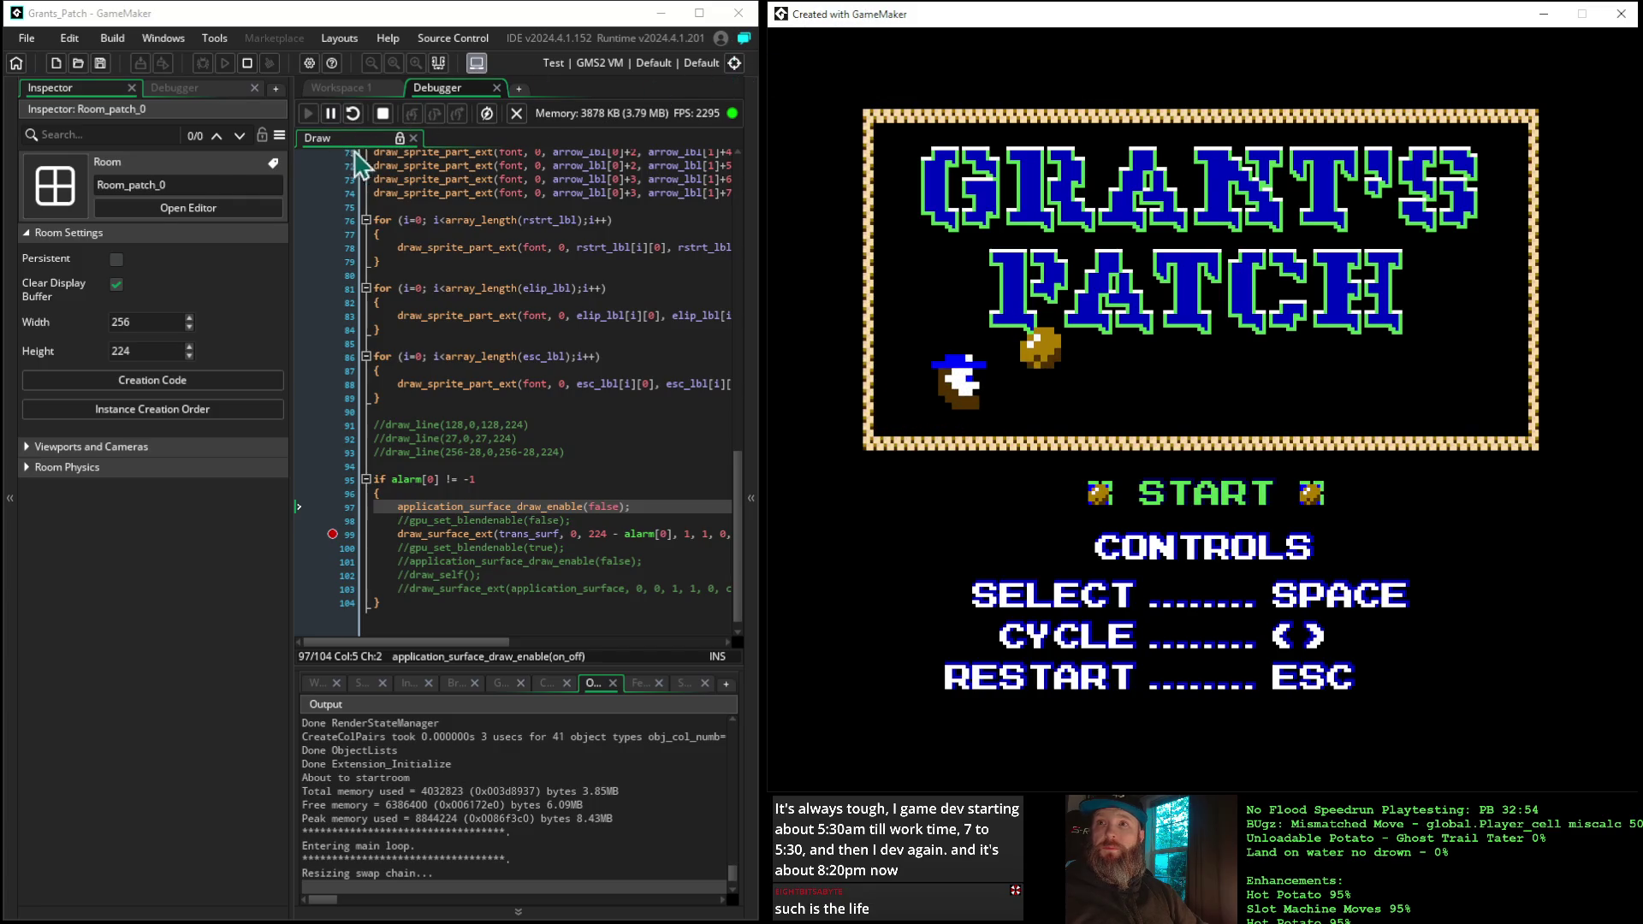
{"action": "key", "text": "space"}
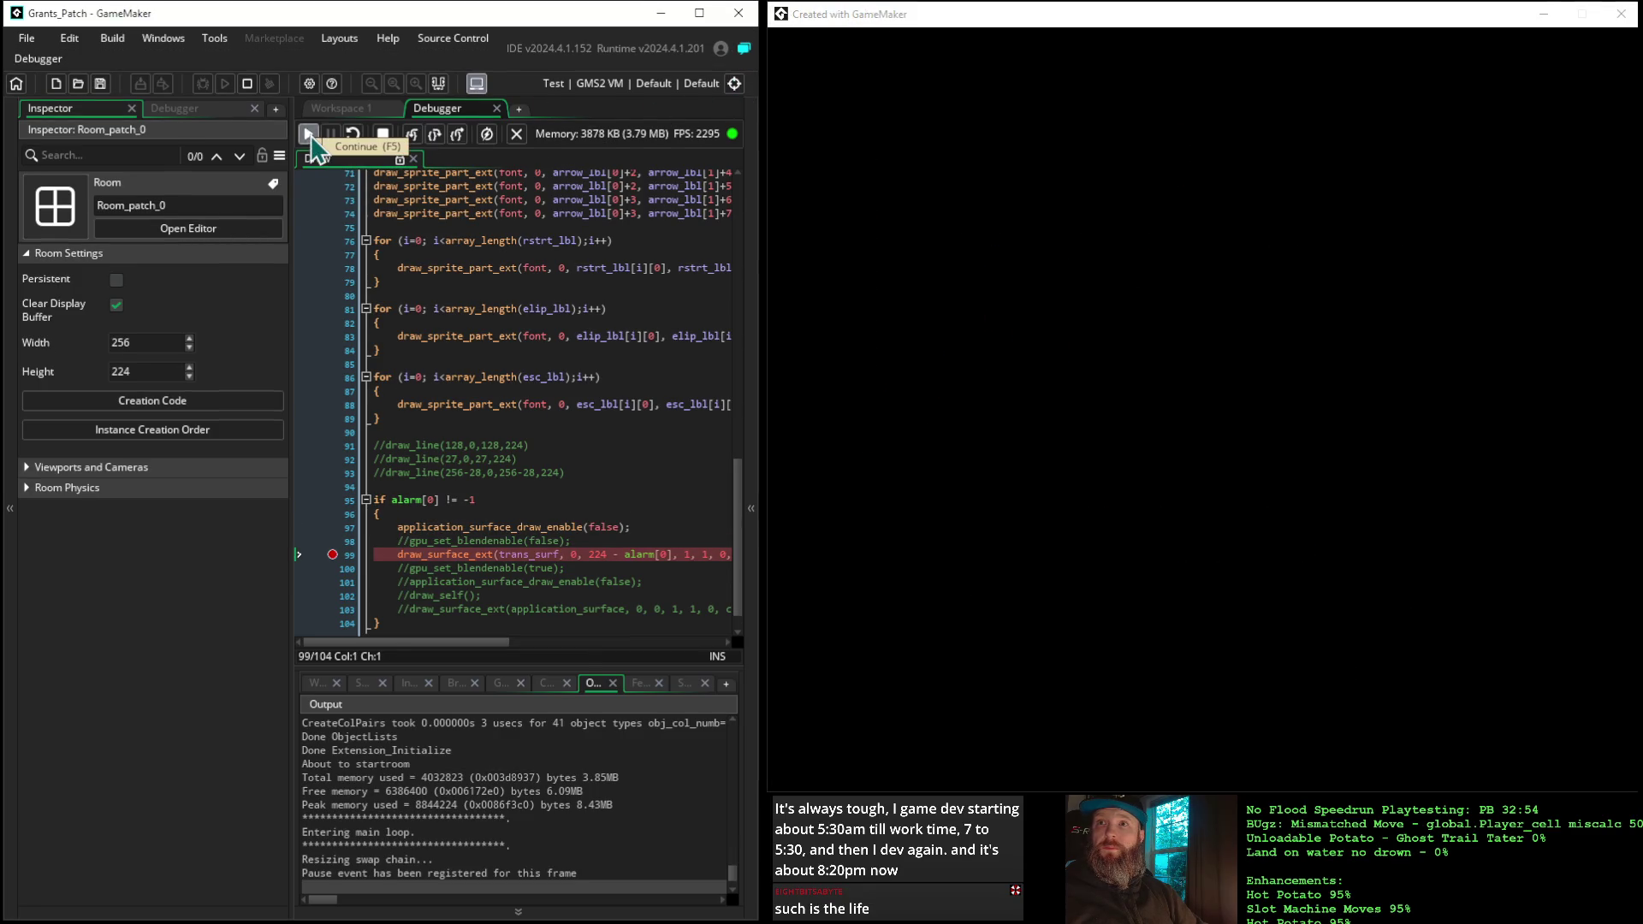
{"action": "left_click", "coordinate": [309, 137]}
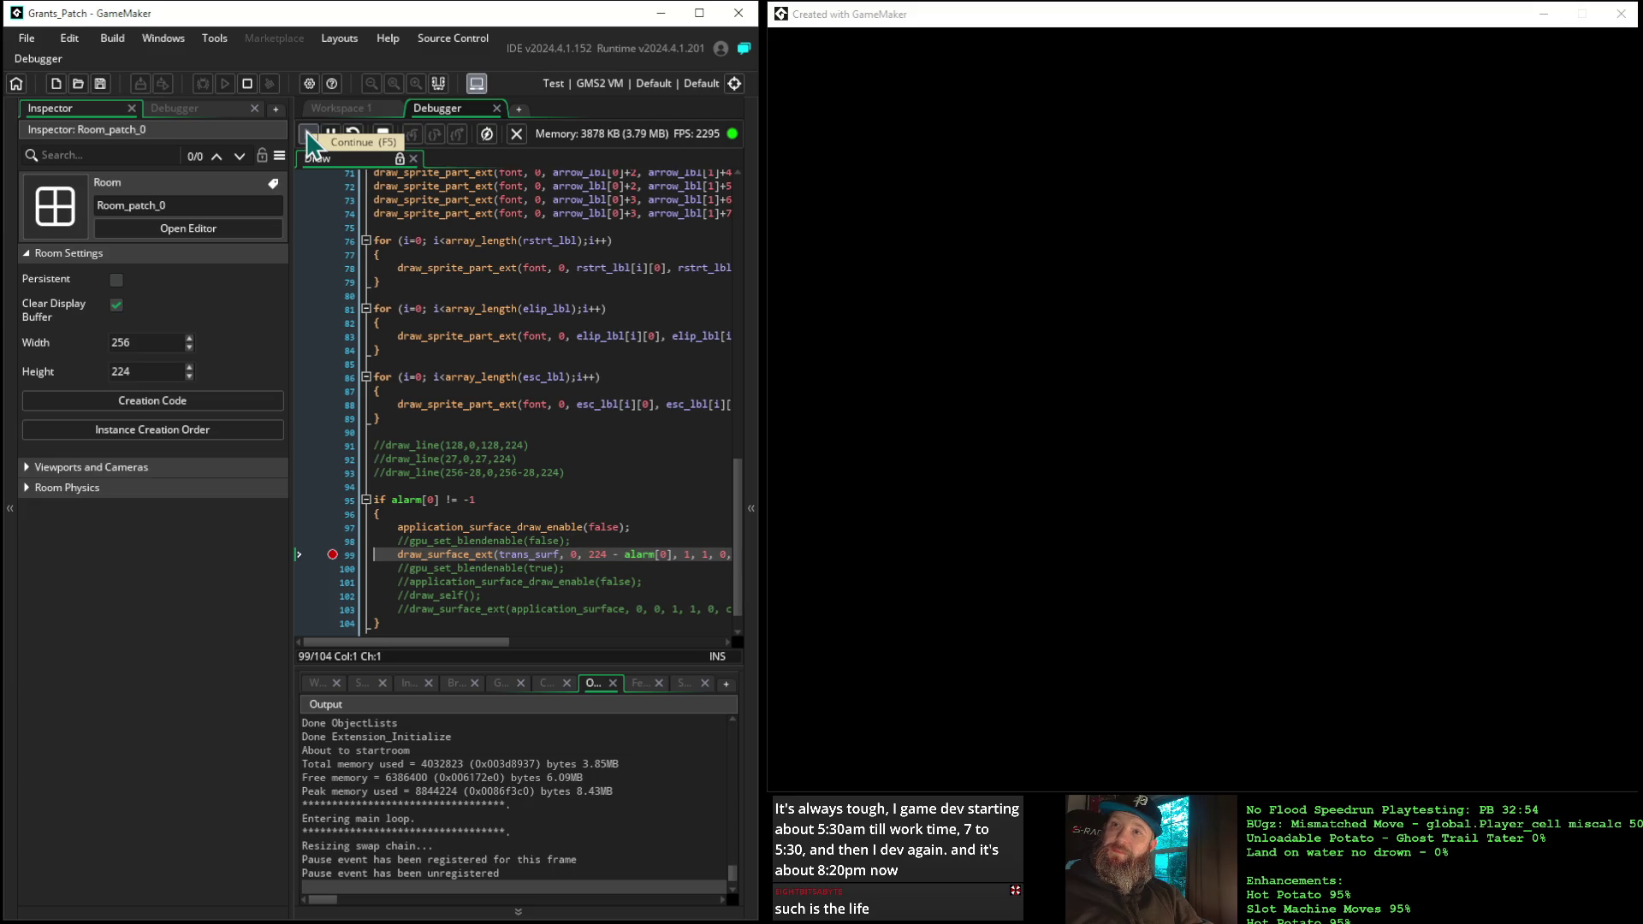
{"action": "left_click", "coordinate": [382, 133]}
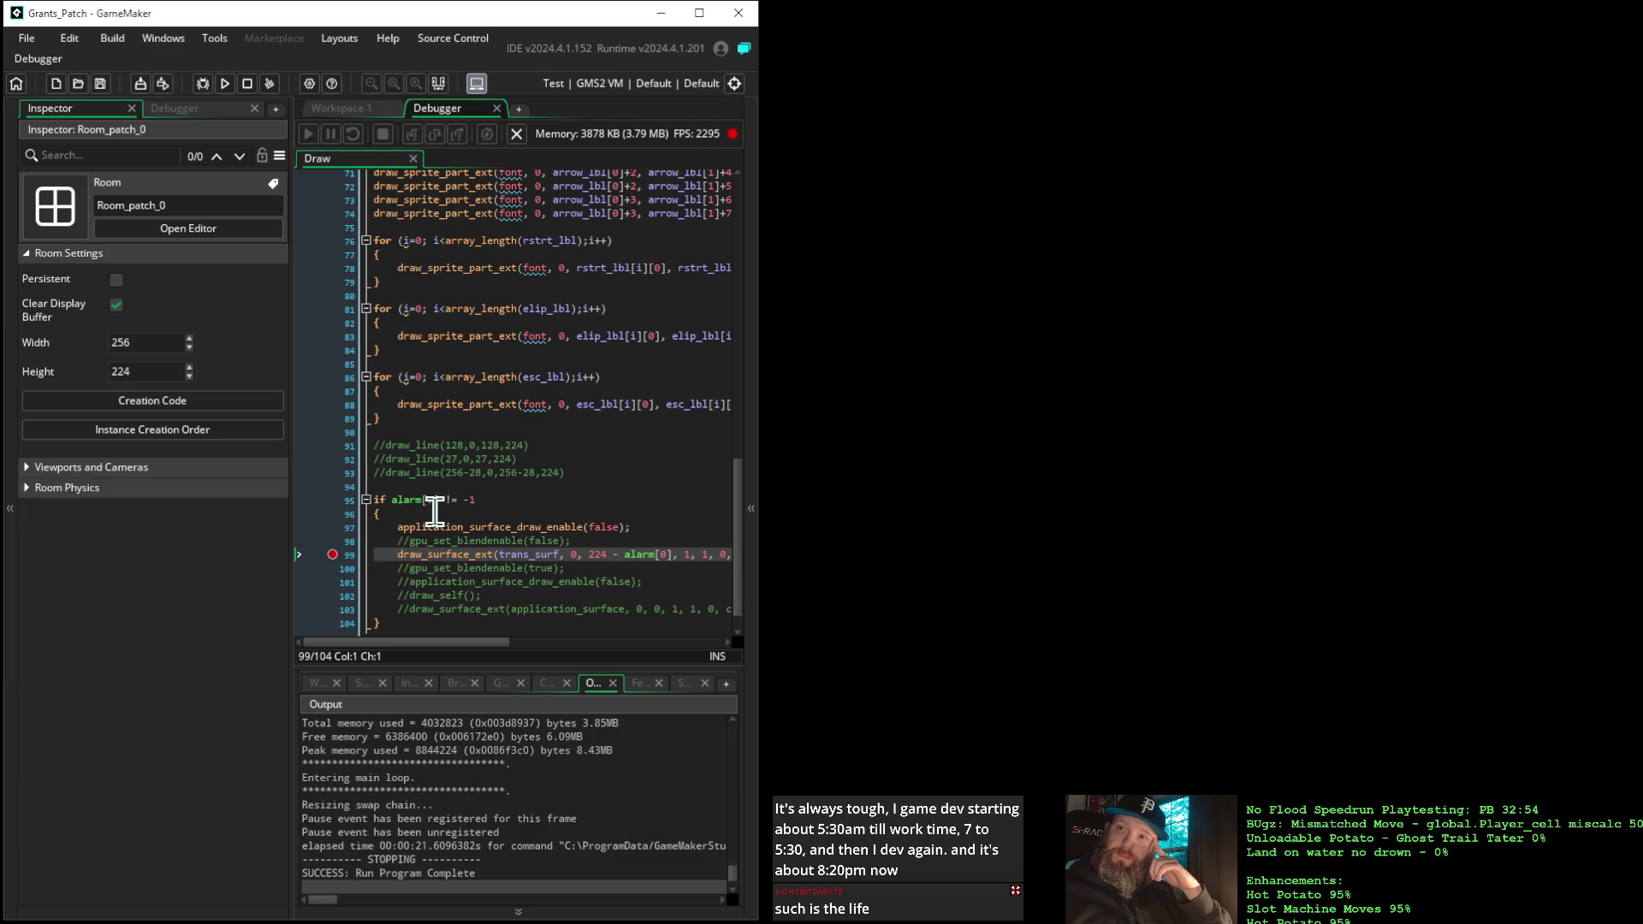
{"action": "left_click", "coordinate": [402, 527]}
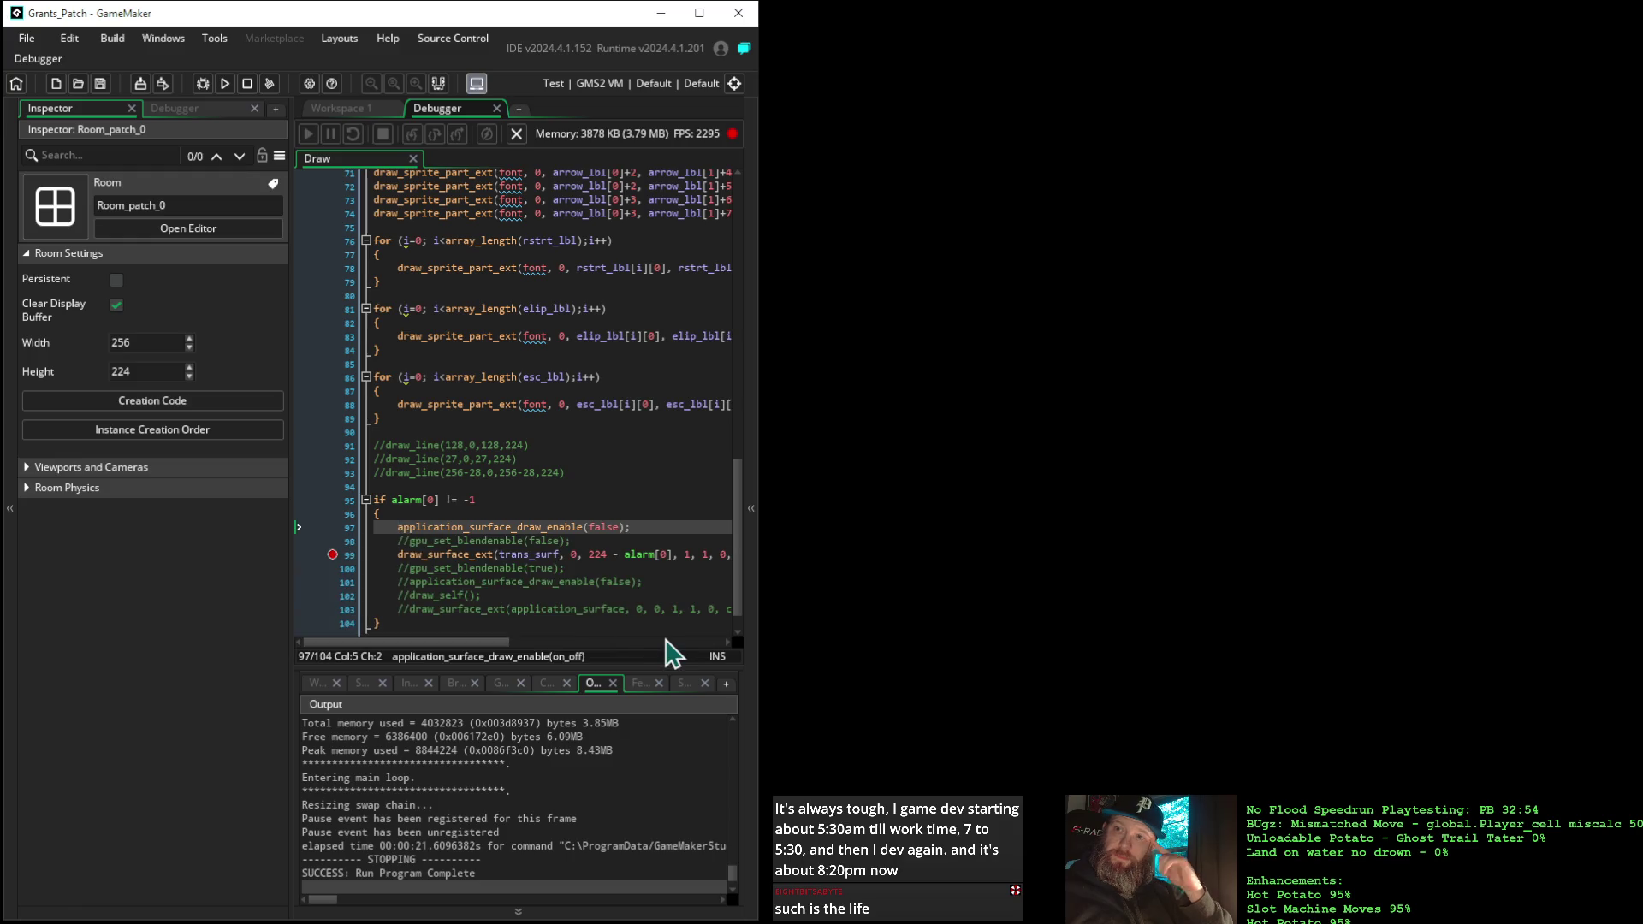
{"action": "type", "text": "//"}
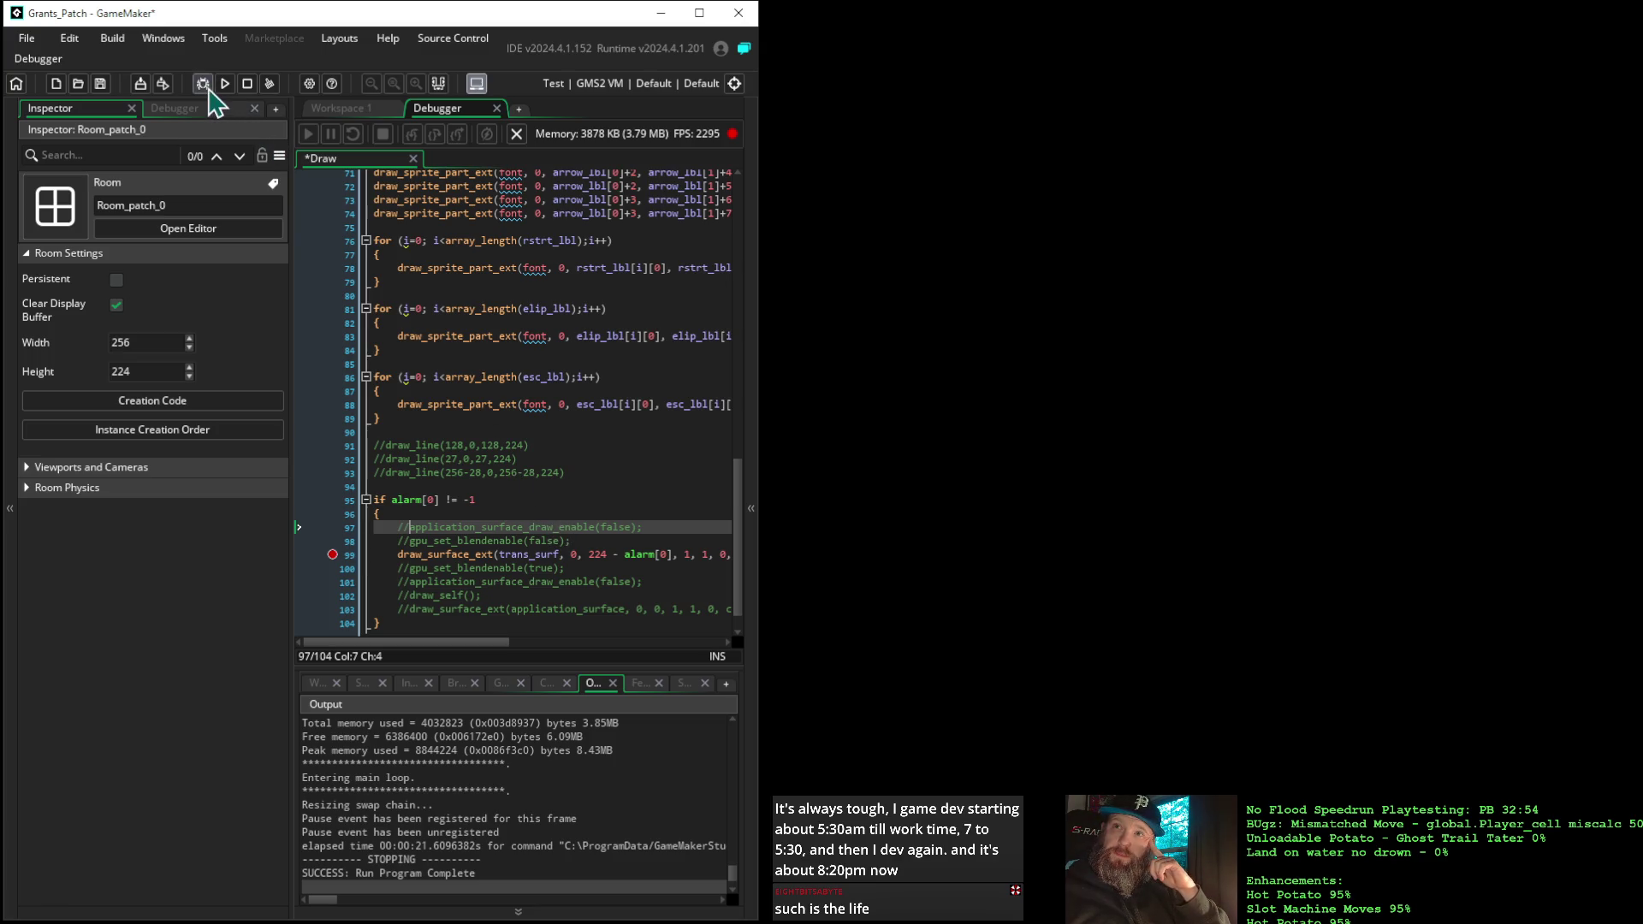
Rerun with F6, resume to watch the title scroll, stop, and select commented line 97
{"action": "key", "text": "F6"}
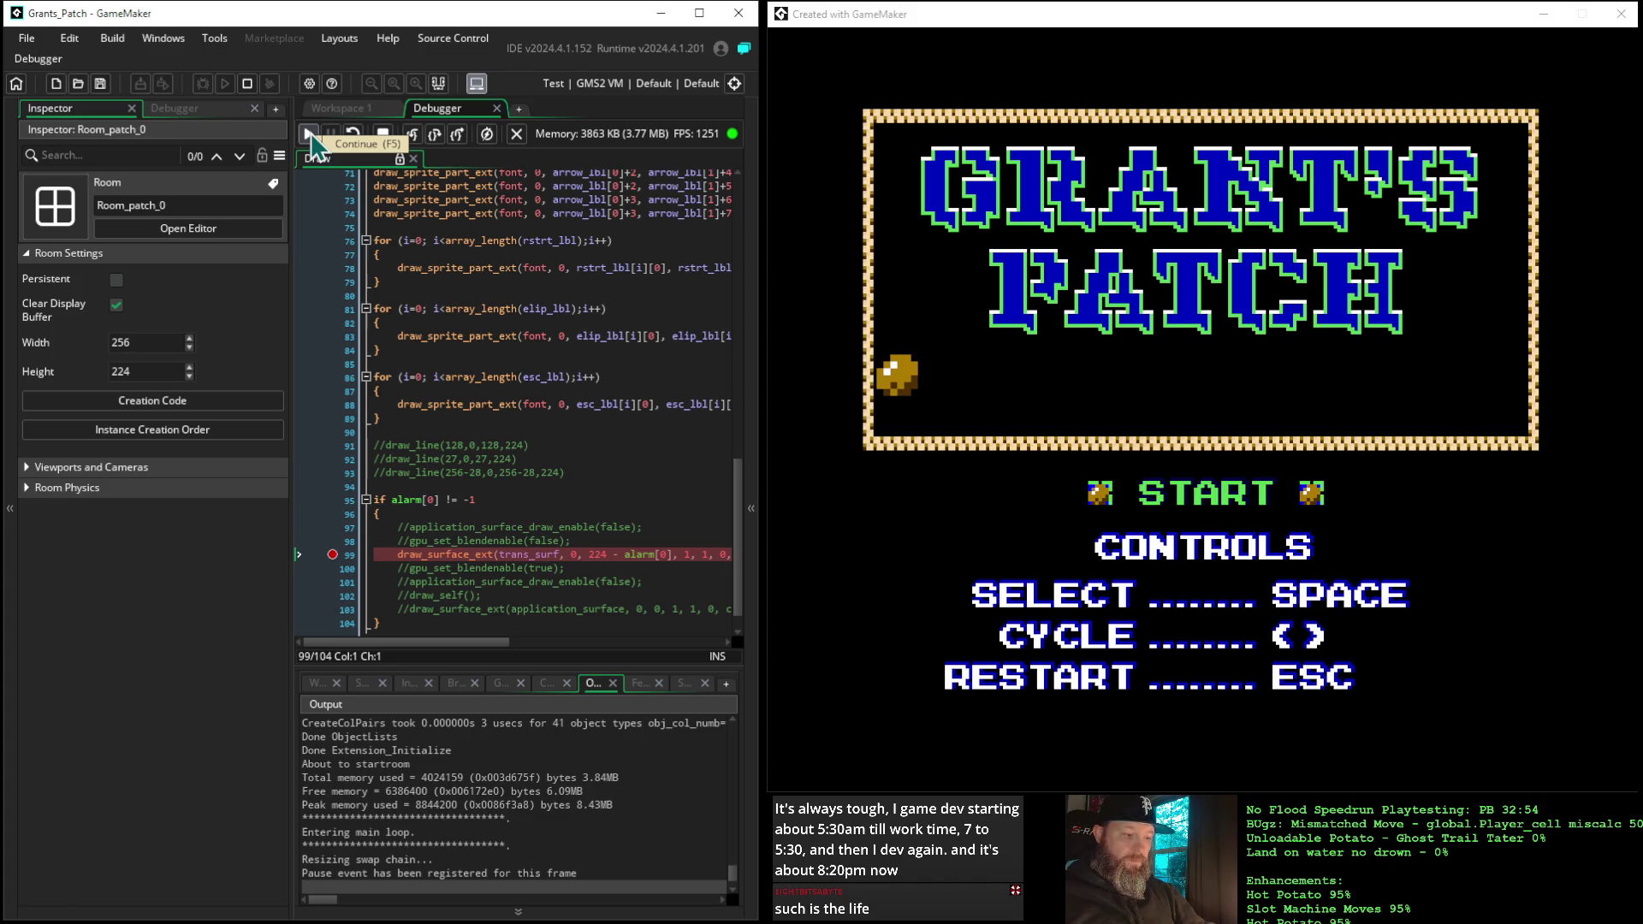
{"action": "key", "text": "F4"}
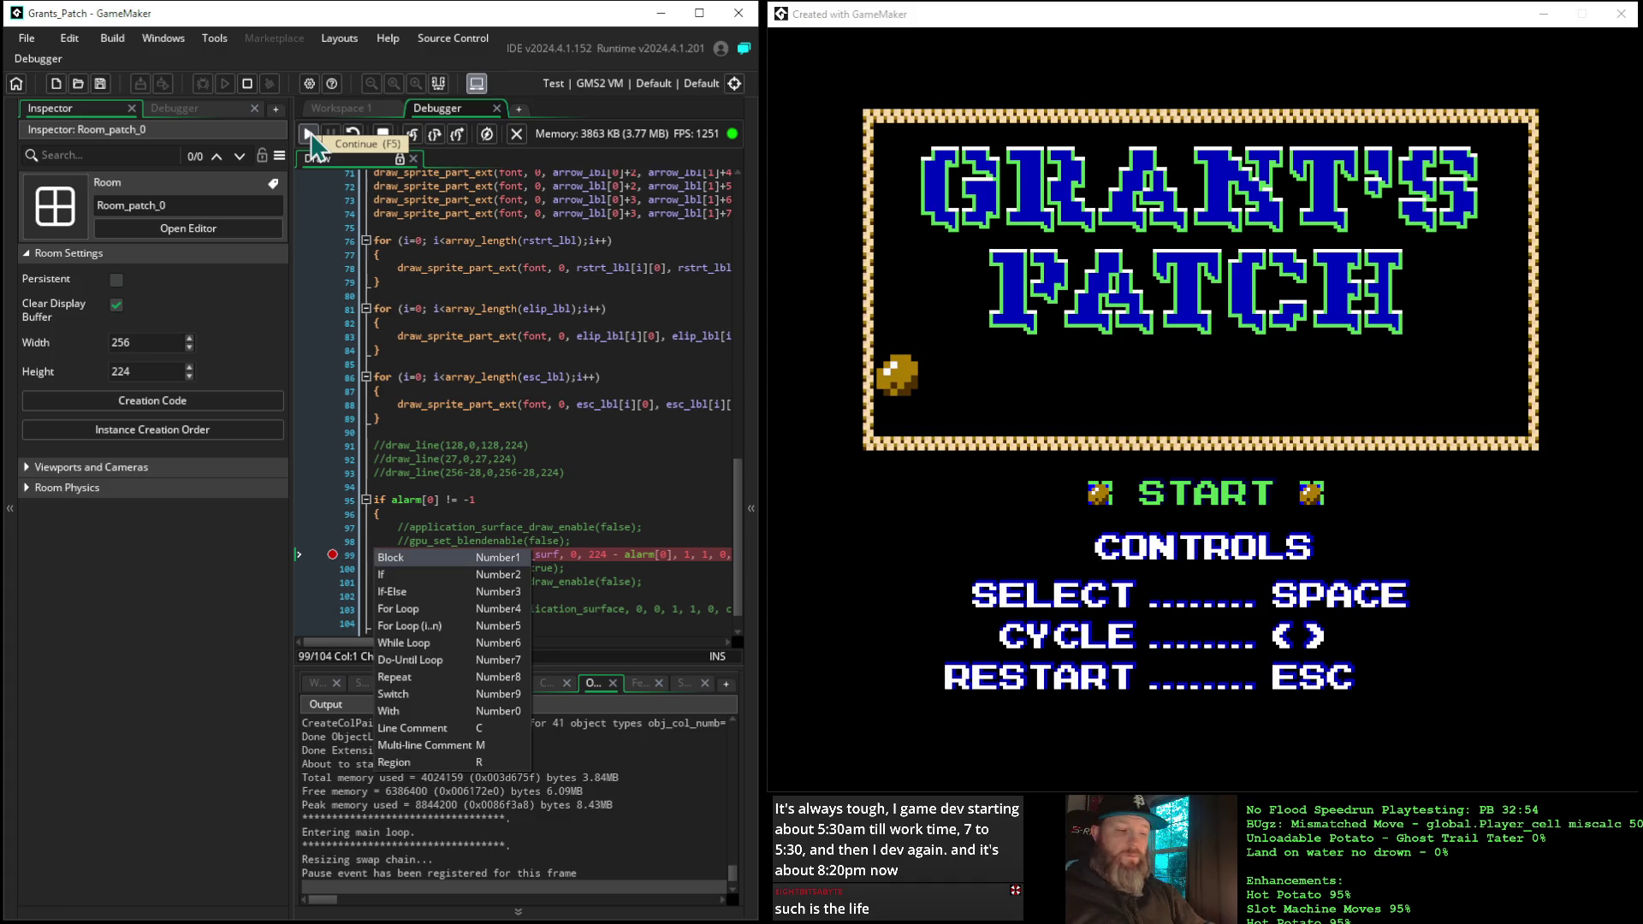
{"action": "left_click", "coordinate": [309, 137]}
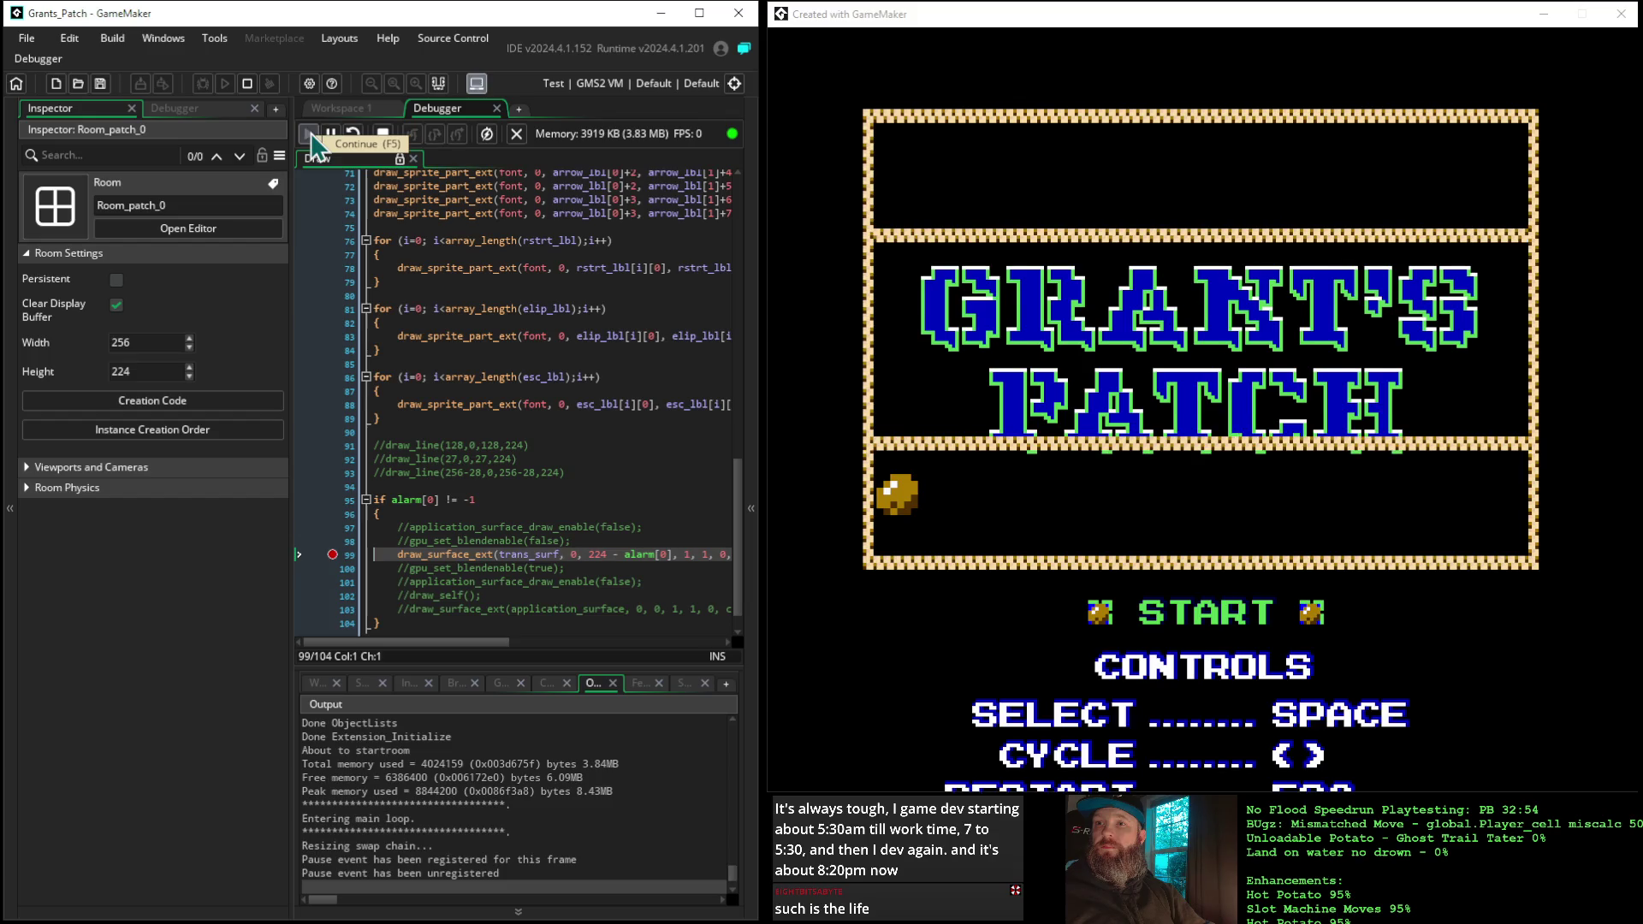
{"action": "left_click", "coordinate": [382, 135]}
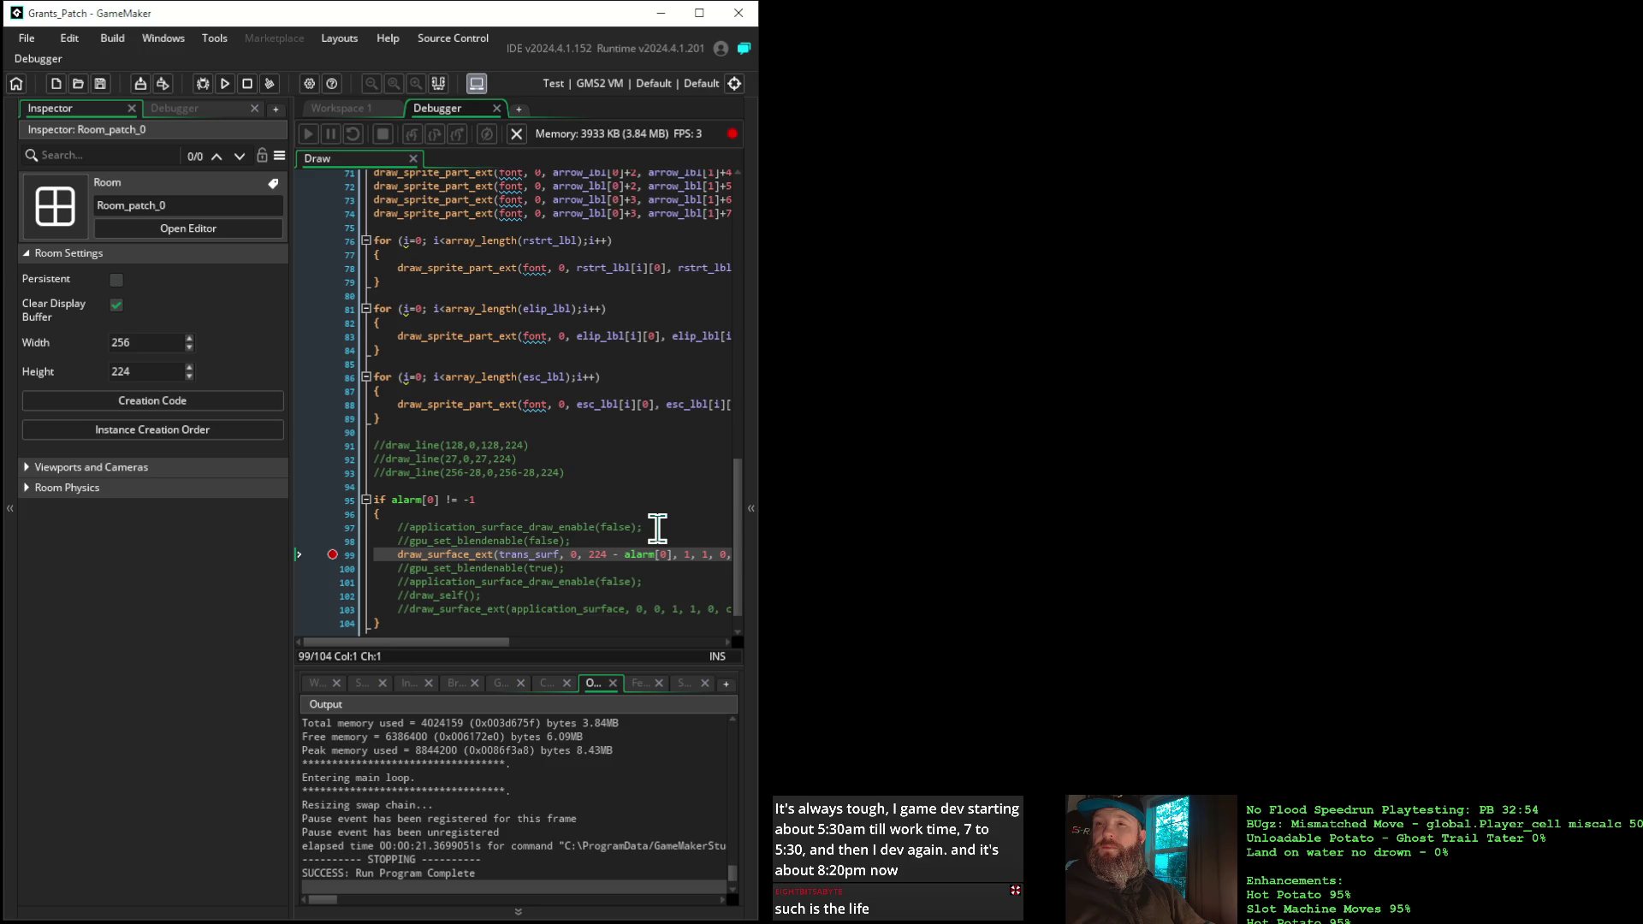
{"action": "left_click_drag", "start_coordinate": [657, 528], "coordinate": [440, 534]}
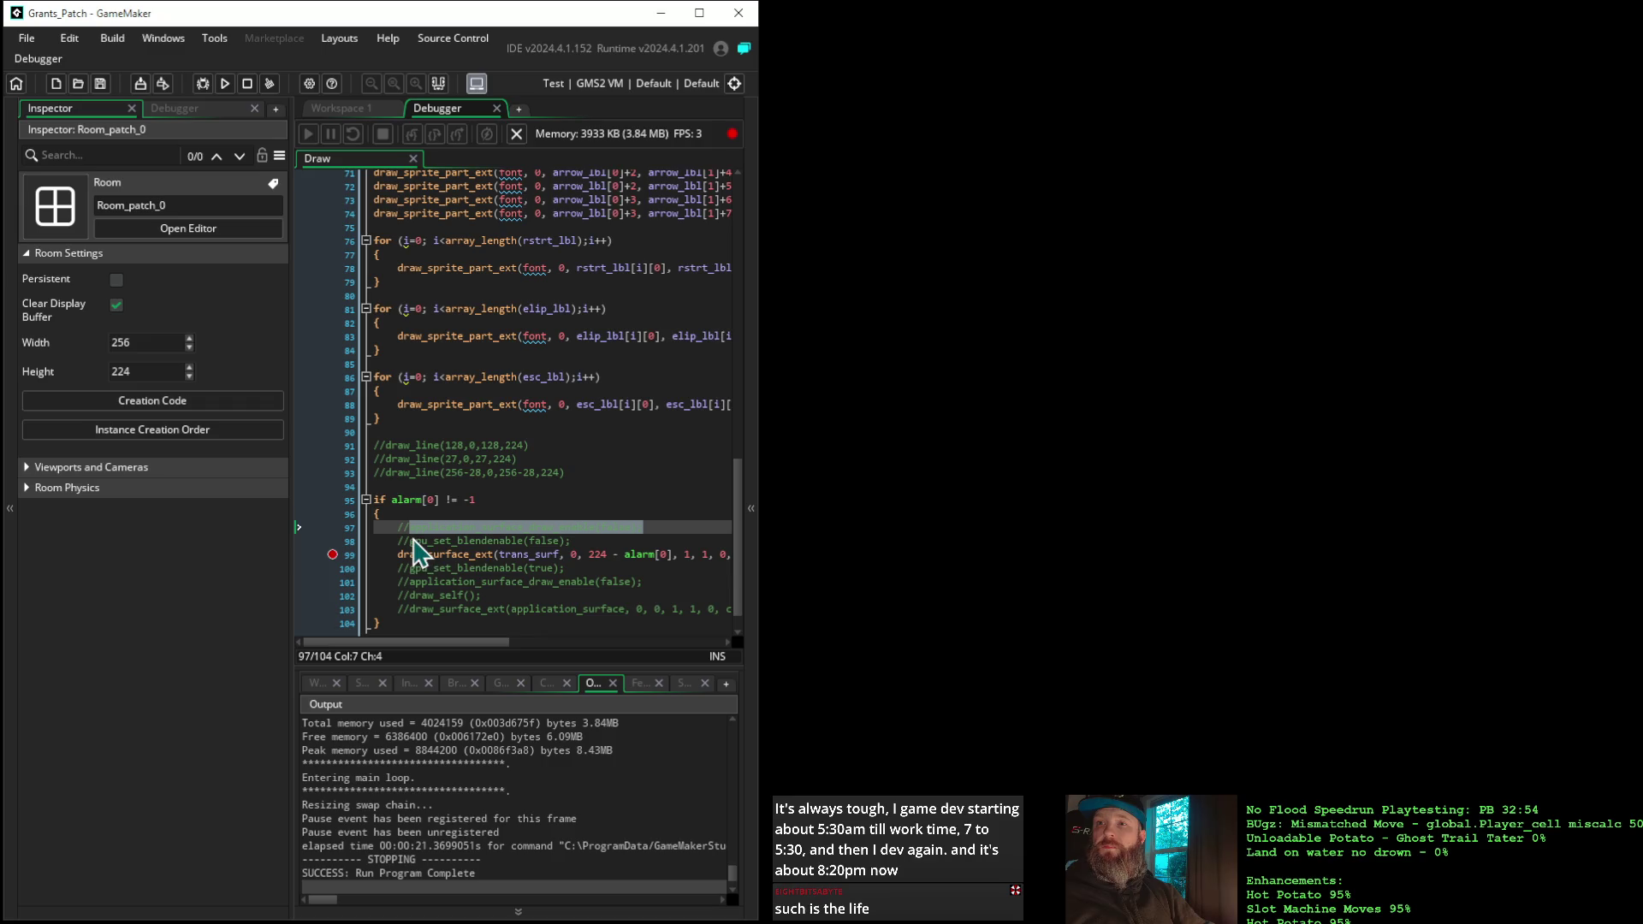